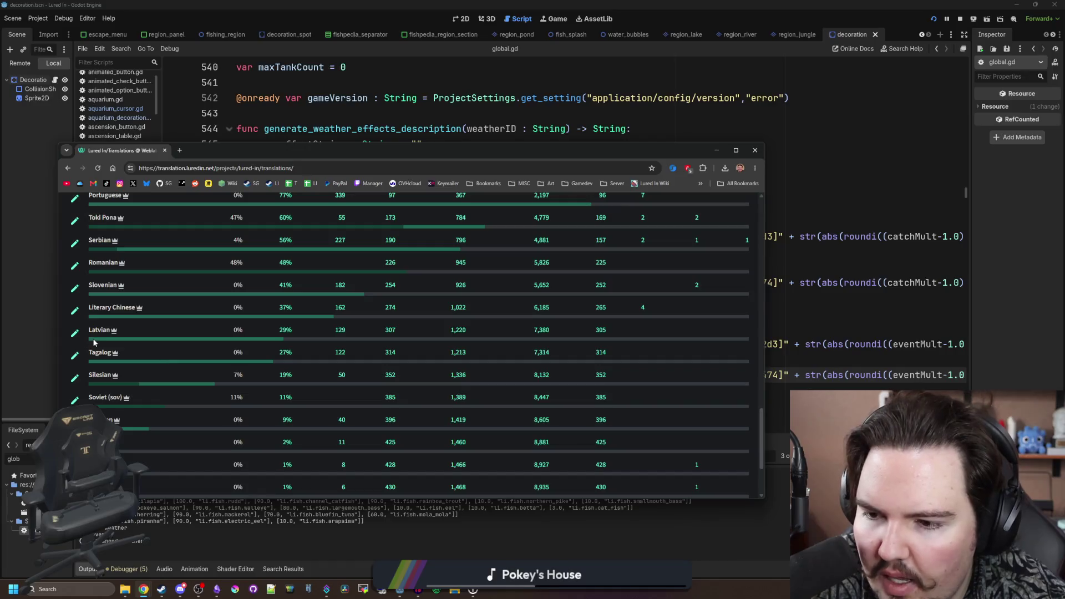
- Scan the Lured In languages table, then view the project Overview (84,912 words, 74% translated)
{"action": "scroll", "coordinate": [278, 342], "scroll_direction": "up", "scroll_amount": 1}
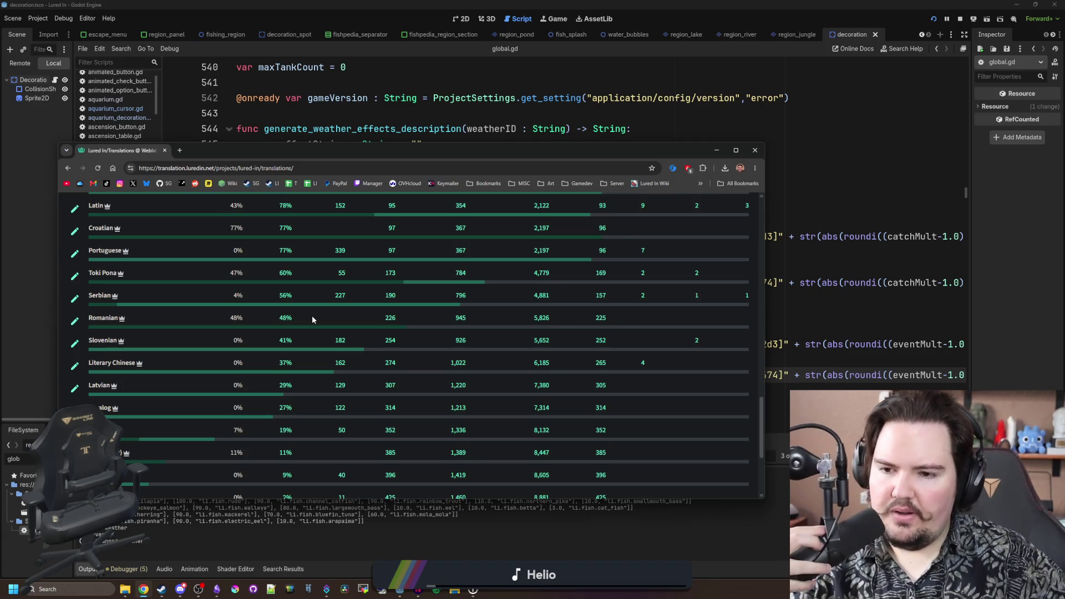
{"action": "mouse_move", "coordinate": [248, 304]}
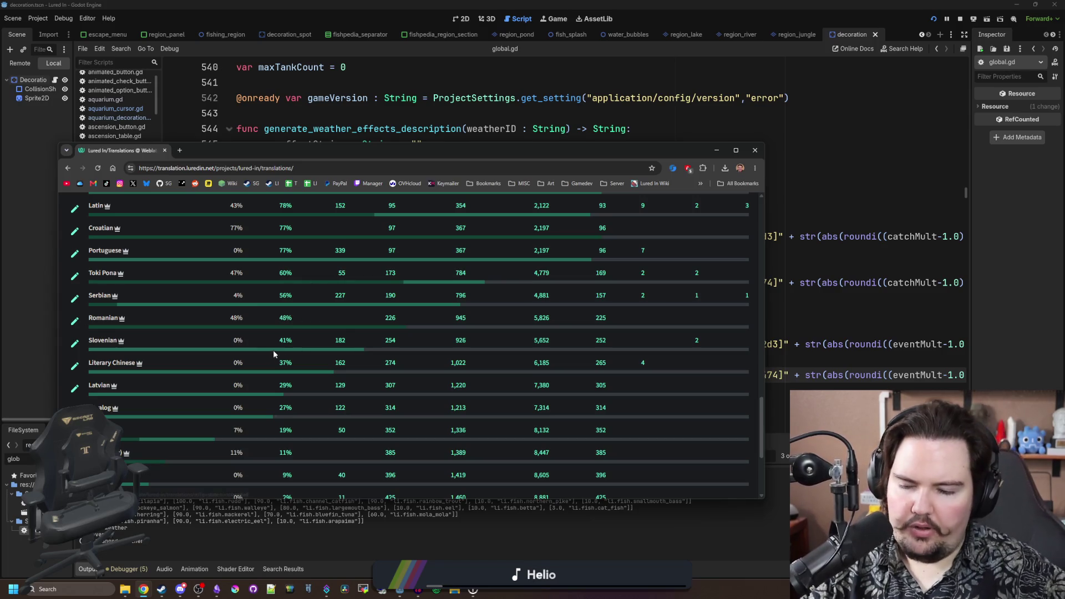
{"action": "mouse_move", "coordinate": [288, 320]}
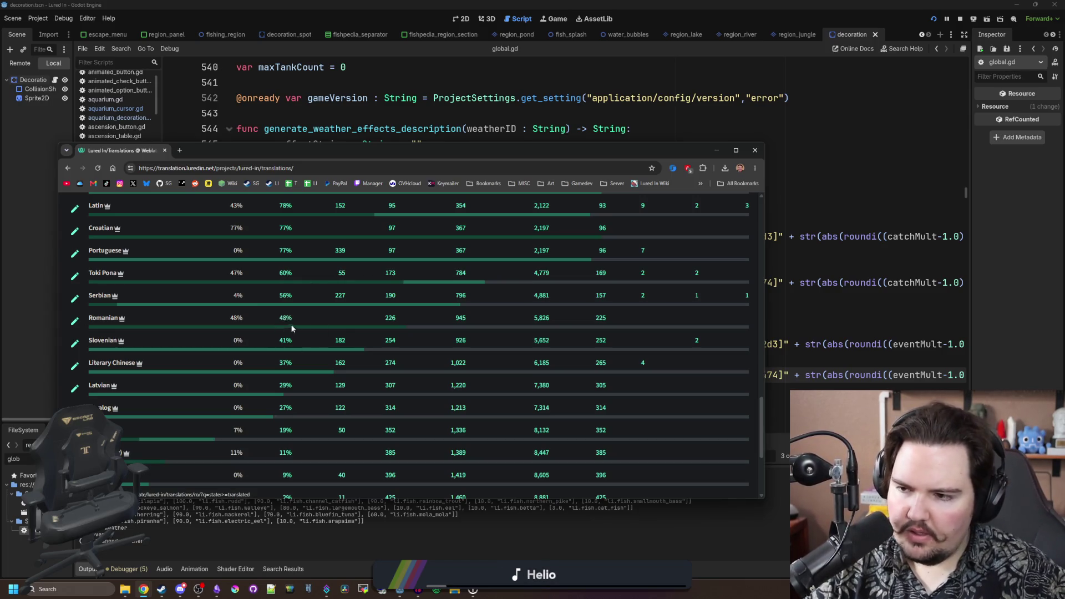
{"action": "scroll", "coordinate": [274, 315], "scroll_direction": "up", "scroll_amount": 10}
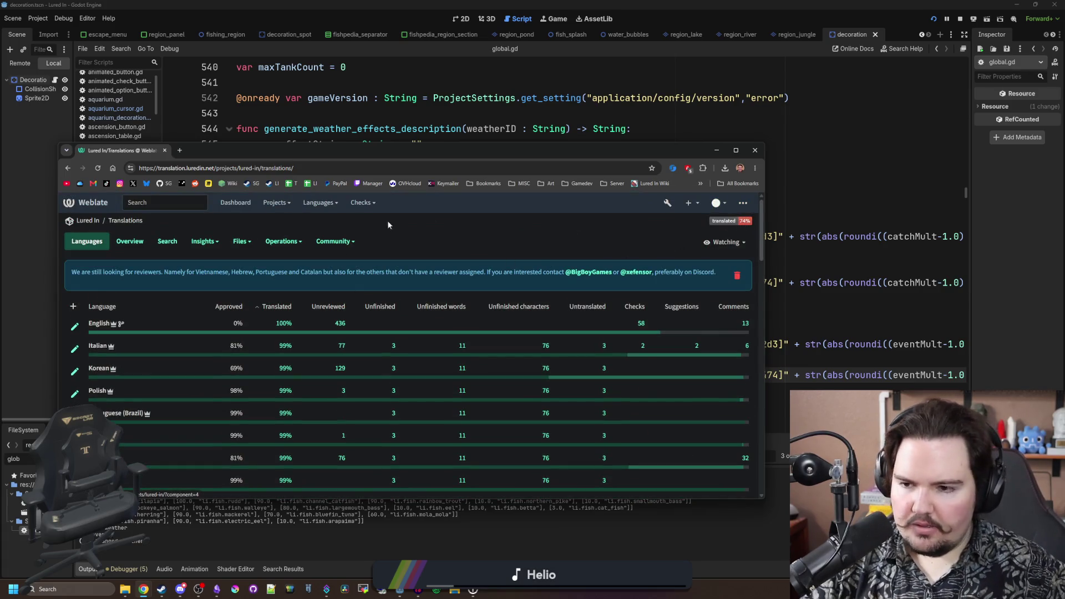
{"action": "left_click", "coordinate": [113, 248]}
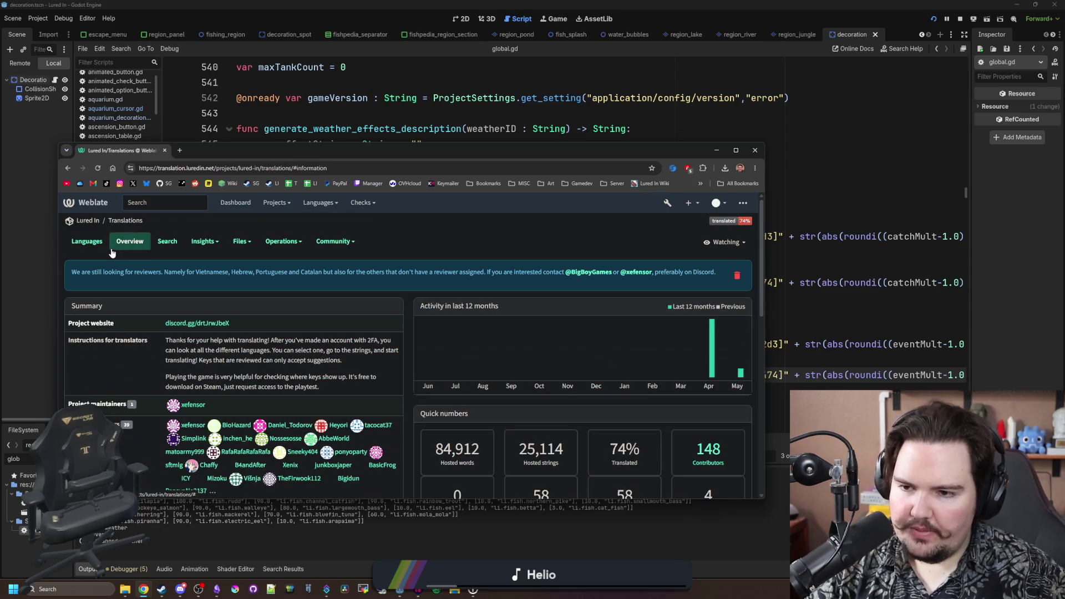
- Scroll the Overview down to String statistics and back up, then hide the browser
{"action": "scroll", "coordinate": [207, 284], "scroll_direction": "down", "scroll_amount": 2}
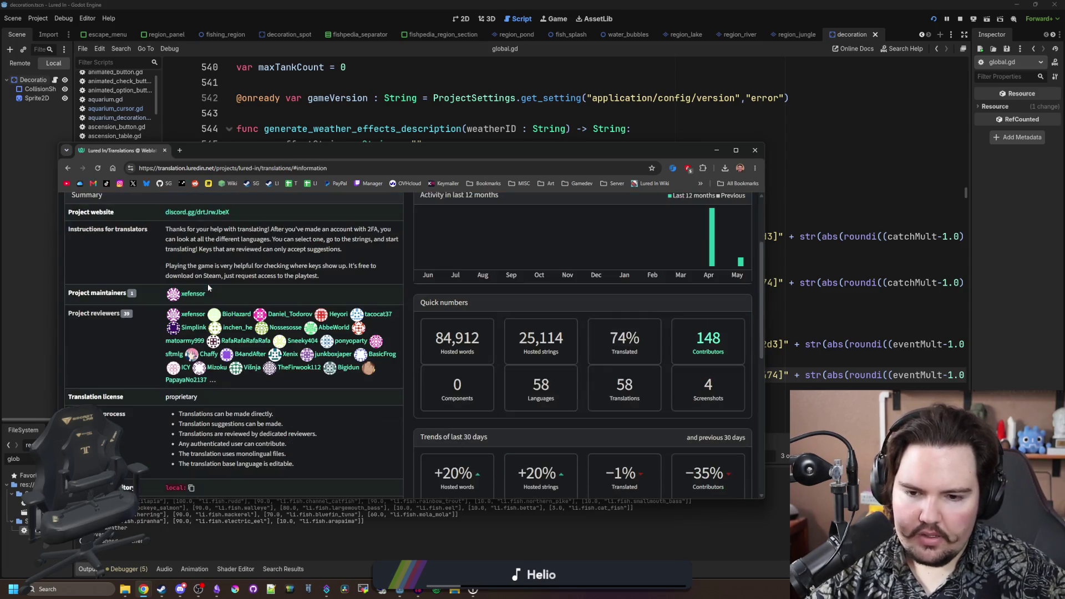
{"action": "scroll", "coordinate": [613, 291], "scroll_direction": "up", "scroll_amount": 1}
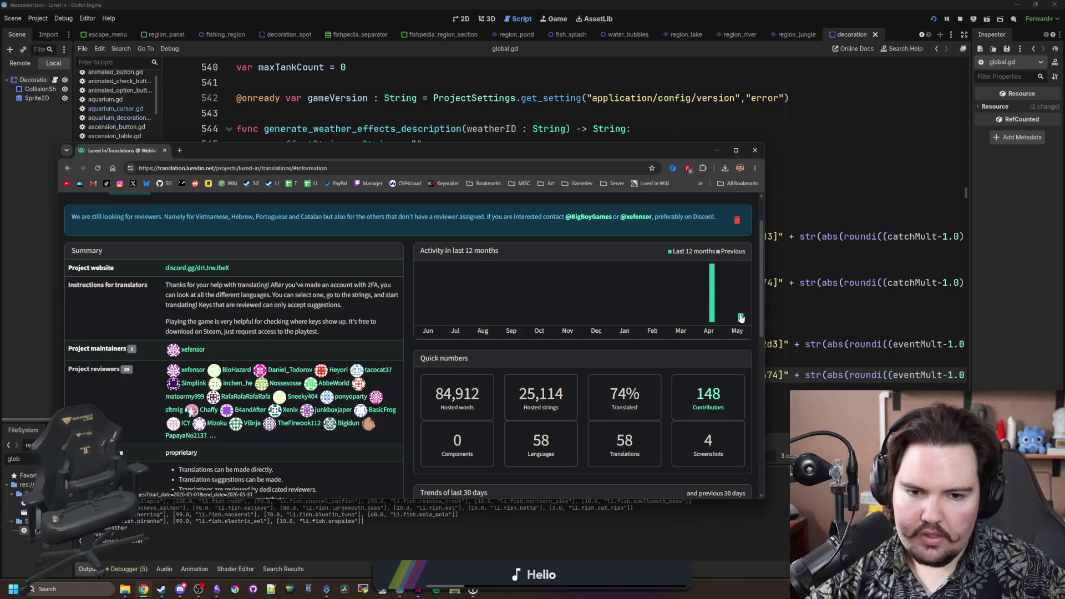
{"action": "scroll", "coordinate": [741, 317], "scroll_direction": "down", "scroll_amount": 1}
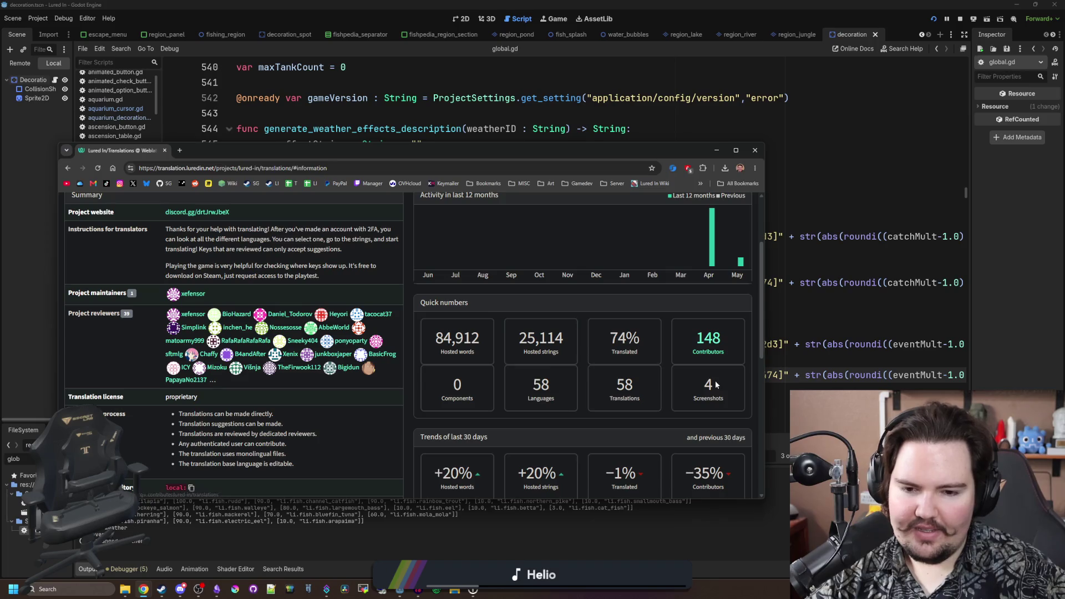
{"action": "scroll", "coordinate": [618, 391], "scroll_direction": "down", "scroll_amount": 4}
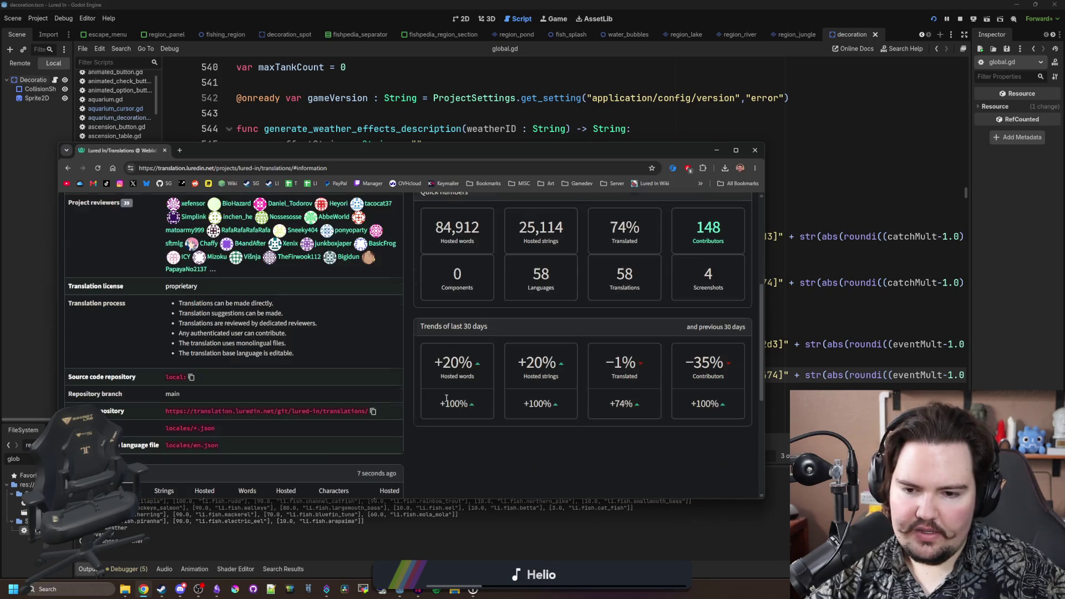
{"action": "scroll", "coordinate": [446, 400], "scroll_direction": "down", "scroll_amount": 2}
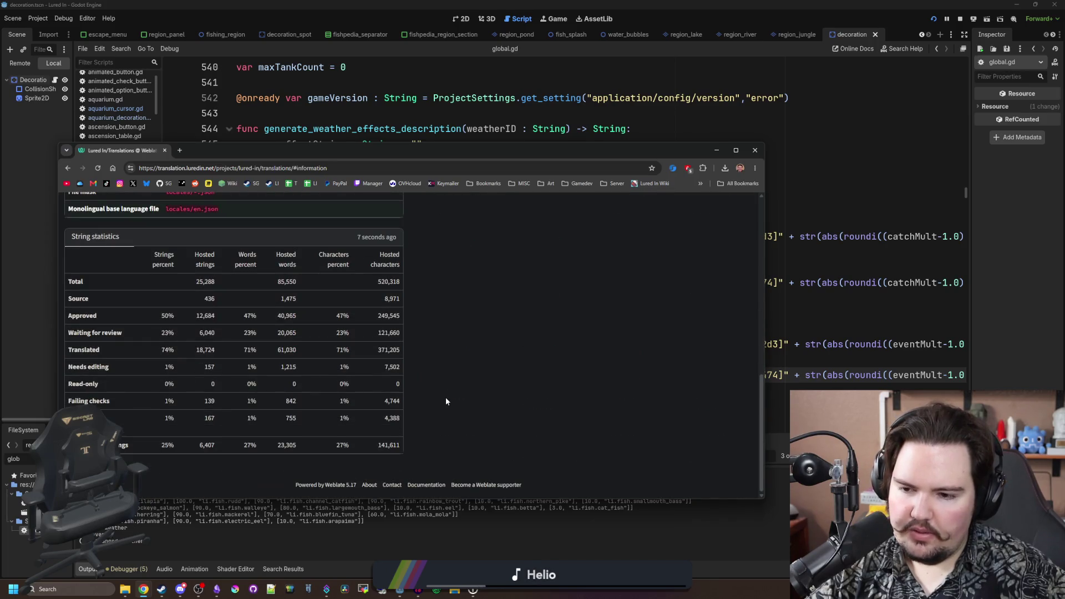
{"action": "scroll", "coordinate": [446, 400], "scroll_direction": "up", "scroll_amount": 4}
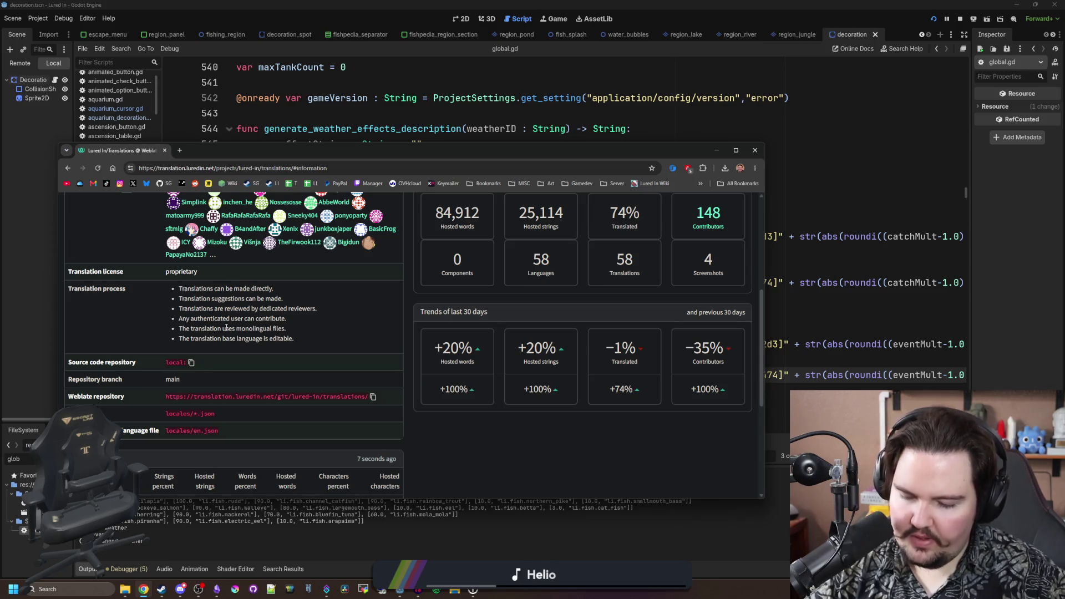
{"action": "scroll", "coordinate": [228, 279], "scroll_direction": "up", "scroll_amount": 5}
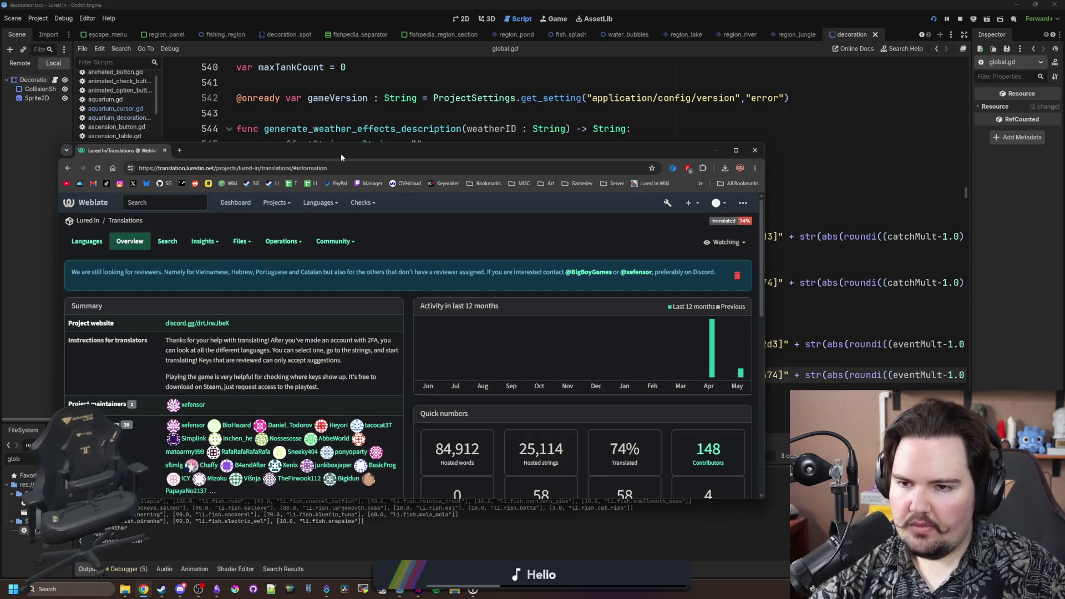
{"action": "key", "text": "alt+Tab"}
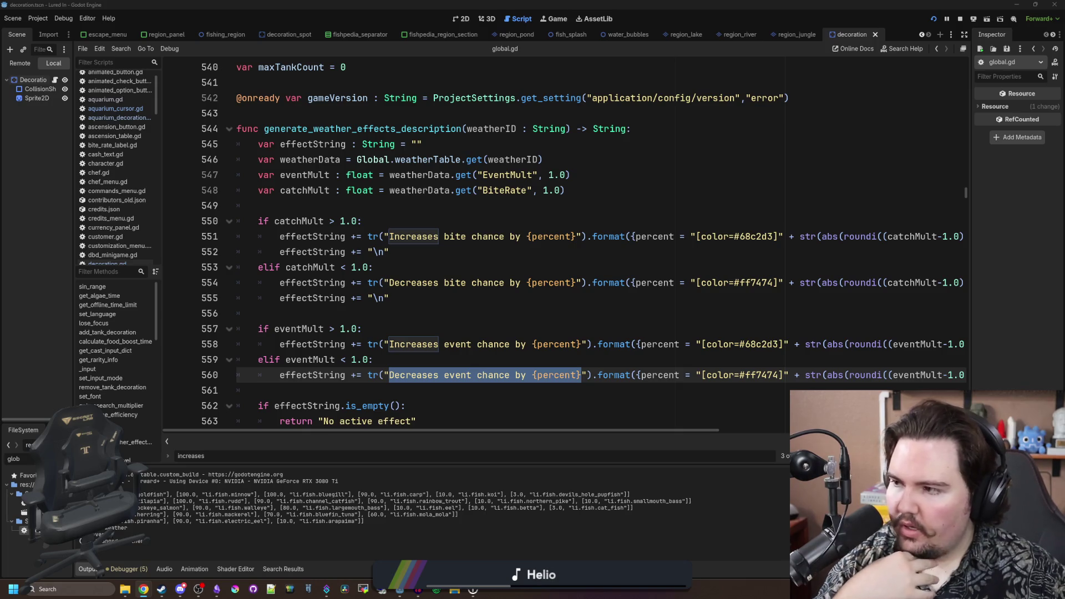
- Save the scene with global.gd open and bring Discord's lured-in-feedback channel to the front
{"action": "left_click", "coordinate": [468, 387]}
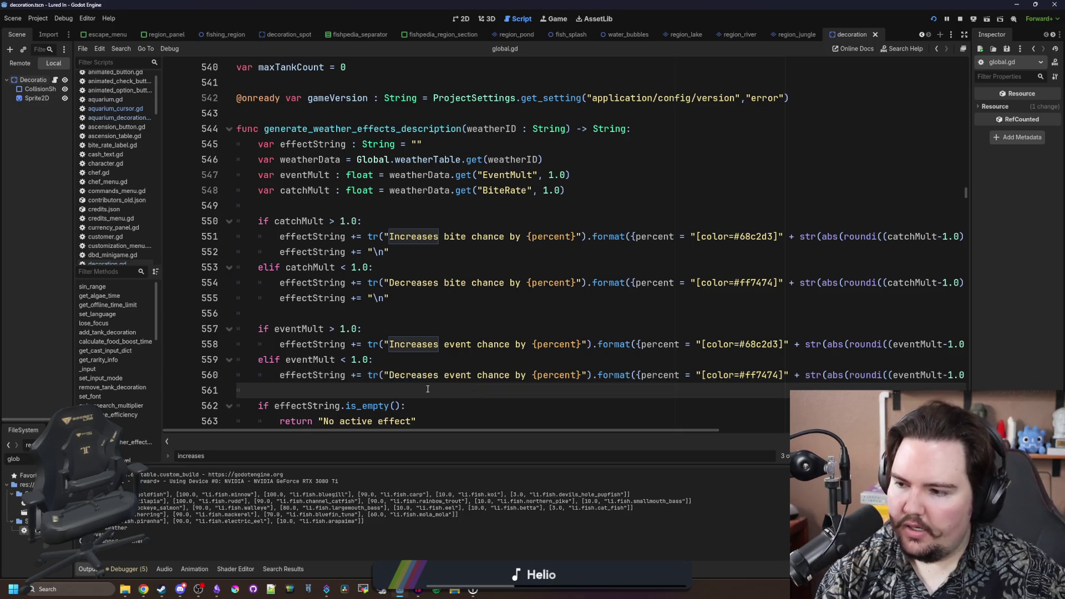
{"action": "key", "text": "ctrl+s"}
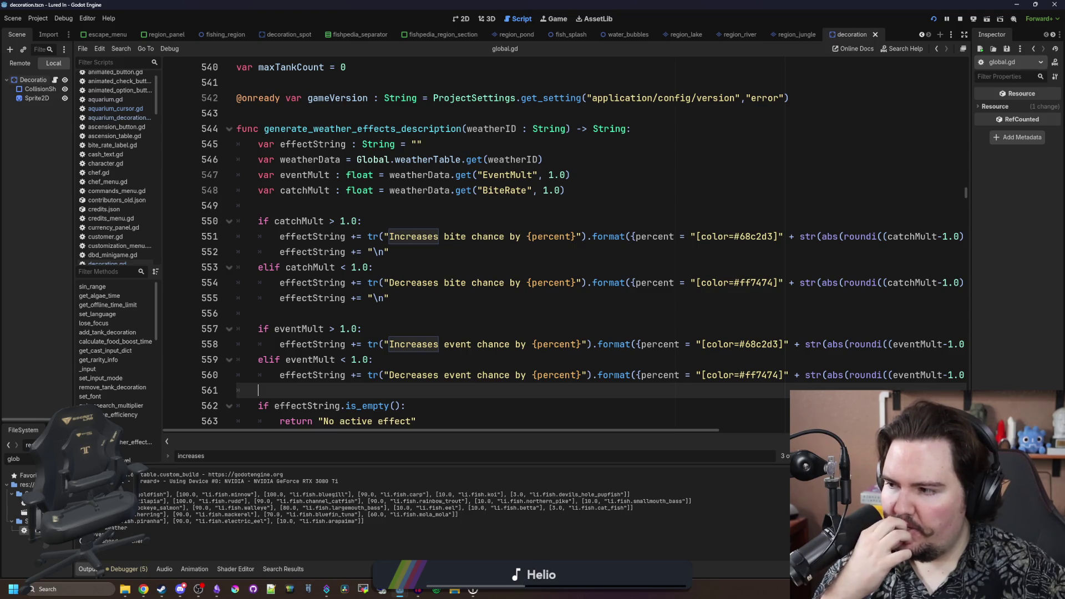
{"action": "key", "text": "alt+Tab"}
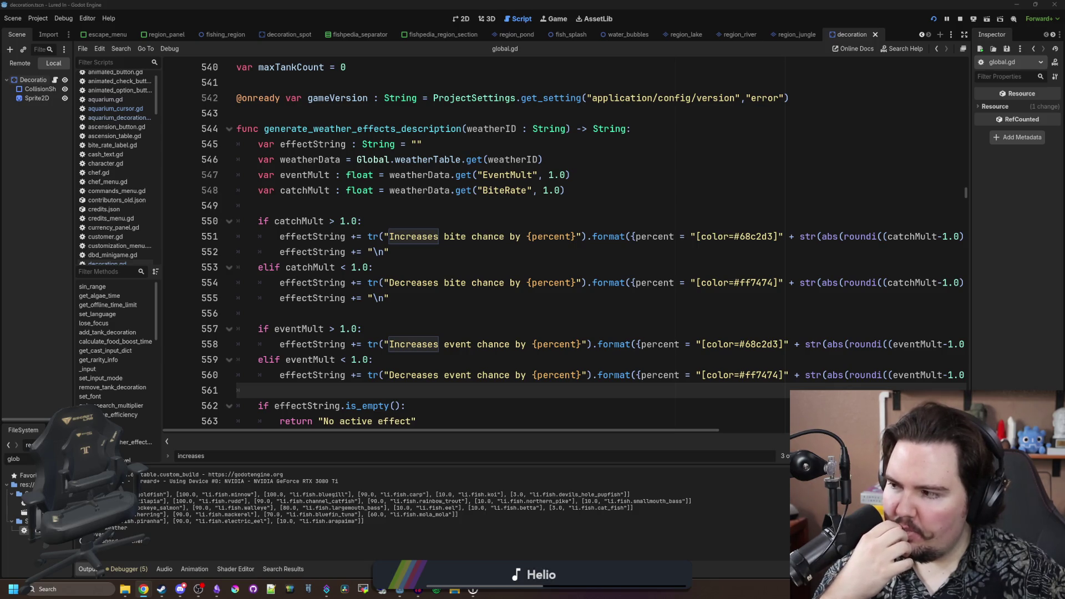
{"action": "key", "text": "alt+Tab"}
{"action": "left_click", "coordinate": [549, 313]}
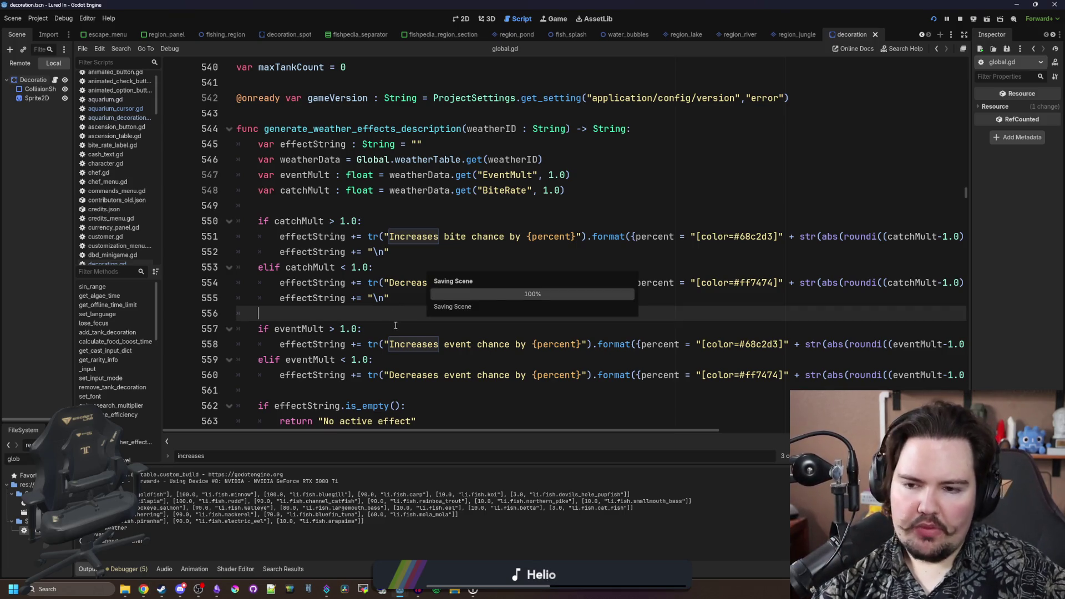
{"action": "key", "text": "alt+Tab"}
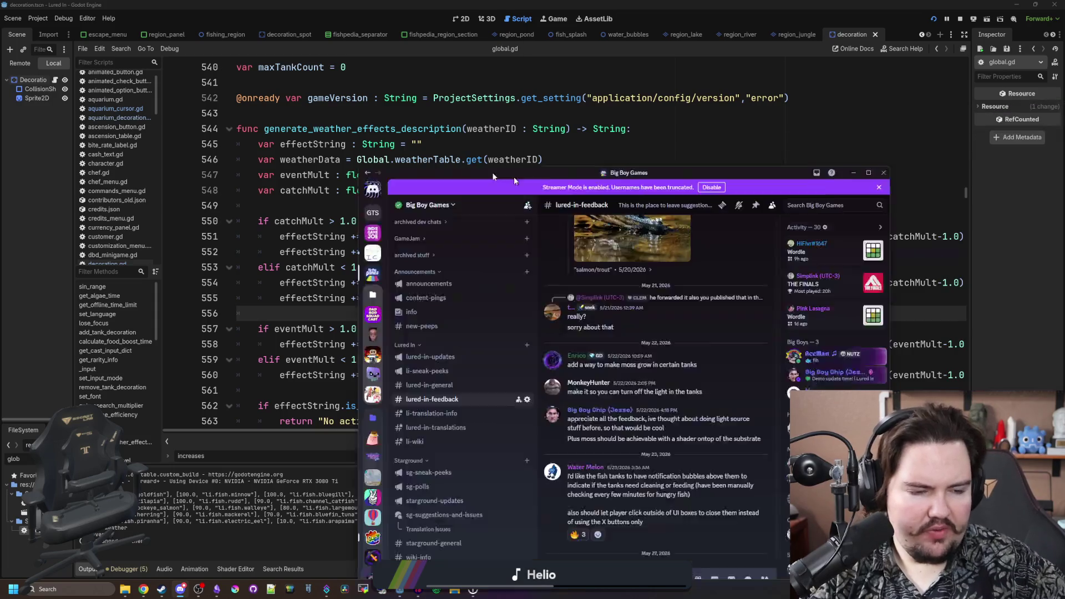
- Maximise Discord, read the feedback about clicking outside UI boxes, then return to Godot
{"action": "double_click", "coordinate": [424, 65]}
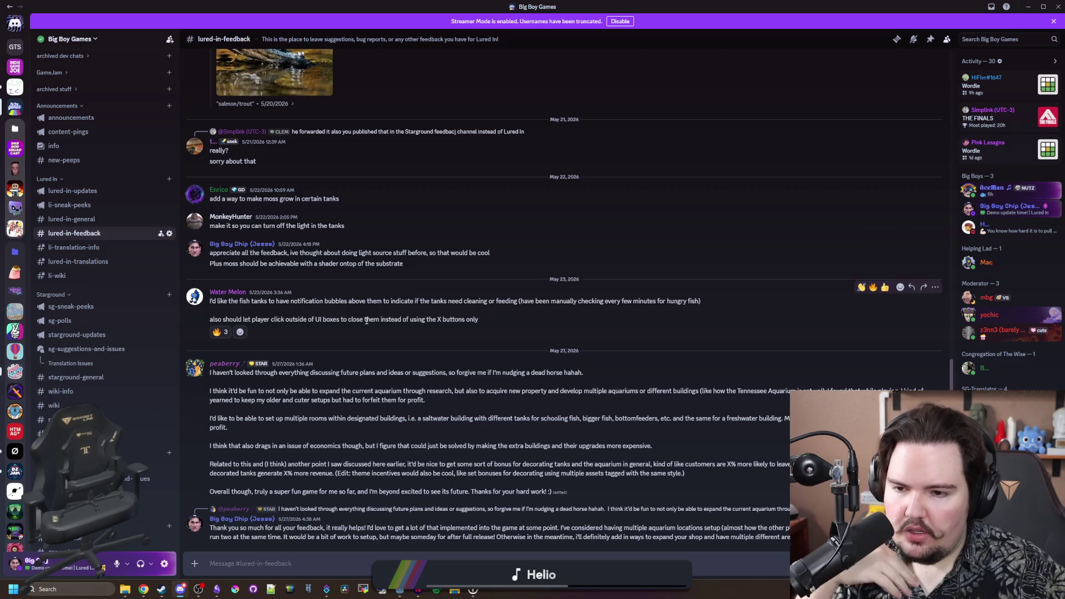
{"action": "left_click_drag", "start_coordinate": [282, 320], "coordinate": [479, 319]}
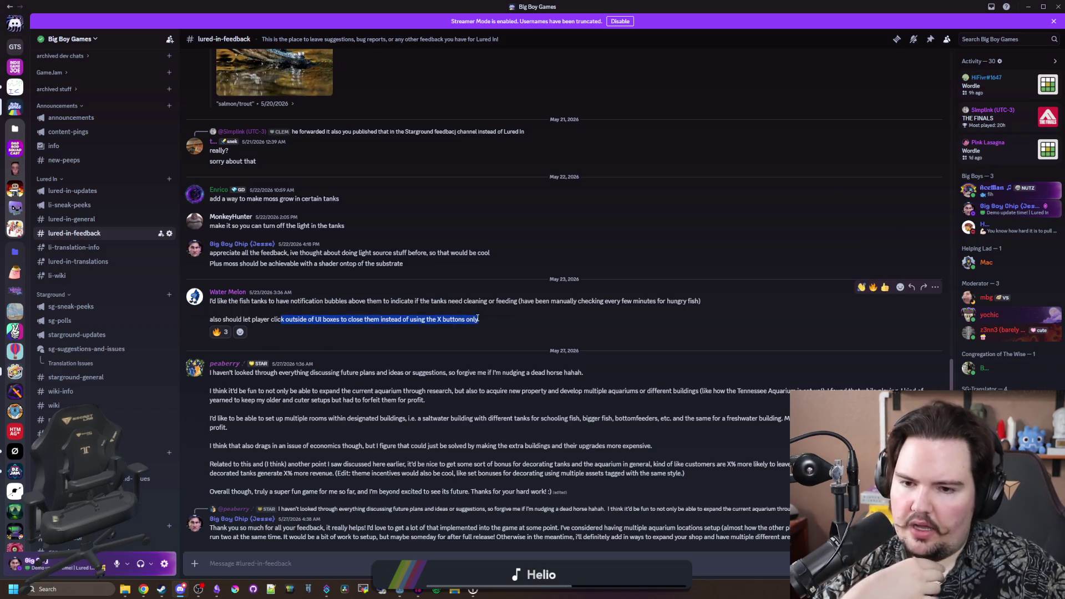
{"action": "left_click", "coordinate": [492, 321]}
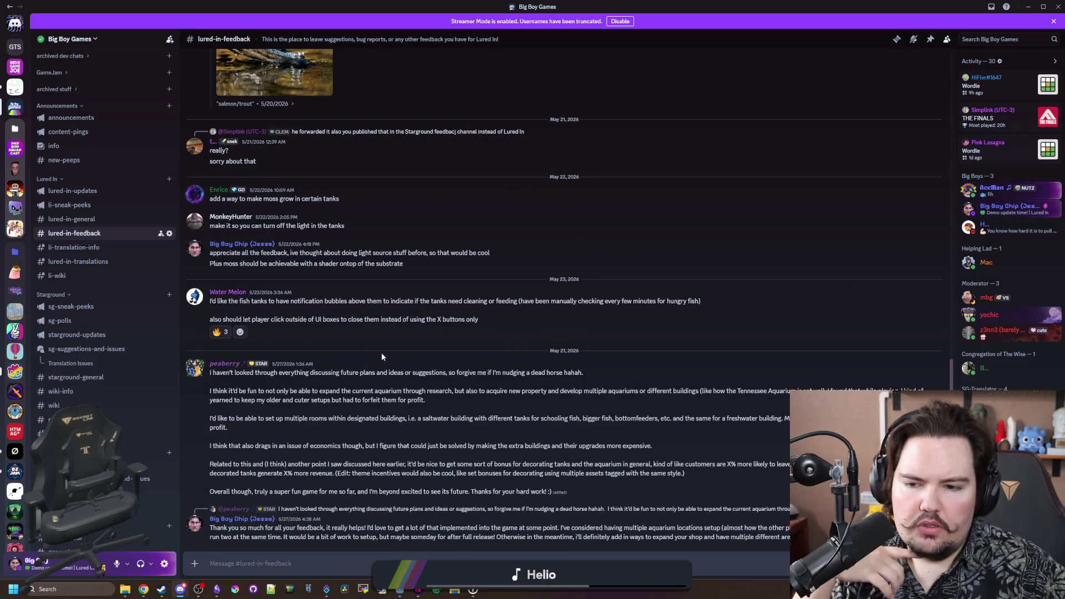
{"action": "scroll", "coordinate": [391, 344], "scroll_direction": "up", "scroll_amount": 3}
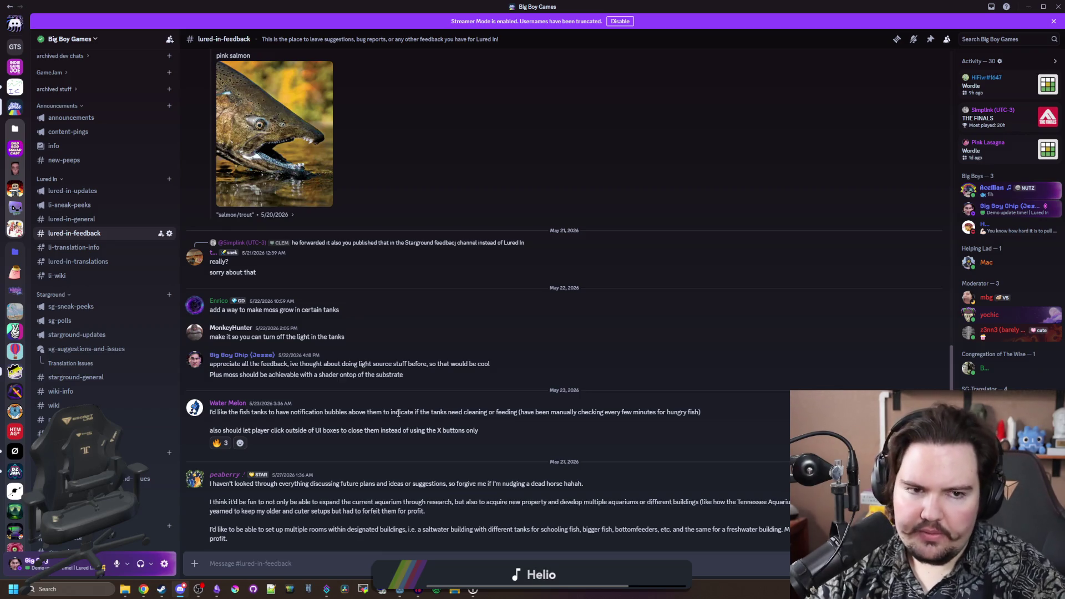
{"action": "key", "text": "alt+Tab"}
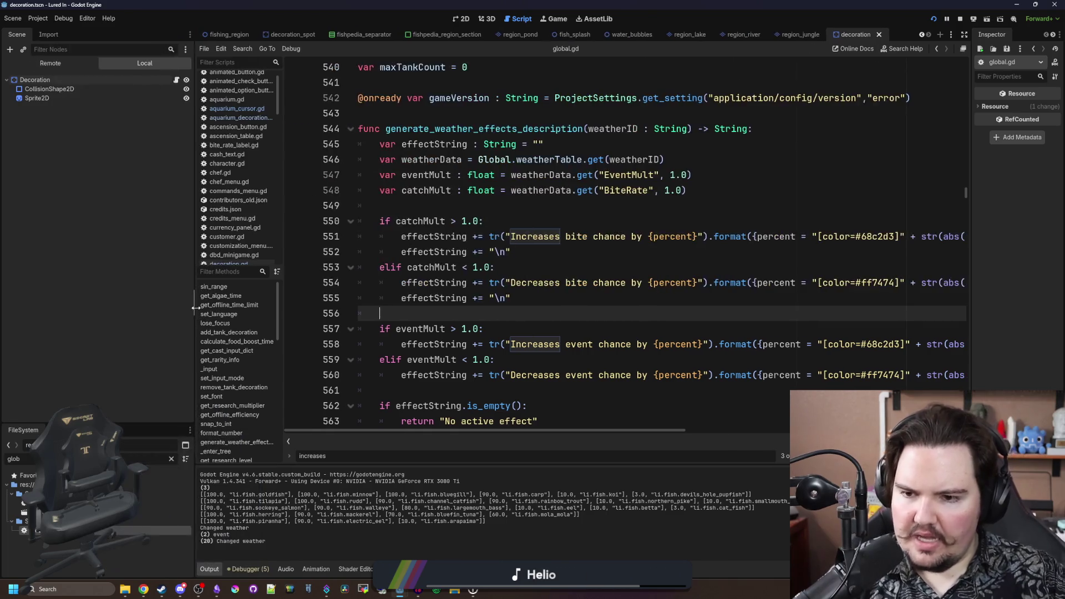
- Move the caret among the blank lines between lines 535 and 556 of global.gd
{"action": "left_click", "coordinate": [471, 304]}
{"action": "key", "text": "Down"}
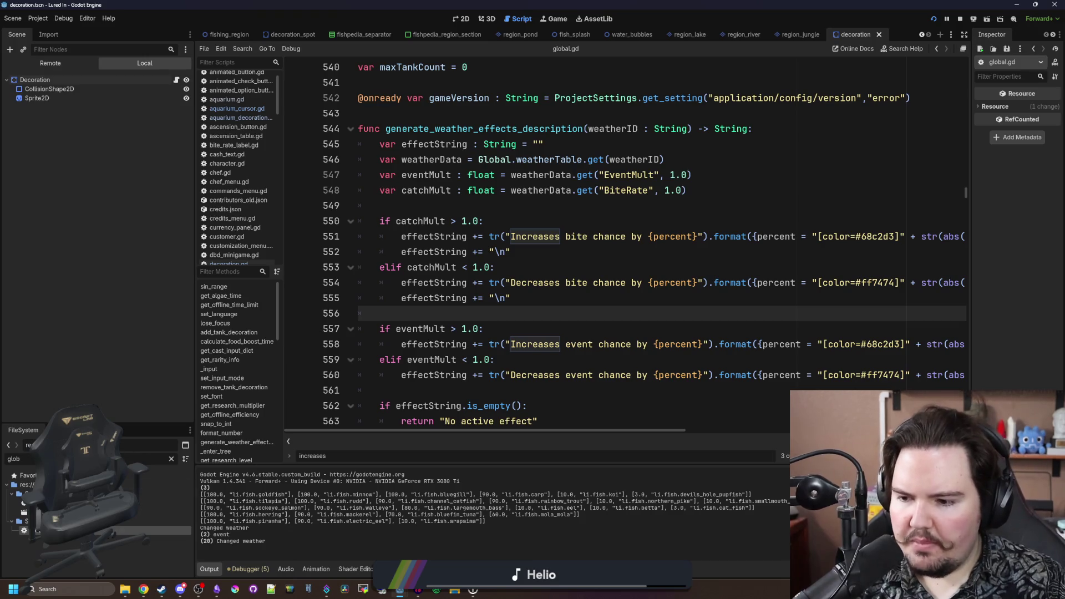
{"action": "left_click", "coordinate": [514, 292]}
{"action": "left_click", "coordinate": [524, 221]}
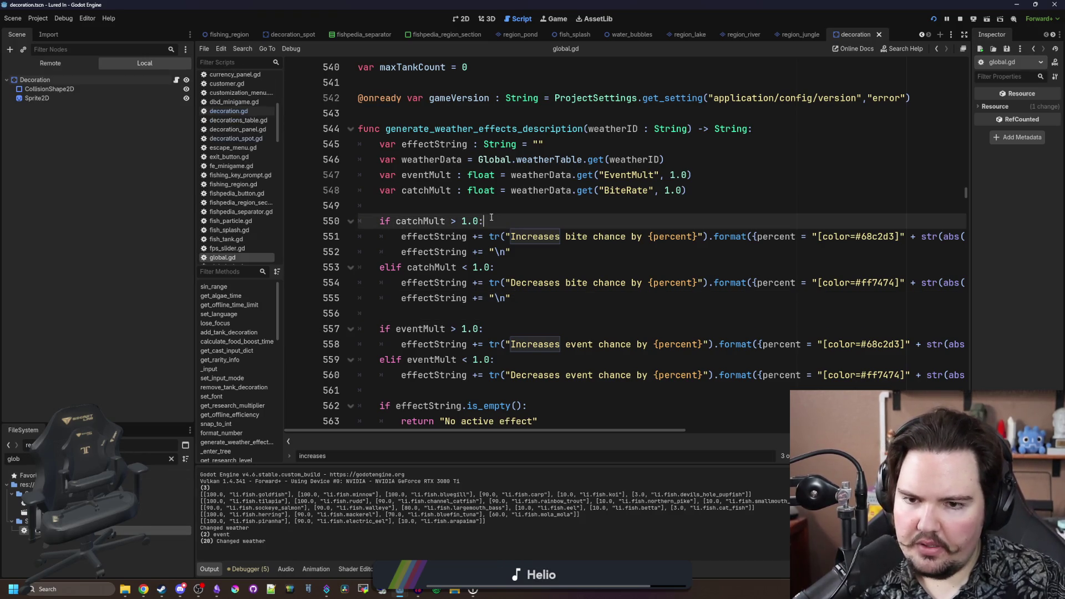
{"action": "left_click", "coordinate": [526, 204]}
{"action": "scroll", "coordinate": [526, 204], "scroll_direction": "up", "scroll_amount": 5}
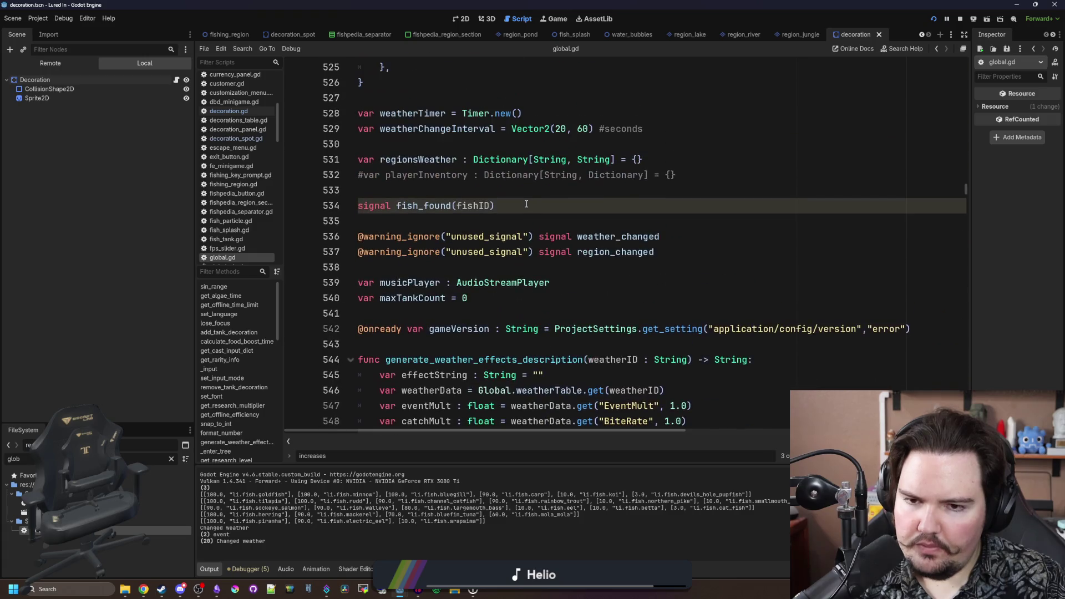
{"action": "left_click", "coordinate": [550, 222]}
- Search all files for 'escape' and open main_menu.gd at its line 22 toggle in _process
{"action": "key", "text": "ctrl+shift+f"}
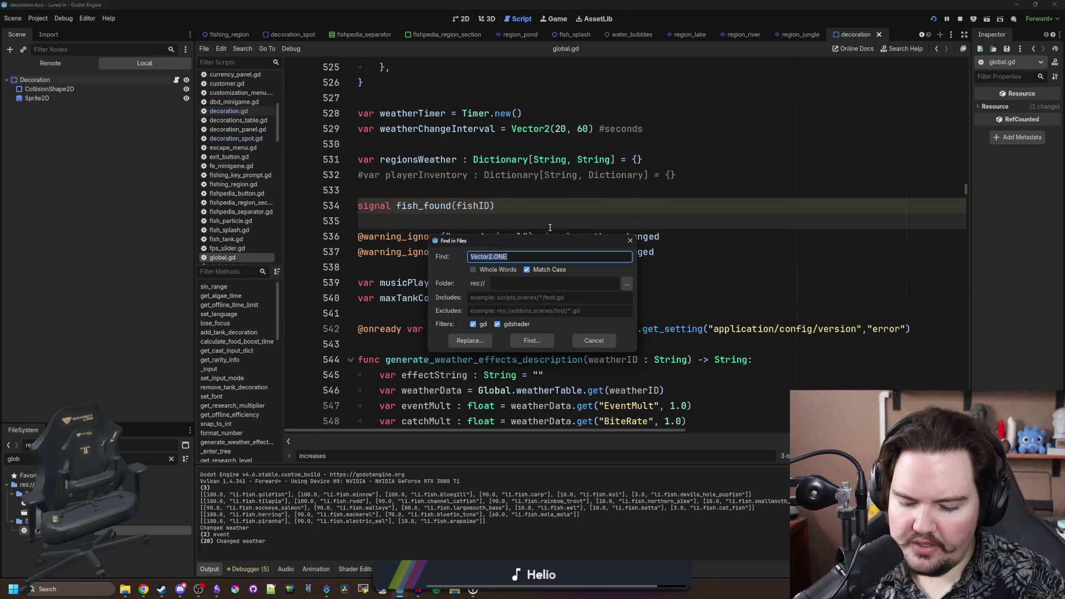
{"action": "type", "text": "escape"}
{"action": "key", "text": "Return"}
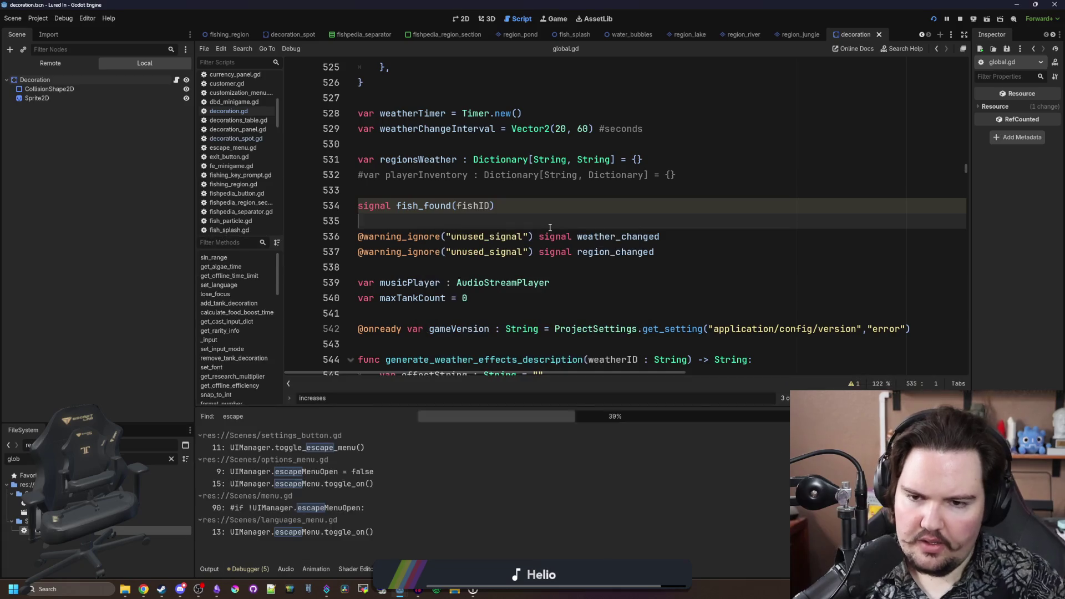
{"action": "scroll", "coordinate": [331, 461], "scroll_direction": "down", "scroll_amount": 5}
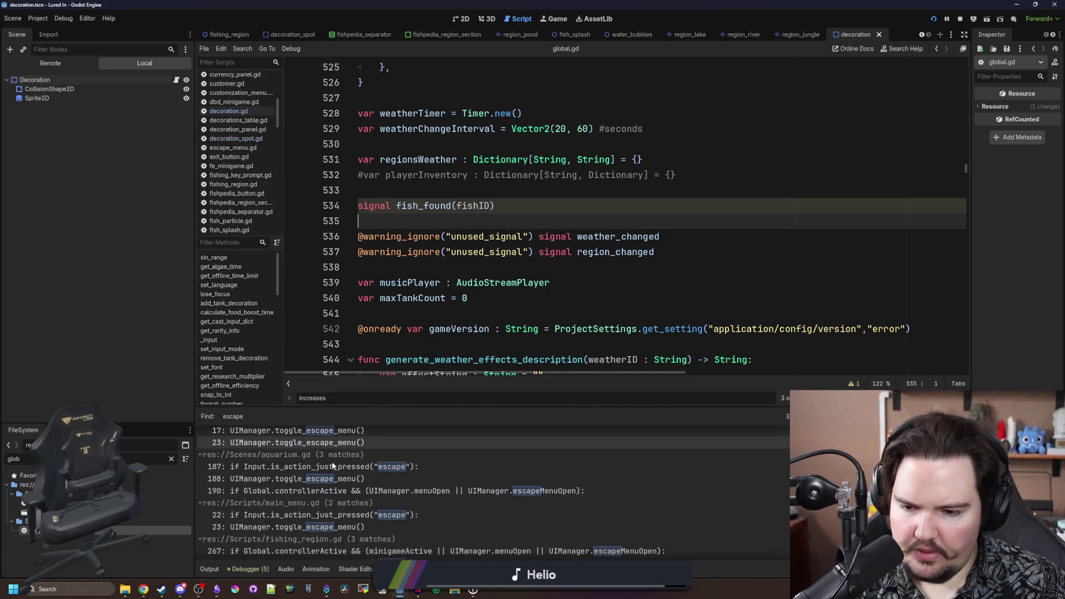
{"action": "left_click", "coordinate": [388, 519]}
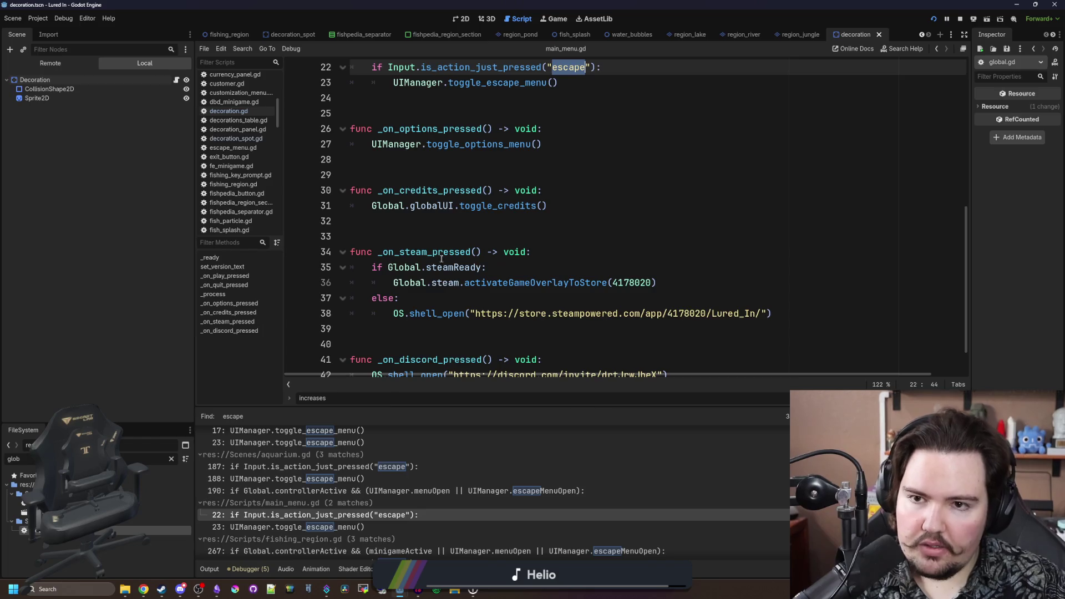
{"action": "scroll", "coordinate": [505, 253], "scroll_direction": "up", "scroll_amount": 4}
{"action": "left_click", "coordinate": [588, 267]}
{"action": "left_click", "coordinate": [623, 253]}
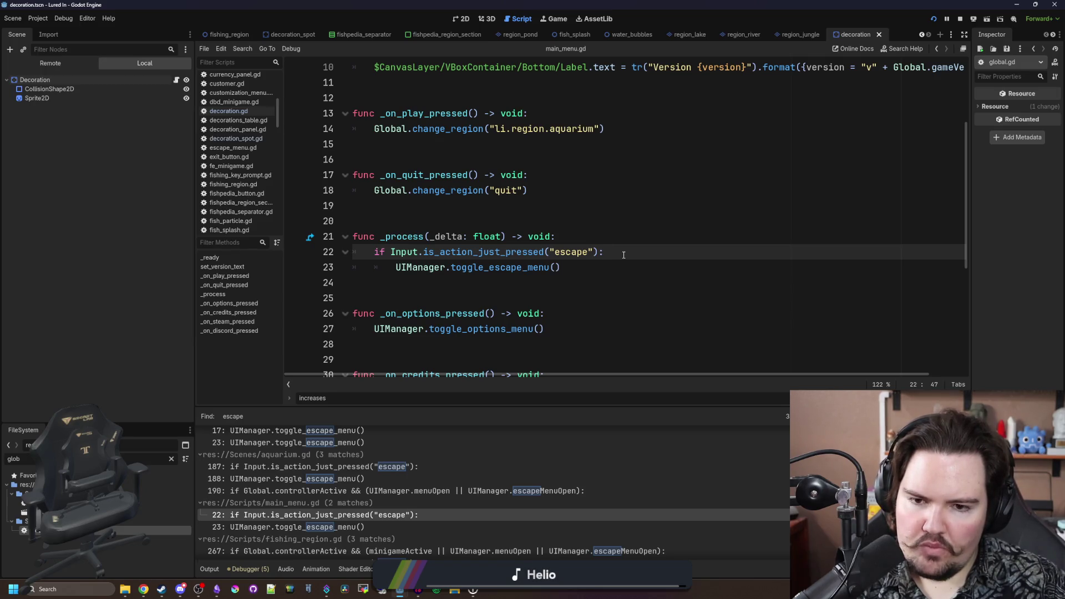
- Add an 'if UIManager.activeMenu:' block at the start of _process in main_menu.gd
{"action": "left_click", "coordinate": [573, 237]}
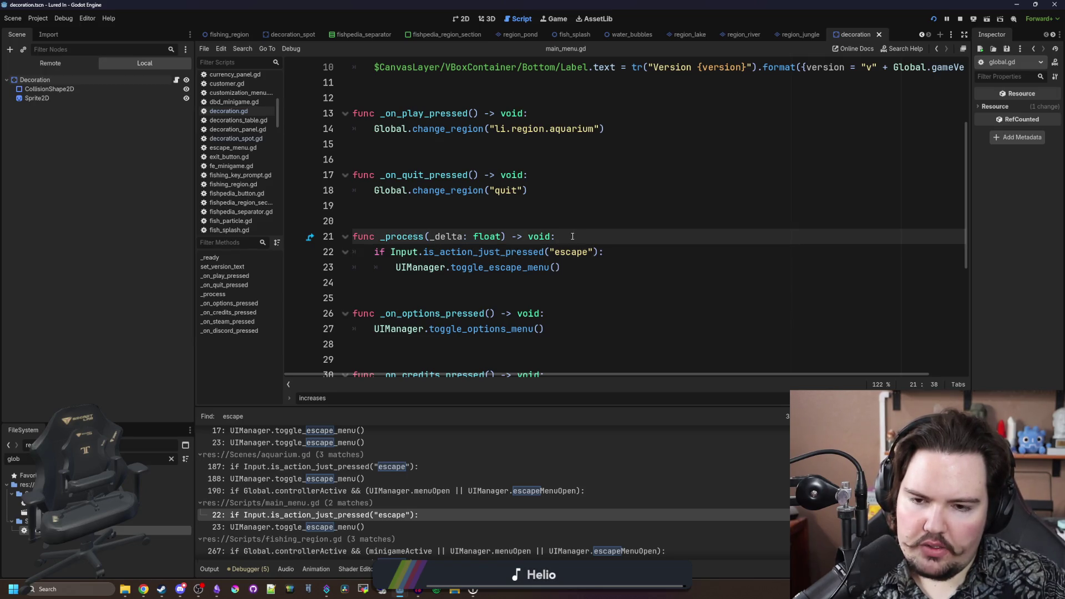
{"action": "key", "text": "Return"}
{"action": "type", "text": "if "}
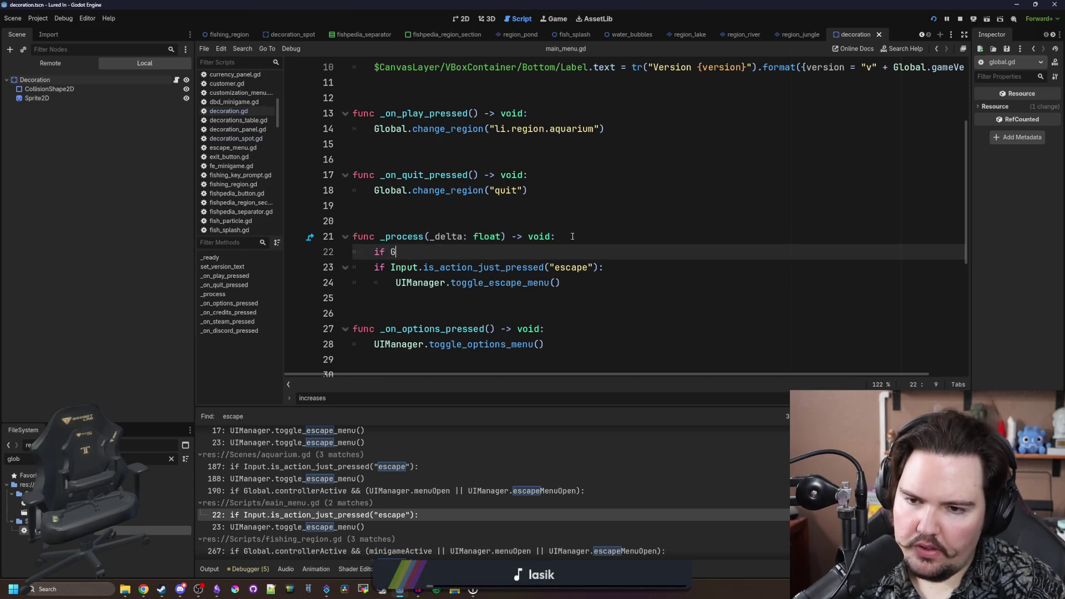
{"action": "type", "text": "UIManager.active"}
{"action": "key", "text": "Return"}
{"action": "type", "text": ":"}
{"action": "key", "text": "Return"}
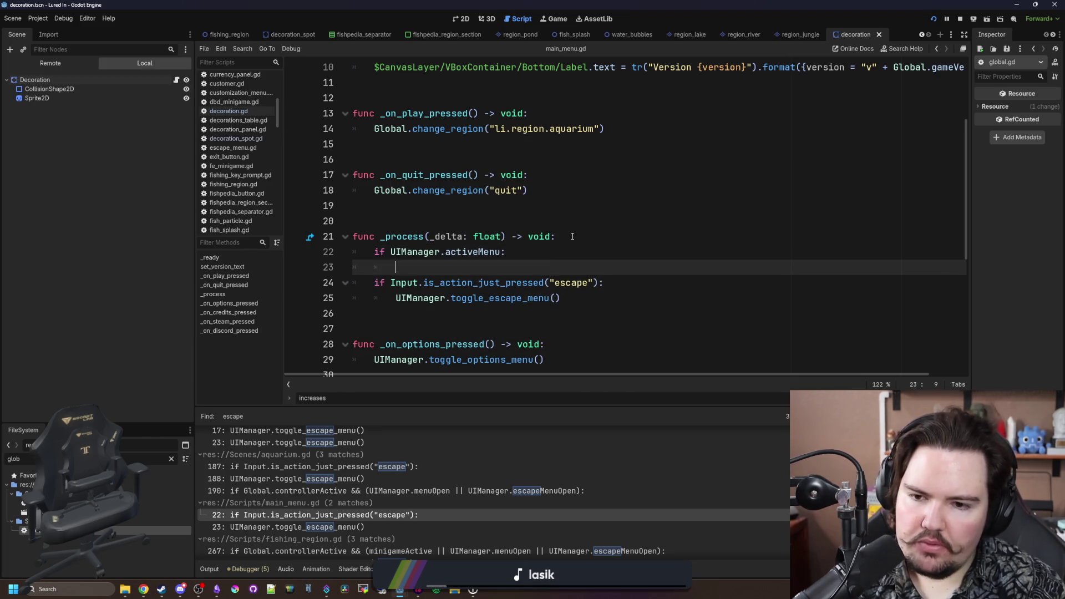
- Inside it, call UIManager.toggle_escape_menu() when click_right is just pressed
{"action": "type", "text": "if Input."}
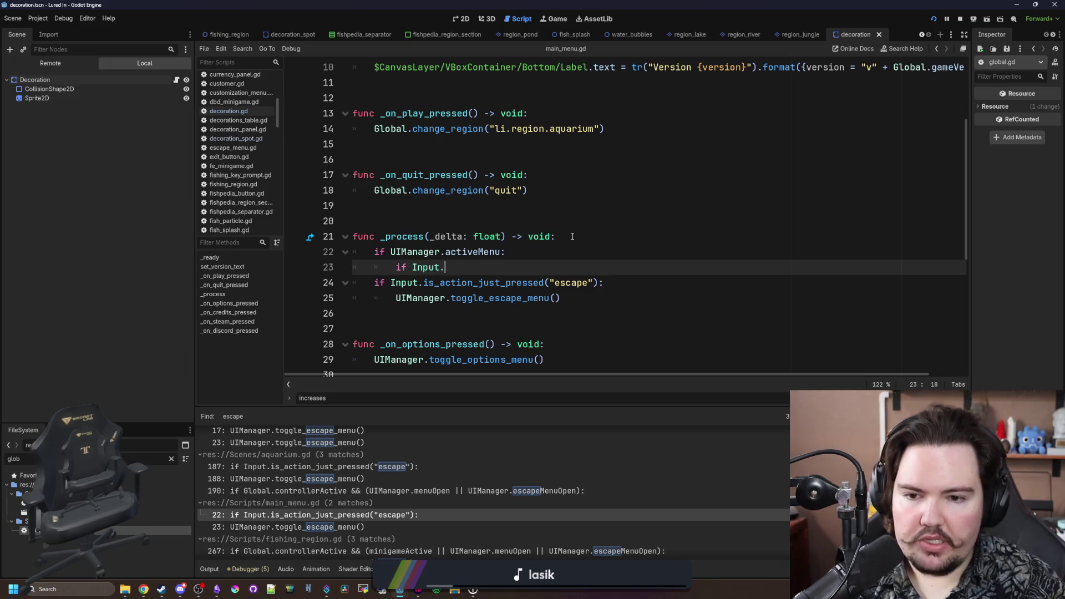
{"action": "type", "text": "is_action_just_pre"}
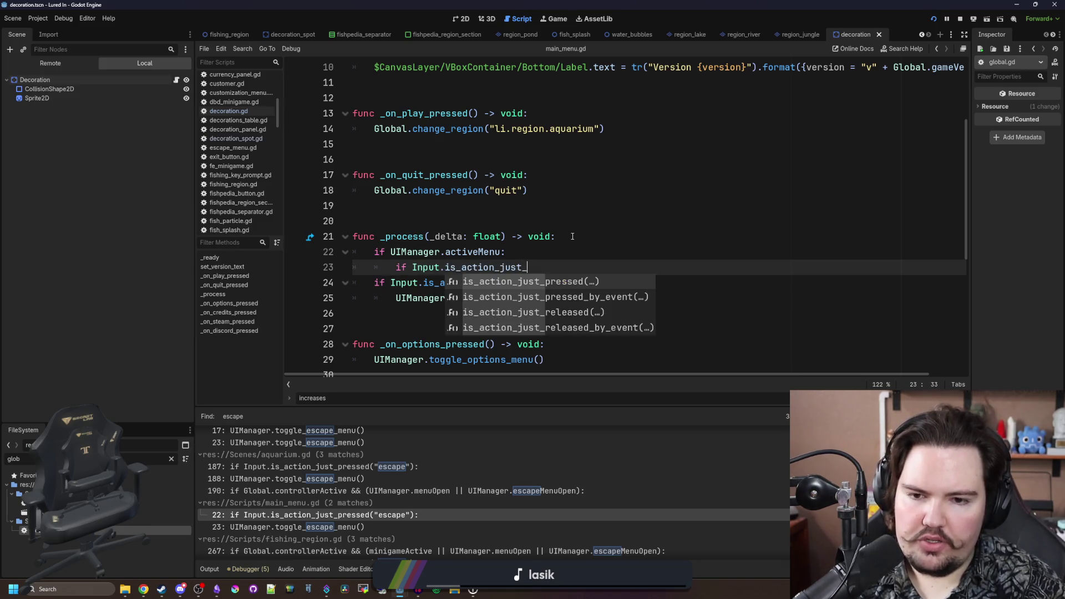
{"action": "key", "text": "Return"}
{"action": "type", "text": "\"click_r"}
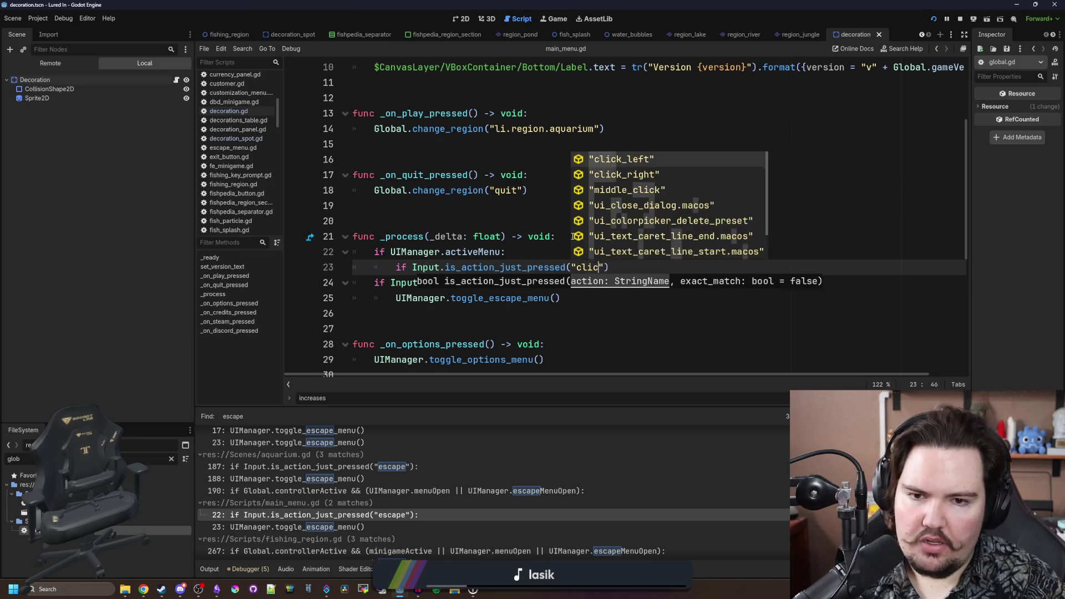
{"action": "key", "text": "Return"}
{"action": "type", "text": ":"}
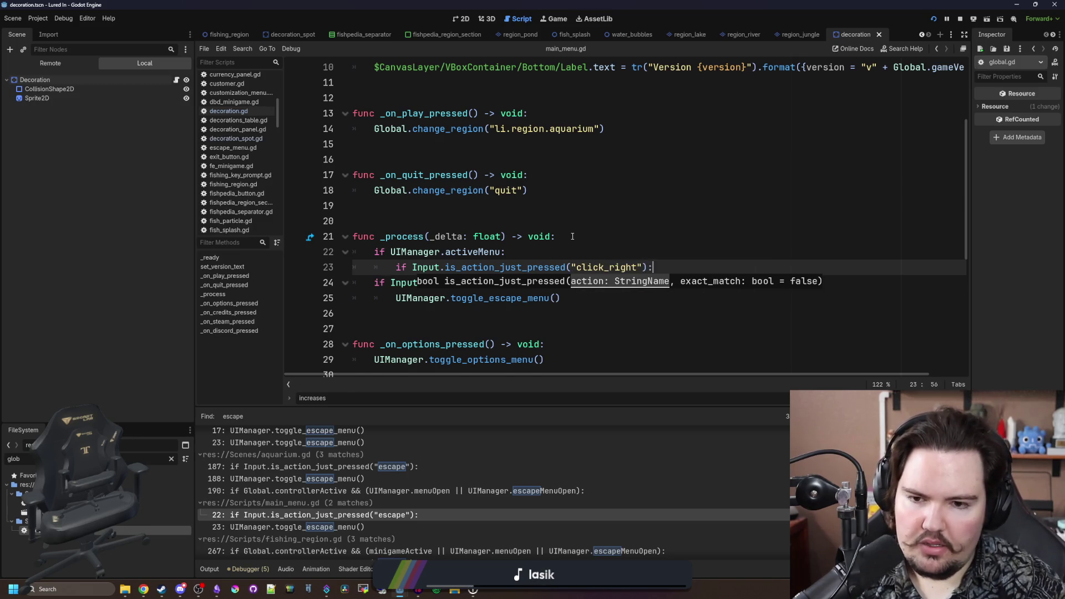
{"action": "key", "text": "Return"}
{"action": "type", "text": "UIM"}
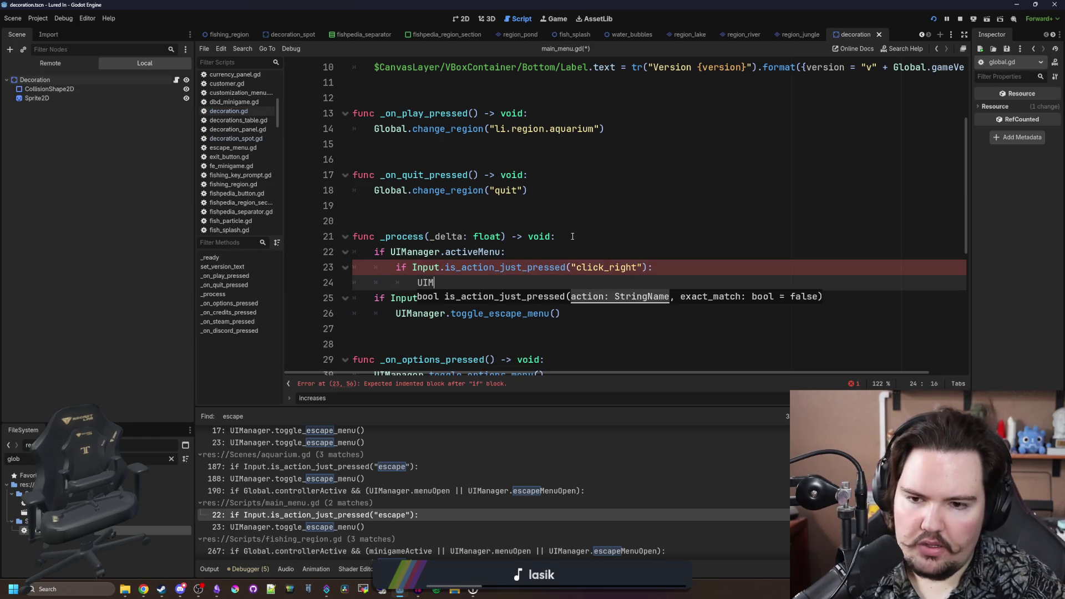
{"action": "key", "text": "Return"}
{"action": "type", "text": ".toggle_esc"}
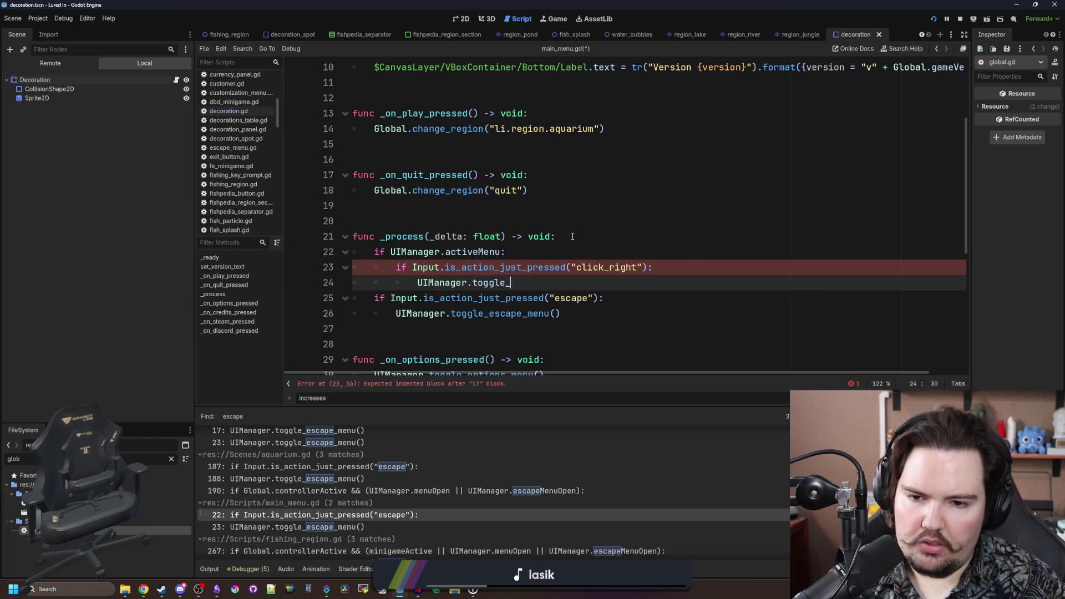
{"action": "key", "text": "Return"}
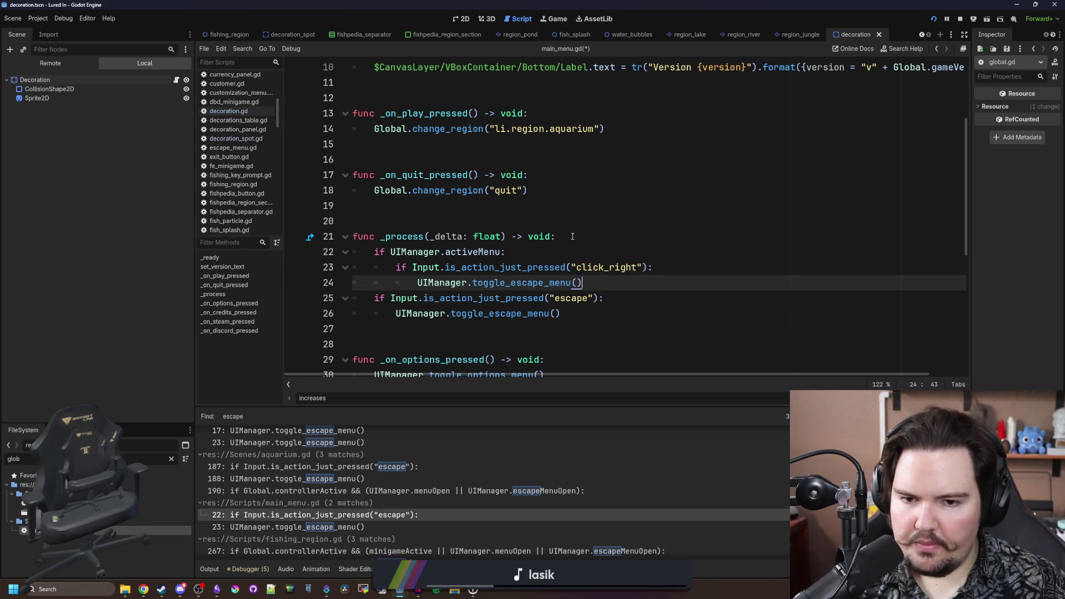
- Search the whole project for 'click_right'
{"action": "left_click", "coordinate": [573, 236]}
{"action": "key", "text": "ctrl+shift+f"}
{"action": "type", "text": "click_right"}
{"action": "key", "text": "Return"}
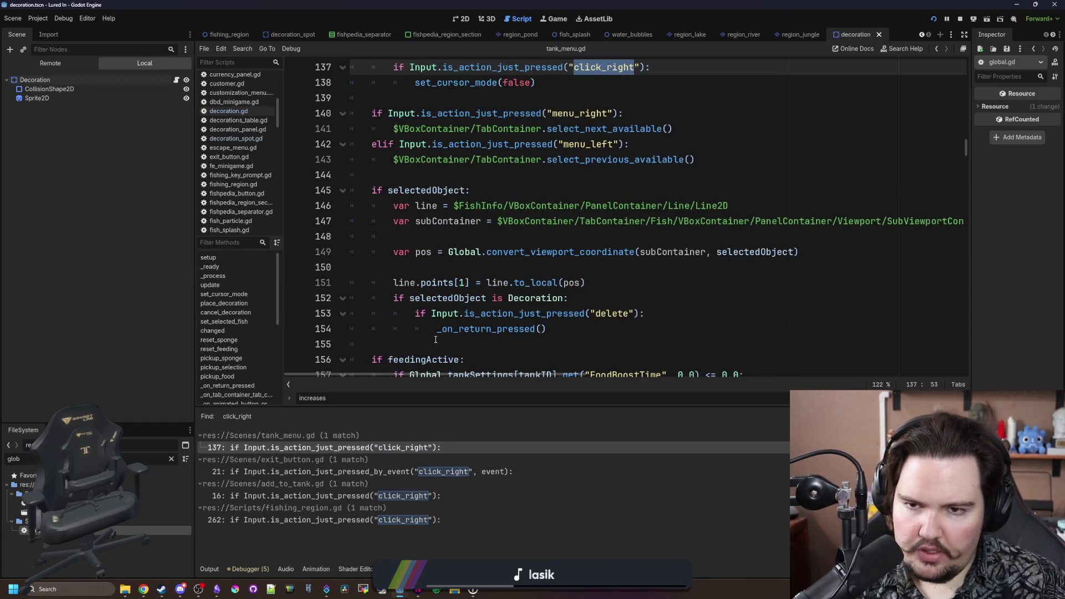
- Inspect the click_right matches in exit_button.gd and add_to_tank.gd, and the toggle_off and changed definitions
{"action": "scroll", "coordinate": [435, 340], "scroll_direction": "up", "scroll_amount": 3}
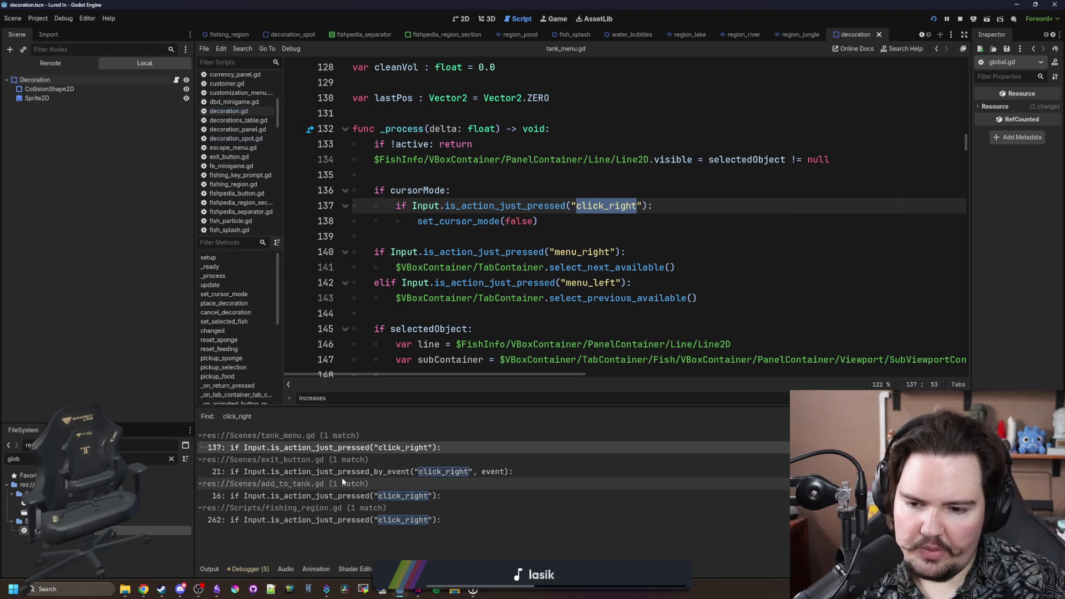
{"action": "left_click", "coordinate": [363, 470]}
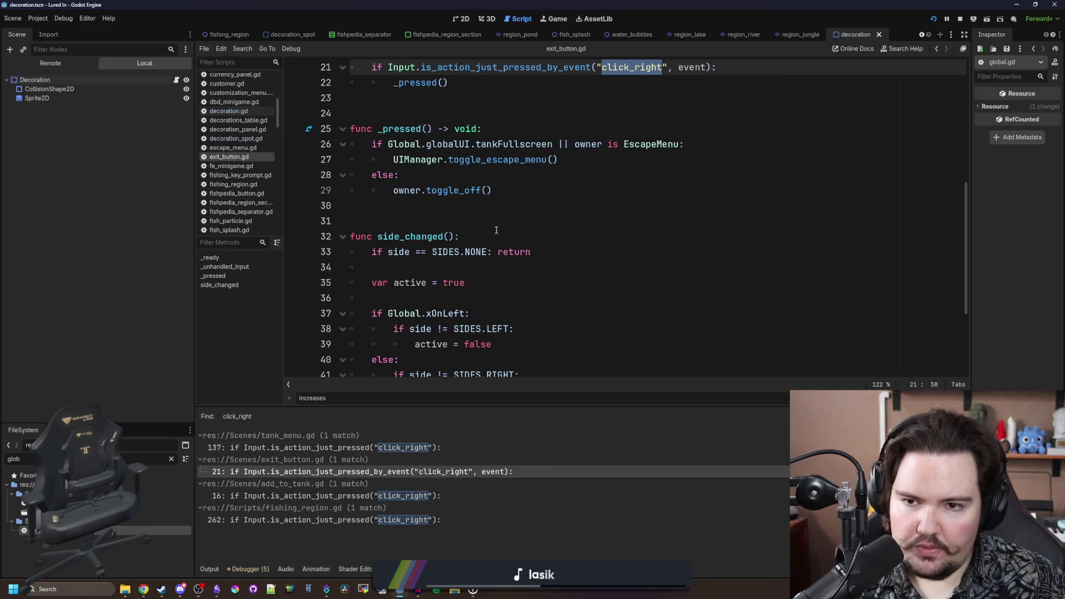
{"action": "left_click", "coordinate": [351, 496]}
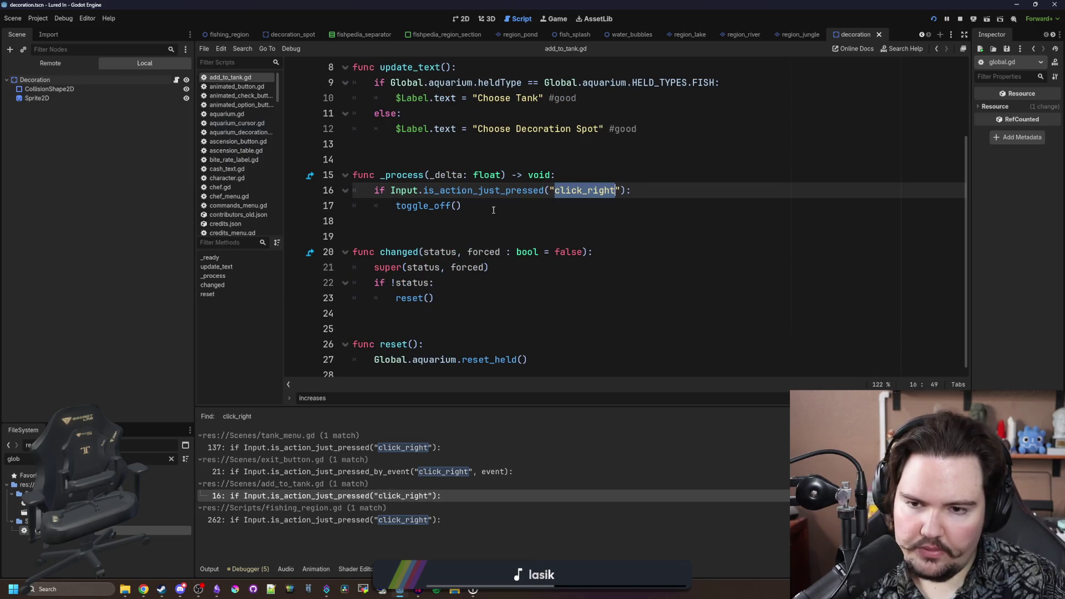
{"action": "left_click", "coordinate": [436, 207], "text": "ctrl"}
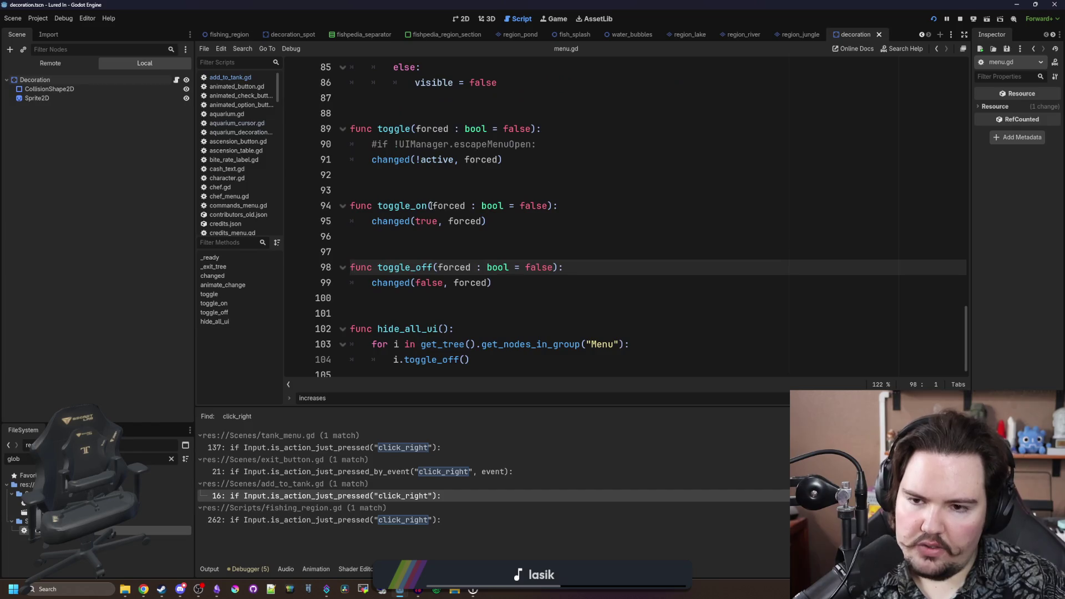
{"action": "left_click", "coordinate": [398, 284], "text": "ctrl"}
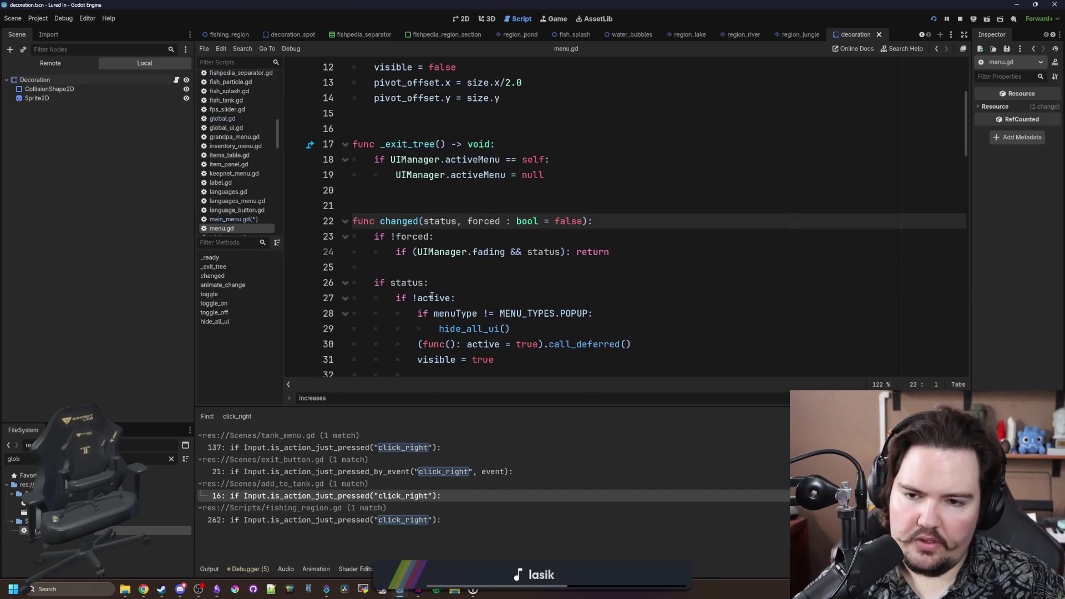
- Compare the click_right handling in exit_button.gd, add_to_tank.gd and fishing_region.gd
{"action": "left_click", "coordinate": [315, 477]}
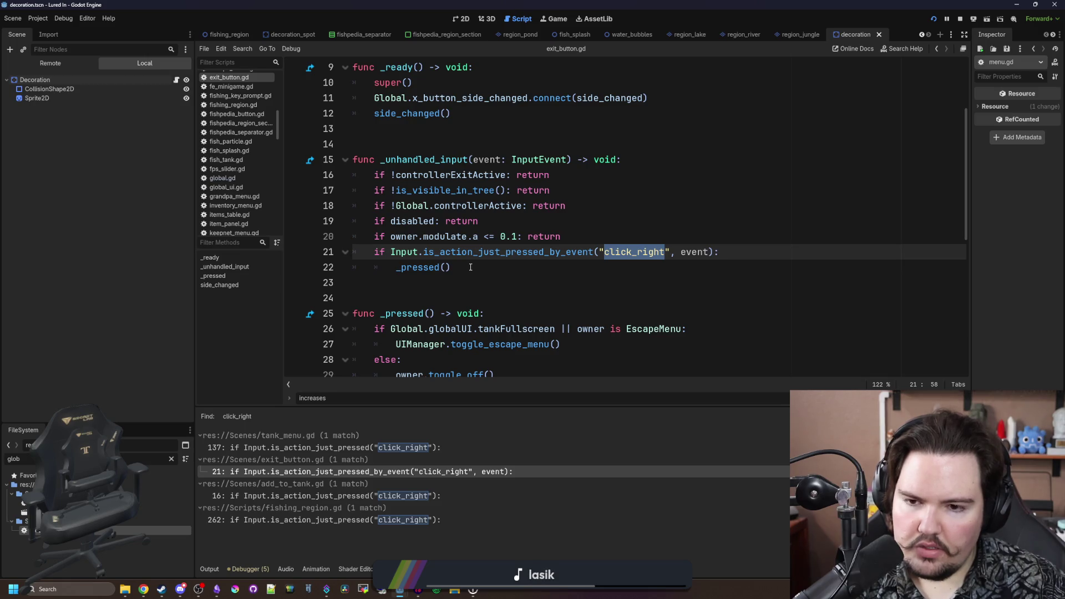
{"action": "left_click", "coordinate": [382, 496]}
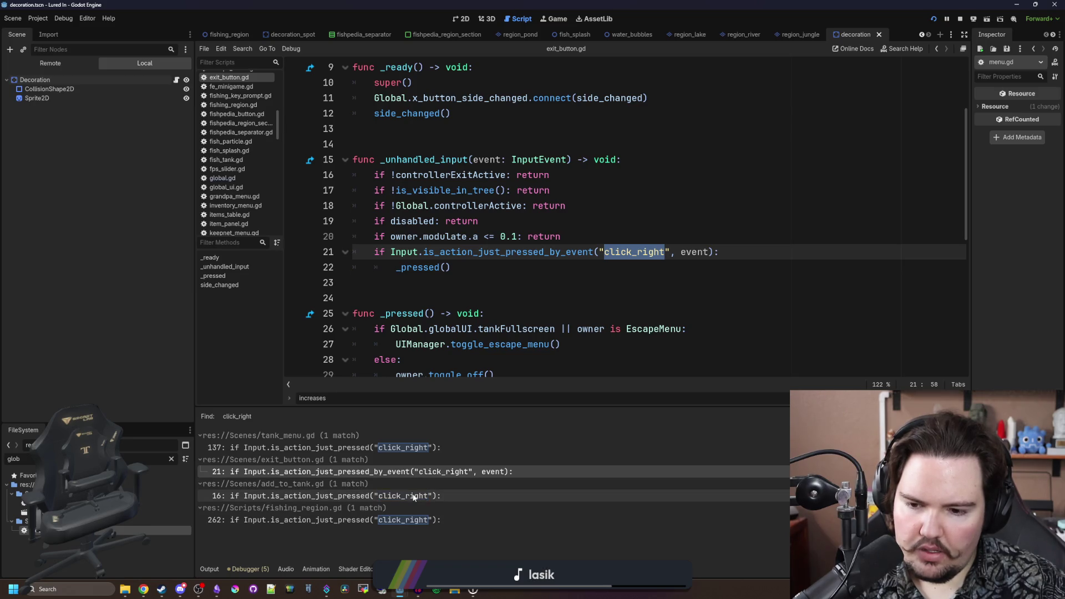
{"action": "left_click", "coordinate": [365, 519]}
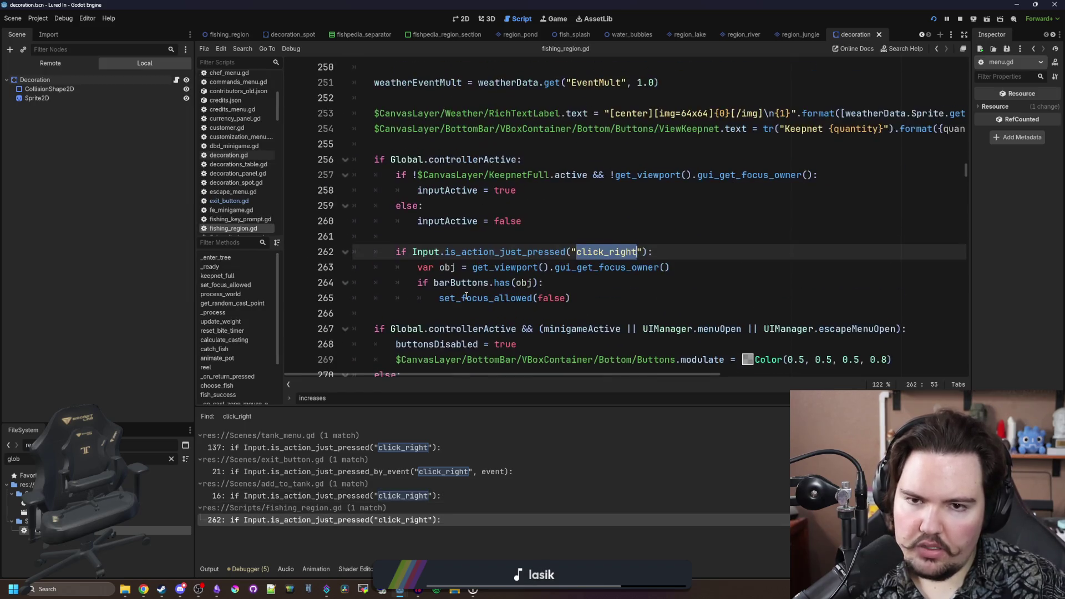
{"action": "left_click", "coordinate": [401, 496]}
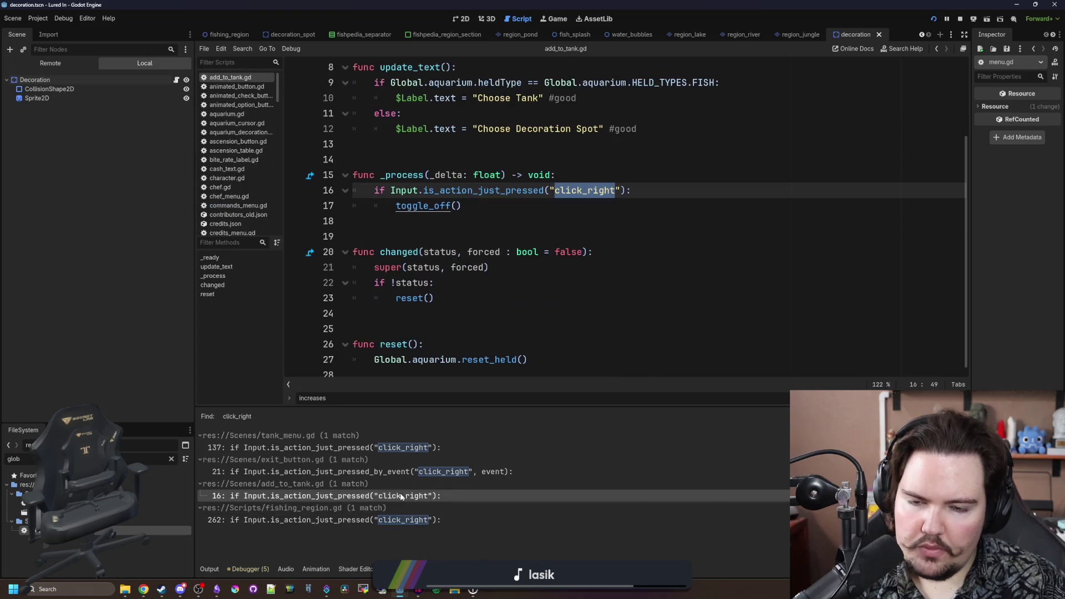
{"action": "left_click", "coordinate": [389, 519]}
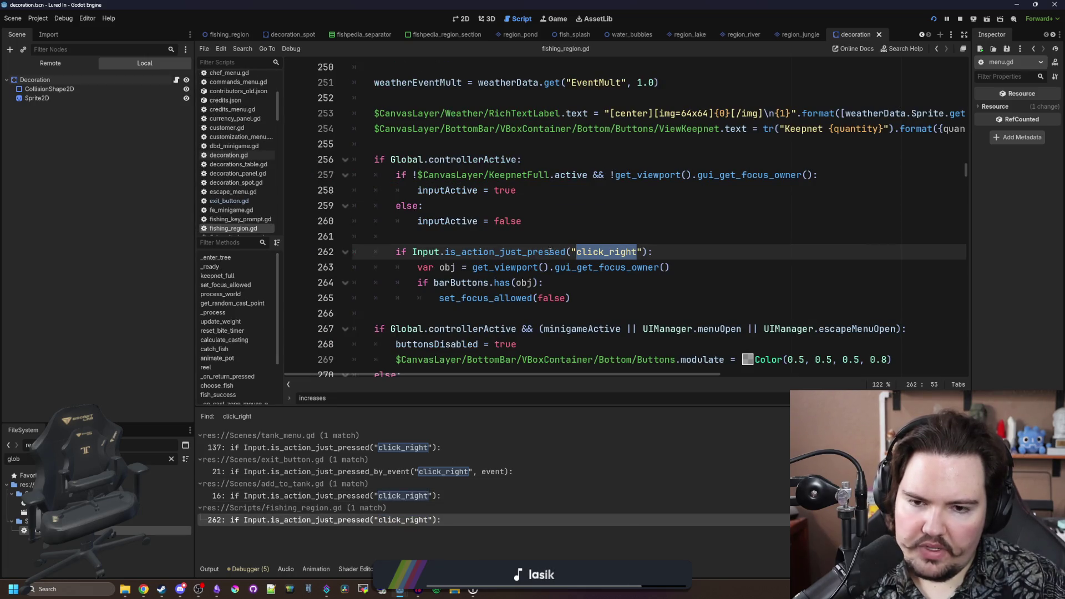
{"action": "left_click", "coordinate": [438, 493]}
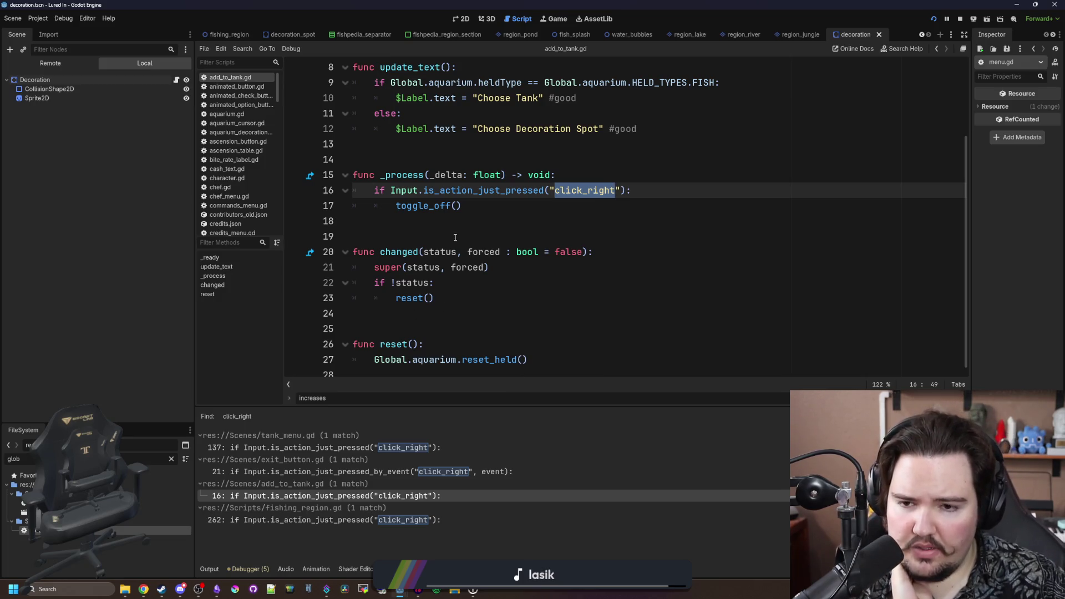
{"action": "left_click", "coordinate": [442, 475]}
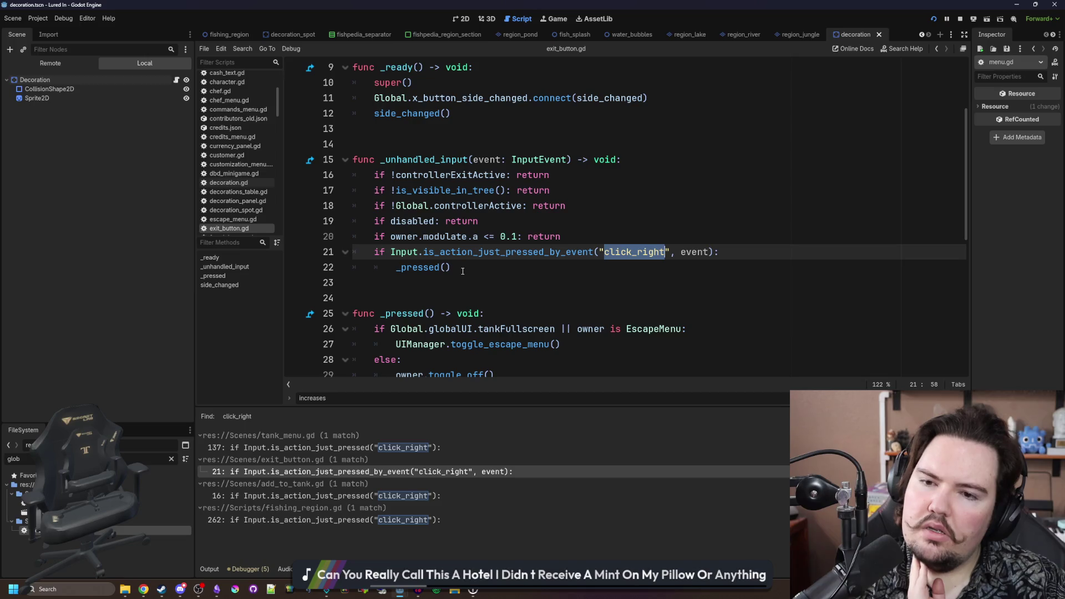
- Save the edited scripts and scene from exit_button.gd
{"action": "scroll", "coordinate": [462, 271], "scroll_direction": "up", "scroll_amount": 3}
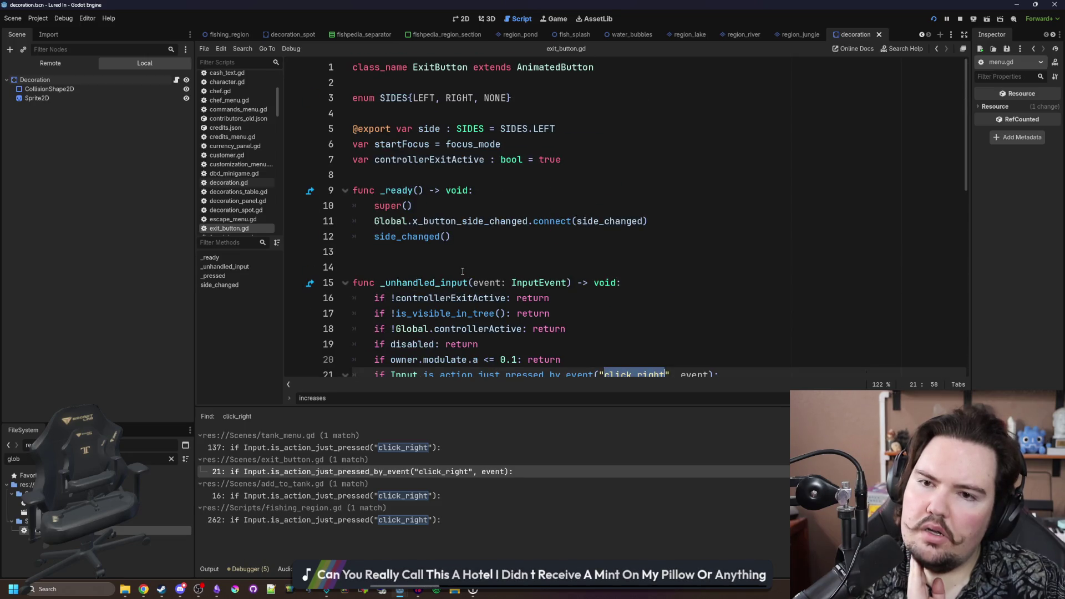
{"action": "scroll", "coordinate": [463, 271], "scroll_direction": "down", "scroll_amount": 3}
{"action": "left_click", "coordinate": [471, 264]}
{"action": "key", "text": "ctrl+s"}
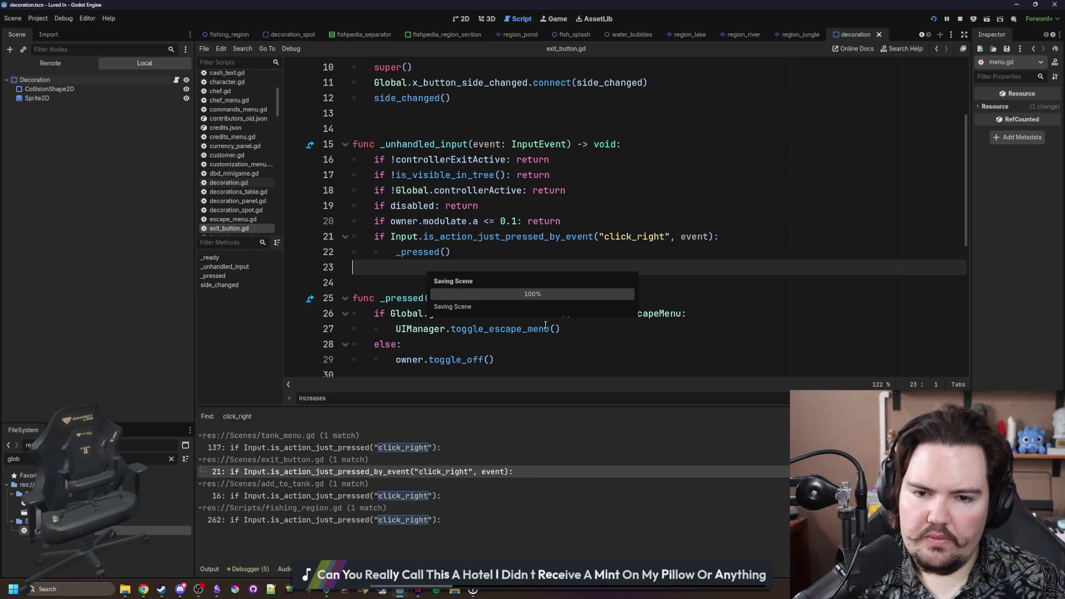
- In the running game, close Travel and test right-click closing of the Inventory and Shop panels
{"action": "left_click", "coordinate": [565, 19]}
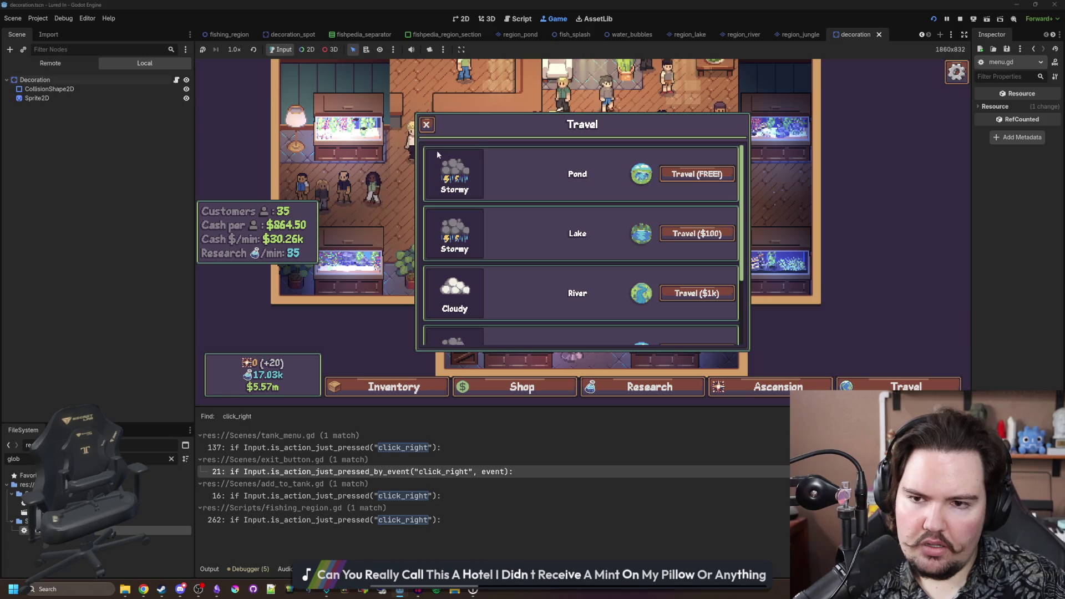
{"action": "left_click", "coordinate": [427, 124]}
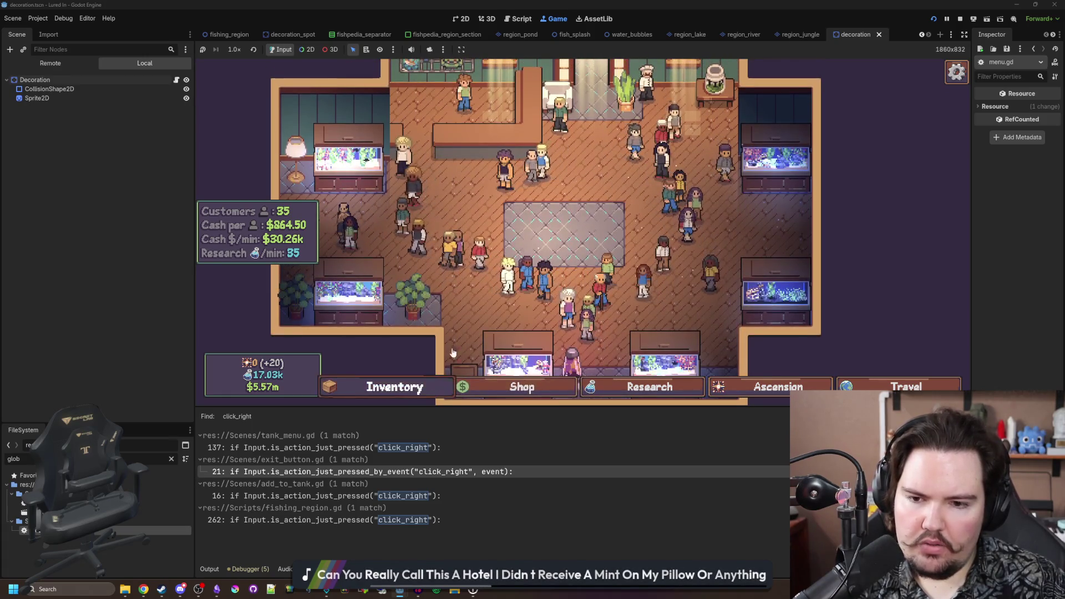
{"action": "left_click", "coordinate": [394, 386]}
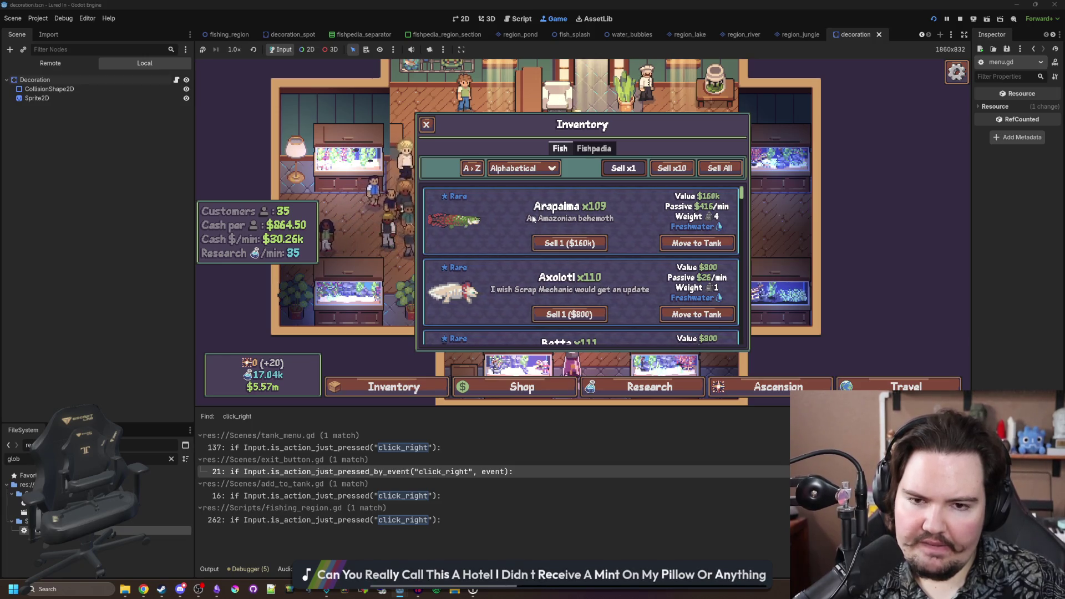
{"action": "right_click", "coordinate": [482, 256]}
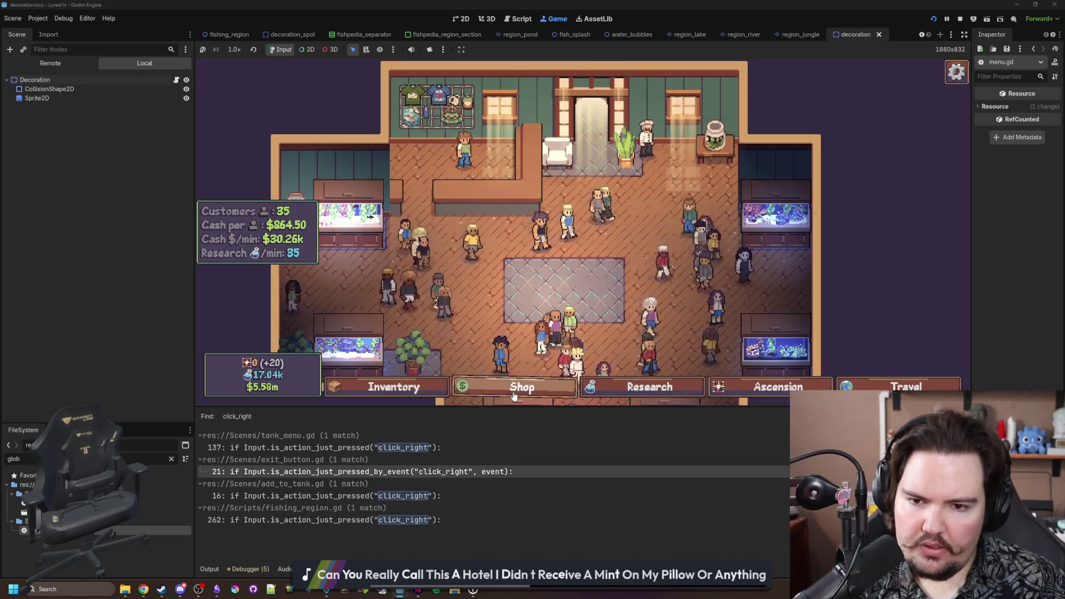
{"action": "left_click", "coordinate": [522, 386]}
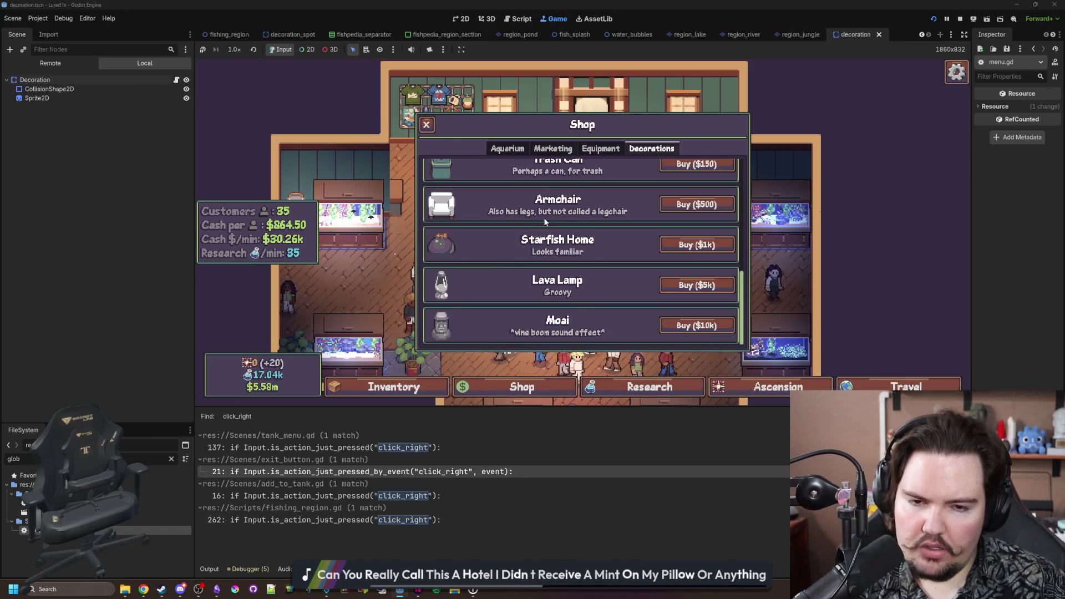
{"action": "right_click", "coordinate": [536, 193]}
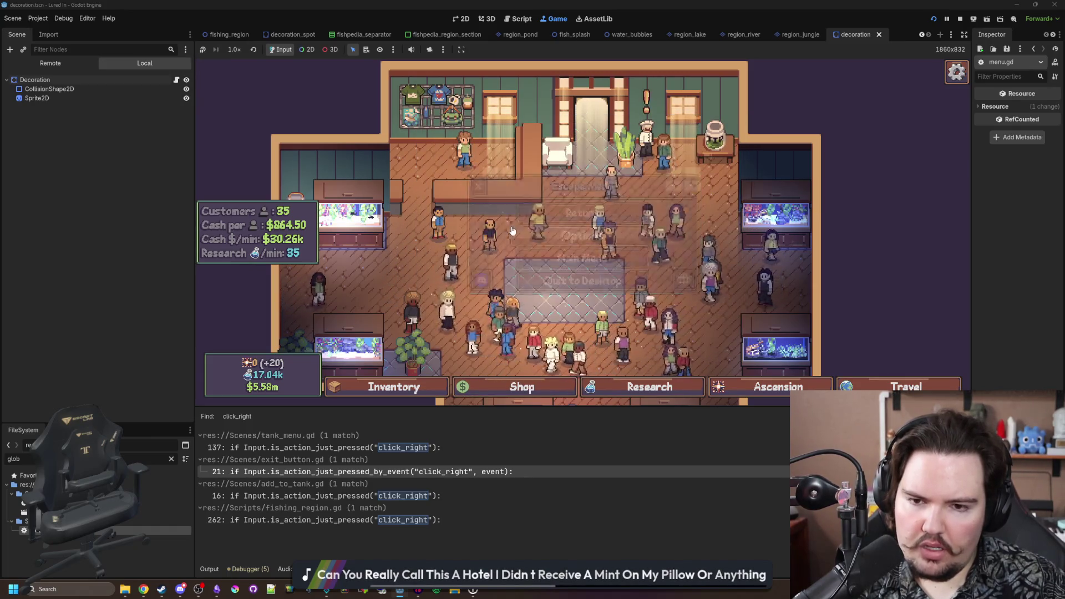
{"action": "left_click", "coordinate": [394, 387]}
{"action": "left_click", "coordinate": [395, 388]}
{"action": "left_click", "coordinate": [396, 388]}
{"action": "left_click", "coordinate": [397, 388]}
{"action": "left_click", "coordinate": [397, 388]}
{"action": "left_click", "coordinate": [399, 390]}
{"action": "left_click", "coordinate": [402, 391]}
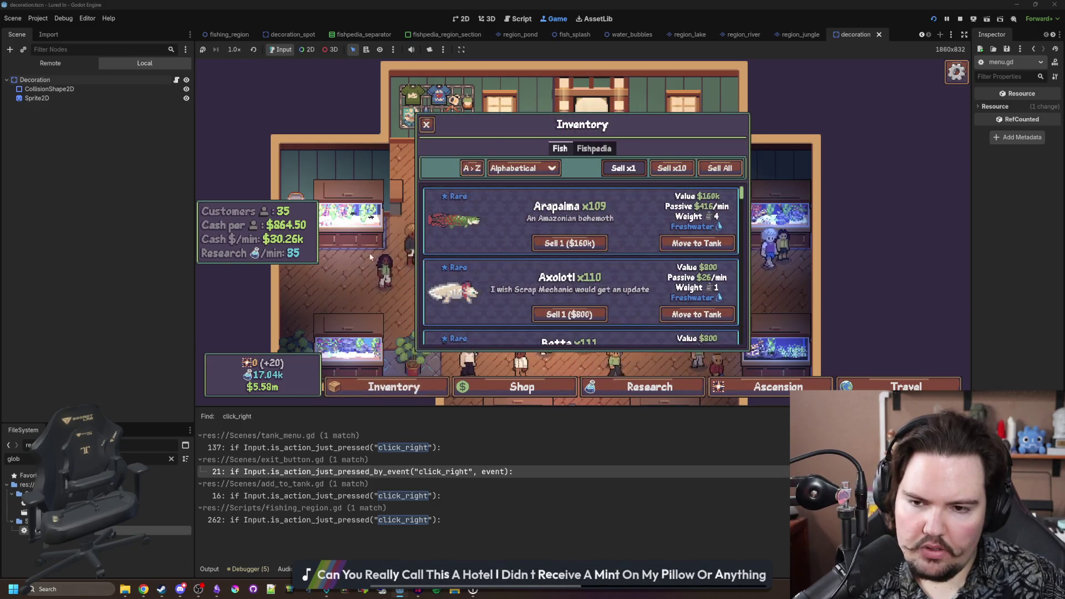
{"action": "right_click", "coordinate": [383, 251]}
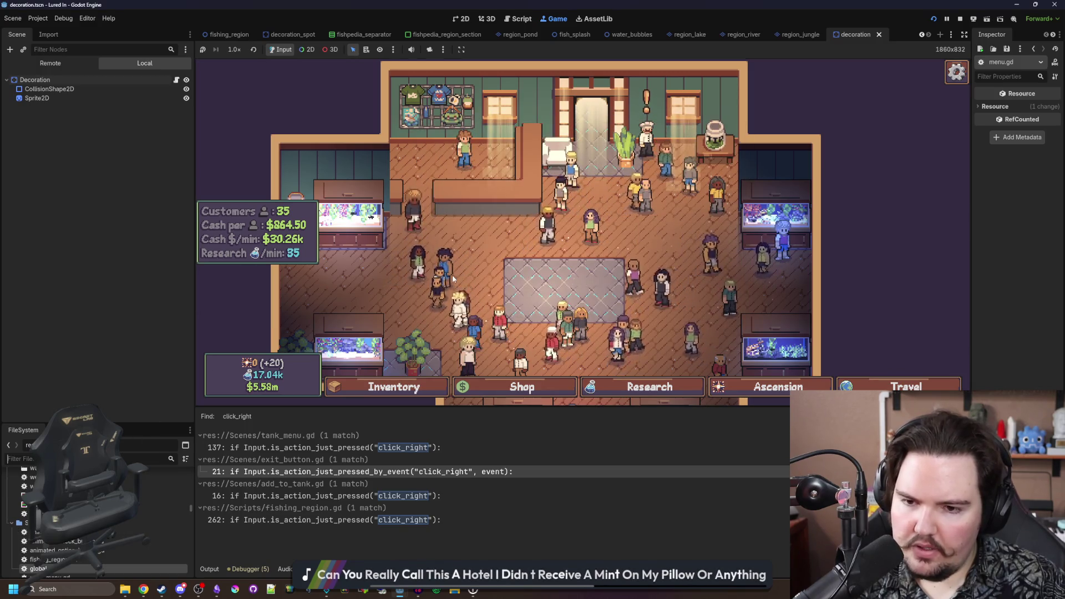
- Return to the title screen and test right-click closing of the Options and Credits dialogs
{"action": "key", "text": "Escape"}
{"action": "left_click", "coordinate": [555, 276]}
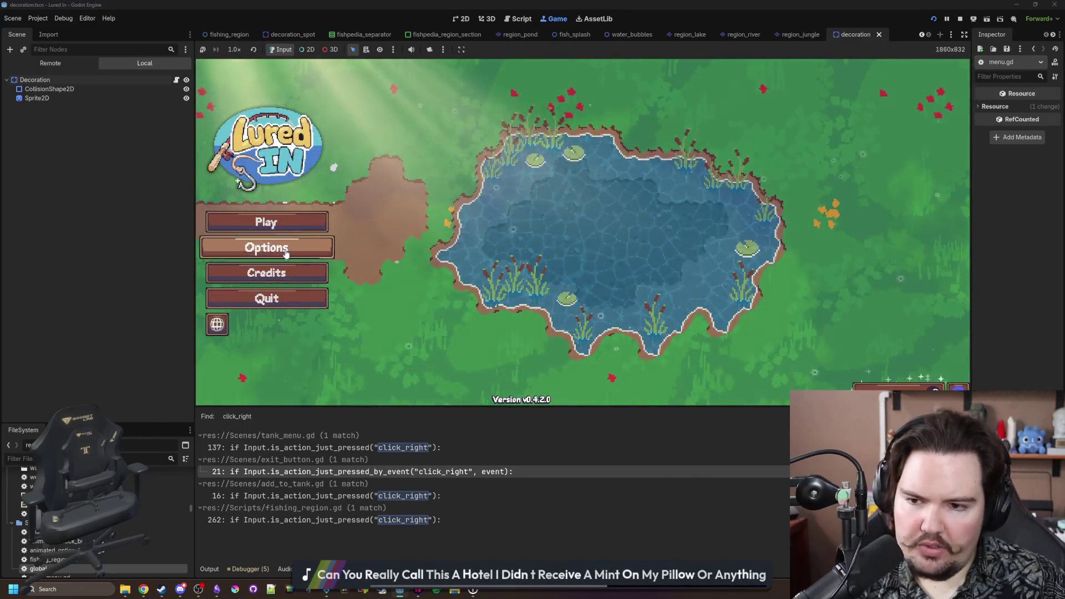
{"action": "left_click", "coordinate": [309, 248]}
{"action": "right_click", "coordinate": [308, 247]}
{"action": "left_click", "coordinate": [309, 247]}
{"action": "left_click", "coordinate": [587, 172]}
{"action": "right_click", "coordinate": [716, 174]}
{"action": "left_click", "coordinate": [310, 272]}
{"action": "right_click", "coordinate": [311, 272]}
{"action": "left_click", "coordinate": [310, 272]}
{"action": "right_click", "coordinate": [305, 278]}
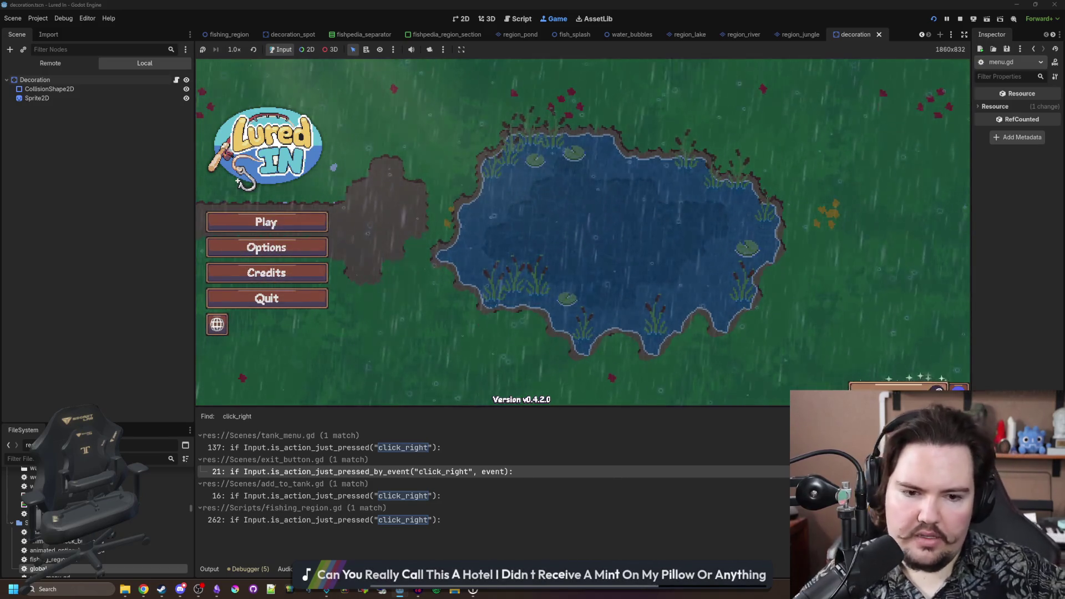
- Retest Options and Credits right-click closing, then start the game and test the Inventory panel
{"action": "left_click", "coordinate": [266, 247]}
{"action": "right_click", "coordinate": [464, 223]}
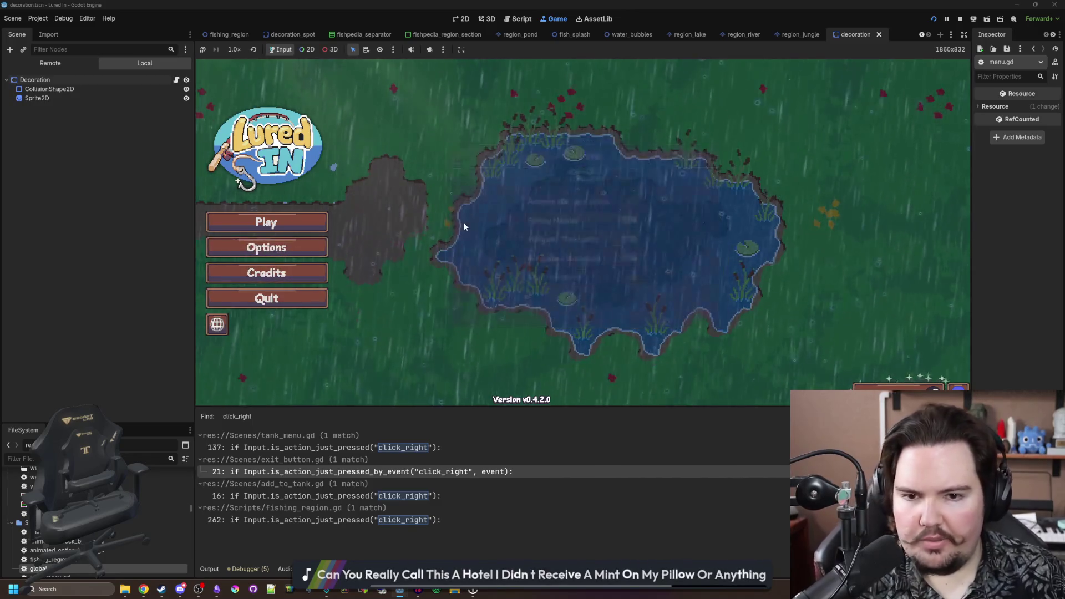
{"action": "left_click", "coordinate": [266, 272]}
{"action": "right_click", "coordinate": [448, 227]}
{"action": "left_click", "coordinate": [222, 225]}
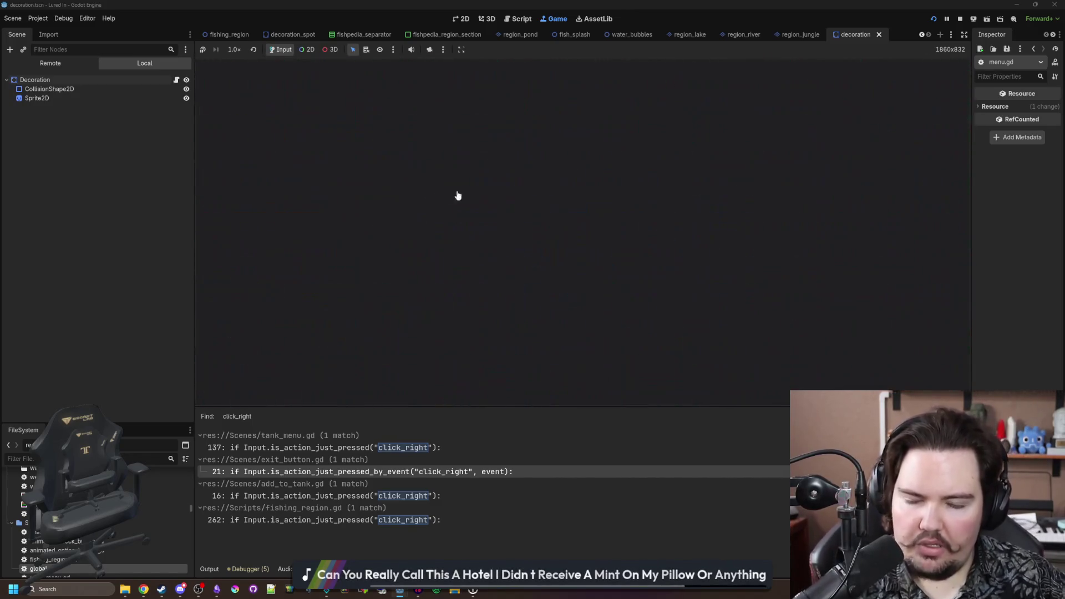
{"action": "left_click", "coordinate": [399, 391]}
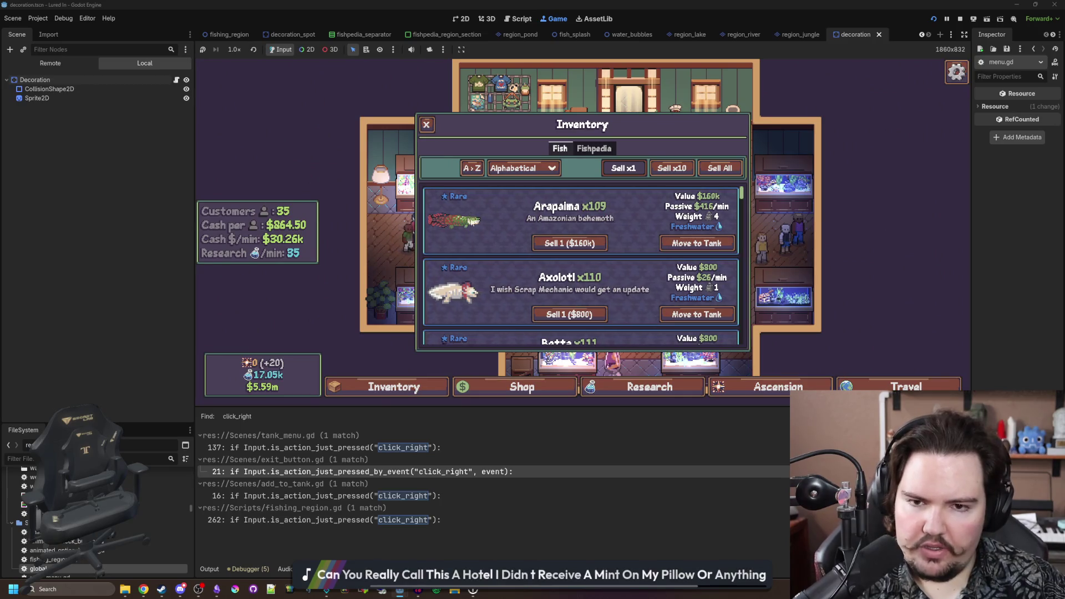
{"action": "right_click", "coordinate": [398, 391]}
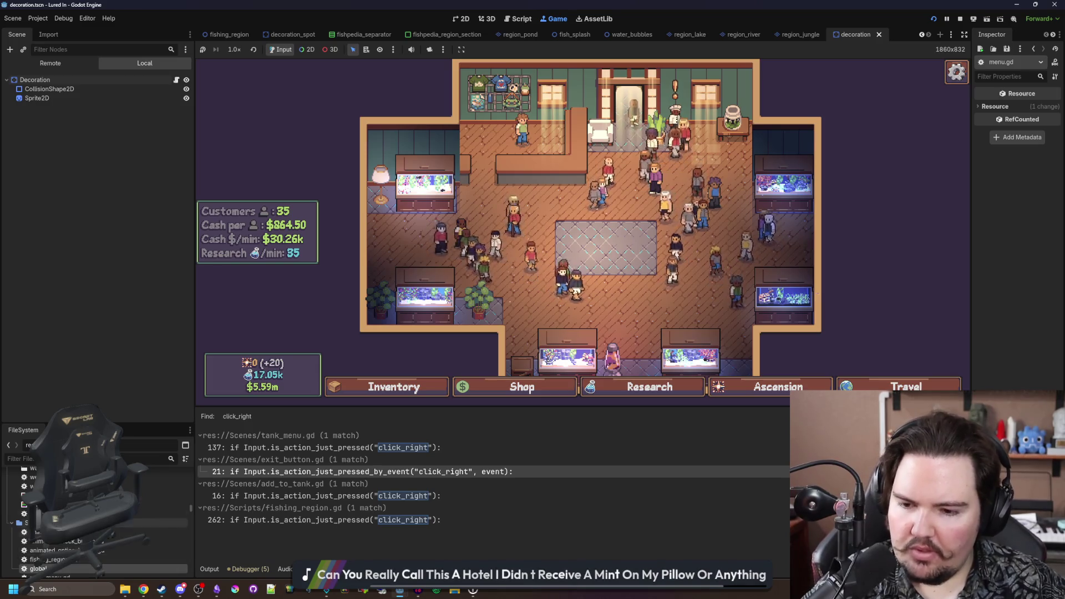
- Filter the FileSystem by 'aquar' and open aquarium.gd
{"action": "left_click", "coordinate": [164, 459]}
{"action": "type", "text": "aquar"}
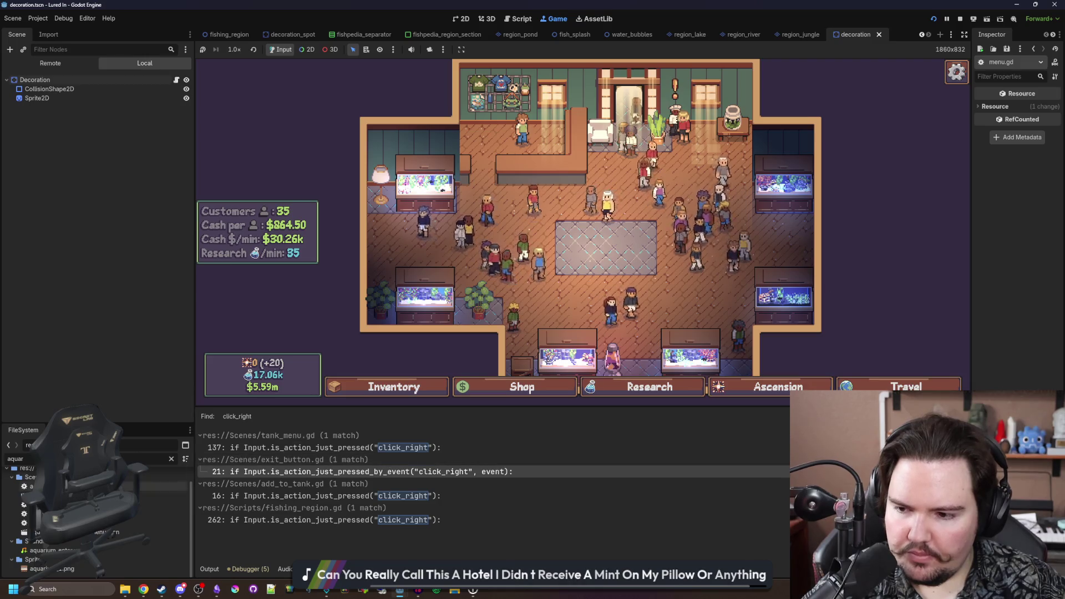
{"action": "double_click", "coordinate": [33, 486]}
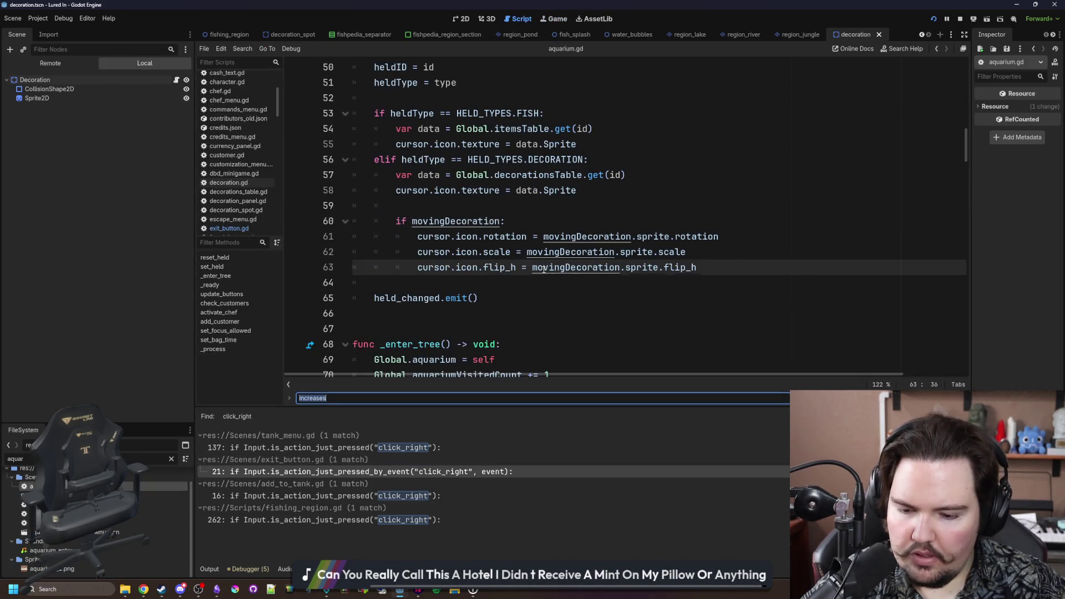
- Find the escape check in aquarium.gd's _process and insert a blank line above it
{"action": "type", "text": "escape"}
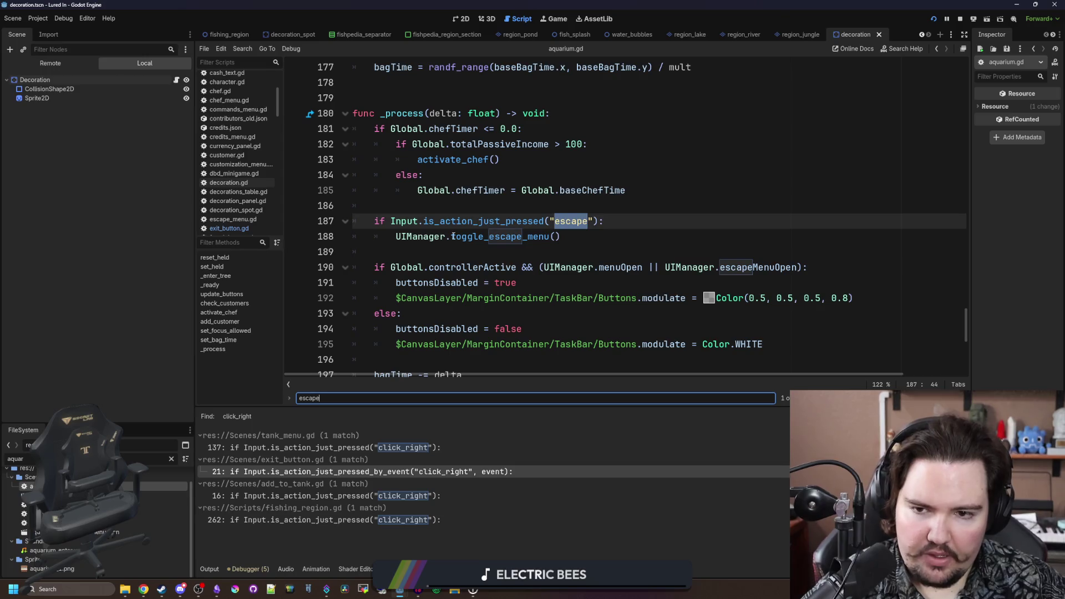
{"action": "left_click", "coordinate": [453, 212]}
{"action": "key", "text": "Return"}
{"action": "key", "text": "Return"}
{"action": "key", "text": "Up"}
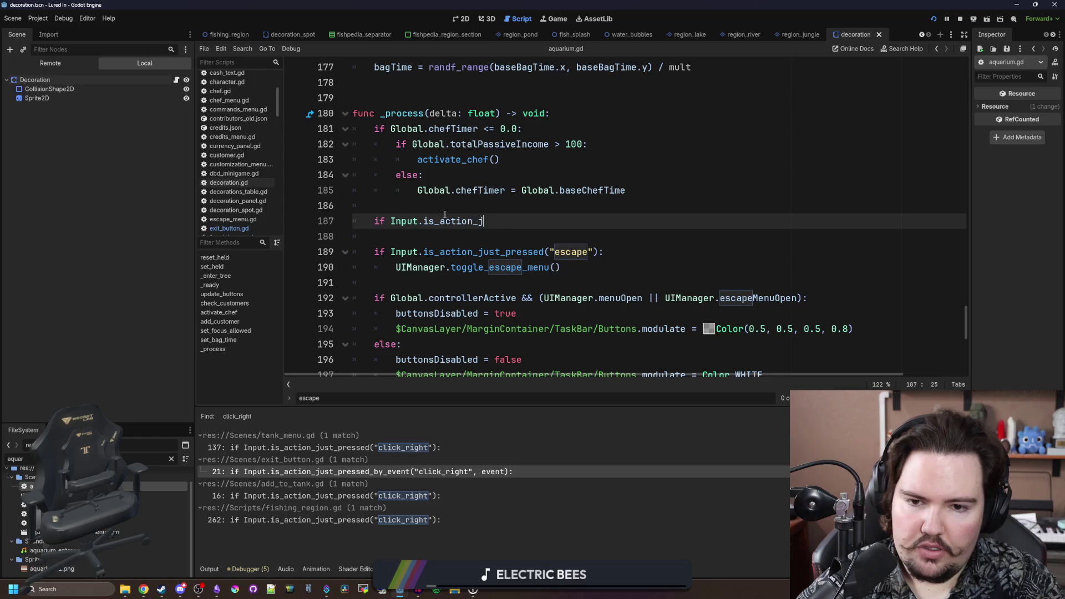
- Add a click_right check that tests UIManager.activeMenu before calling the escape menu
{"action": "type", "text": "\"rig"}
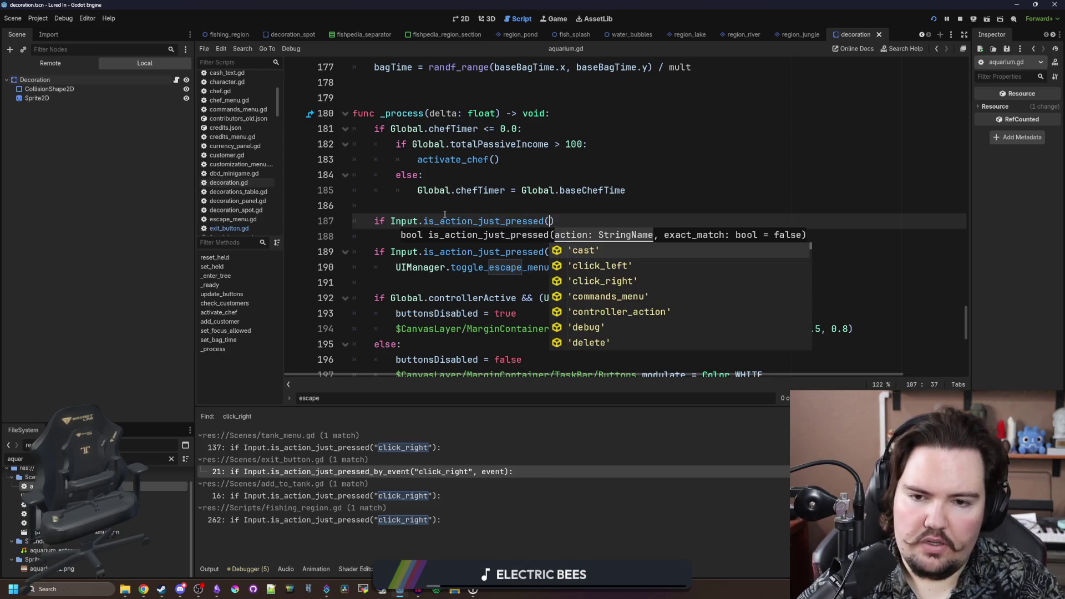
{"action": "key", "text": "BackSpace"}
{"action": "key", "text": "BackSpace"}
{"action": "key", "text": "BackSpace"}
{"action": "type", "text": "click_r"}
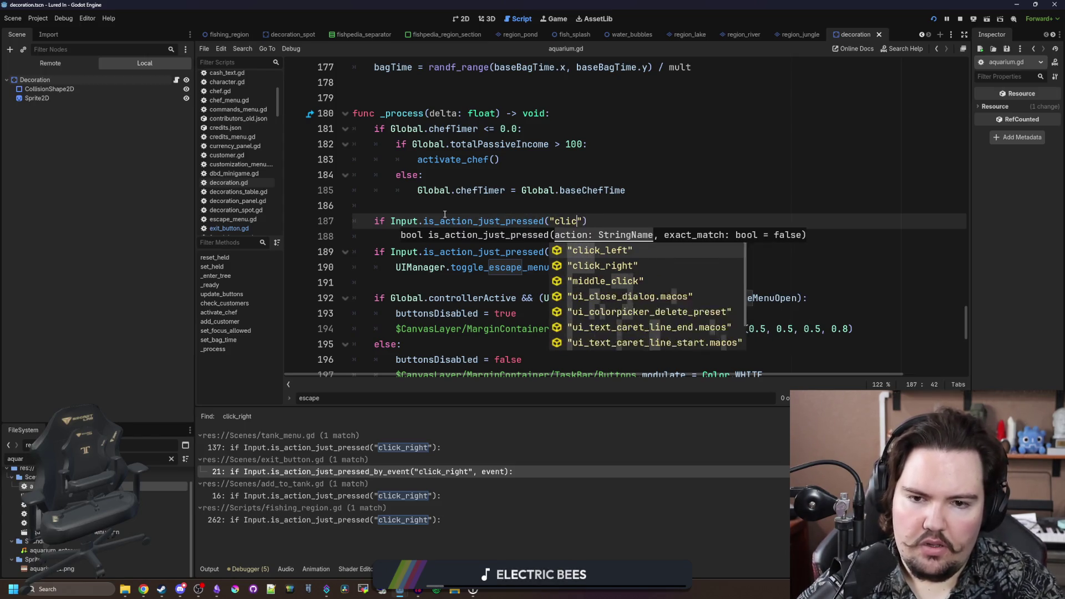
{"action": "key", "text": "Return"}
{"action": "type", "text": ":"}
{"action": "key", "text": "Return"}
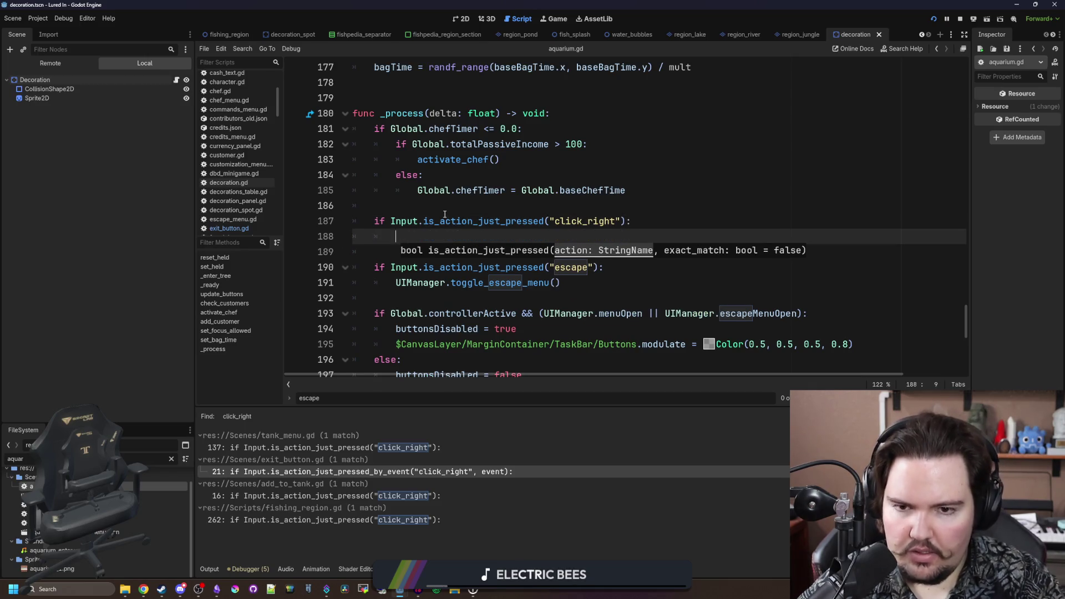
{"action": "type", "text": "ifUIManager.ac"}
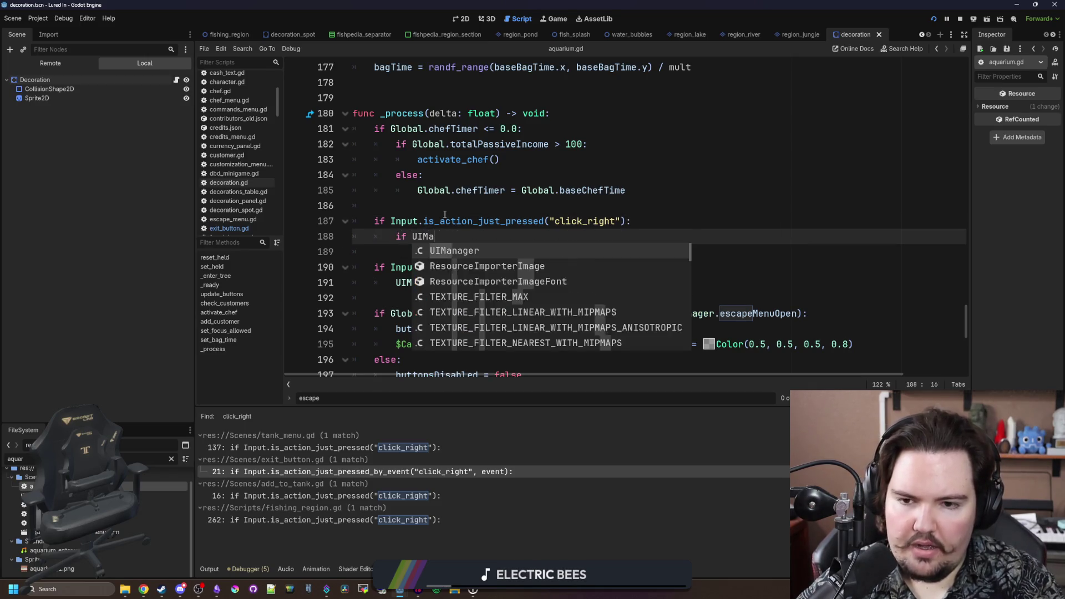
{"action": "key", "text": "Return"}
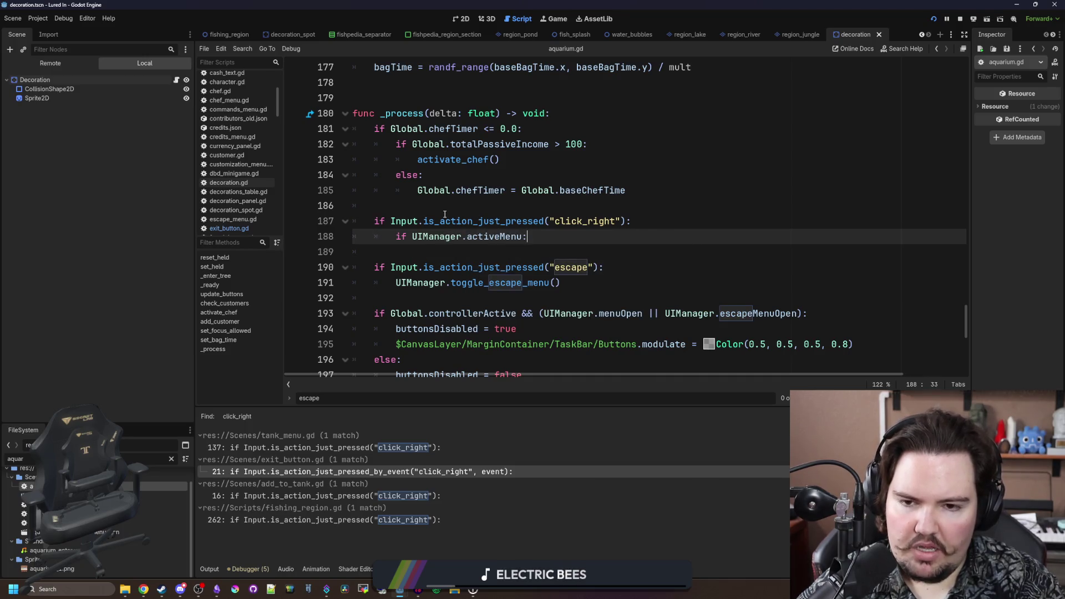
{"action": "key", "text": "Return"}
{"action": "type", "text": "UIManager.toggle"}
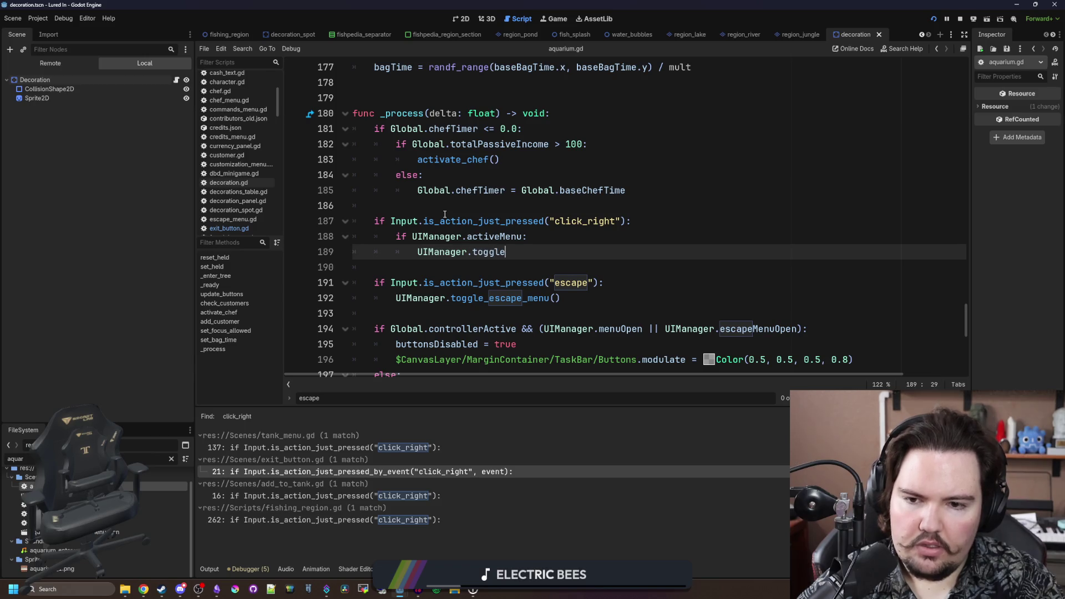
{"action": "type", "text": "_escape_menu("}
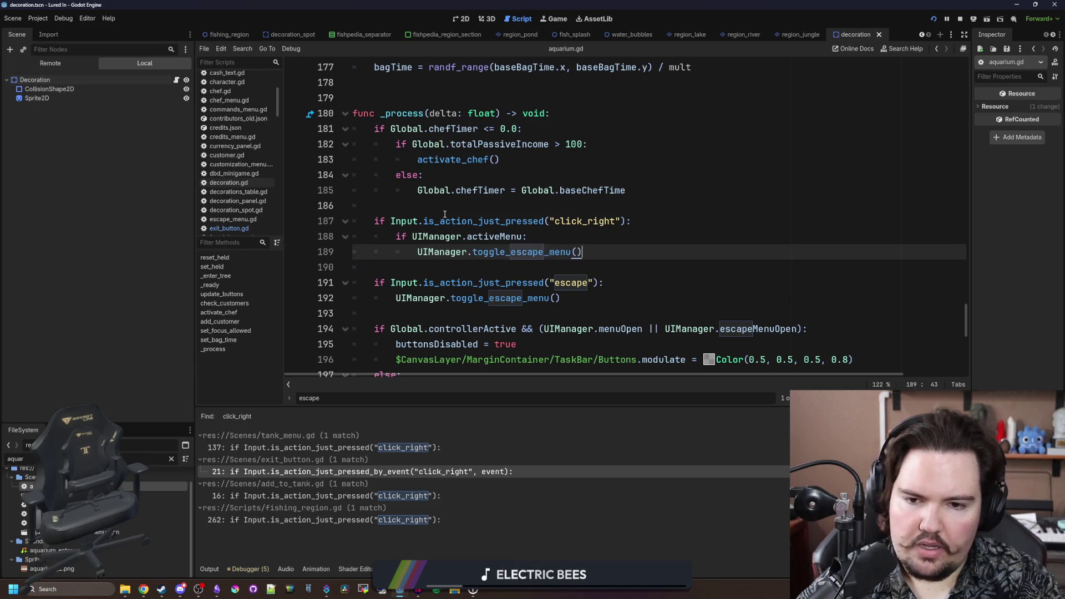
{"action": "left_click", "coordinate": [412, 236]}
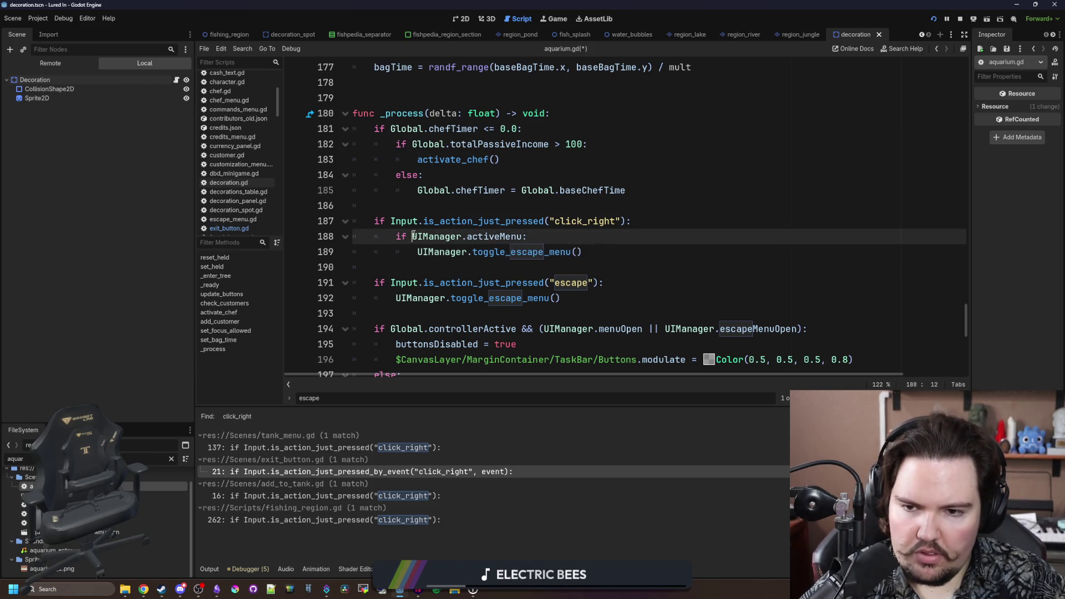
- Save aquarium.gd, open and close the escape menu in the game, then open Inventory and return to the script
{"action": "left_click", "coordinate": [451, 210]}
{"action": "key", "text": "ctrl+s"}
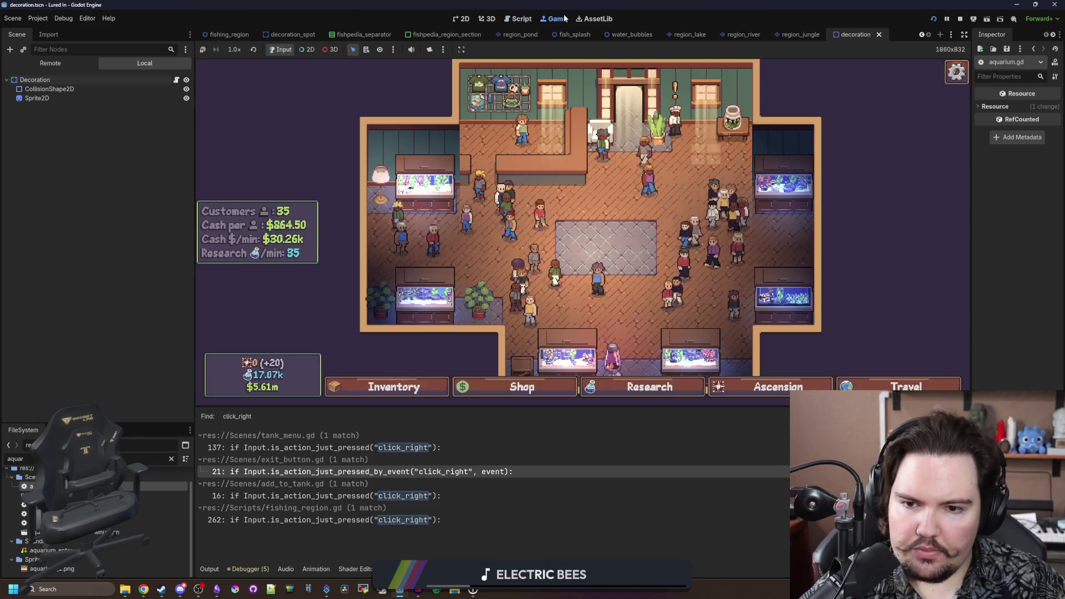
{"action": "key", "text": "Escape"}
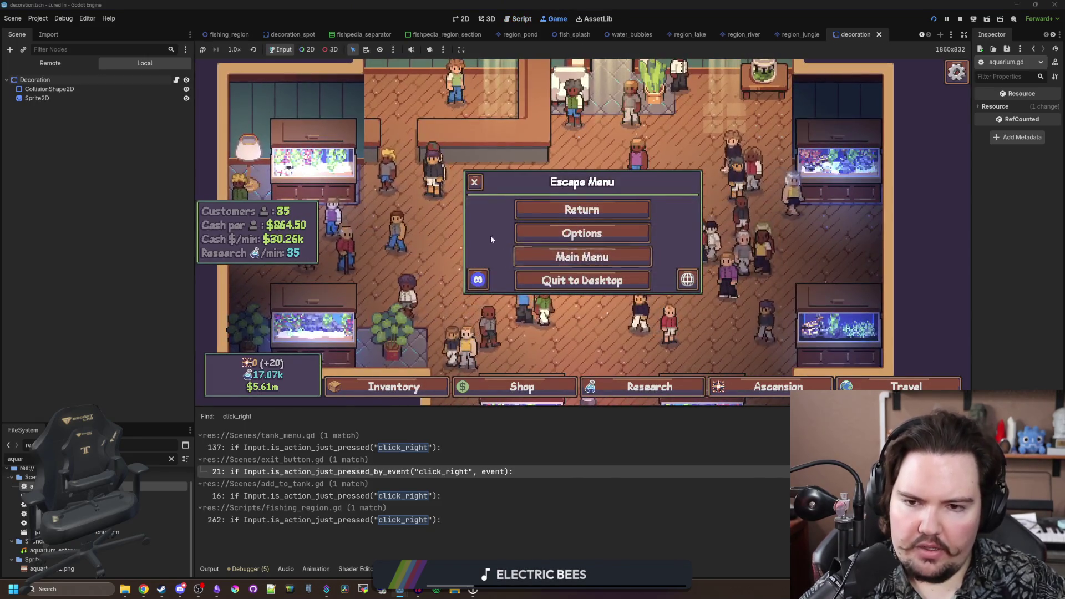
{"action": "left_click", "coordinate": [518, 208]}
{"action": "key", "text": "Escape"}
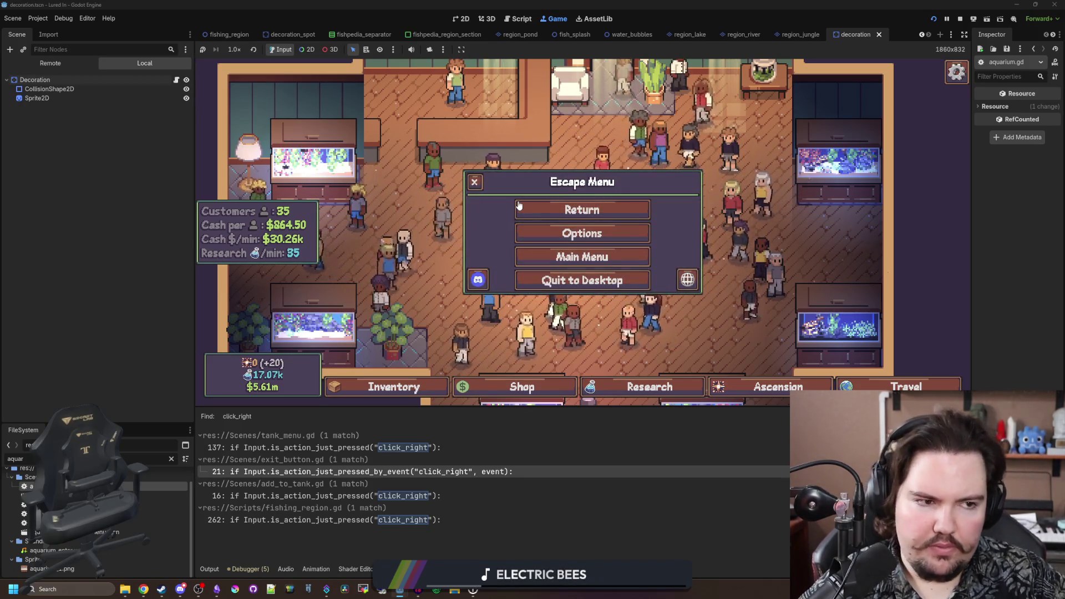
{"action": "left_click", "coordinate": [518, 208]}
{"action": "left_click", "coordinate": [391, 386]}
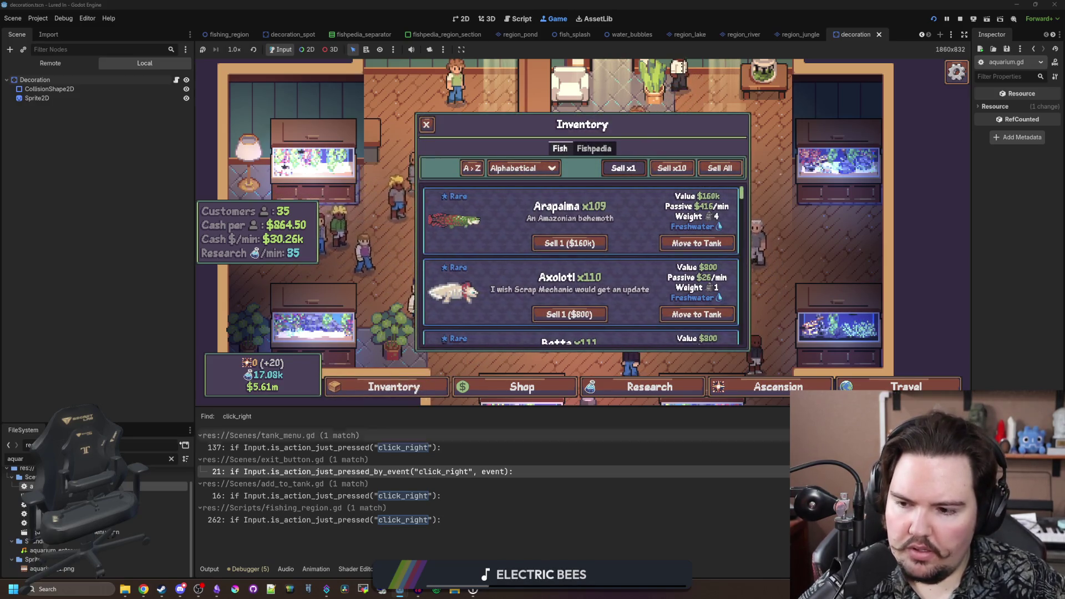
{"action": "key", "text": "ctrl+F3"}
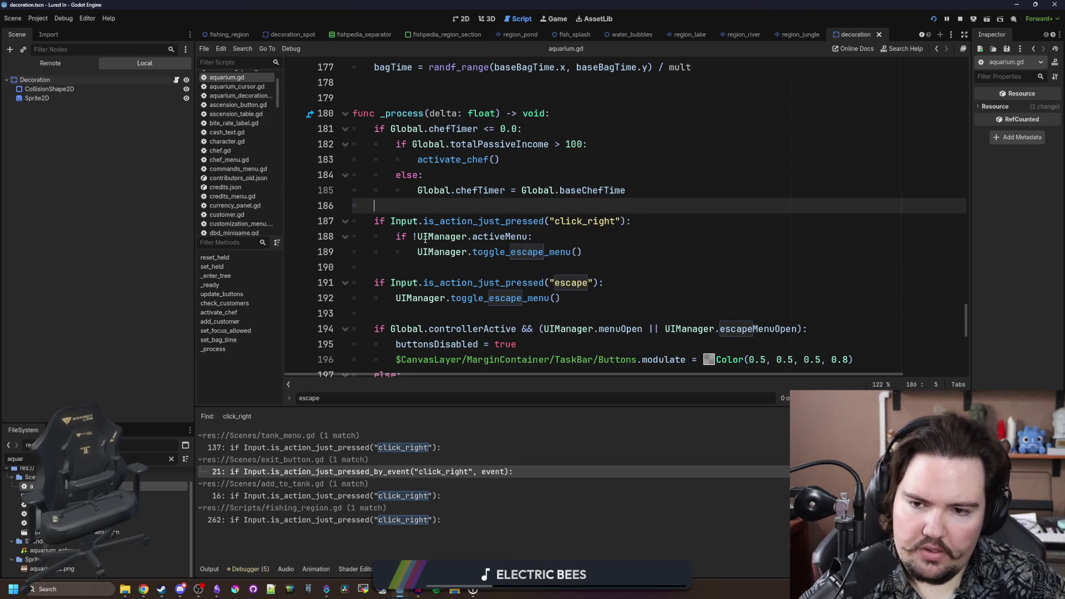
- Remove the negation from the activeMenu check and save the script
{"action": "left_click", "coordinate": [417, 236]}
{"action": "key", "text": "BackSpace"}
{"action": "left_click", "coordinate": [461, 202]}
{"action": "key", "text": "ctrl+s"}
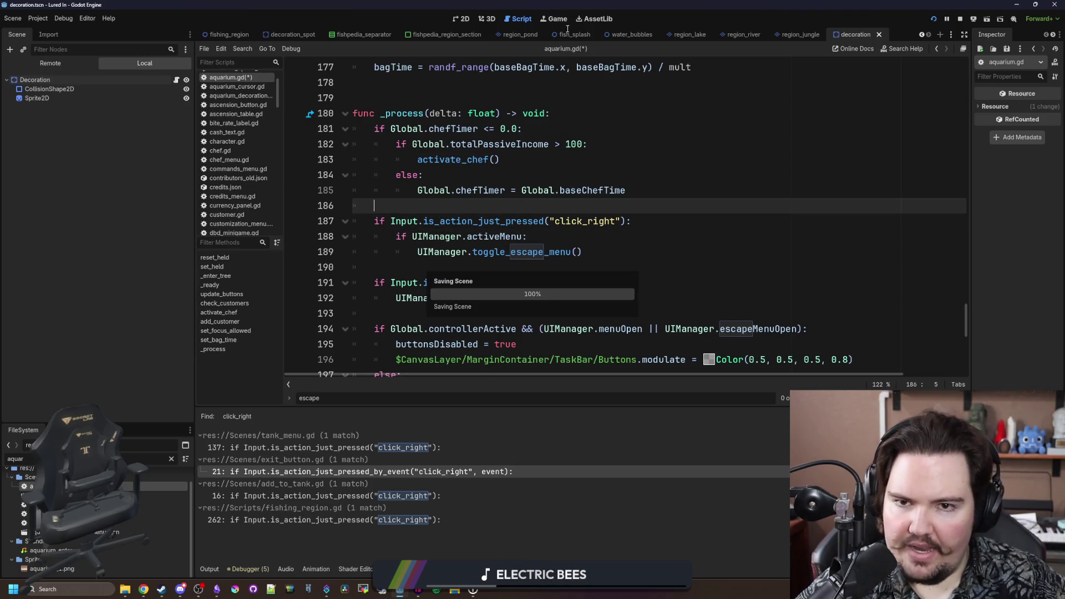
- In the running game, close the Inventory and toggle the escape menu repeatedly with right-clicks
{"action": "left_click", "coordinate": [557, 18]}
{"action": "right_click", "coordinate": [378, 219]}
{"action": "right_click", "coordinate": [484, 247]}
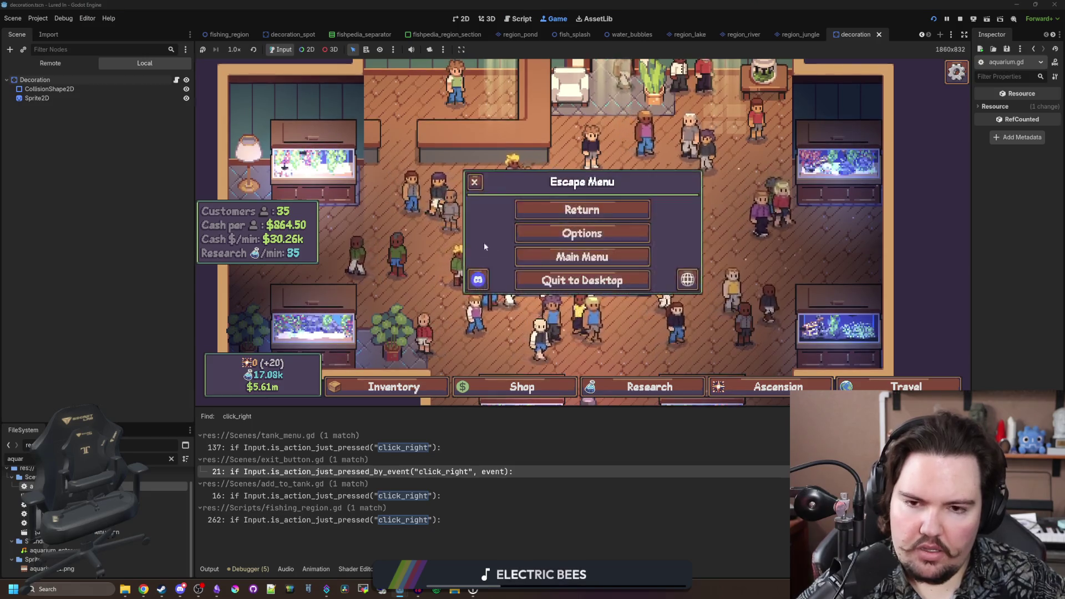
{"action": "right_click", "coordinate": [456, 255]}
{"action": "right_click", "coordinate": [471, 251]}
{"action": "right_click", "coordinate": [491, 246]}
{"action": "right_click", "coordinate": [490, 246]}
{"action": "right_click", "coordinate": [490, 246]}
- Test opening and closing Fish Tank 4, Fish Tank 2, and the Shop and Ascension panels
{"action": "left_click", "coordinate": [667, 291]}
{"action": "right_click", "coordinate": [655, 359]}
{"action": "right_click", "coordinate": [654, 359]}
{"action": "left_click", "coordinate": [654, 359]}
{"action": "right_click", "coordinate": [655, 360]}
{"action": "key", "text": "2"}
{"action": "key", "text": "Escape"}
{"action": "key", "text": "4"}
{"action": "key", "text": "Escape"}
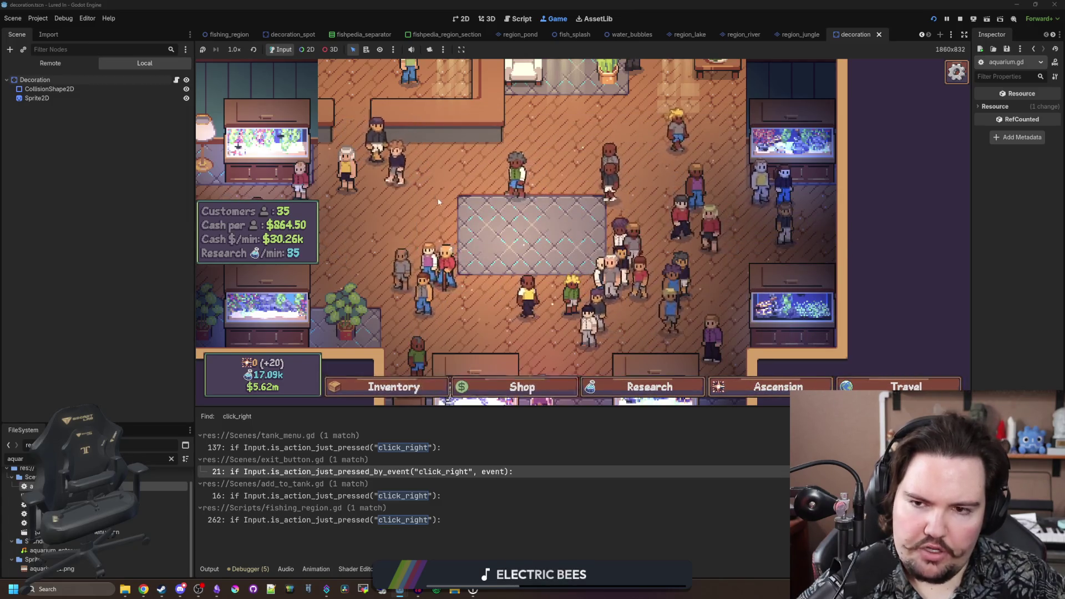
{"action": "left_click", "coordinate": [318, 161]}
{"action": "key", "text": "Escape"}
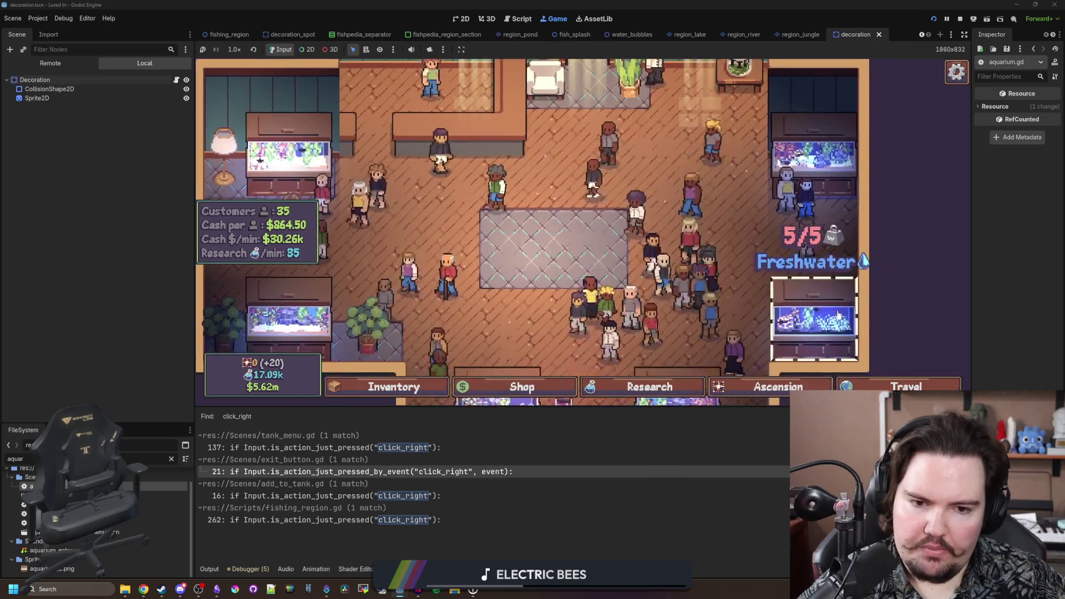
{"action": "left_click", "coordinate": [839, 316]}
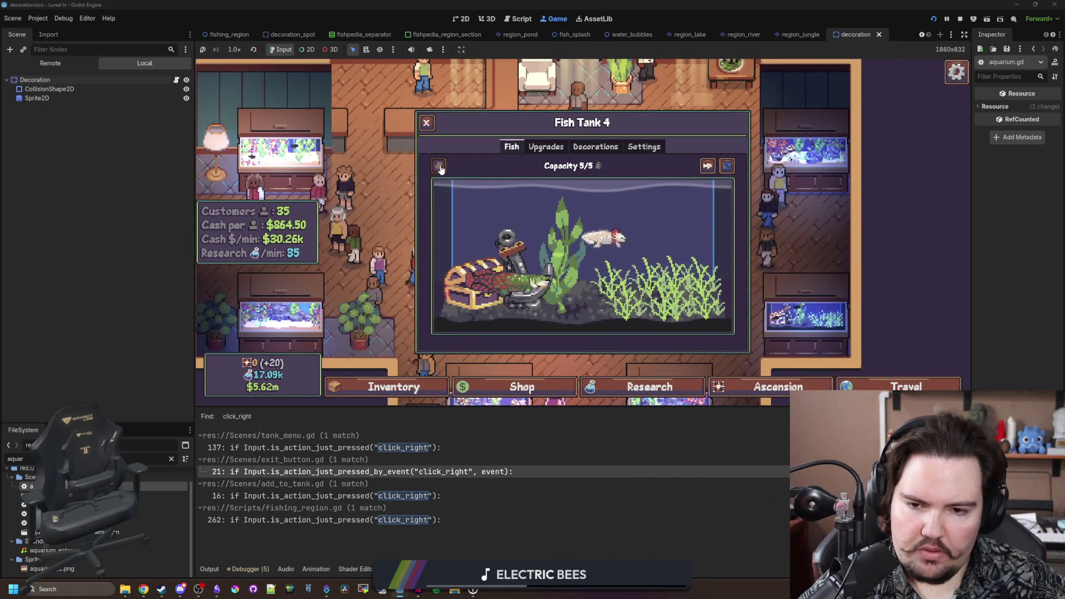
- Enter 'algae timer 0' in the game's secret command prompt
{"action": "key", "text": "Escape"}
{"action": "key", "text": "grave"}
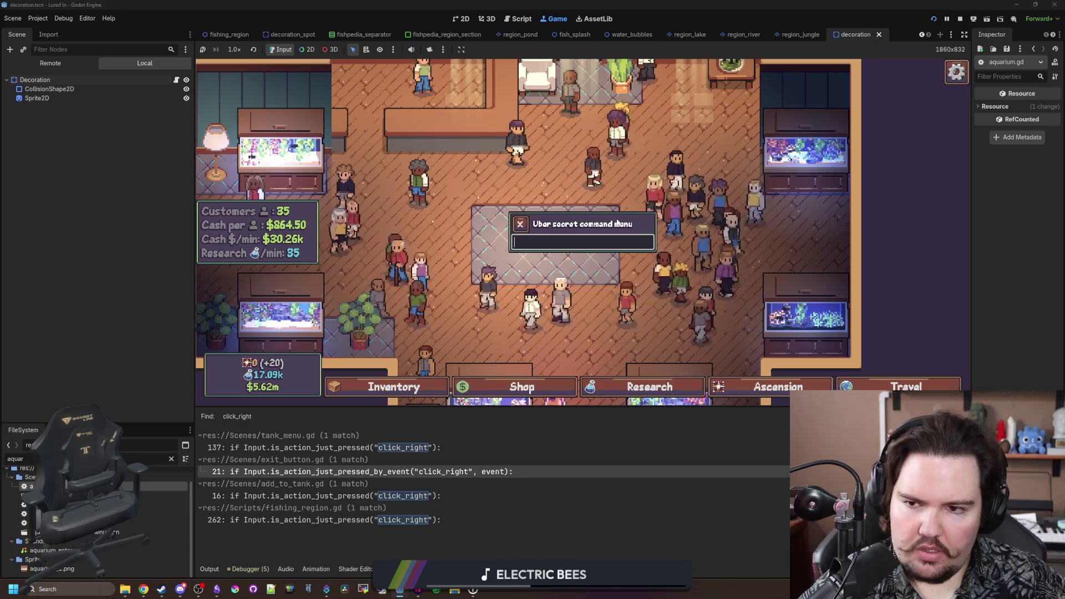
{"action": "type", "text": "algaetimer 0algae timer 0"}
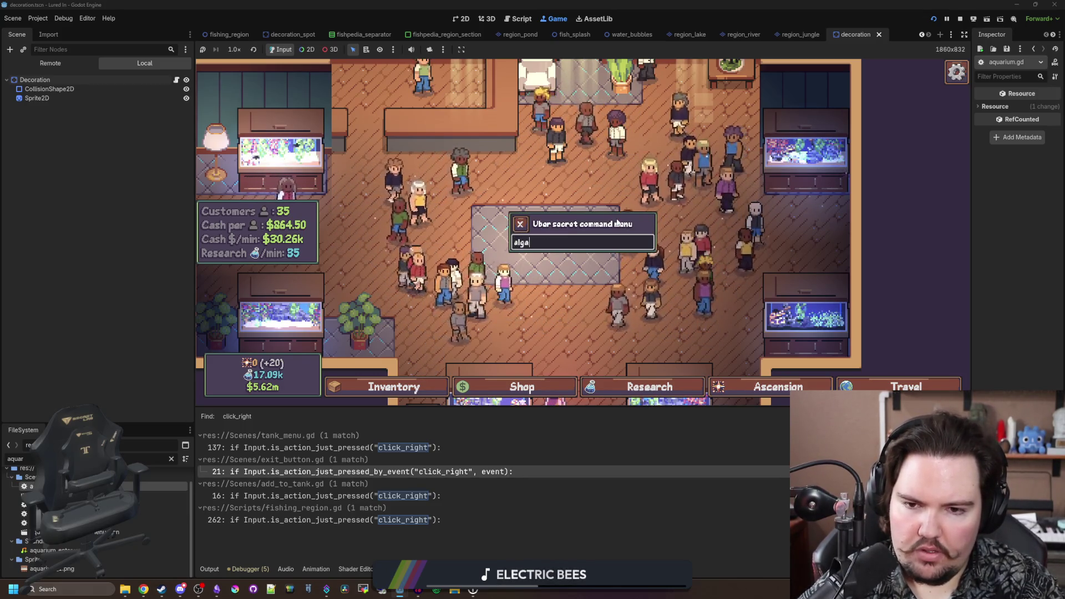
{"action": "key", "text": "Return"}
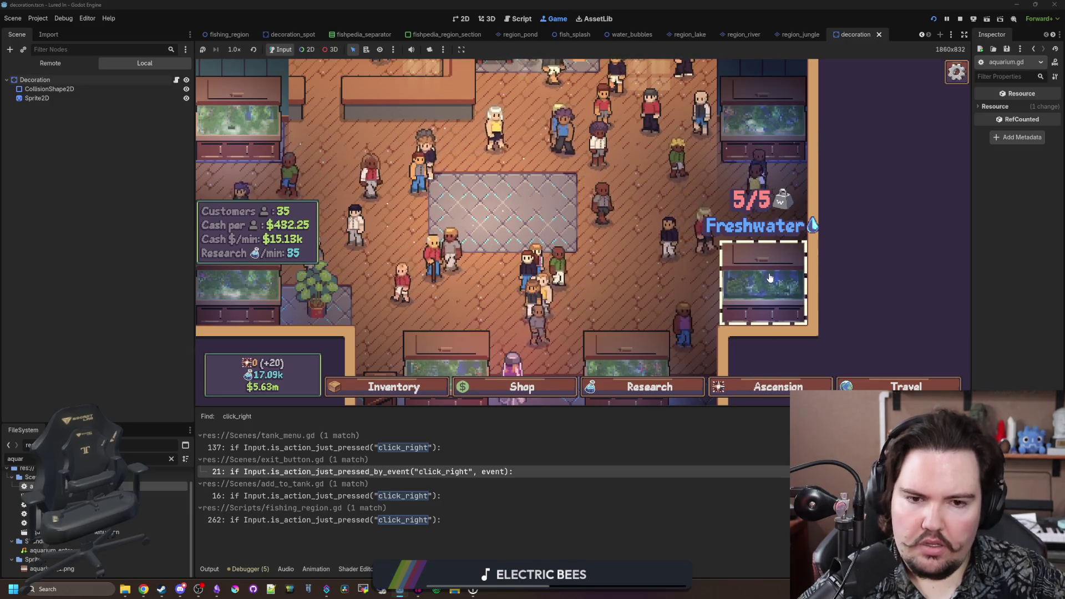
{"action": "left_click", "coordinate": [770, 277]}
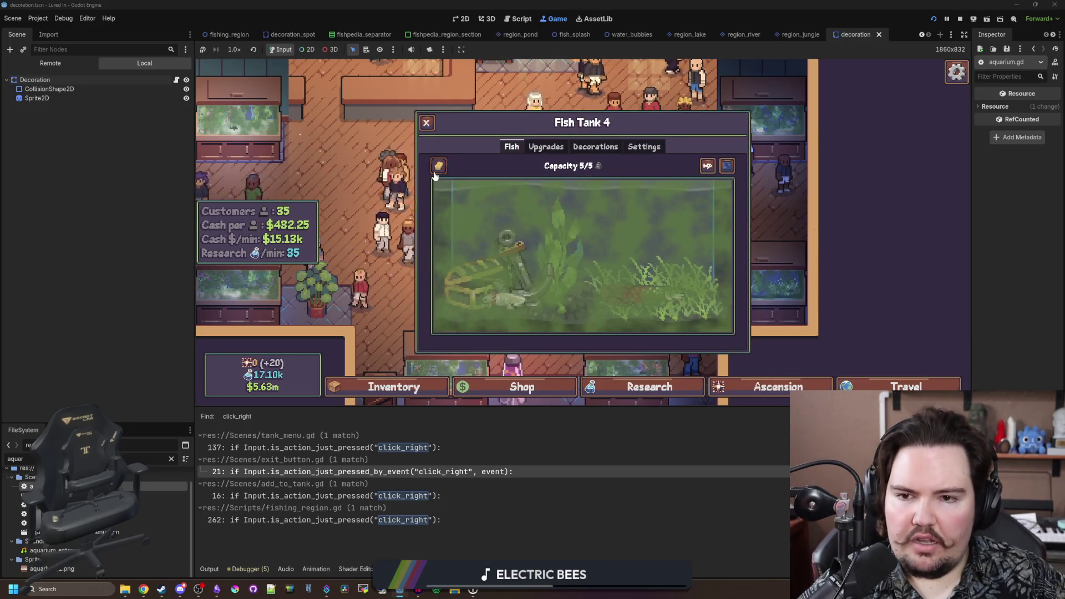
{"action": "right_click", "coordinate": [572, 232]}
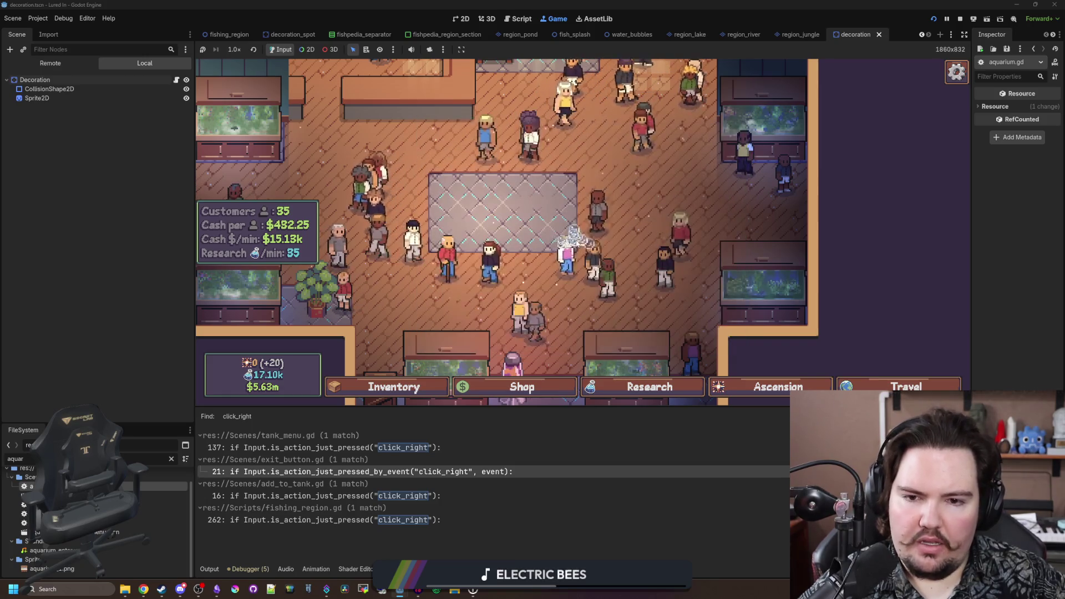
{"action": "left_click", "coordinate": [744, 270]}
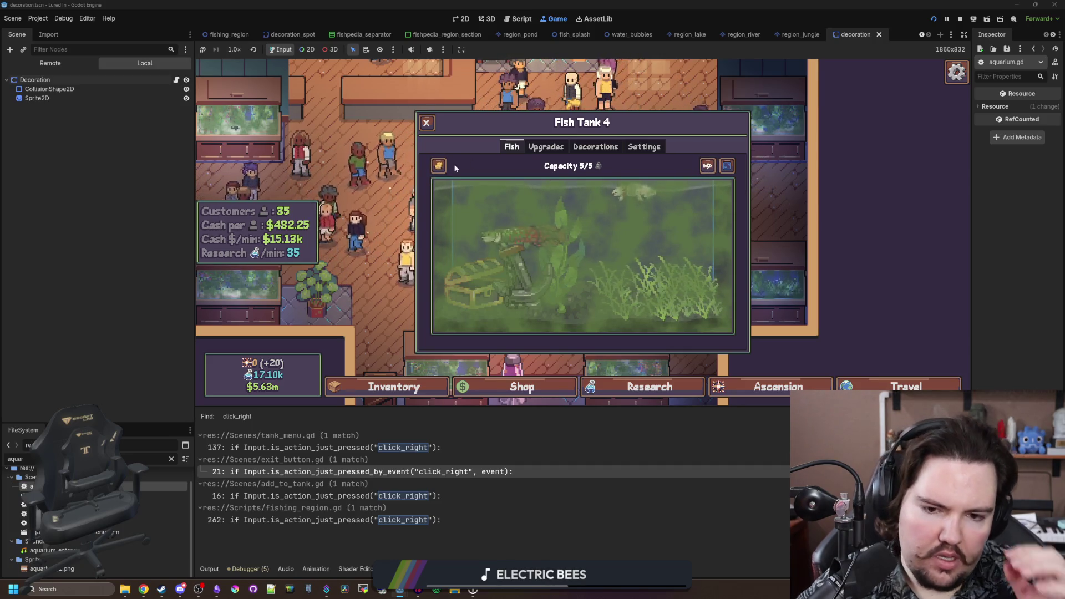
{"action": "left_click", "coordinate": [488, 223]}
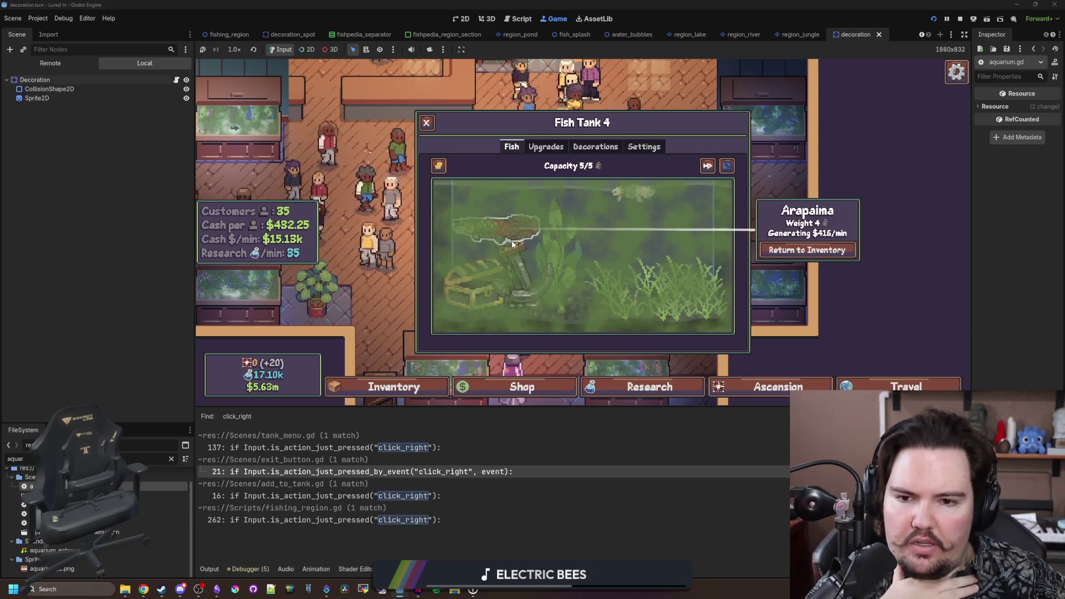
{"action": "left_click", "coordinate": [574, 149]}
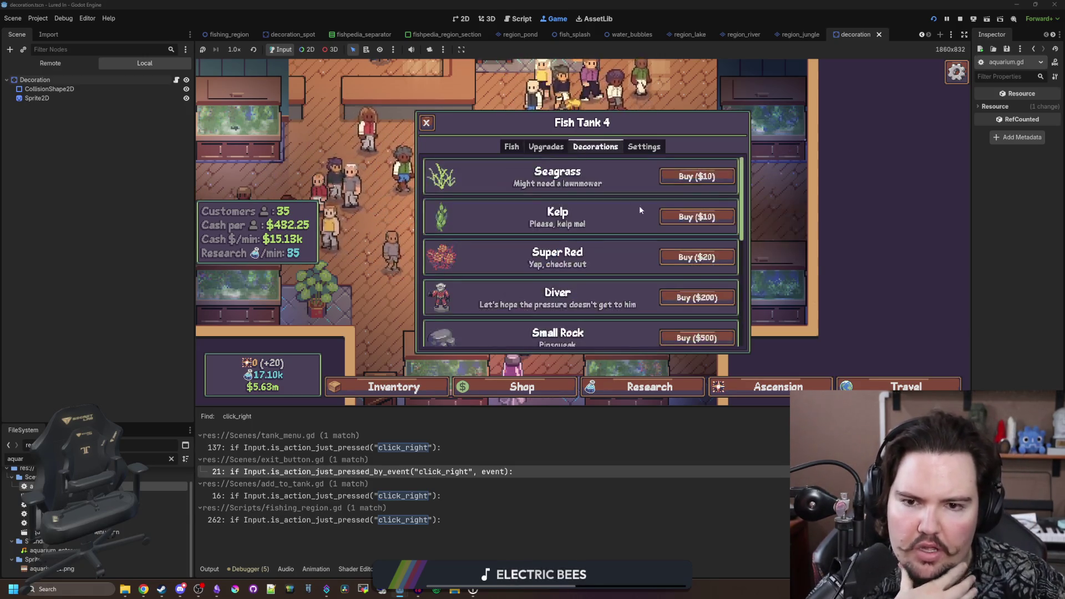
{"action": "right_click", "coordinate": [626, 255]}
{"action": "right_click", "coordinate": [580, 319]}
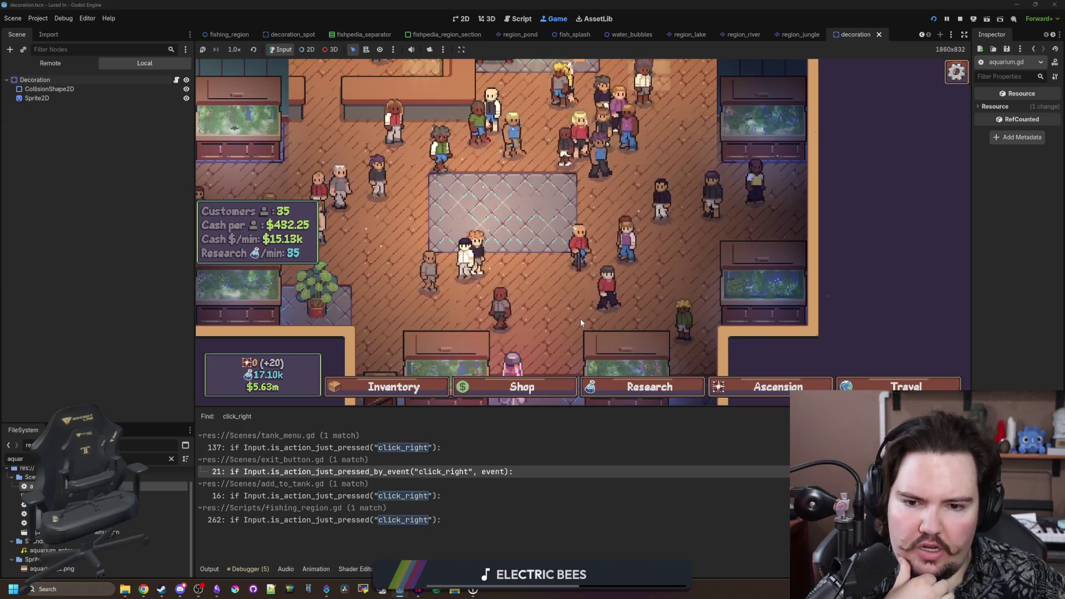
{"action": "left_click", "coordinate": [763, 283]}
{"action": "left_click", "coordinate": [610, 148]}
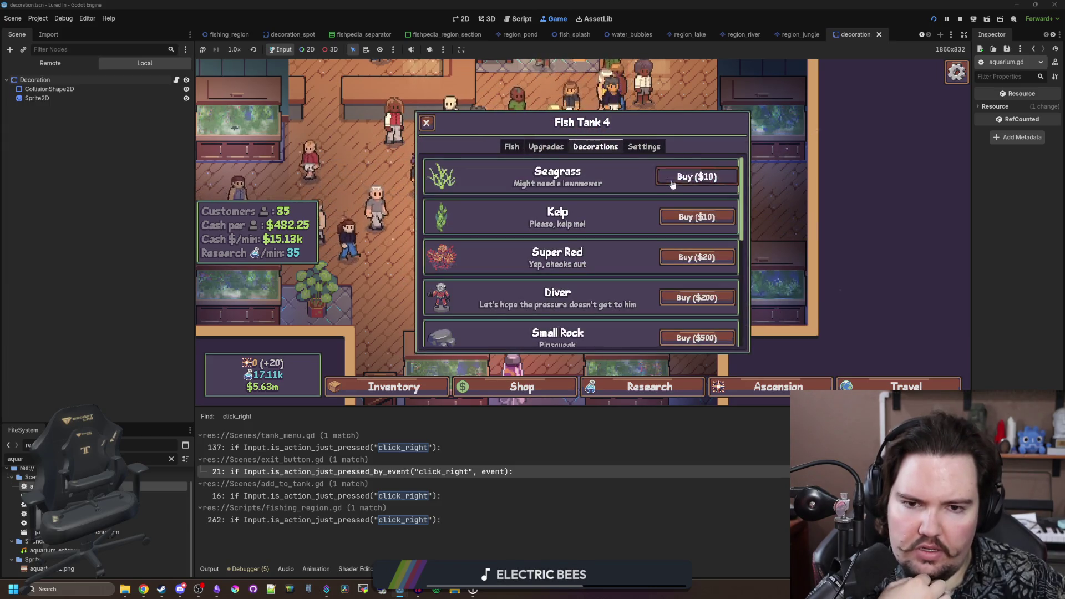
{"action": "right_click", "coordinate": [590, 323]}
{"action": "right_click", "coordinate": [590, 323]}
{"action": "left_click", "coordinate": [605, 200]}
{"action": "left_click", "coordinate": [595, 146]}
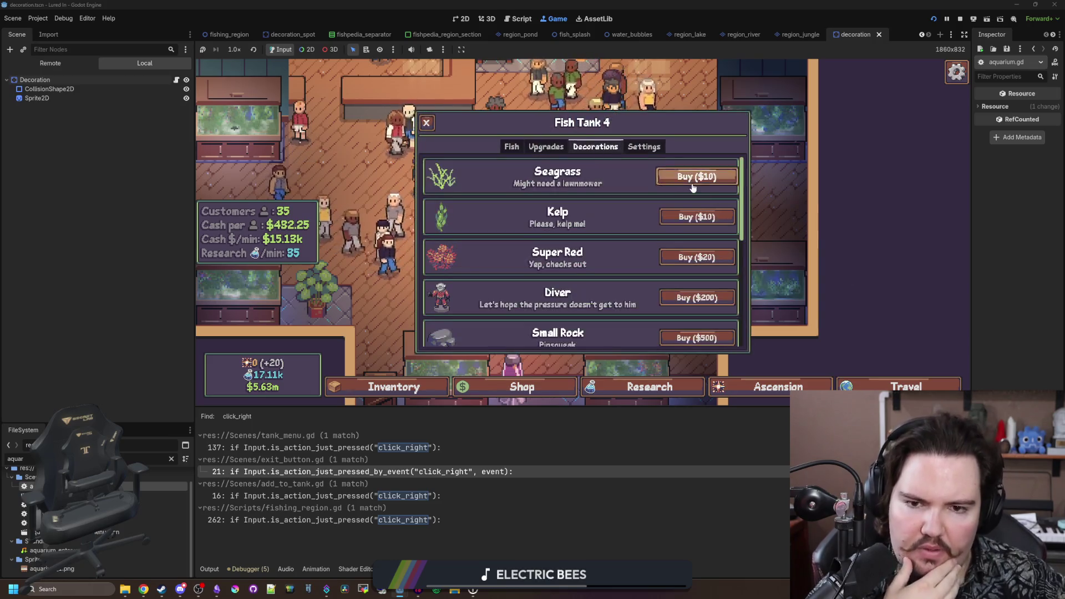
{"action": "right_click", "coordinate": [617, 301]}
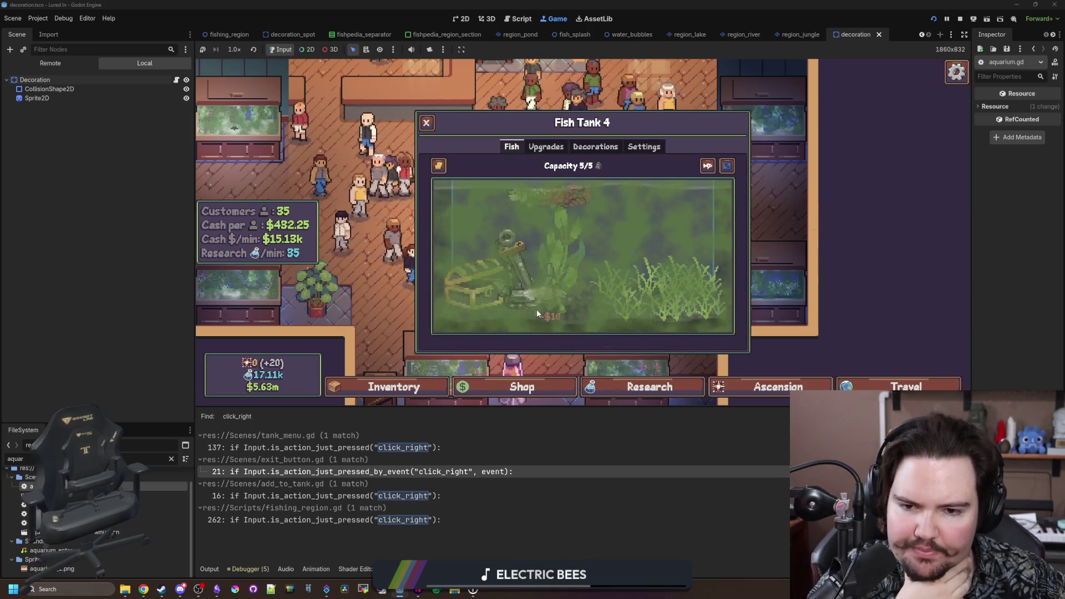
{"action": "right_click", "coordinate": [580, 308]}
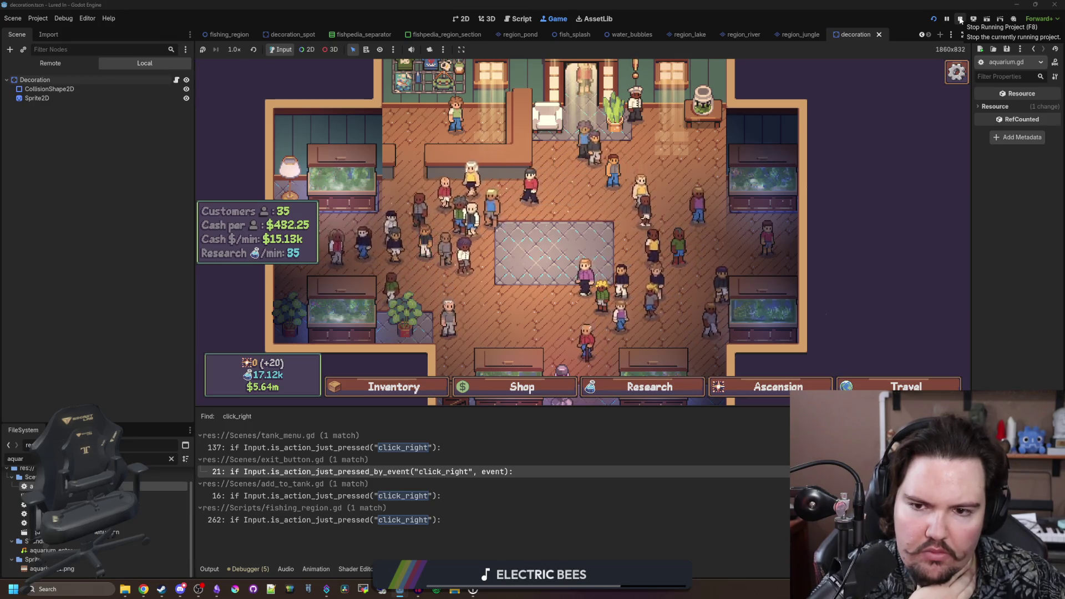
{"action": "left_click", "coordinate": [960, 21]}
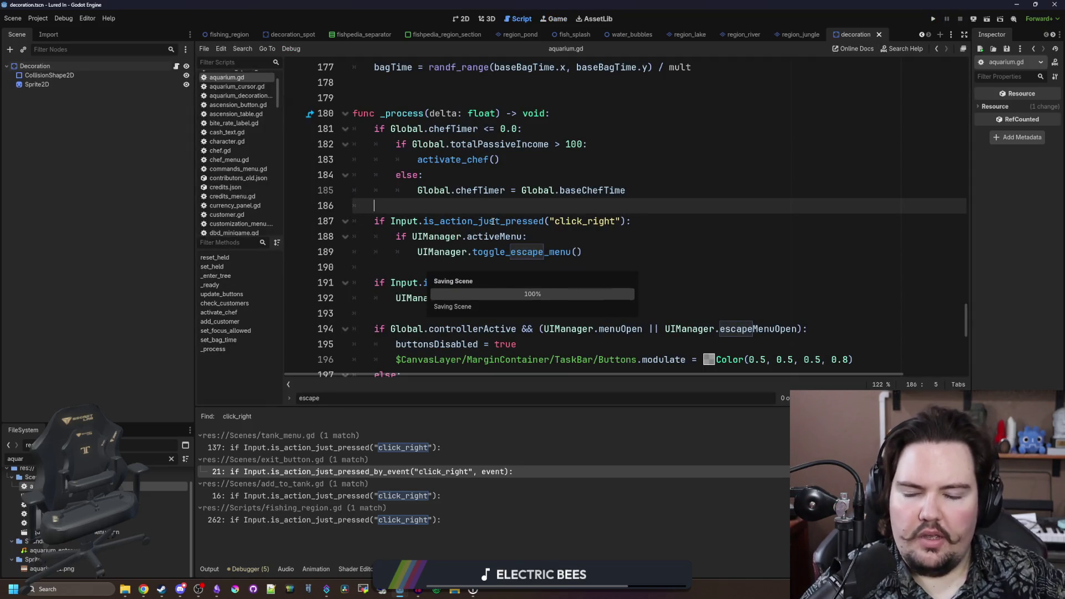
- Search all project scripts for "escape", narrowing the term to the quoted "escape"
{"action": "left_click", "coordinate": [445, 263]}
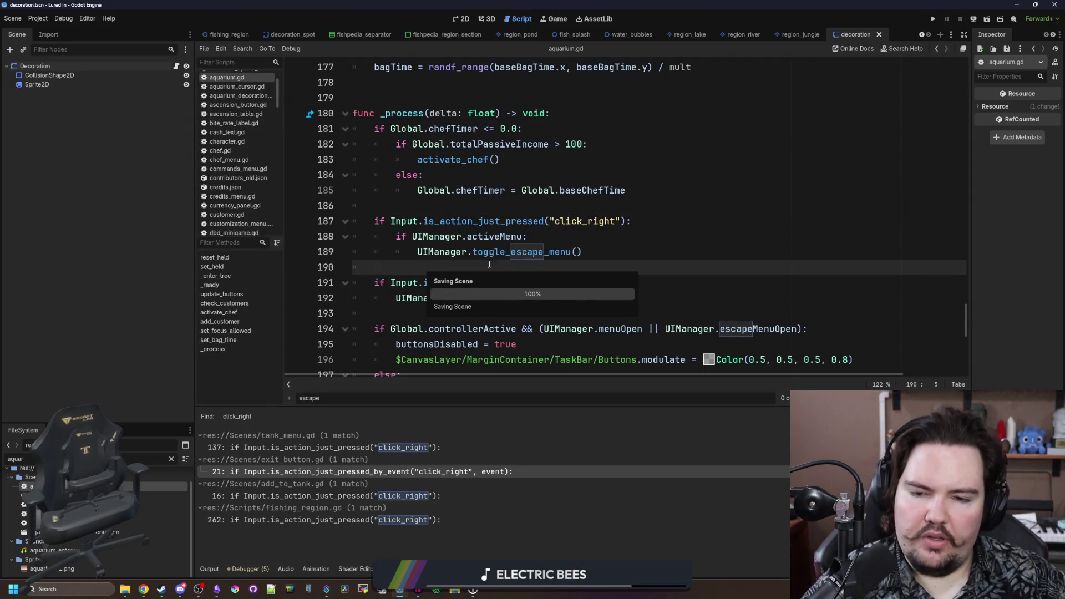
{"action": "key", "text": "ctrl+f"}
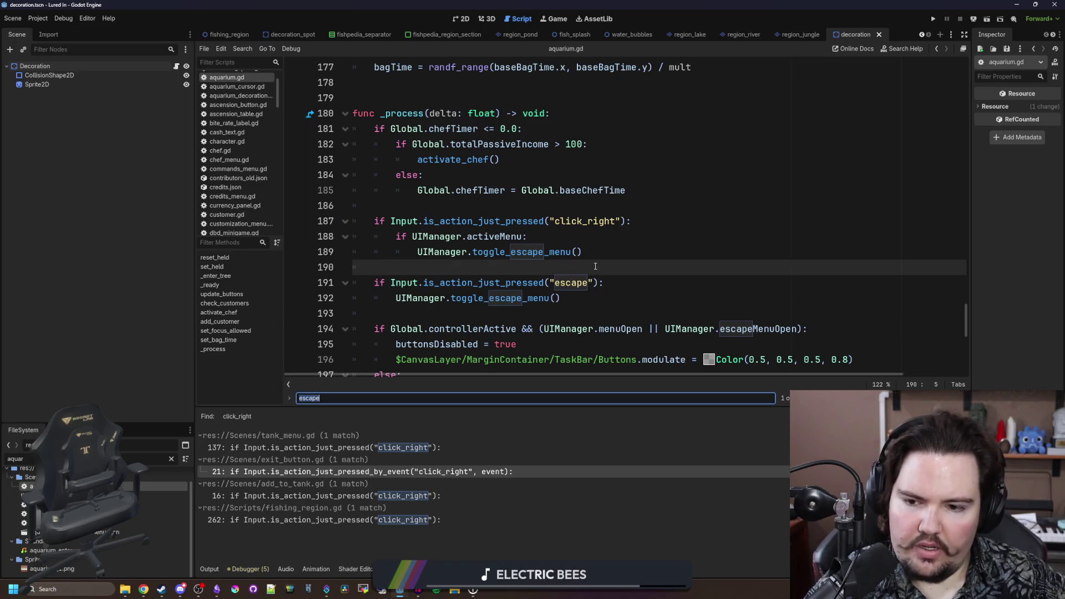
{"action": "key", "text": "ctrl+shift+f"}
{"action": "key", "text": "Return"}
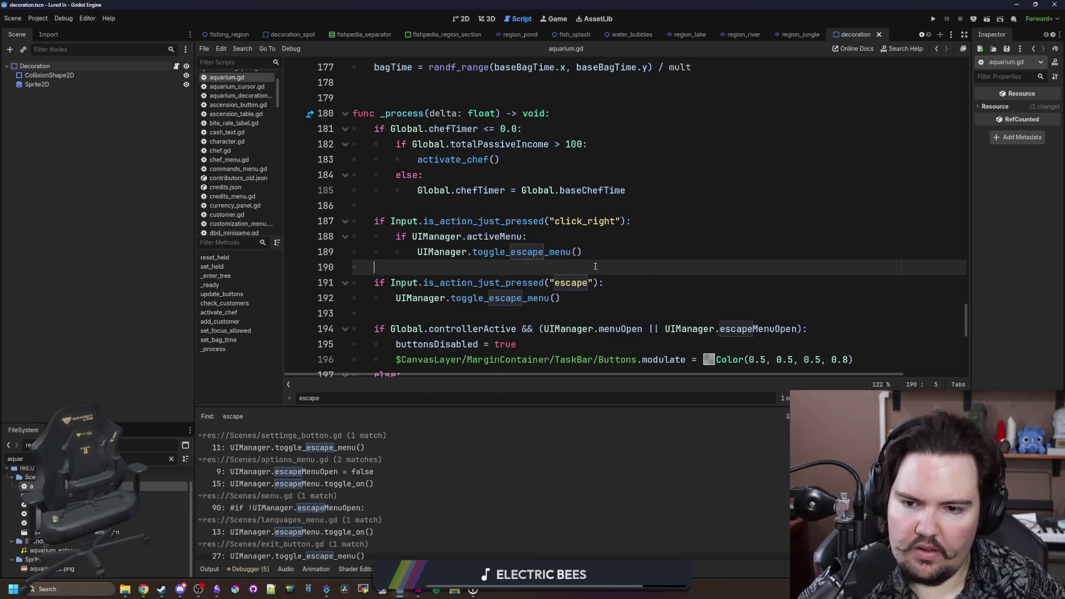
{"action": "scroll", "coordinate": [362, 465], "scroll_direction": "down", "scroll_amount": 3}
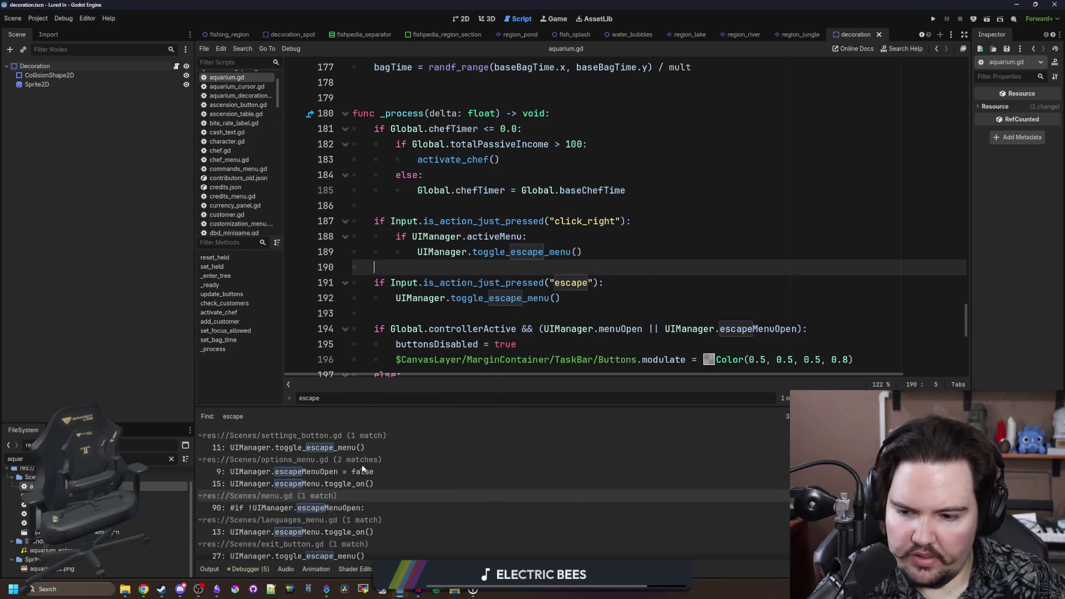
{"action": "left_click", "coordinate": [511, 297]}
{"action": "key", "text": "ctrl+shift+f"}
{"action": "key", "text": "Home"}
{"action": "type", "text": "\""}
{"action": "key", "text": "End"}
{"action": "type", "text": "\""}
{"action": "key", "text": "Return"}
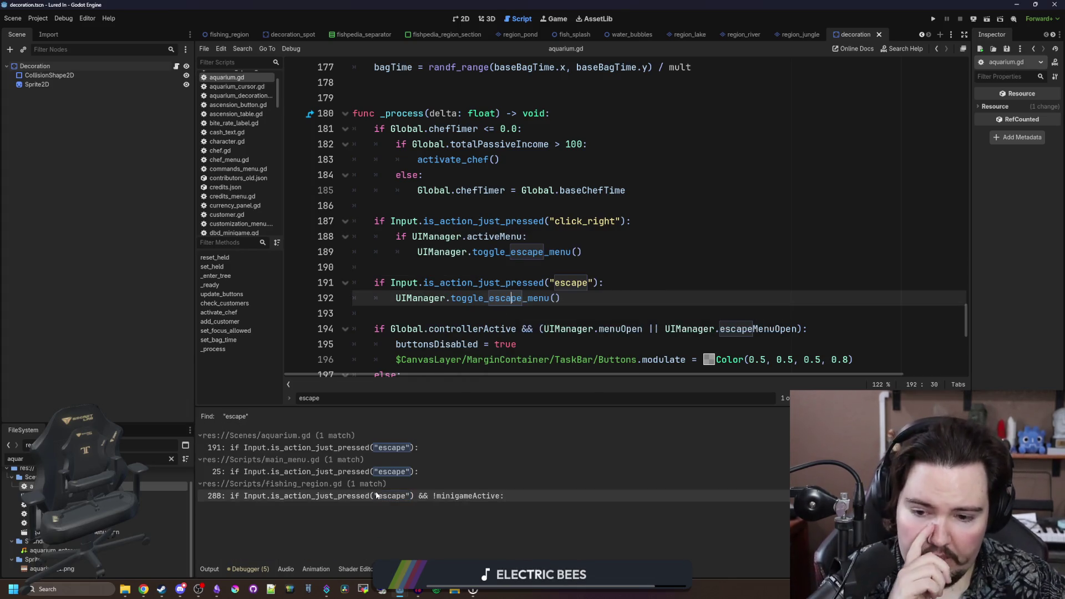
- Review the escape matches and delete the click_right and escape checks (lines 187–192) in aquarium.gd
{"action": "left_click", "coordinate": [376, 495]}
{"action": "scroll", "coordinate": [512, 331], "scroll_direction": "down", "scroll_amount": 2}
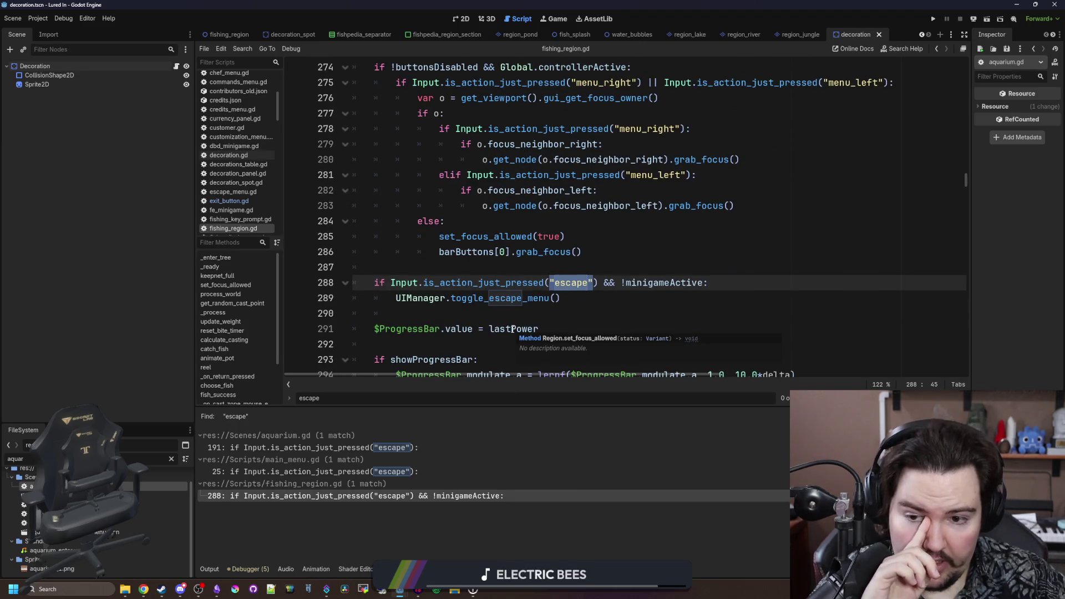
{"action": "left_click", "coordinate": [378, 472]}
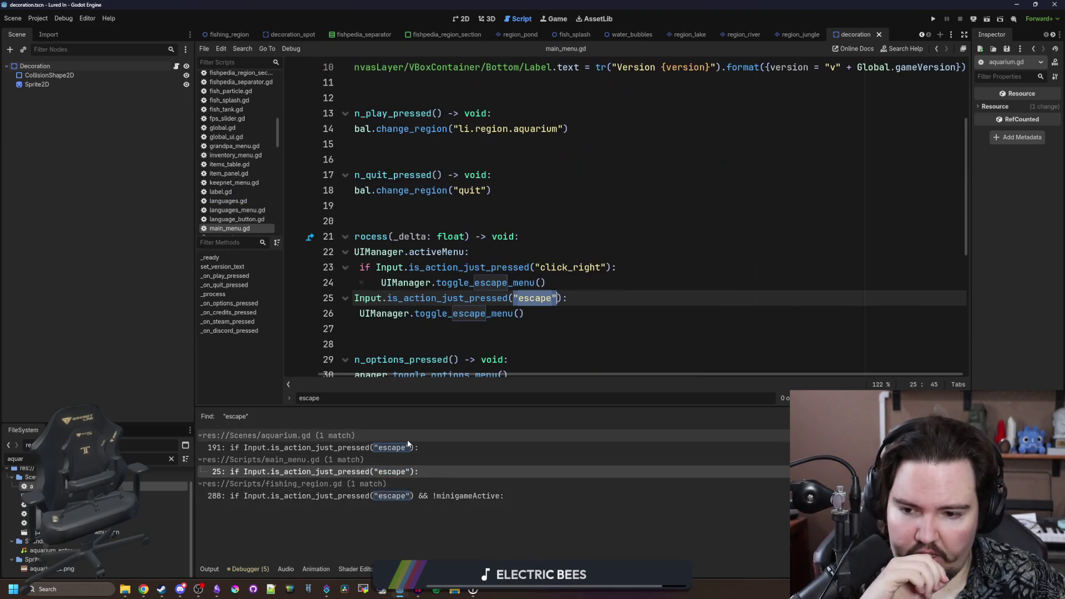
{"action": "left_click", "coordinate": [400, 448]}
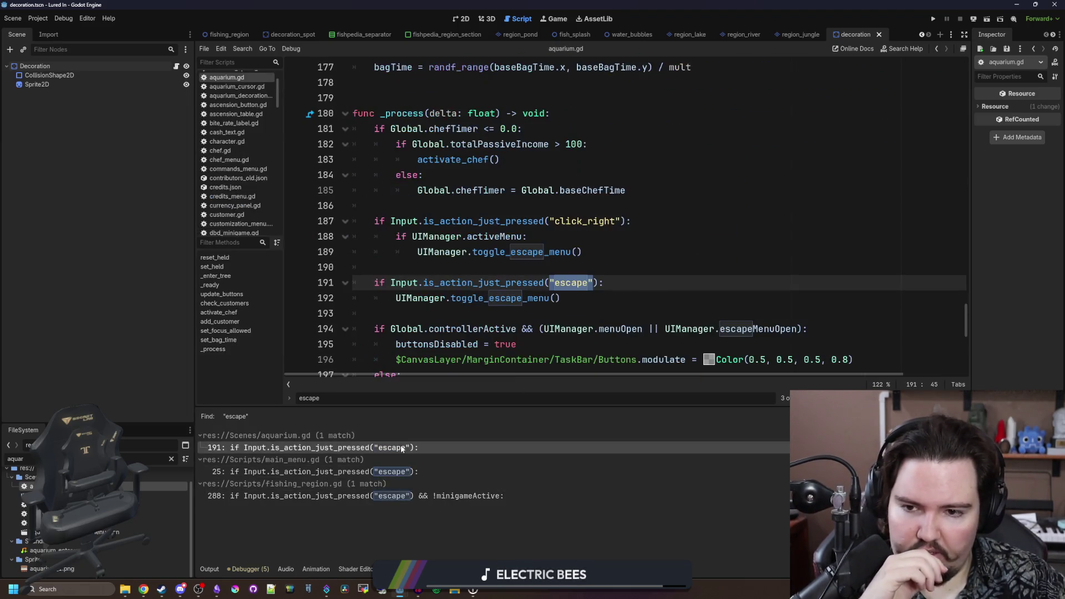
{"action": "left_click", "coordinate": [571, 273]}
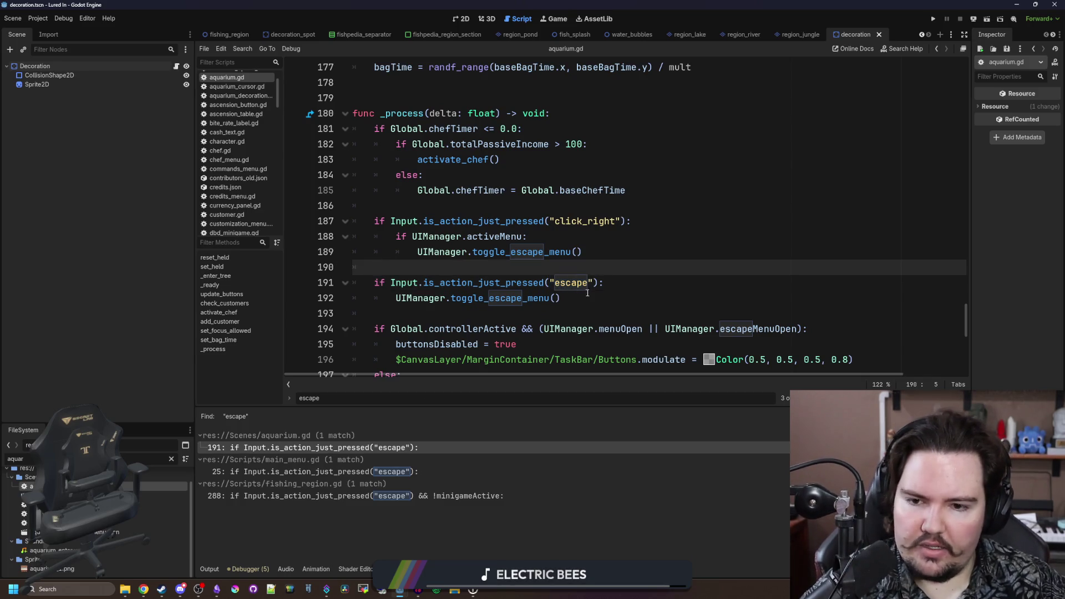
{"action": "left_click", "coordinate": [588, 292]}
{"action": "key", "text": "shift+Up"}
{"action": "key", "text": "shift+Up"}
{"action": "key", "text": "shift+Up"}
{"action": "key", "text": "BackSpace"}
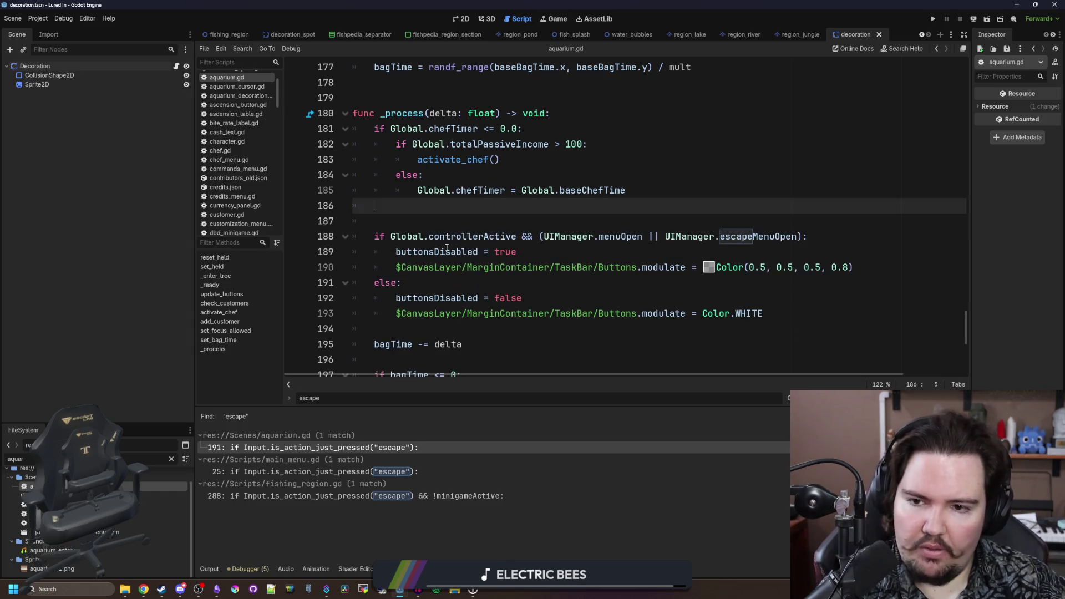
- Remove the leftover empty line, then filter for 'glob' and search global.gd for '_process'
{"action": "key", "text": "Delete"}
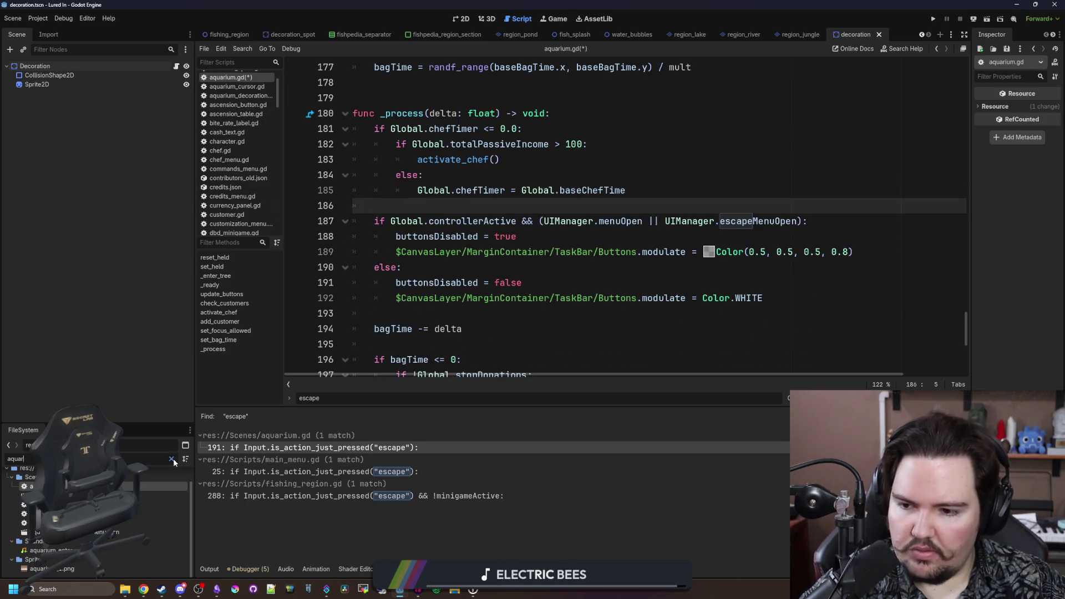
{"action": "left_click", "coordinate": [171, 459]}
{"action": "type", "text": "glob"}
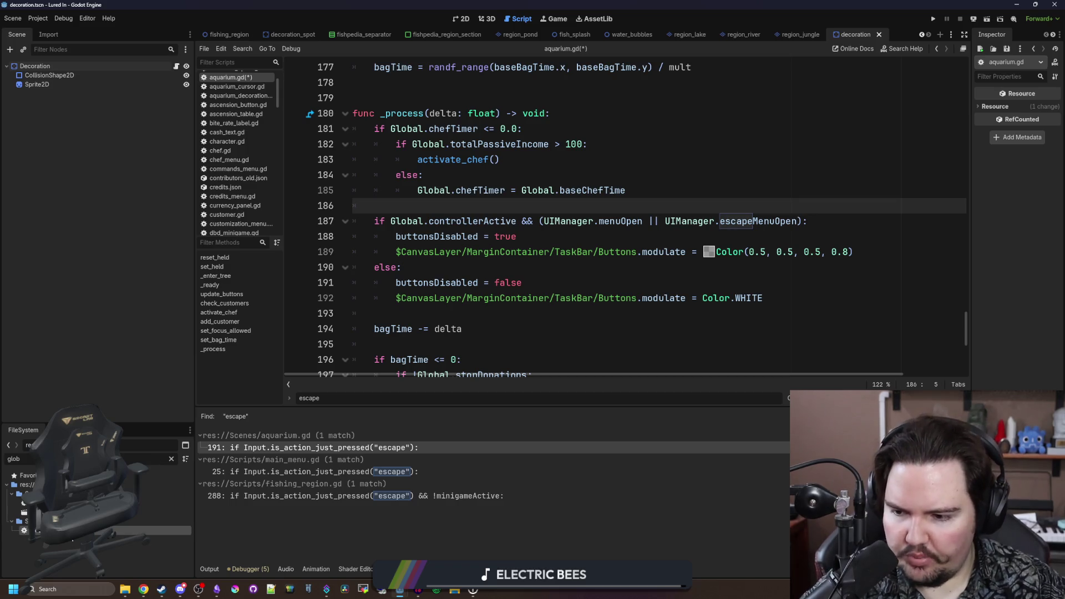
{"action": "key", "text": "ctrl+f"}
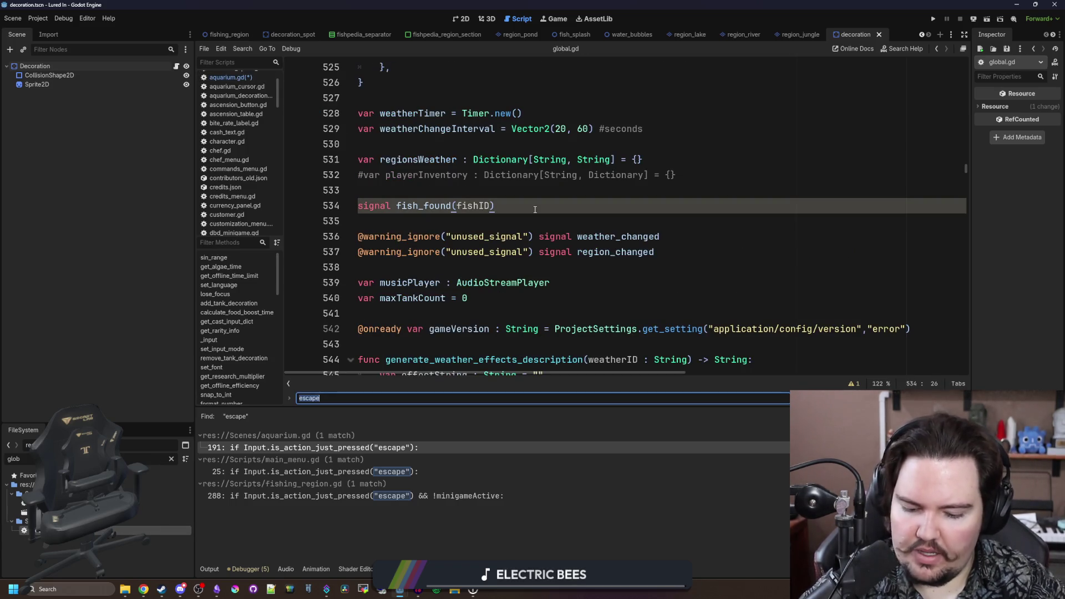
{"action": "type", "text": "_process"}
- Paste the click_right and escape input block after the controllerActive block, separated by a blank line
{"action": "scroll", "coordinate": [389, 222], "scroll_direction": "down", "scroll_amount": 3}
{"action": "left_click", "coordinate": [389, 222]}
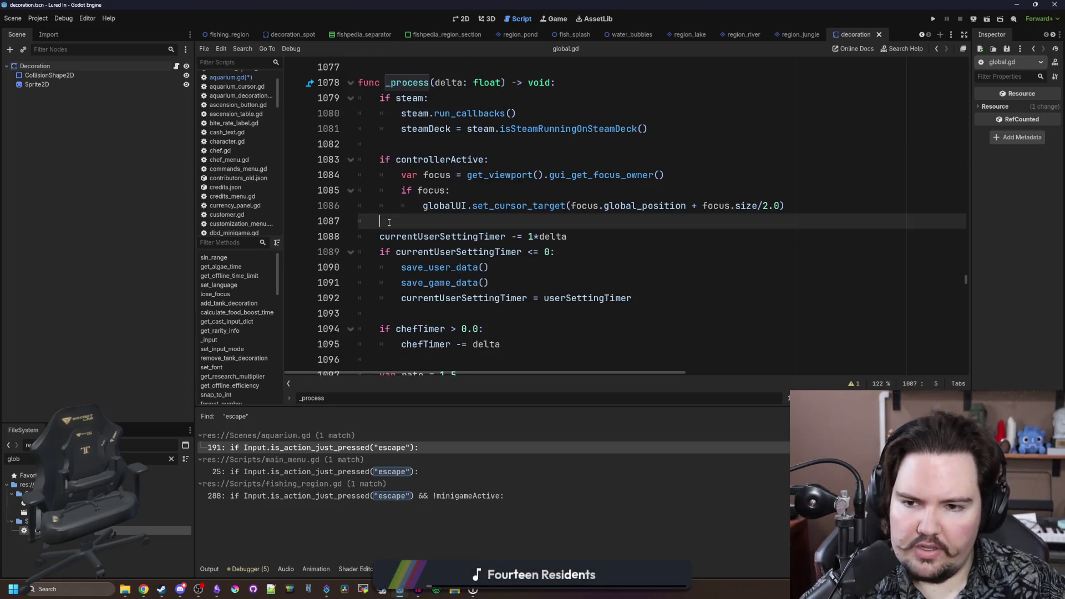
{"action": "key", "text": "Return"}
{"action": "type", "text": "if Input.is_action_just_pressed(\"click_right\"): \t\tif UIManager.activeMenu: \t\t\tUIManager.toggle_escape_menu() \t \tif Input.is_action_just_pressed(\"escape\"): \t\tUIManager.toggle_escape_menu()"}
{"action": "left_click", "coordinate": [399, 238]}
{"action": "left_click", "coordinate": [430, 282]}
{"action": "scroll", "coordinate": [430, 280], "scroll_direction": "down", "scroll_amount": 3}
{"action": "scroll", "coordinate": [444, 198], "scroll_direction": "up", "scroll_amount": 3}
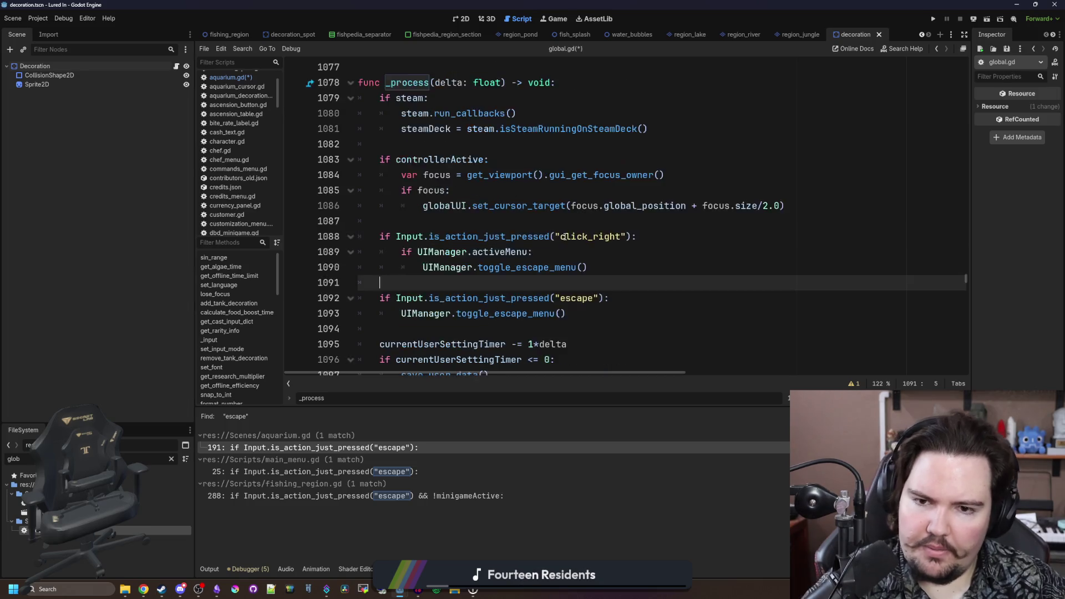
{"action": "scroll", "coordinate": [541, 279], "scroll_direction": "down", "scroll_amount": 2}
{"action": "left_click", "coordinate": [412, 224]}
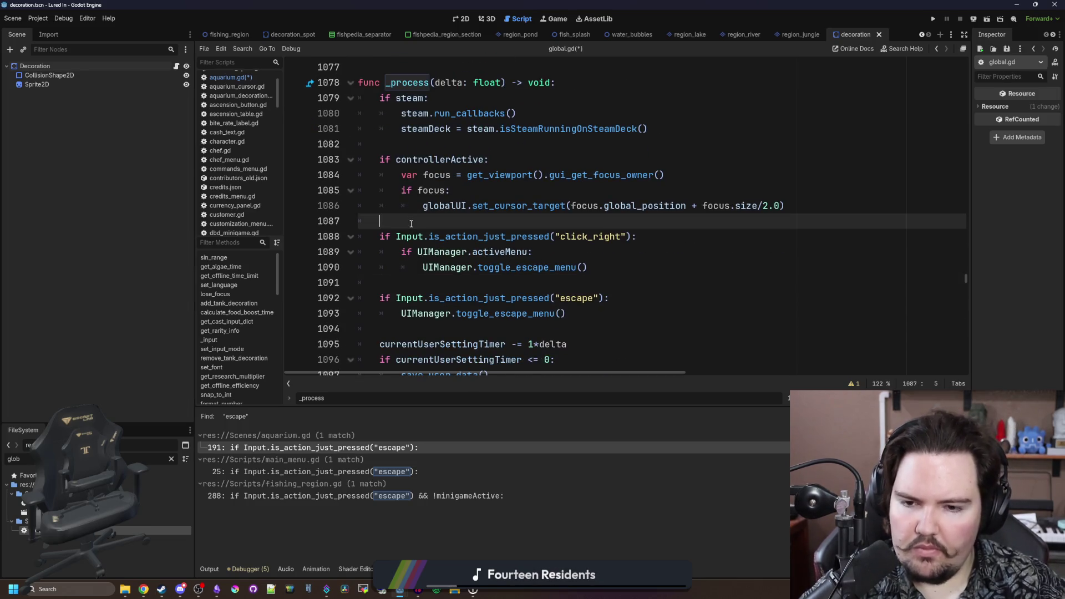
{"action": "key", "text": "Return"}
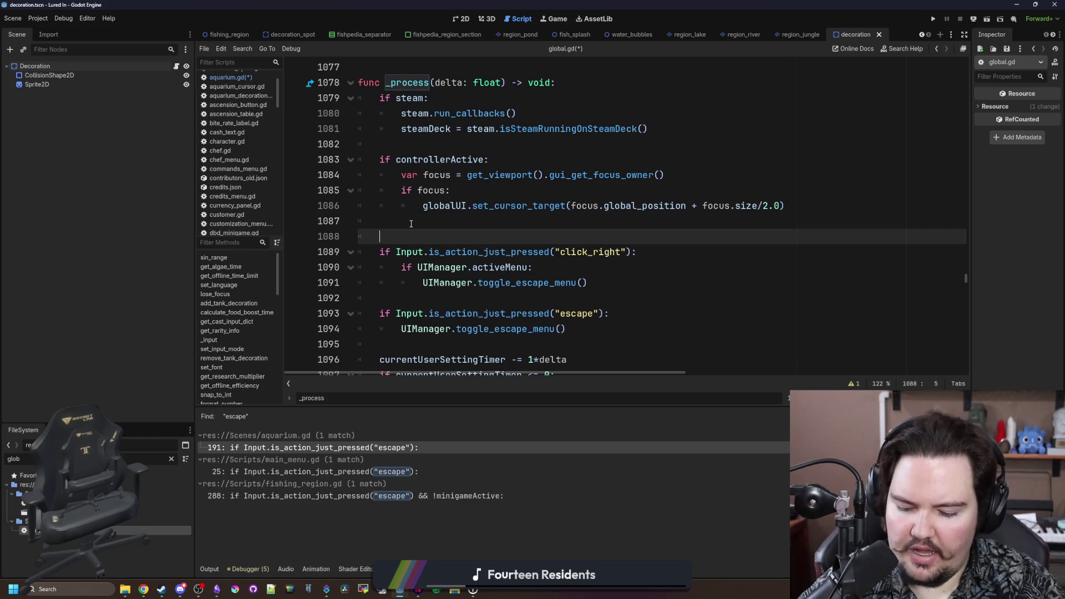
- Wrap the right-click menu lines in an indented 'if clickRightAvailable:' condition
{"action": "type", "text": "if c"}
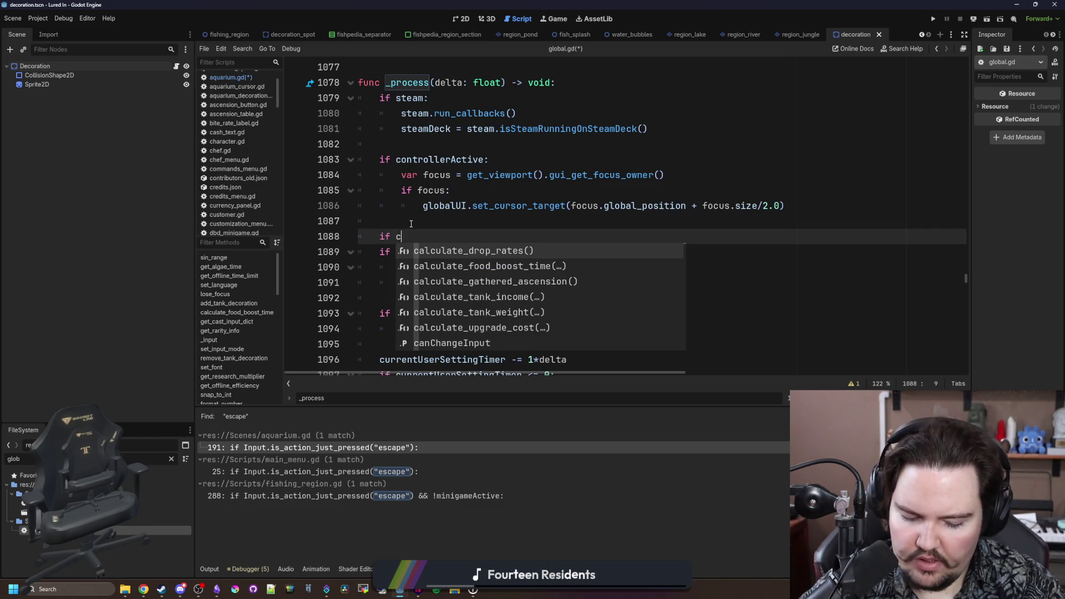
{"action": "key", "text": "BackSpace"}
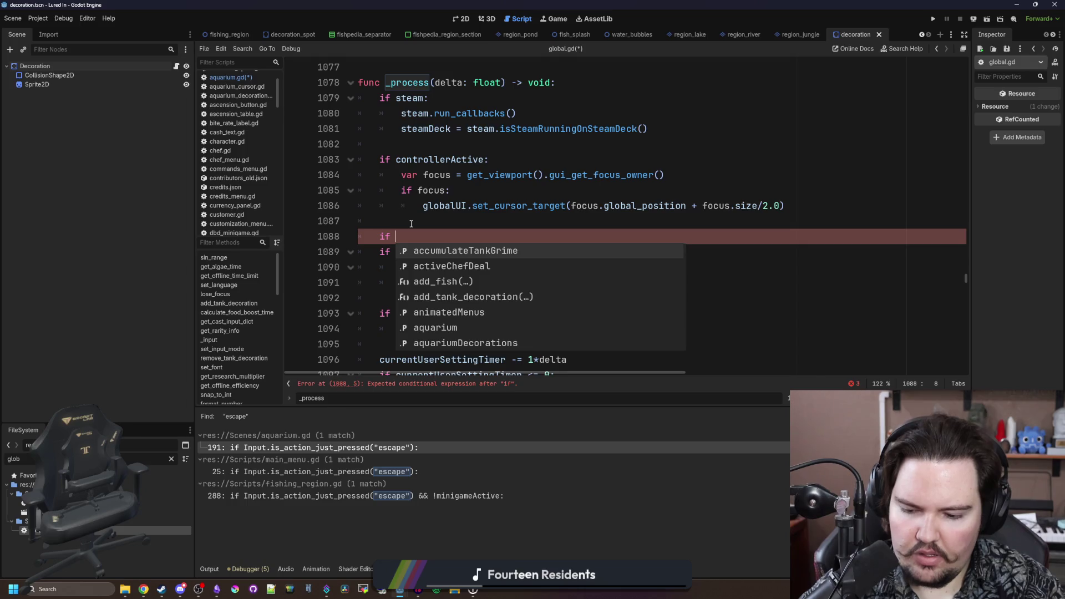
{"action": "type", "text": "clickCloseAvailable:"}
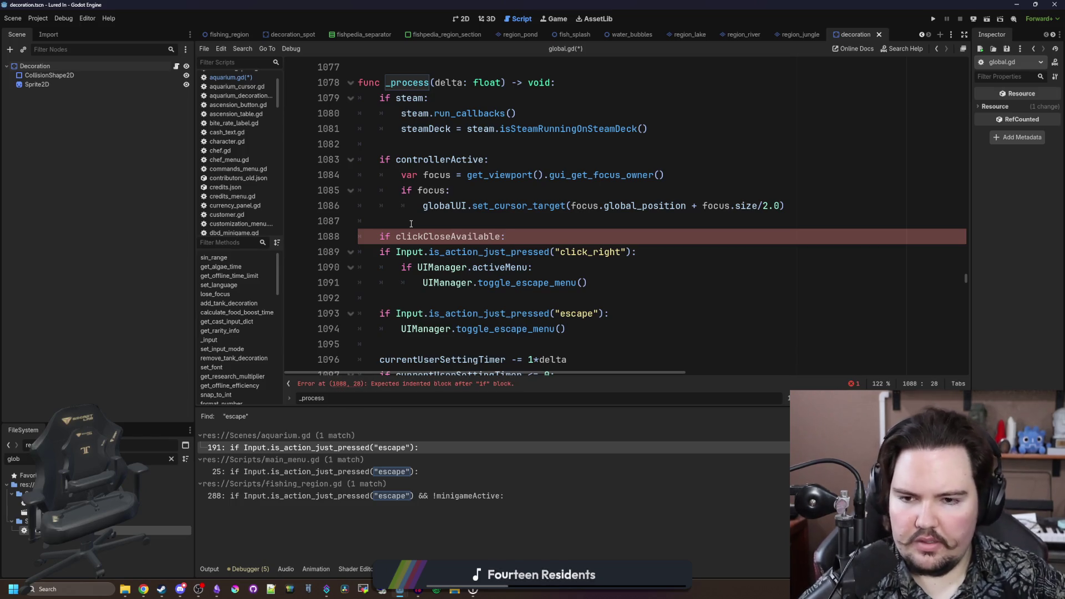
{"action": "mouse_move", "coordinate": [570, 284]}
{"action": "left_mouse_down"}
{"action": "mouse_move", "coordinate": [422, 272]}
{"action": "mouse_move", "coordinate": [361, 249]}
{"action": "left_mouse_up"}
{"action": "key", "text": "Tab"}
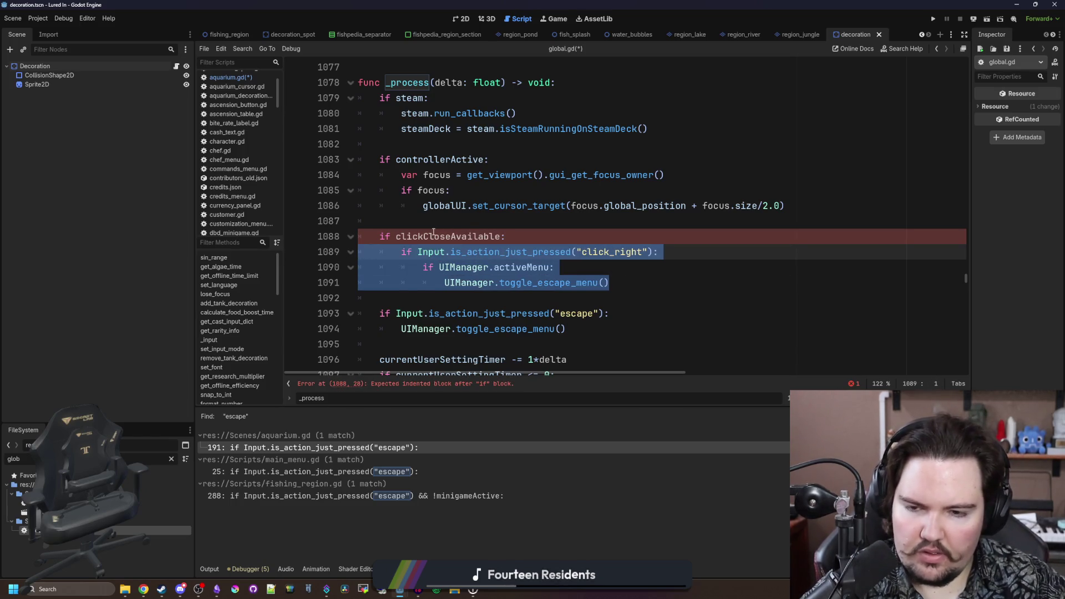
{"action": "double_click", "coordinate": [434, 236]}
{"action": "type", "text": "click"}
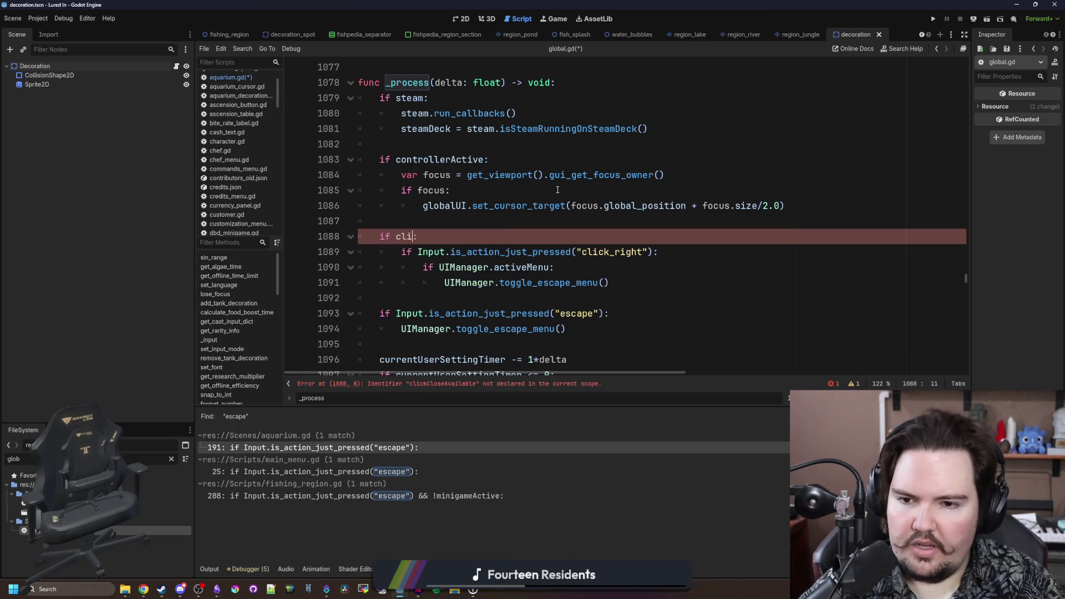
{"action": "type", "text": "RightAv"}
{"action": "type", "text": "ailable"}
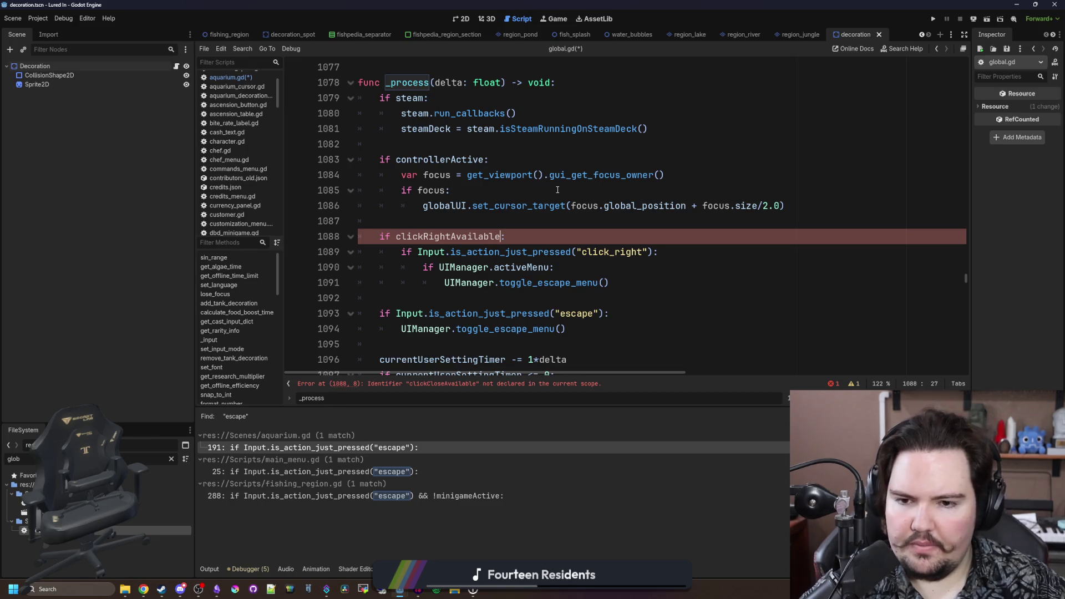
- Wrap the escape-key check in an indented 'if escapeAvailable:' condition
{"action": "scroll", "coordinate": [456, 279], "scroll_direction": "down", "scroll_amount": 1}
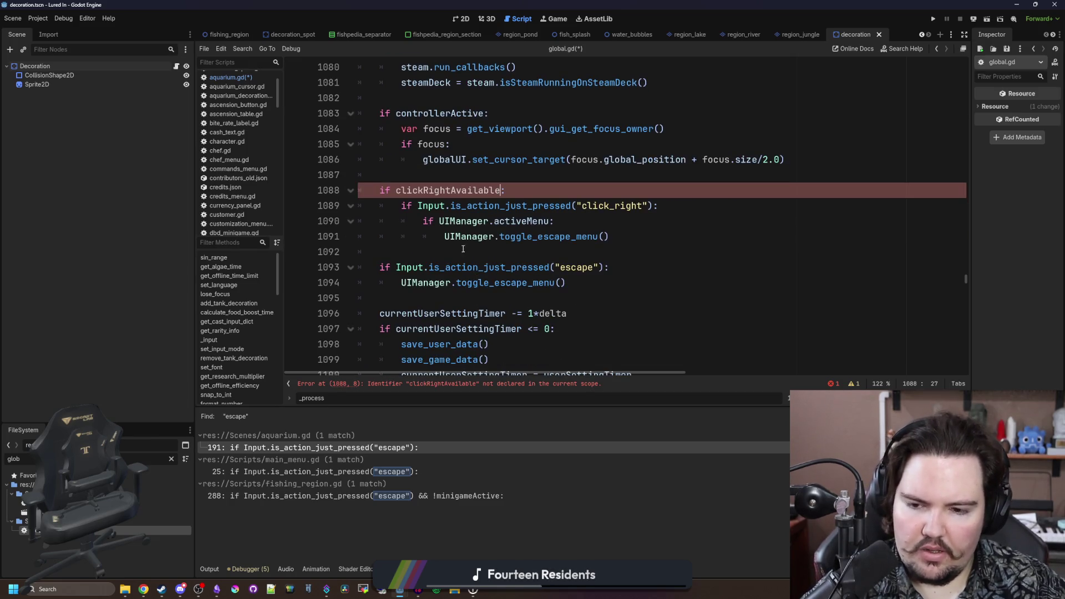
{"action": "left_click", "coordinate": [413, 253]}
{"action": "key", "text": "Return"}
{"action": "type", "text": "if "}
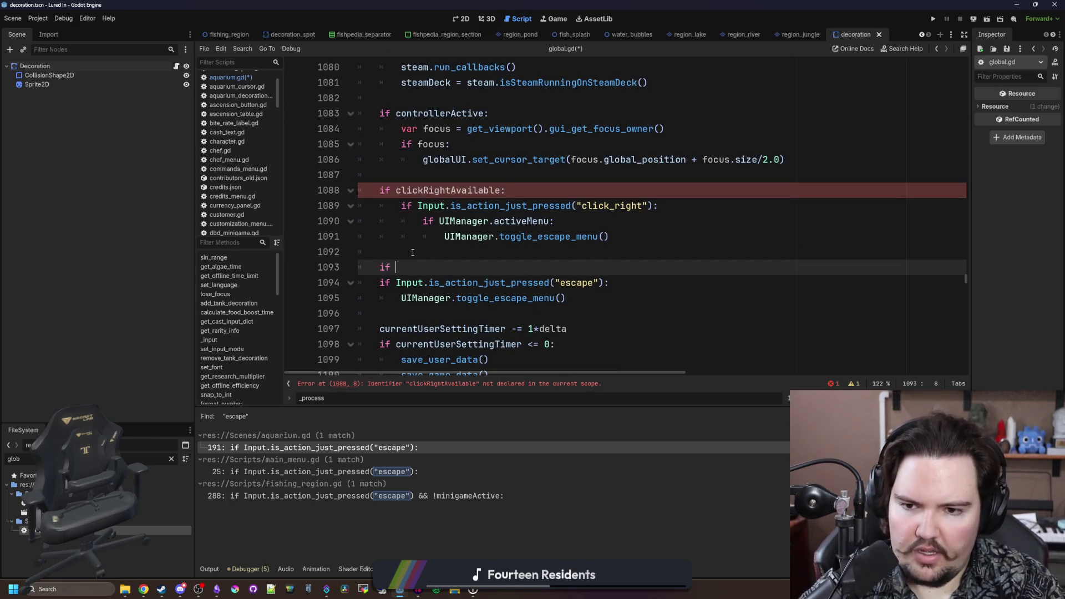
{"action": "type", "text": "escape"}
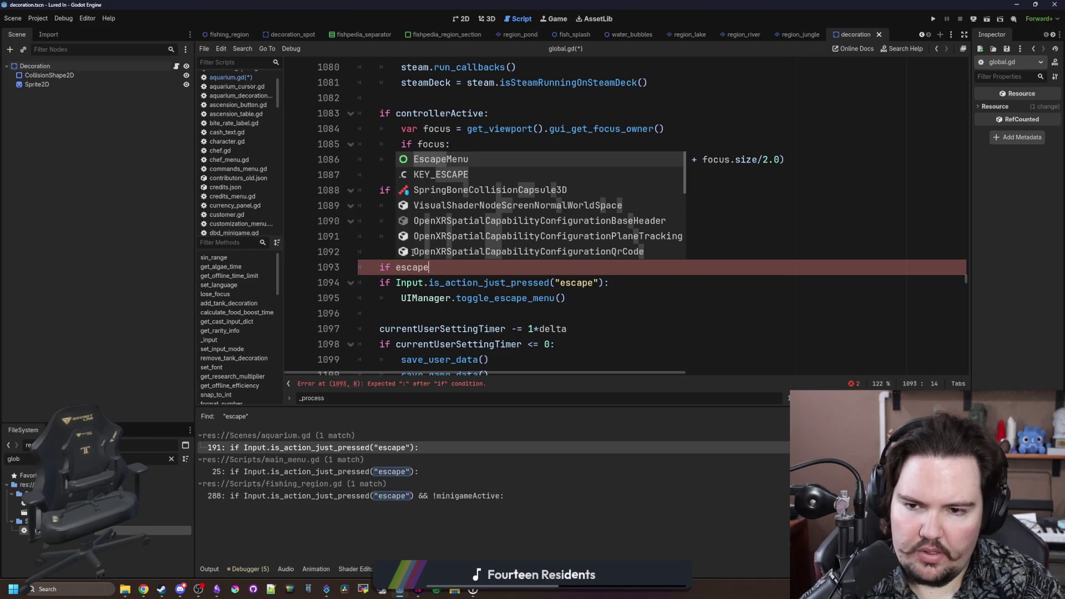
{"action": "type", "text": "Available:"}
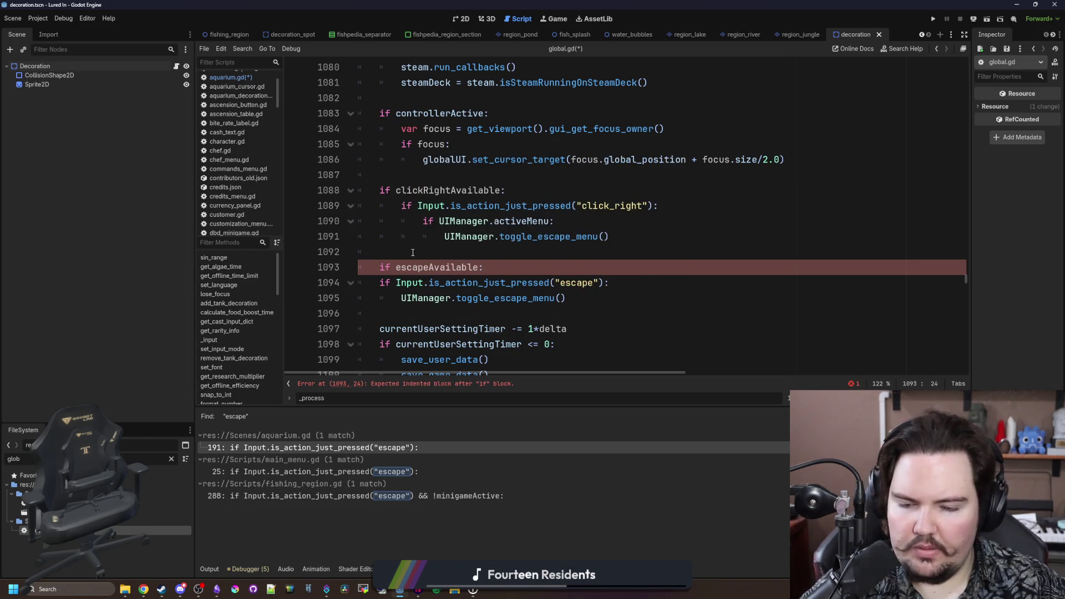
{"action": "left_click_drag", "start_coordinate": [618, 302], "coordinate": [363, 283]}
{"action": "key", "text": "Tab"}
{"action": "left_click", "coordinate": [447, 256]}
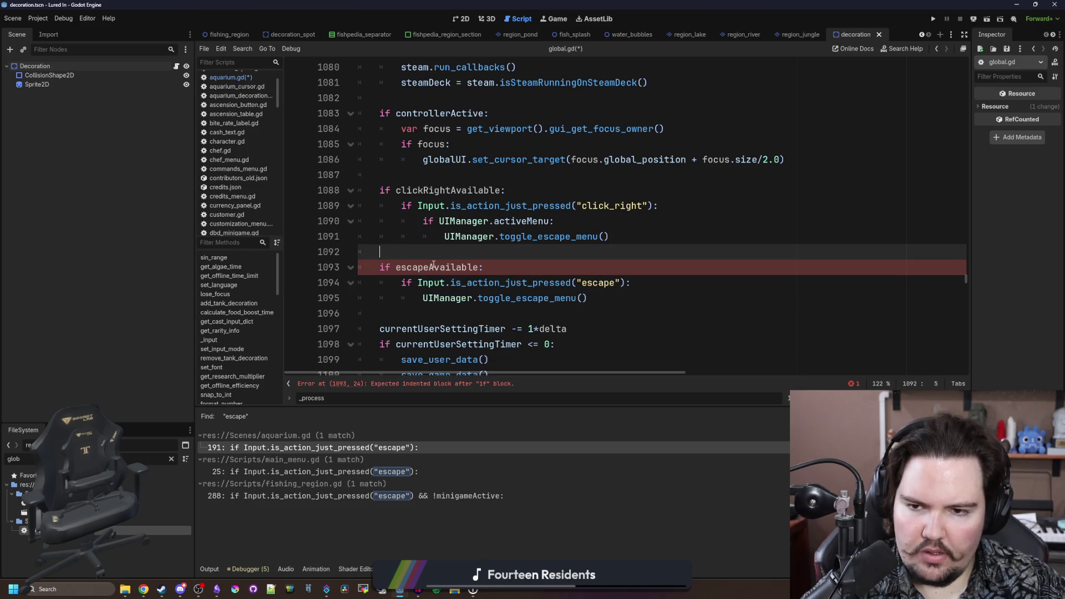
{"action": "double_click", "coordinate": [433, 267]}
{"action": "scroll", "coordinate": [431, 267], "scroll_direction": "up", "scroll_amount": 4}
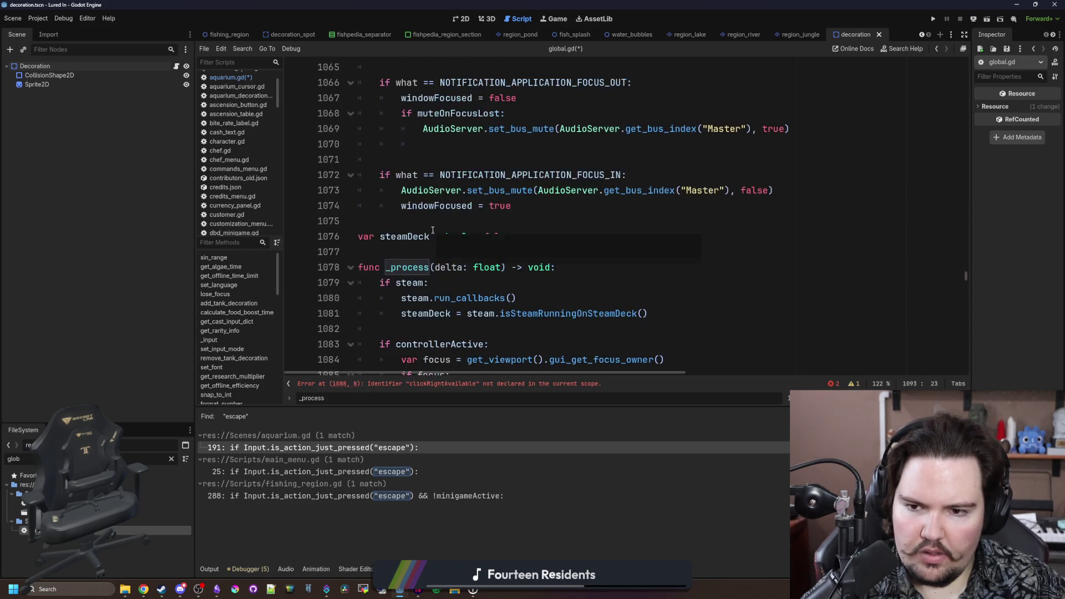
- Declare escapeAvailable as a bool defaulting to true above func _process
{"action": "left_click", "coordinate": [412, 219]}
{"action": "key", "text": "Return"}
{"action": "key", "text": "Up"}
{"action": "type", "text": "var escapeAvailable"}
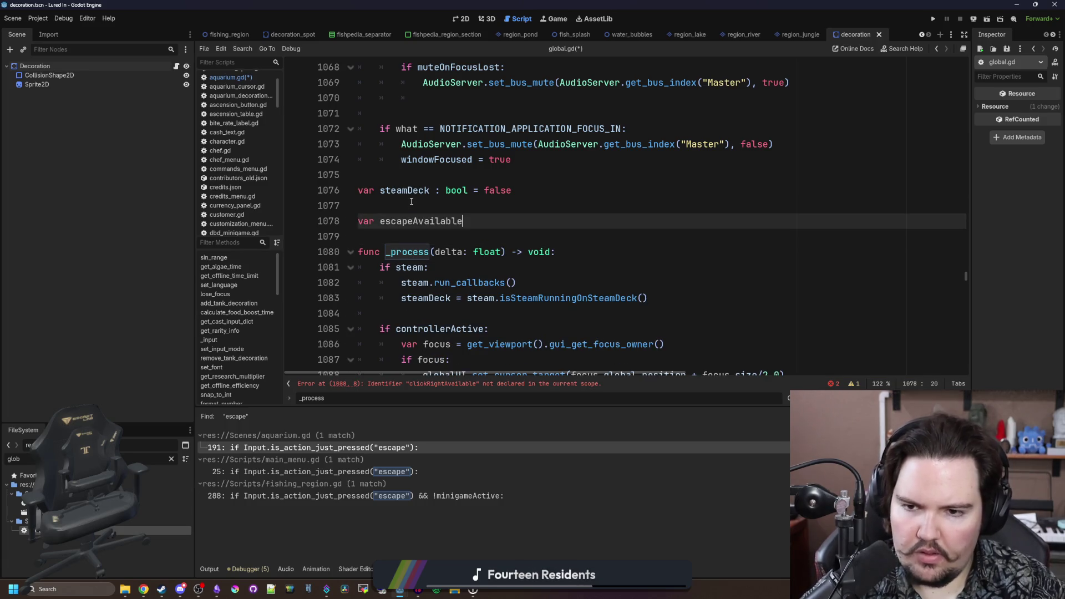
{"action": "type", "text": "true"}
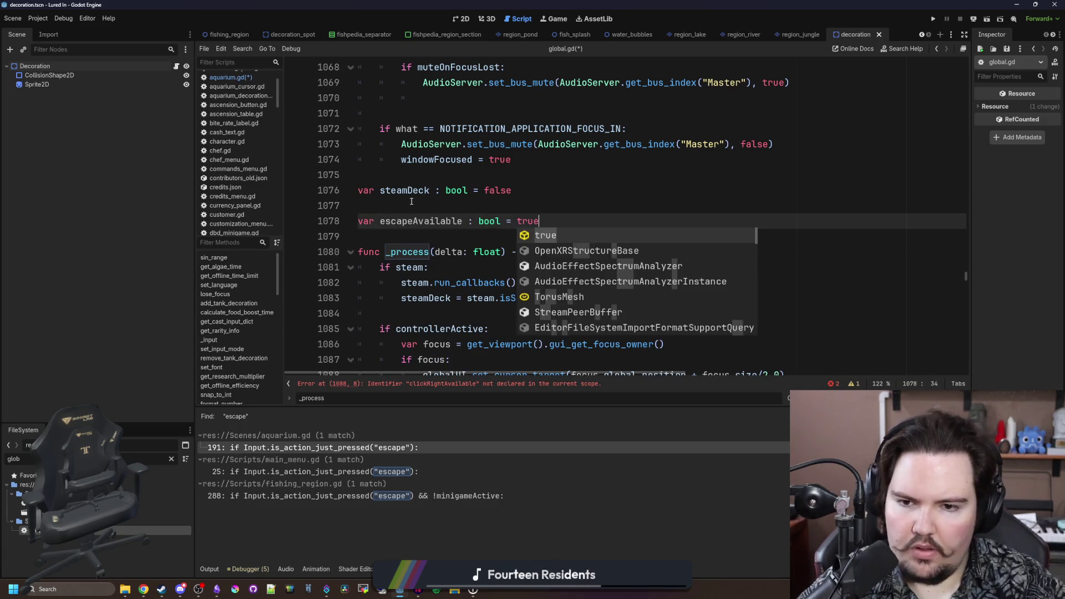
{"action": "scroll", "coordinate": [454, 252], "scroll_direction": "down", "scroll_amount": 5}
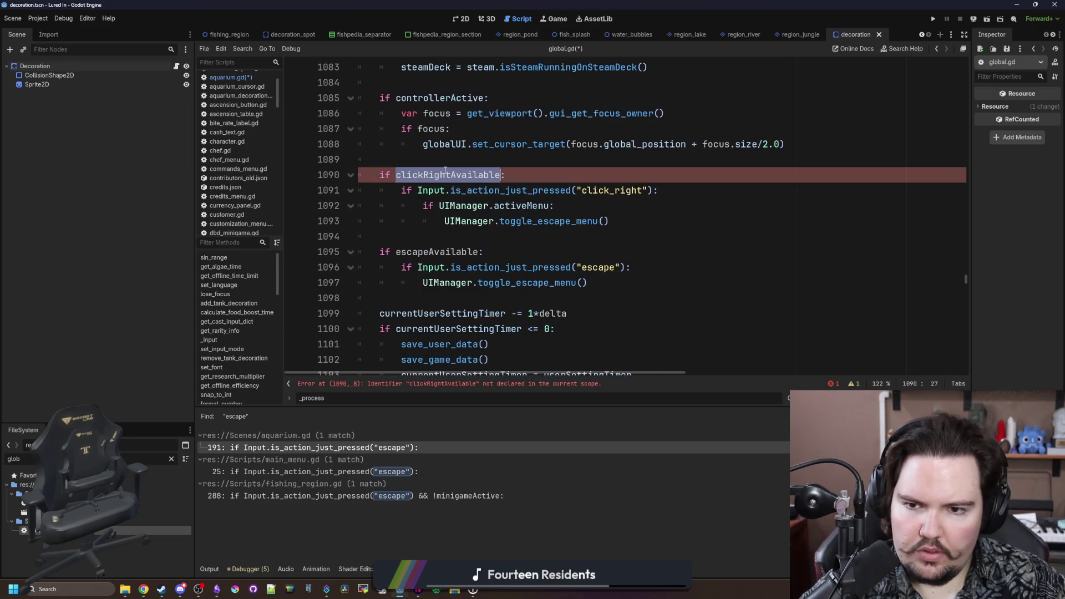
{"action": "scroll", "coordinate": [499, 166], "scroll_direction": "up", "scroll_amount": 3}
- Add 'clickRightAvailable : bool = true' below it and save global.gd
{"action": "left_click", "coordinate": [555, 132]}
{"action": "key", "text": "Return"}
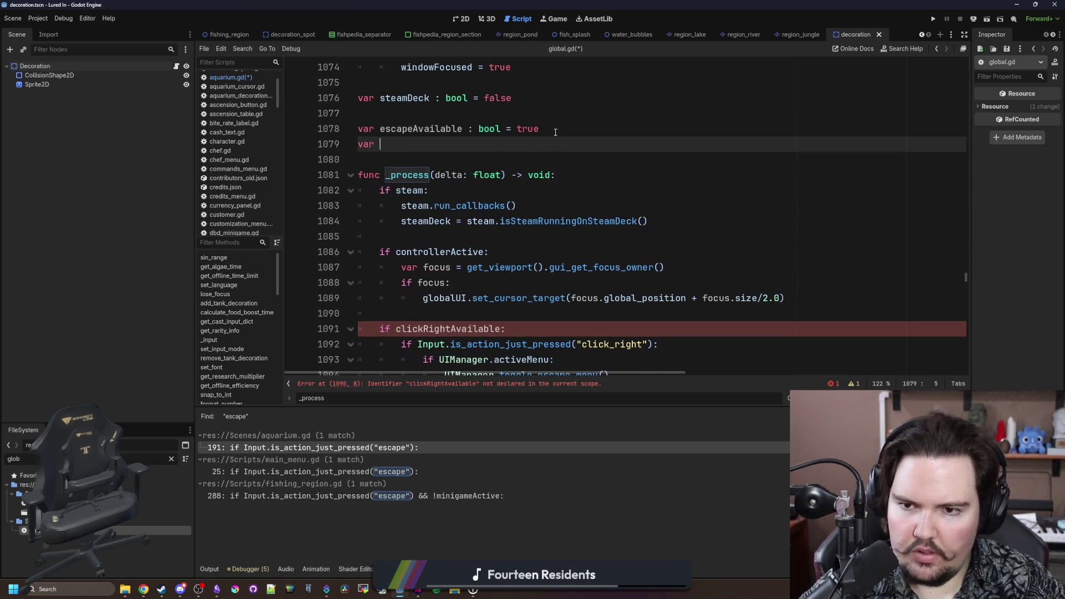
{"action": "type", "text": "clickRightAvailable : bool = true"}
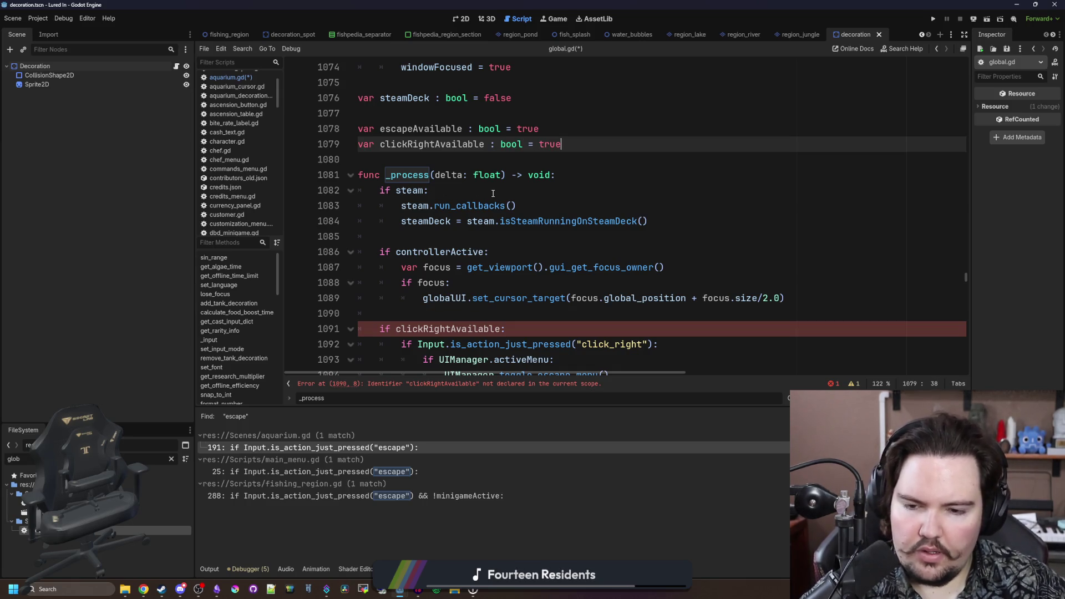
{"action": "key", "text": "Up"}
{"action": "scroll", "coordinate": [477, 187], "scroll_direction": "down", "scroll_amount": 3}
{"action": "left_click", "coordinate": [453, 256]}
{"action": "key", "text": "ctrl+s"}
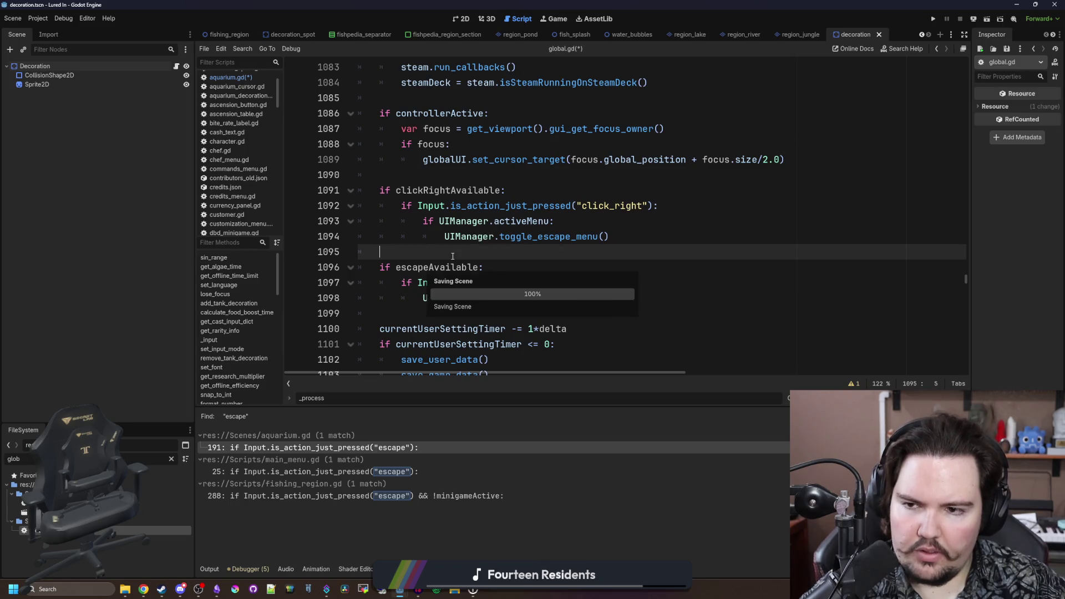
{"action": "left_click", "coordinate": [387, 473]}
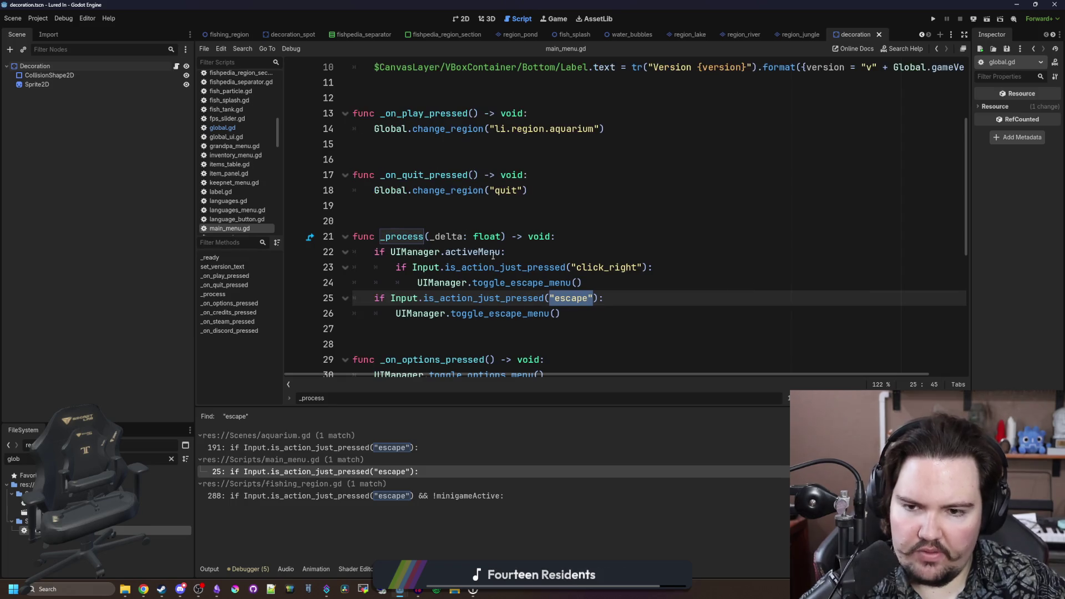
- Delete the _process function and its leftover blank lines from main_menu.gd
{"action": "left_click", "coordinate": [519, 326]}
{"action": "mouse_move", "coordinate": [596, 336]}
{"action": "left_mouse_down"}
{"action": "mouse_move", "coordinate": [421, 313]}
{"action": "mouse_move", "coordinate": [400, 227]}
{"action": "left_mouse_up"}
{"action": "key", "text": "BackSpace"}
{"action": "key", "text": "Up"}
{"action": "key", "text": "Up"}
{"action": "left_click", "coordinate": [399, 223]}
- Cut the escape-key menu toggle check from fishing_region.gd, then search the script for 'miniGa'
{"action": "left_click", "coordinate": [374, 448]}
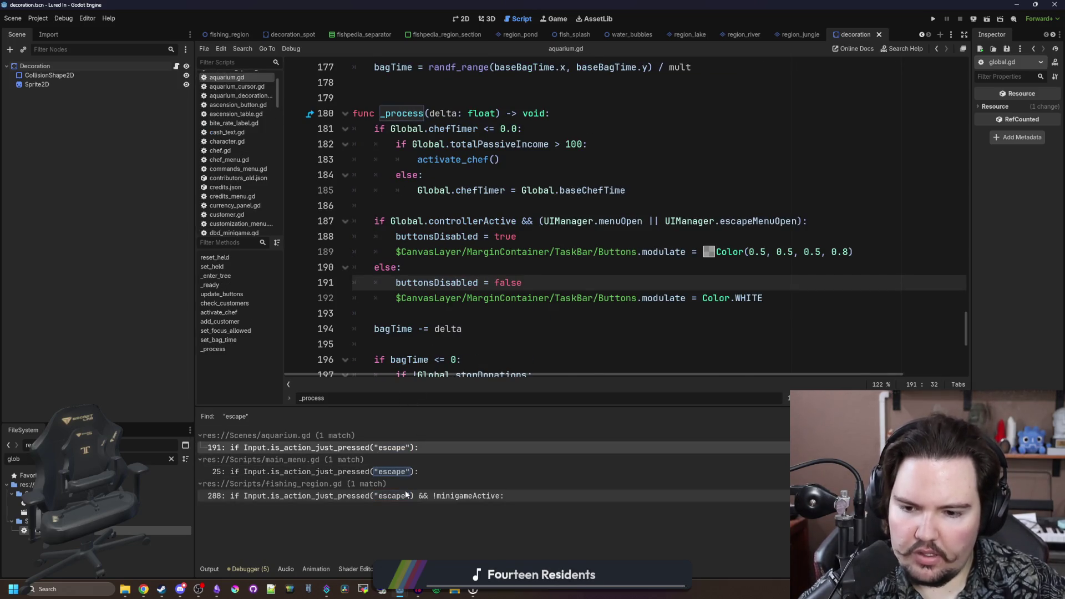
{"action": "left_click", "coordinate": [388, 496]}
{"action": "left_click", "coordinate": [605, 313]}
{"action": "left_click", "coordinate": [604, 297]}
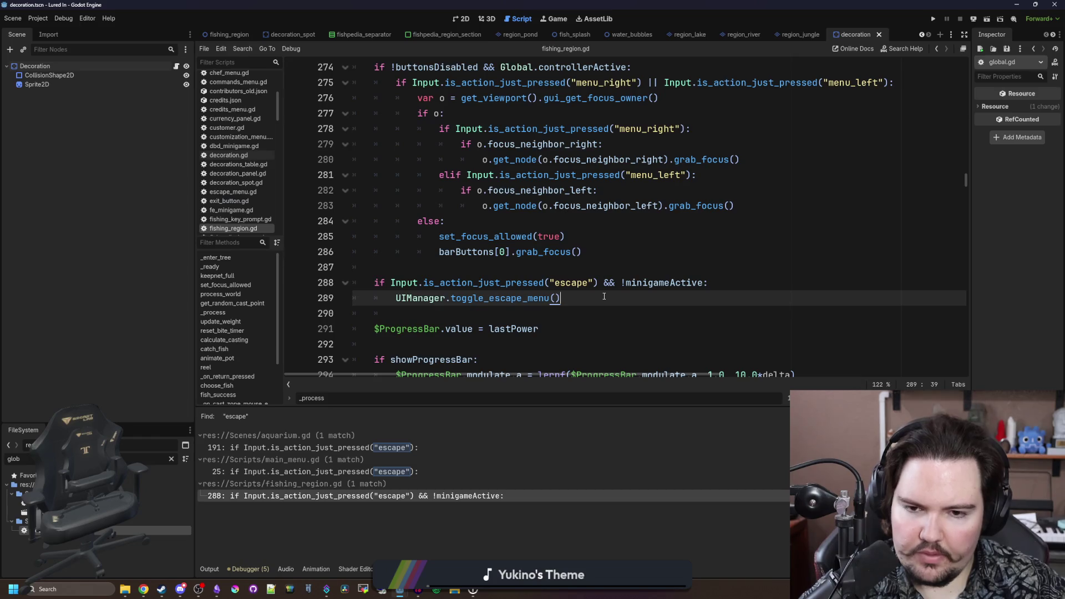
{"action": "double_click", "coordinate": [640, 283]}
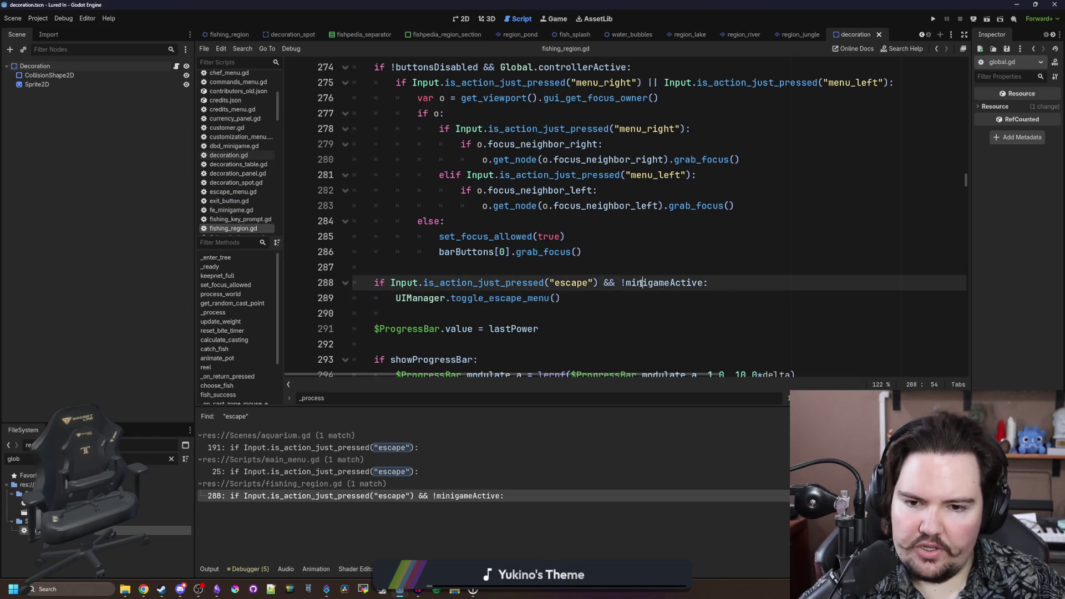
{"action": "left_click", "coordinate": [550, 271]}
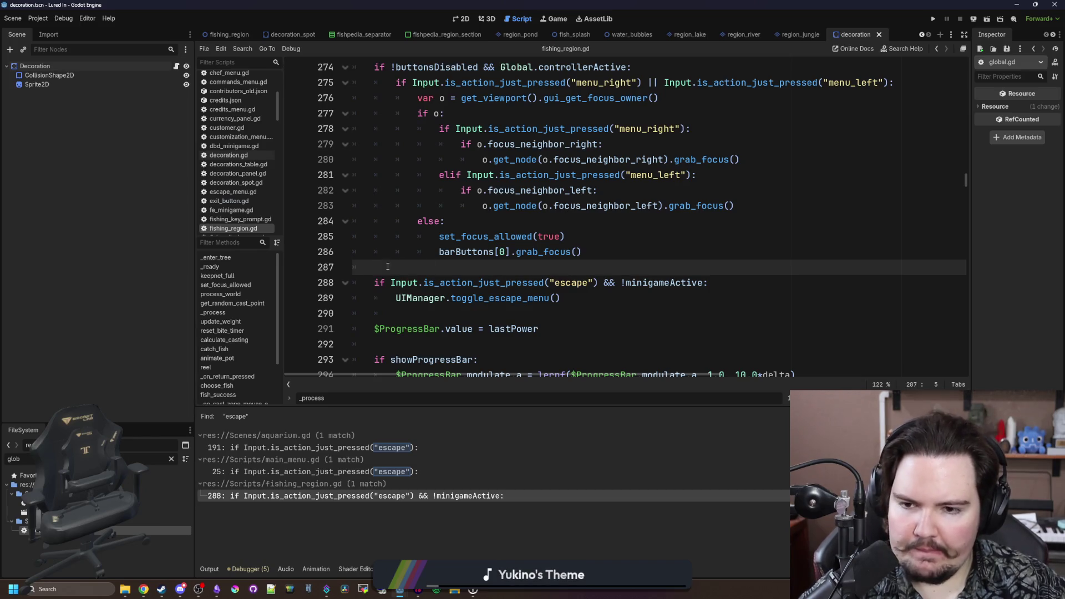
{"action": "scroll", "coordinate": [387, 266], "scroll_direction": "up", "scroll_amount": 4}
{"action": "scroll", "coordinate": [499, 268], "scroll_direction": "down", "scroll_amount": 5}
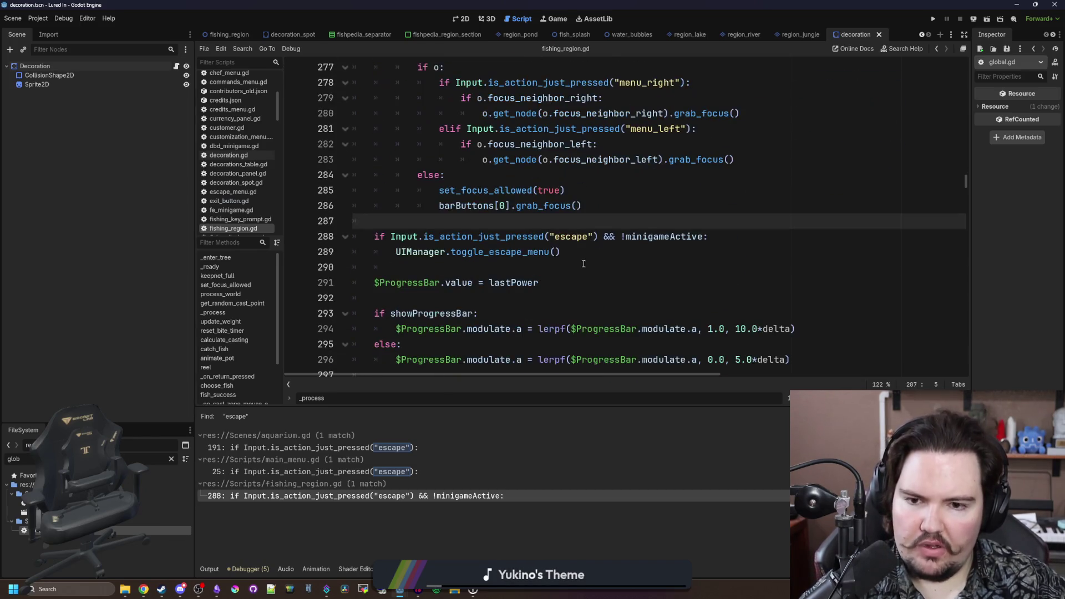
{"action": "scroll", "coordinate": [619, 270], "scroll_direction": "up", "scroll_amount": 1}
{"action": "mouse_move", "coordinate": [593, 299]}
{"action": "left_mouse_down"}
{"action": "mouse_move", "coordinate": [330, 283]}
{"action": "mouse_move", "coordinate": [396, 268]}
{"action": "left_mouse_up"}
{"action": "key", "text": "ctrl+x"}
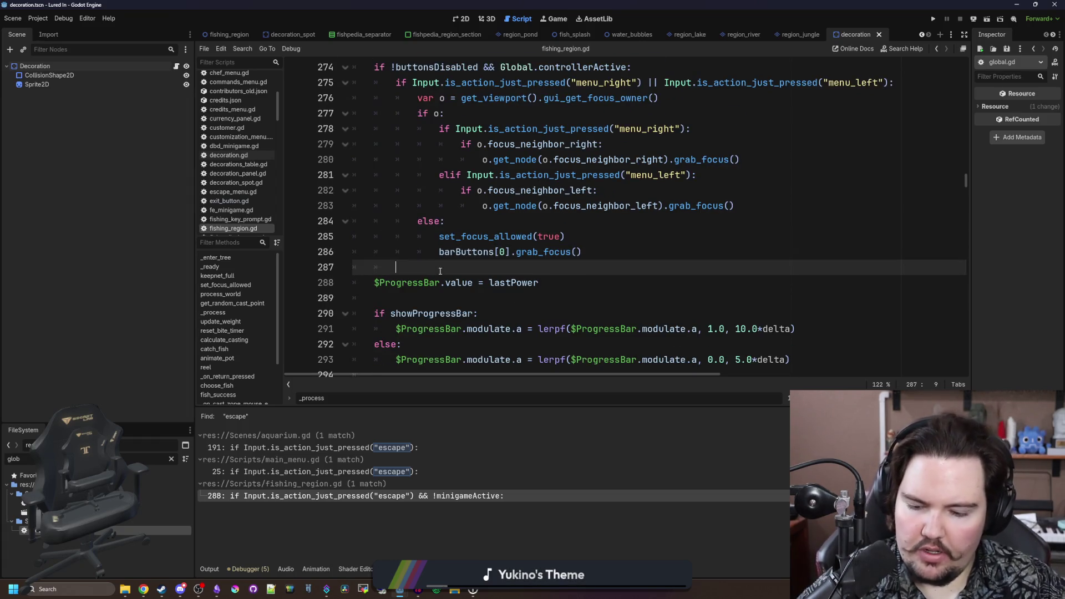
{"action": "key", "text": "ctrl+f"}
{"action": "type", "text": "miniGa"}
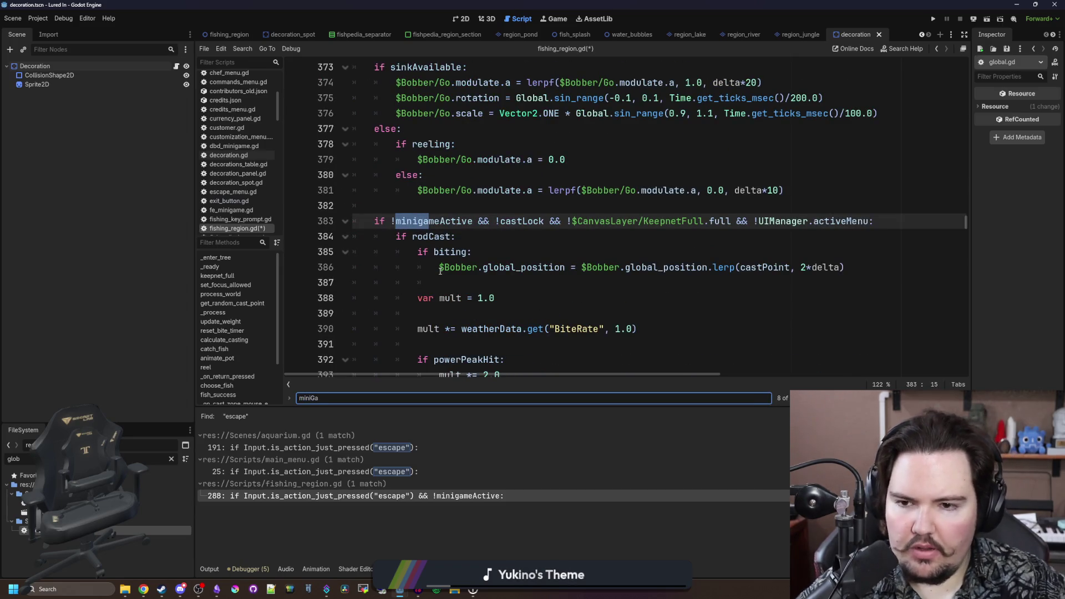
- Start a minigameActive setter taking val that sets Global.clickRightAvailable to false
{"action": "left_click", "coordinate": [434, 222], "text": "ctrl"}
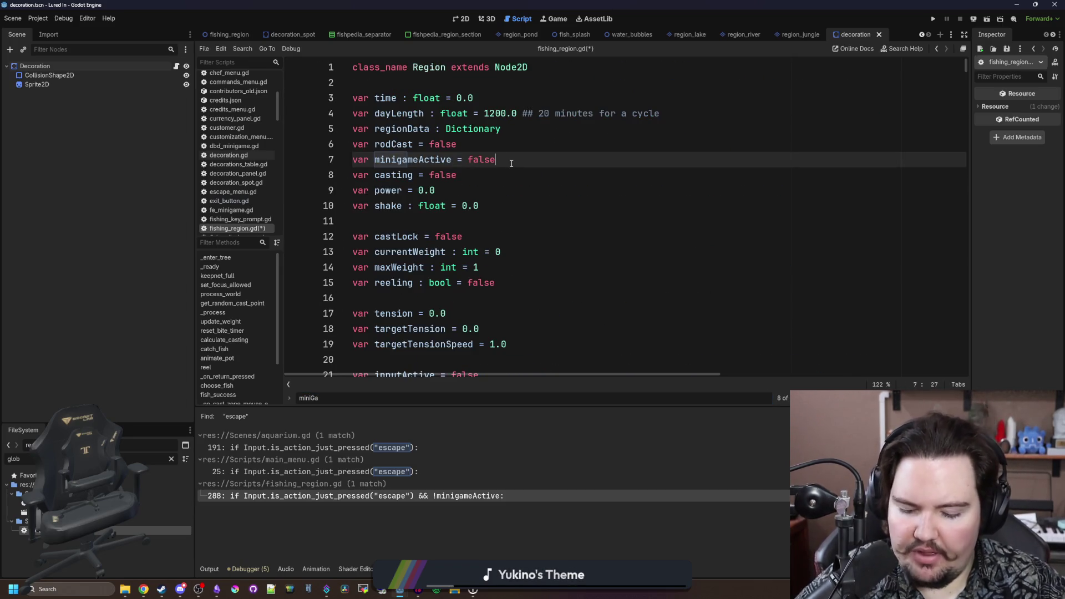
{"action": "key", "text": "Return"}
{"action": "type", "text": "t(val):"}
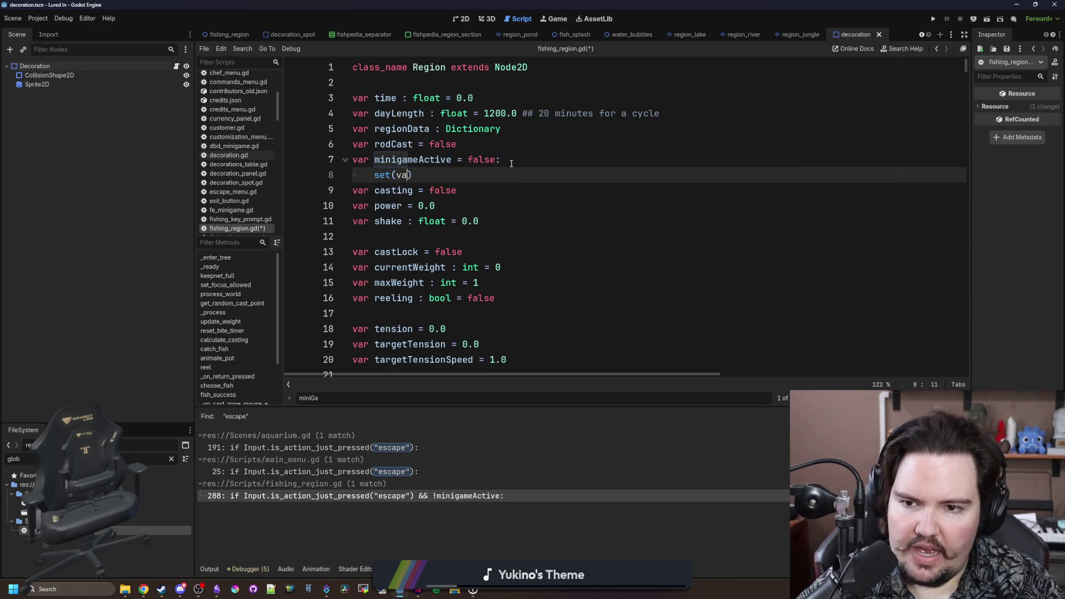
{"action": "key", "text": "Return"}
{"action": "type", "text": "Glob"}
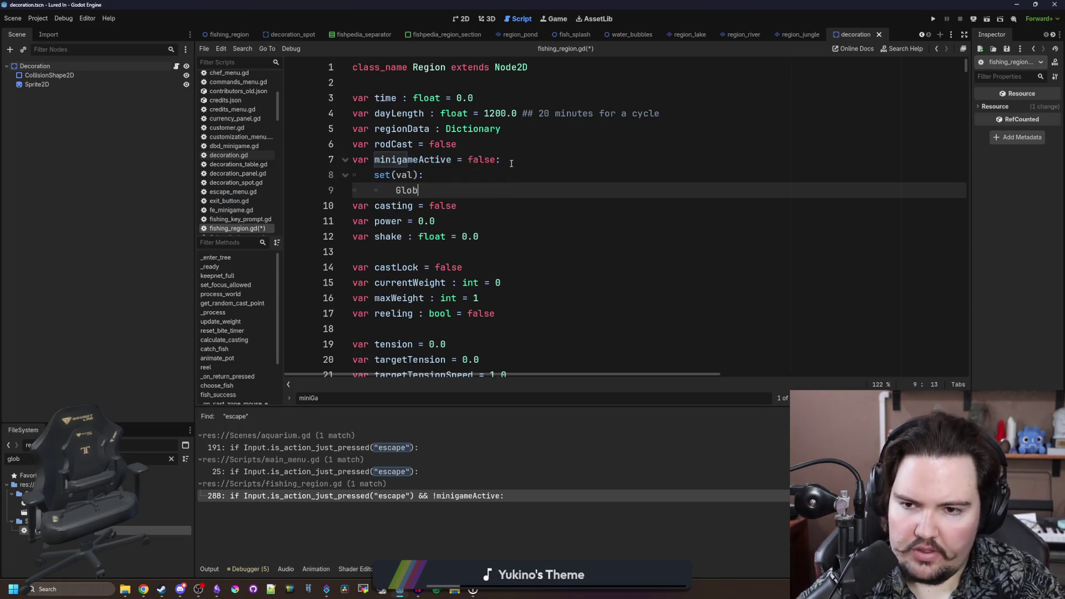
{"action": "type", "text": "al.click"}
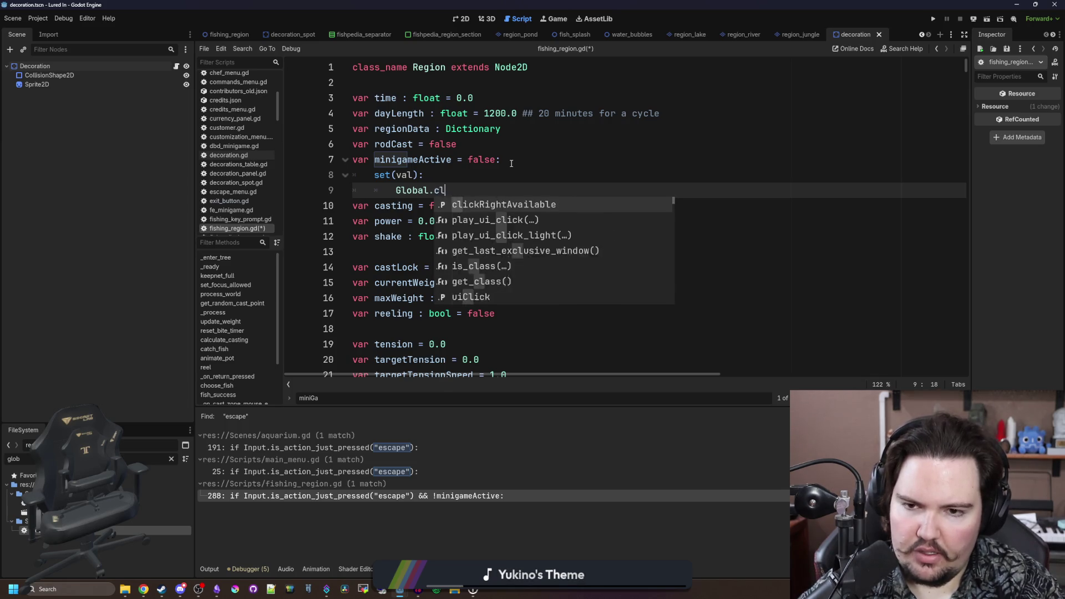
{"action": "key", "text": "Return"}
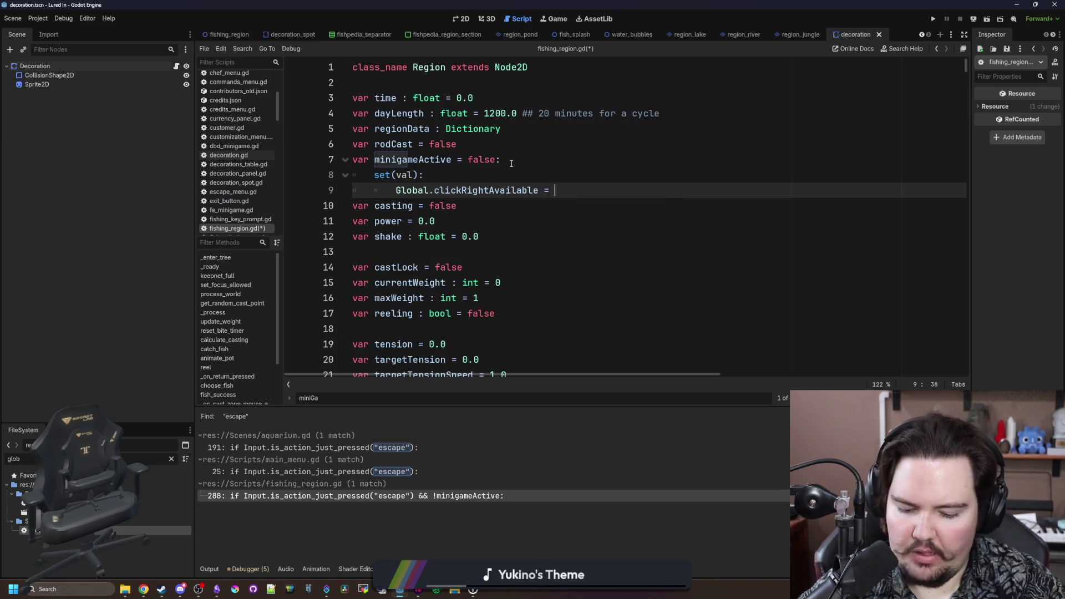
{"action": "type", "text": "false"}
{"action": "key", "text": "Return"}
- Add Global.escapeAvailable = false and minigameActive = val lines to the setter
{"action": "type", "text": "Global.c"}
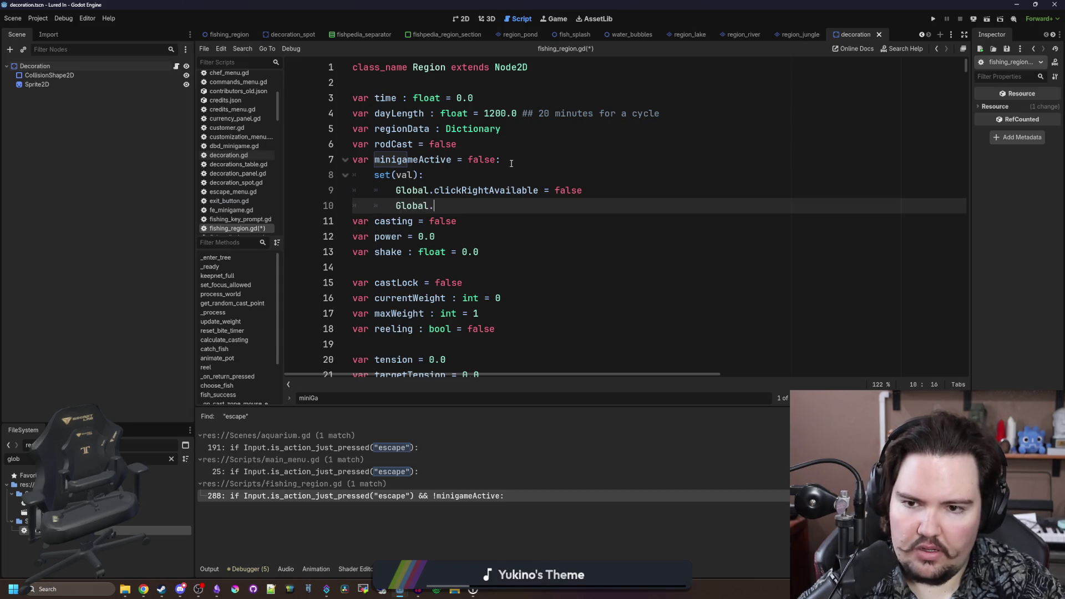
{"action": "key", "text": "BackSpace"}
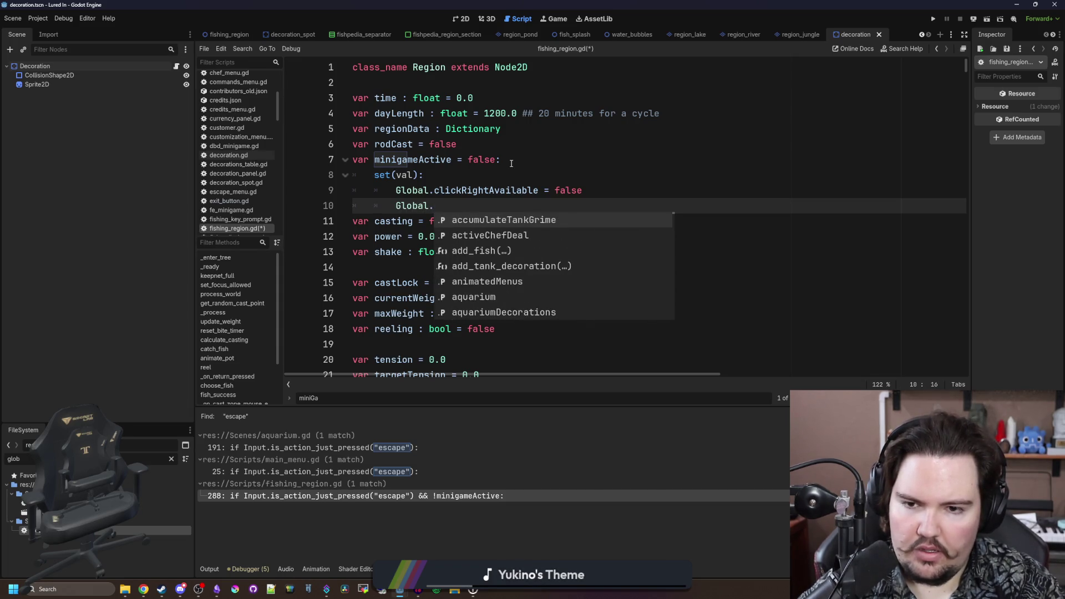
{"action": "type", "text": "escape"}
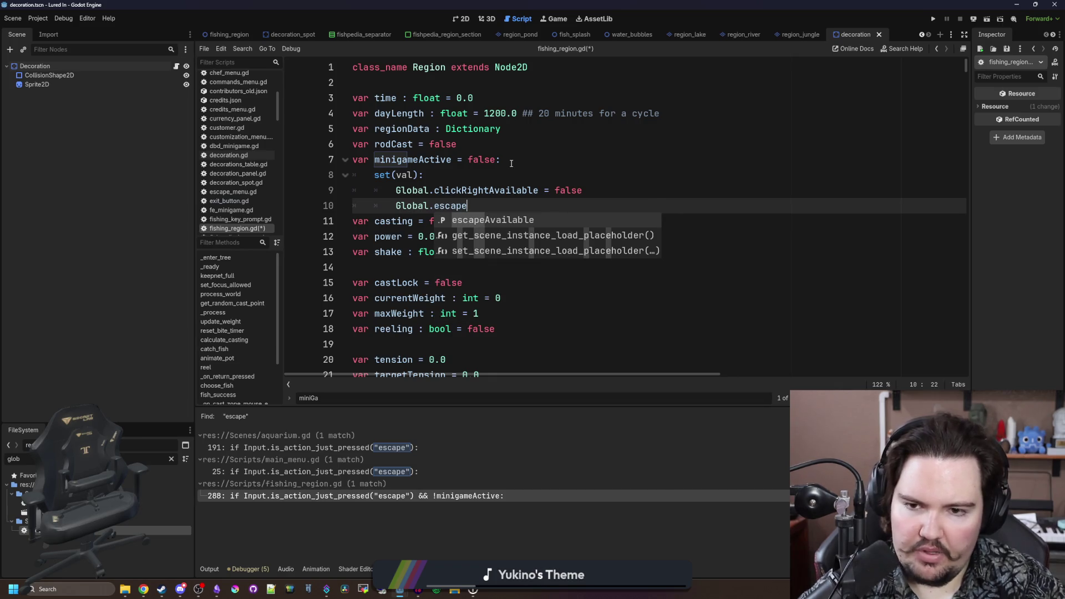
{"action": "key", "text": "Return"}
{"action": "type", "text": "= false"}
{"action": "key", "text": "Return"}
{"action": "type", "text": "minigameActive = val"}
- Replace both false values with !val so the flags invert the setter's value
{"action": "double_click", "coordinate": [405, 175]}
{"action": "key", "text": "ctrl+c"}
{"action": "double_click", "coordinate": [568, 190]}
{"action": "key", "text": "ctrl+v"}
{"action": "double_click", "coordinate": [546, 205]}
{"action": "key", "text": "ctrl+v"}
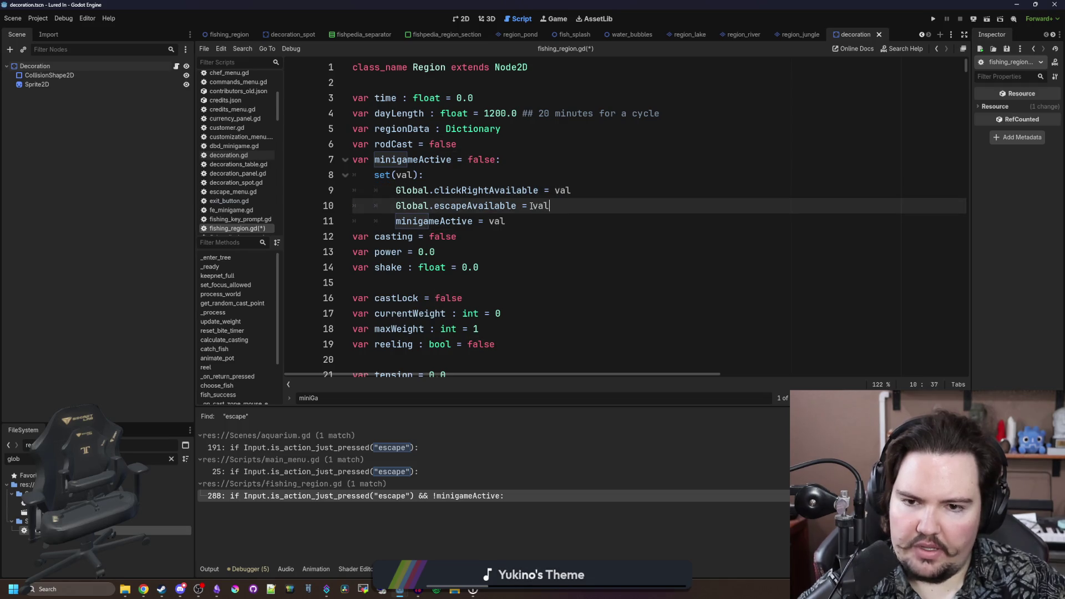
{"action": "type", "text": "!"}
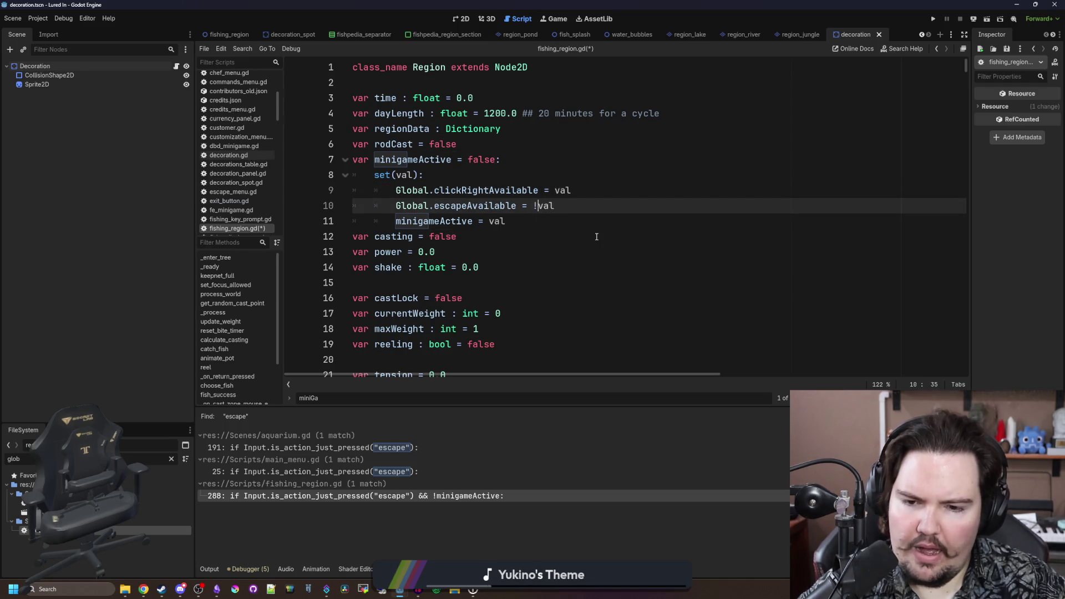
{"action": "key", "text": "Up"}
{"action": "type", "text": "!"}
{"action": "left_click", "coordinate": [621, 222]}
- Save fishing_region.gd with a blank line after the setter and launch the game
{"action": "key", "text": "ctrl+s"}
{"action": "left_click", "coordinate": [467, 174]}
{"action": "key", "text": "Down"}
{"action": "key", "text": "Down"}
{"action": "key", "text": "Down"}
{"action": "key", "text": "End"}
{"action": "key", "text": "Return"}
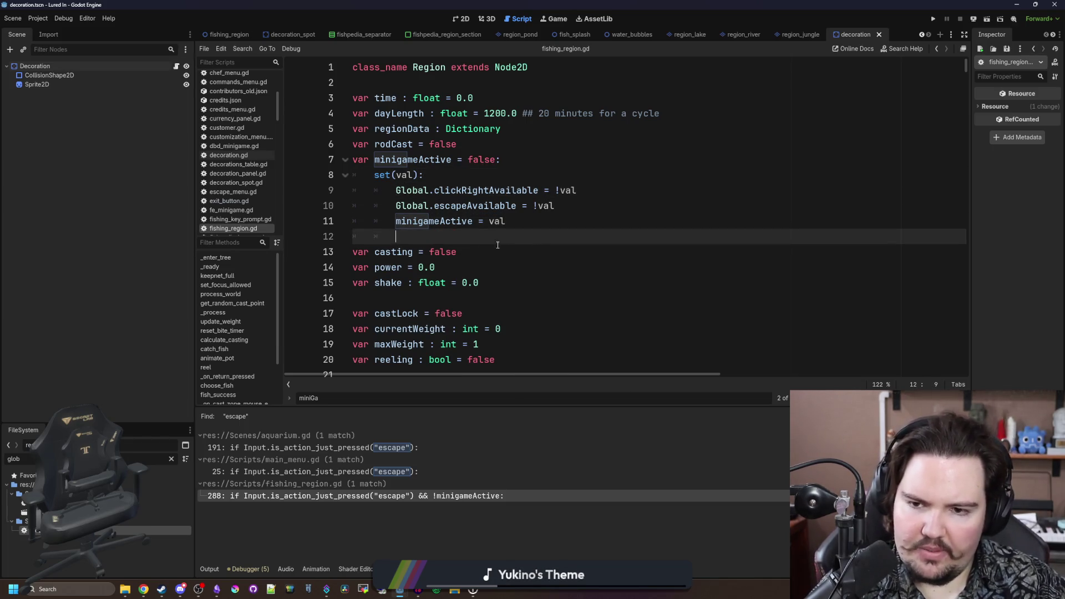
{"action": "key", "text": "ctrl+s"}
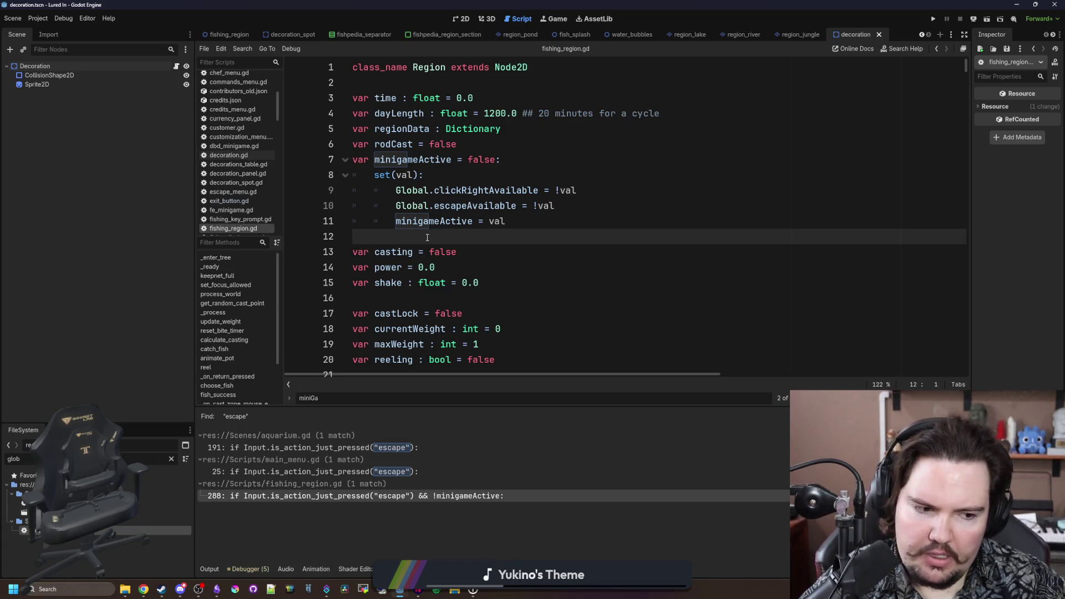
{"action": "key", "text": "F5"}
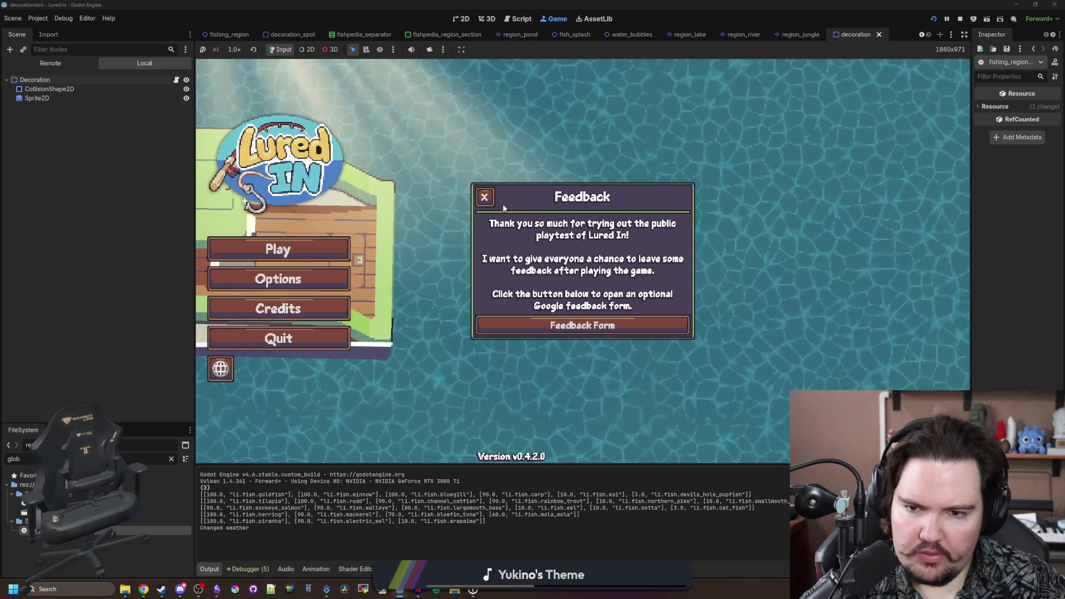
- Dismiss the Feedback prompt, toggle Options open and closed repeatedly, then clear the FileSystem filter
{"action": "left_click", "coordinate": [485, 198]}
{"action": "left_click", "coordinate": [332, 279]}
{"action": "left_click", "coordinate": [330, 280]}
{"action": "left_click", "coordinate": [331, 280]}
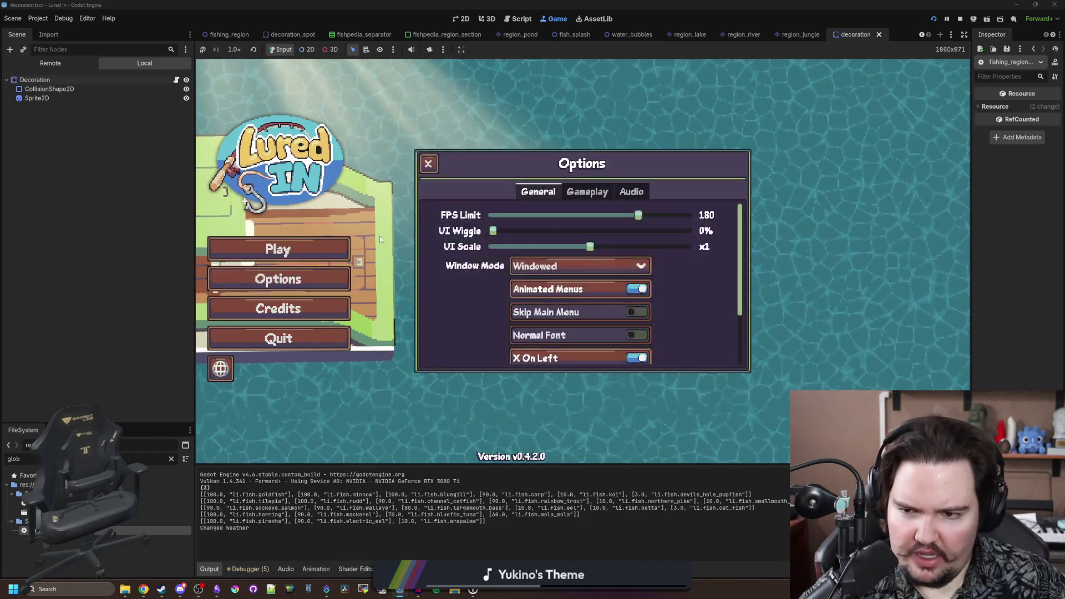
{"action": "left_click", "coordinate": [325, 279]}
{"action": "left_click", "coordinate": [335, 276]}
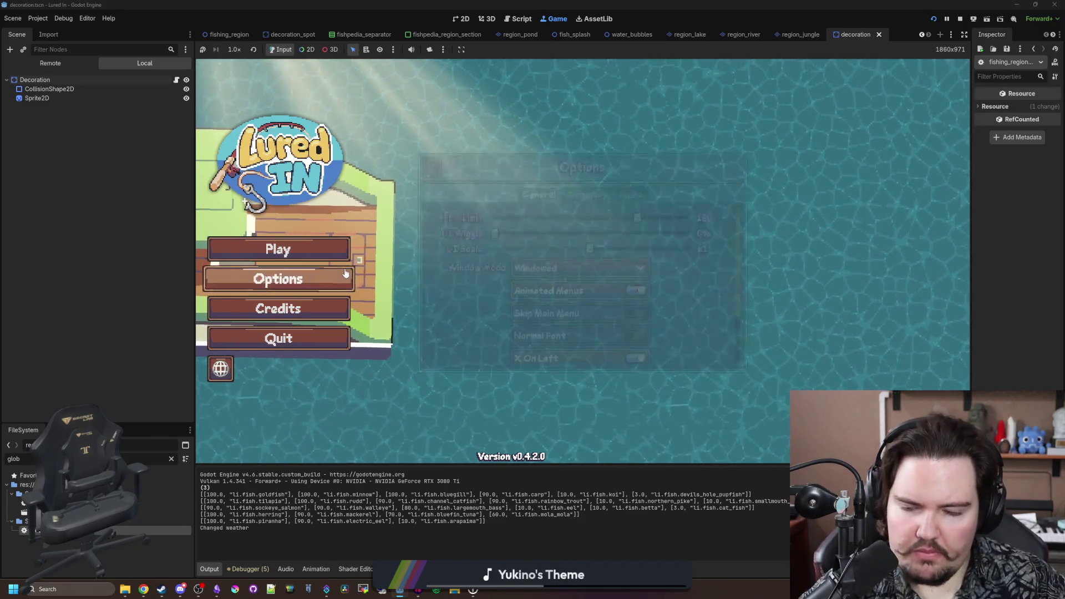
{"action": "left_click", "coordinate": [345, 273]}
{"action": "left_click", "coordinate": [343, 275]}
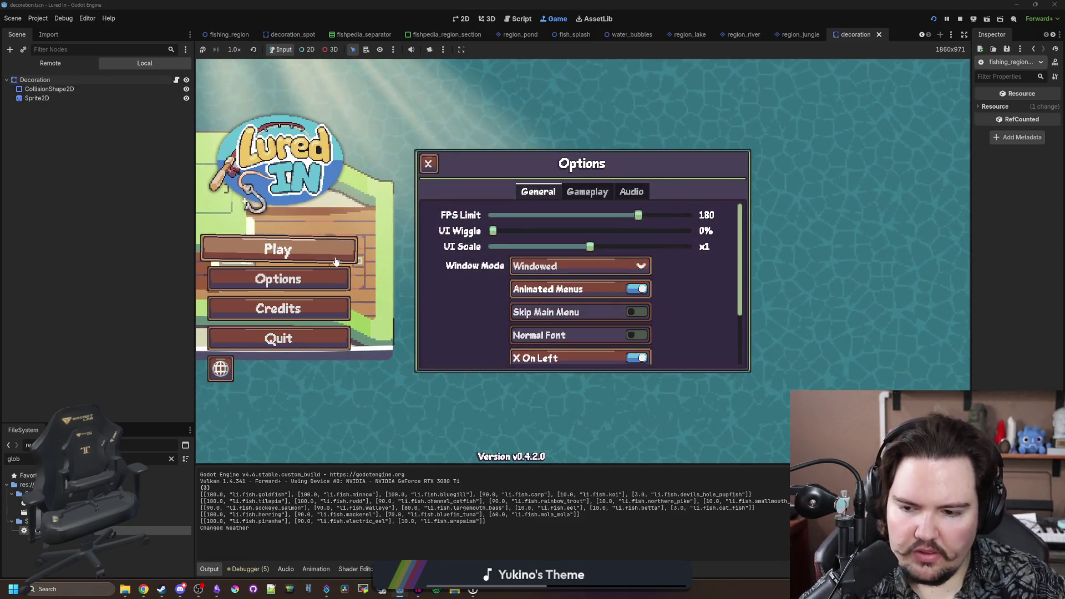
{"action": "left_click", "coordinate": [331, 278]}
{"action": "left_click", "coordinate": [331, 280]}
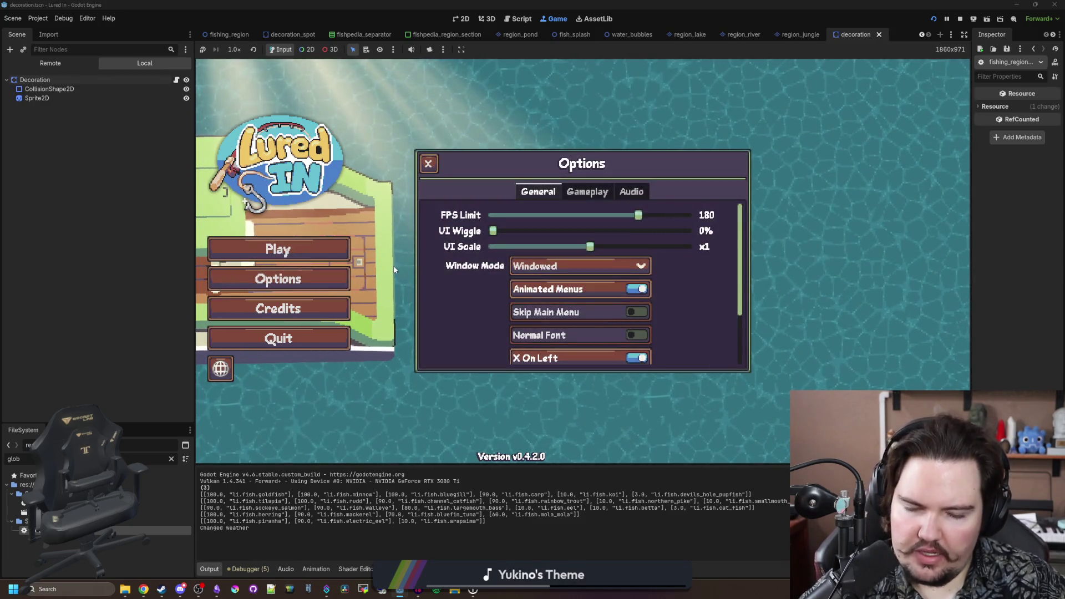
{"action": "left_click", "coordinate": [394, 265]}
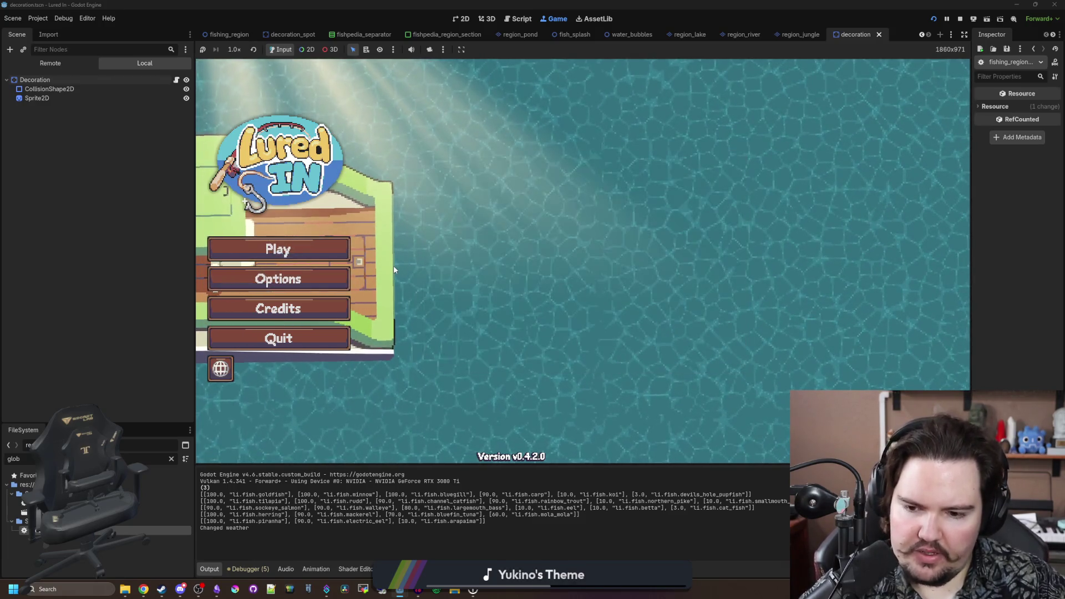
{"action": "left_click", "coordinate": [172, 459]}
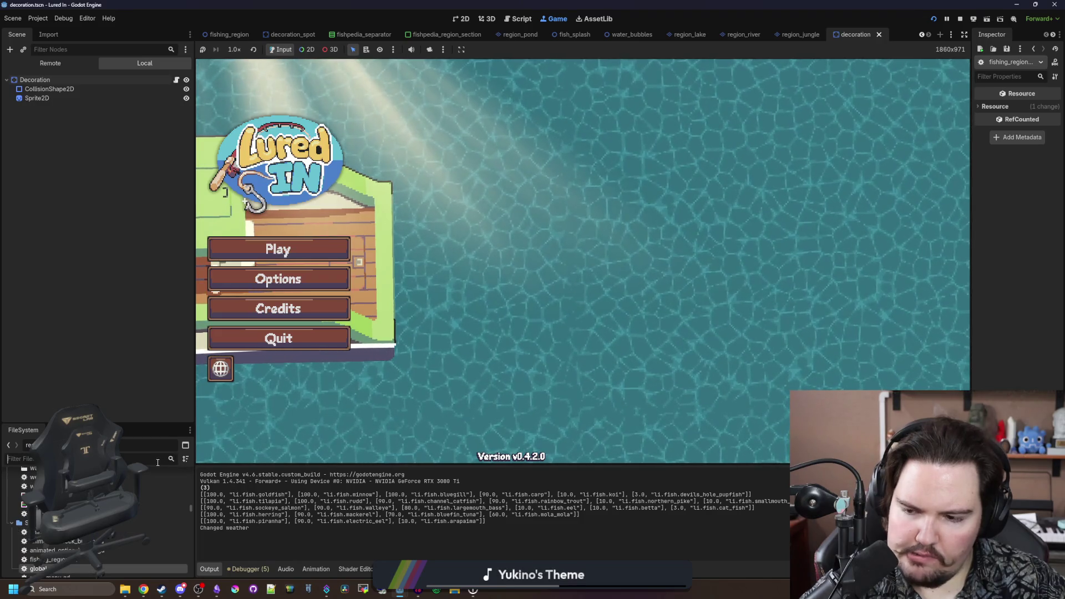
- Filter files for 'glob', open global_ui.tscn, and open PlaytestPrompt's script playtest_prompt.gd
{"action": "type", "text": "glob"}
{"action": "double_click", "coordinate": [111, 512]}
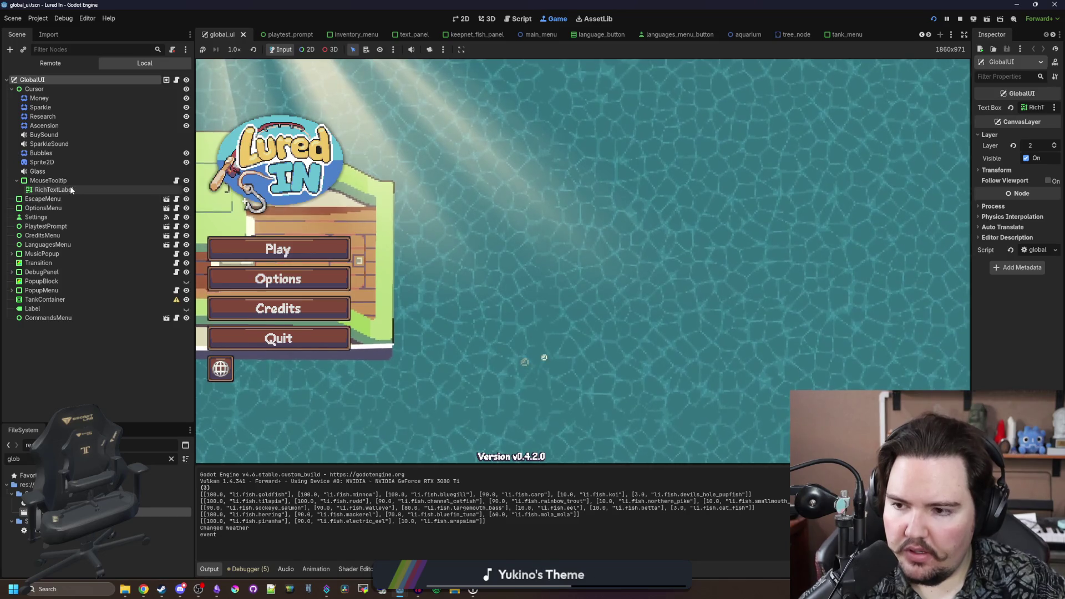
{"action": "left_click", "coordinate": [59, 288]}
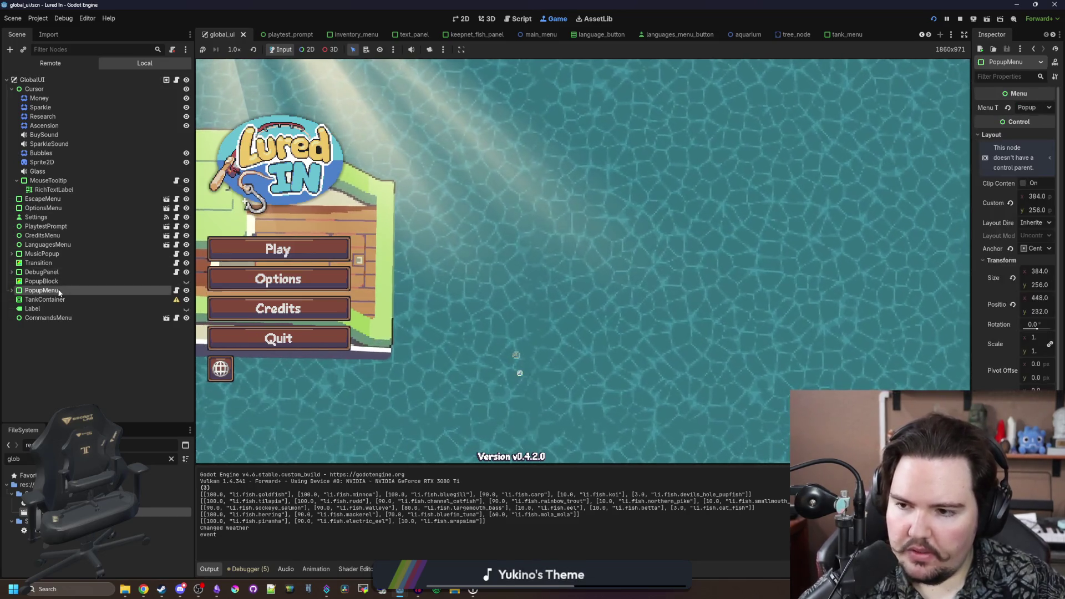
{"action": "left_click", "coordinate": [65, 226]}
{"action": "key", "text": "ctrl+F3"}
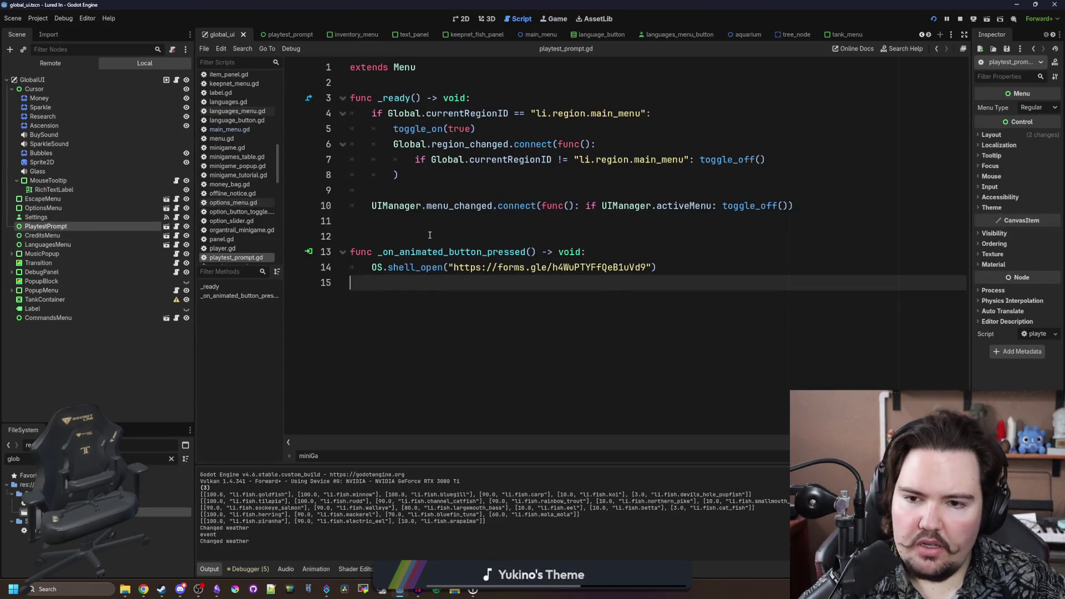
- Comment out the UIManager.menu_changed connection line in playtest_prompt.gd
{"action": "left_click", "coordinate": [429, 235]}
{"action": "left_click", "coordinate": [489, 187]}
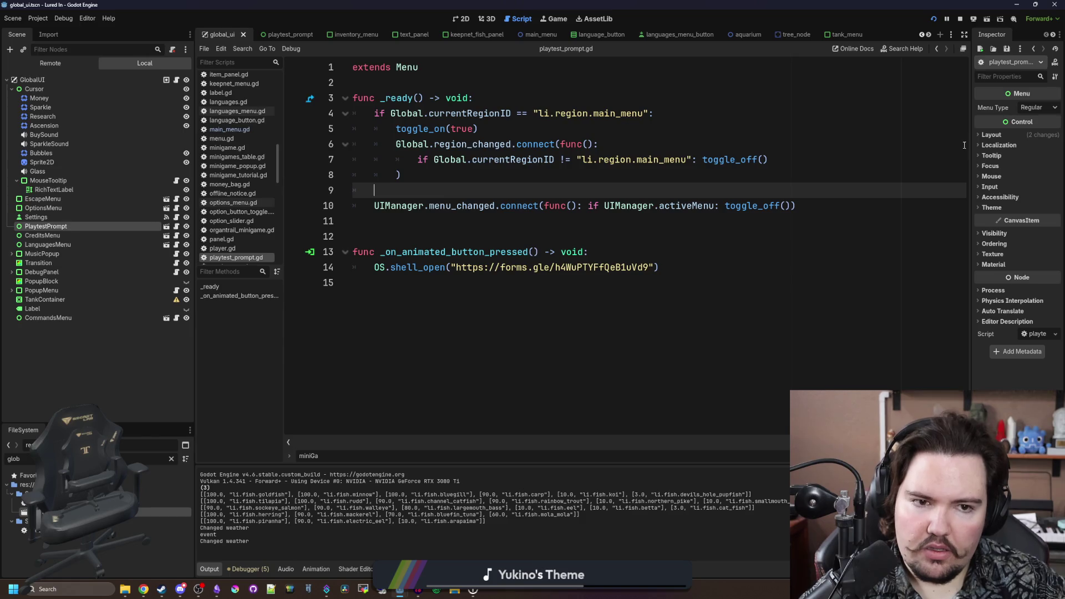
{"action": "left_click_drag", "start_coordinate": [971, 138], "coordinate": [932, 137]}
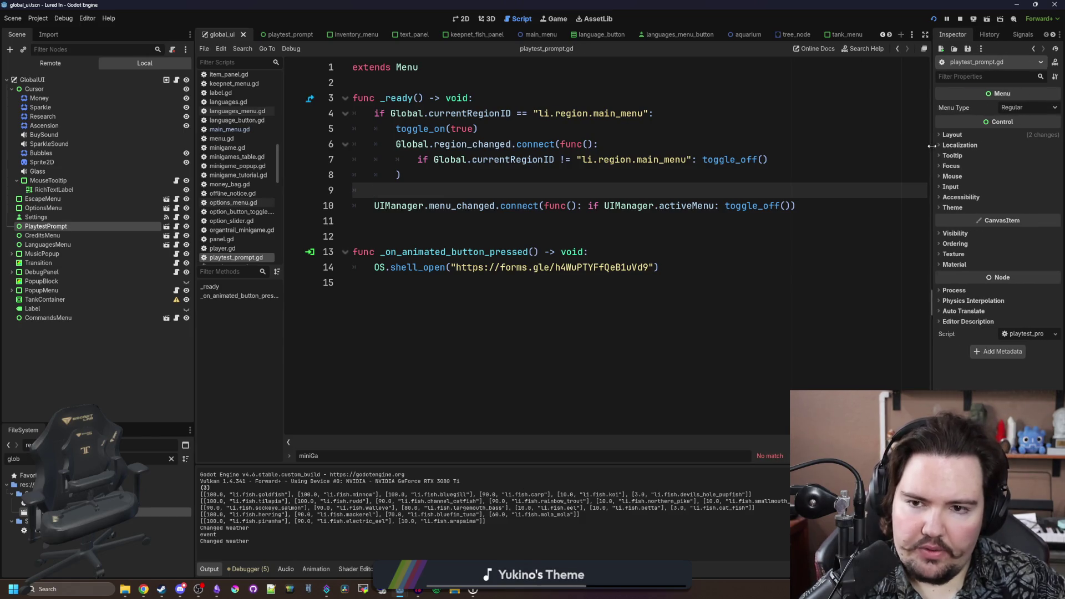
{"action": "left_click", "coordinate": [559, 125]}
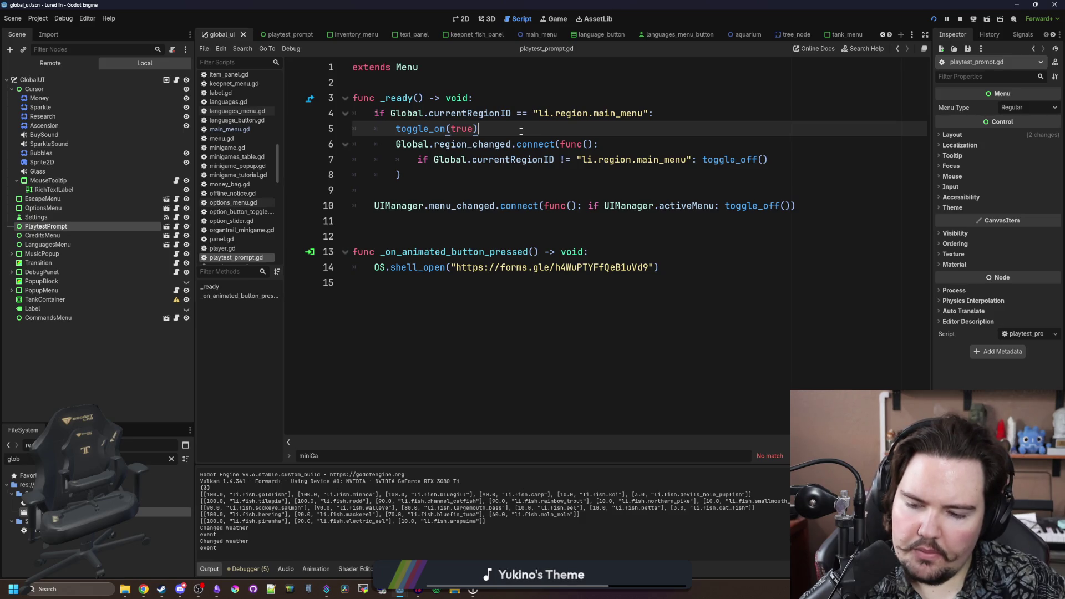
{"action": "left_click", "coordinate": [387, 206]}
{"action": "key", "text": "ctrl+k"}
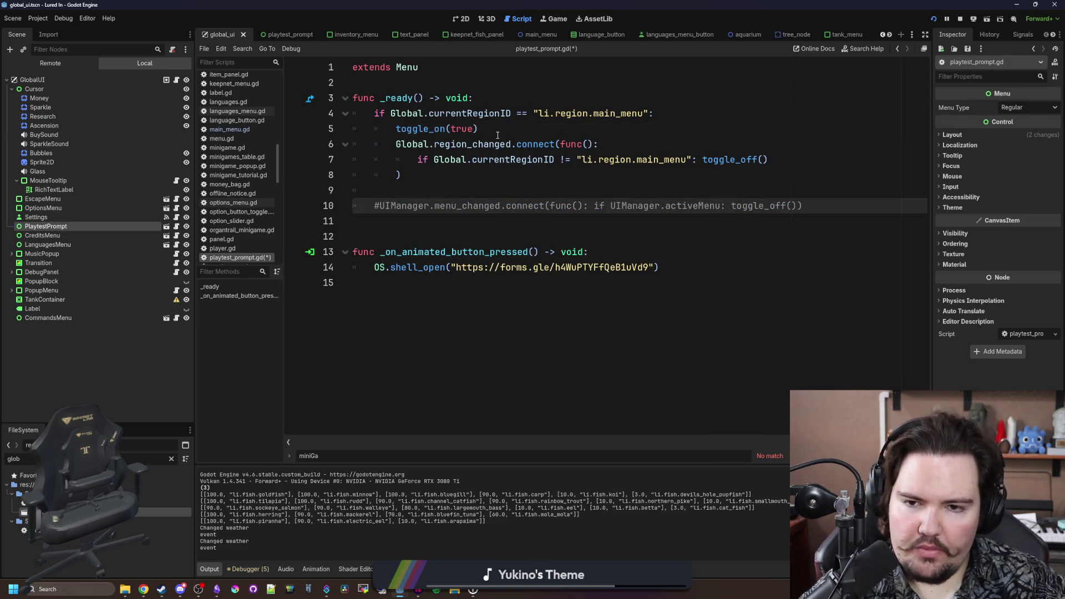
- Insert an 'await get_tree().physics_frame' line before toggle_on(true)
{"action": "left_click", "coordinate": [498, 135]}
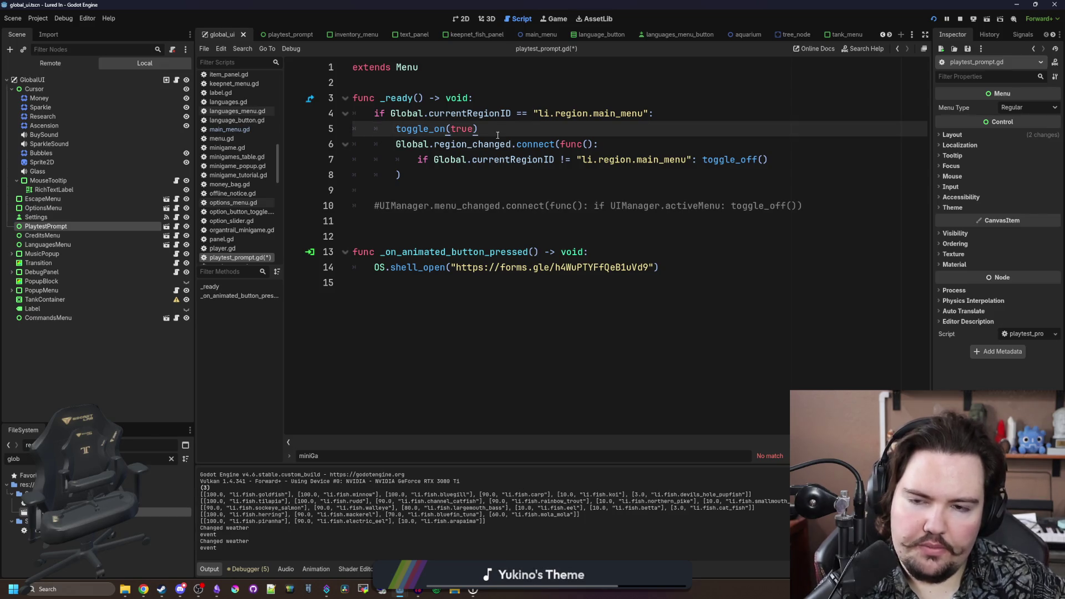
{"action": "key", "text": "Return"}
{"action": "left_click", "coordinate": [679, 116]}
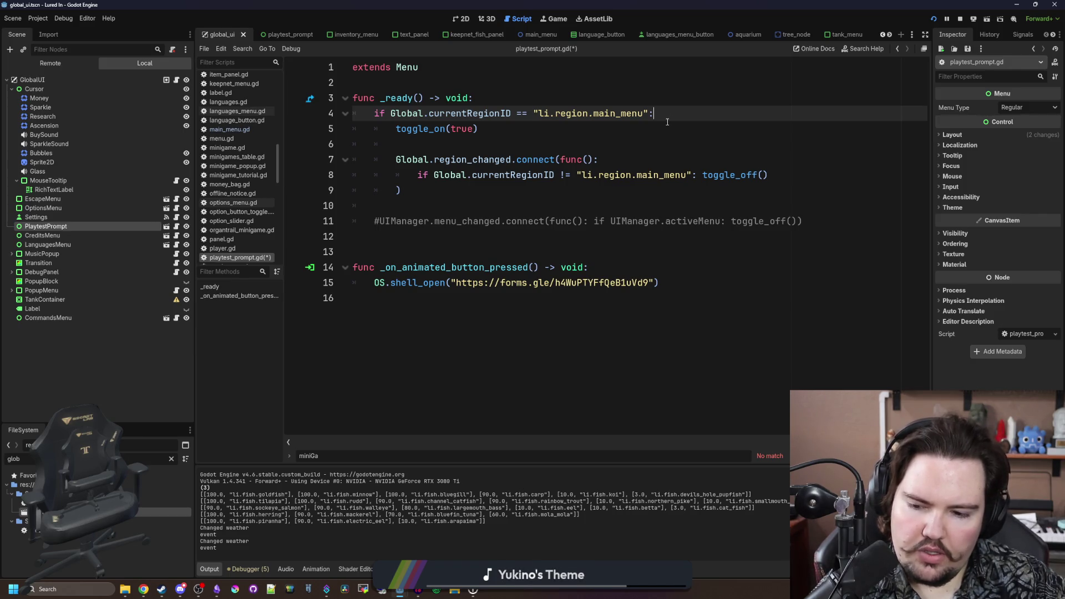
{"action": "key", "text": "Return"}
{"action": "type", "text": "await get_tr"}
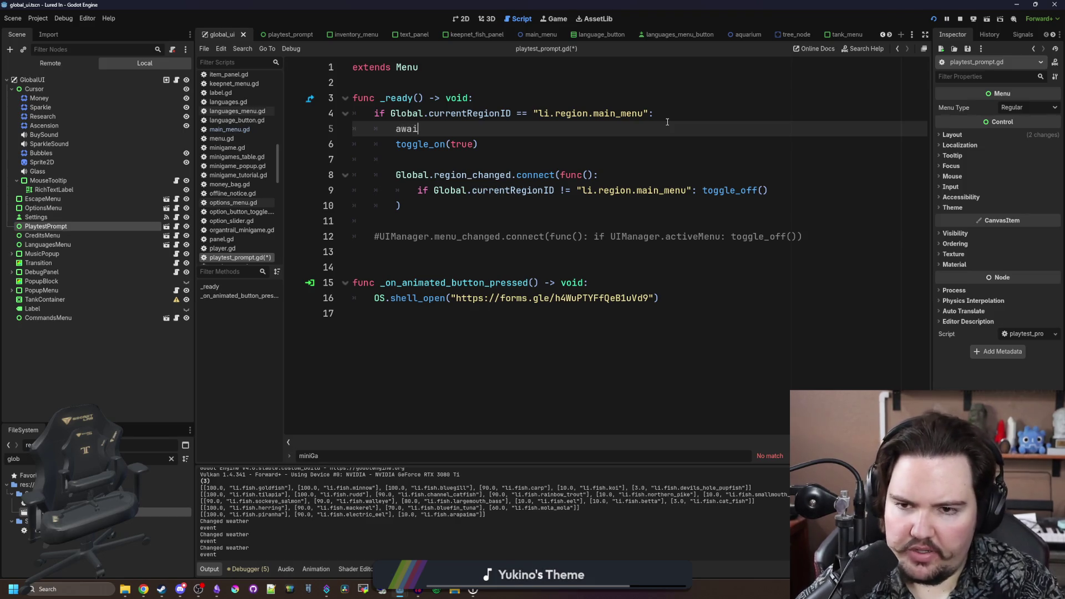
{"action": "key", "text": "Down"}
{"action": "key", "text": "Return"}
{"action": "type", "text": ".ph"}
{"action": "key", "text": "Return"}
- Duplicate the await line so it appears three times, and save the script
{"action": "key", "text": "shift+Home"}
{"action": "key", "text": "ctrl+c"}
{"action": "left_click", "coordinate": [575, 128]}
{"action": "key", "text": "Return"}
{"action": "key", "text": "ctrl+v"}
{"action": "key", "text": "Return"}
{"action": "key", "text": "ctrl+v"}
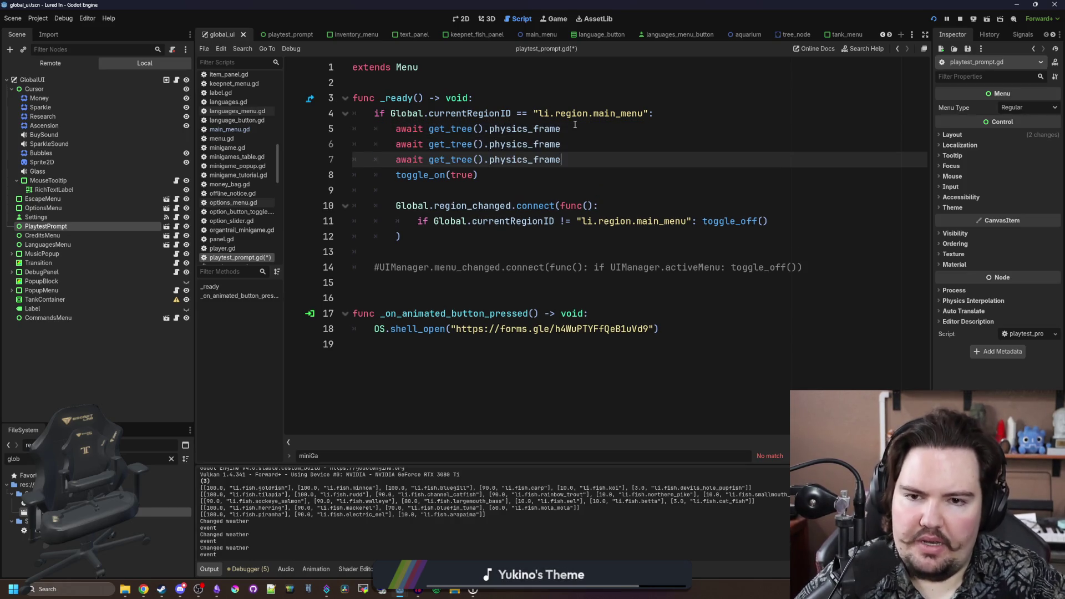
{"action": "left_click", "coordinate": [575, 124]}
{"action": "key", "text": "ctrl+s"}
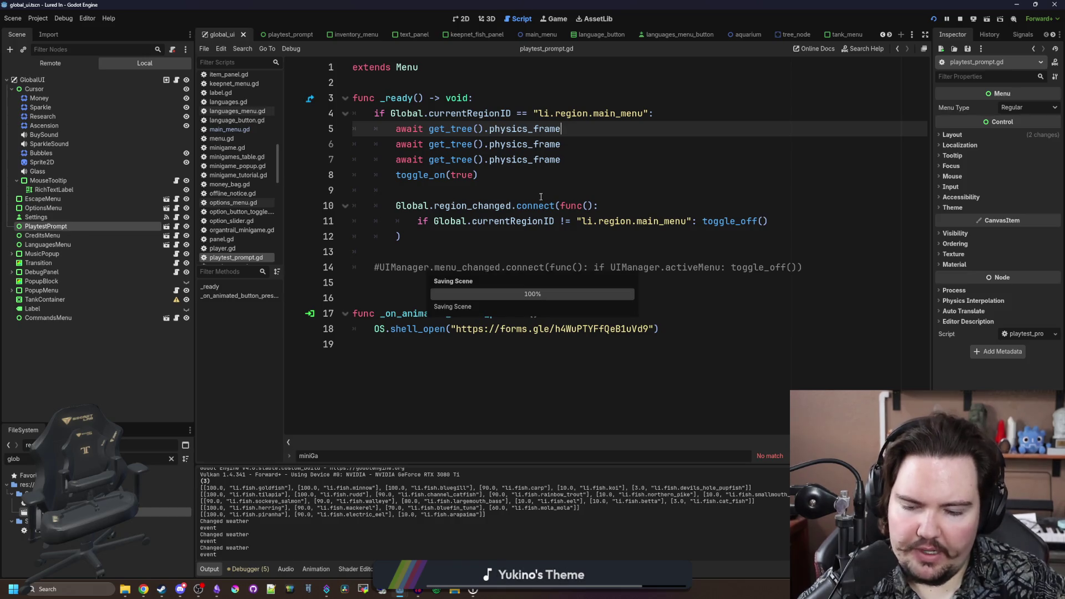
- Stop the game, save playtest_prompt.gd, and relaunch to see Feedback on the main menu
{"action": "left_click", "coordinate": [557, 21]}
{"action": "key", "text": "F8"}
{"action": "left_click", "coordinate": [660, 209]}
{"action": "key", "text": "ctrl+s"}
{"action": "key", "text": "F5"}
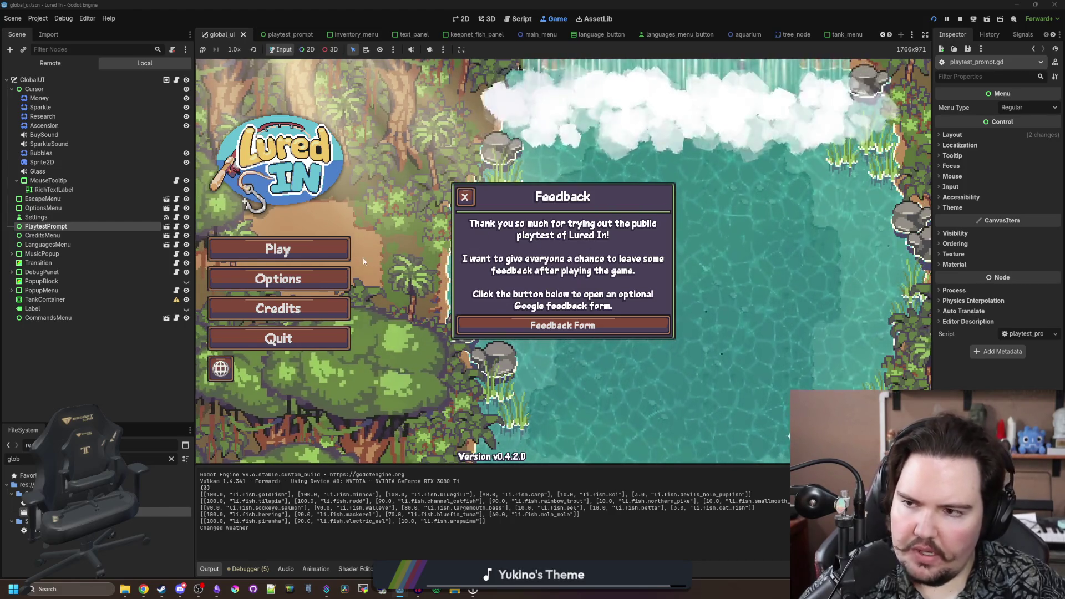
- Begin a debug 'print(Global' line below the connect block at line 14
{"action": "left_click", "coordinate": [176, 226]}
{"action": "left_click", "coordinate": [427, 254]}
{"action": "key", "text": "Return"}
{"action": "key", "text": "Return"}
{"action": "key", "text": "Up"}
{"action": "type", "text": "print(G"}
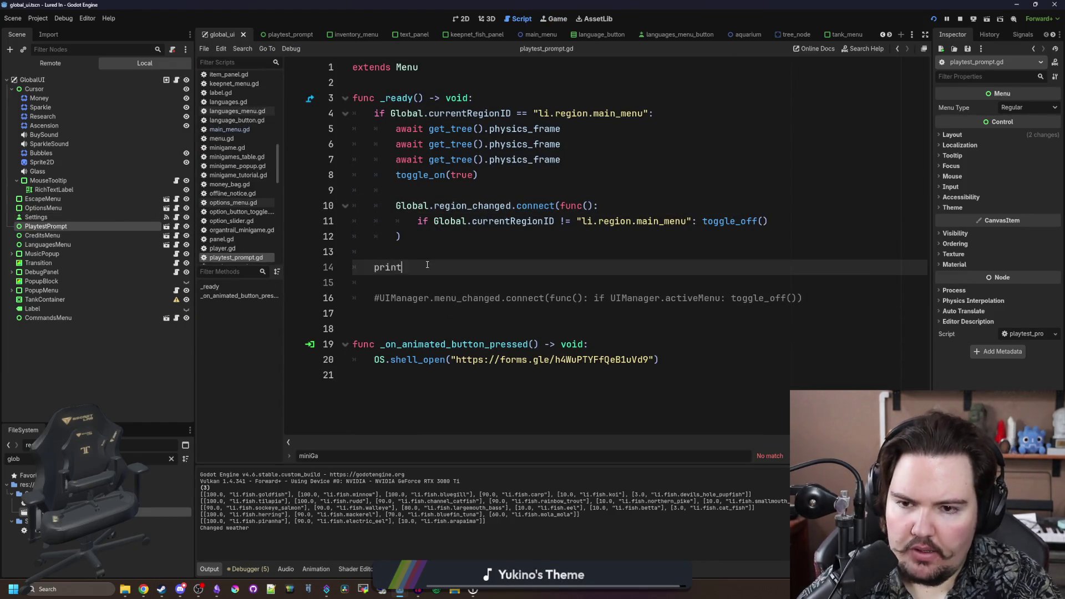
{"action": "type", "text": "lobal"}
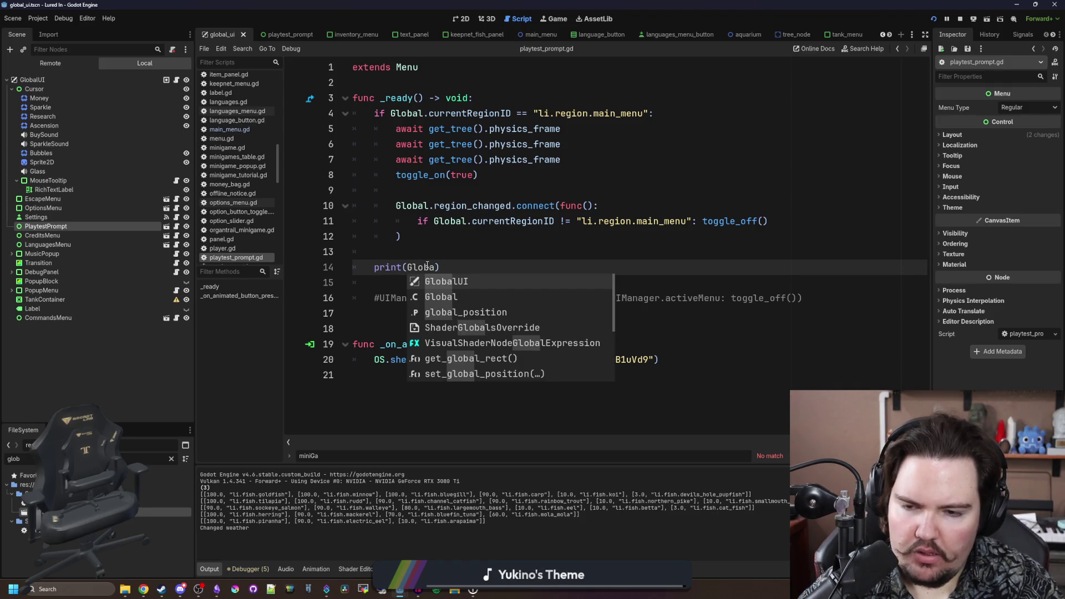
- Drop the unfinished print and add print(UIManager.activeMenu) to aquarium.gd, then save
{"action": "key", "text": "BackSpace"}
{"action": "key", "text": "BackSpace"}
{"action": "key", "text": "BackSpace"}
{"action": "key", "text": "BackSpace"}
{"action": "key", "text": "BackSpace"}
{"action": "key", "text": "BackSpace"}
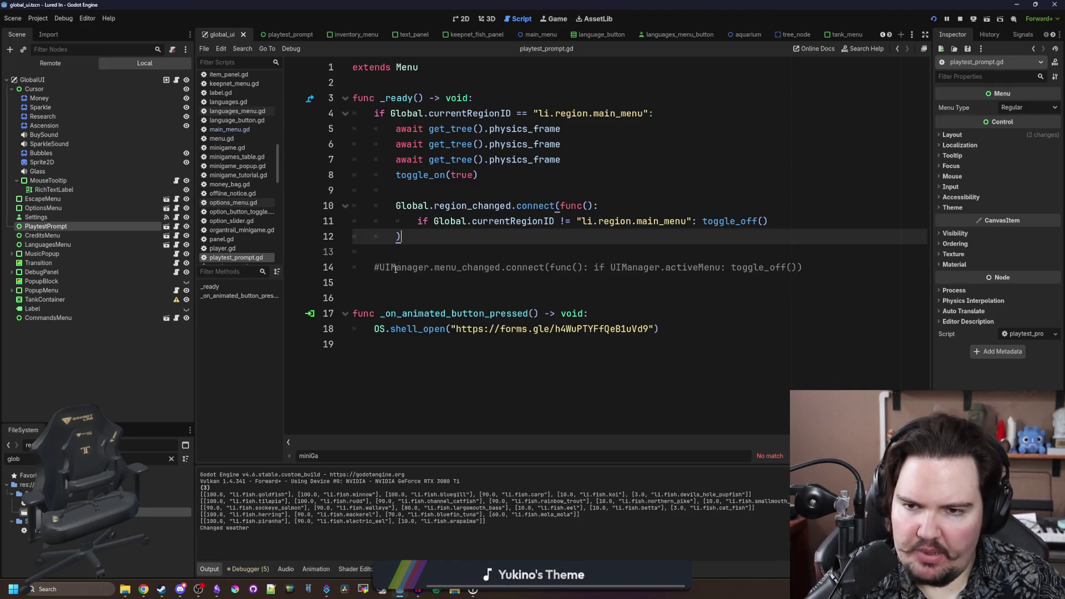
{"action": "scroll", "coordinate": [242, 133], "scroll_direction": "up", "scroll_amount": 10}
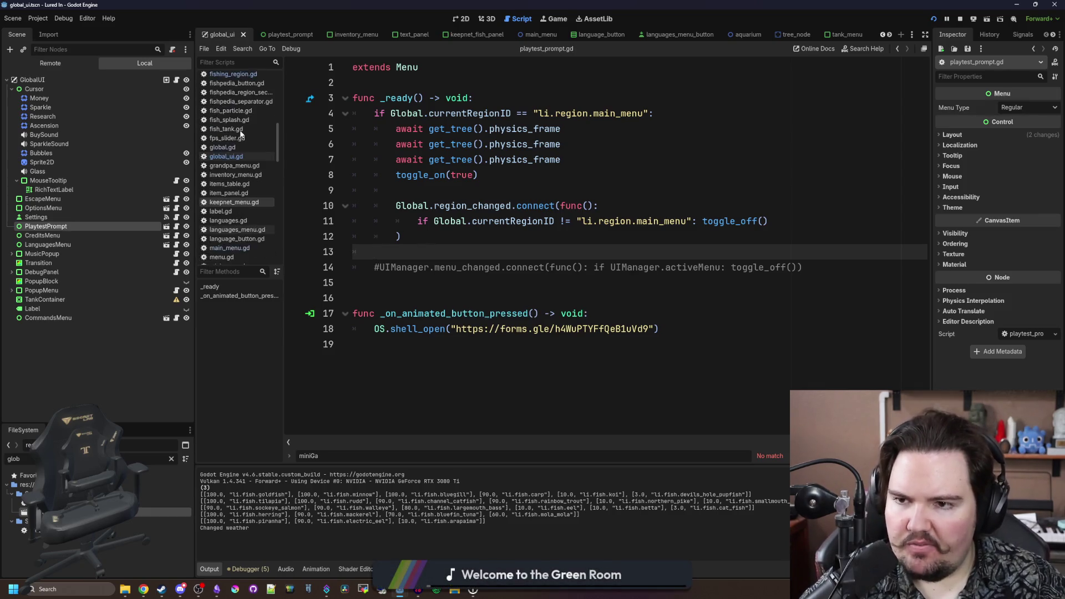
{"action": "left_click", "coordinate": [227, 113]}
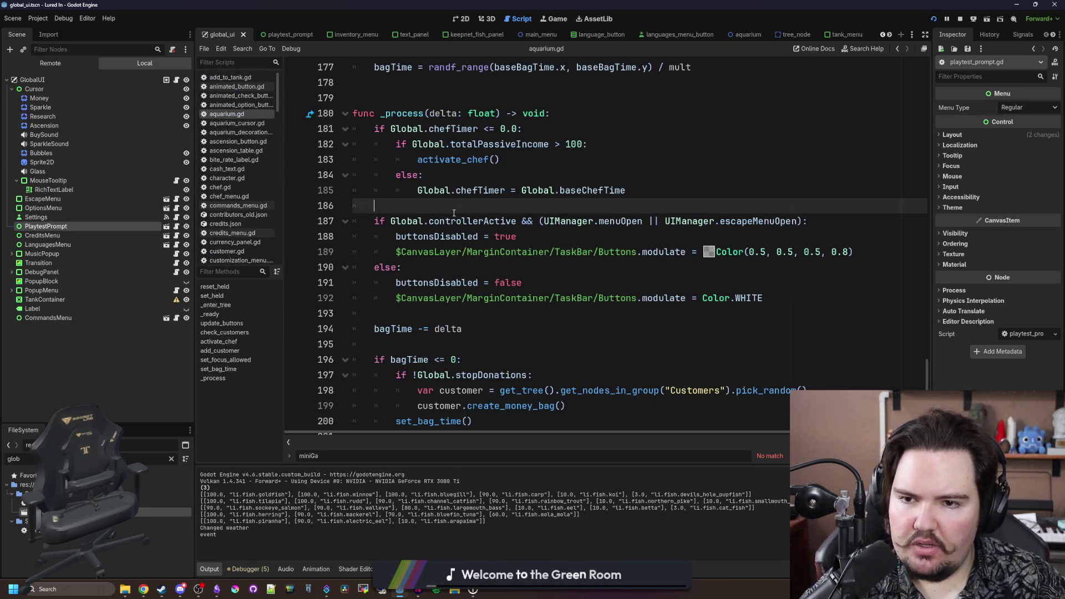
{"action": "key", "text": "Return"}
{"action": "key", "text": "Return"}
{"action": "key", "text": "Up"}
{"action": "type", "text": "print(G"}
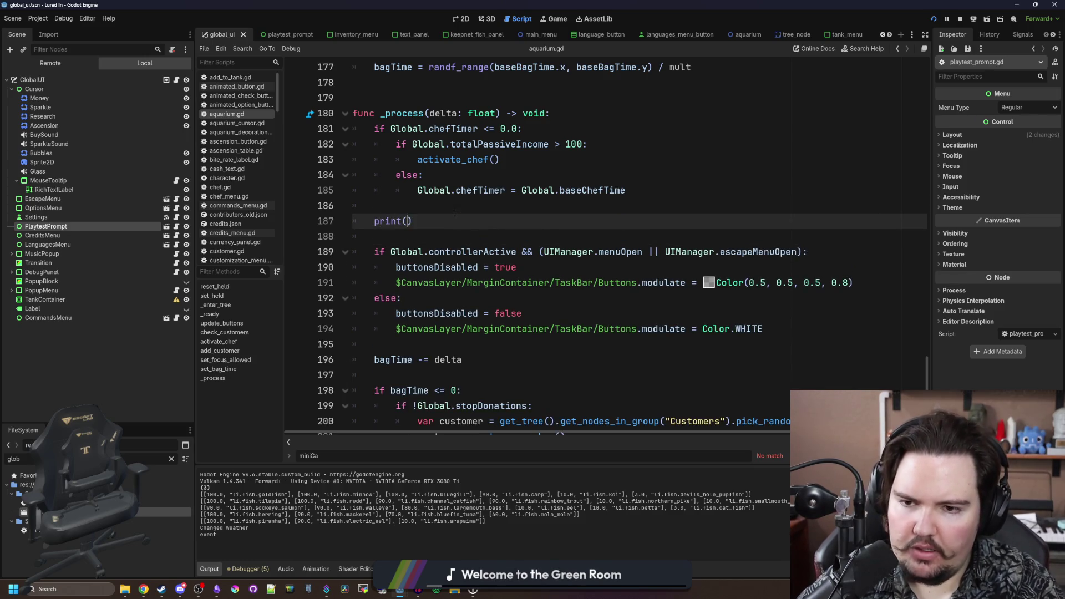
{"action": "key", "text": "BackSpace"}
{"action": "type", "text": "UIManager.ac"}
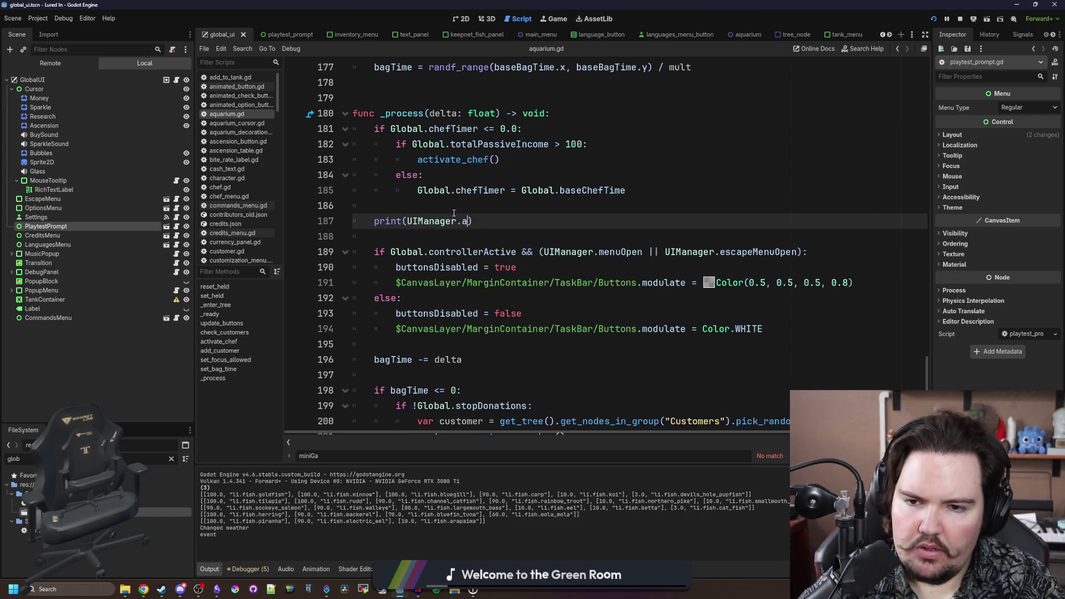
{"action": "type", "text": "tiver"}
{"action": "key", "text": "BackSpace"}
{"action": "key", "text": "BackSpace"}
{"action": "type", "text": "M"}
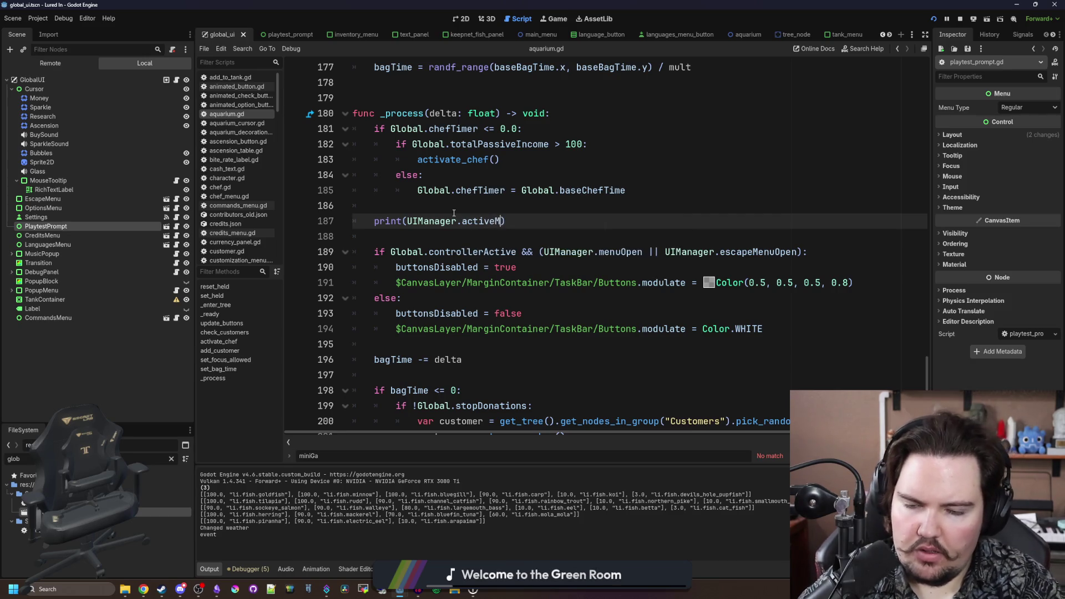
{"action": "key", "text": "Return"}
{"action": "key", "text": "ctrl+s"}
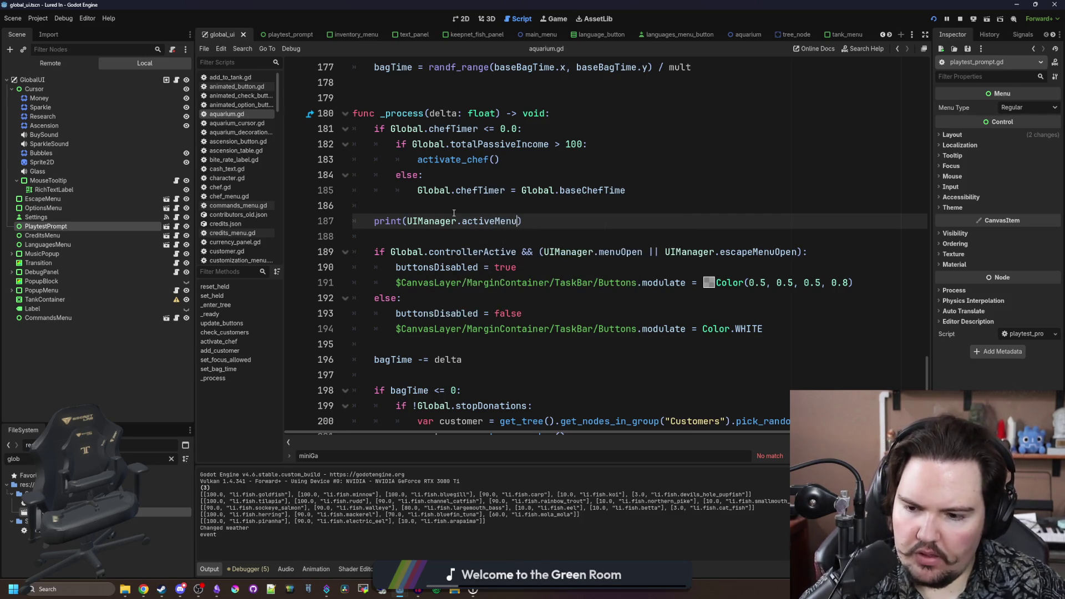
- Remove the aquarium.gd print again and paste the activeMenu print at global.gd line 1095
{"action": "key", "text": "shift+Home"}
{"action": "key", "text": "BackSpace"}
{"action": "key", "text": "BackSpace"}
{"action": "key", "text": "BackSpace"}
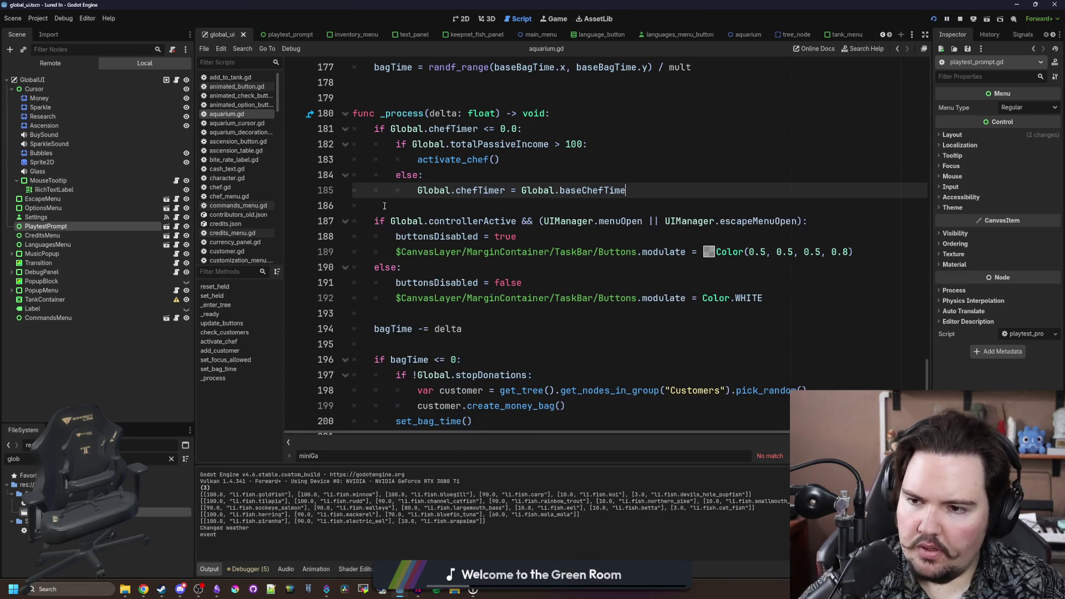
{"action": "key", "text": "ctrl+s"}
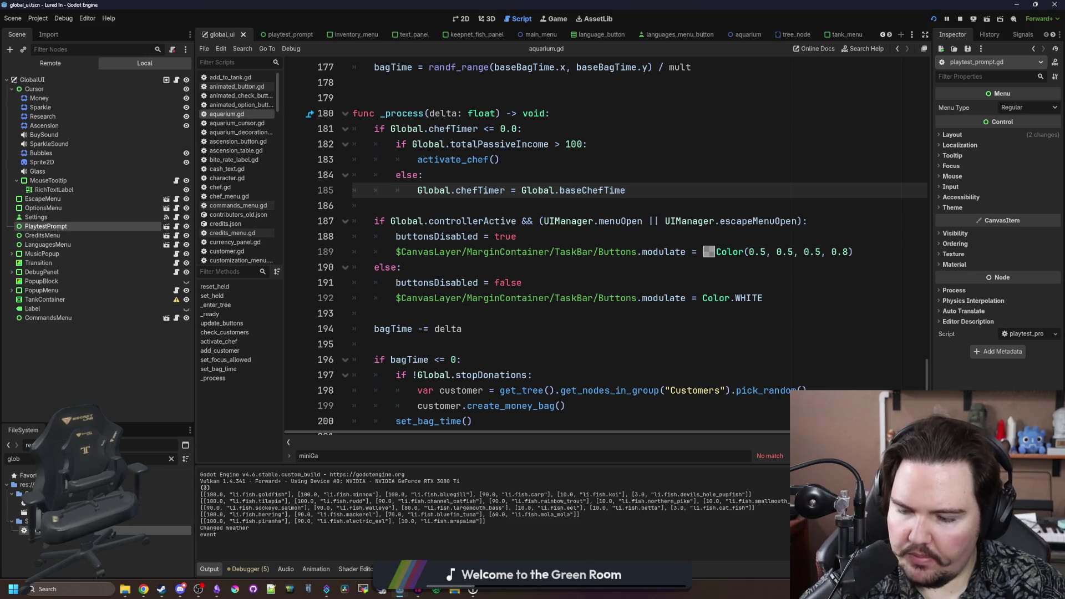
{"action": "key", "text": "alt+Left"}
{"action": "key", "text": "ctrl+v"}
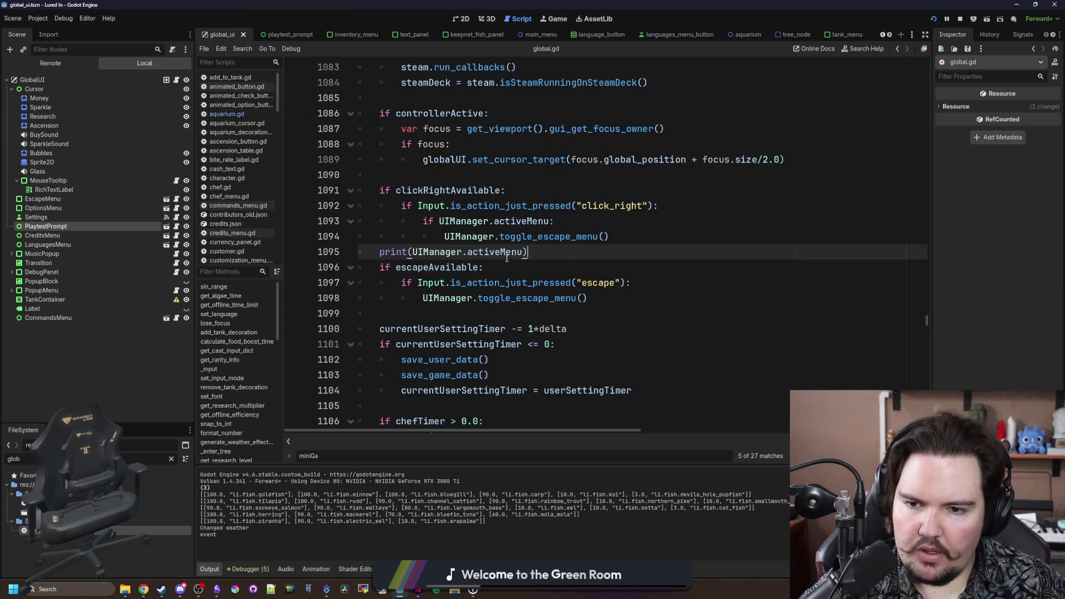
{"action": "key", "text": "ctrl+s"}
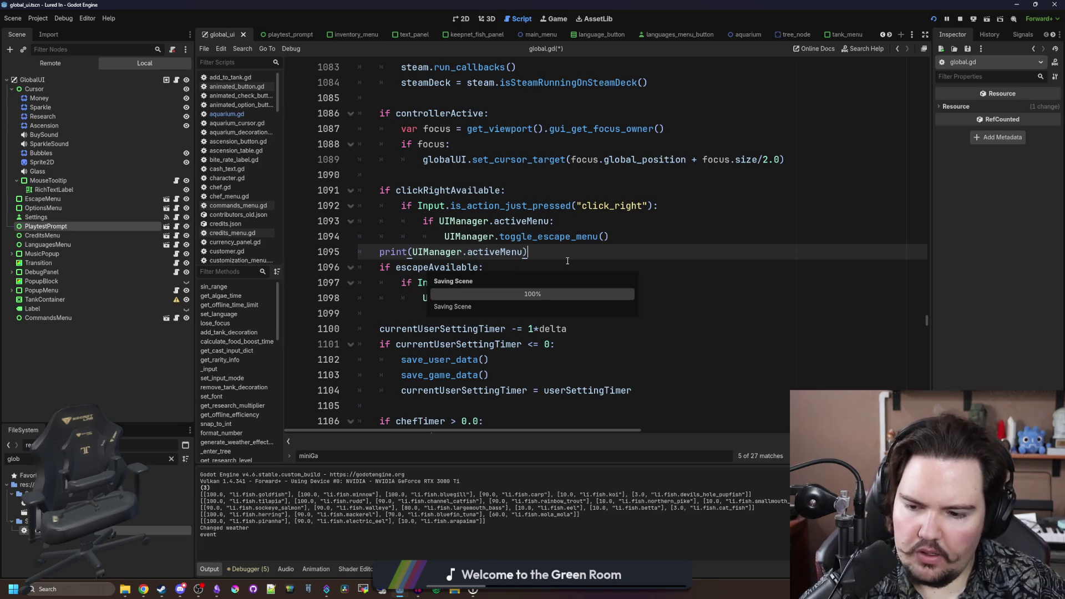
- Comment out the global.gd print with #, save, then inspect menu.gd's toggle_on and changed
{"action": "left_click_drag", "start_coordinate": [530, 252], "coordinate": [379, 252]}
{"action": "left_click", "coordinate": [381, 252]}
{"action": "type", "text": "#"}
{"action": "left_click", "coordinate": [393, 241]}
{"action": "key", "text": "ctrl+s"}
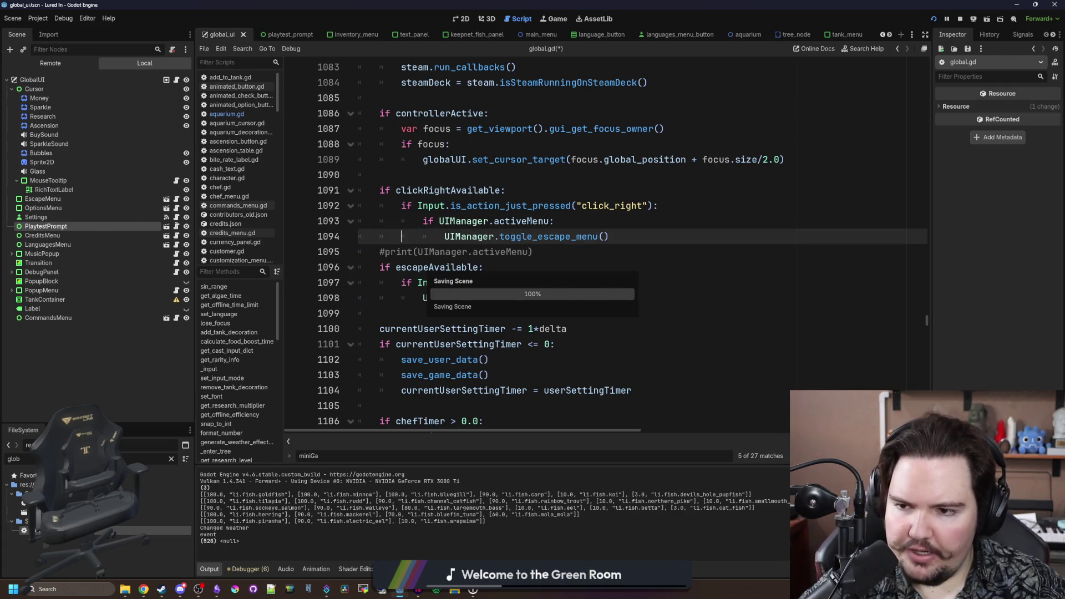
{"action": "left_click", "coordinate": [175, 226]}
{"action": "key", "text": "ctrl+s"}
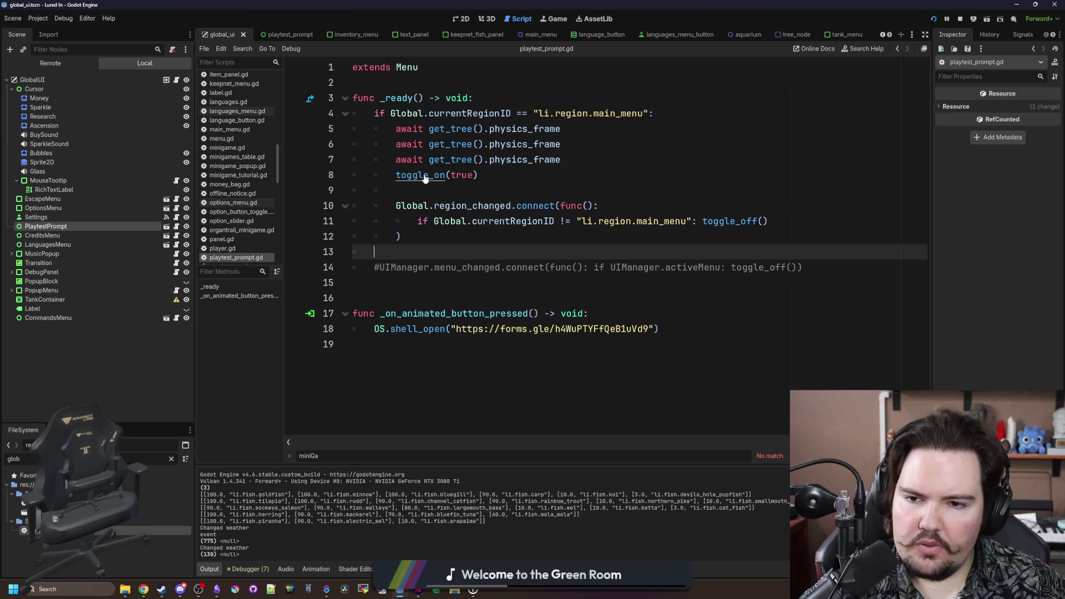
{"action": "left_click", "coordinate": [426, 177], "text": "ctrl"}
{"action": "left_click", "coordinate": [394, 283], "text": "ctrl"}
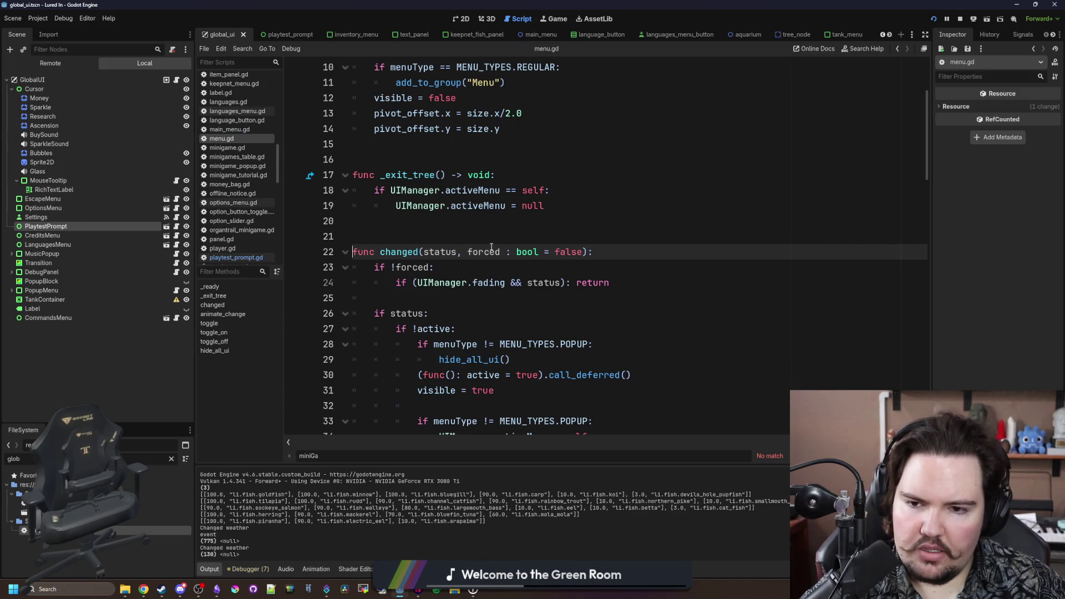
- Try toggle_on(true, true), check toggle_on's parameters in menu.gd, and revert to toggle_on(true)
{"action": "scroll", "coordinate": [446, 226], "scroll_direction": "down", "scroll_amount": 1}
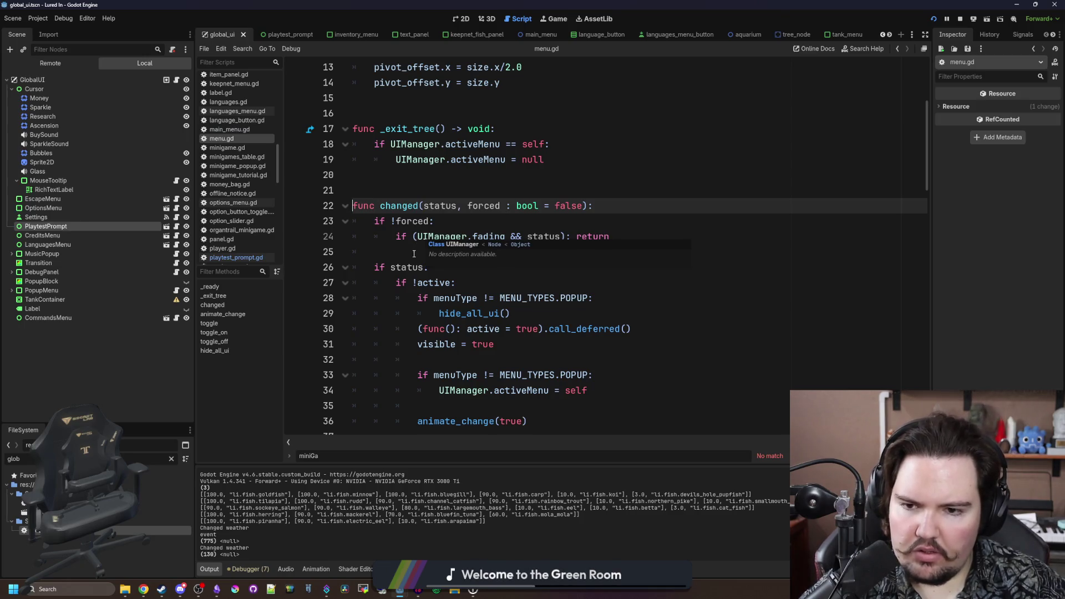
{"action": "scroll", "coordinate": [414, 254], "scroll_direction": "down", "scroll_amount": 20}
{"action": "scroll", "coordinate": [406, 251], "scroll_direction": "up", "scroll_amount": 20}
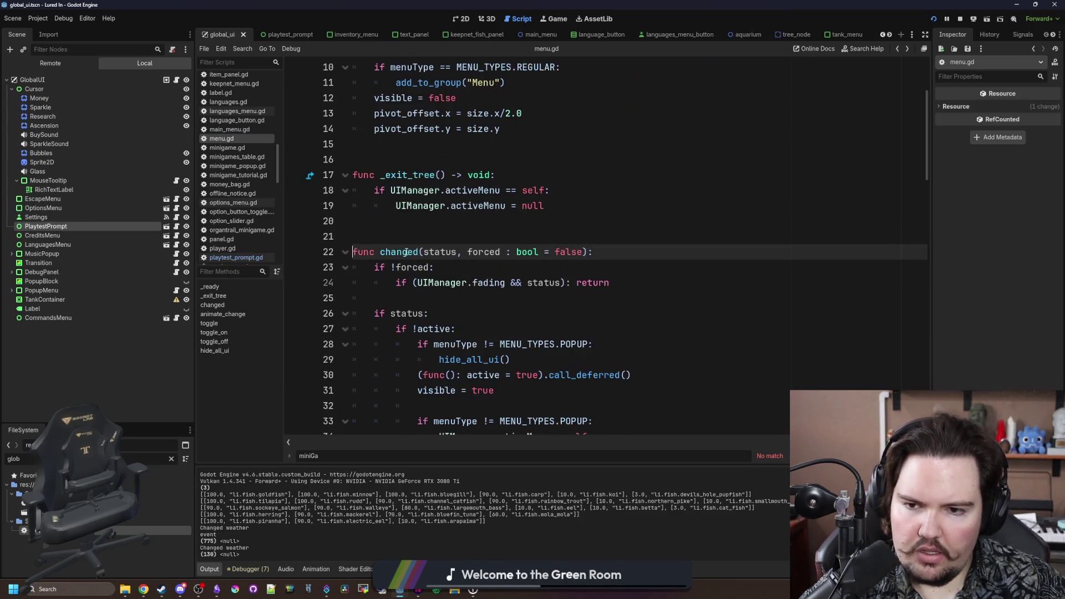
{"action": "scroll", "coordinate": [398, 259], "scroll_direction": "down", "scroll_amount": 1}
{"action": "key", "text": "alt+Left"}
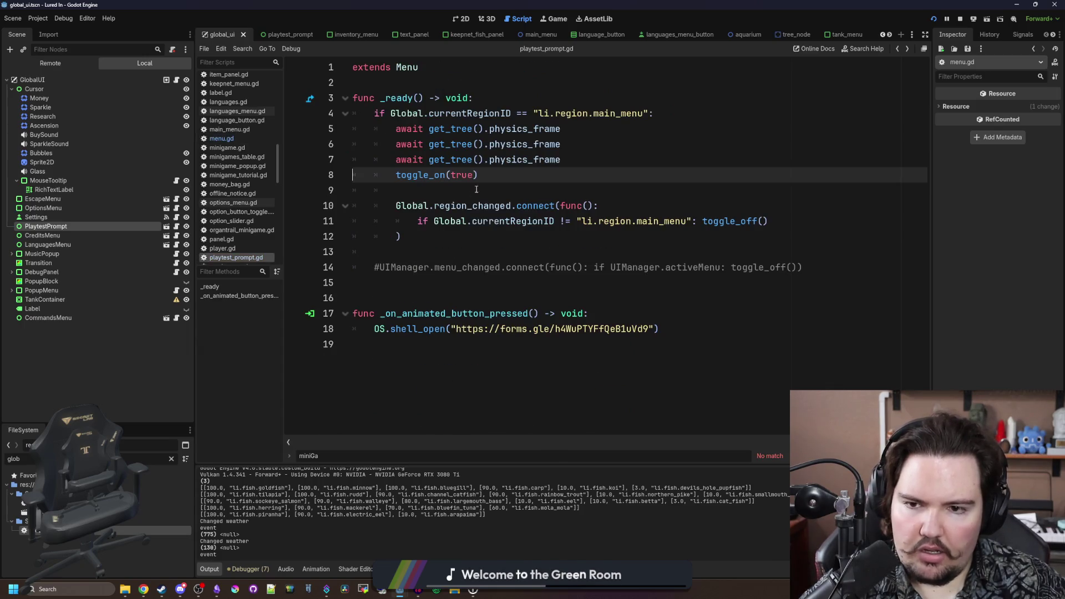
{"action": "type", "text": ", true"}
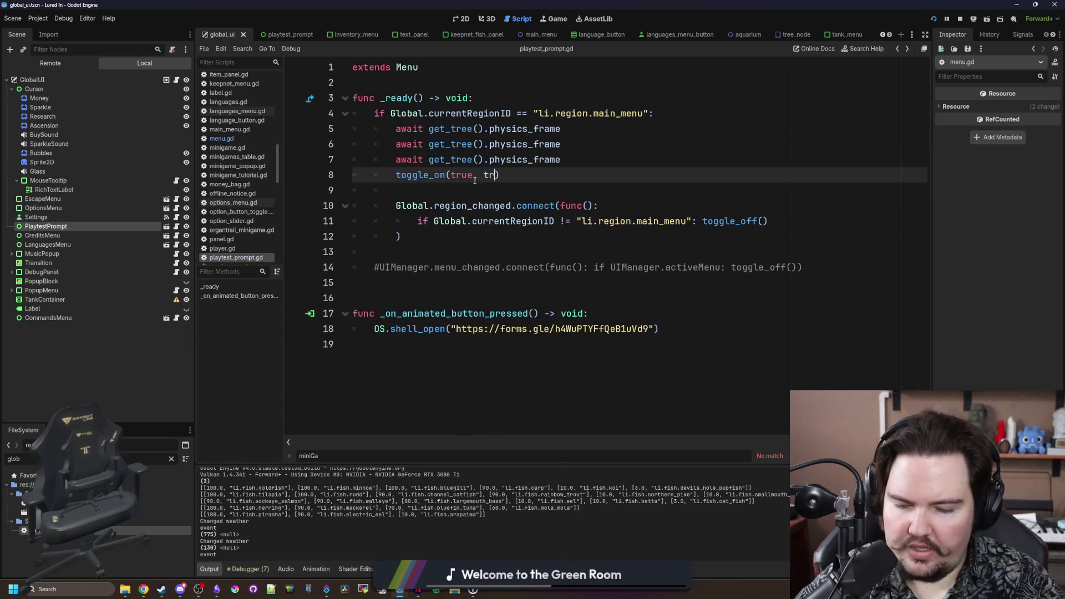
{"action": "left_click", "coordinate": [446, 252]}
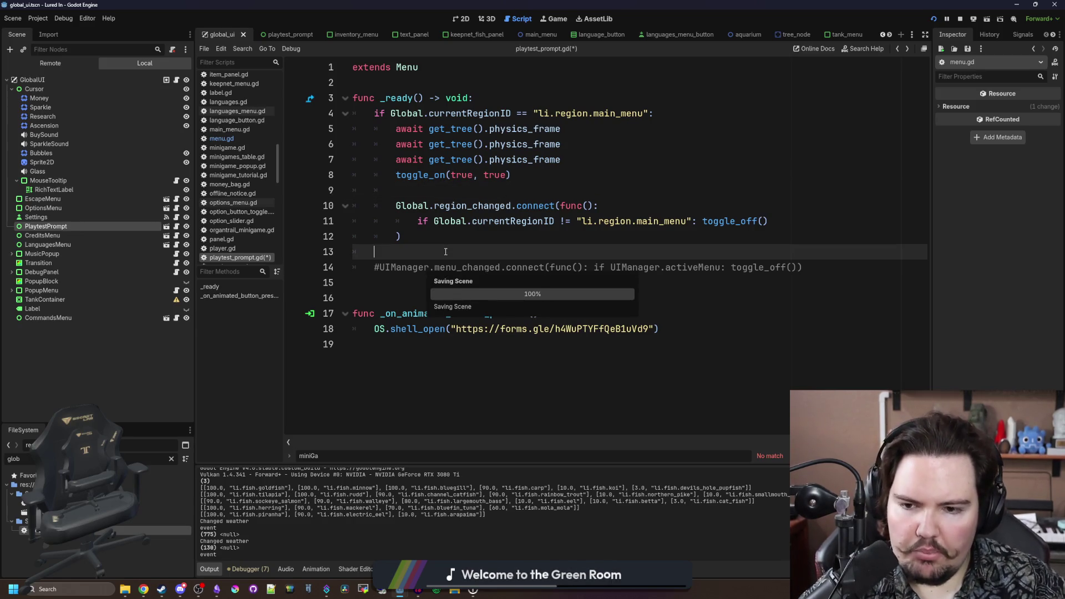
{"action": "left_click", "coordinate": [426, 178], "text": "ctrl"}
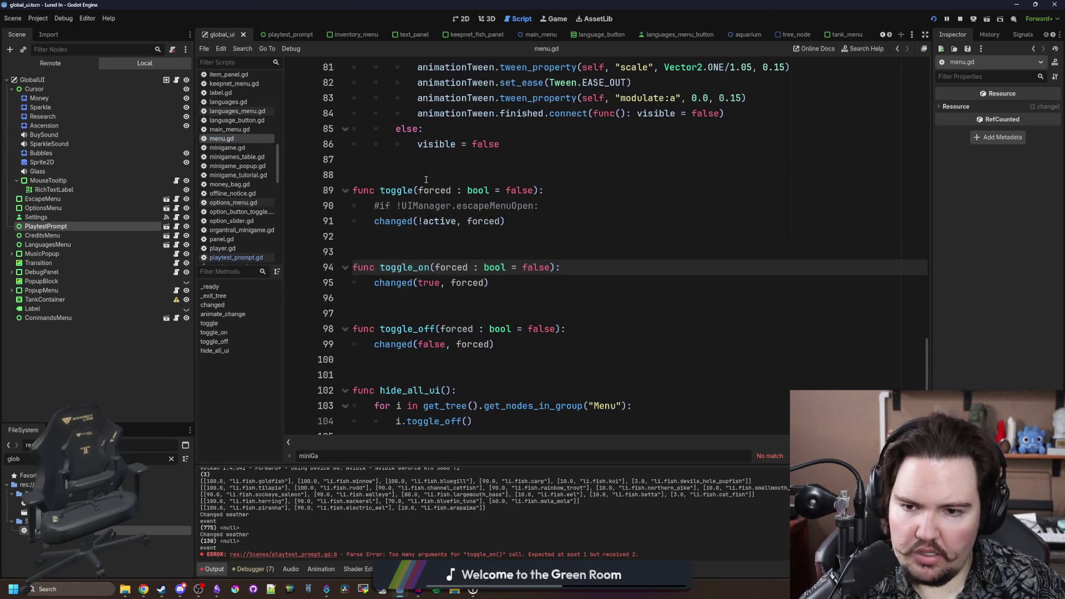
{"action": "key", "text": "alt+Left"}
{"action": "key", "text": "alt+Left"}
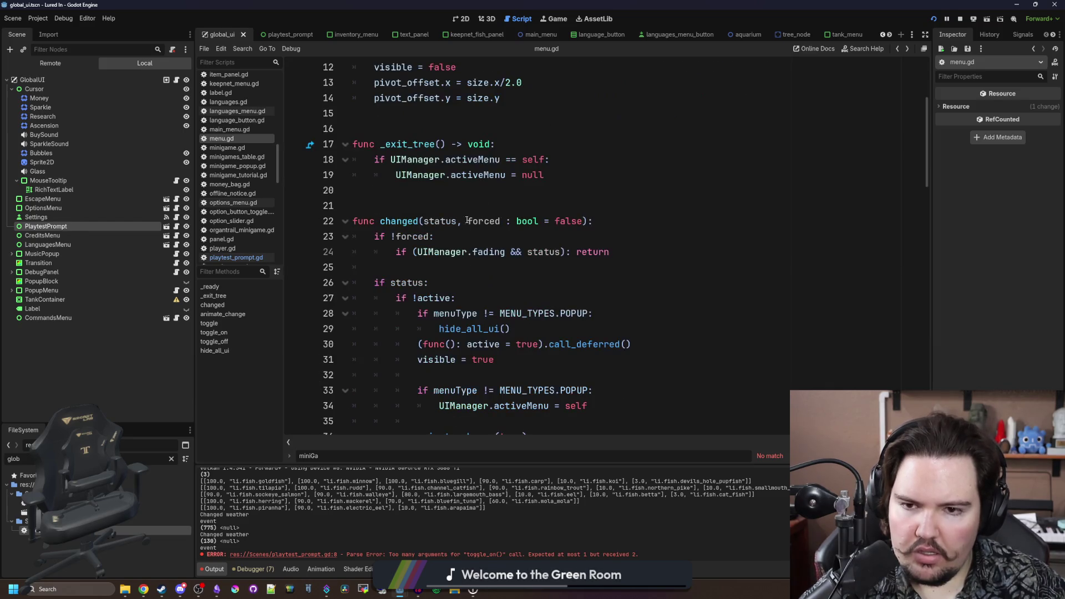
{"action": "left_click", "coordinate": [504, 175]}
{"action": "key", "text": "BackSpace"}
{"action": "key", "text": "BackSpace"}
{"action": "key", "text": "BackSpace"}
{"action": "key", "text": "BackSpace"}
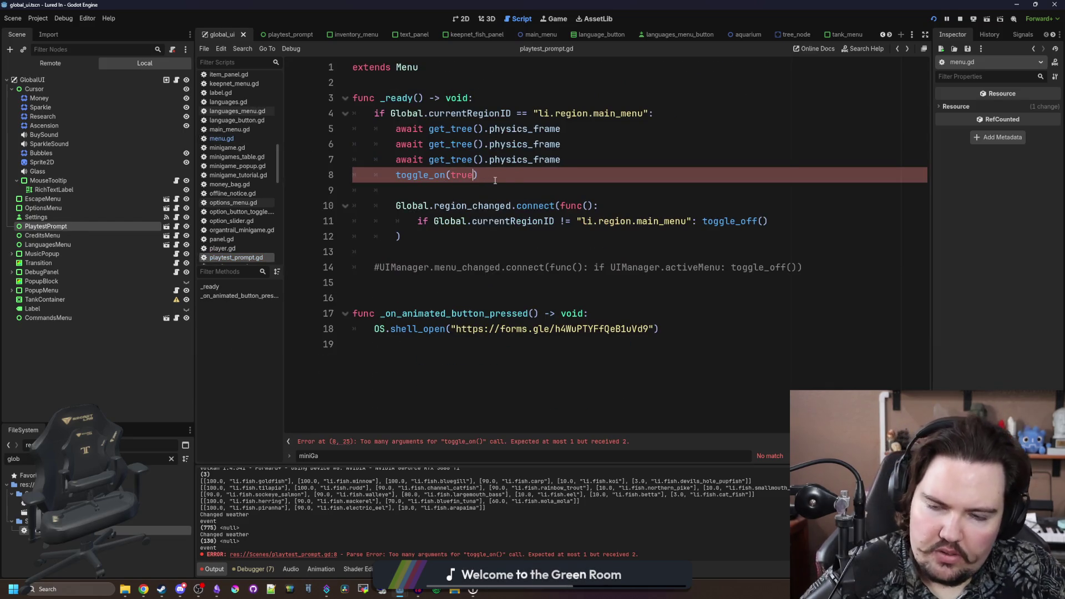
{"action": "left_click", "coordinate": [466, 204]}
{"action": "key", "text": "ctrl+s"}
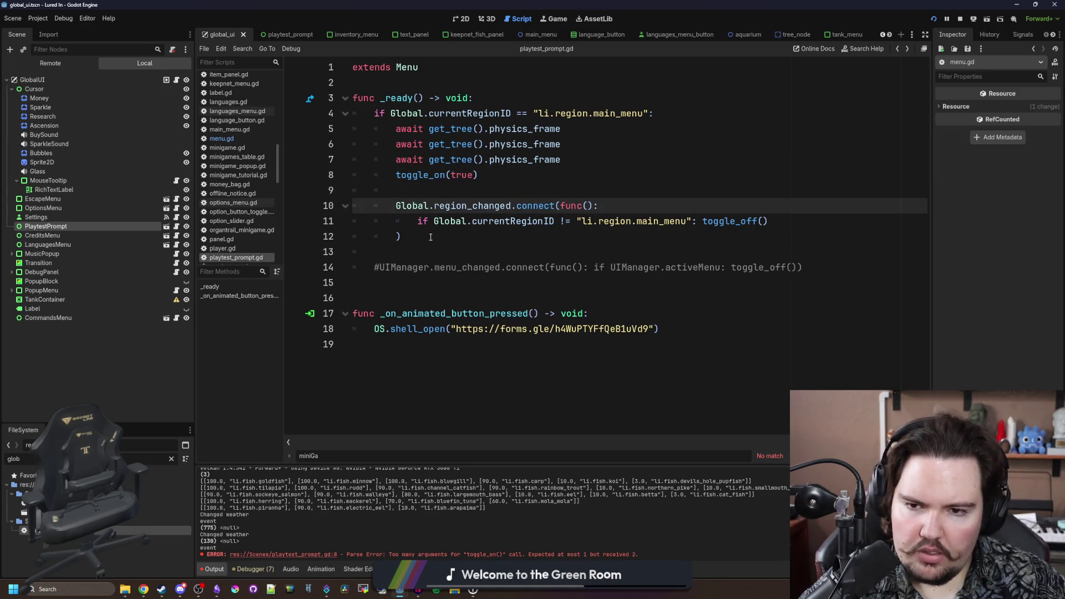
- Comment out the Global.region_changed hookup on lines 10–12, save, and return to global.gd
{"action": "left_click_drag", "start_coordinate": [472, 231], "coordinate": [428, 188]}
{"action": "left_click", "coordinate": [428, 188]}
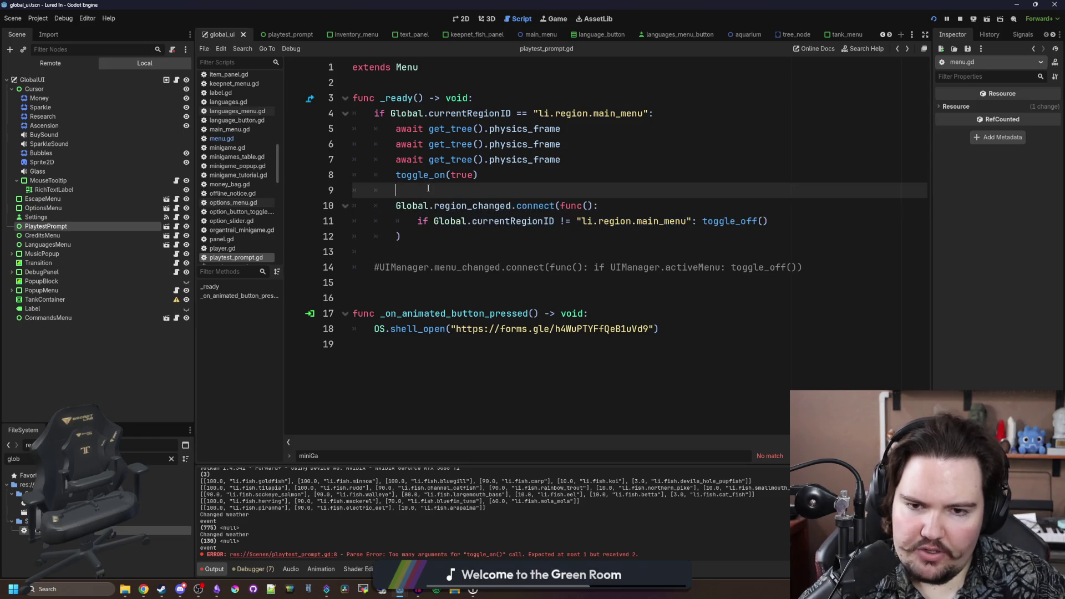
{"action": "left_click", "coordinate": [461, 233]}
{"action": "key", "text": "shift+Up"}
{"action": "key", "text": "shift+Home"}
{"action": "key", "text": "shift+Up"}
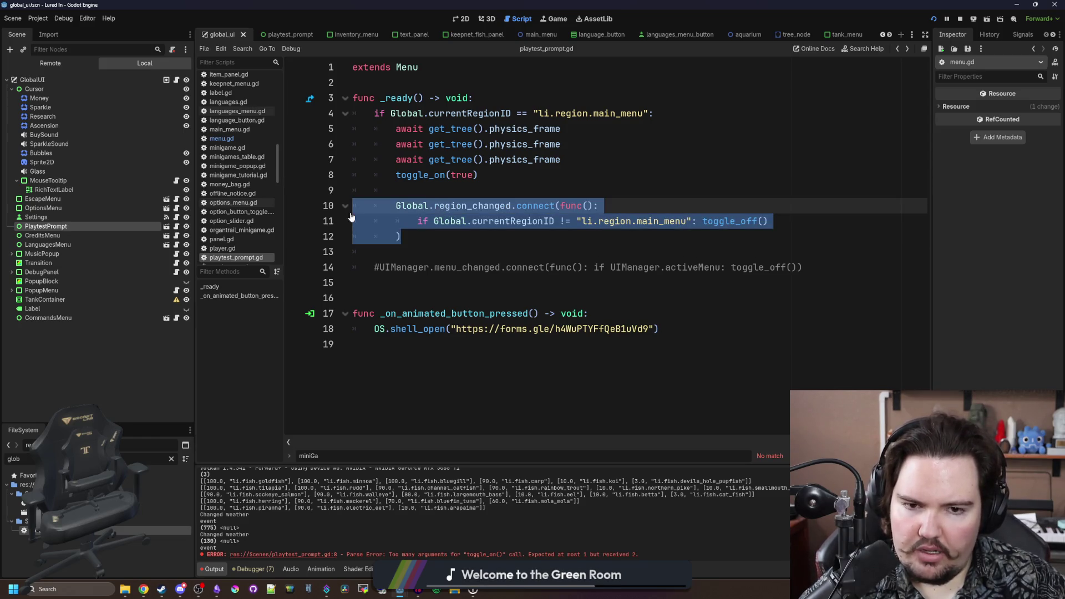
{"action": "key", "text": "ctrl+k"}
{"action": "left_click", "coordinate": [486, 238]}
{"action": "key", "text": "ctrl+s"}
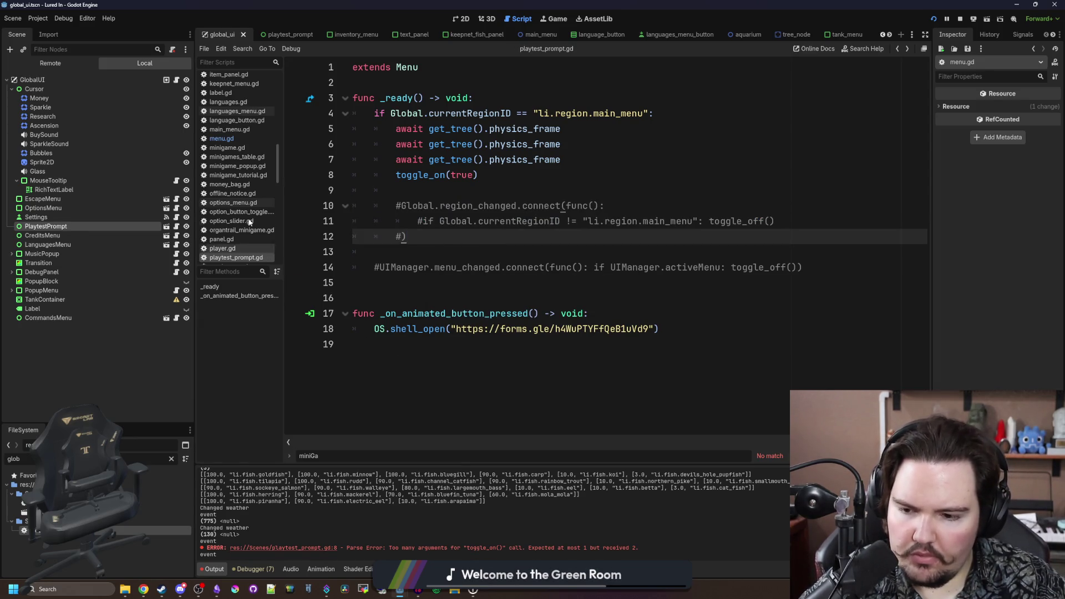
{"action": "key", "text": "alt+Left"}
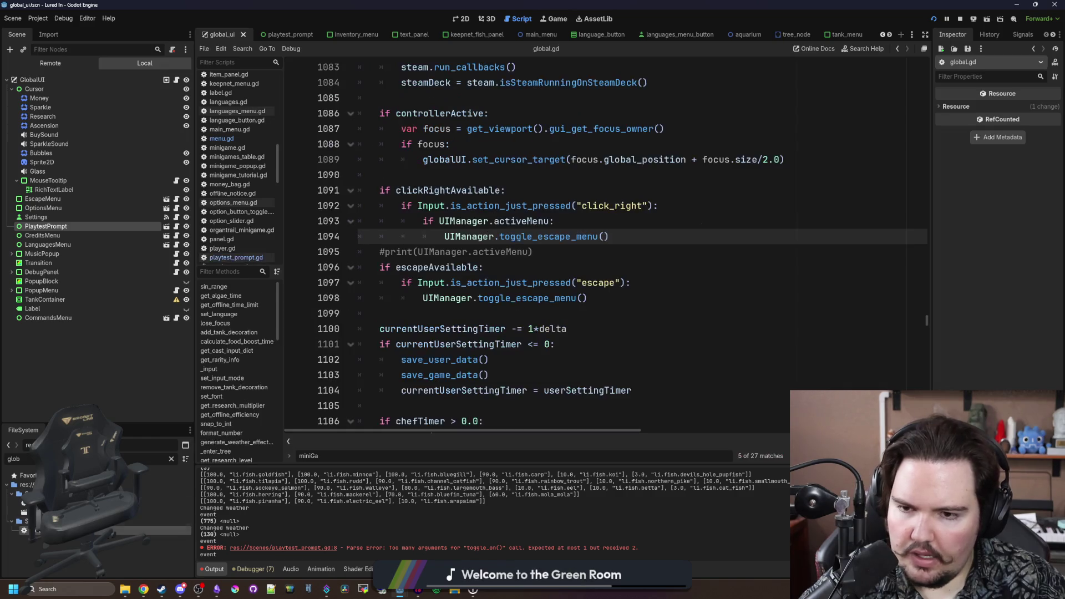
- Uncomment the print(UIManager.activeMenu) line in global.gd, save, and quit the running game
{"action": "key", "text": "ctrl+k"}
{"action": "key", "text": "ctrl+s"}
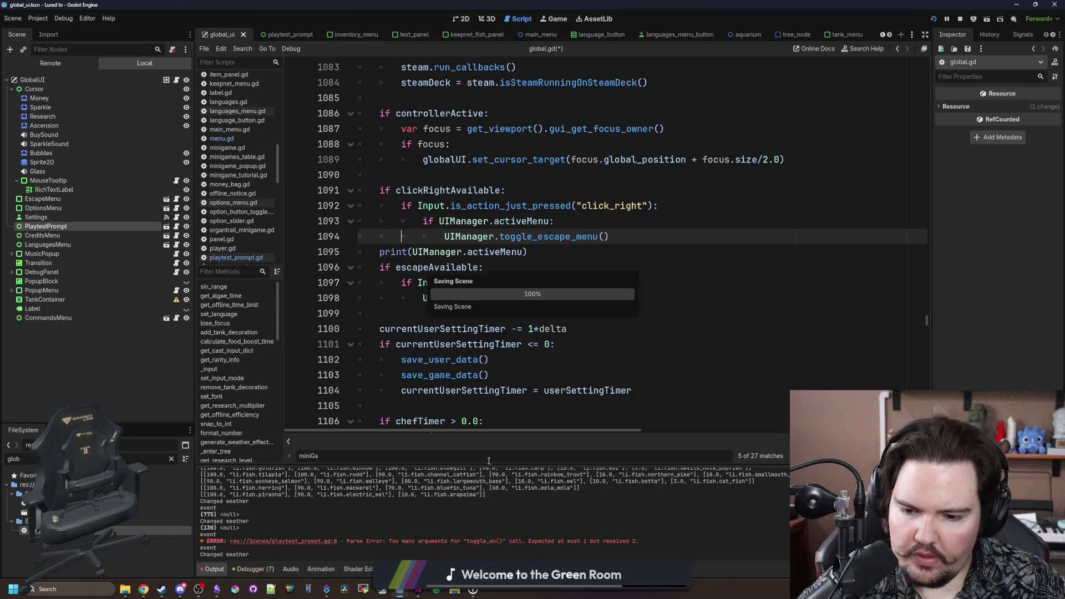
{"action": "left_click", "coordinate": [554, 18]}
{"action": "left_click", "coordinate": [280, 335]}
- Run the project, dismiss the Feedback prompt, stop the game and save global.gd
{"action": "left_click", "coordinate": [934, 21]}
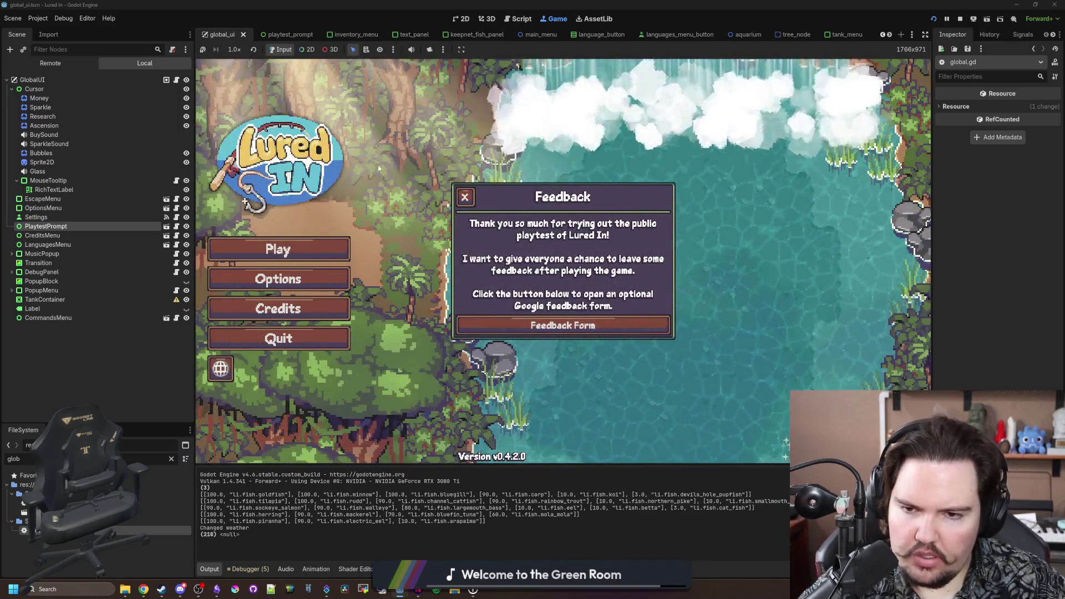
{"action": "left_click", "coordinate": [464, 197]}
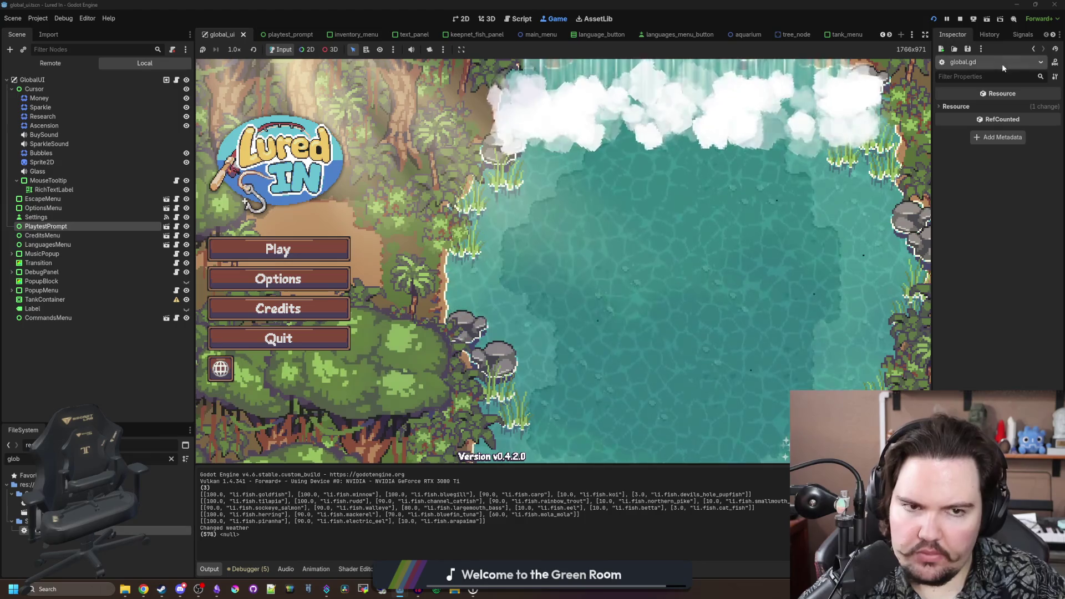
{"action": "left_click", "coordinate": [960, 20]}
{"action": "left_click", "coordinate": [511, 260]}
{"action": "key", "text": "ctrl+s"}
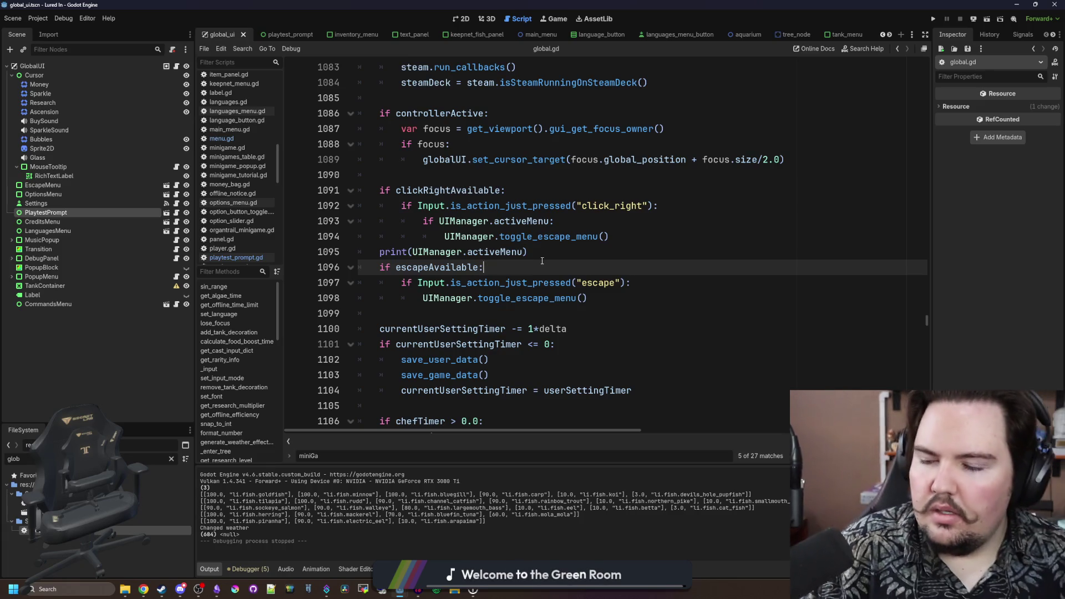
{"action": "key", "text": "ctrl+s"}
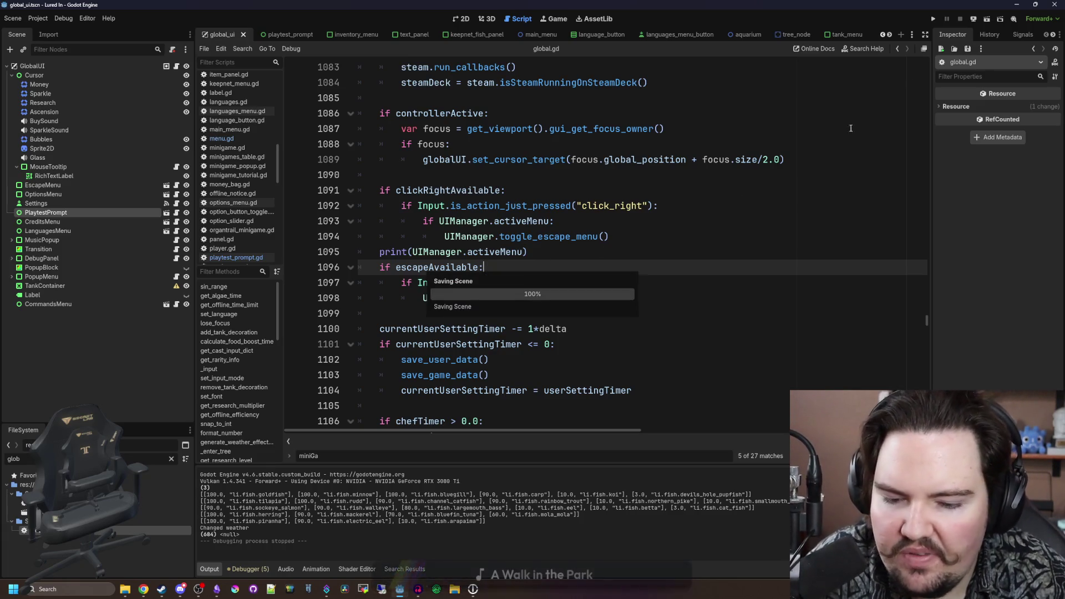
- Run the game again, open and close the Languages popup, then stop and save
{"action": "left_click", "coordinate": [934, 18]}
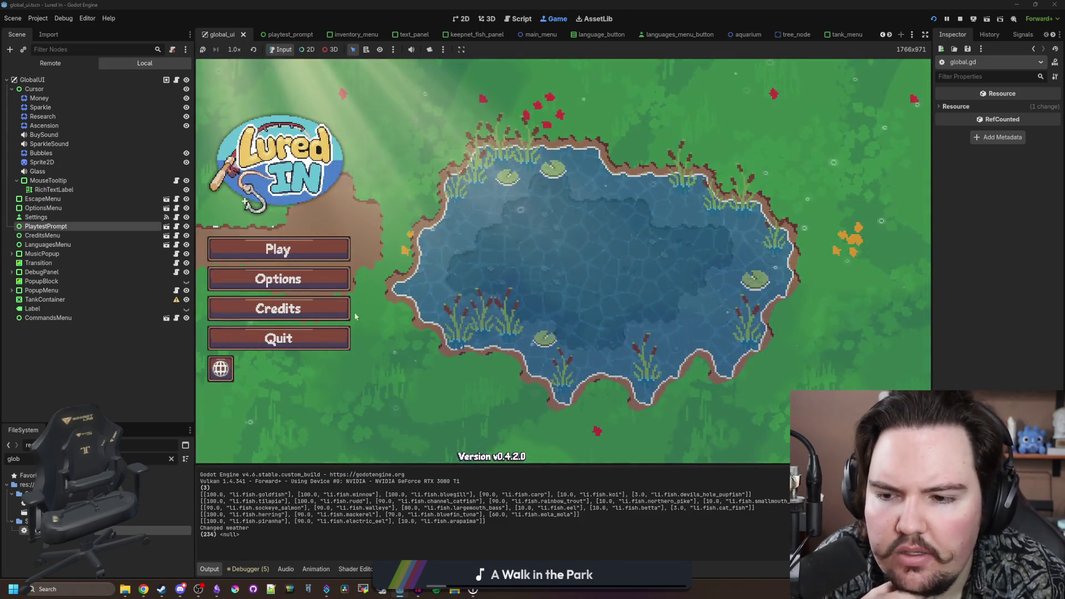
{"action": "left_click", "coordinate": [220, 369]}
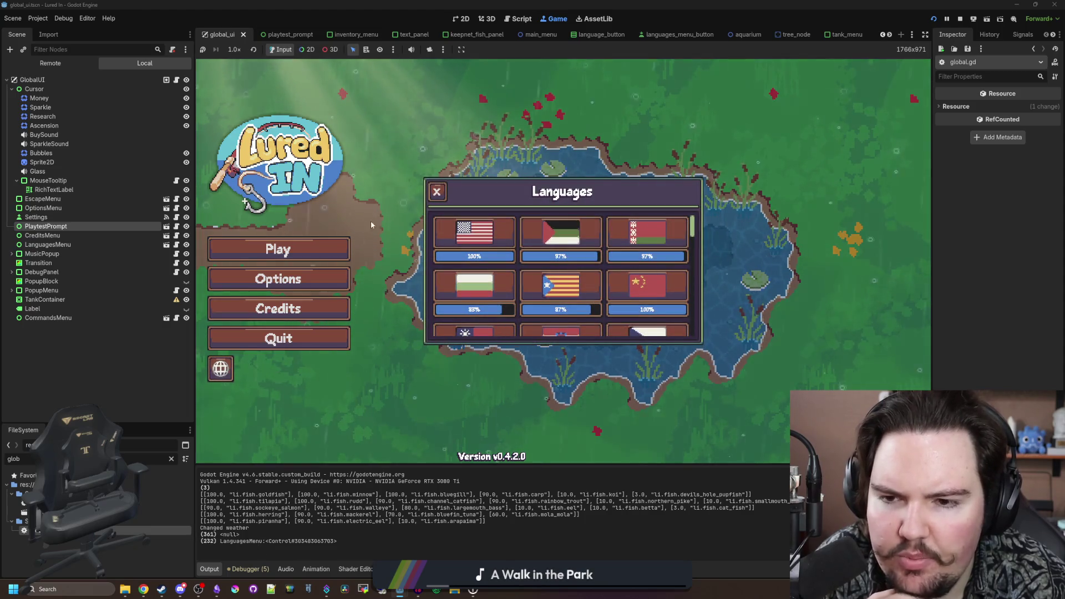
{"action": "left_click", "coordinate": [437, 191]}
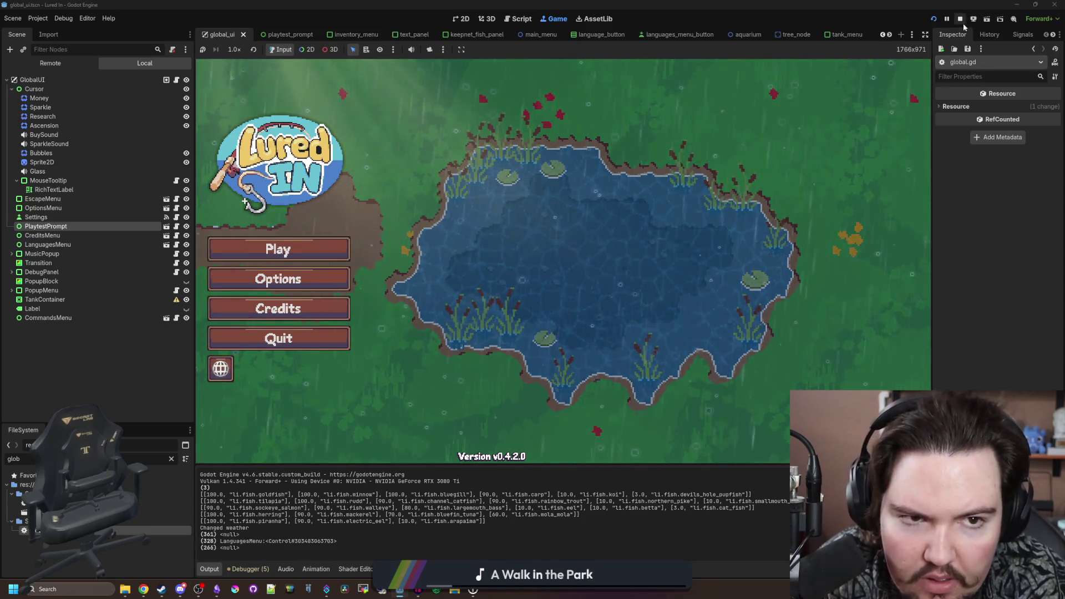
{"action": "left_click", "coordinate": [960, 19]}
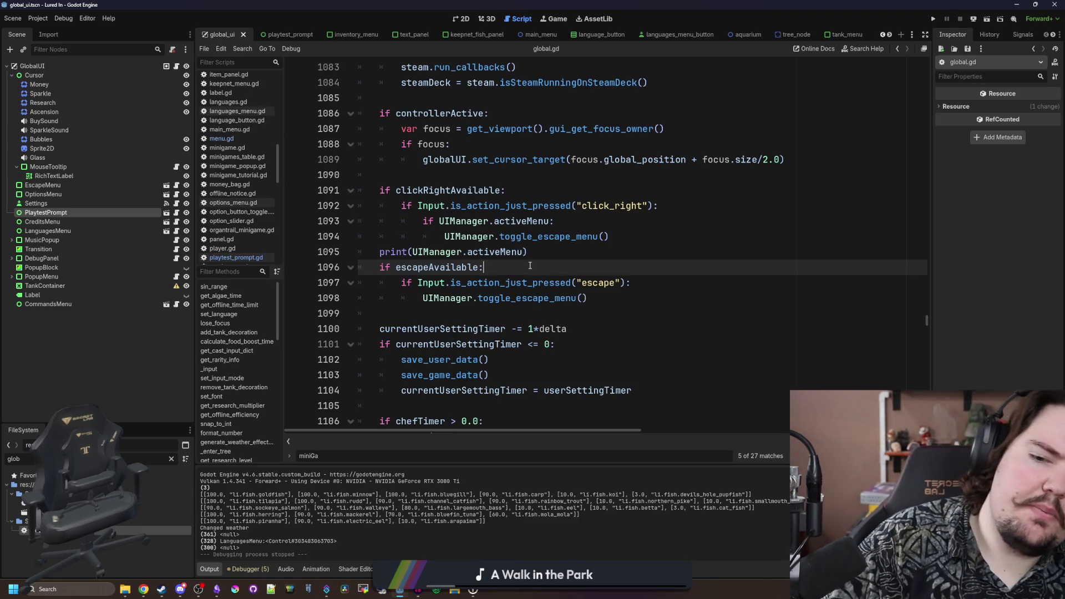
{"action": "key", "text": "ctrl+s"}
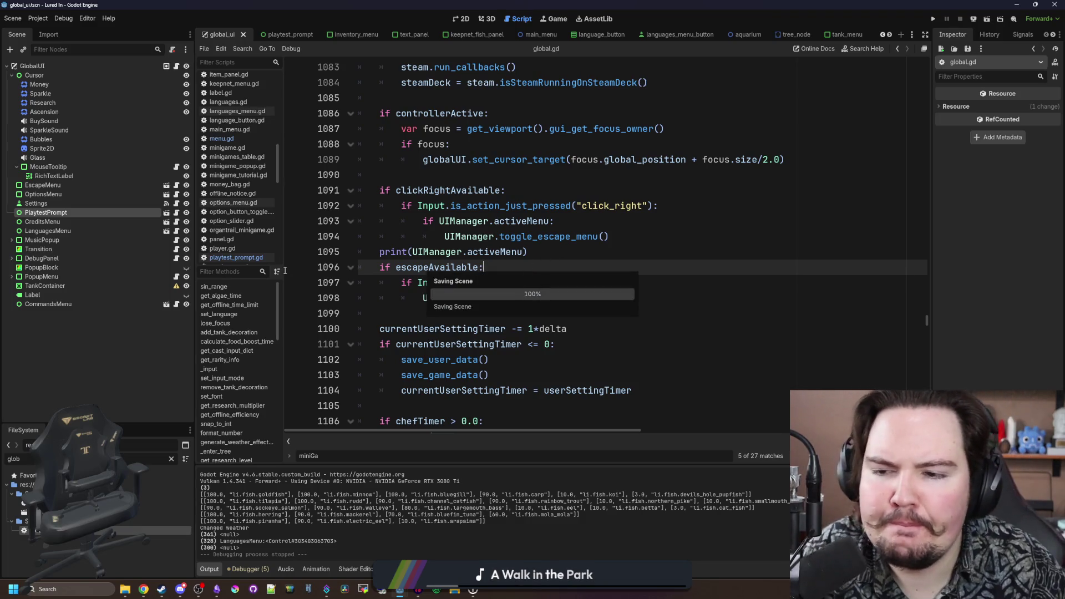
{"action": "left_click", "coordinate": [264, 254]}
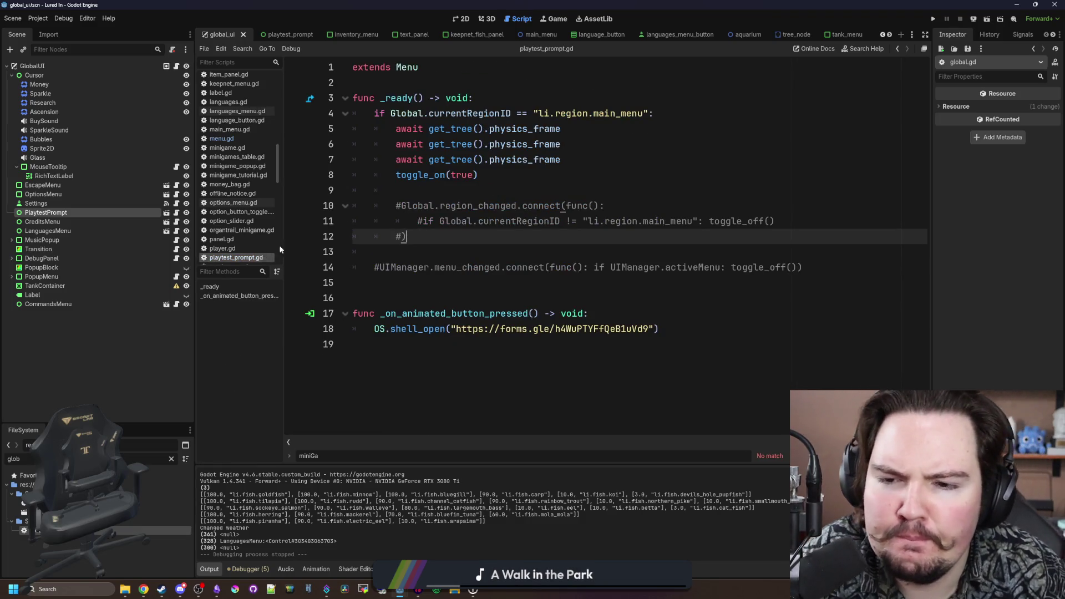
- Trace toggle_on to menu.gd's changed() function and check PlaytestPrompt's Menu Type options
{"action": "left_click", "coordinate": [490, 196]}
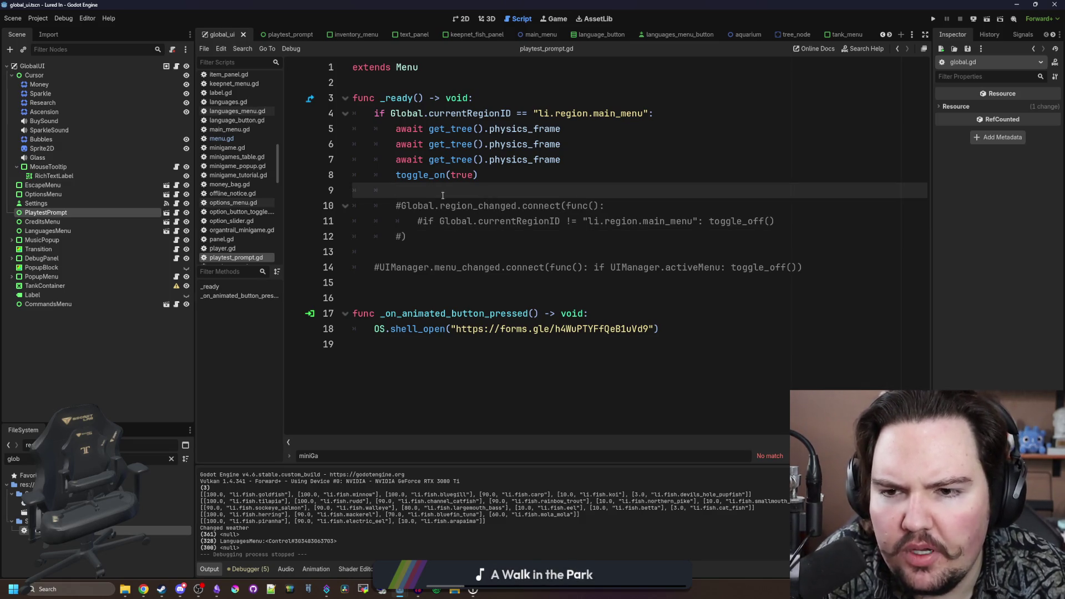
{"action": "left_click", "coordinate": [408, 177], "text": "ctrl"}
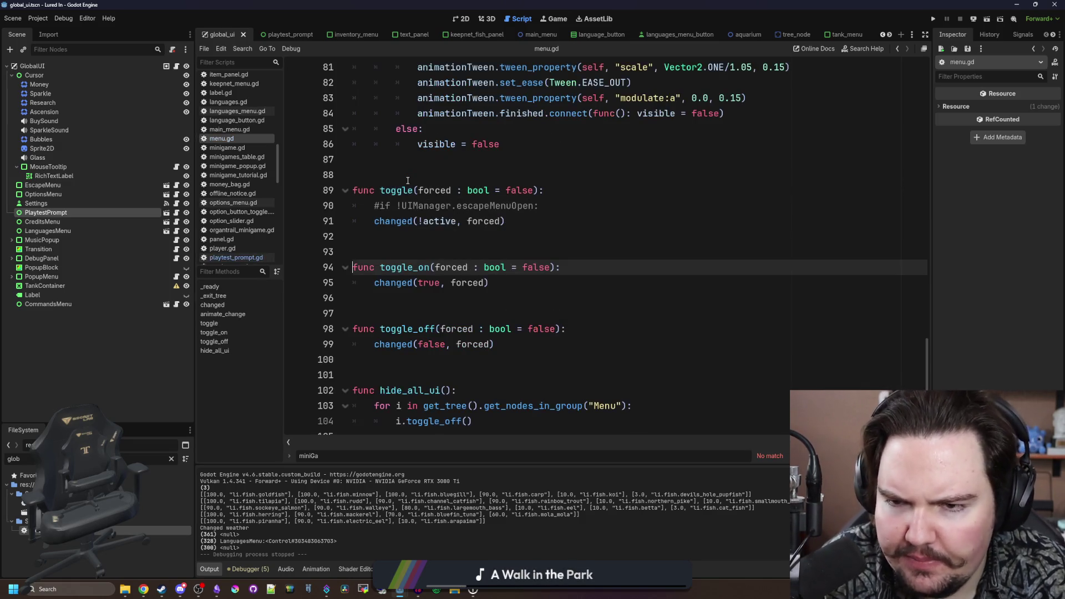
{"action": "left_click", "coordinate": [393, 285], "text": "ctrl"}
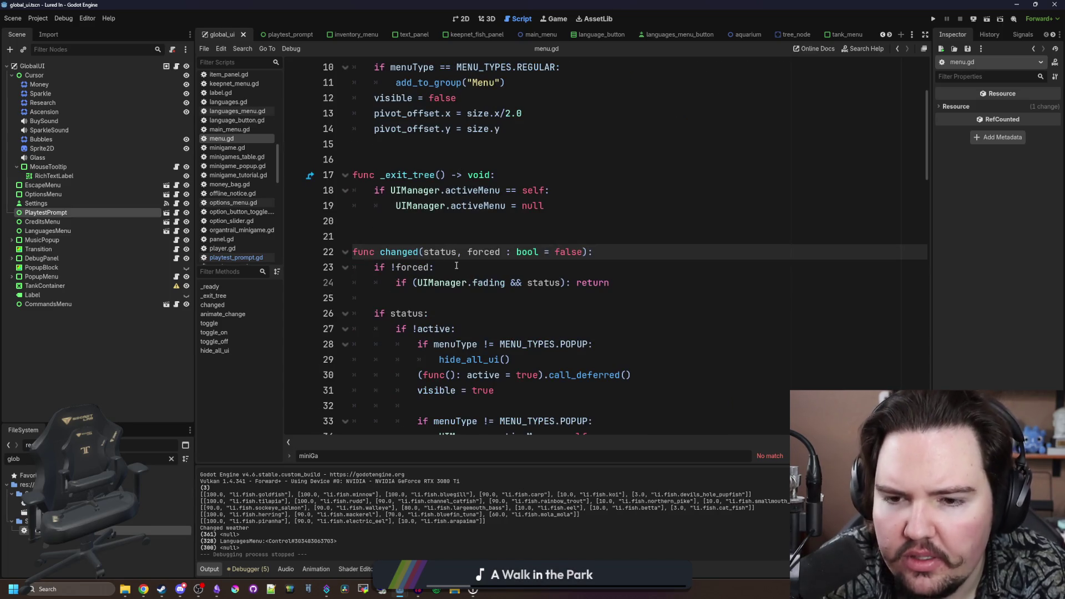
{"action": "scroll", "coordinate": [456, 266], "scroll_direction": "down", "scroll_amount": 2}
{"action": "left_click", "coordinate": [412, 208]}
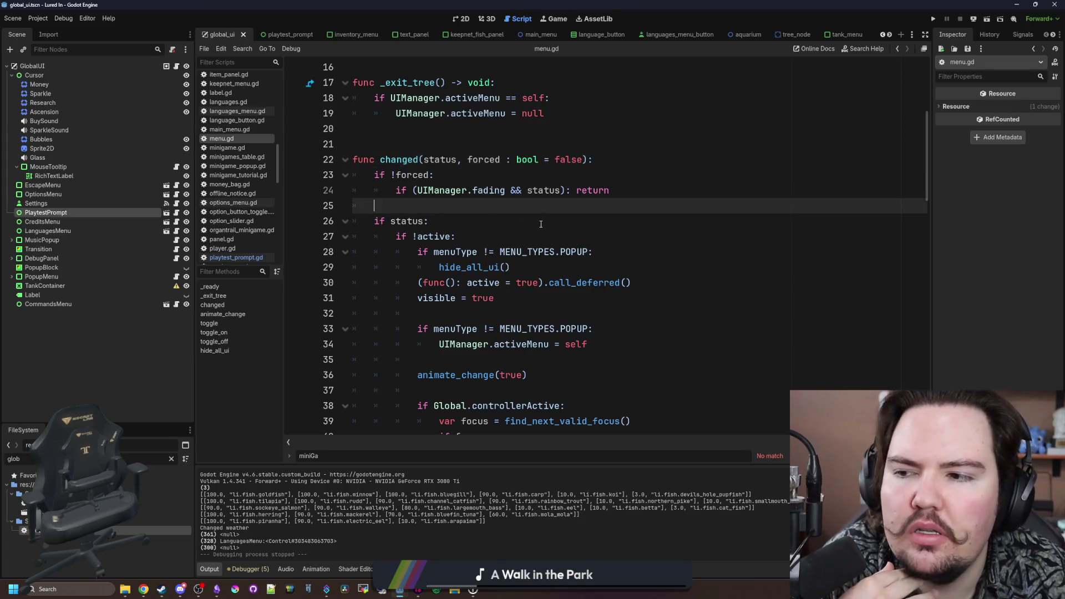
{"action": "left_click", "coordinate": [77, 213]}
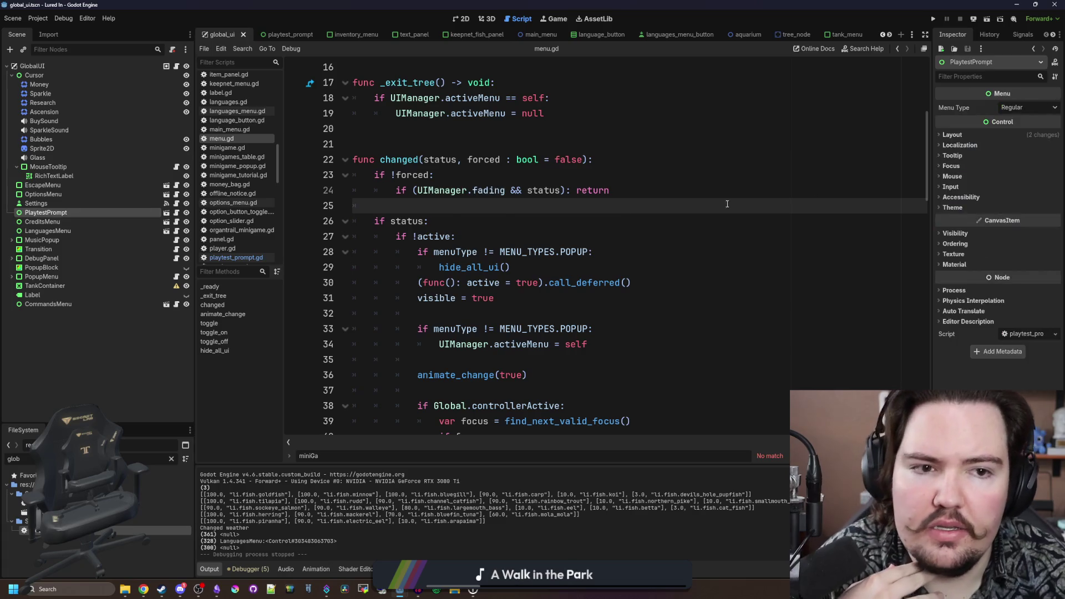
{"action": "left_click", "coordinate": [1028, 109]}
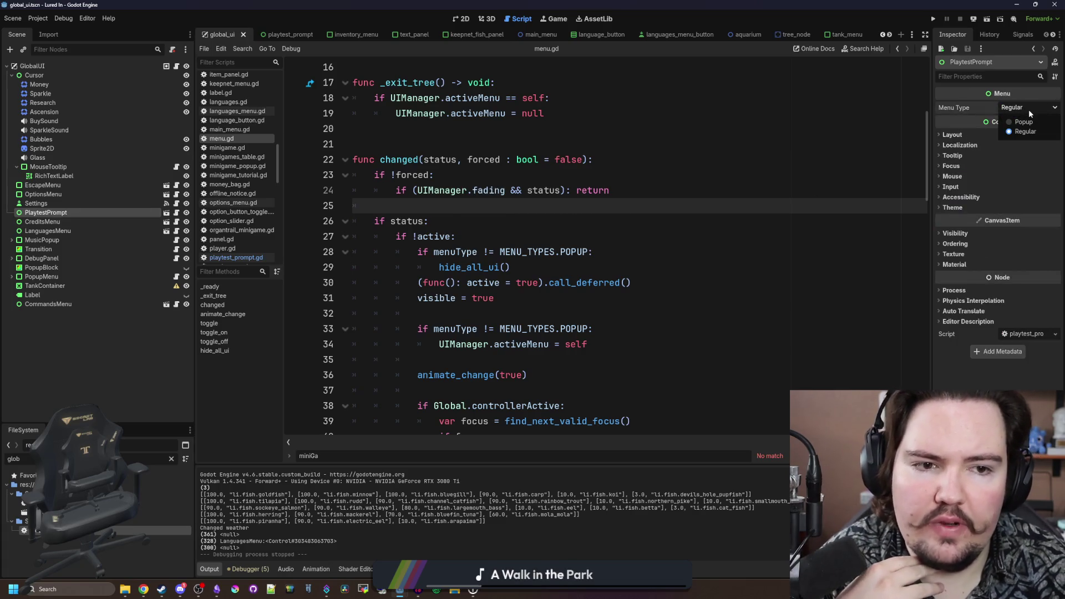
- Add the comment '#opening menu' after 'if status:' on line 26 of changed()
{"action": "left_click", "coordinate": [489, 228]}
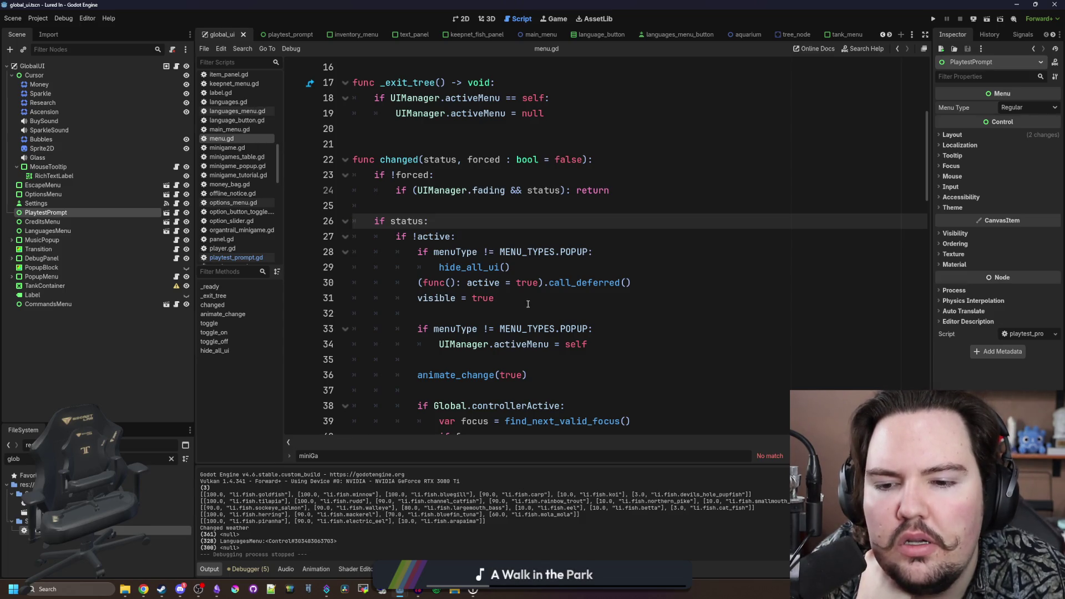
{"action": "scroll", "coordinate": [528, 304], "scroll_direction": "down", "scroll_amount": 2}
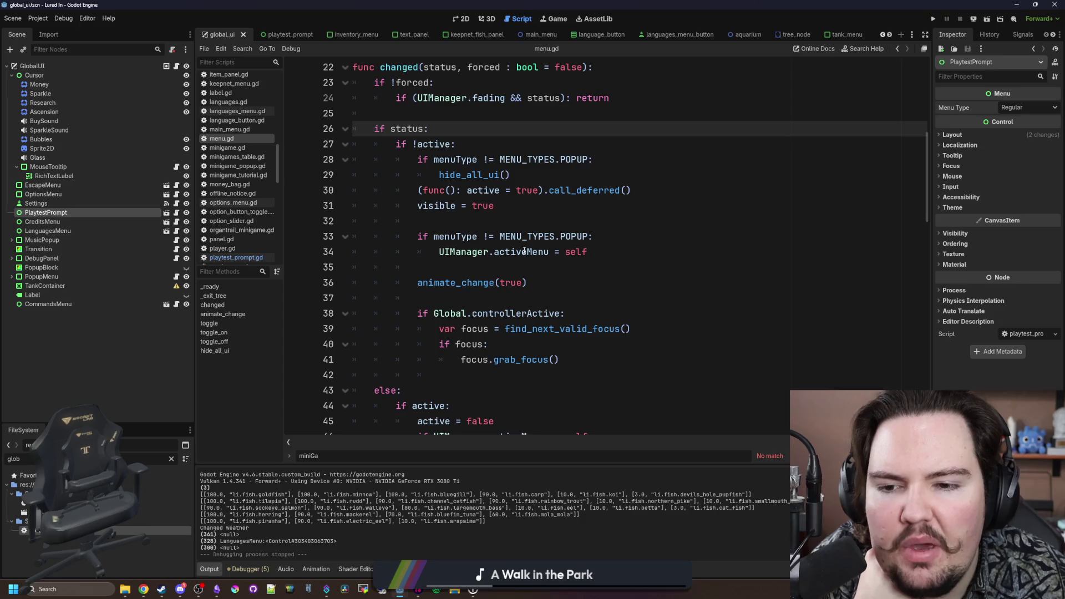
{"action": "scroll", "coordinate": [524, 251], "scroll_direction": "down", "scroll_amount": 3}
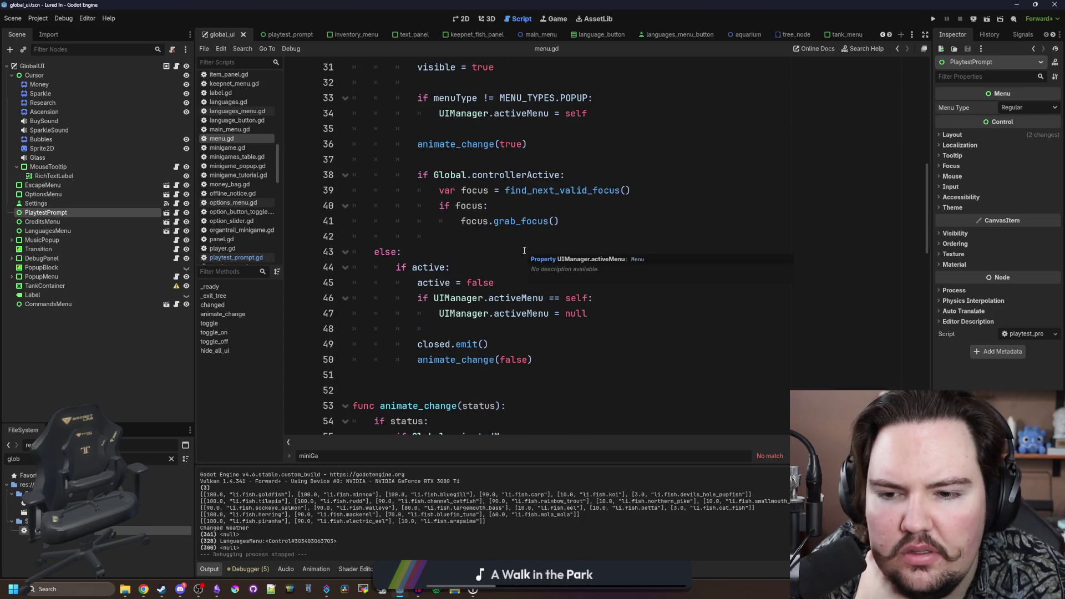
{"action": "scroll", "coordinate": [464, 253], "scroll_direction": "up", "scroll_amount": 3}
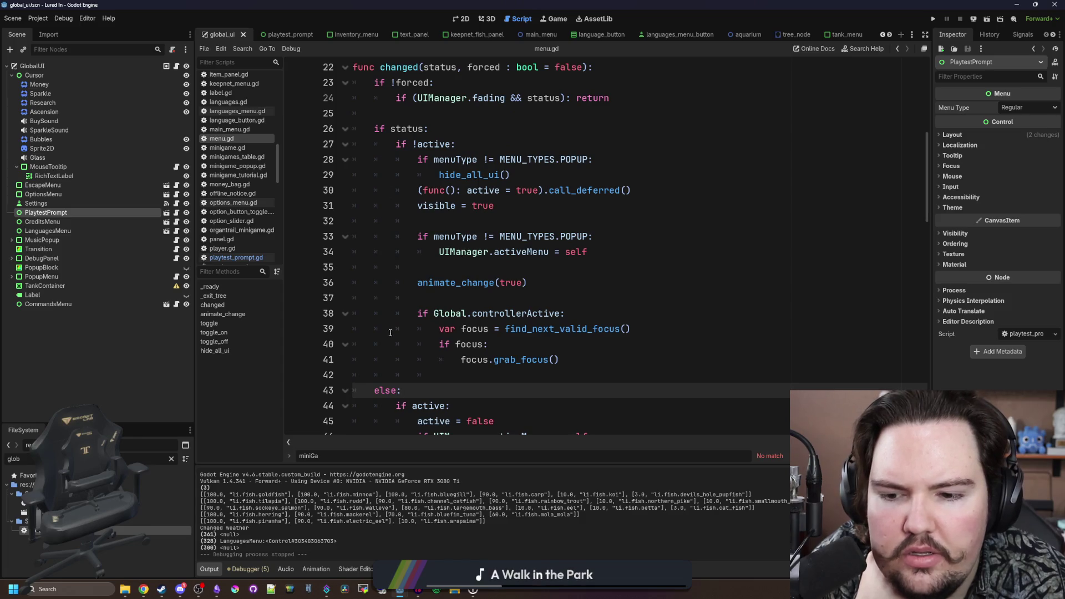
{"action": "scroll", "coordinate": [390, 333], "scroll_direction": "down", "scroll_amount": 3}
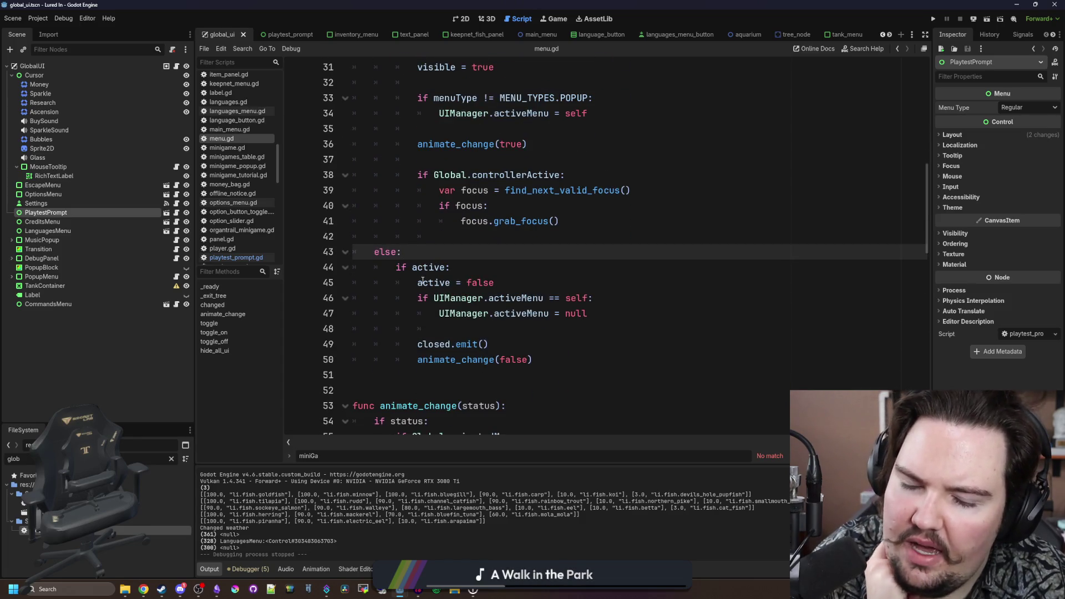
{"action": "scroll", "coordinate": [396, 326], "scroll_direction": "up", "scroll_amount": 3}
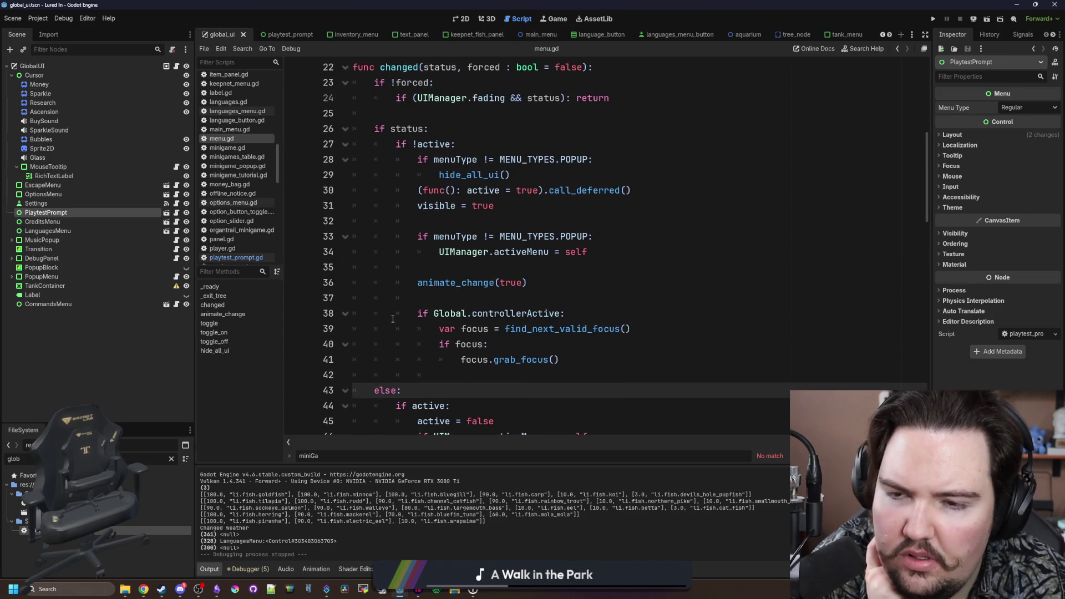
{"action": "scroll", "coordinate": [391, 249], "scroll_direction": "up", "scroll_amount": 1}
{"action": "scroll", "coordinate": [389, 167], "scroll_direction": "down", "scroll_amount": 1}
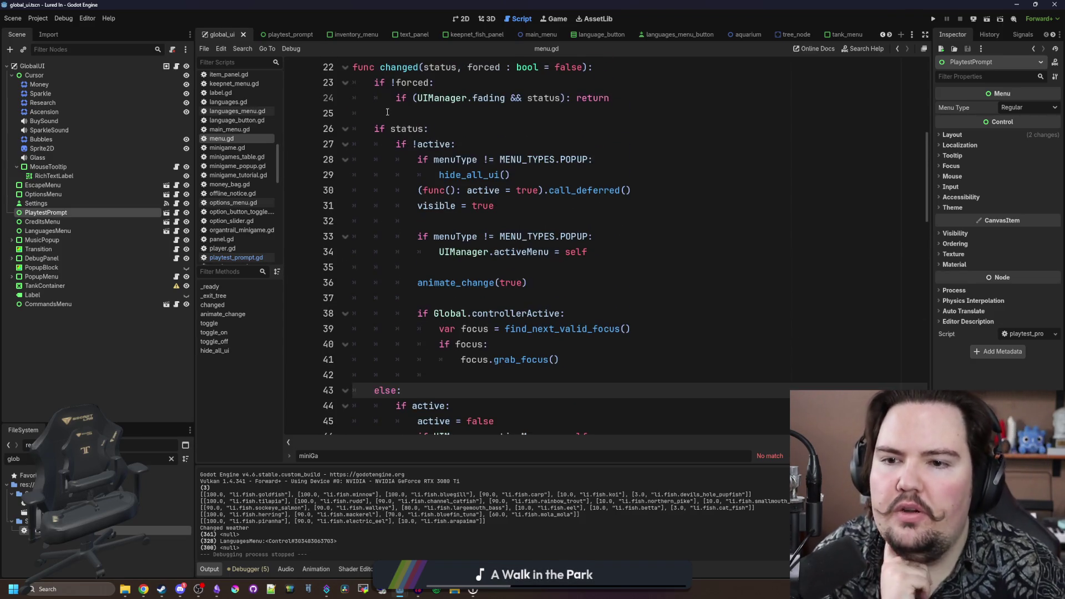
{"action": "left_click_drag", "start_coordinate": [581, 346], "coordinate": [355, 145]}
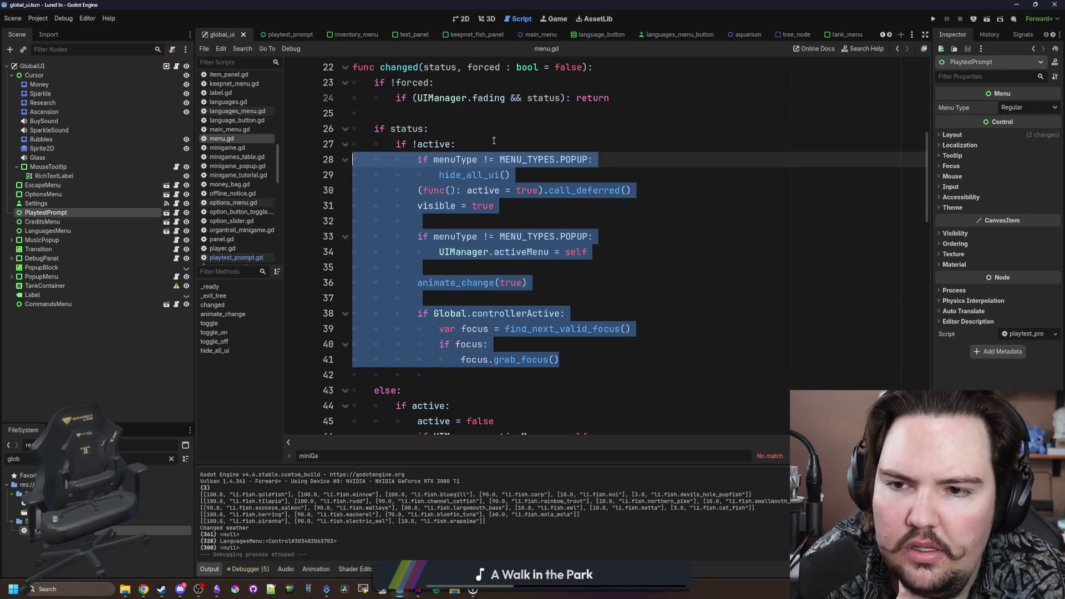
{"action": "left_click", "coordinate": [467, 128]}
{"action": "type", "text": "#opening menu"}
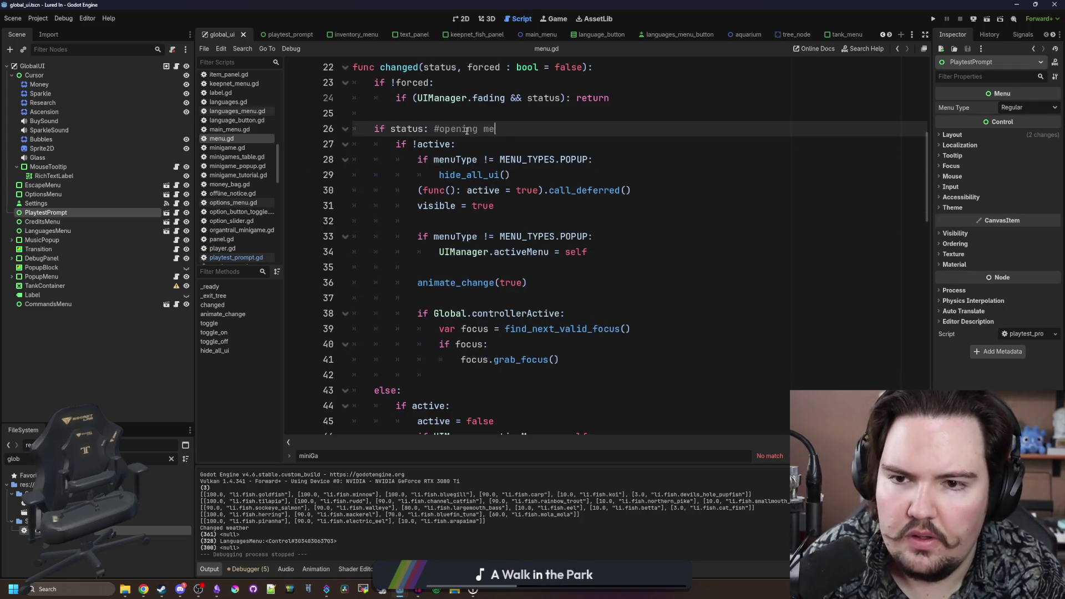
{"action": "key", "text": "Down"}
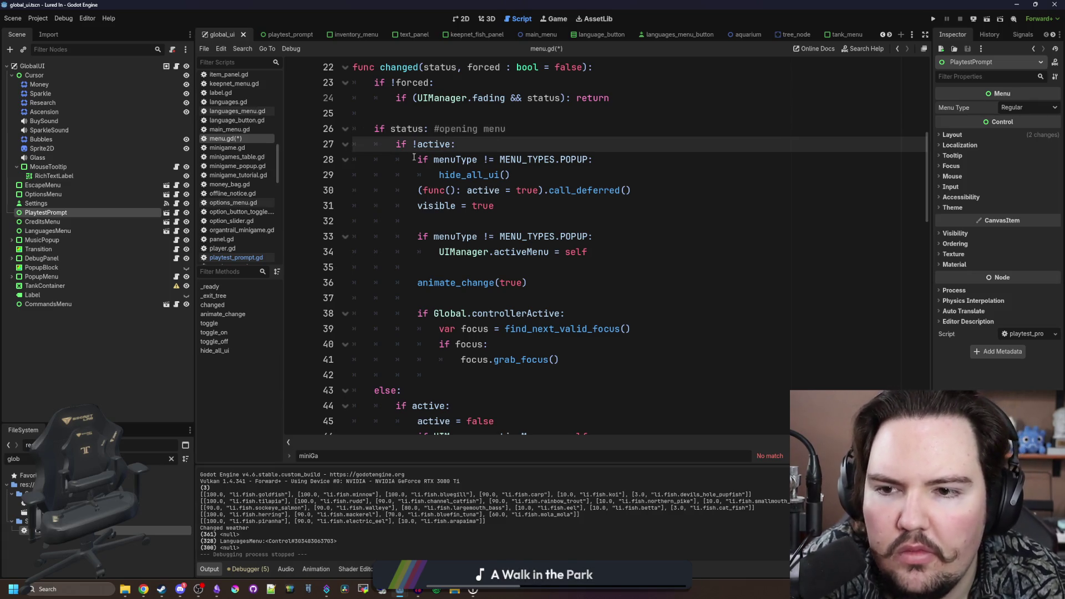
- Follow the UIManager.activeMenu = self line to the activeMenu declaration in ui_manager.gd
{"action": "left_click_drag", "start_coordinate": [412, 154], "coordinate": [527, 284]}
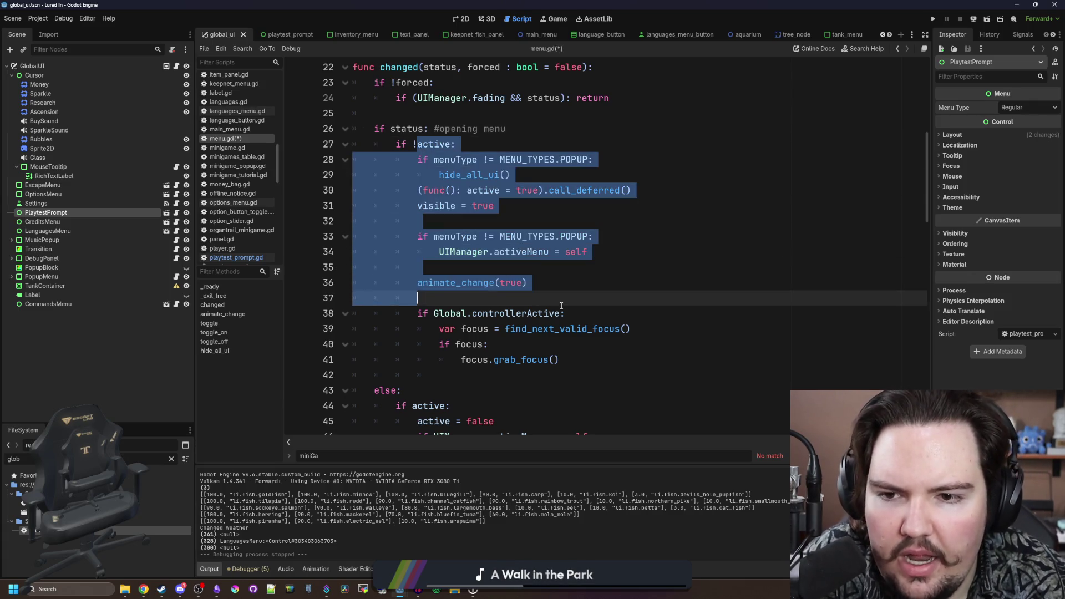
{"action": "left_click", "coordinate": [610, 212]}
{"action": "left_click_drag", "start_coordinate": [439, 254], "coordinate": [626, 255]}
{"action": "left_click", "coordinate": [629, 256]}
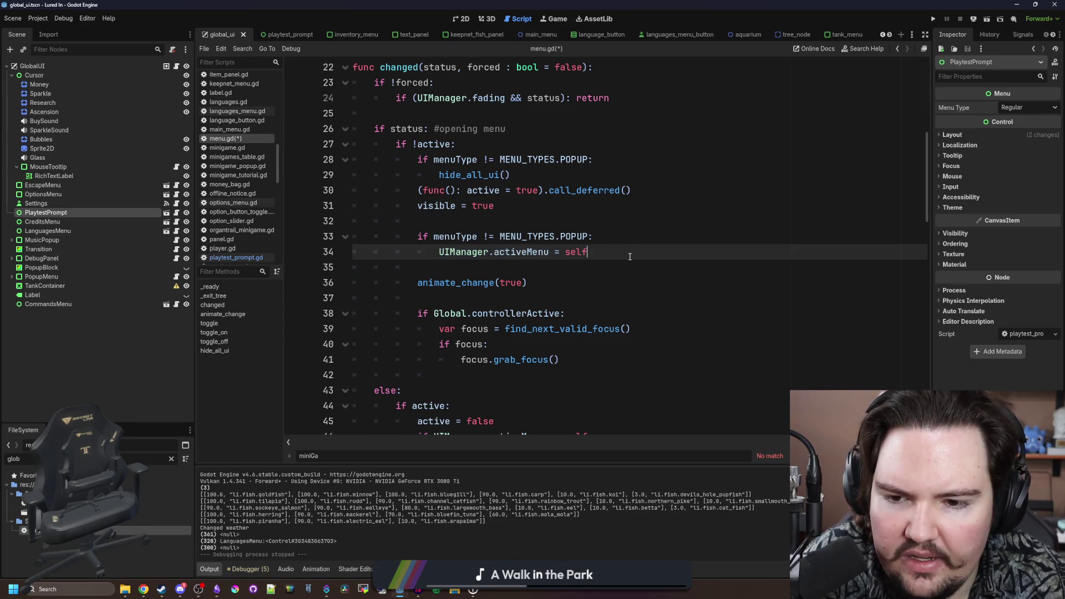
{"action": "left_click", "coordinate": [522, 253], "text": "ctrl"}
{"action": "scroll", "coordinate": [426, 258], "scroll_direction": "up", "scroll_amount": 3}
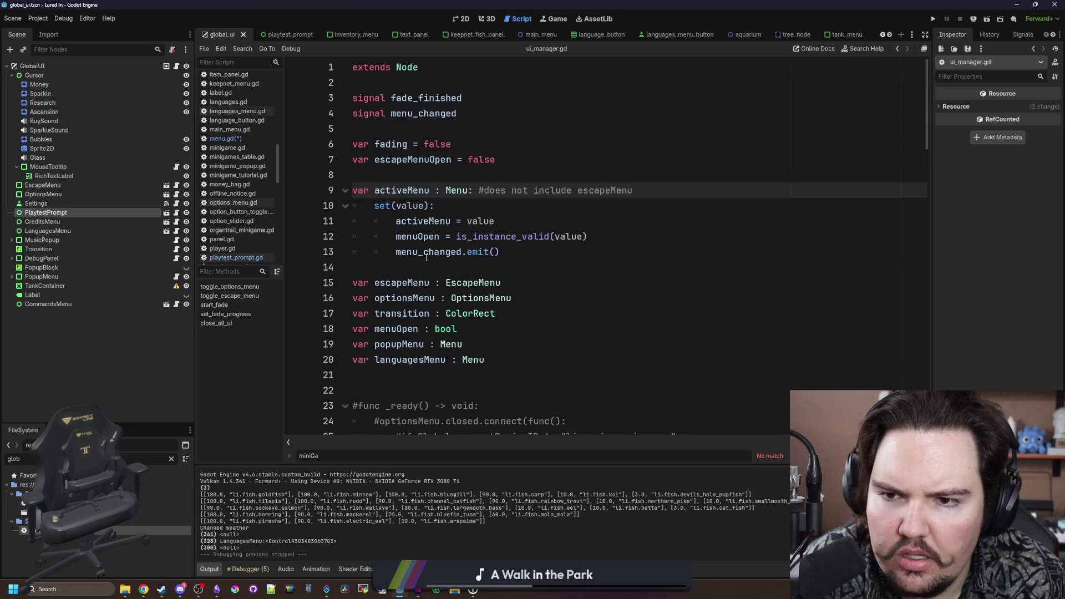
- Insert print(value) at the top of ui_manager.gd's activeMenu setter, save, and launch the game
{"action": "left_click", "coordinate": [443, 206]}
{"action": "key", "text": "Return"}
{"action": "type", "text": "p"}
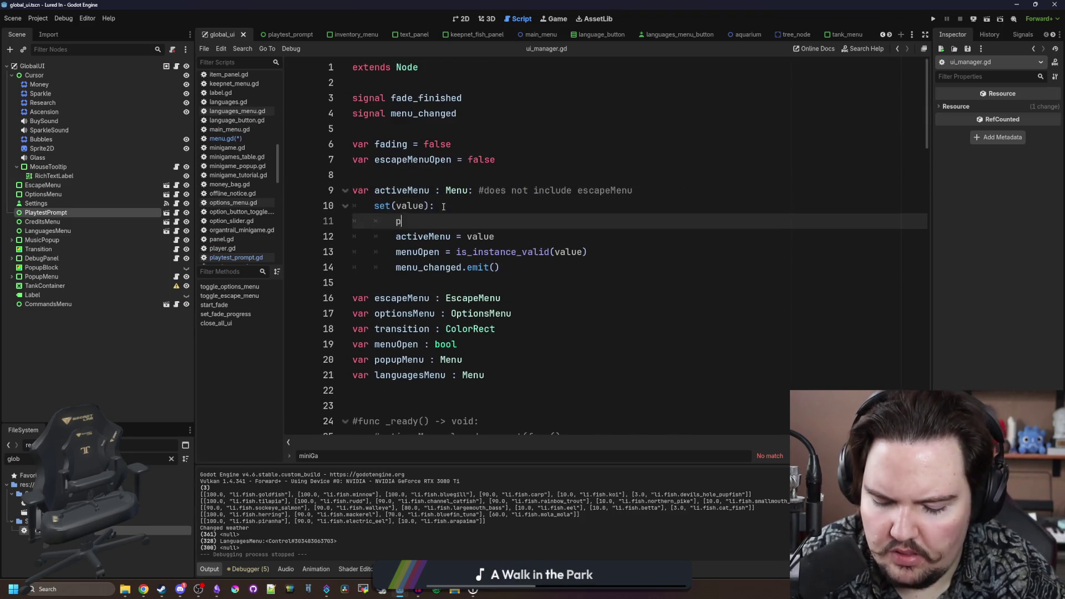
{"action": "type", "text": "rint(value"}
{"action": "left_click", "coordinate": [443, 206]}
{"action": "key", "text": "ctrl+s"}
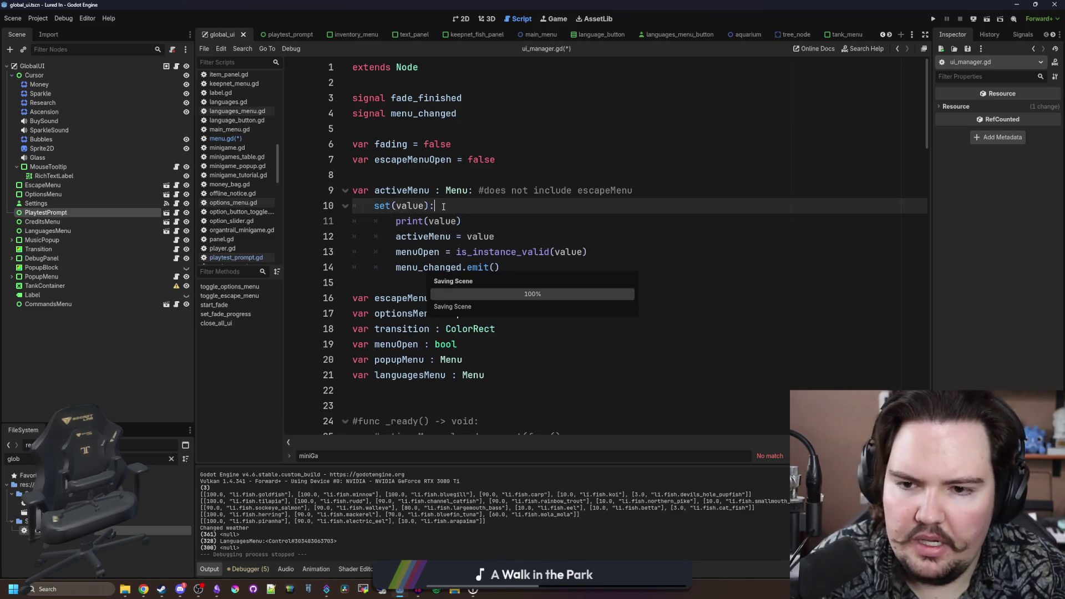
{"action": "left_click", "coordinate": [554, 19]}
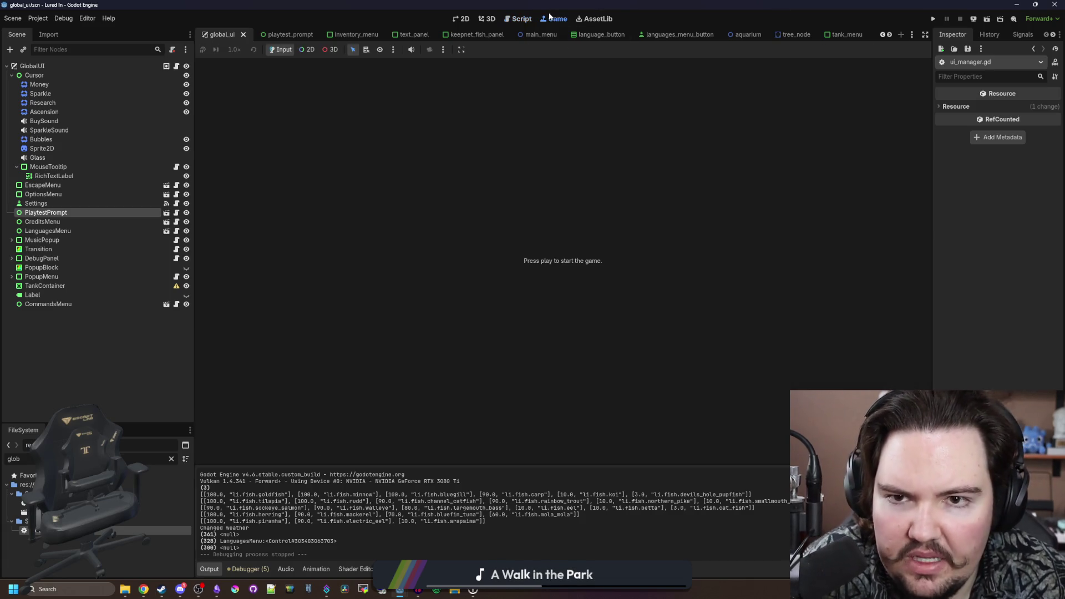
{"action": "left_click", "coordinate": [933, 18]}
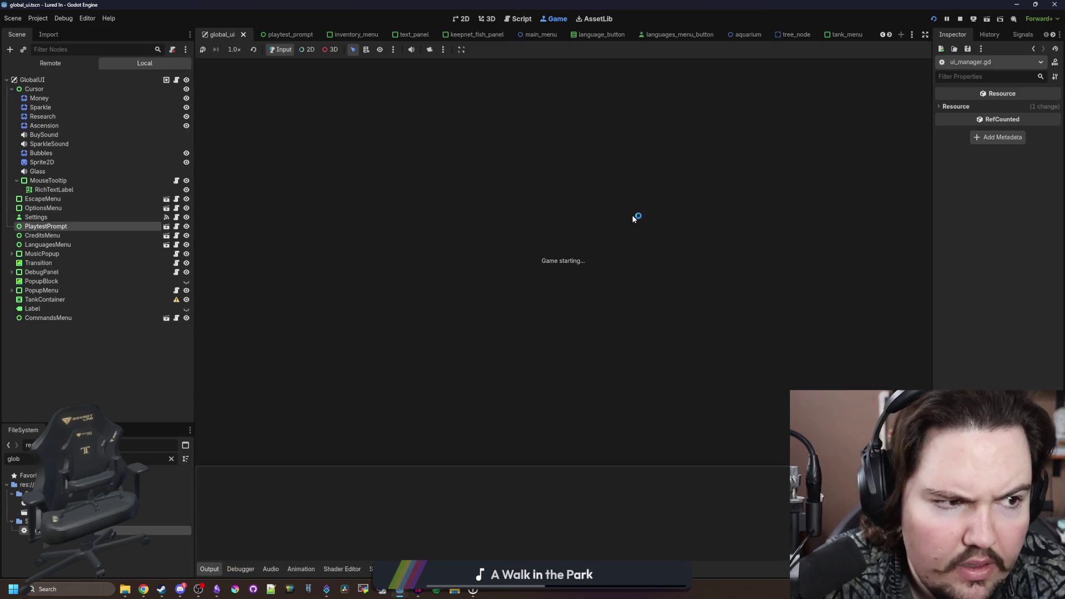
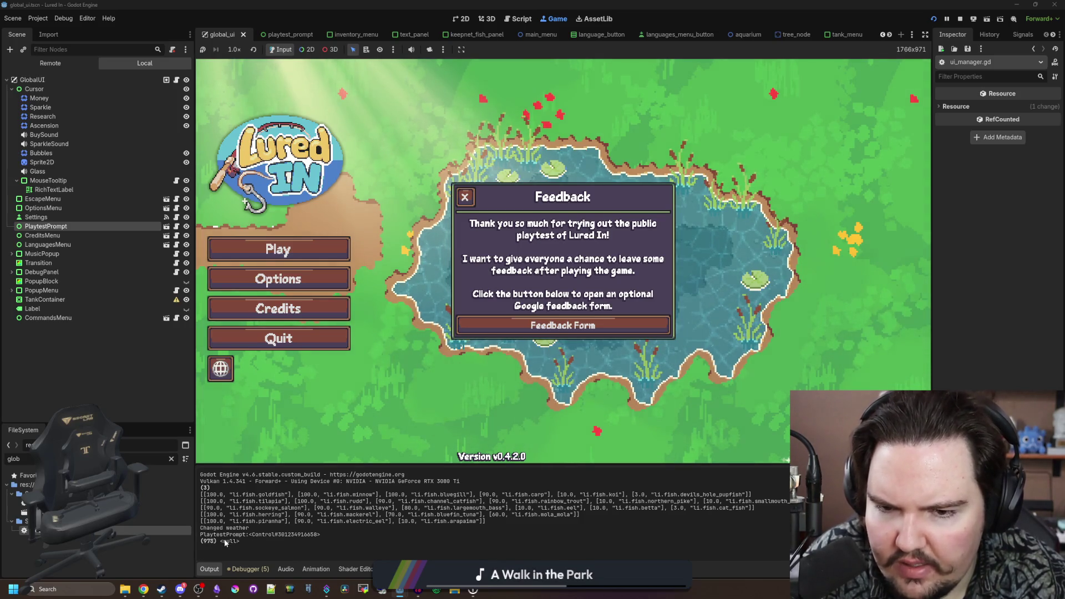
- Close the Feedback popup, quit the running game, and save global.gd
{"action": "left_click", "coordinate": [466, 197]}
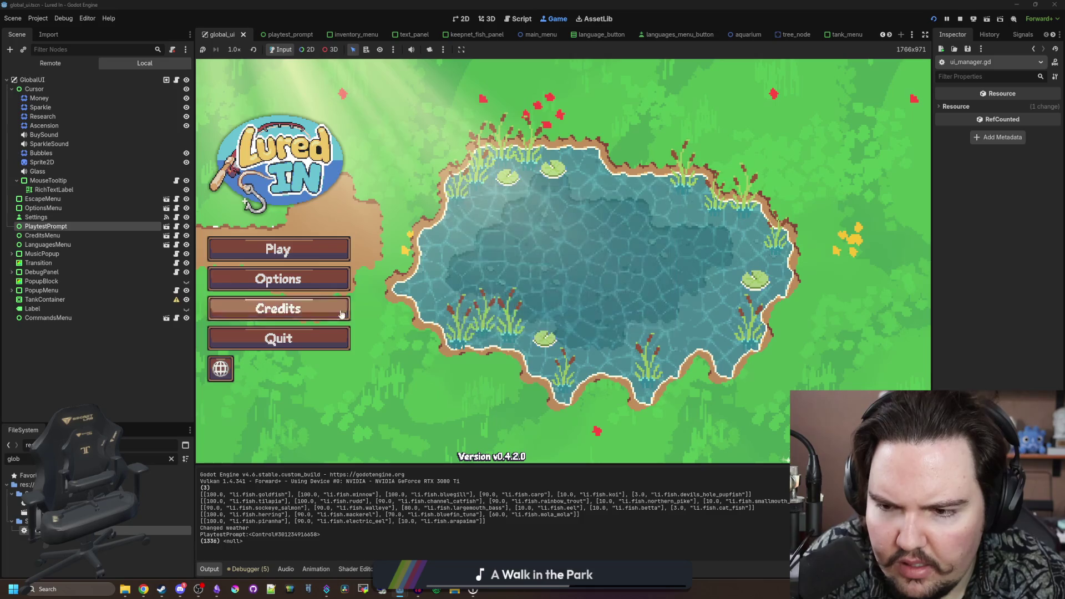
{"action": "left_click", "coordinate": [321, 337]}
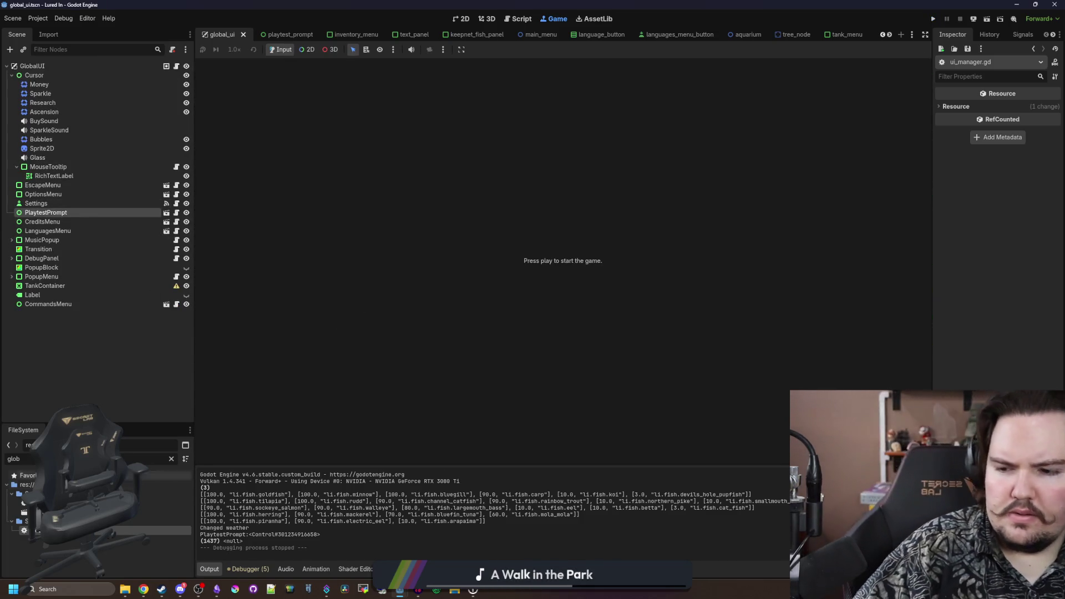
{"action": "double_click", "coordinate": [44, 531]}
{"action": "left_click", "coordinate": [684, 304]}
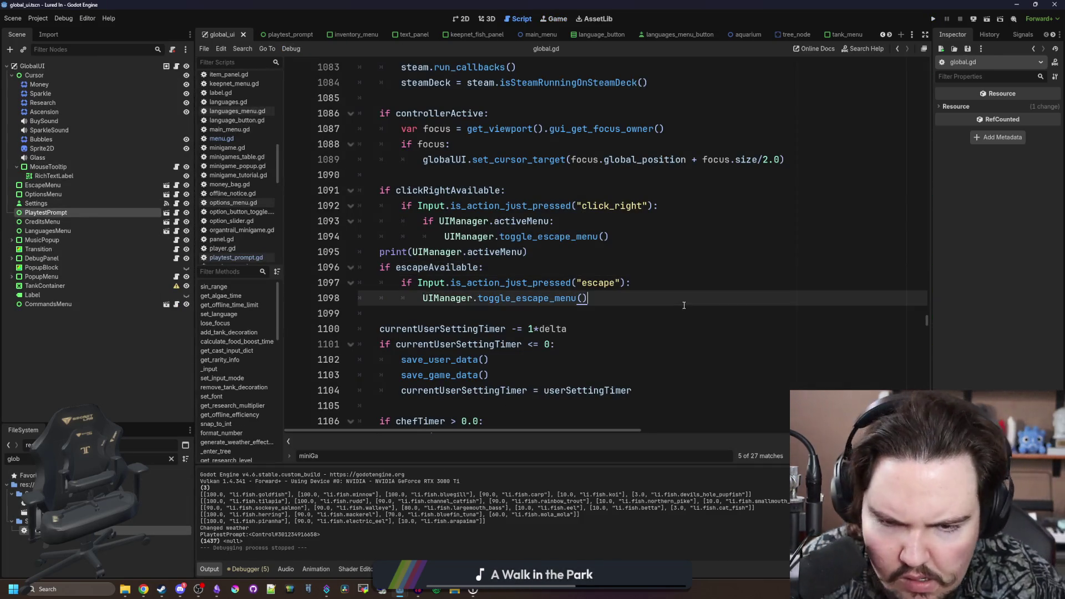
{"action": "key", "text": "ctrl+s"}
- Comment out the activeMenu debug print on line 1095 of global.gd, save, and relaunch the game
{"action": "scroll", "coordinate": [234, 233], "scroll_direction": "down", "scroll_amount": 10}
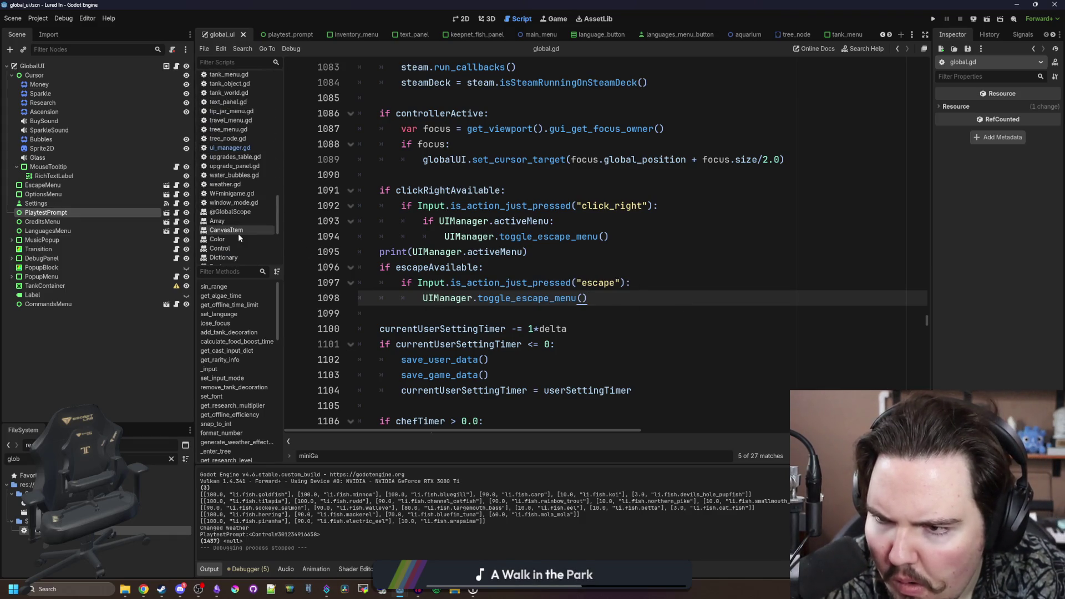
{"action": "double_click", "coordinate": [116, 528]}
{"action": "left_click", "coordinate": [384, 256]}
{"action": "key", "text": "ctrl+k"}
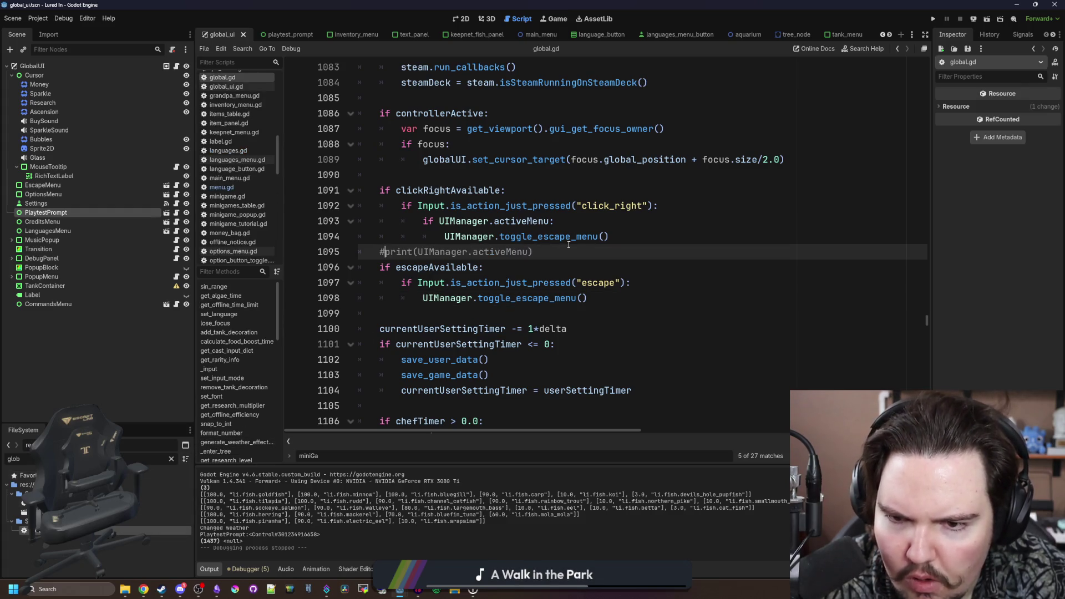
{"action": "key", "text": "ctrl+s"}
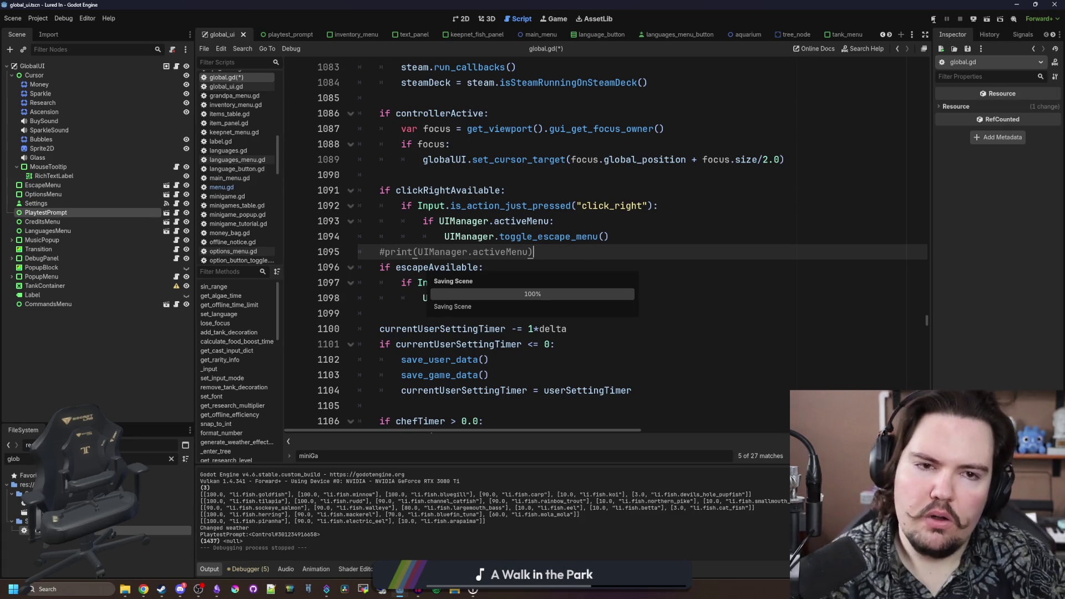
{"action": "left_click", "coordinate": [934, 19]}
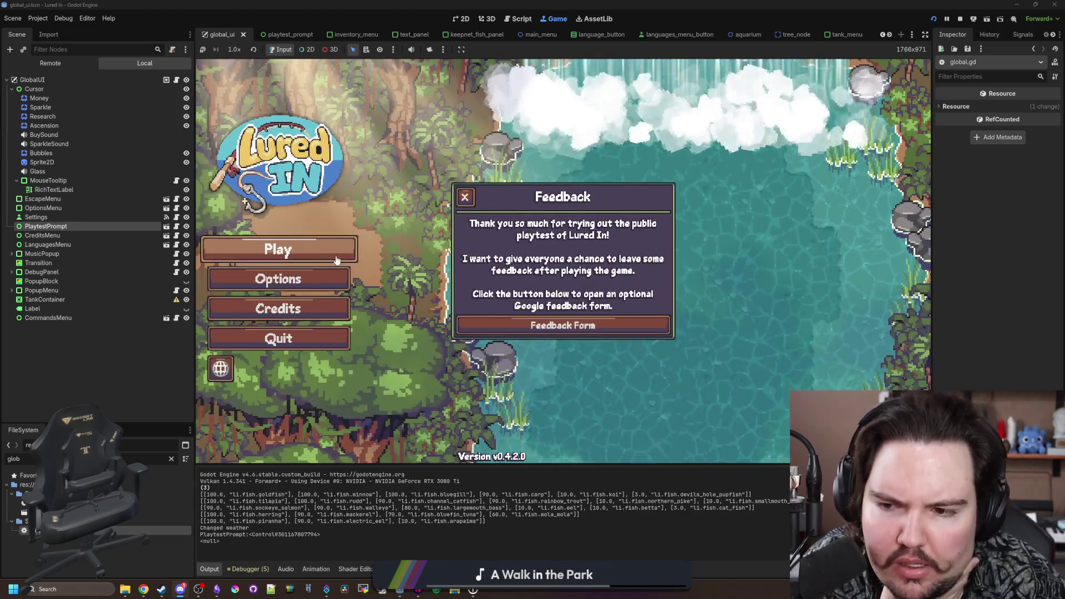
- Start the game, dismiss the Feedback and Welcome Back popups, restart it, then stop it with F8
{"action": "left_click", "coordinate": [336, 260]}
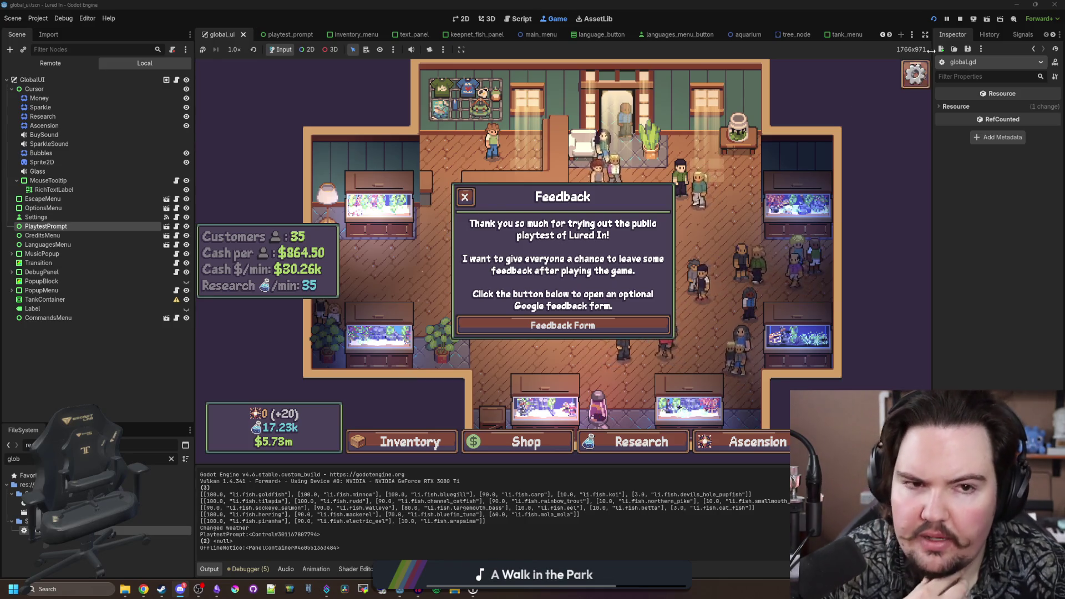
{"action": "left_click", "coordinate": [465, 197]}
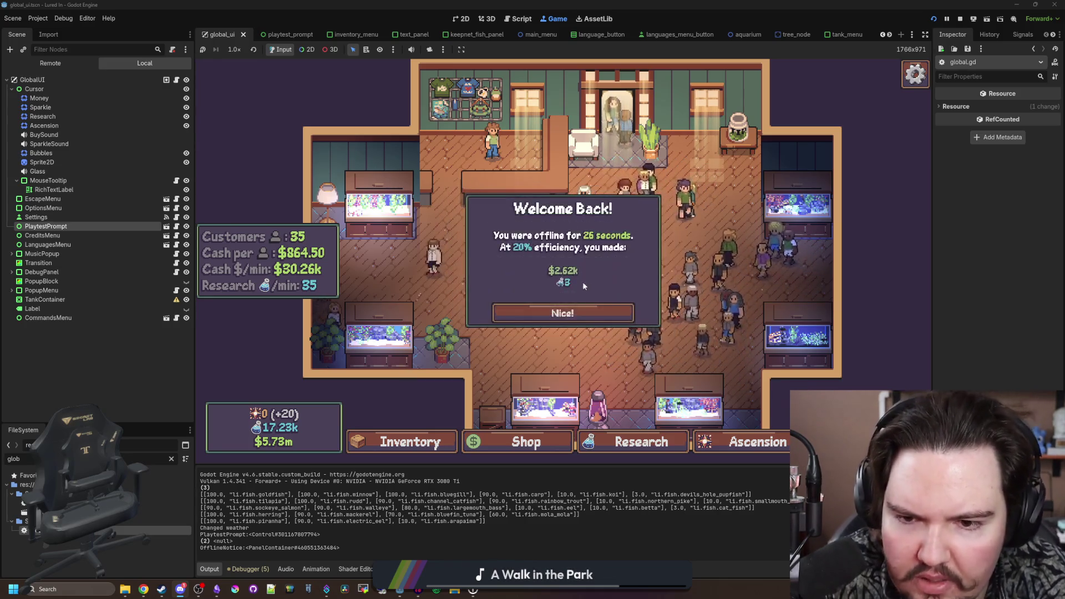
{"action": "left_click", "coordinate": [563, 313]}
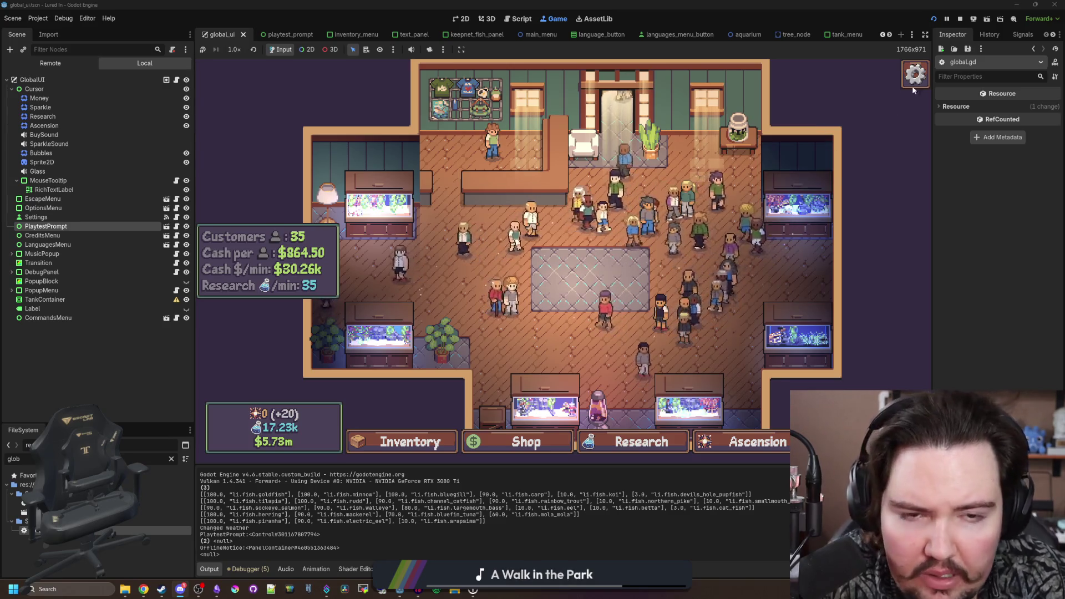
{"action": "left_click", "coordinate": [933, 19]}
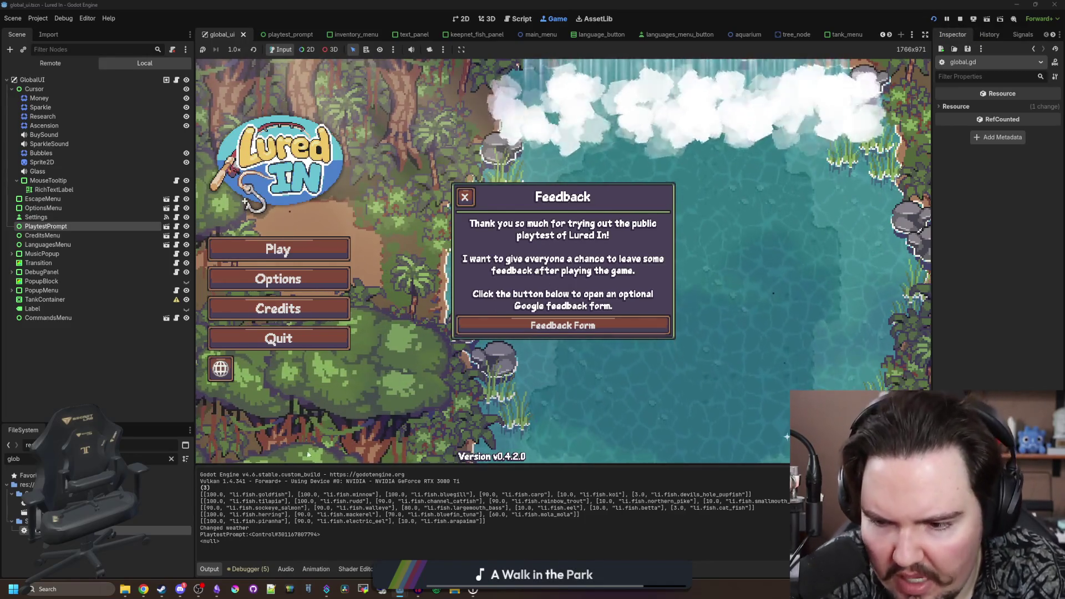
{"action": "key", "text": "F8"}
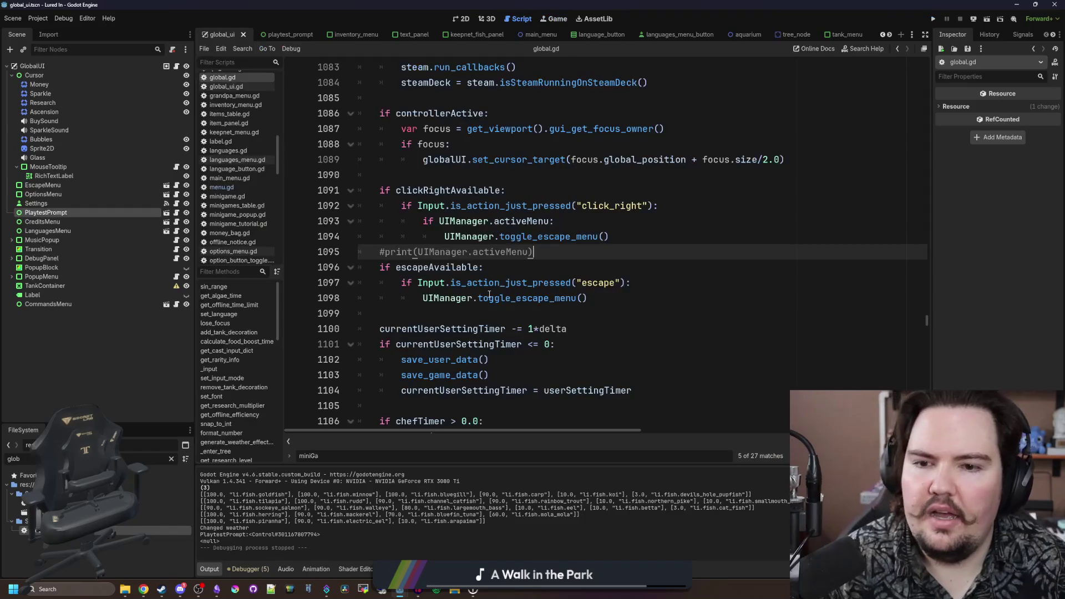
- Jump from the escapeAvailable line to the UIManager activeMenu setter in ui_manager.gd
{"action": "left_click", "coordinate": [550, 273]}
{"action": "scroll", "coordinate": [608, 256], "scroll_direction": "up", "scroll_amount": 3}
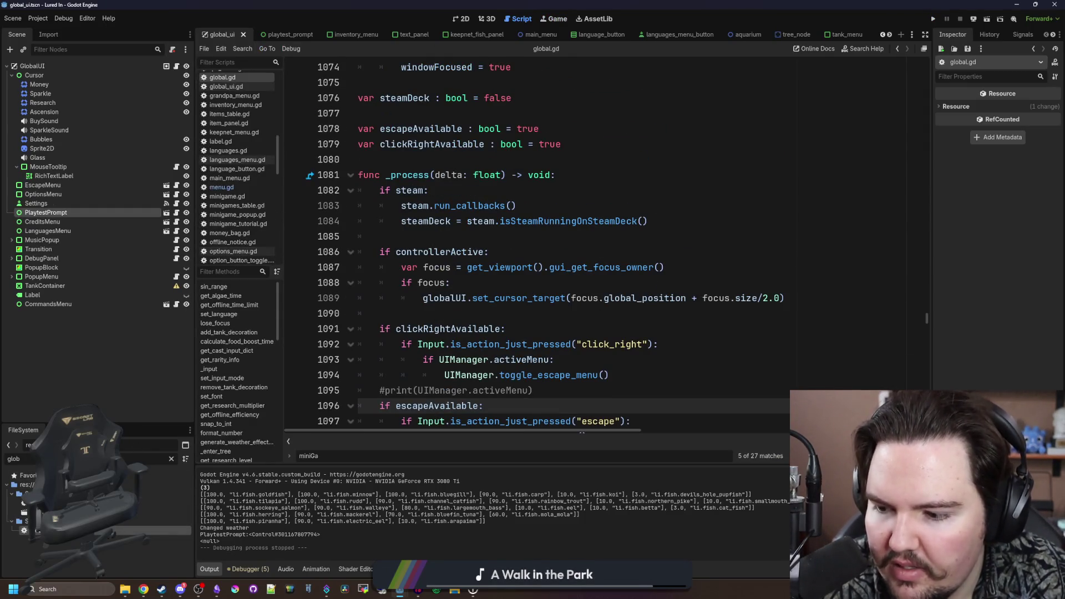
{"action": "scroll", "coordinate": [557, 331], "scroll_direction": "down", "scroll_amount": 1}
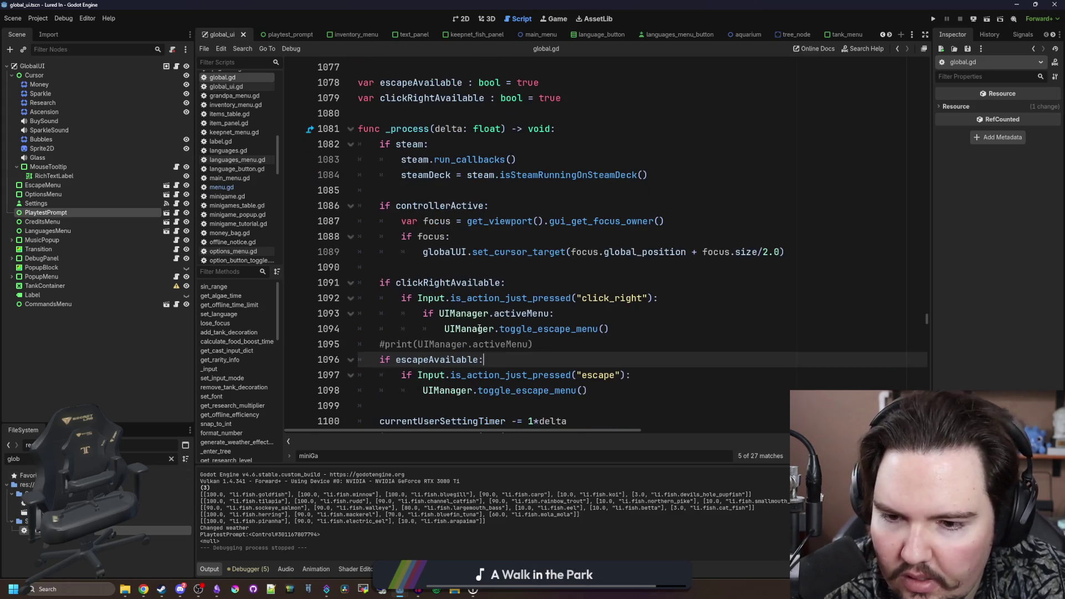
{"action": "left_click", "coordinate": [475, 329], "text": "ctrl"}
{"action": "left_click", "coordinate": [495, 211]}
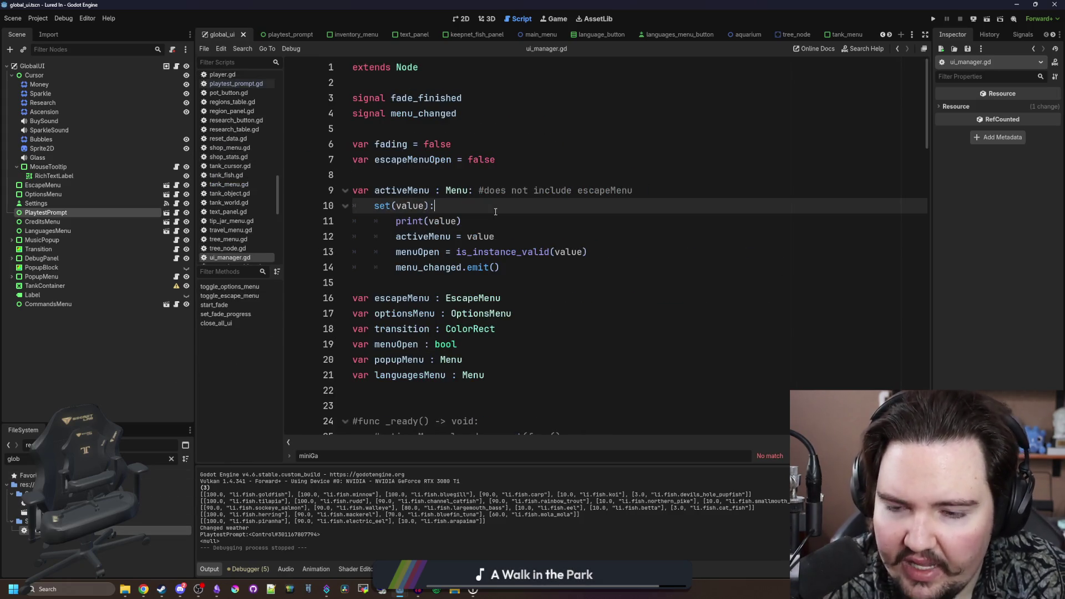
- Search all scripts for 'activeMenu' and review the assignments in menu.gd, including line 47
{"action": "key", "text": "ctrl+shift+f"}
{"action": "type", "text": "activeMenu ="}
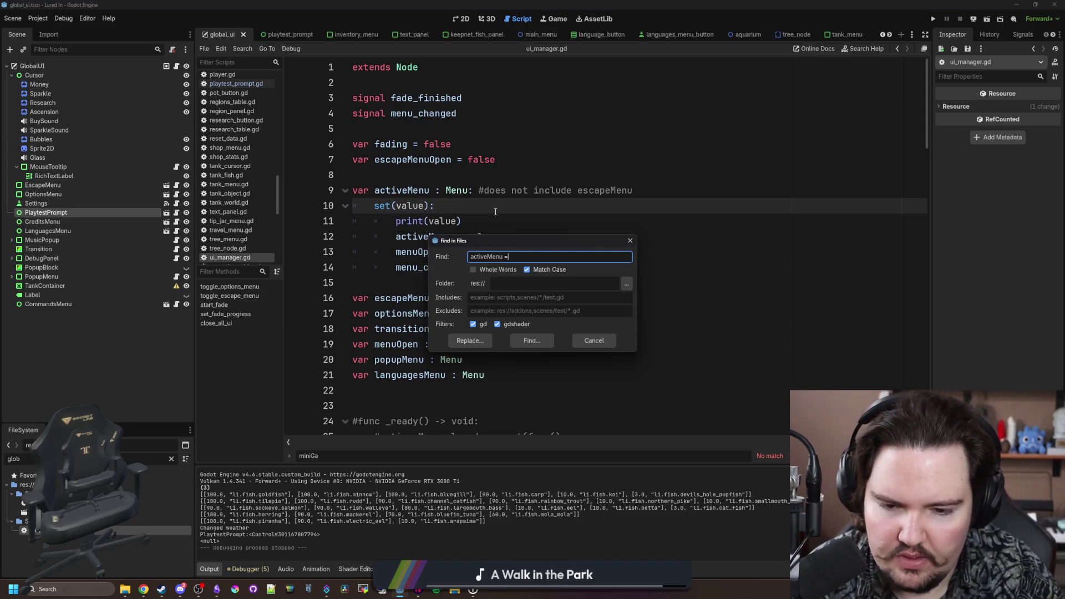
{"action": "key", "text": "Return"}
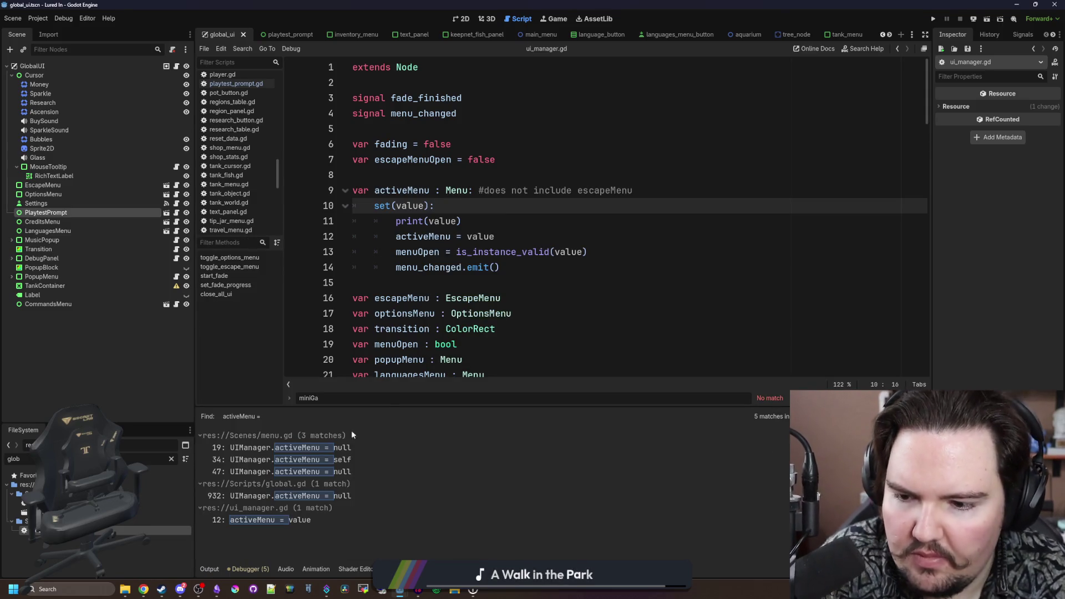
{"action": "left_click", "coordinate": [337, 449]}
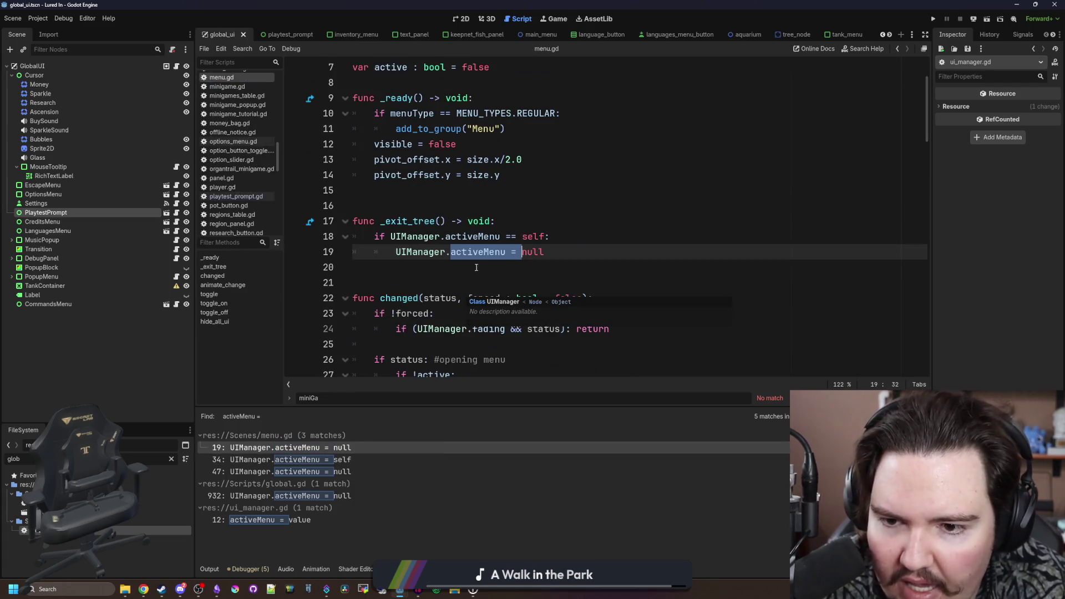
{"action": "left_click", "coordinate": [336, 460]}
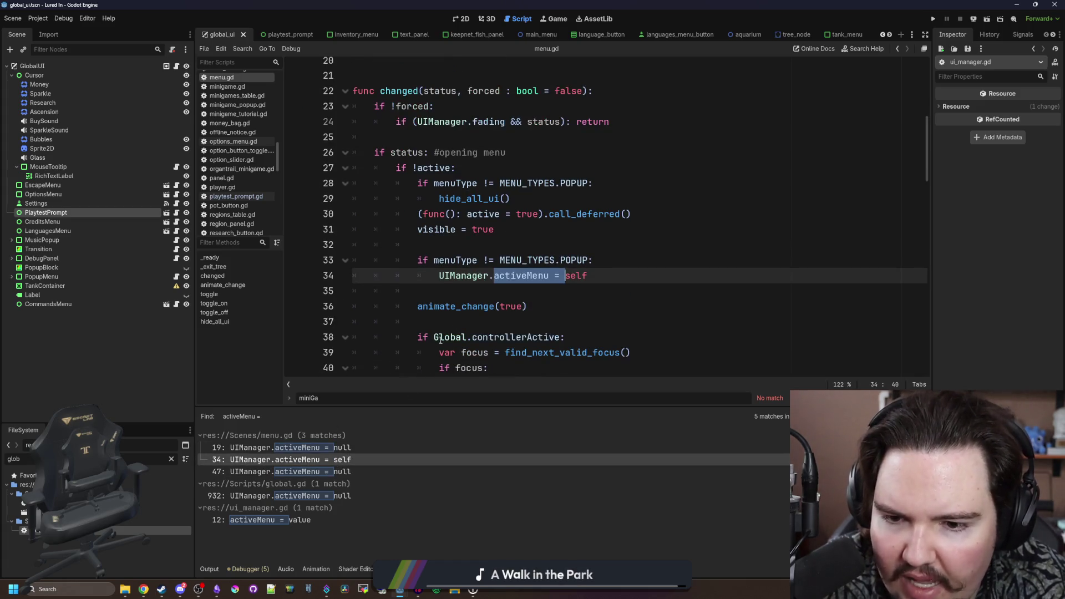
{"action": "left_click", "coordinate": [332, 472]}
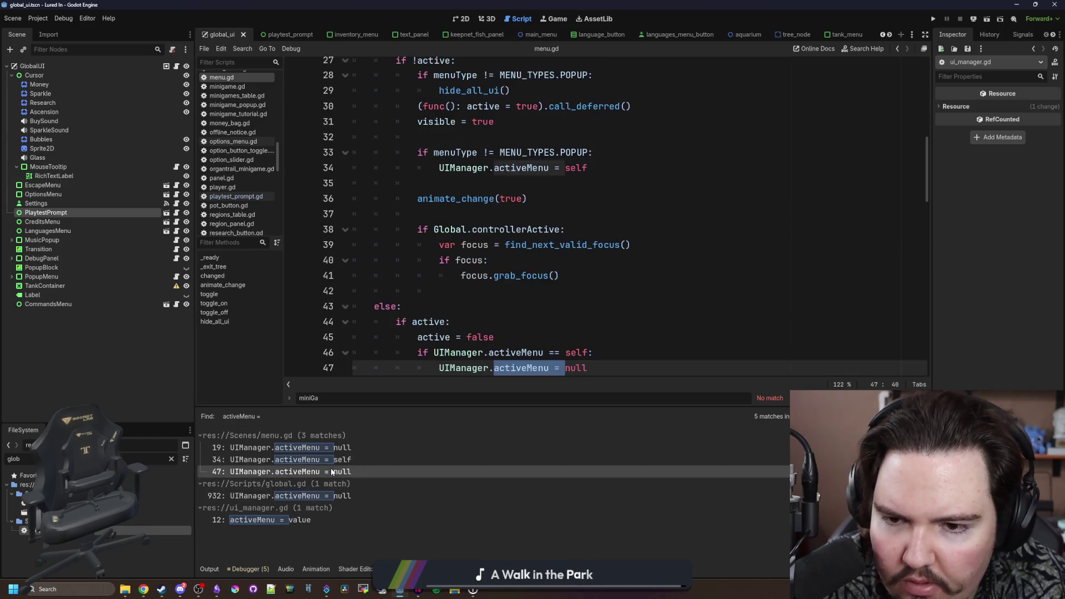
{"action": "scroll", "coordinate": [411, 337], "scroll_direction": "down", "scroll_amount": 2}
{"action": "scroll", "coordinate": [442, 312], "scroll_direction": "up", "scroll_amount": 5}
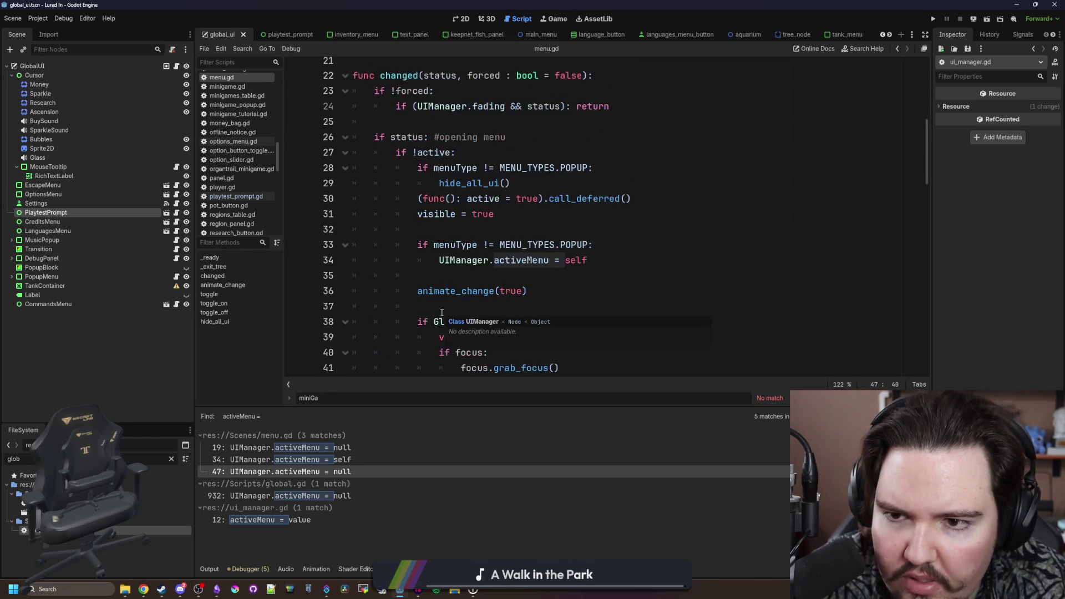
{"action": "scroll", "coordinate": [442, 312], "scroll_direction": "down", "scroll_amount": 6}
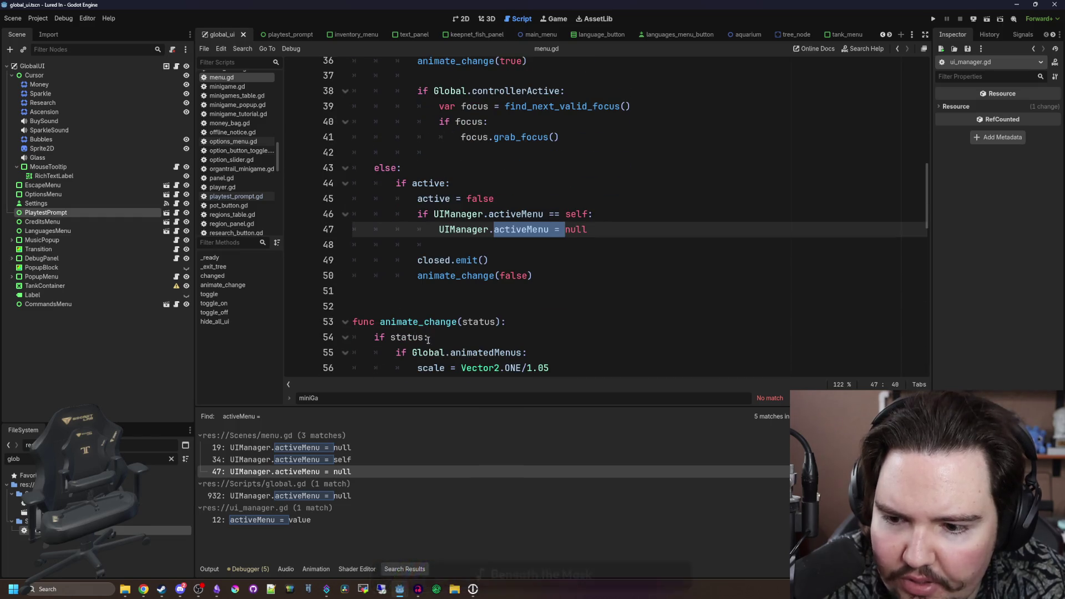
- Check the activeMenu reset at global.gd line 932, then open the PlaytestPrompt node's script
{"action": "left_click", "coordinate": [318, 495]}
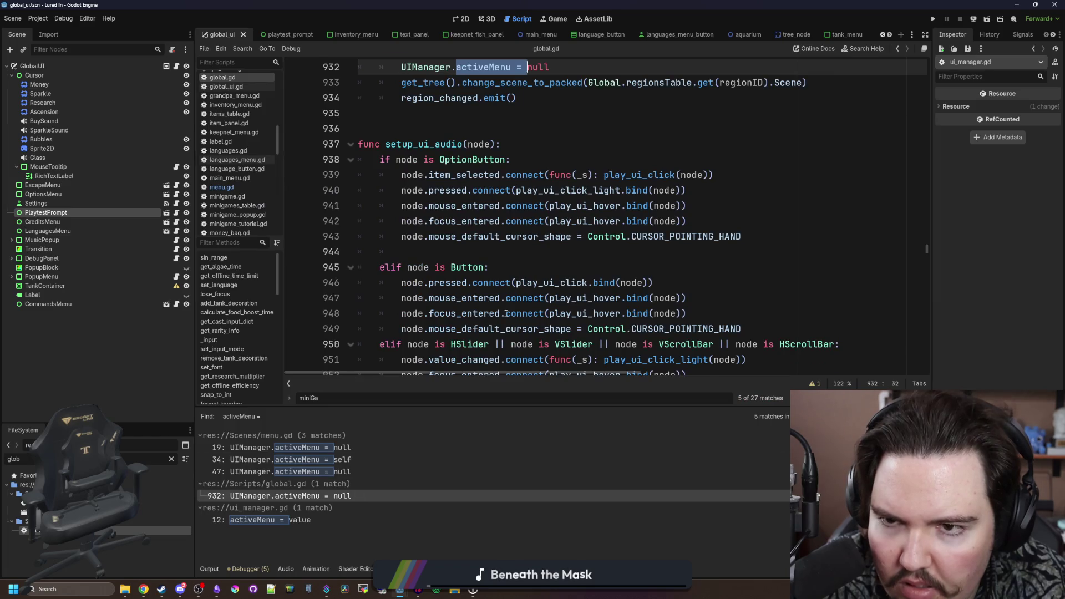
{"action": "scroll", "coordinate": [506, 314], "scroll_direction": "up", "scroll_amount": 3}
{"action": "scroll", "coordinate": [409, 212], "scroll_direction": "down", "scroll_amount": 1}
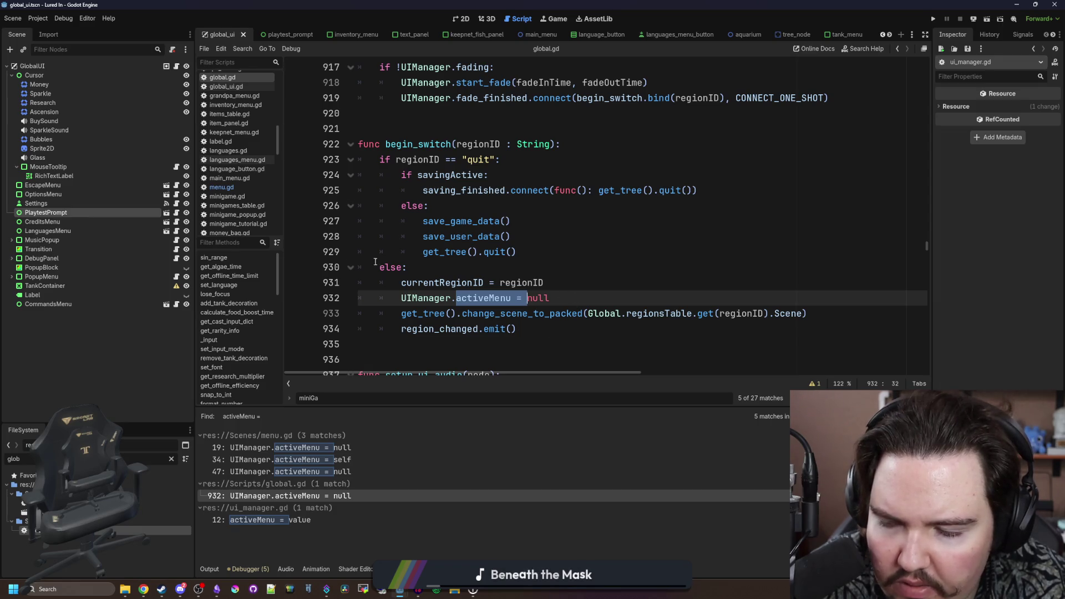
{"action": "left_click", "coordinate": [176, 213]}
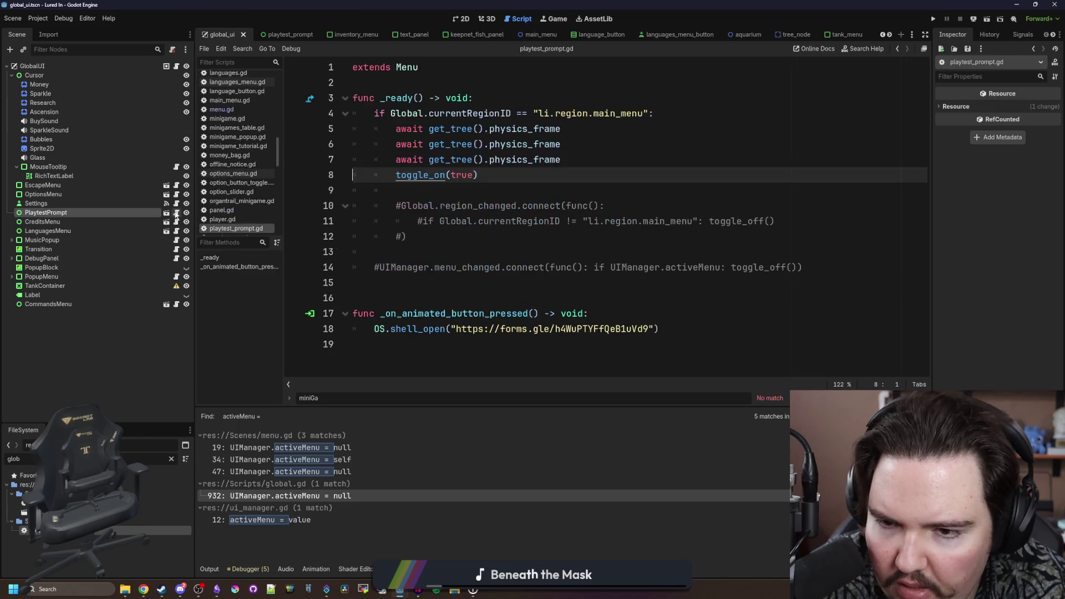
- Uncomment the region_changed connection block and delete the three await physics_frame lines
{"action": "left_click", "coordinate": [502, 191]}
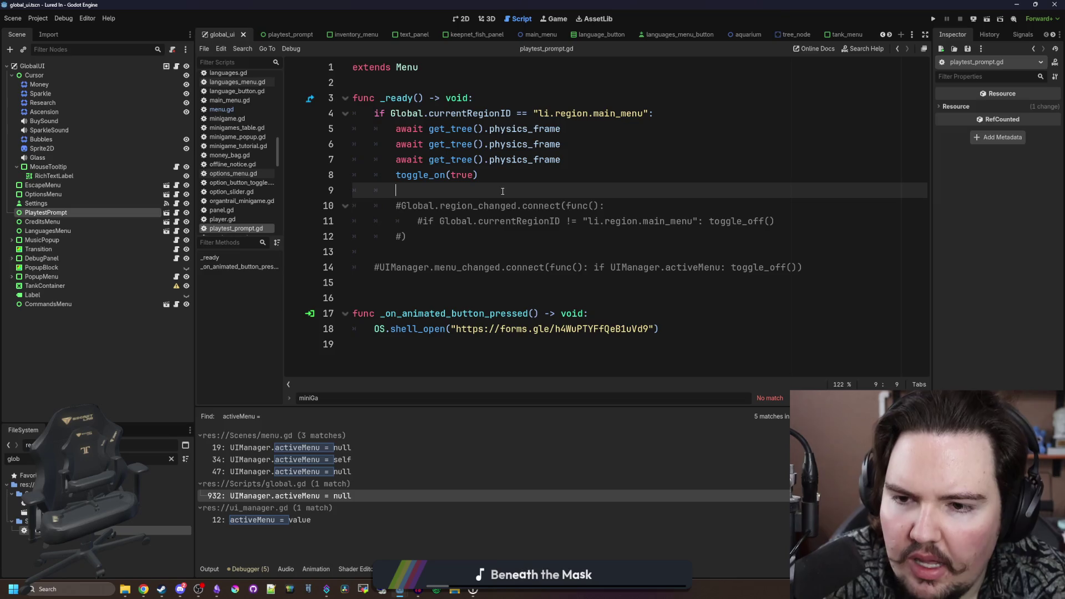
{"action": "left_click_drag", "start_coordinate": [447, 236], "coordinate": [341, 213]}
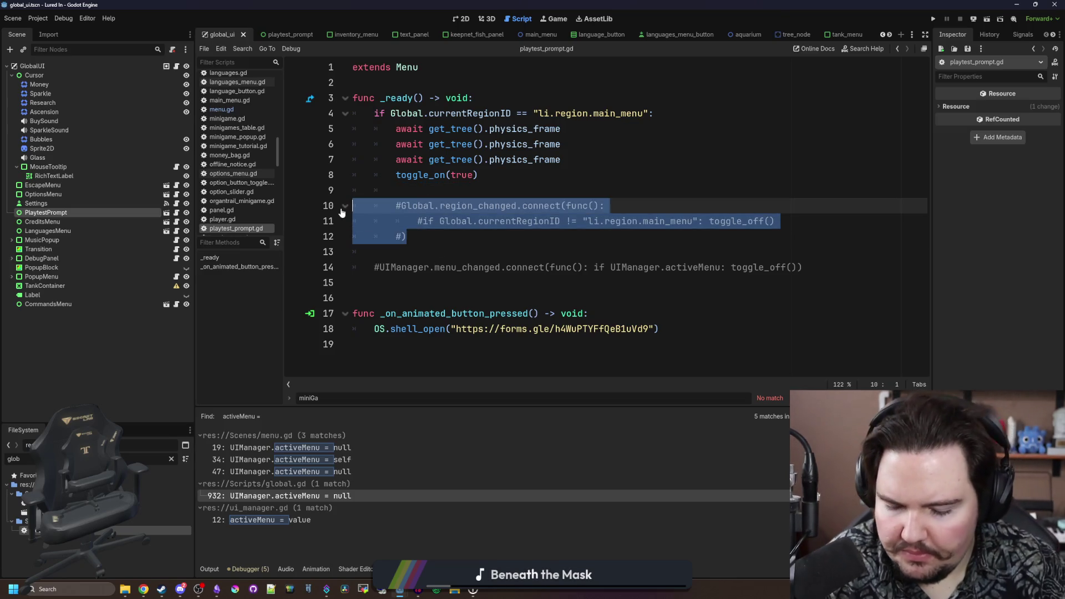
{"action": "key", "text": "ctrl+k"}
{"action": "left_click_drag", "start_coordinate": [653, 162], "coordinate": [310, 133]}
{"action": "key", "text": "Delete"}
{"action": "key", "text": "Delete"}
- Remove the toggle_on(true) call and the emptied main menu if block
{"action": "left_click", "coordinate": [502, 139]}
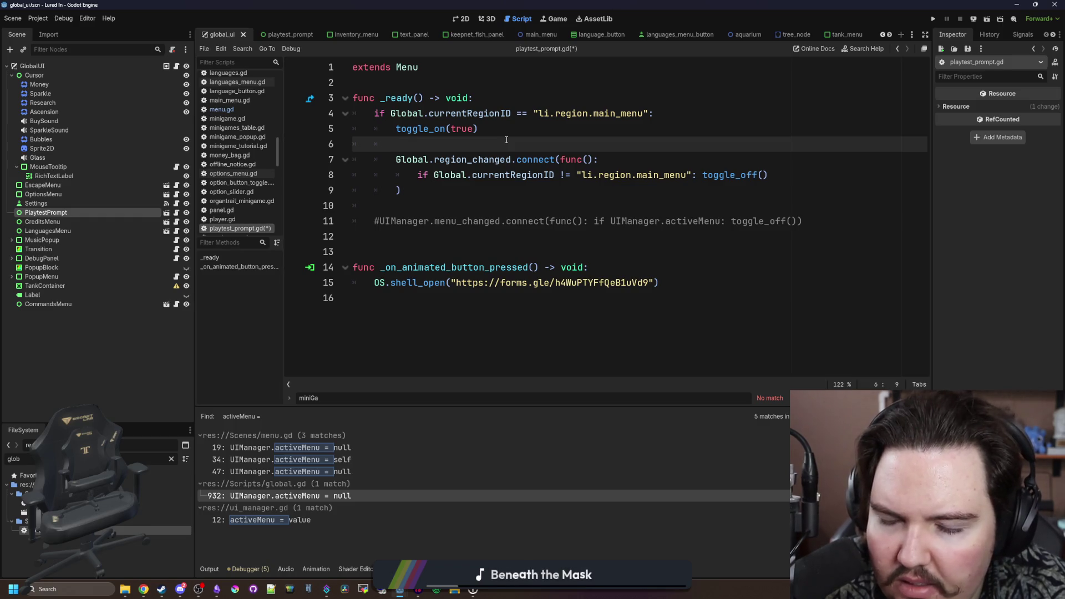
{"action": "left_click", "coordinate": [503, 131]}
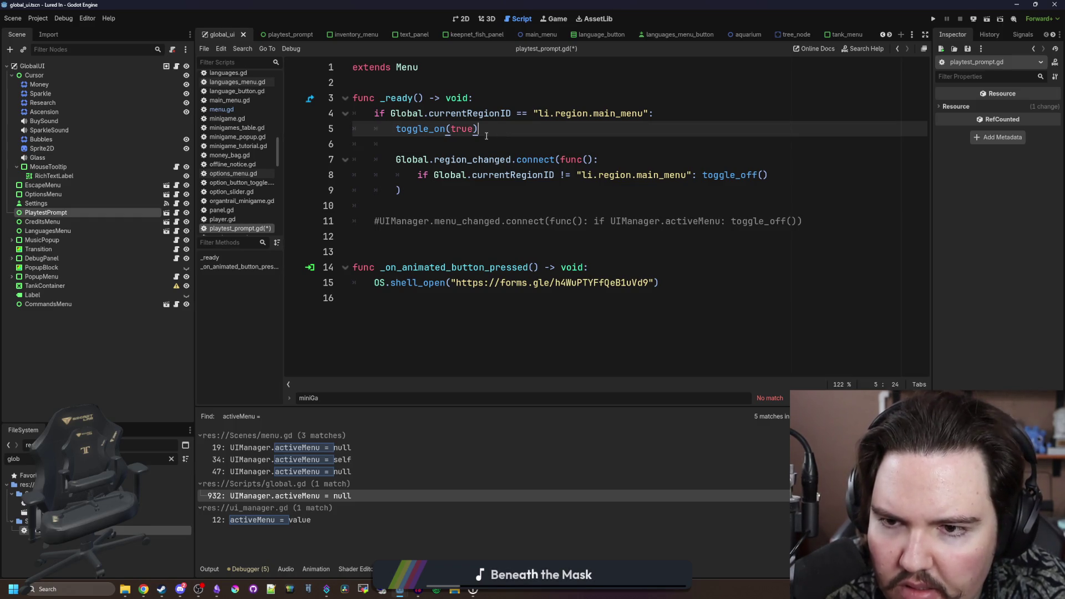
{"action": "left_click_drag", "start_coordinate": [493, 127], "coordinate": [395, 129]}
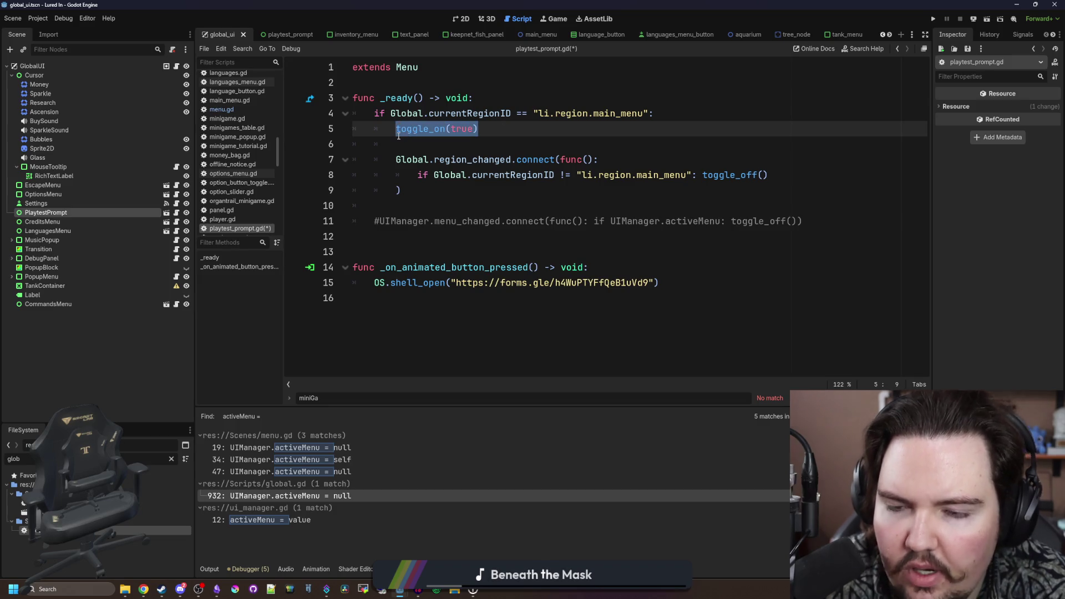
{"action": "key", "text": "BackSpace"}
{"action": "left_click", "coordinate": [447, 141]}
{"action": "left_click_drag", "start_coordinate": [437, 141], "coordinate": [294, 118]}
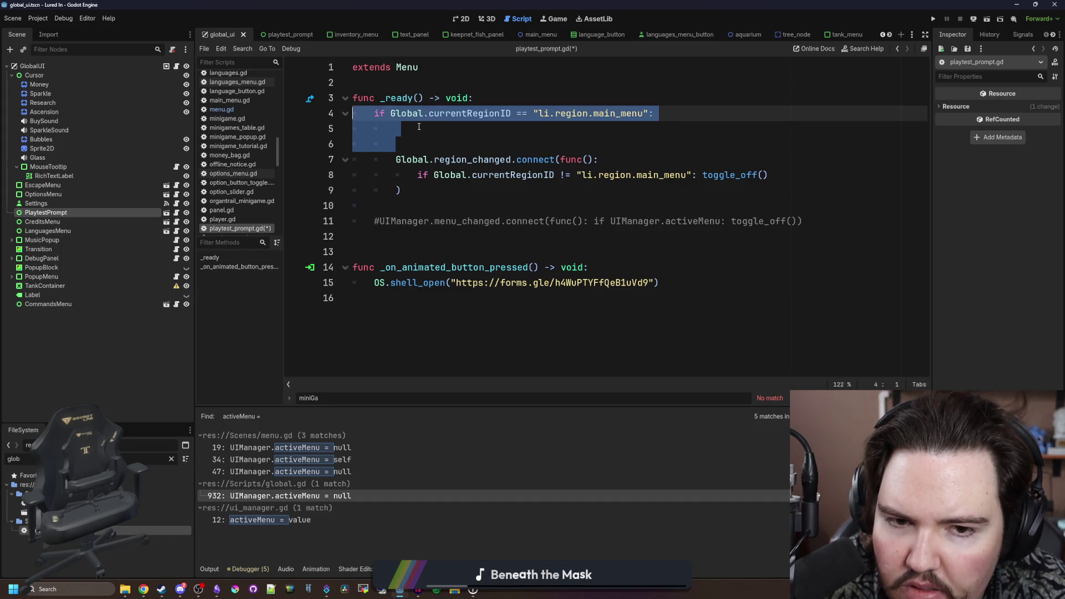
{"action": "key", "text": "BackSpace"}
- Outdent the region_changed block and split it into if toggle_off() and an else branch
{"action": "left_click_drag", "start_coordinate": [401, 144], "coordinate": [359, 121]}
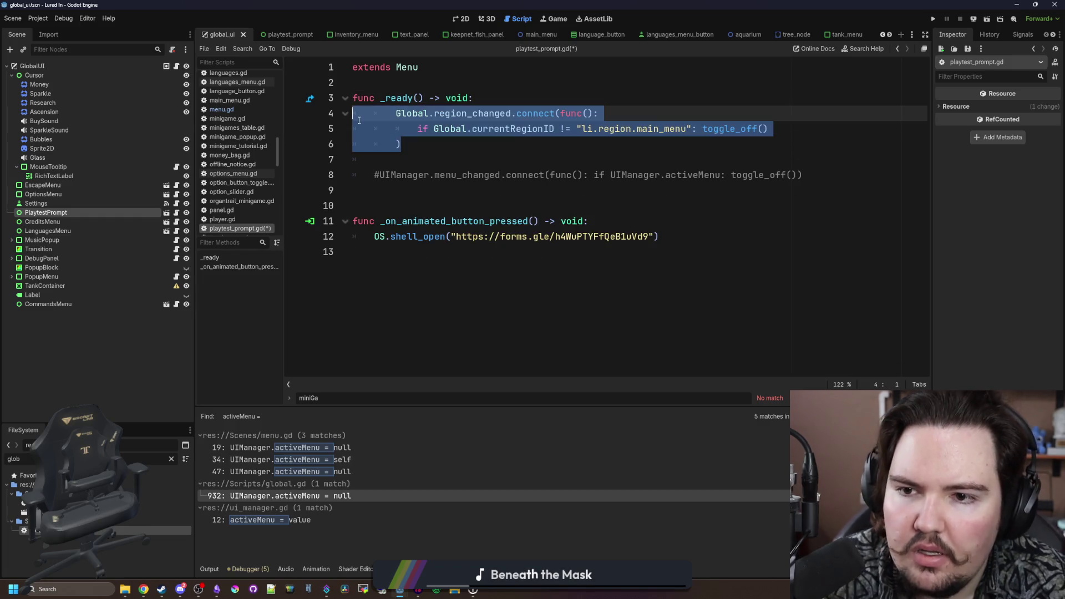
{"action": "key", "text": "shift+Tab"}
{"action": "left_click", "coordinate": [444, 131]}
{"action": "left_click", "coordinate": [452, 147]}
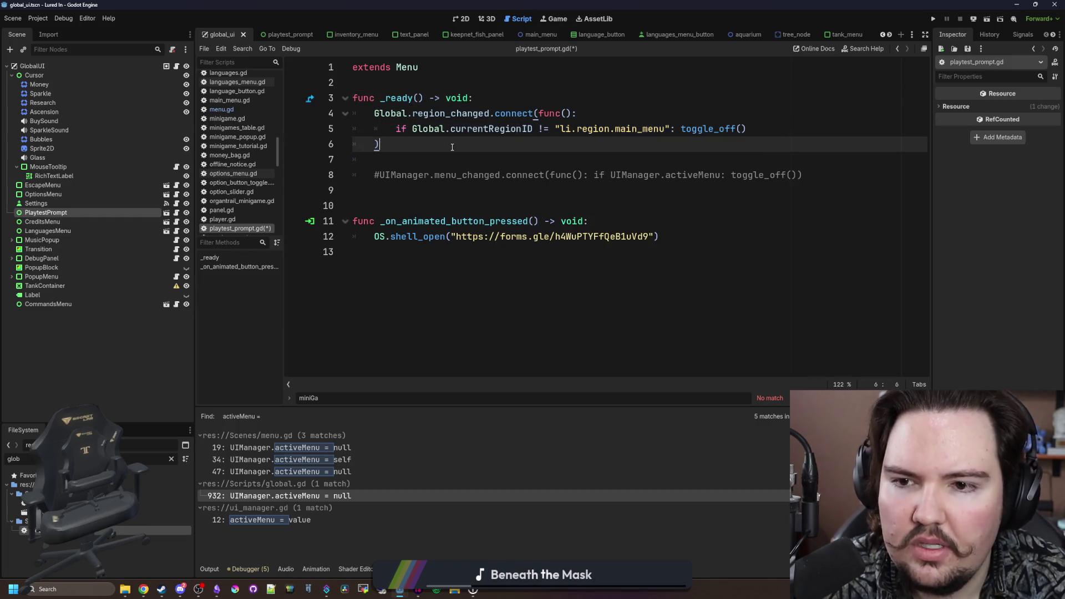
{"action": "key", "text": "Return"}
{"action": "key", "text": "Return"}
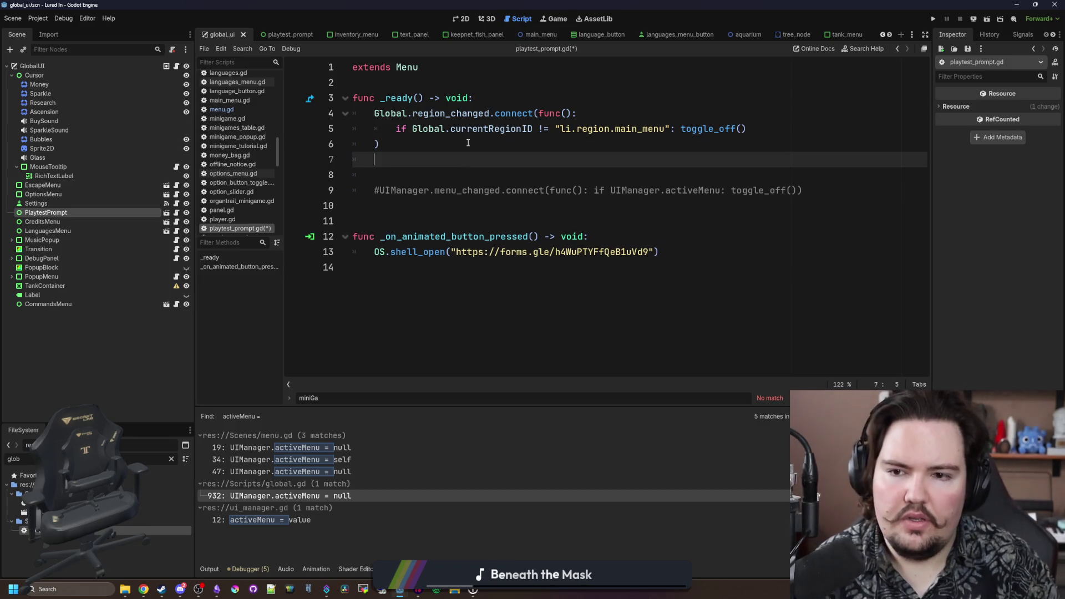
{"action": "key", "text": "BackSpace"}
{"action": "key", "text": "BackSpace"}
{"action": "key", "text": "BackSpace"}
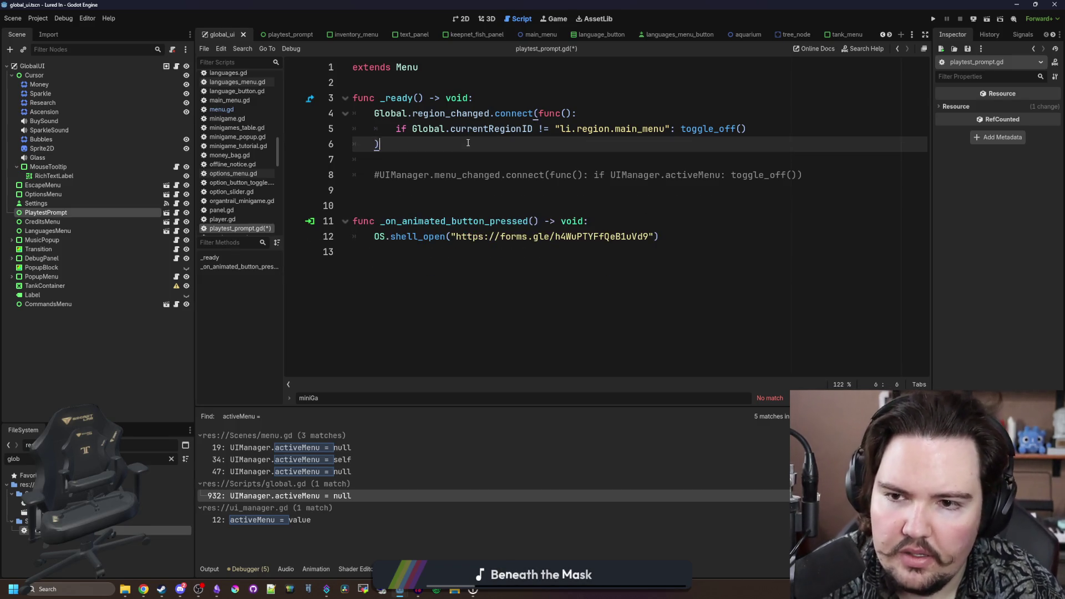
{"action": "type", "text": "_"}
{"action": "key", "text": "Left"}
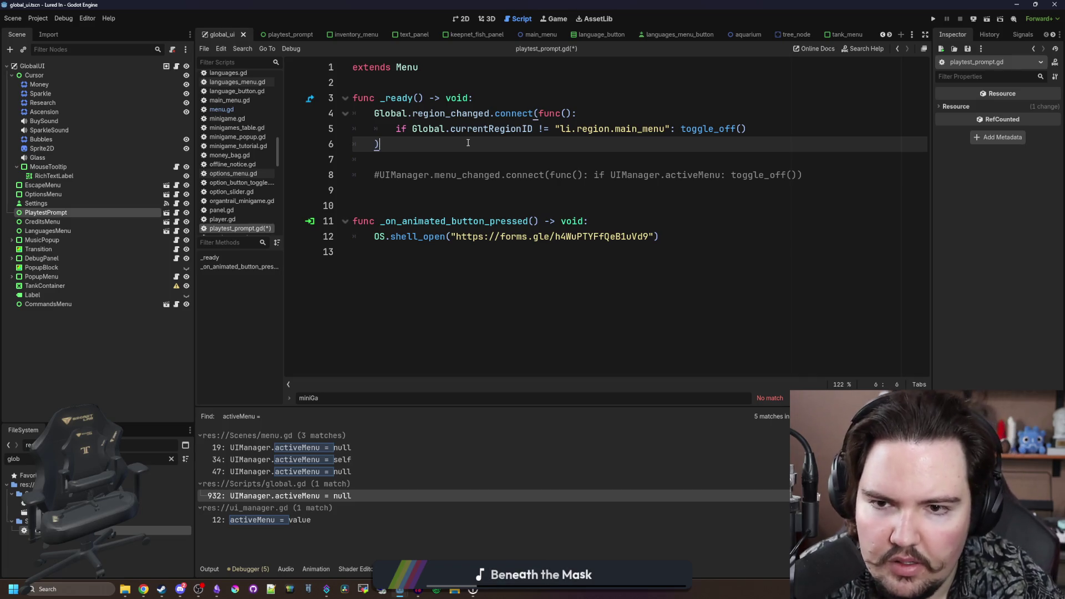
{"action": "key", "text": "Return"}
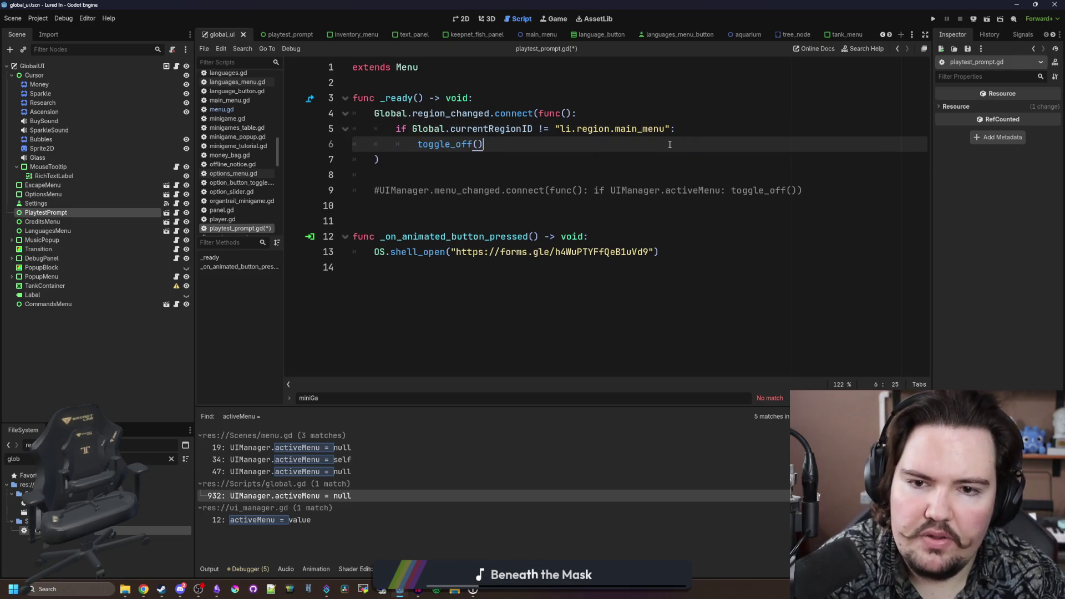
{"action": "left_click", "coordinate": [670, 144]}
{"action": "key", "text": "Return"}
{"action": "key", "text": "BackSpace"}
{"action": "type", "text": "lse:"}
{"action": "key", "text": "Return"}
{"action": "type", "text": "toggle_on(true)"}
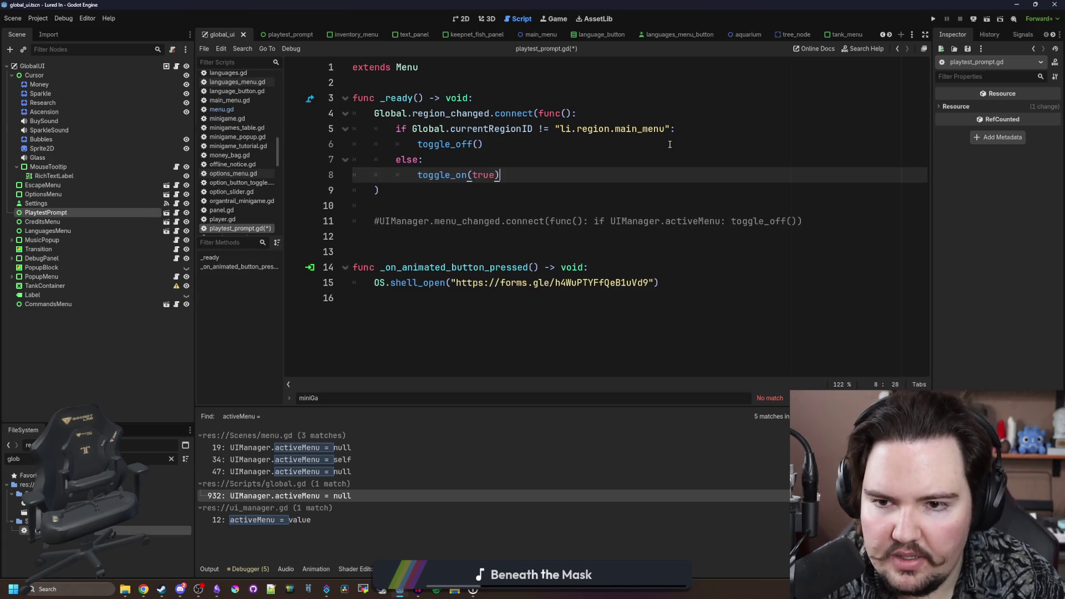
- Delete the commented-out menu_changed line and run the project with F5
{"action": "left_click", "coordinate": [442, 207]}
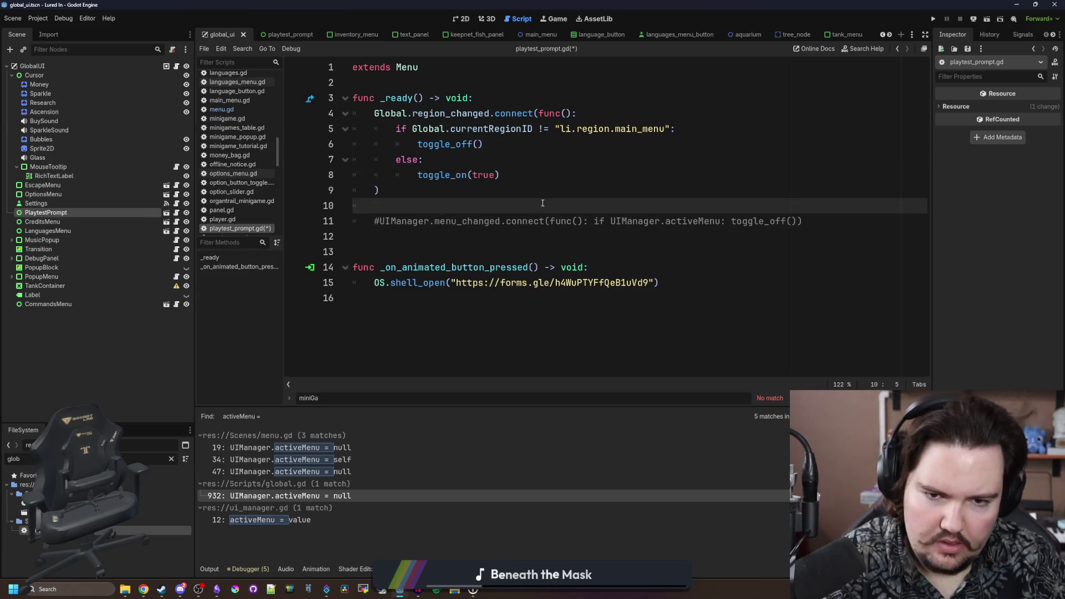
{"action": "left_click_drag", "start_coordinate": [805, 228], "coordinate": [300, 208]}
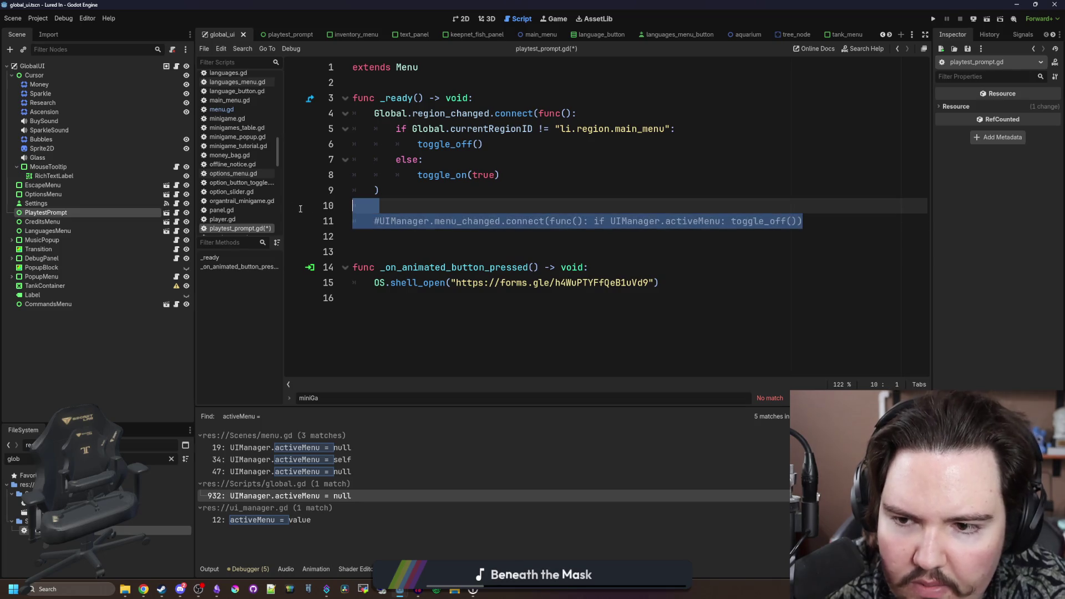
{"action": "key", "text": "BackSpace"}
{"action": "key", "text": "BackSpace"}
{"action": "key", "text": "F5"}
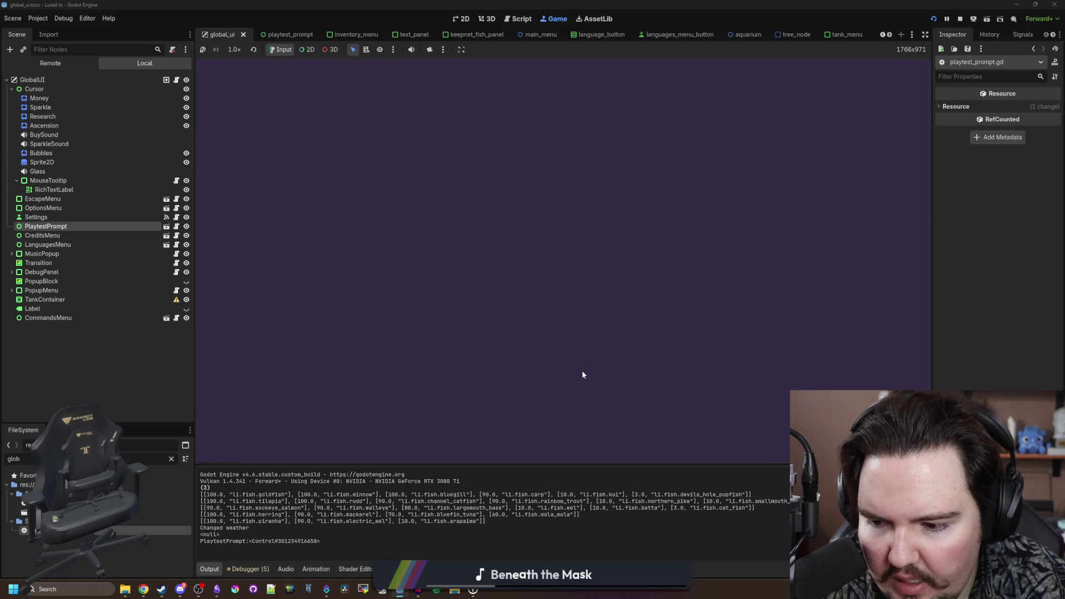
- Close the game's Feedback prompt, then add a blank line under menu.gd's activeMenu reset and save
{"action": "key", "text": "Escape"}
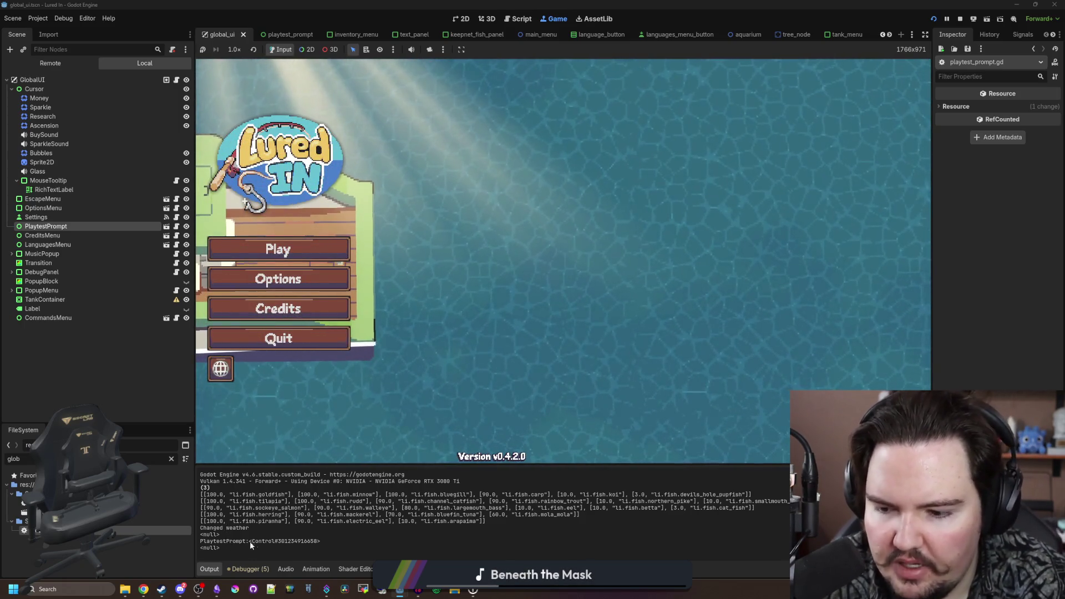
{"action": "left_click", "coordinate": [176, 226]}
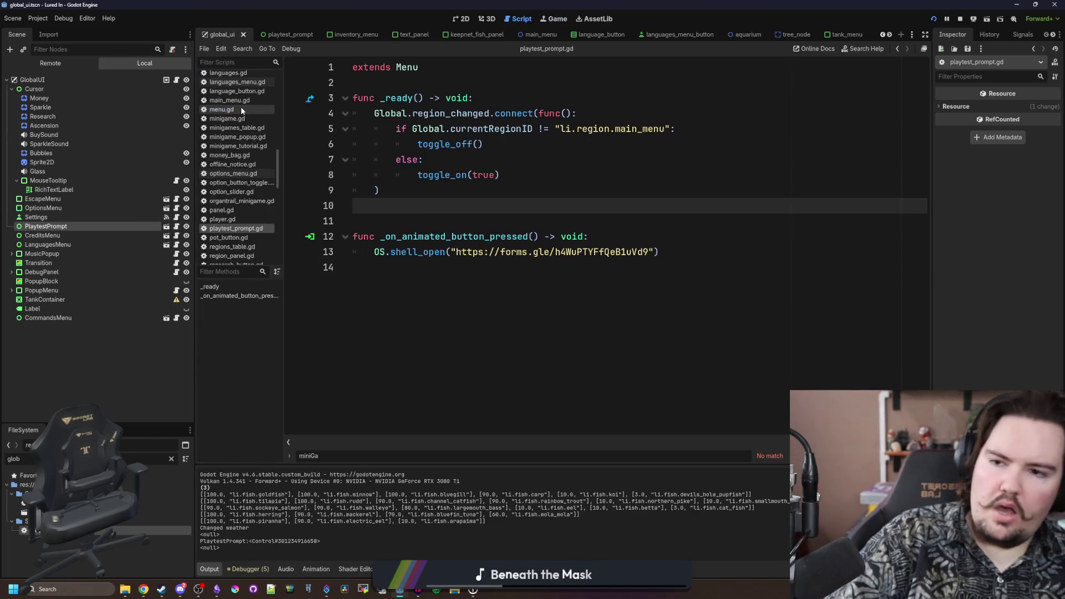
{"action": "left_click", "coordinate": [241, 109]}
{"action": "key", "text": "Return"}
{"action": "key", "text": "ctrl+s"}
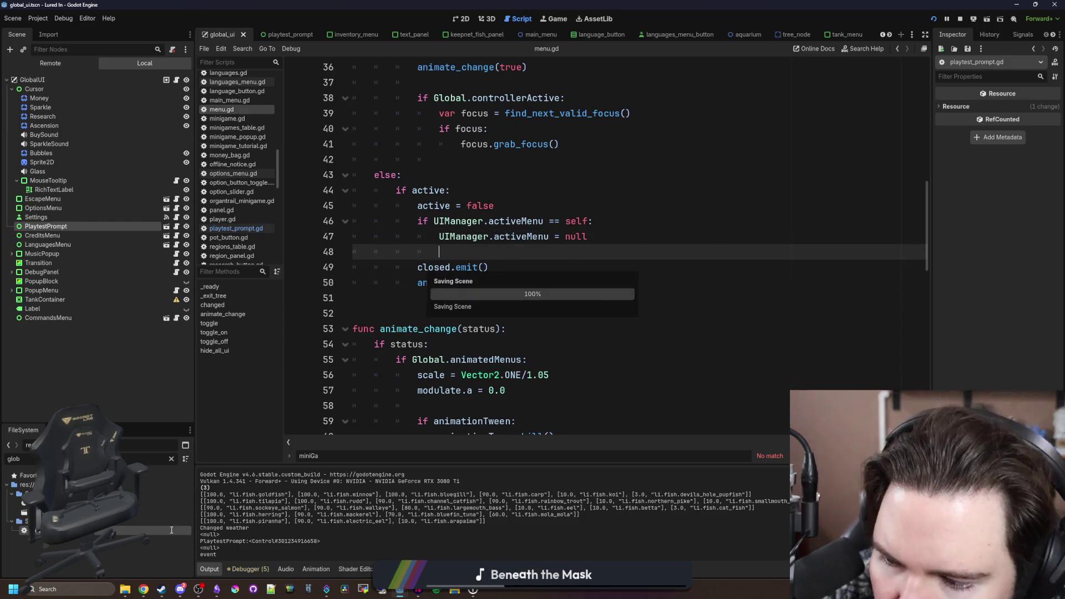
- Go back to global.gd and scroll to the currentRegionID declaration on line 22
{"action": "key", "text": "alt+Left"}
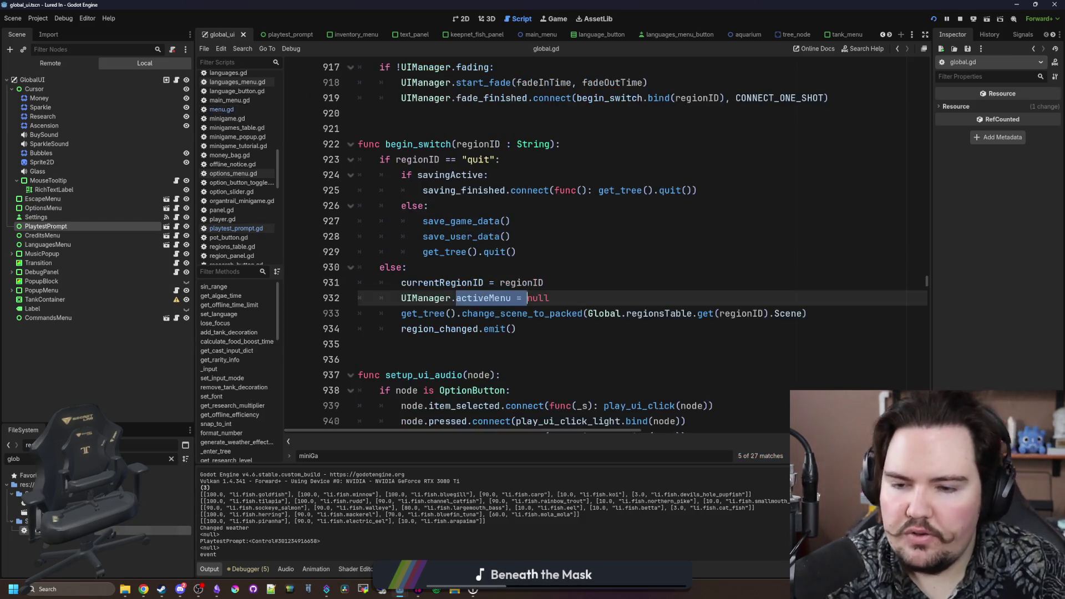
{"action": "left_click", "coordinate": [480, 355]}
{"action": "scroll", "coordinate": [660, 339], "scroll_direction": "up", "scroll_amount": 5}
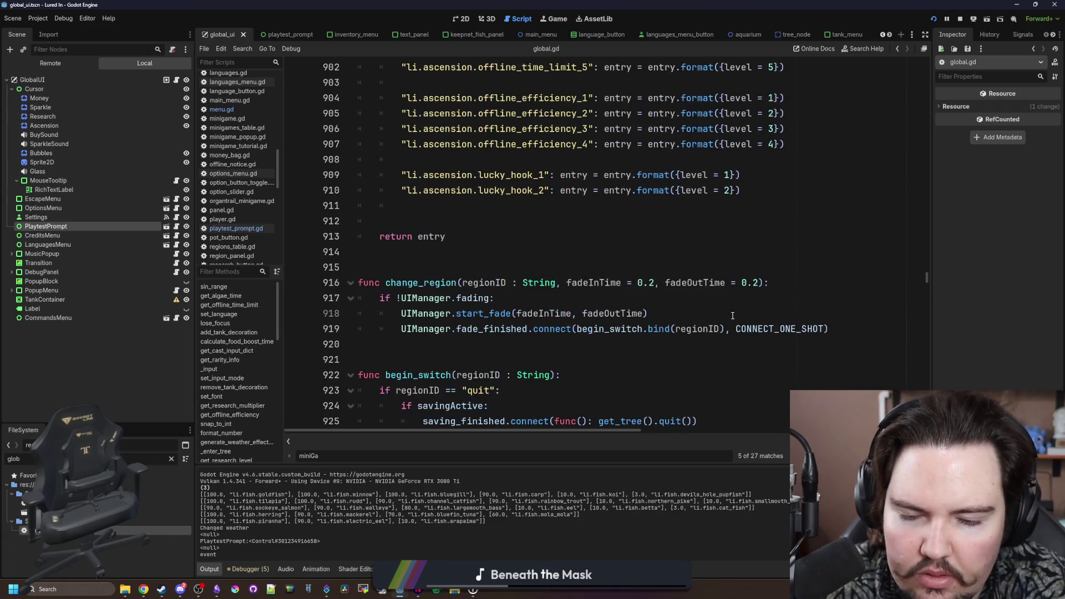
{"action": "left_click_drag", "start_coordinate": [924, 276], "coordinate": [932, 50]}
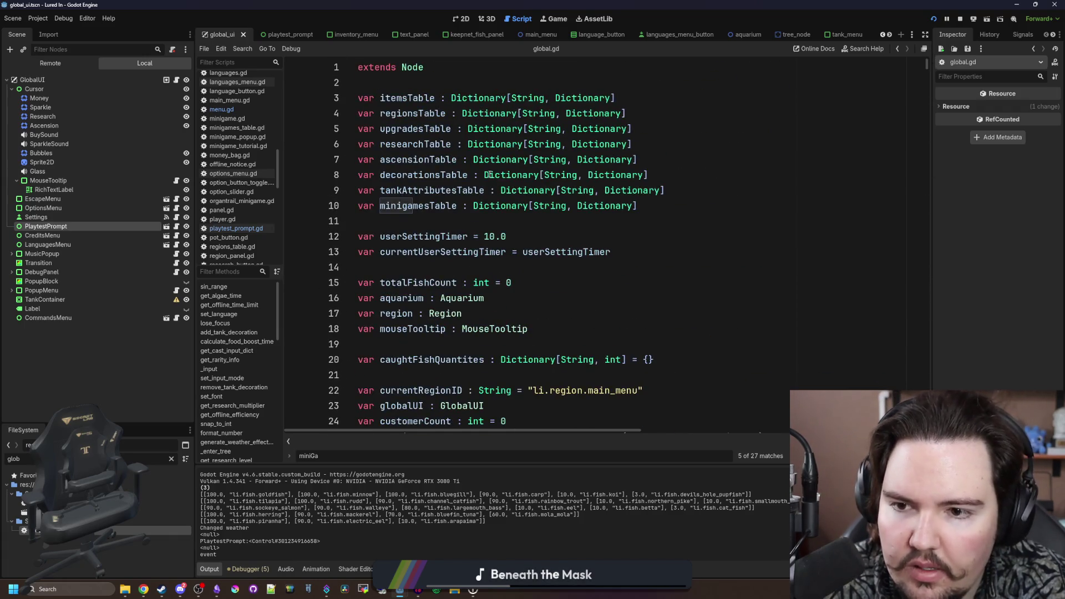
{"action": "scroll", "coordinate": [490, 175], "scroll_direction": "down", "scroll_amount": 4}
{"action": "left_click", "coordinate": [678, 206]}
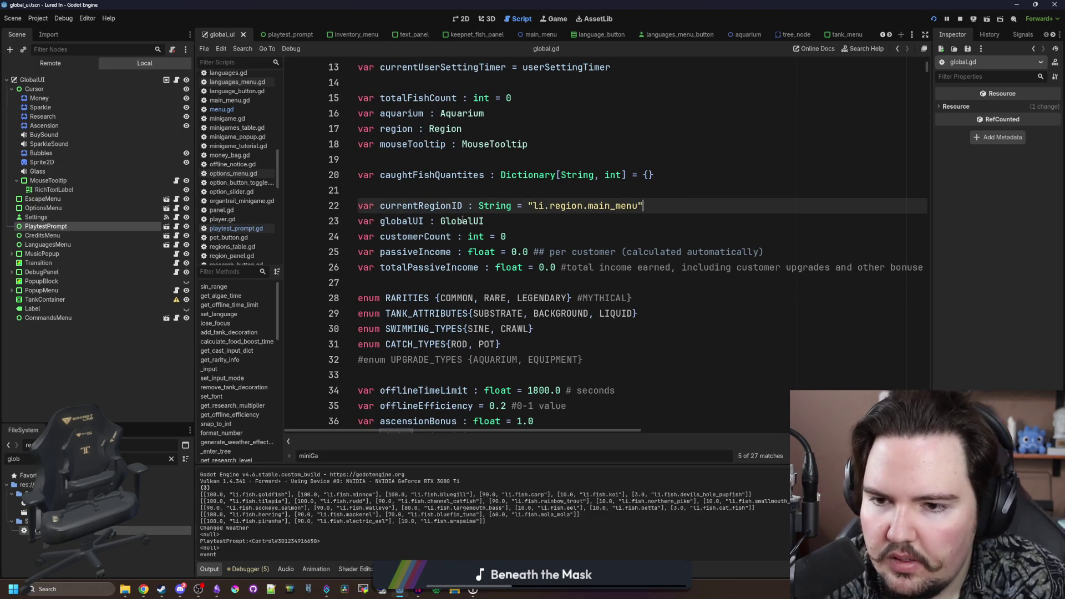
- Filter the project files for 'ui' and open global_ui.gd
{"action": "left_click", "coordinate": [171, 459]}
{"action": "type", "text": "ui"}
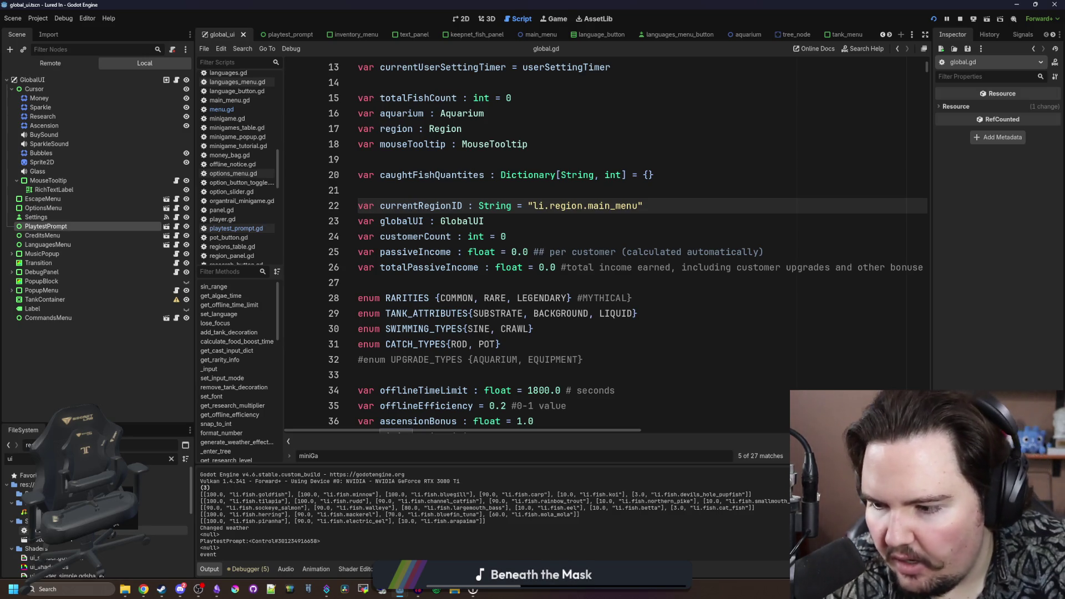
{"action": "double_click", "coordinate": [106, 530]}
{"action": "scroll", "coordinate": [433, 283], "scroll_direction": "up", "scroll_amount": 10}
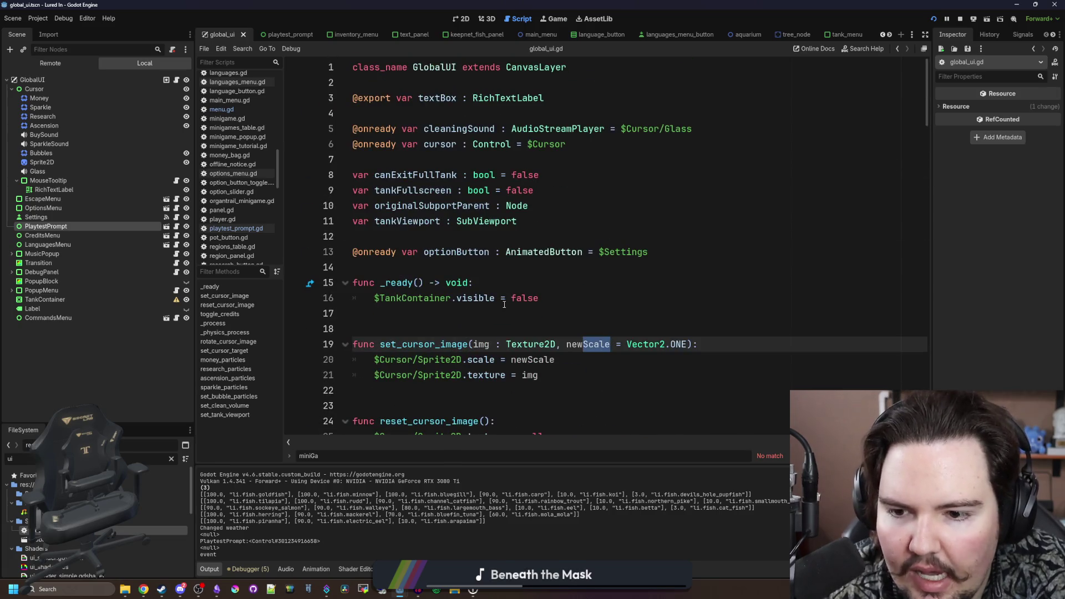
{"action": "left_click", "coordinate": [512, 283]}
{"action": "scroll", "coordinate": [514, 274], "scroll_direction": "down", "scroll_amount": 4}
{"action": "left_click", "coordinate": [518, 268]}
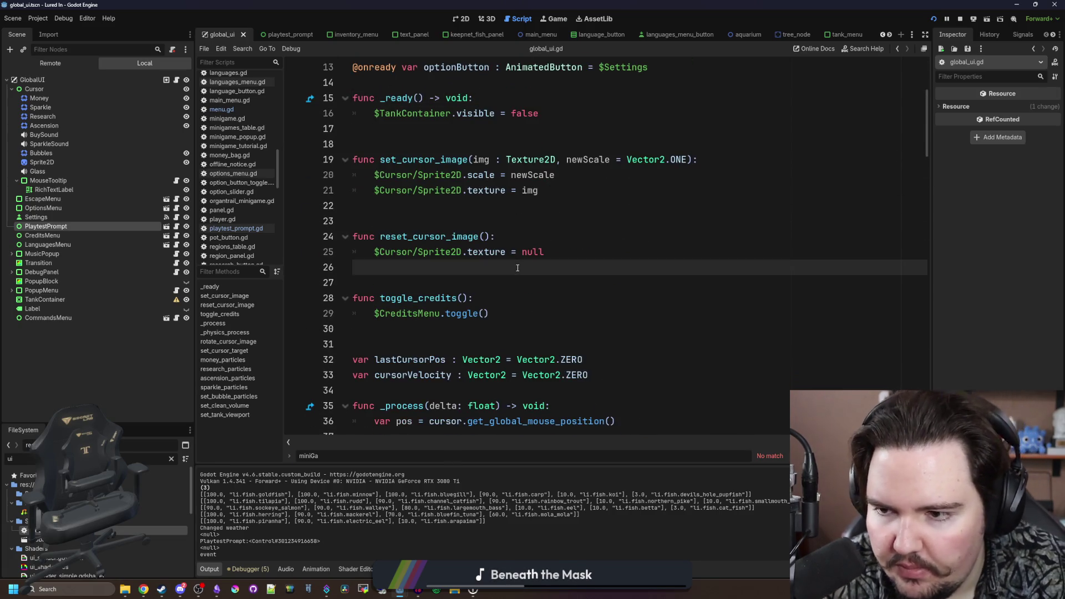
{"action": "key", "text": "ctrl+f"}
- Delete print(value) from ui_manager.gd's activeMenu setter and run the project
{"action": "left_click", "coordinate": [223, 61]}
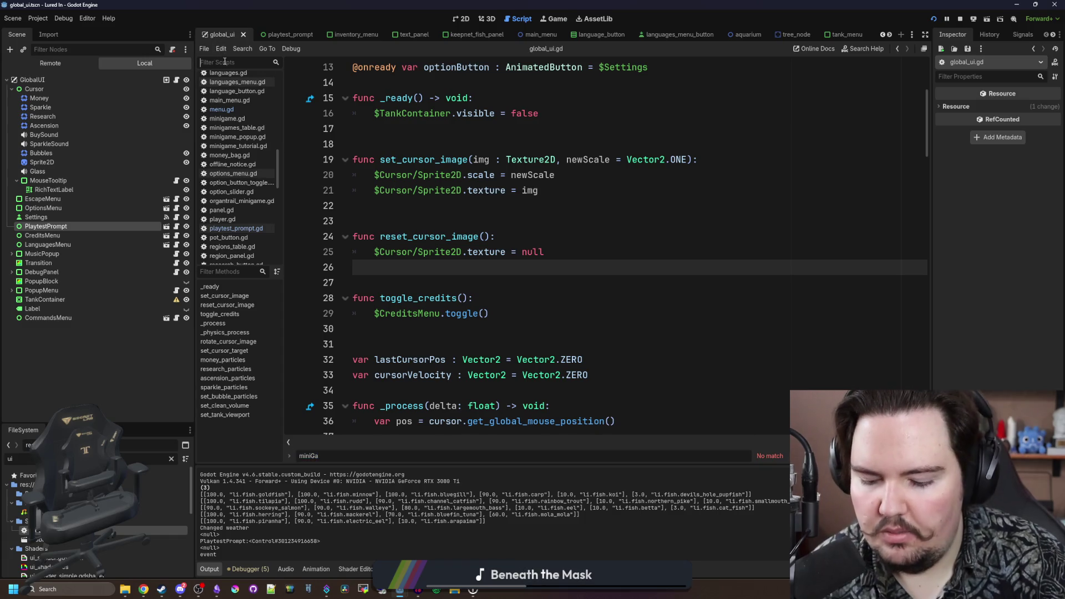
{"action": "type", "text": "ui_"}
{"action": "left_click", "coordinate": [233, 78]}
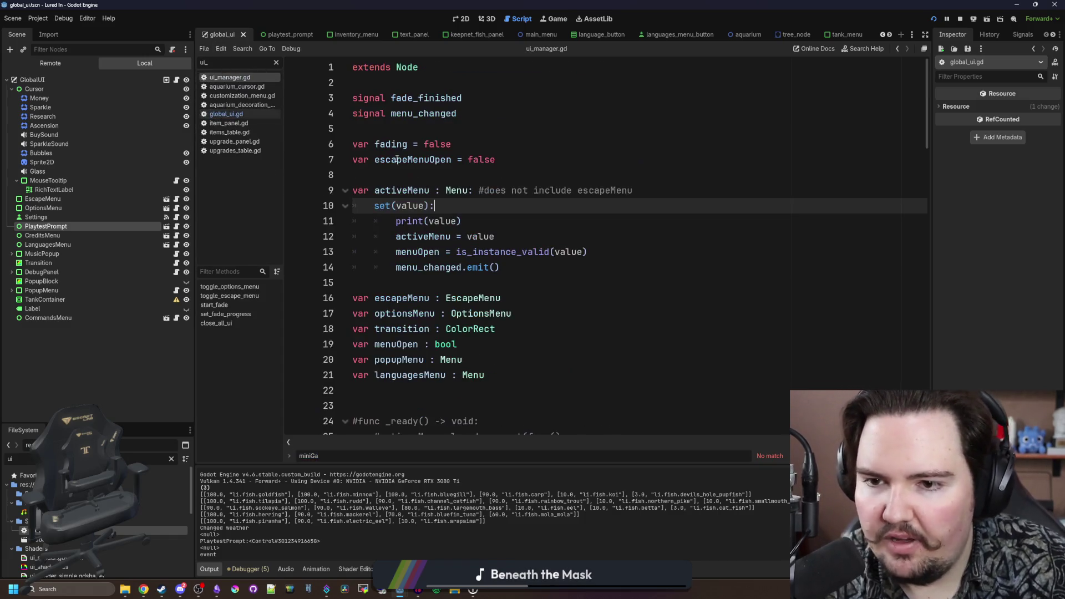
{"action": "triple_click", "coordinate": [438, 221]}
{"action": "key", "text": "BackSpace"}
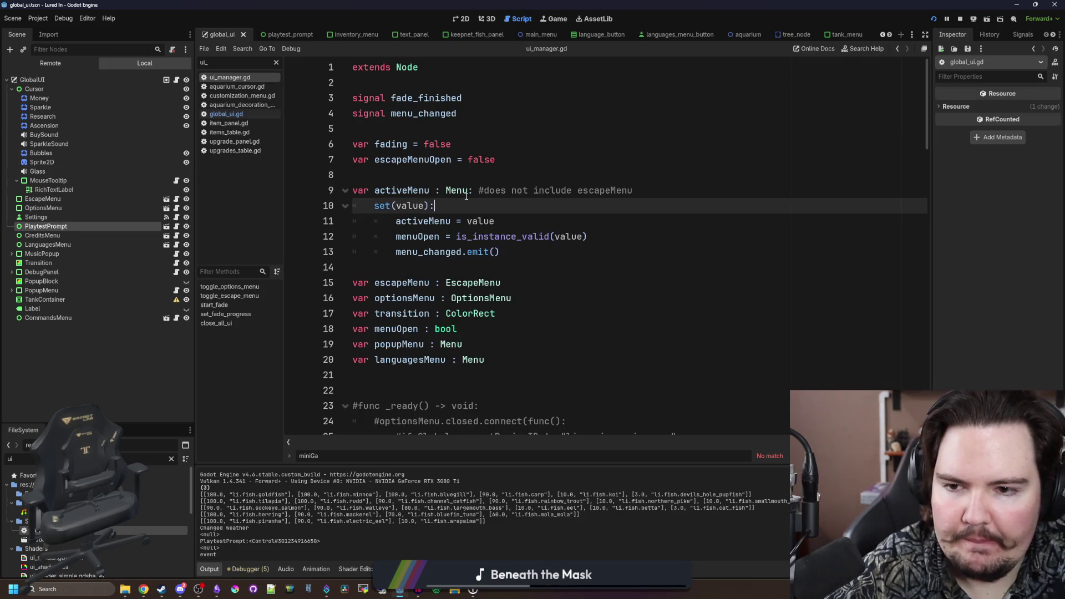
{"action": "left_click", "coordinate": [484, 175]}
{"action": "left_click", "coordinate": [933, 21]}
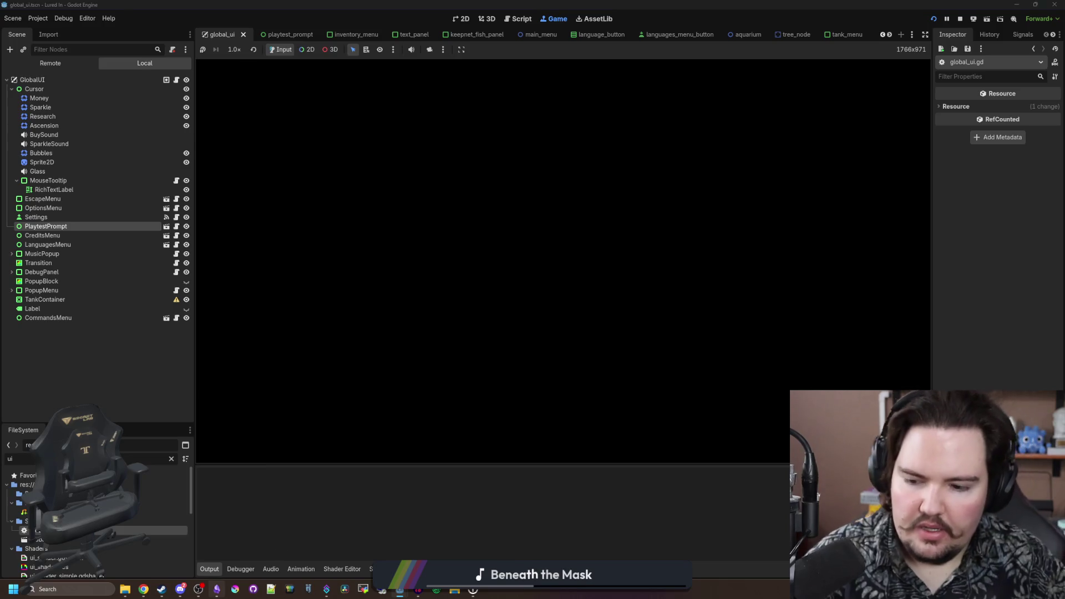
- Add the changelog bullet 'Fixed an issue where the playtest menu was technically not a real menu'
{"action": "left_click", "coordinate": [217, 589]}
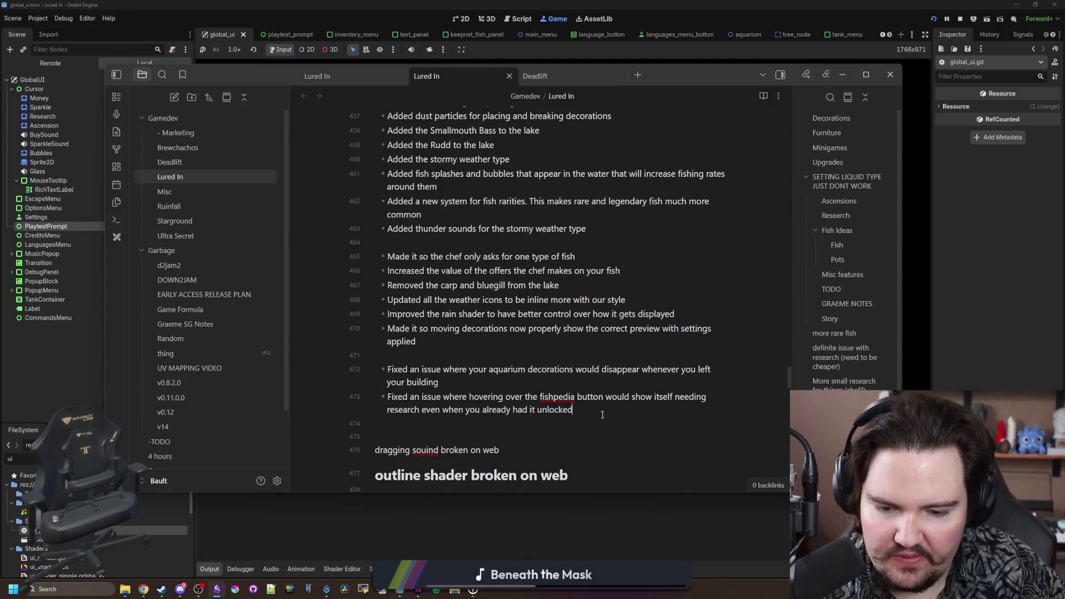
{"action": "key", "text": "Return"}
{"action": "type", "text": "Fixed an issue whe"}
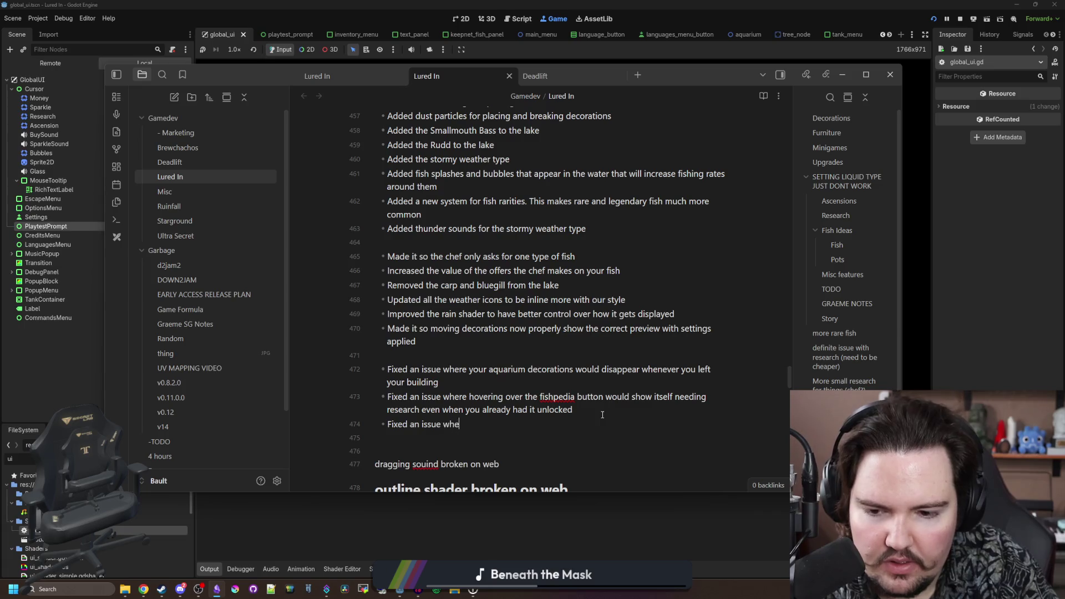
{"action": "type", "text": "re the playtest m"}
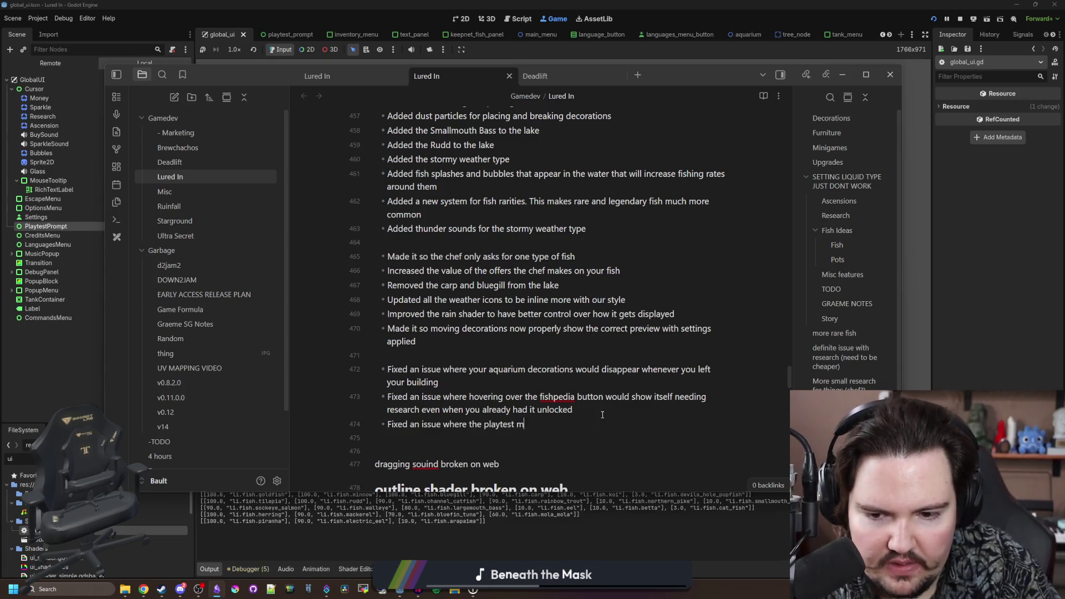
{"action": "type", "text": "ly not a real menu"}
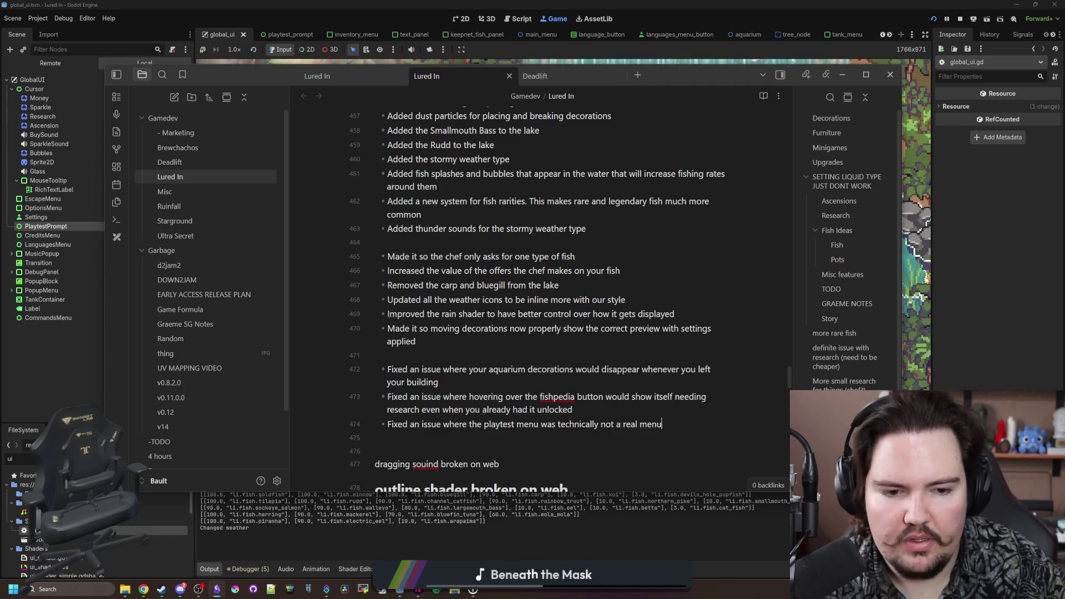
{"action": "left_click", "coordinate": [925, 279]}
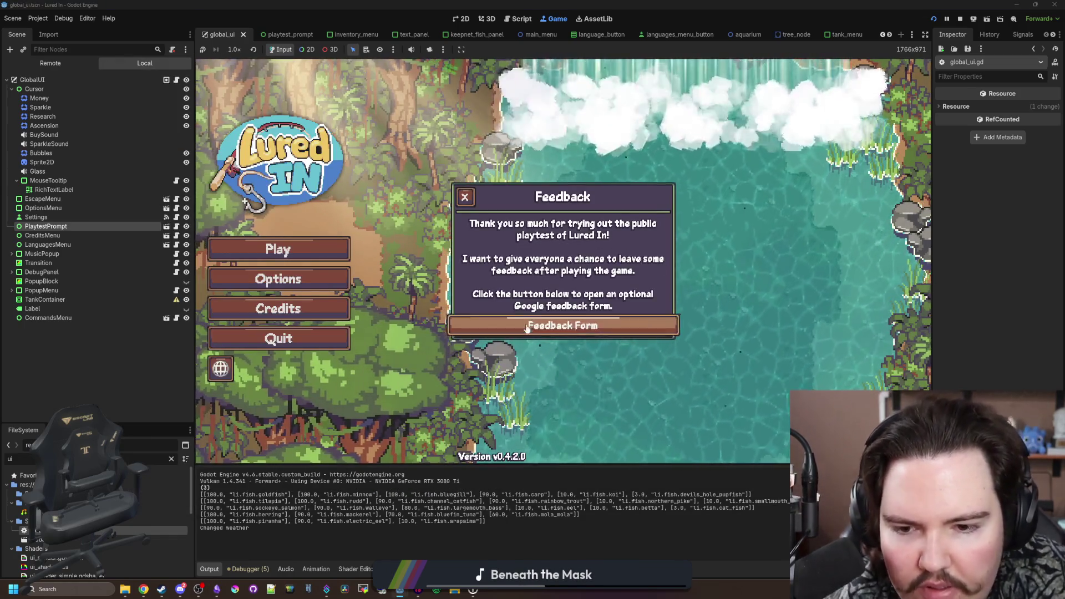
- Toggle the Options menu, dismiss Welcome Back, and exit to the title screen via the escape menu
{"action": "left_click", "coordinate": [288, 291]}
{"action": "left_click", "coordinate": [333, 280]}
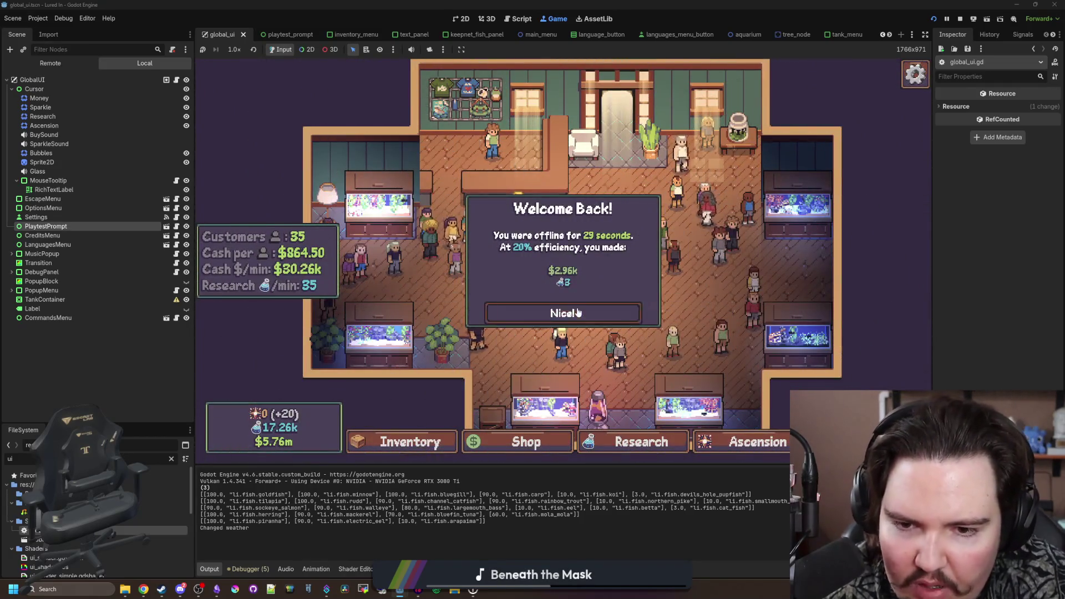
{"action": "left_click", "coordinate": [578, 313]}
{"action": "key", "text": "Escape"}
{"action": "left_click", "coordinate": [542, 289]}
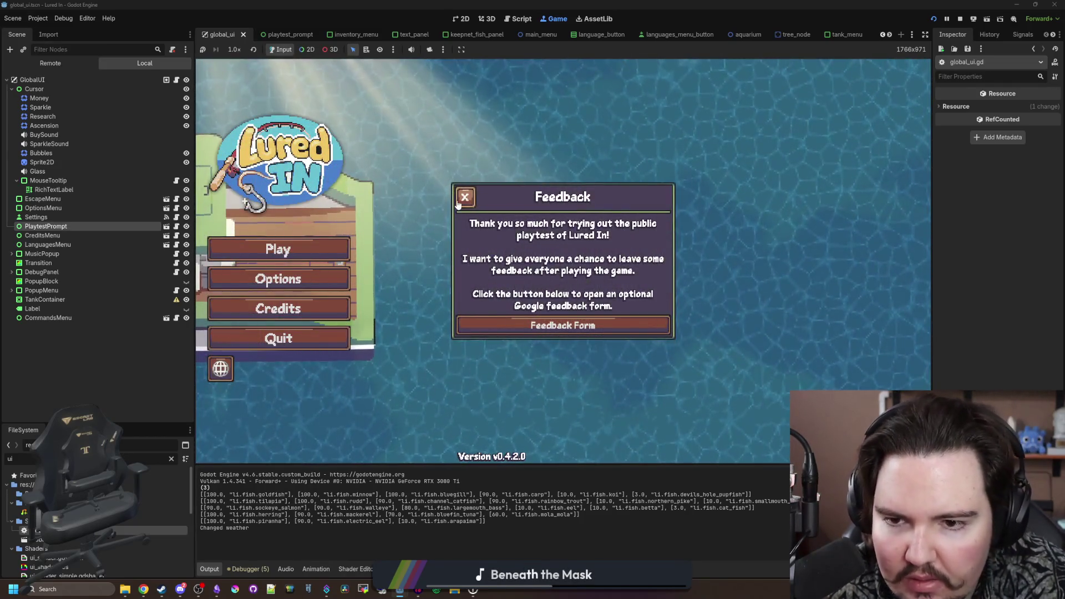
{"action": "left_click", "coordinate": [277, 279]}
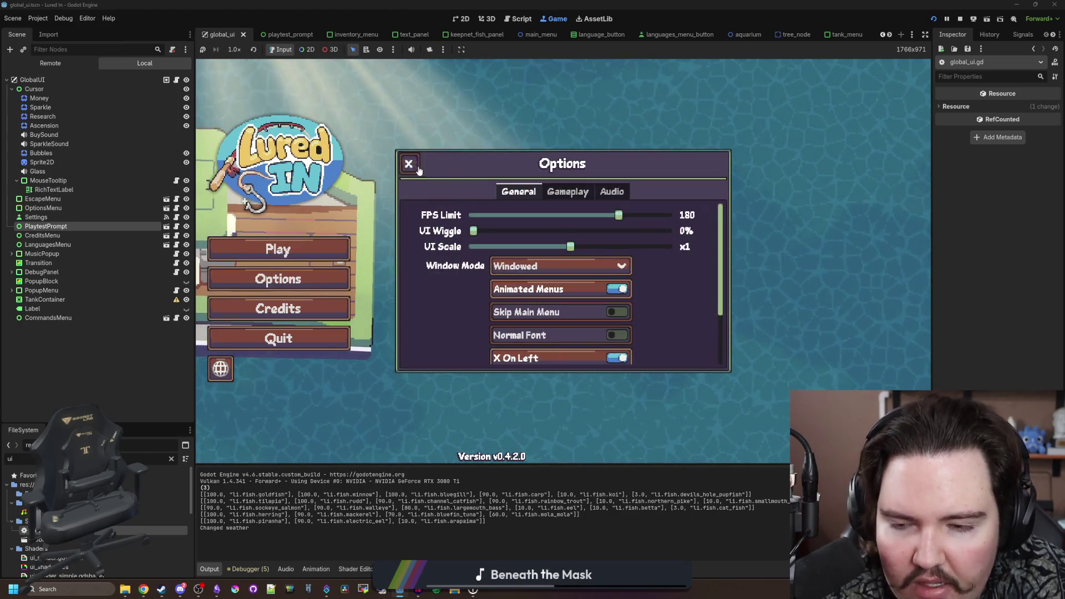
{"action": "left_click", "coordinate": [417, 166]}
- Relaunch, play, escape back to the main menu, play again, then stop the game
{"action": "left_click", "coordinate": [934, 16]}
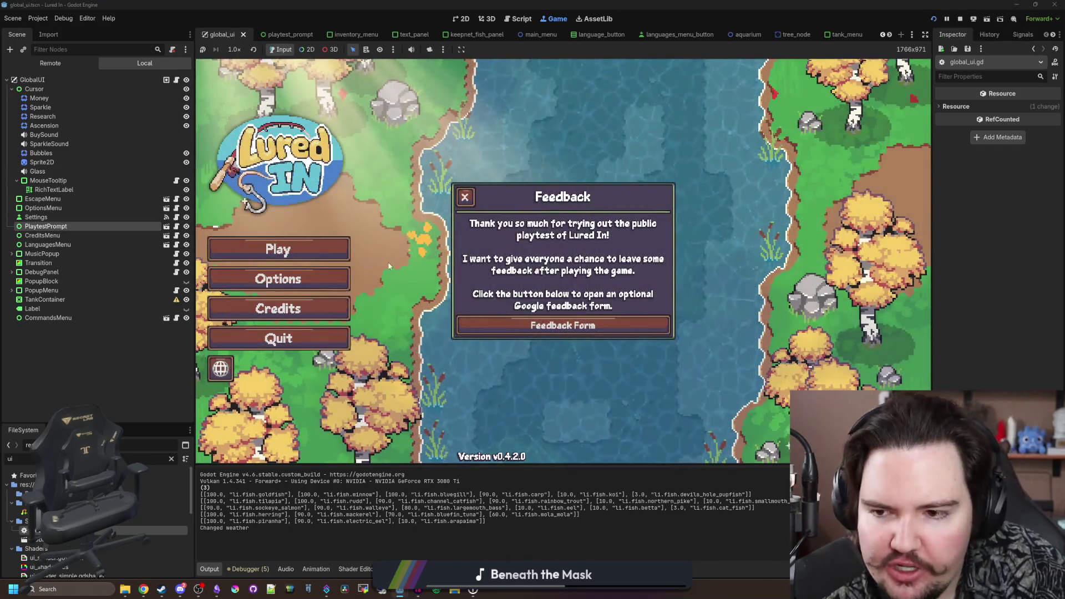
{"action": "left_click", "coordinate": [332, 260]}
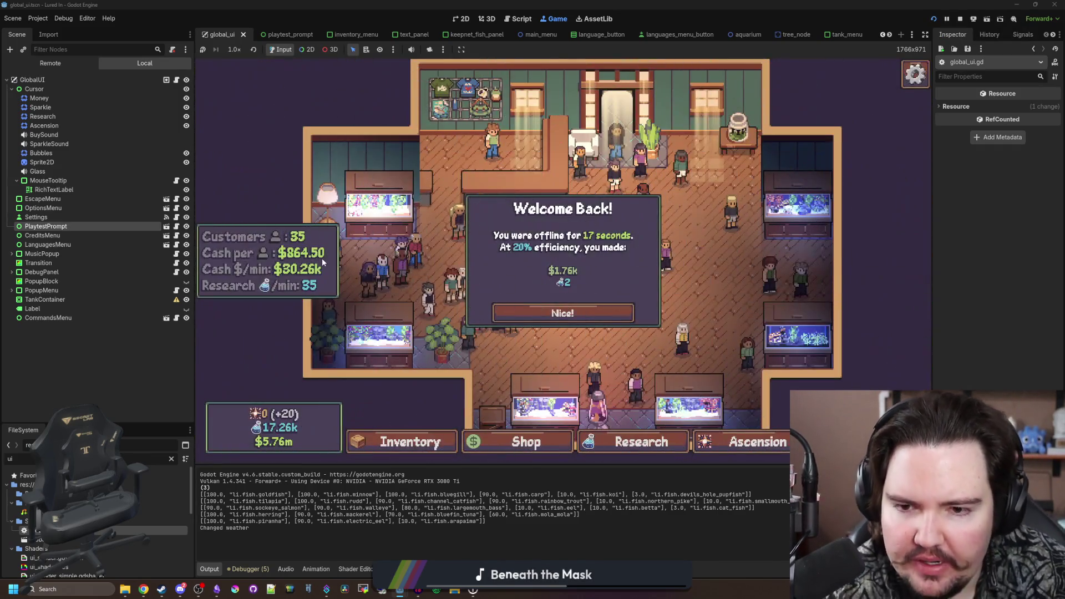
{"action": "left_click", "coordinate": [526, 315]}
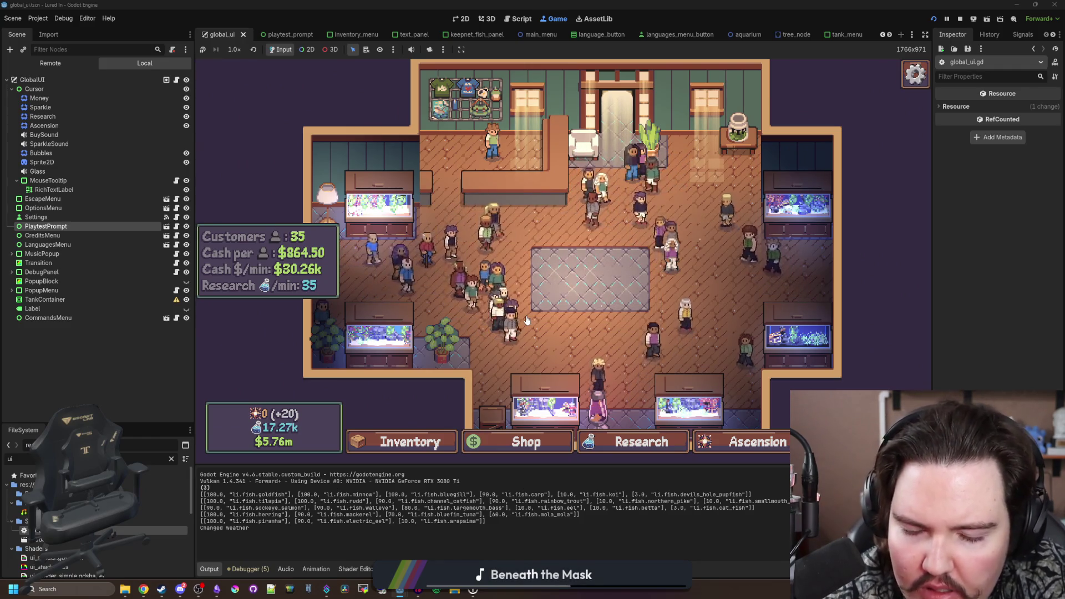
{"action": "key", "text": "Escape"}
{"action": "left_click", "coordinate": [541, 286]}
{"action": "left_click", "coordinate": [302, 255]}
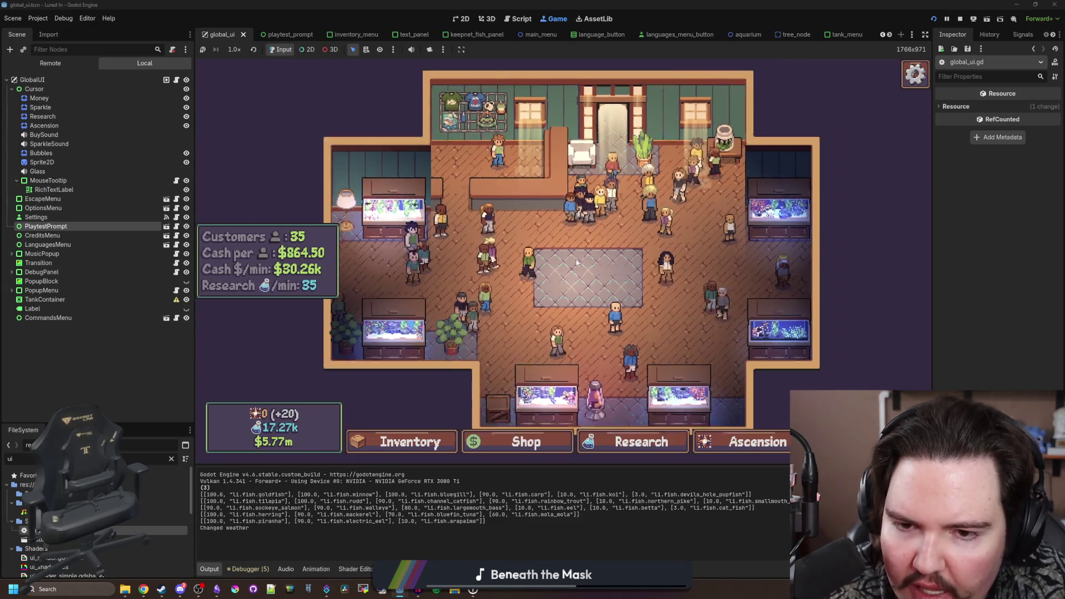
{"action": "left_click", "coordinate": [962, 19]}
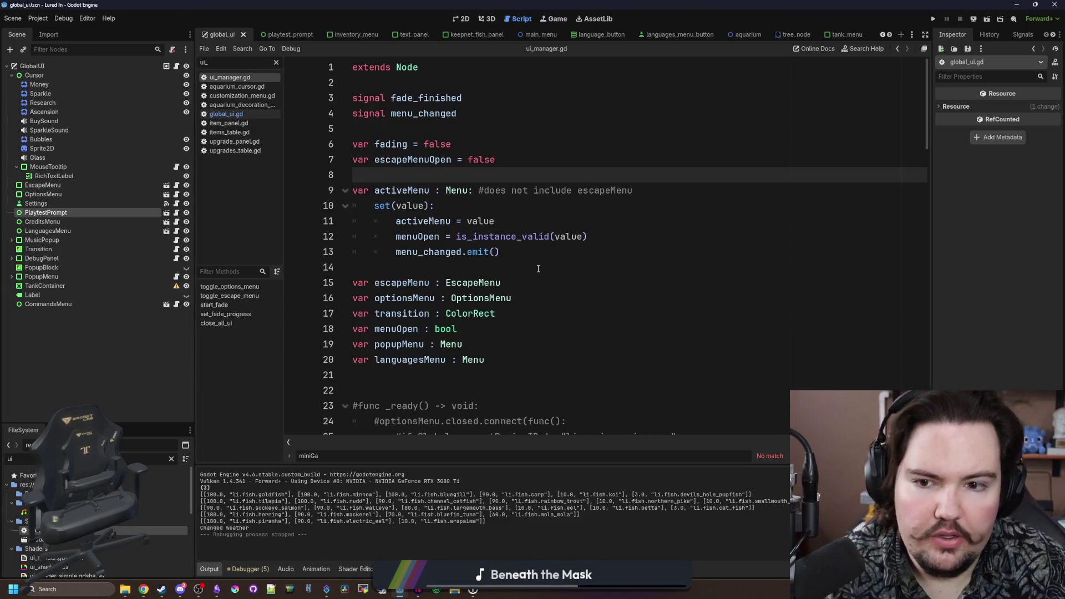
- Save ui_manager.gd with the trimmed activeMenu setter and run Lured In again
{"action": "left_click", "coordinate": [499, 252]}
{"action": "key", "text": "Down"}
{"action": "key", "text": "Down"}
{"action": "key", "text": "Up"}
{"action": "key", "text": "ctrl+s"}
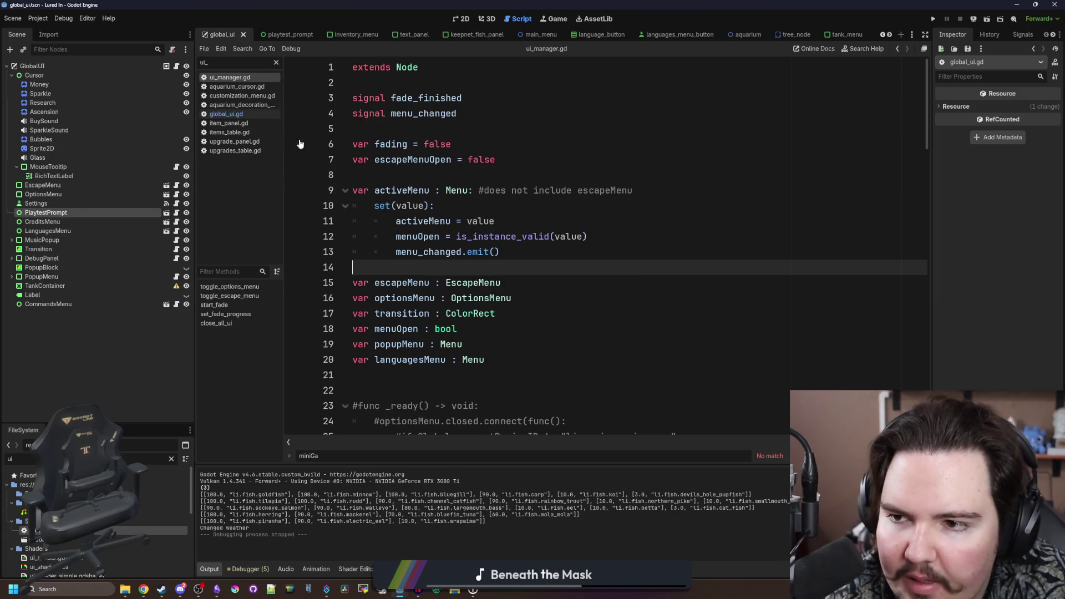
{"action": "left_click", "coordinate": [934, 18]}
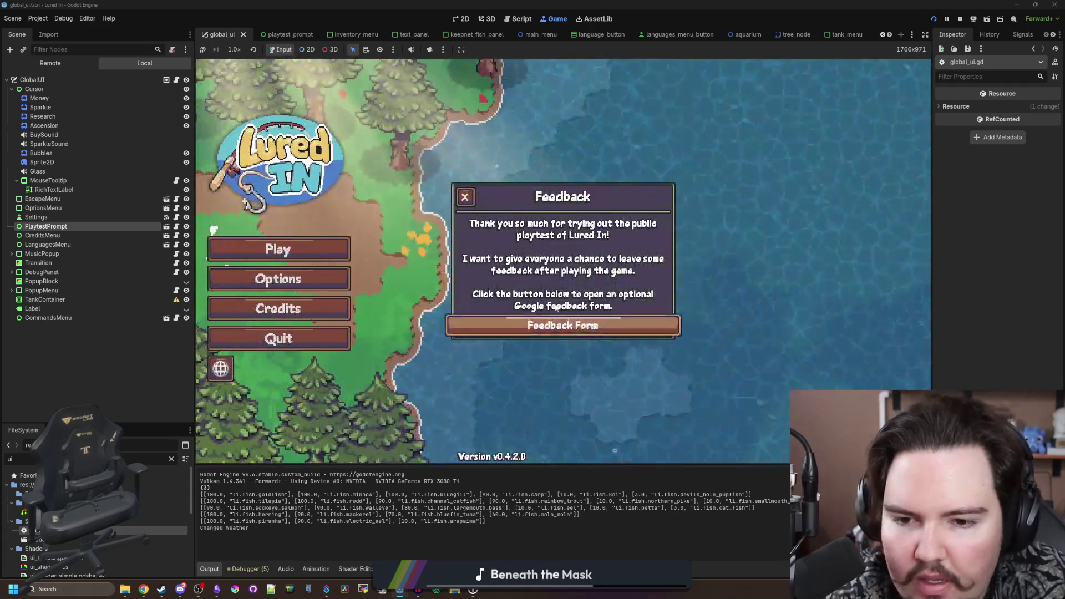
- Dismiss the feedback and welcome-back popups, start the game, and travel to the Pond
{"action": "left_click", "coordinate": [465, 198]}
{"action": "left_click", "coordinate": [302, 246]}
{"action": "left_click", "coordinate": [533, 311]}
{"action": "left_click", "coordinate": [707, 197]}
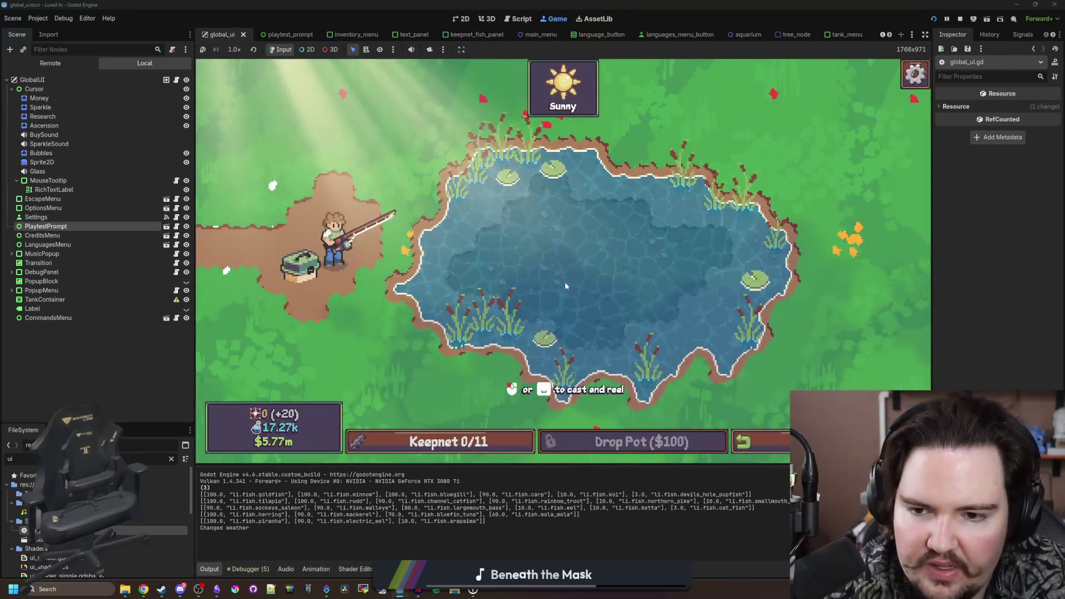
- Cast into the pond and reel in a Goldfish, toggling the keepnet mid-reel
{"action": "left_click", "coordinate": [658, 327]}
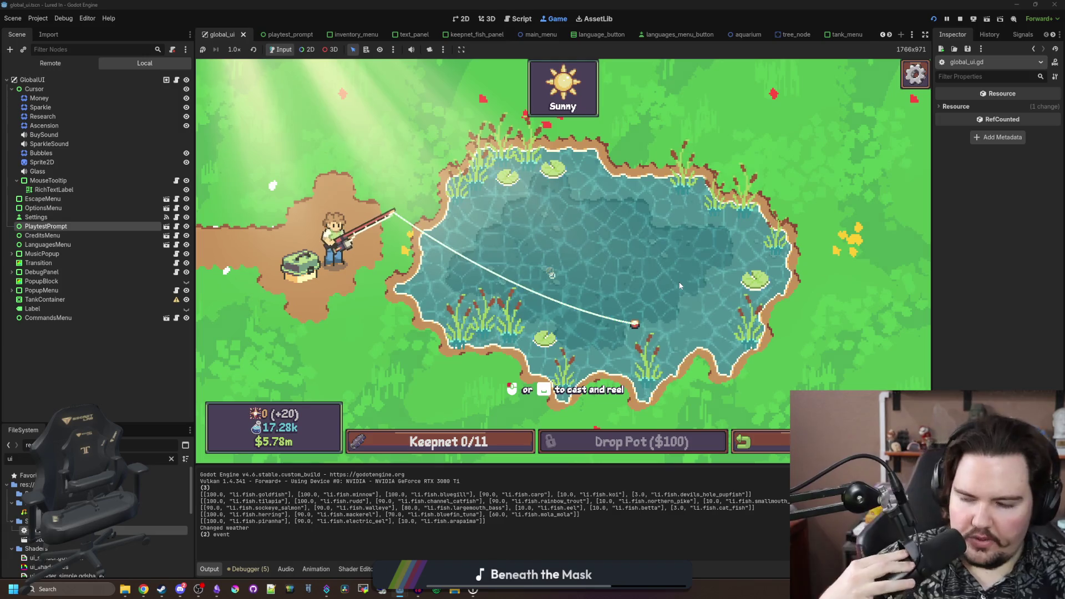
{"action": "left_click", "coordinate": [731, 328]}
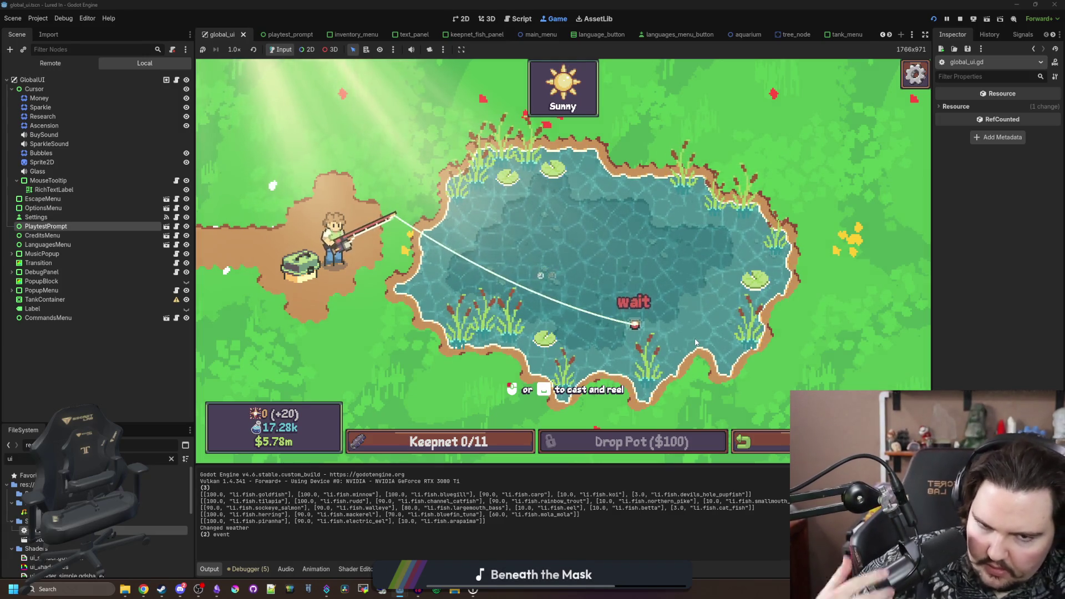
{"action": "left_click", "coordinate": [672, 259]}
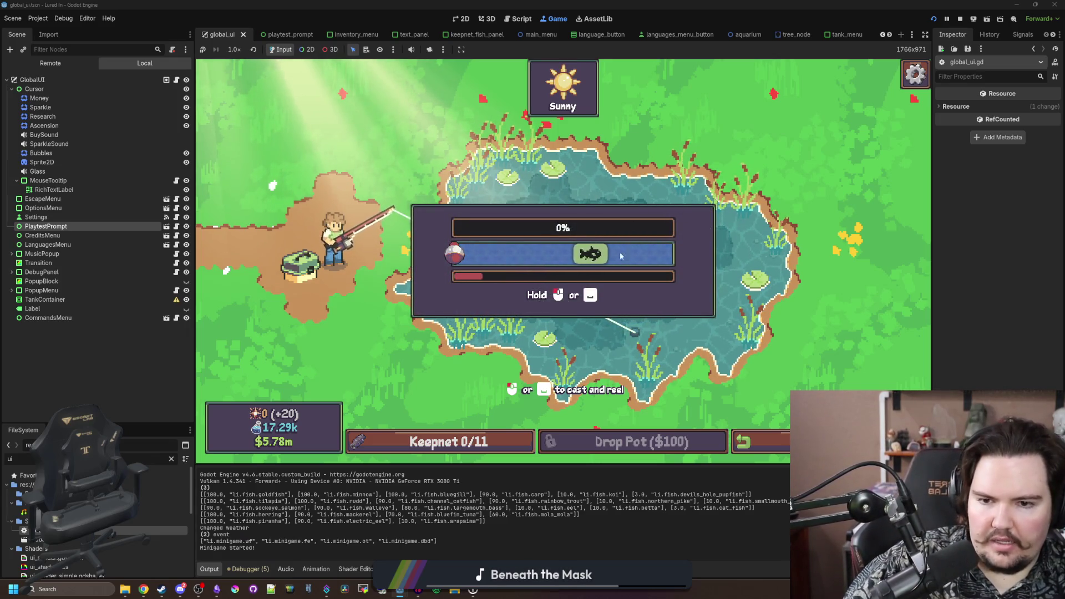
{"action": "mouse_move", "coordinate": [611, 241]}
{"action": "left_mouse_down"}
{"action": "mouse_move", "coordinate": [619, 271]}
{"action": "mouse_move", "coordinate": [470, 448]}
{"action": "left_mouse_up"}
{"action": "left_click", "coordinate": [470, 448]}
{"action": "left_click", "coordinate": [470, 448]}
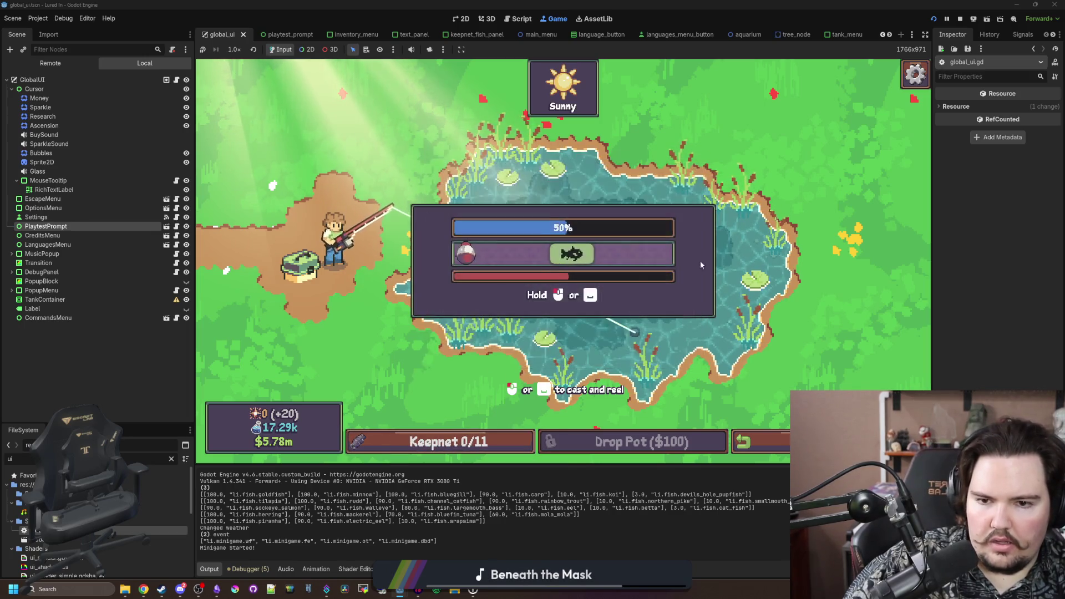
{"action": "left_click_drag", "start_coordinate": [635, 277], "coordinate": [636, 277]}
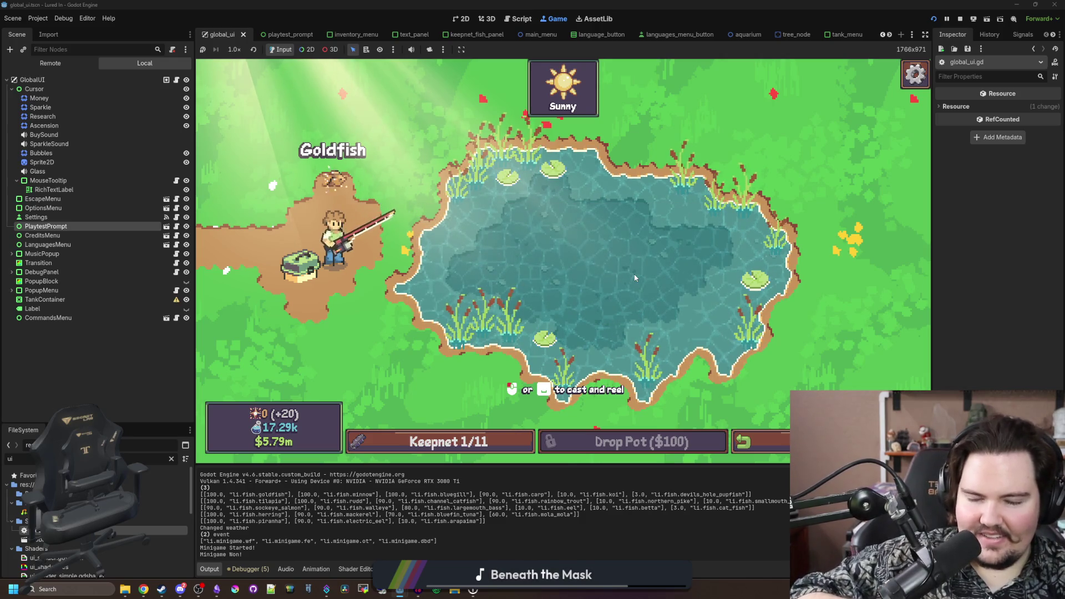
- Open and close the keepnet repeatedly to view the caught Goldfish
{"action": "left_click", "coordinate": [482, 446]}
{"action": "left_click", "coordinate": [483, 449]}
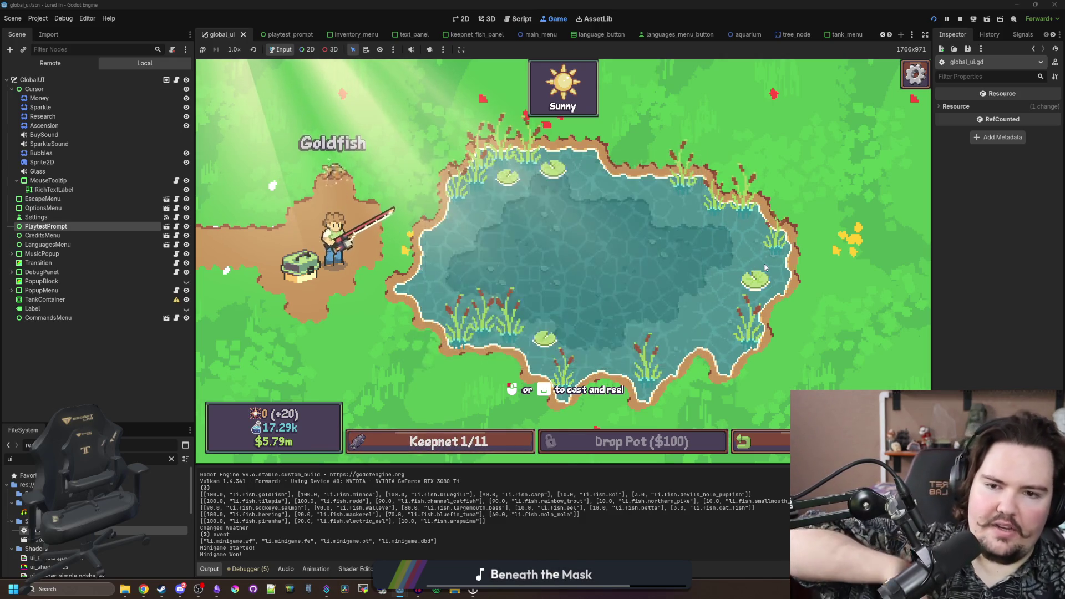
{"action": "left_click", "coordinate": [483, 449]}
{"action": "left_click", "coordinate": [477, 447]}
{"action": "left_click", "coordinate": [444, 444]}
{"action": "left_click", "coordinate": [417, 442]}
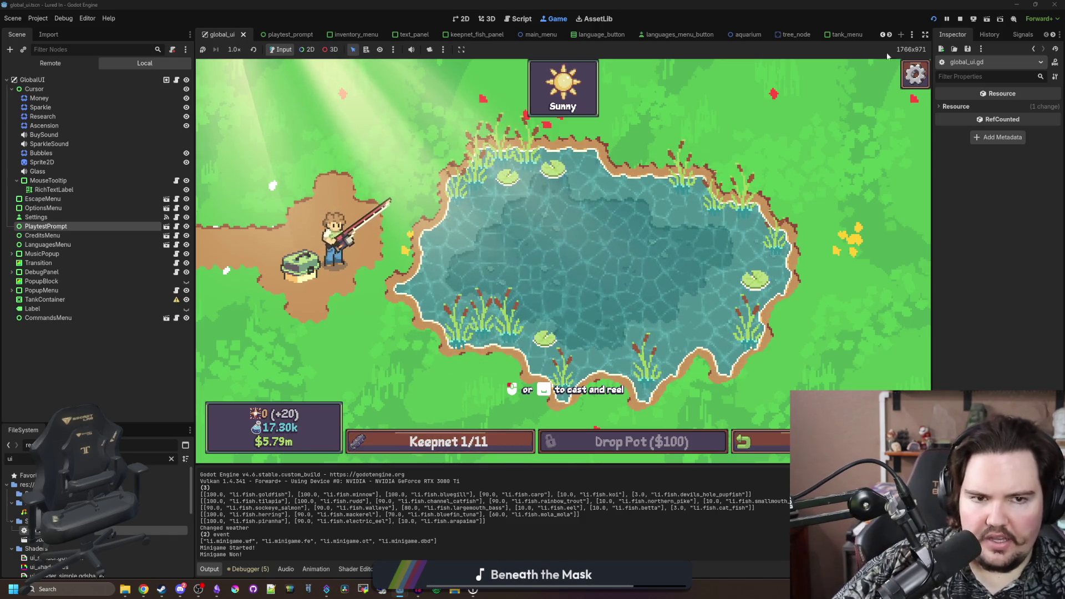
- Toggle the in-game escape menu with its button and the Escape key, checking language selection
{"action": "left_click", "coordinate": [916, 74]}
{"action": "left_click", "coordinate": [915, 74]}
{"action": "left_click", "coordinate": [915, 74]}
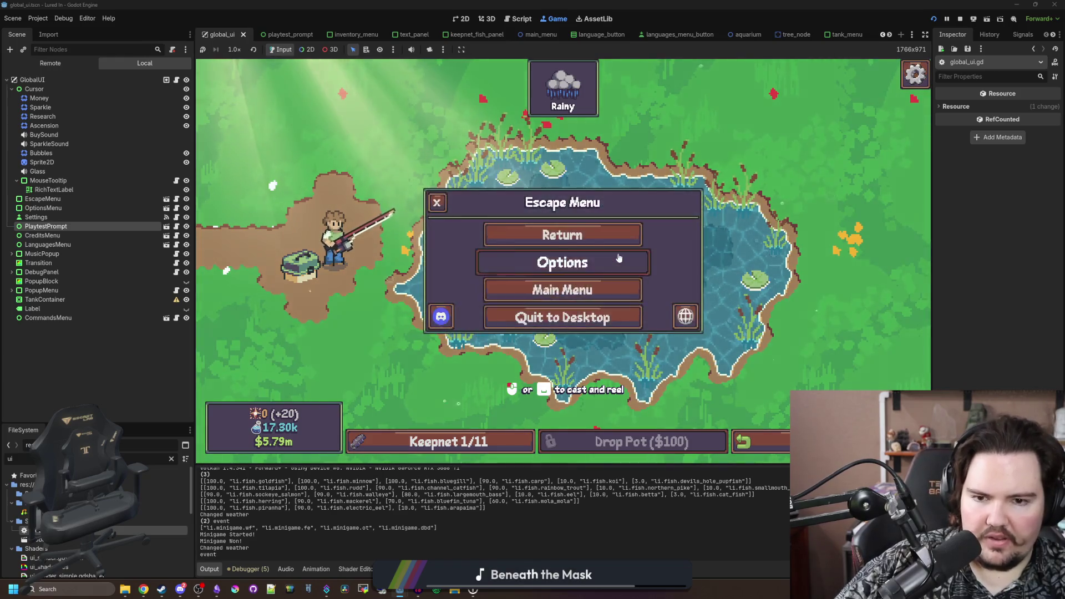
{"action": "key", "text": "Escape"}
{"action": "key", "text": "Escape"}
{"action": "left_click", "coordinate": [683, 311]}
{"action": "key", "text": "Escape"}
{"action": "key", "text": "Escape"}
{"action": "key", "text": "Escape"}
{"action": "key", "text": "Escape"}
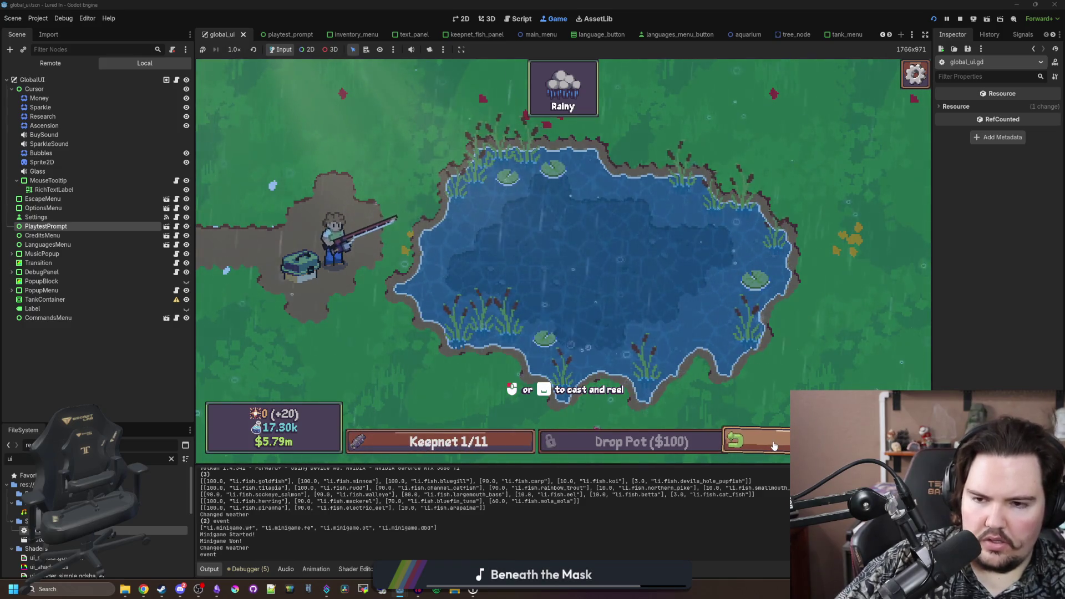
- Recast and reel the line several times in the rain, then switch to the changelog notes
{"action": "left_click", "coordinate": [292, 277]}
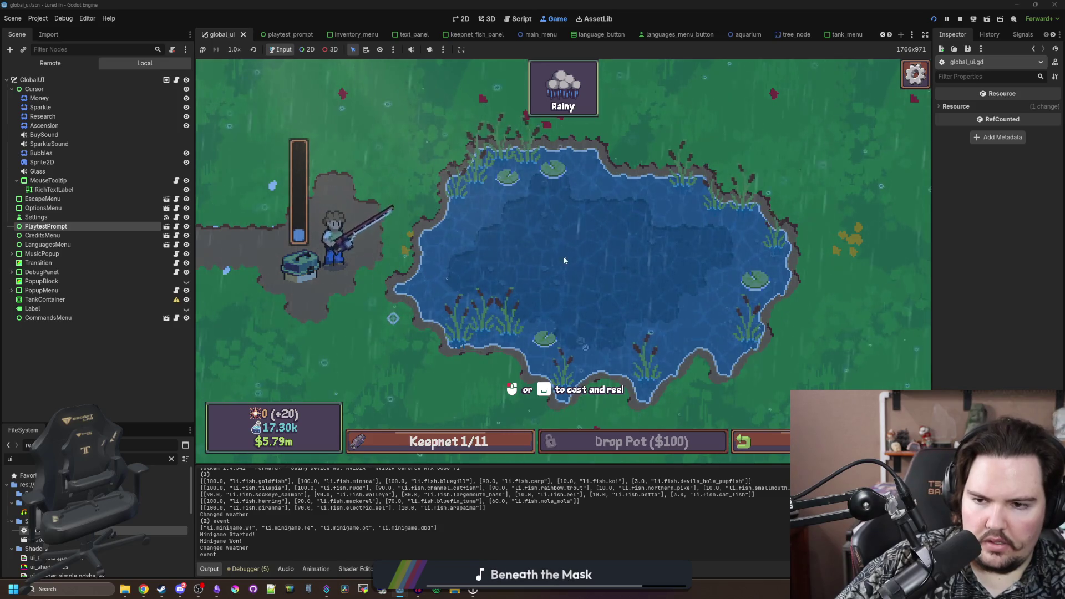
{"action": "left_click", "coordinate": [602, 254]}
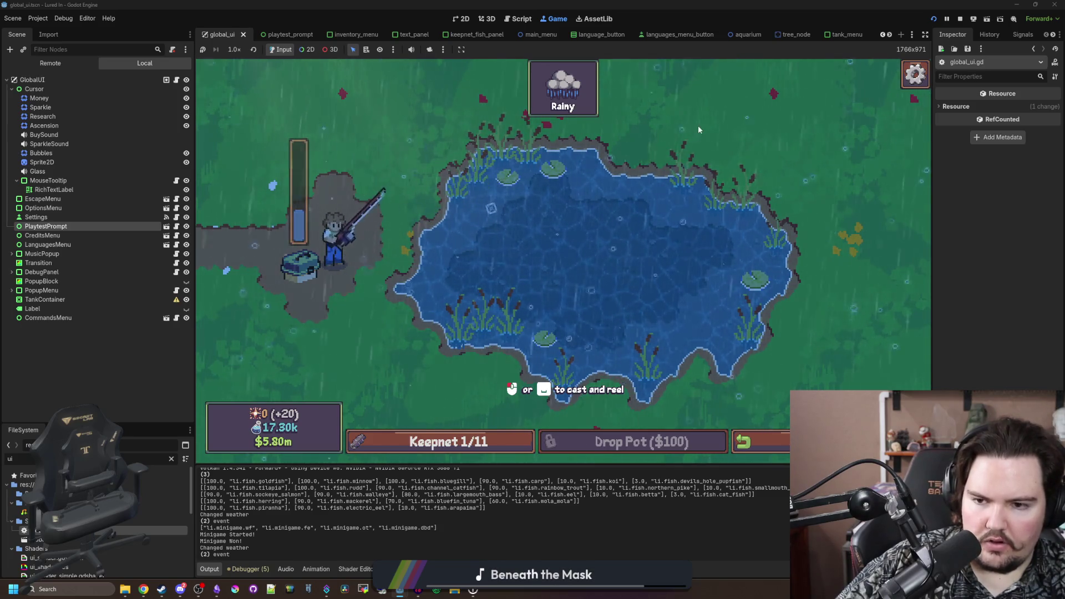
{"action": "left_click", "coordinate": [618, 224]}
{"action": "left_click", "coordinate": [637, 264]}
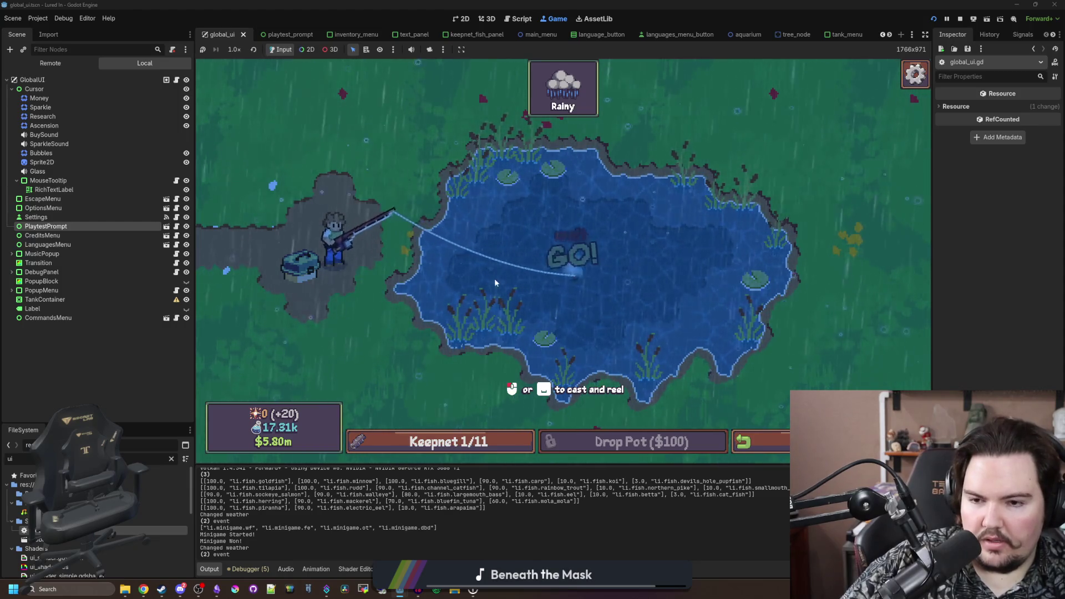
{"action": "left_click", "coordinate": [624, 267]}
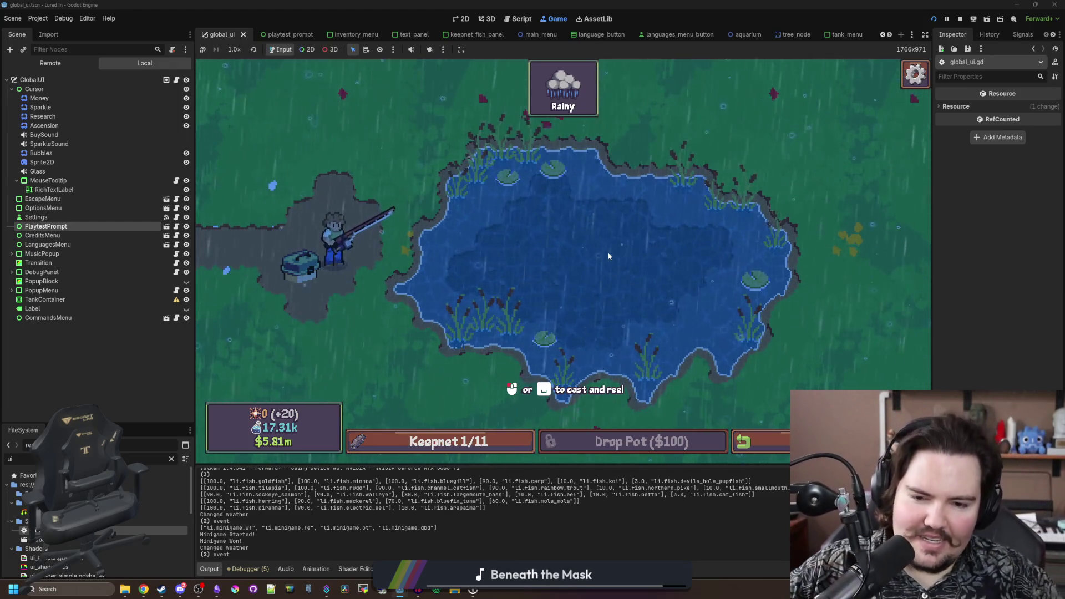
{"action": "left_click", "coordinate": [608, 255]}
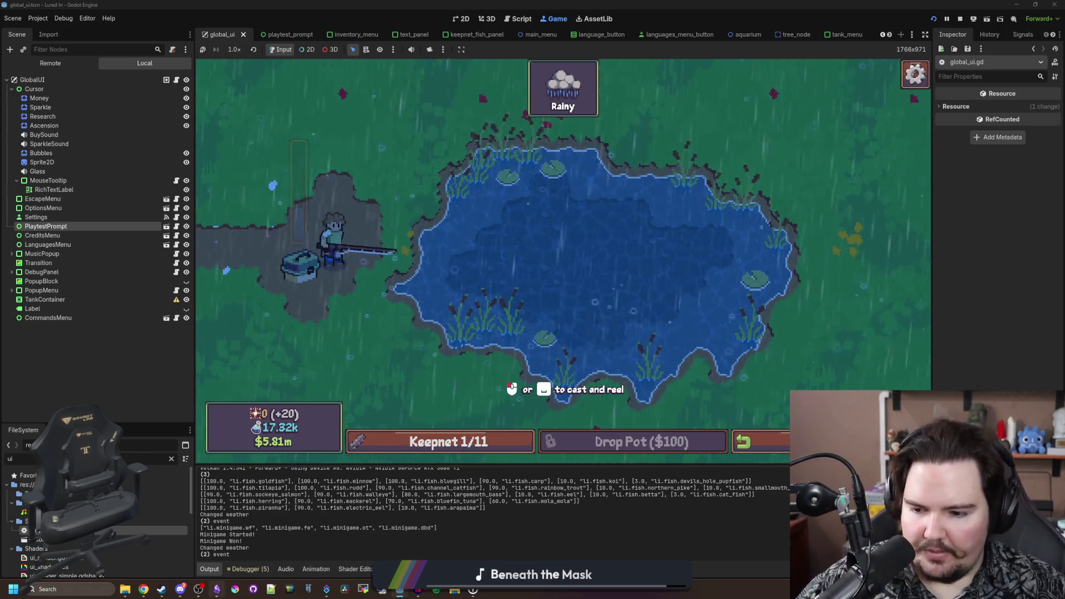
{"action": "key", "text": "alt+Tab"}
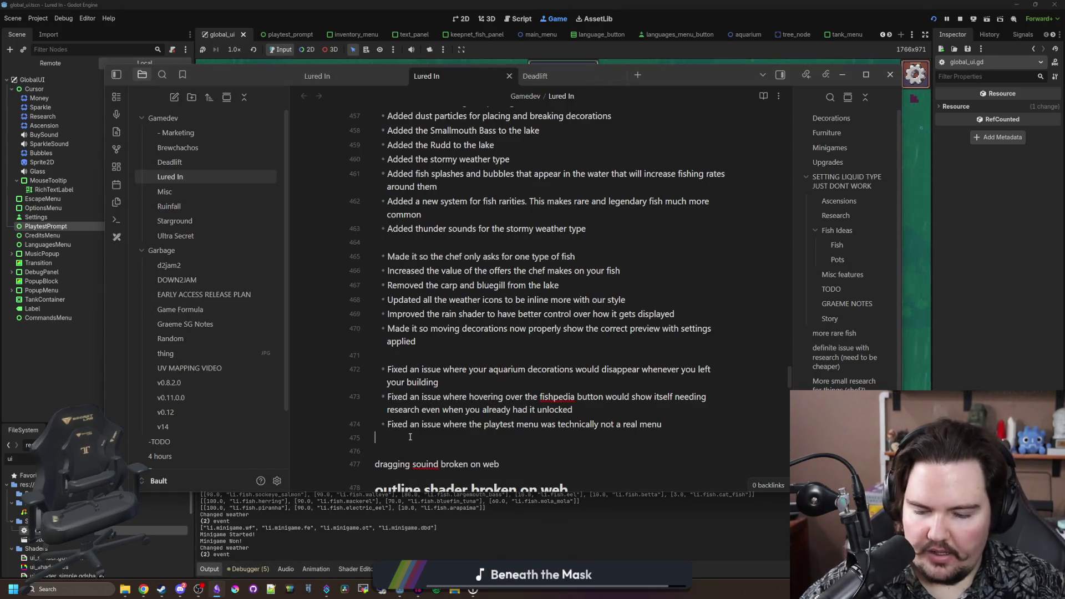
- Add the note 'make it so you can bob your rod' below the changelog, then return to the game
{"action": "key", "text": "Return"}
{"action": "key", "text": "Return"}
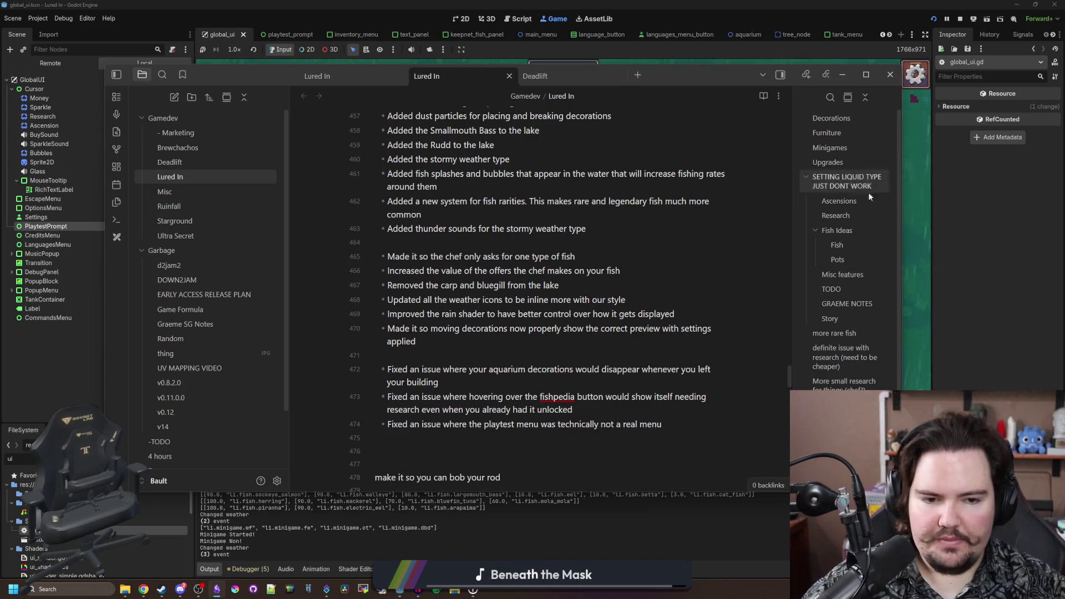
{"action": "key", "text": "alt+Tab"}
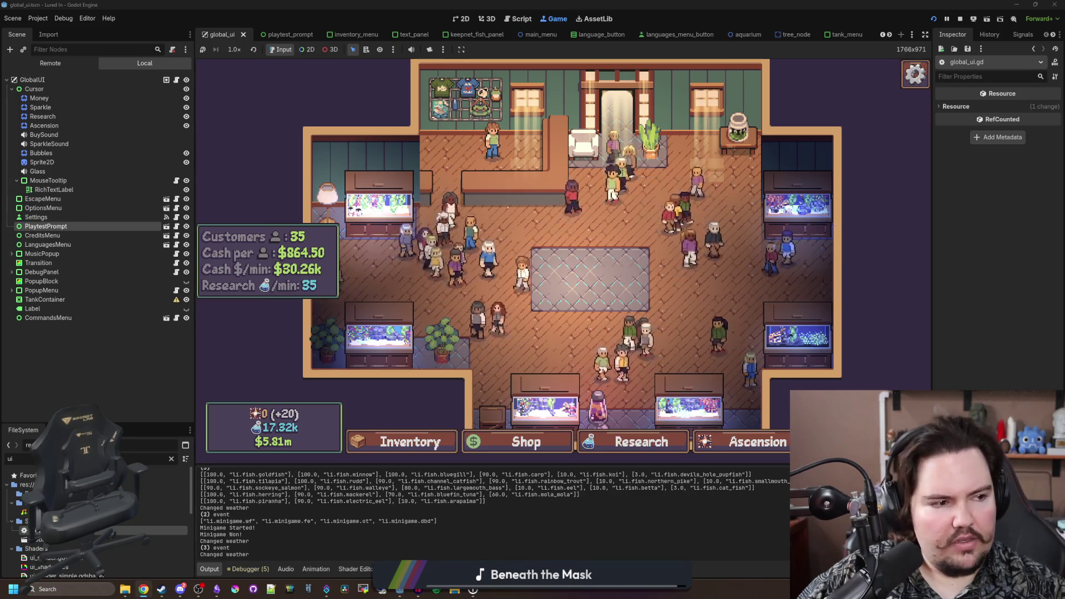
{"action": "key", "text": "super+2"}
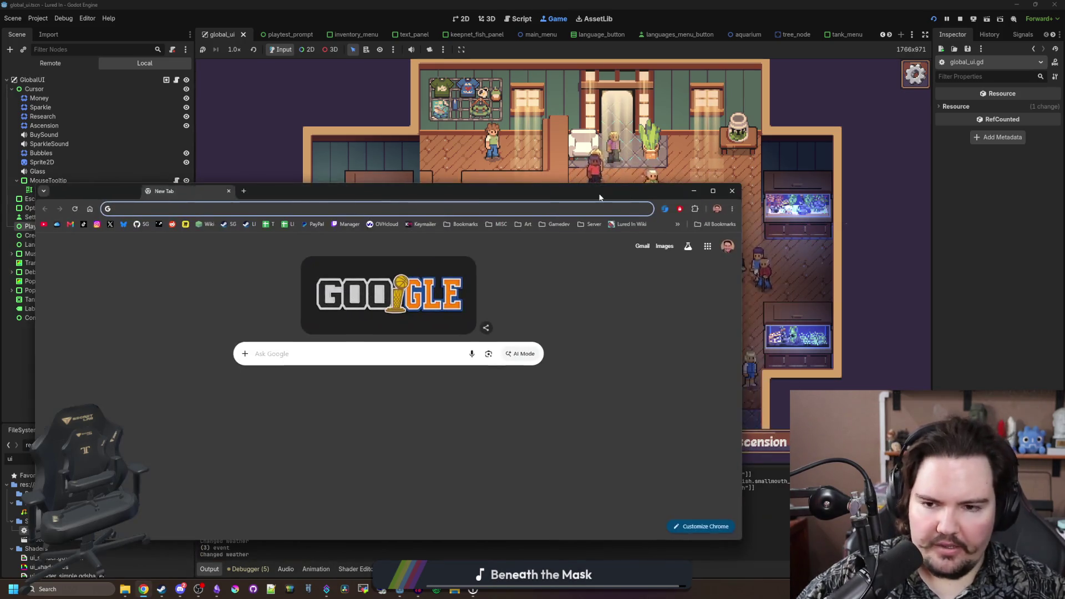
- Search 'jig your rod' and read down the jigging-rod article
{"action": "type", "text": "jig your ro"}
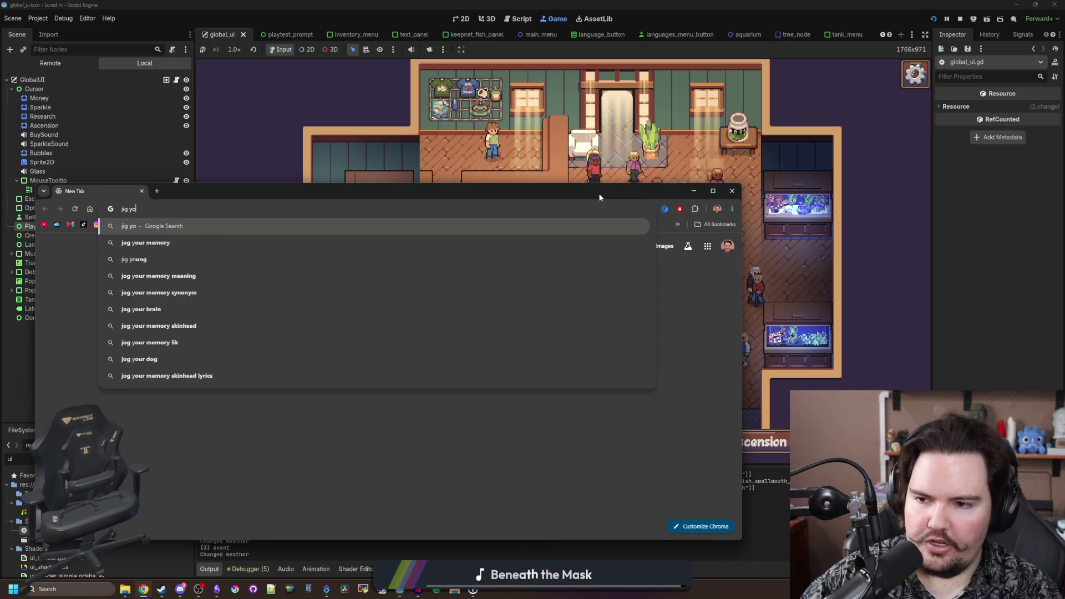
{"action": "type", "text": "d"}
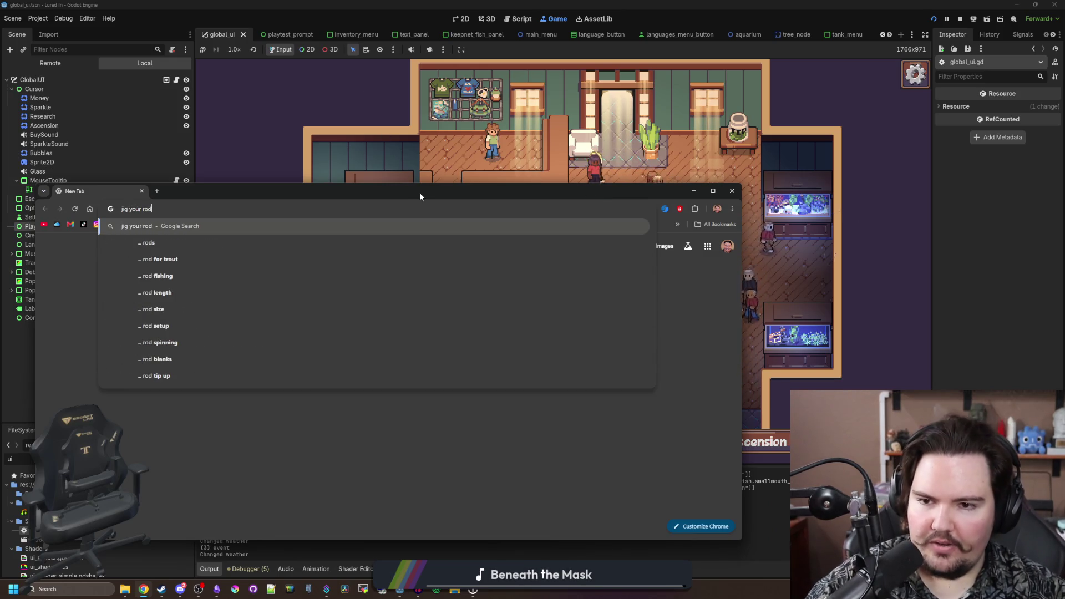
{"action": "key", "text": "super+2"}
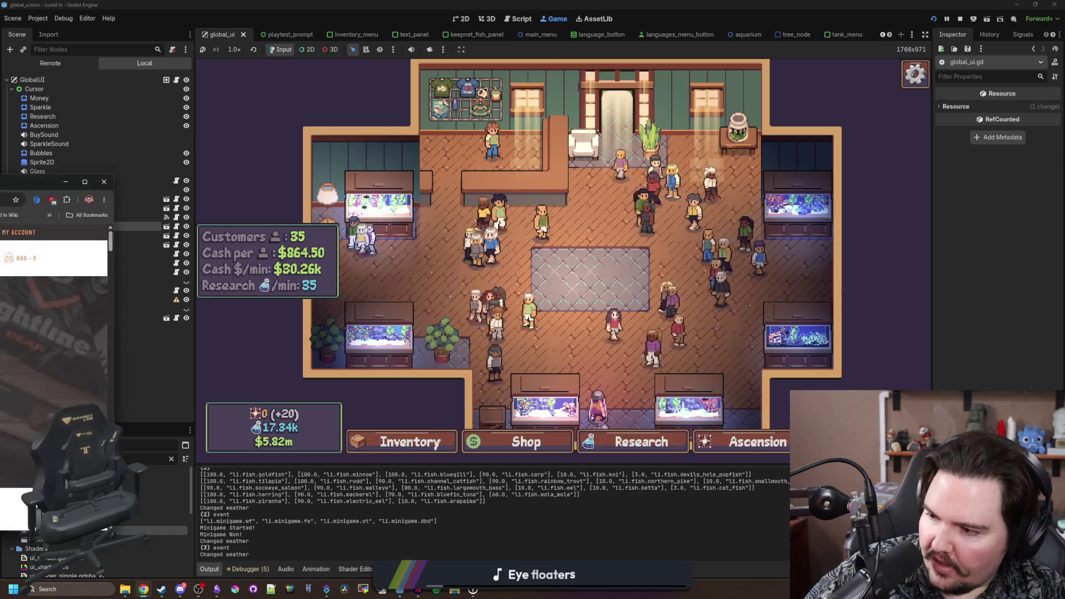
{"action": "left_click_drag", "start_coordinate": [33, 181], "coordinate": [558, 110]}
{"action": "scroll", "coordinate": [523, 326], "scroll_direction": "down", "scroll_amount": 2}
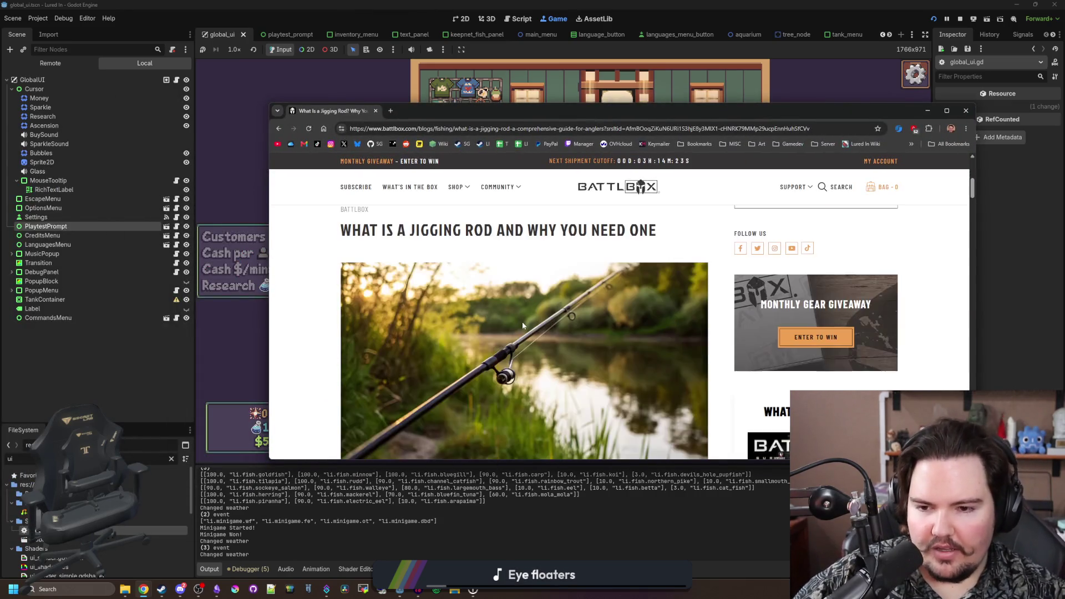
{"action": "scroll", "coordinate": [532, 326], "scroll_direction": "down", "scroll_amount": 7}
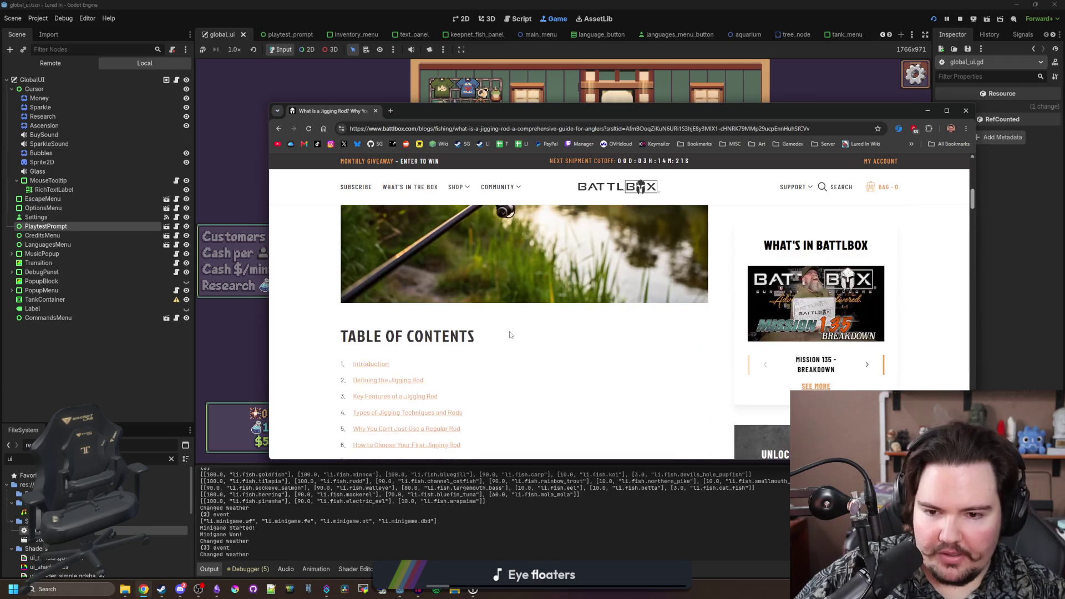
{"action": "scroll", "coordinate": [566, 328], "scroll_direction": "down", "scroll_amount": 10}
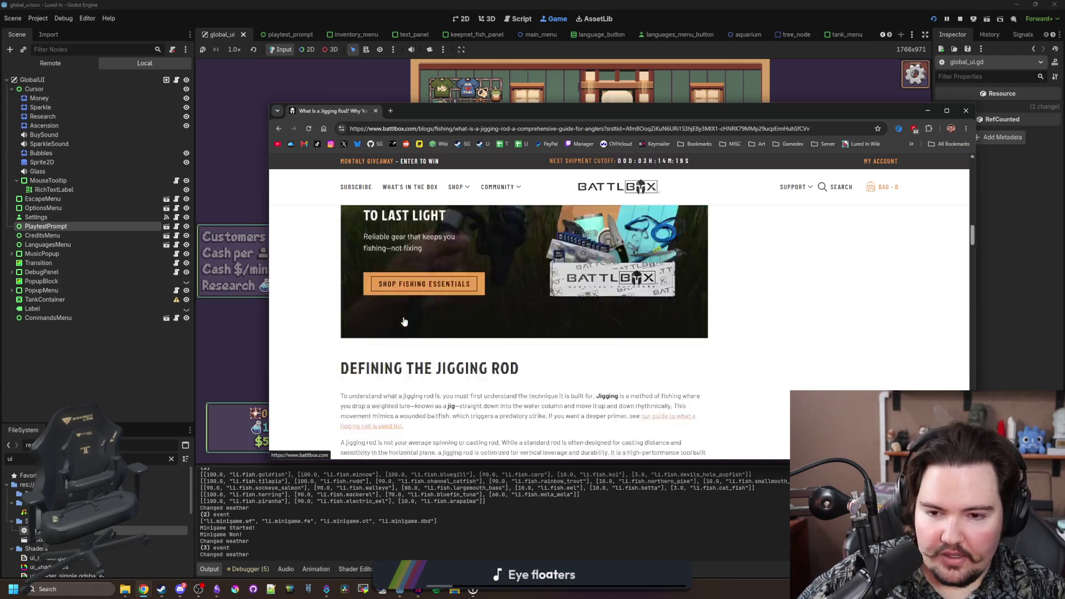
{"action": "scroll", "coordinate": [404, 320], "scroll_direction": "down", "scroll_amount": 13}
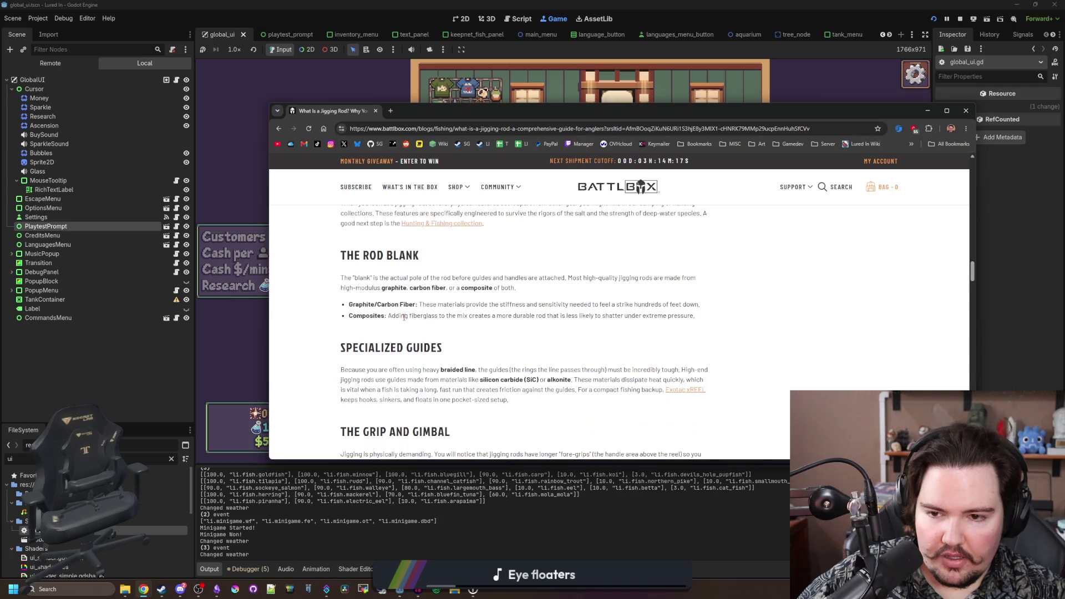
- Go back to the search results, hide Chrome, then restore it on the Jigging article
{"action": "key", "text": "alt+Left"}
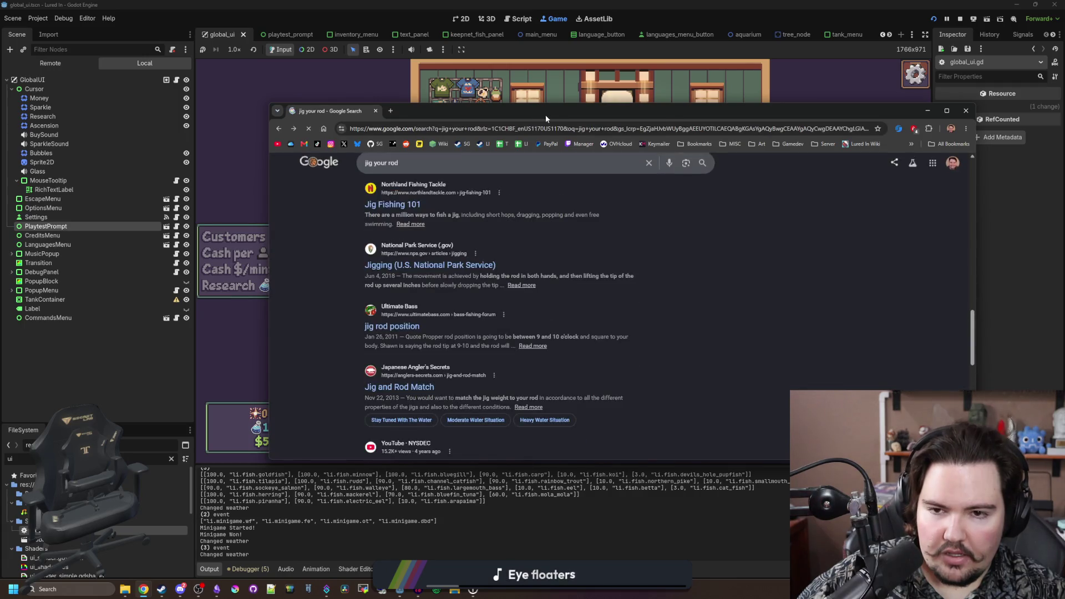
{"action": "key", "text": "super+Down"}
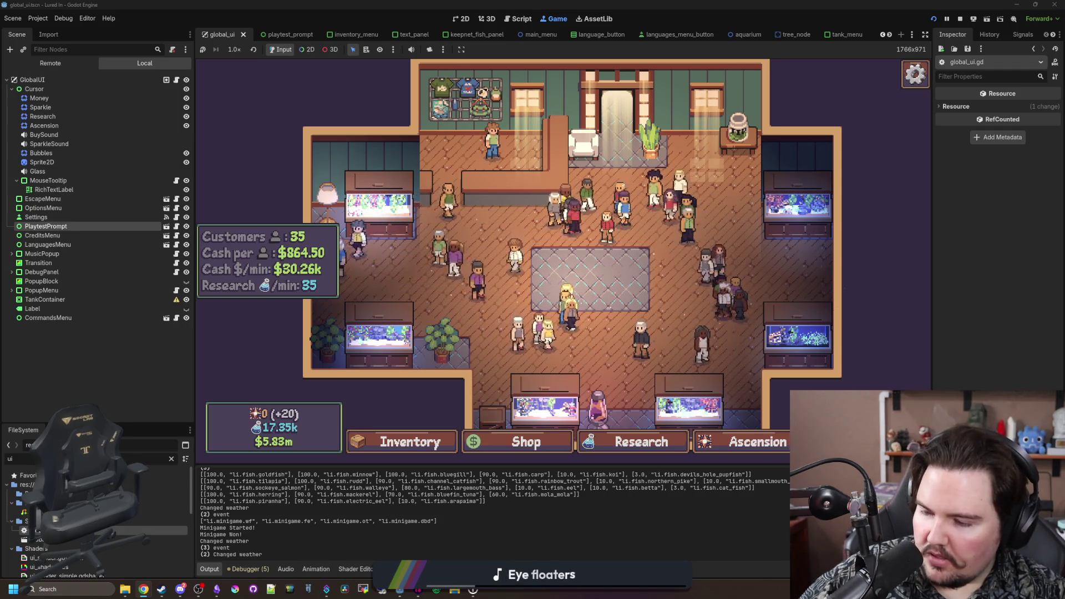
{"action": "key", "text": "alt+Tab"}
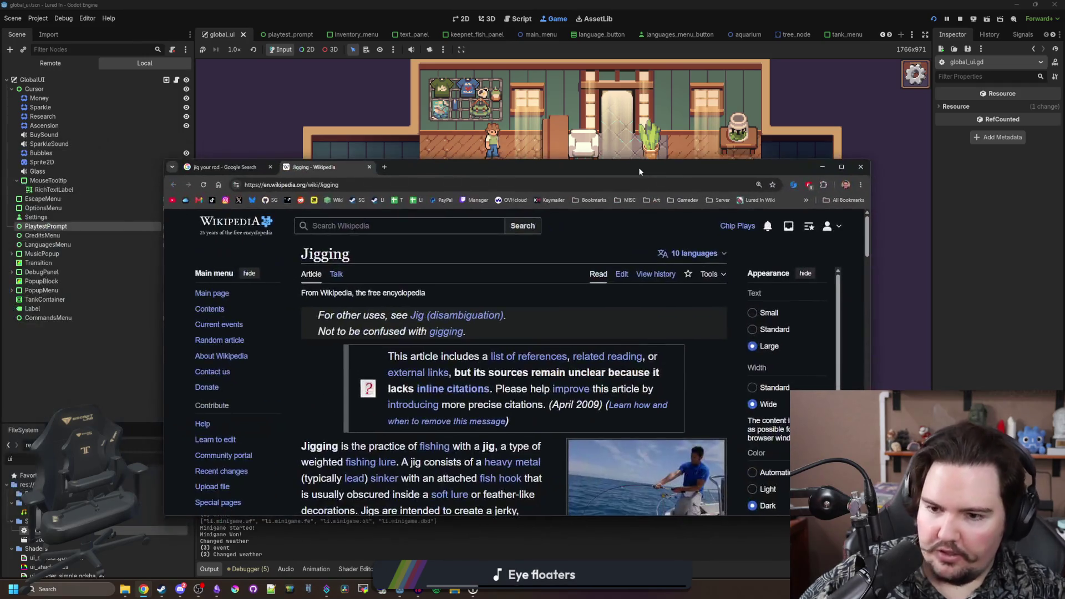
- Read the opening sections of the Jigging article, previewing linked terms
{"action": "scroll", "coordinate": [528, 284], "scroll_direction": "down", "scroll_amount": 3}
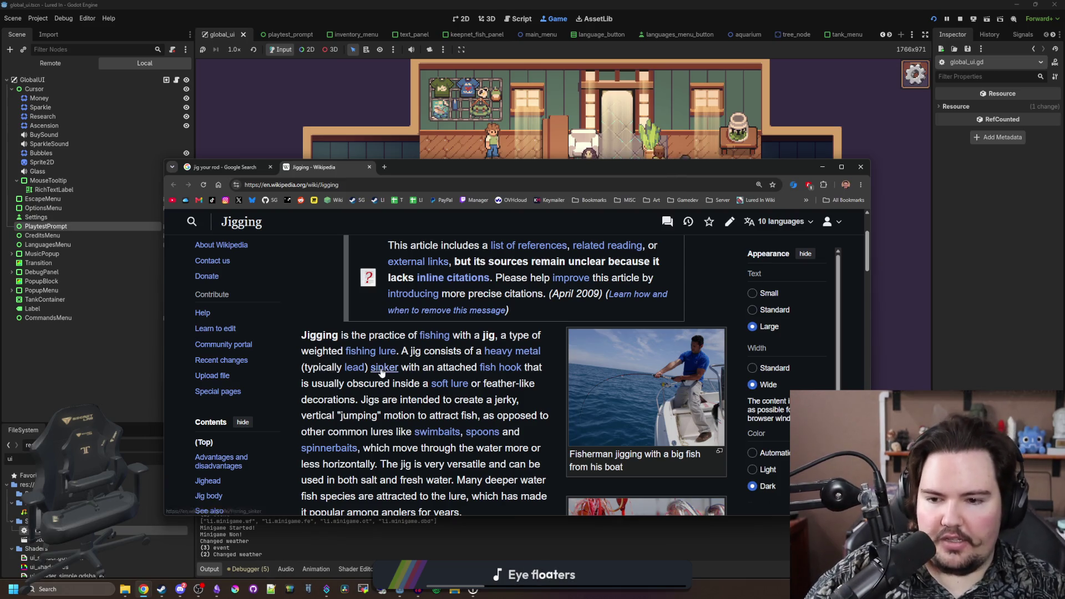
{"action": "mouse_move", "coordinate": [374, 358]}
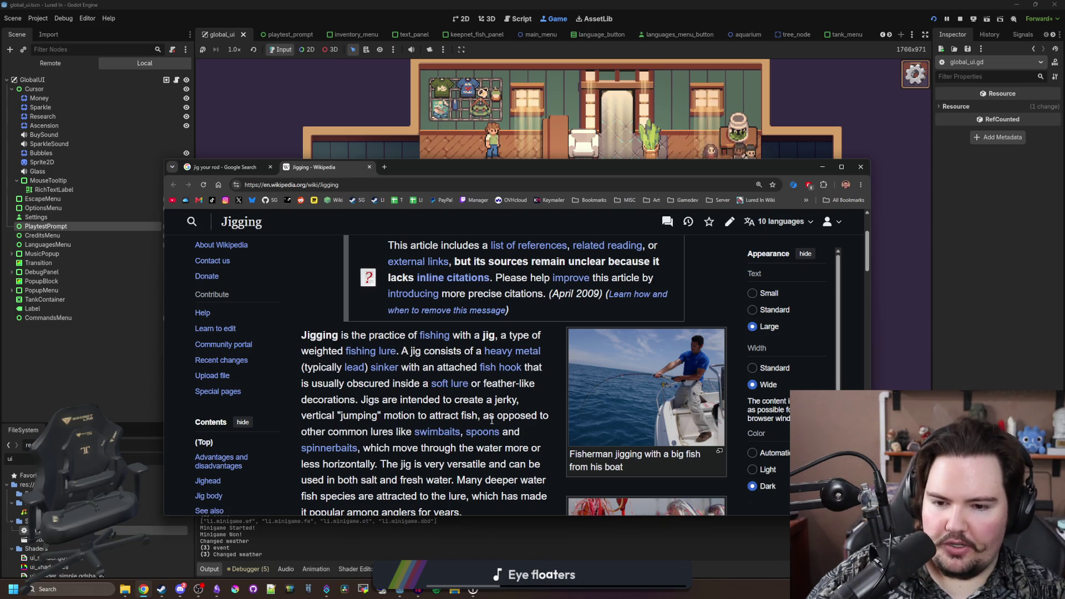
{"action": "scroll", "coordinate": [416, 427], "scroll_direction": "down", "scroll_amount": 1}
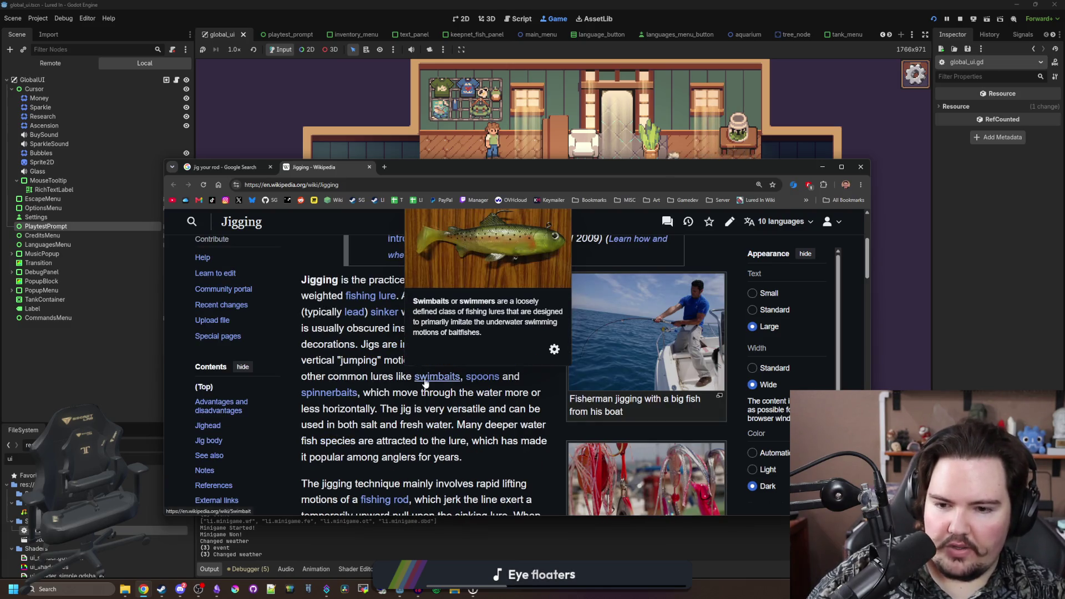
{"action": "mouse_move", "coordinate": [487, 381]}
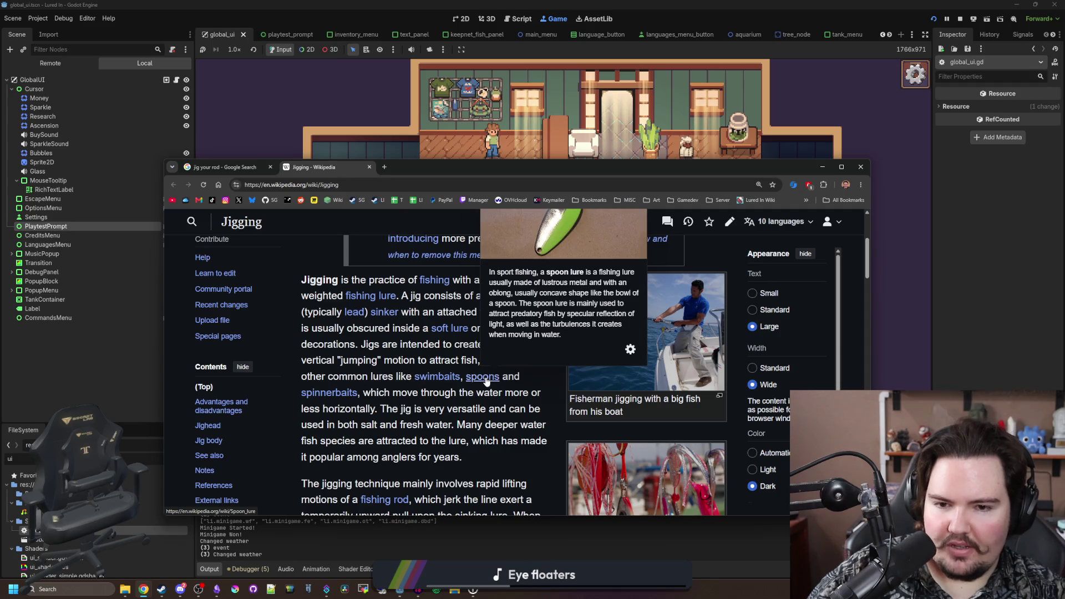
{"action": "scroll", "coordinate": [319, 439], "scroll_direction": "up", "scroll_amount": 1}
{"action": "mouse_move", "coordinate": [335, 454]}
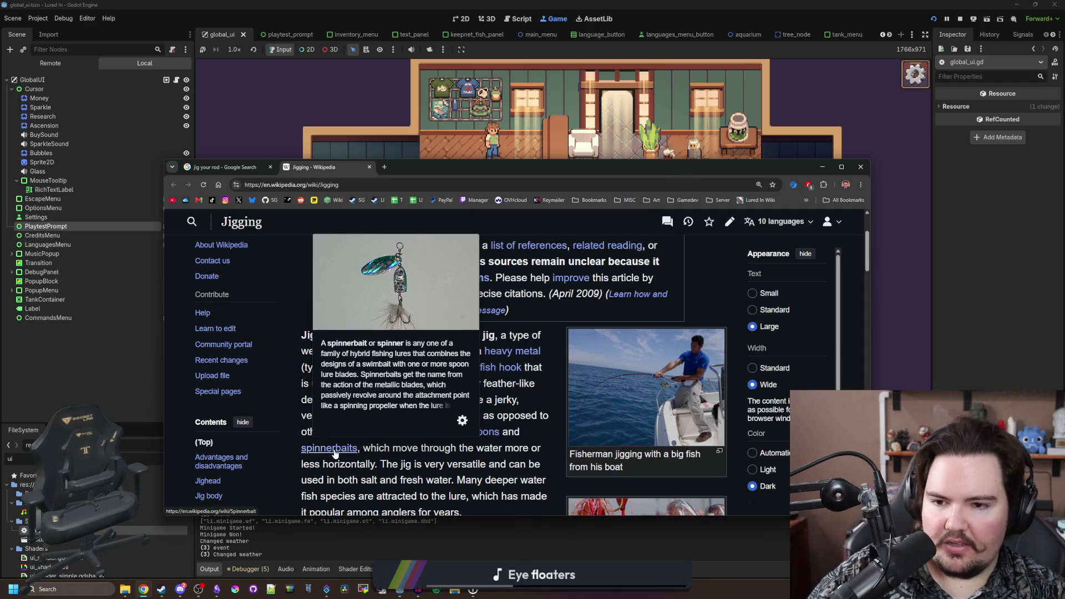
- Scroll on to the References, then move the Chrome window lower over the game
{"action": "scroll", "coordinate": [480, 478], "scroll_direction": "down", "scroll_amount": 1}
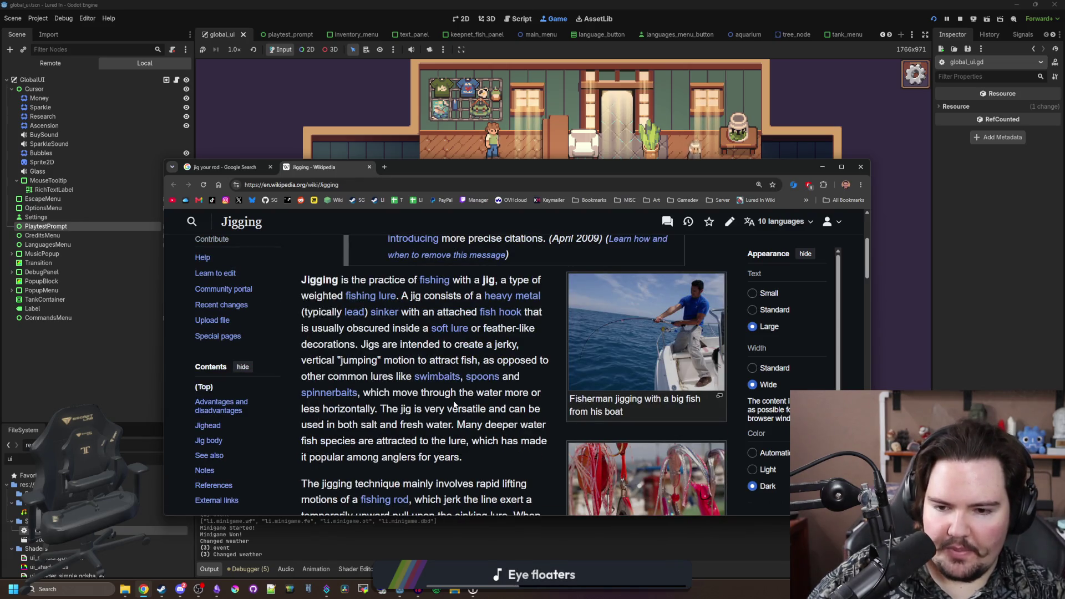
{"action": "scroll", "coordinate": [455, 405], "scroll_direction": "down", "scroll_amount": 1}
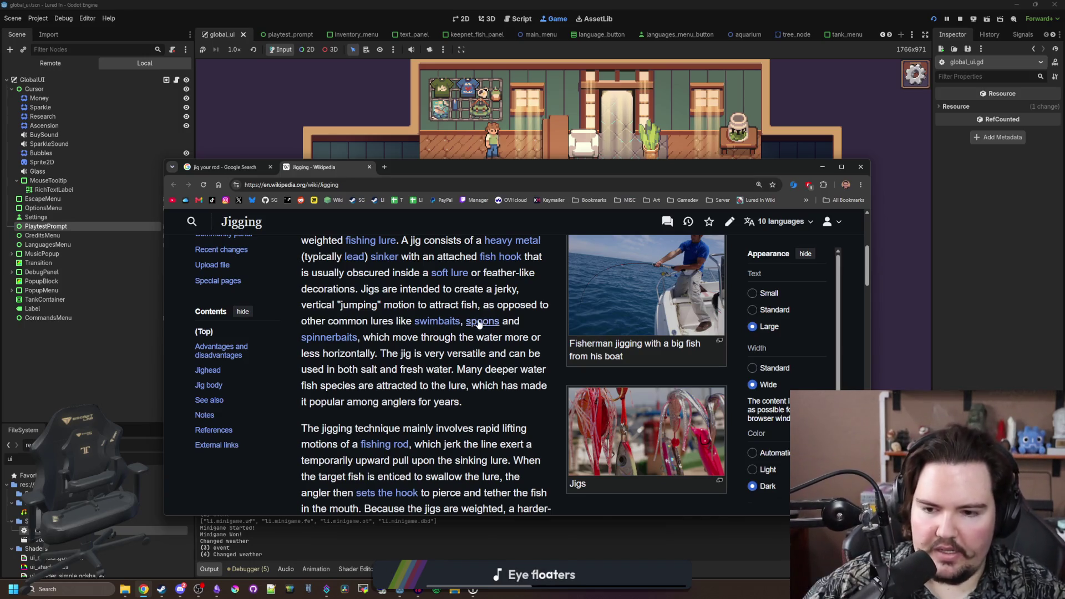
{"action": "scroll", "coordinate": [479, 324], "scroll_direction": "down", "scroll_amount": 1}
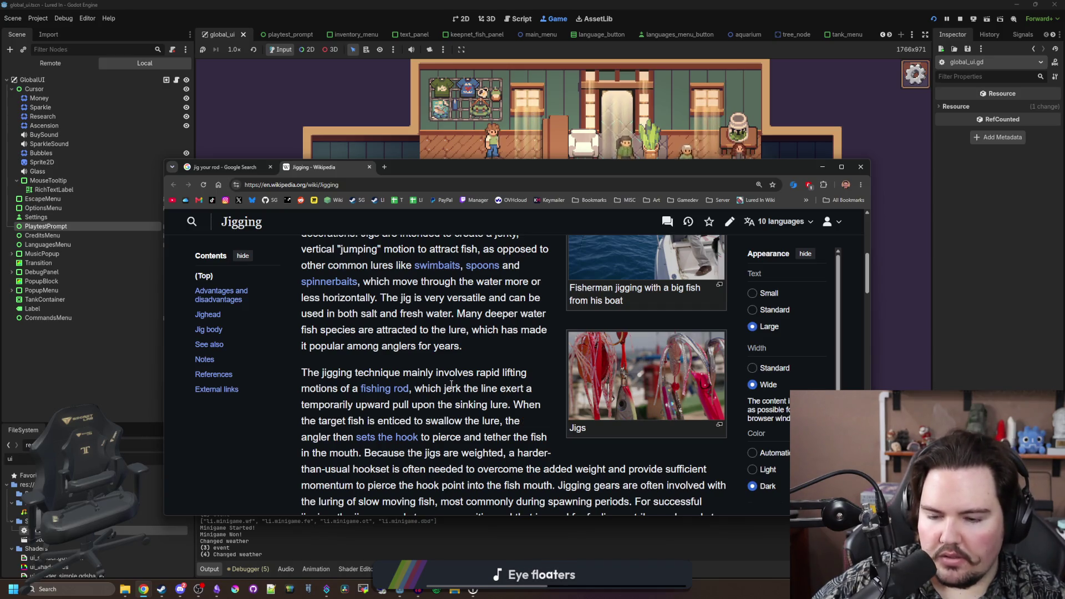
{"action": "scroll", "coordinate": [452, 385], "scroll_direction": "down", "scroll_amount": 1}
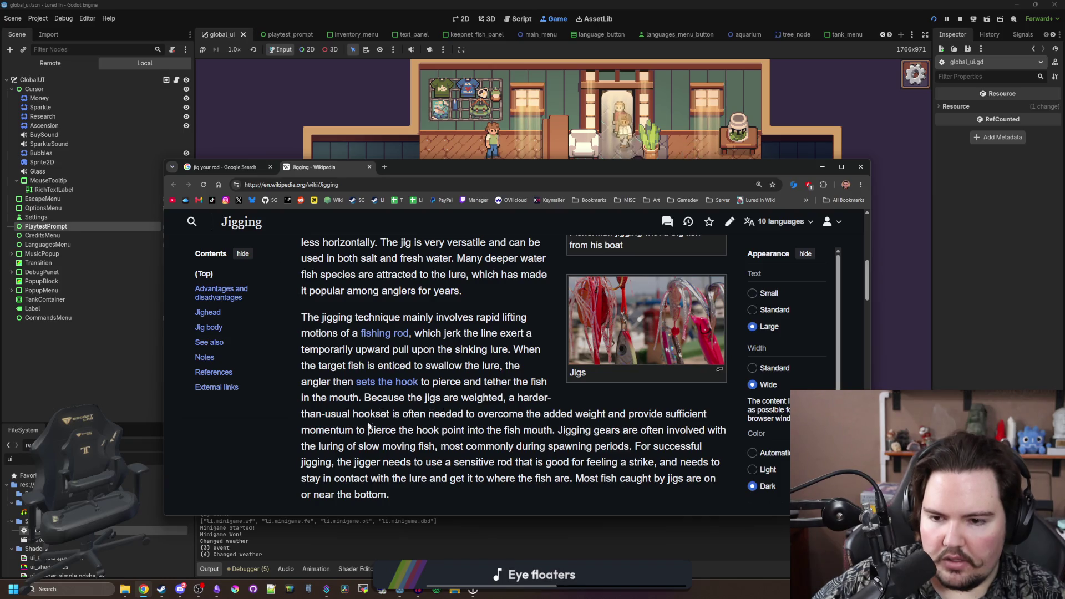
{"action": "scroll", "coordinate": [368, 427], "scroll_direction": "down", "scroll_amount": 3}
{"action": "scroll", "coordinate": [423, 377], "scroll_direction": "down", "scroll_amount": 1}
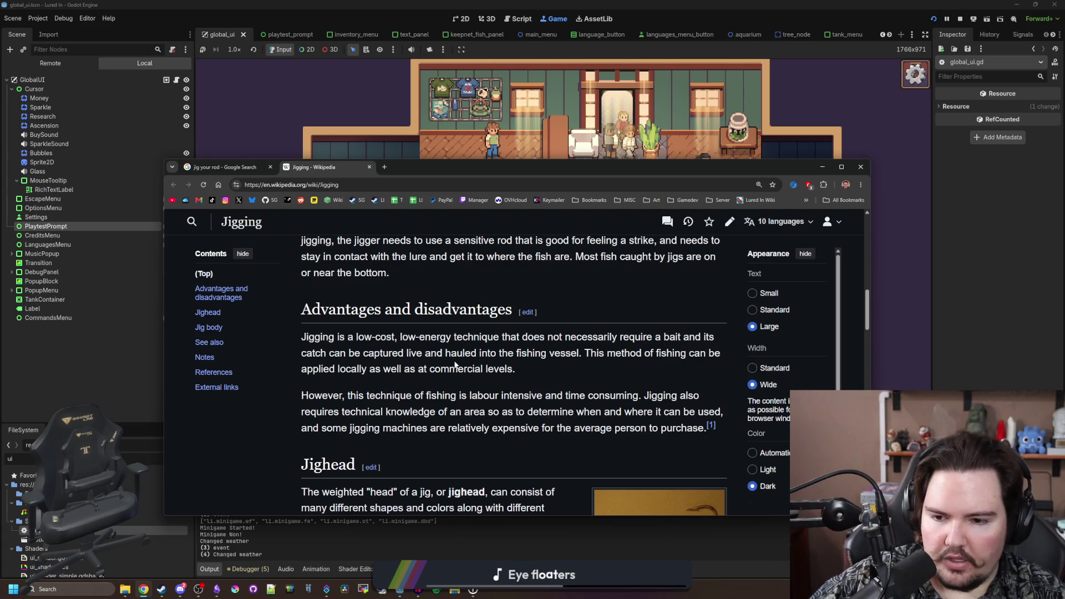
{"action": "scroll", "coordinate": [454, 365], "scroll_direction": "down", "scroll_amount": 2}
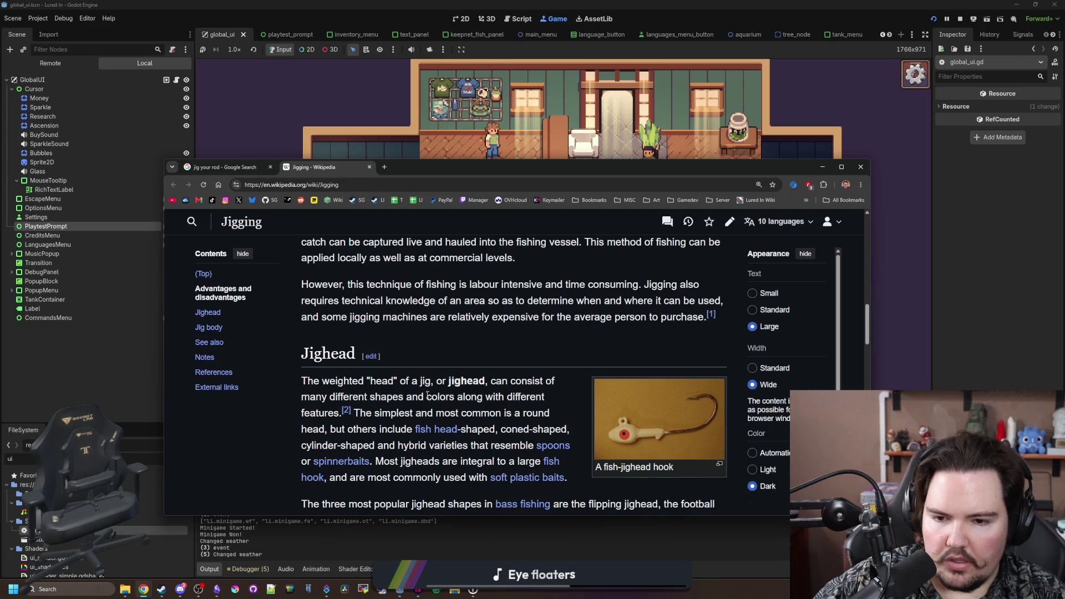
{"action": "scroll", "coordinate": [428, 395], "scroll_direction": "down", "scroll_amount": 5}
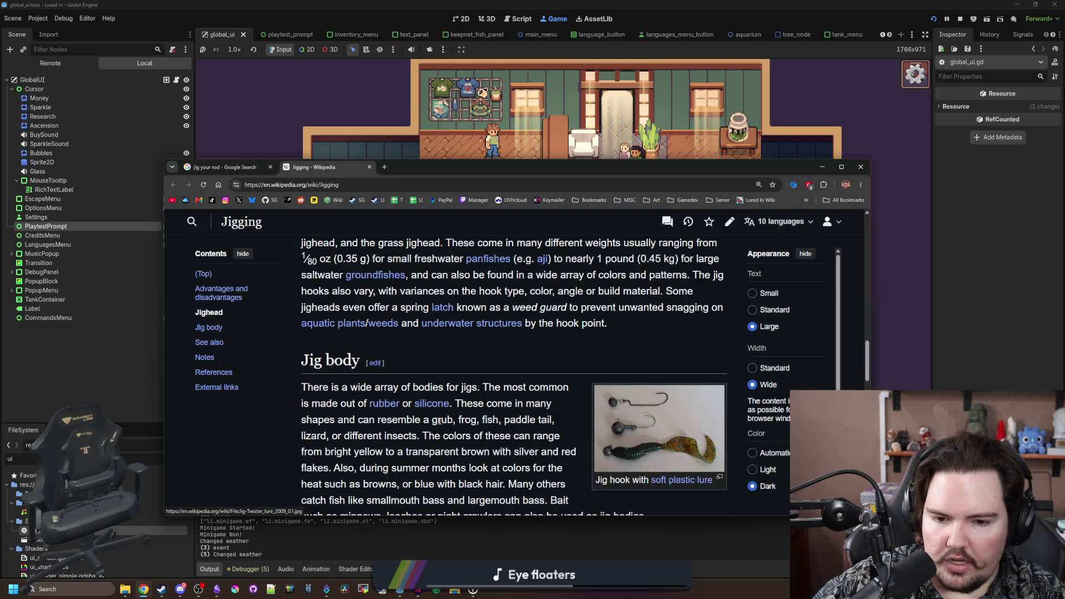
{"action": "scroll", "coordinate": [500, 420], "scroll_direction": "down", "scroll_amount": 4}
{"action": "scroll", "coordinate": [489, 421], "scroll_direction": "down", "scroll_amount": 4}
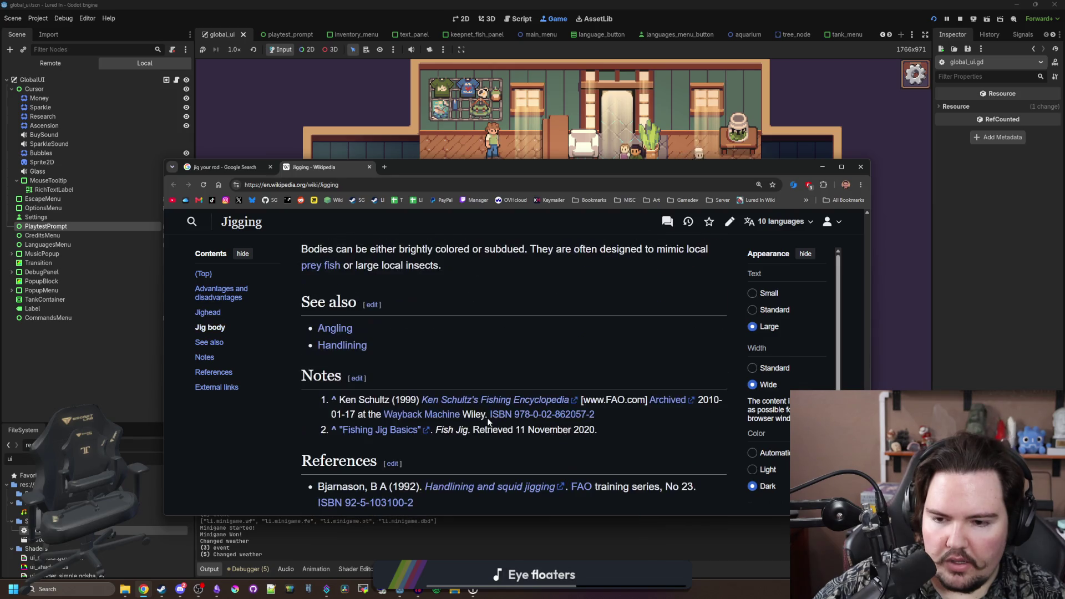
{"action": "scroll", "coordinate": [488, 419], "scroll_direction": "down", "scroll_amount": 4}
{"action": "scroll", "coordinate": [390, 358], "scroll_direction": "up", "scroll_amount": 20}
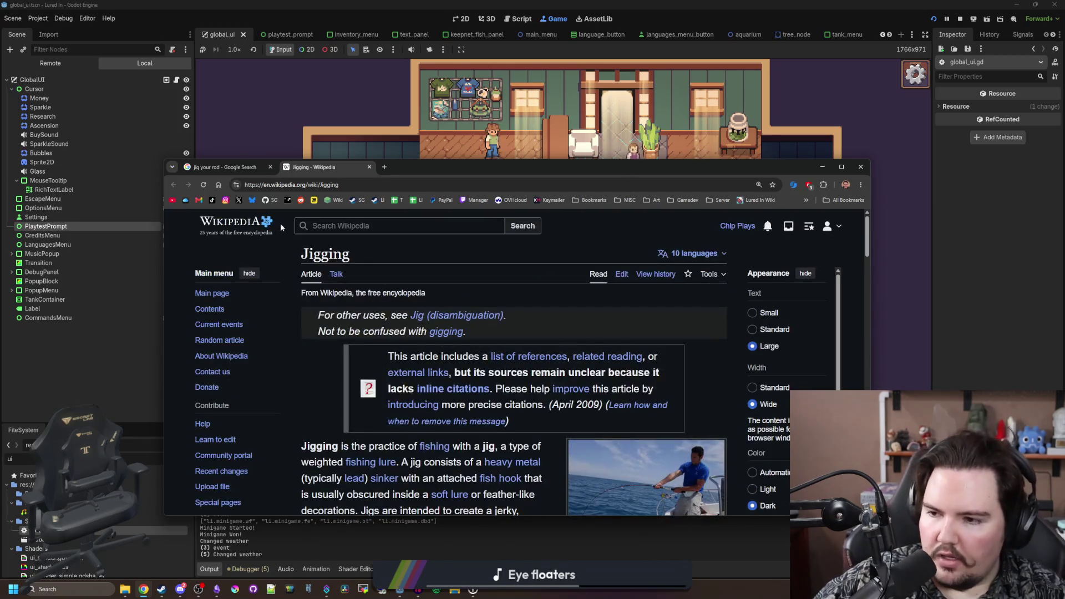
{"action": "mouse_move", "coordinate": [387, 177]}
{"action": "left_mouse_down"}
{"action": "mouse_move", "coordinate": [430, 214]}
{"action": "mouse_move", "coordinate": [424, 337]}
{"action": "left_mouse_up"}
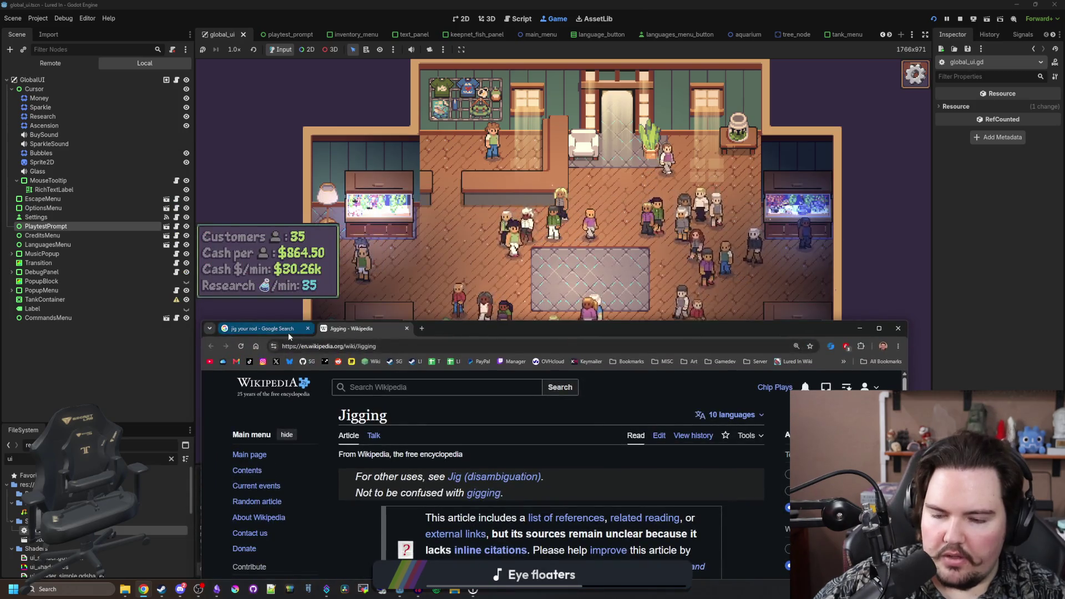
- From the 'jig your rod' results tab, search Google for 'bob your rod'
{"action": "left_click", "coordinate": [261, 328]}
{"action": "left_click", "coordinate": [319, 347]}
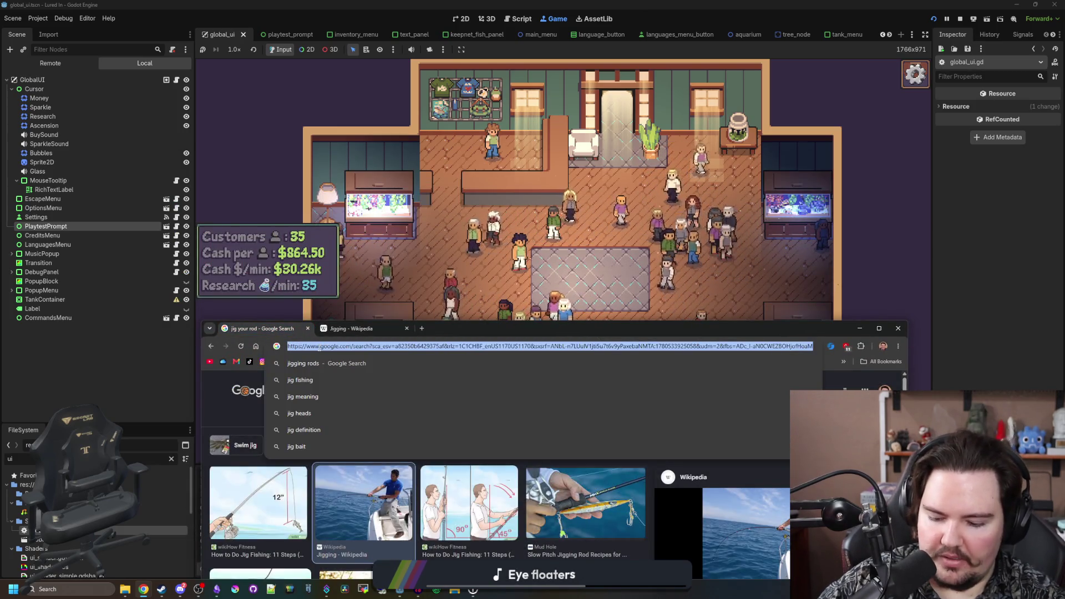
{"action": "type", "text": "bob your rod"}
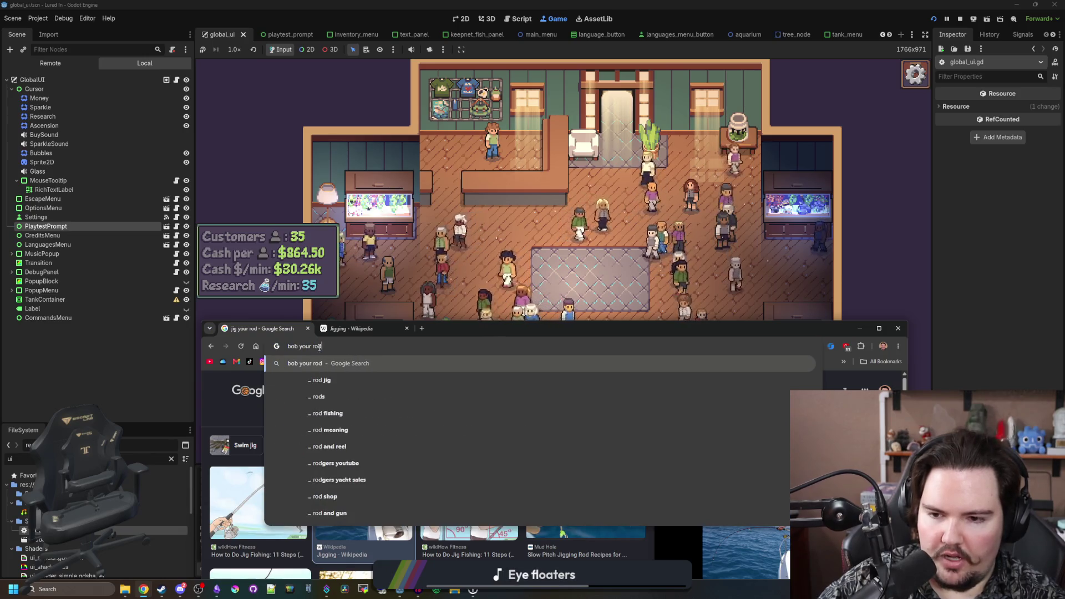
{"action": "key", "text": "Return"}
- Drag the browser mostly off to the left and scroll the results
{"action": "mouse_move", "coordinate": [777, 328]}
{"action": "left_mouse_down"}
{"action": "mouse_move", "coordinate": [61, 289]}
{"action": "mouse_move", "coordinate": [19, 213]}
{"action": "left_mouse_up"}
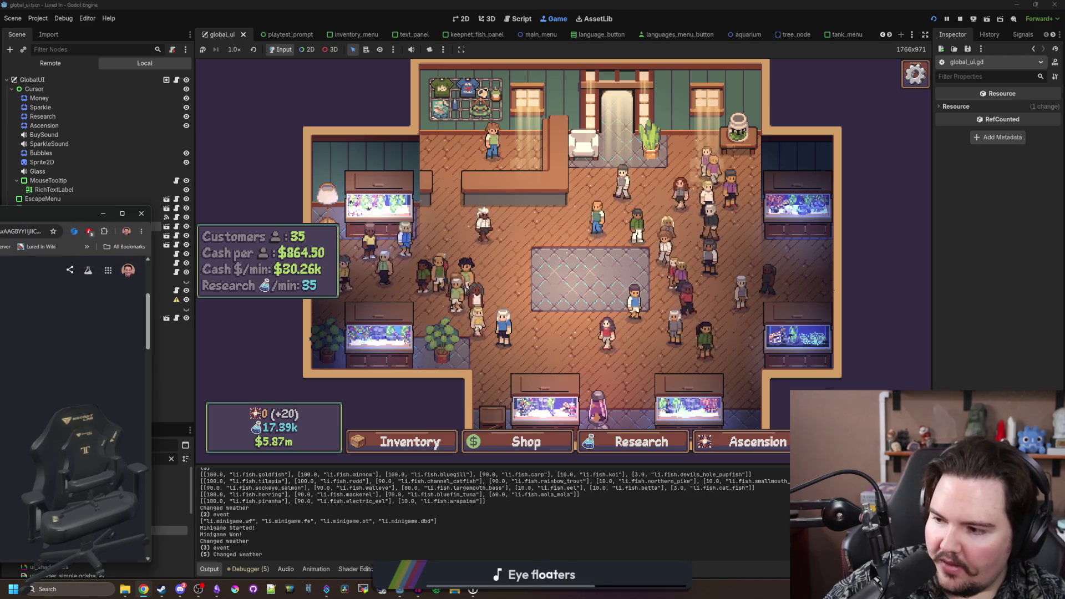
{"action": "key", "text": "ctrl+l"}
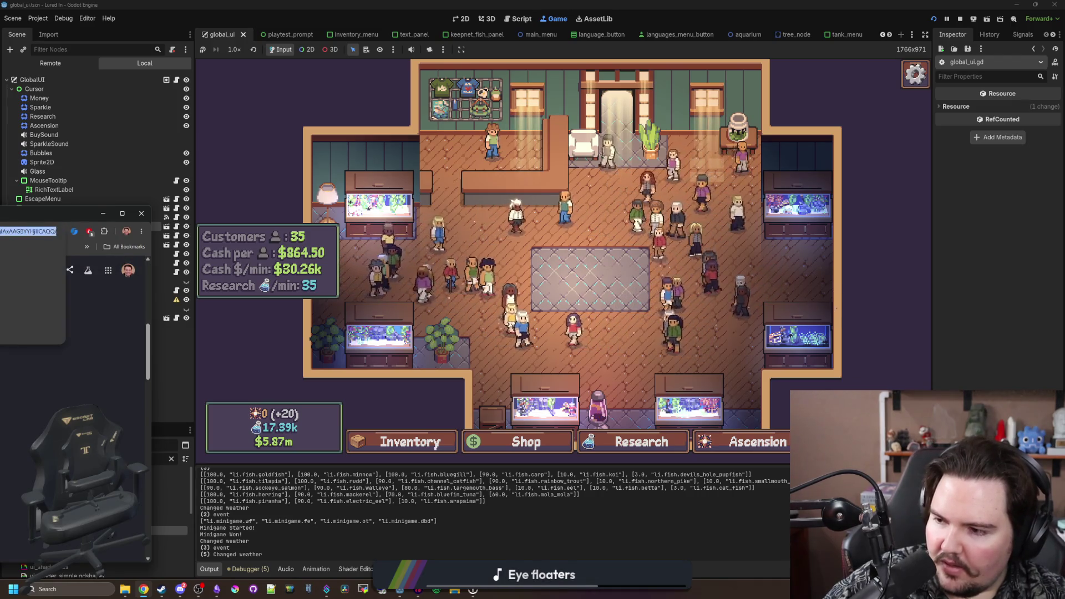
{"action": "key", "text": "Escape"}
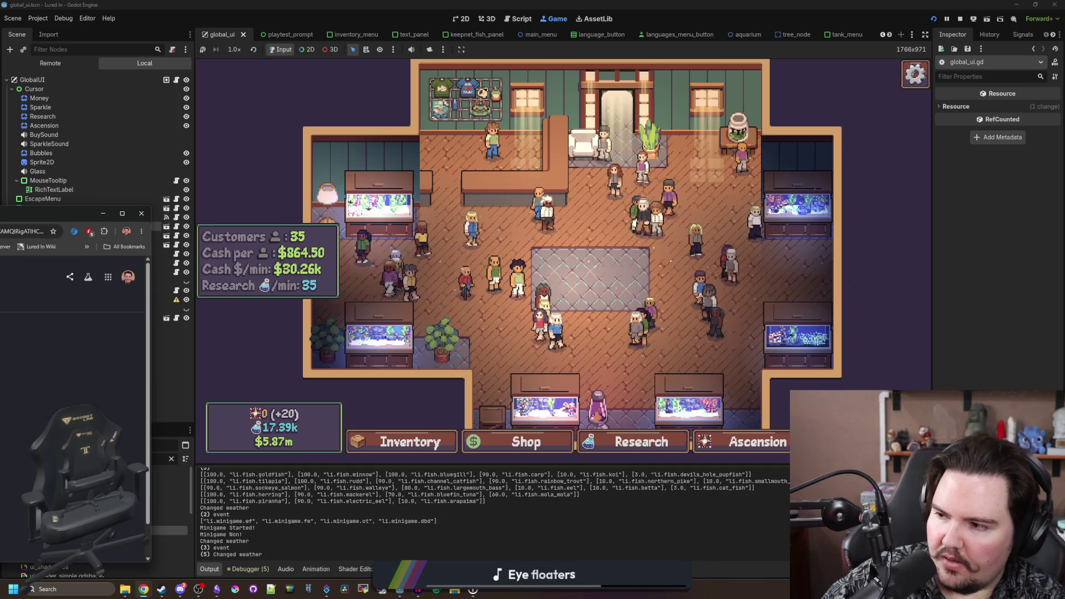
{"action": "scroll", "coordinate": [72, 389], "scroll_direction": "down", "scroll_amount": 2}
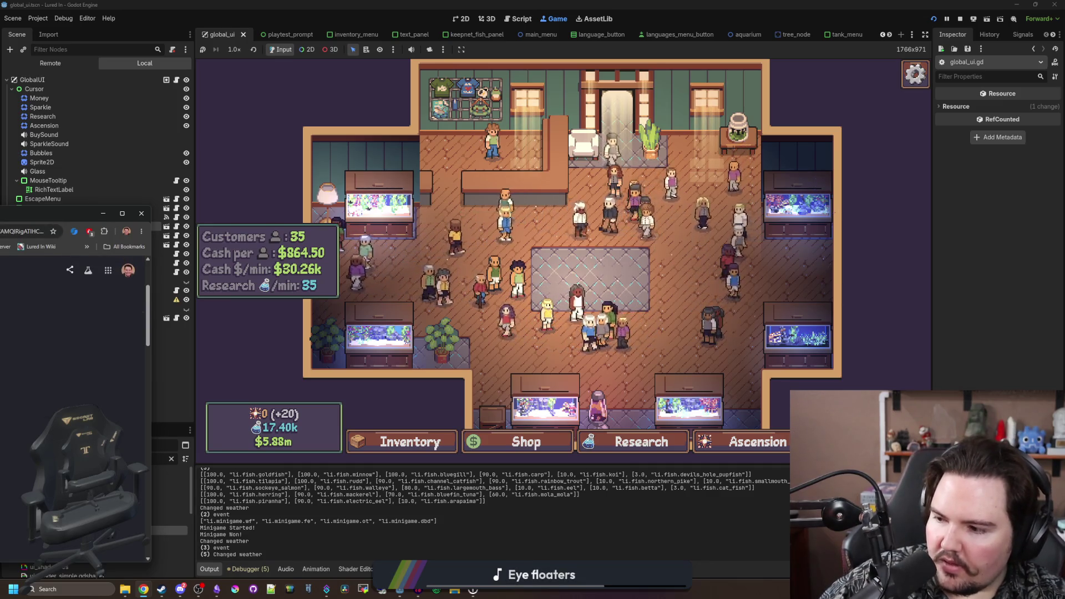
{"action": "scroll", "coordinate": [72, 388], "scroll_direction": "down", "scroll_amount": 2}
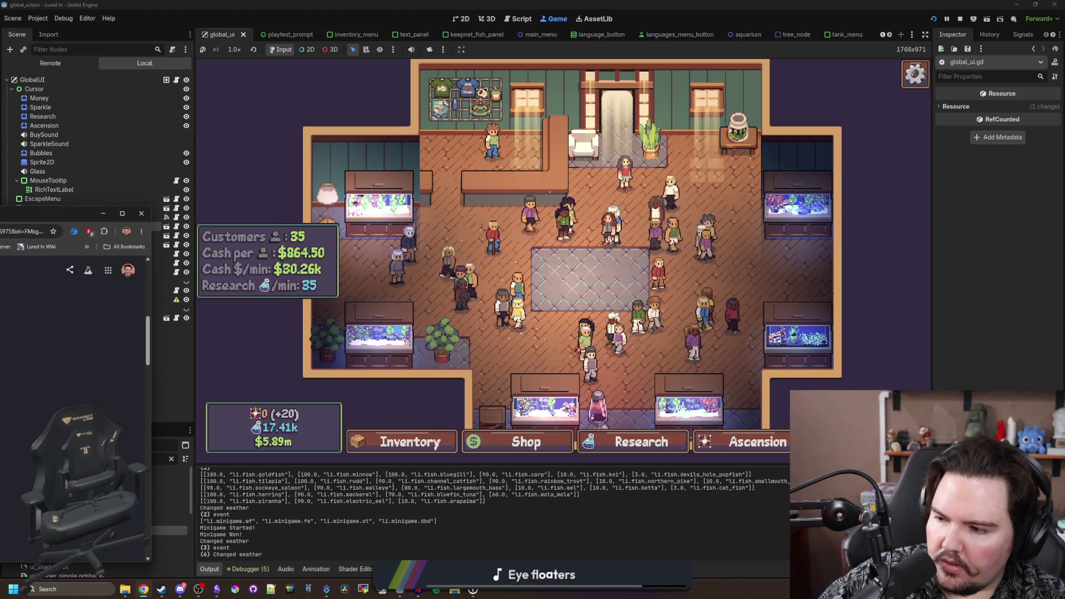
- Bring the browser back to centre and scroll through the 'bob your rod' results
{"action": "left_click_drag", "start_coordinate": [72, 213], "coordinate": [421, 202]}
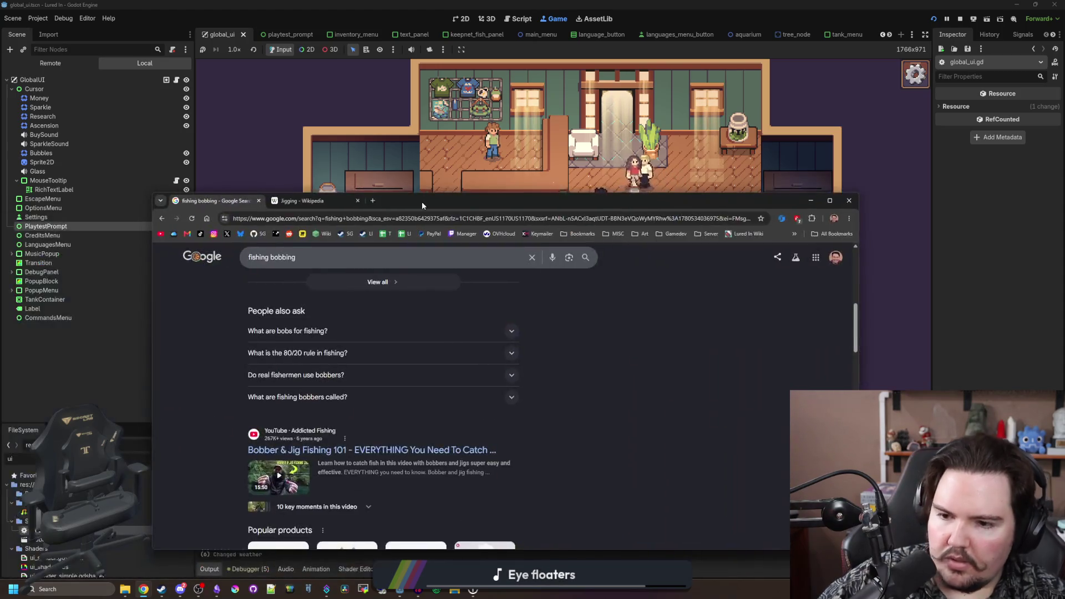
{"action": "scroll", "coordinate": [383, 384], "scroll_direction": "down", "scroll_amount": 8}
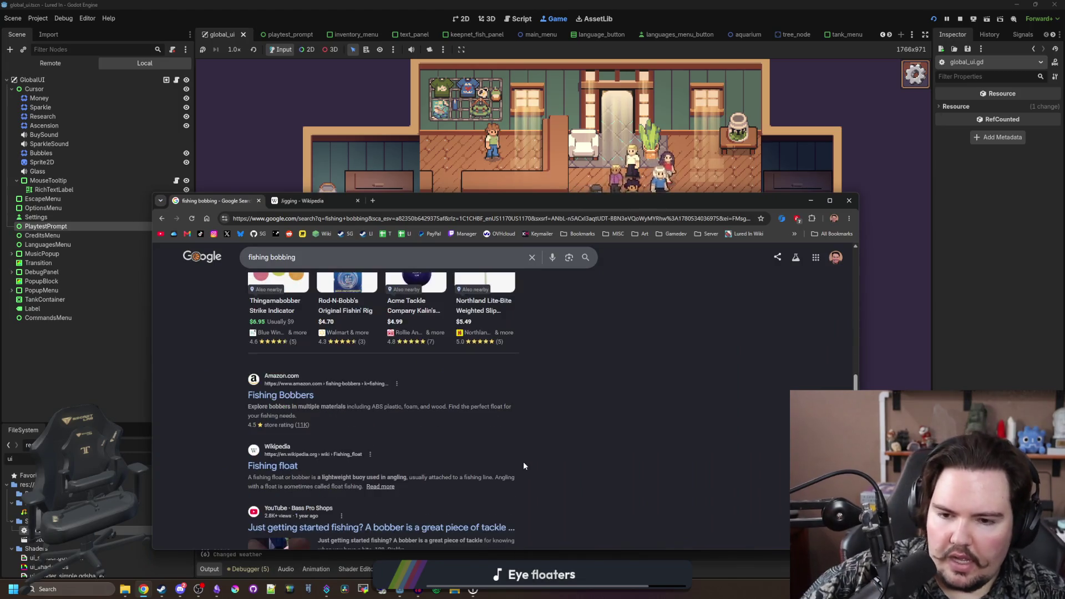
{"action": "scroll", "coordinate": [499, 444], "scroll_direction": "down", "scroll_amount": 3}
{"action": "scroll", "coordinate": [482, 339], "scroll_direction": "down", "scroll_amount": 4}
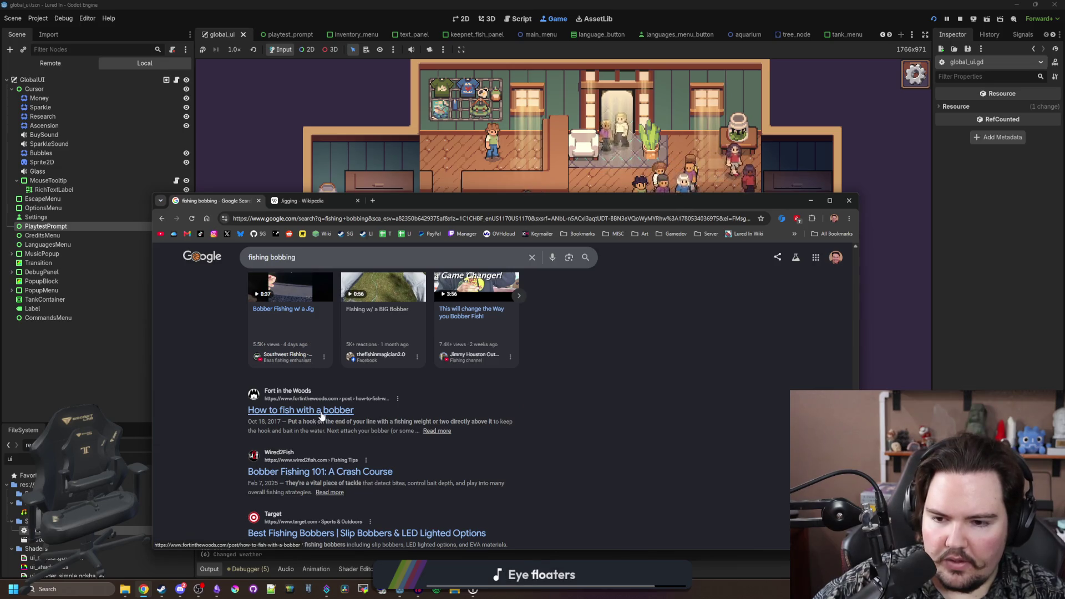
{"action": "scroll", "coordinate": [449, 400], "scroll_direction": "down", "scroll_amount": 3}
{"action": "scroll", "coordinate": [447, 302], "scroll_direction": "up", "scroll_amount": 10}
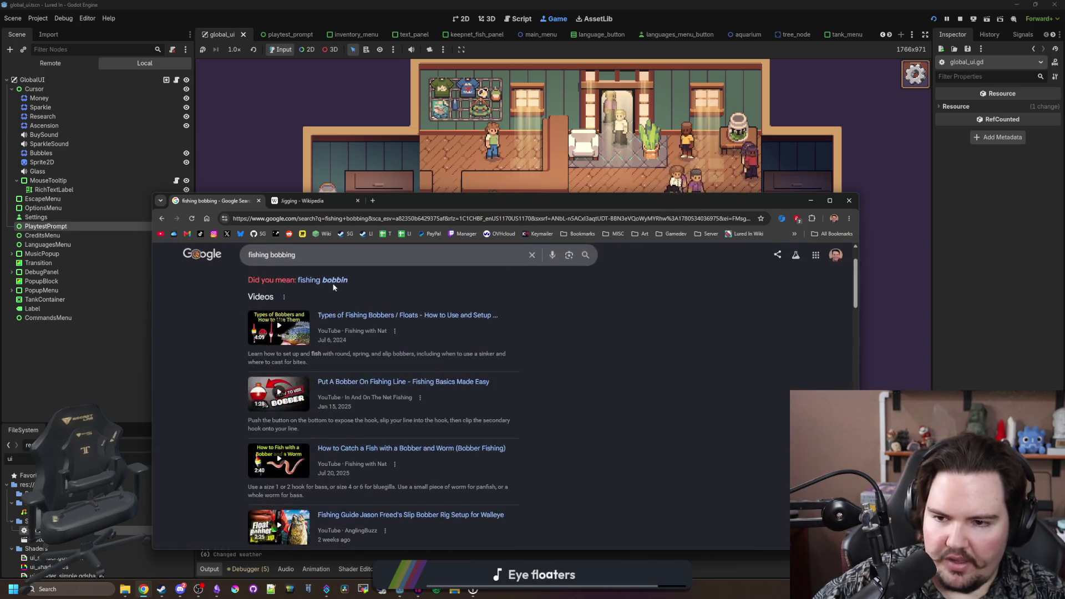
- Correct the query to 'fishing bobber' and read the 'Do real fishermen use bobbers?' answer
{"action": "left_click", "coordinate": [315, 266]}
{"action": "key", "text": "BackSpace"}
{"action": "key", "text": "BackSpace"}
{"action": "key", "text": "BackSpace"}
{"action": "type", "text": "er"}
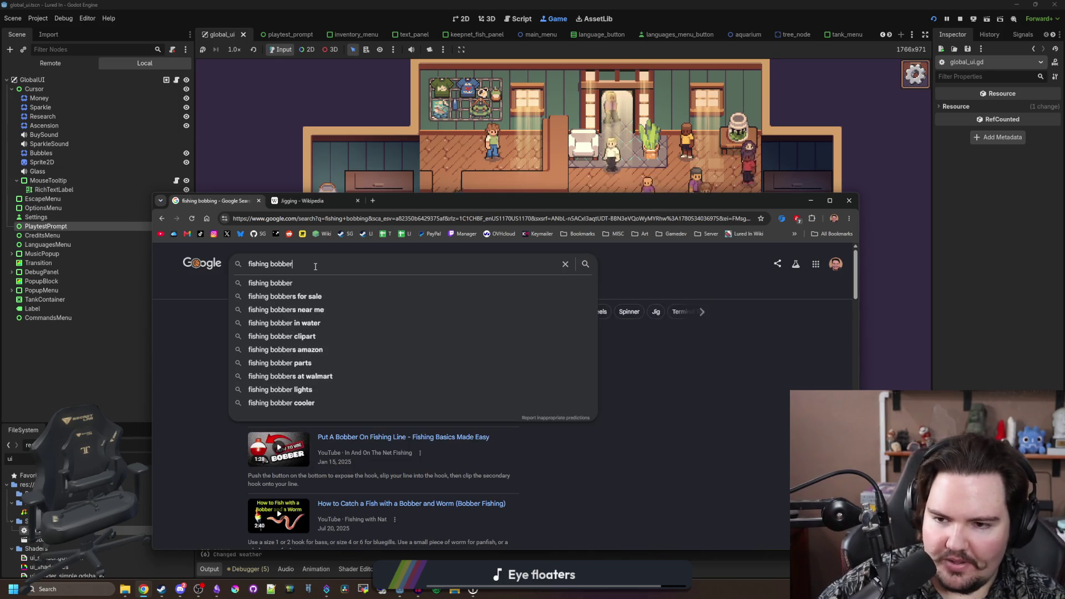
{"action": "key", "text": "Return"}
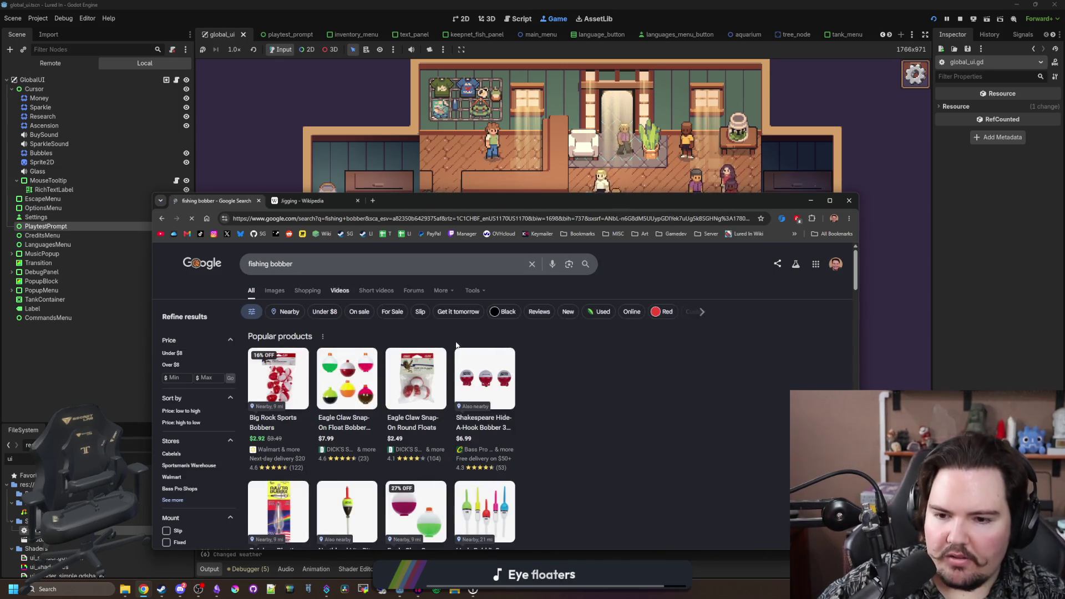
{"action": "scroll", "coordinate": [524, 399], "scroll_direction": "down", "scroll_amount": 4}
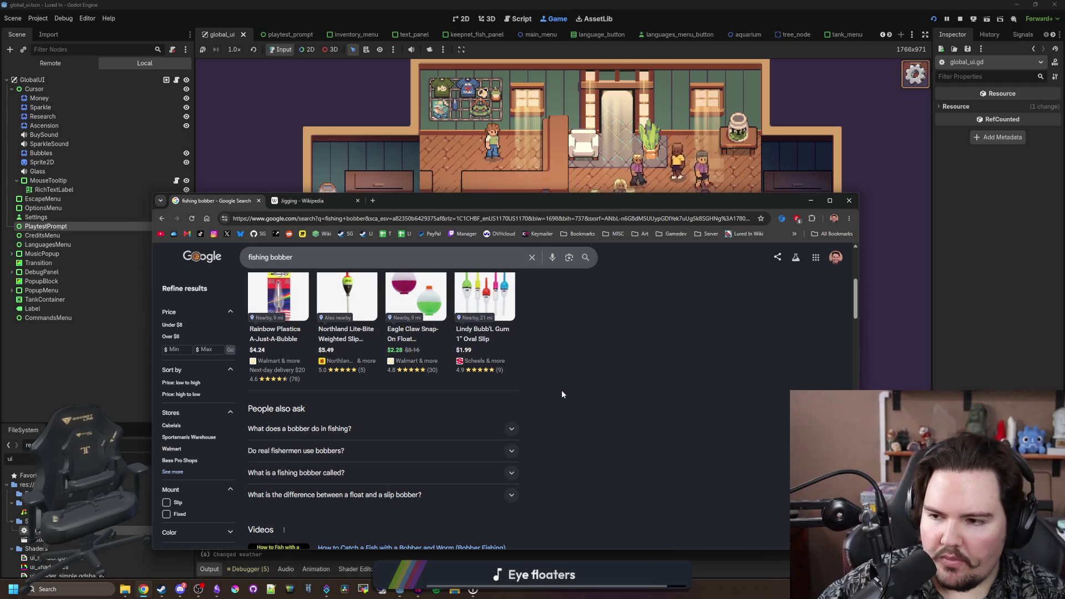
{"action": "scroll", "coordinate": [395, 404], "scroll_direction": "down", "scroll_amount": 1}
{"action": "left_click", "coordinate": [373, 395]}
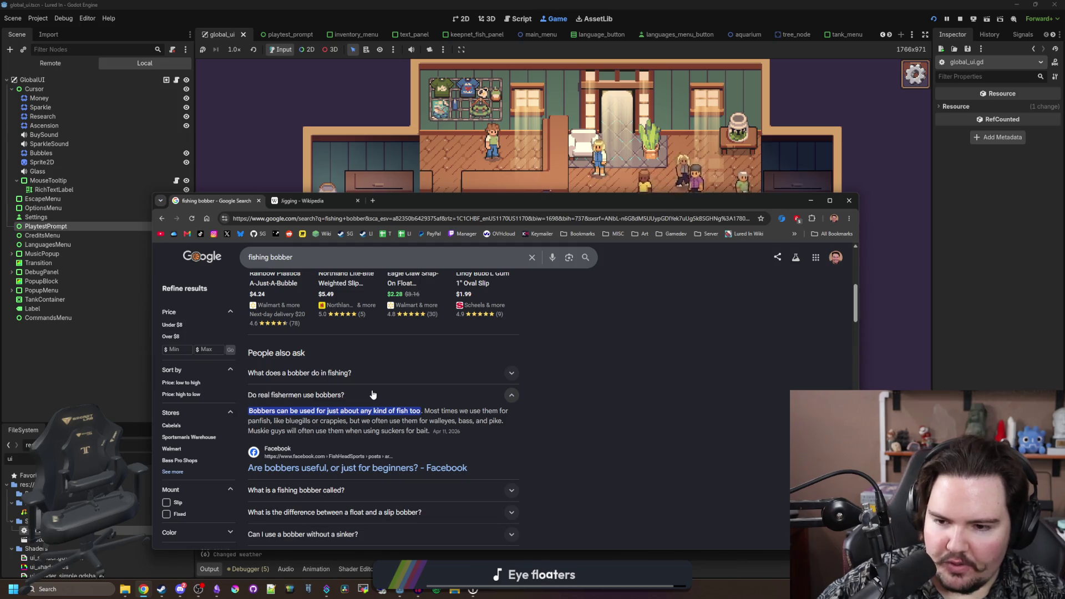
{"action": "left_click", "coordinate": [335, 394]}
{"action": "scroll", "coordinate": [339, 398], "scroll_direction": "down", "scroll_amount": 8}
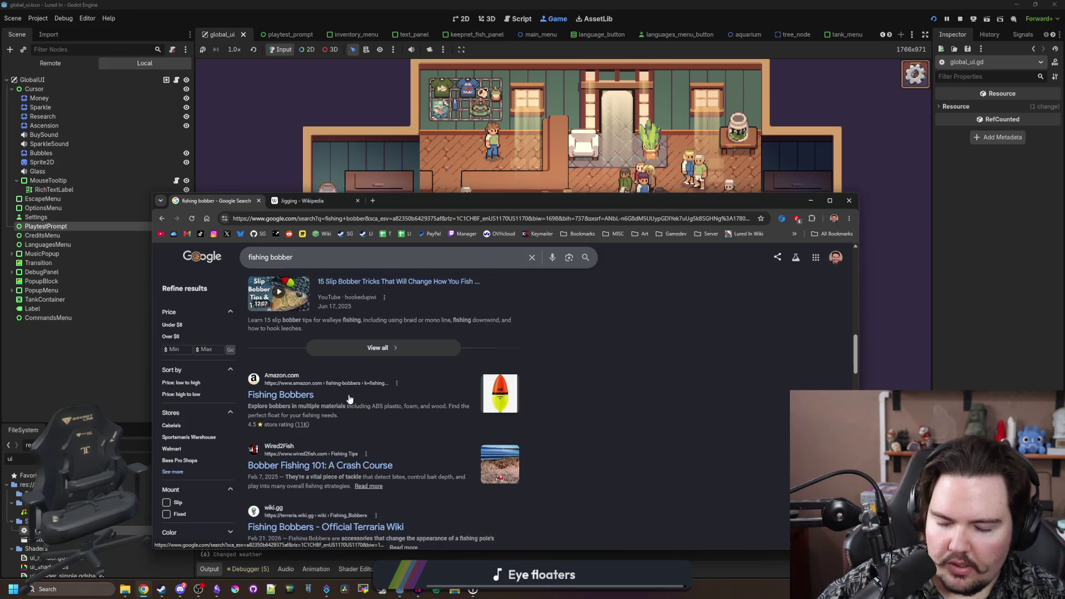
{"action": "scroll", "coordinate": [348, 394], "scroll_direction": "up", "scroll_amount": 10}
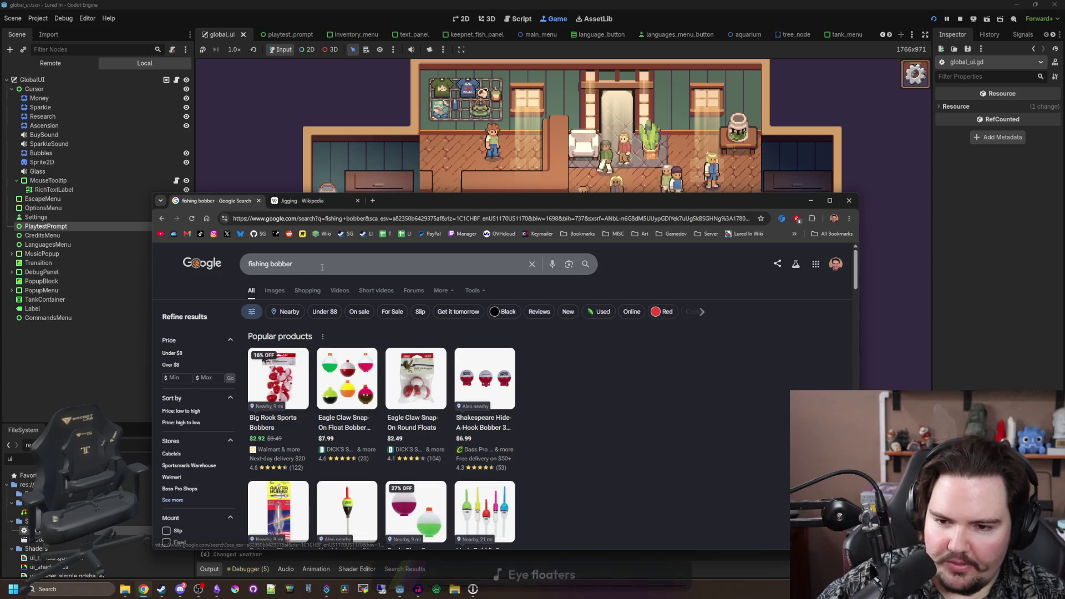
- View the fisherman jigging photo on the Jigging Wikipedia tab, then push Chrome off left
{"action": "key", "text": "ctrl+Tab"}
{"action": "scroll", "coordinate": [672, 450], "scroll_direction": "down", "scroll_amount": 3}
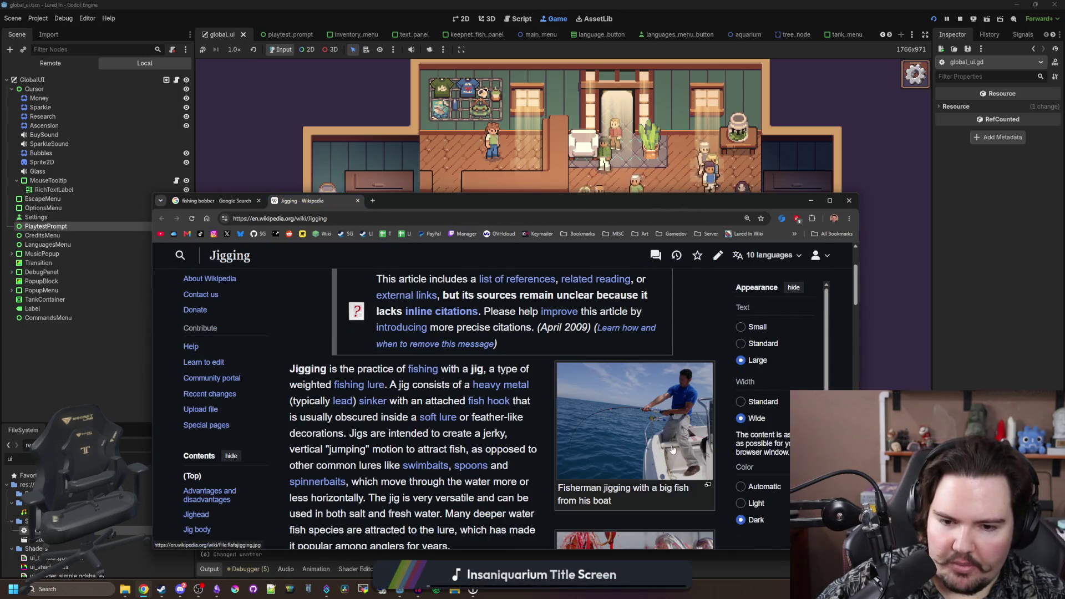
{"action": "left_click", "coordinate": [632, 436]}
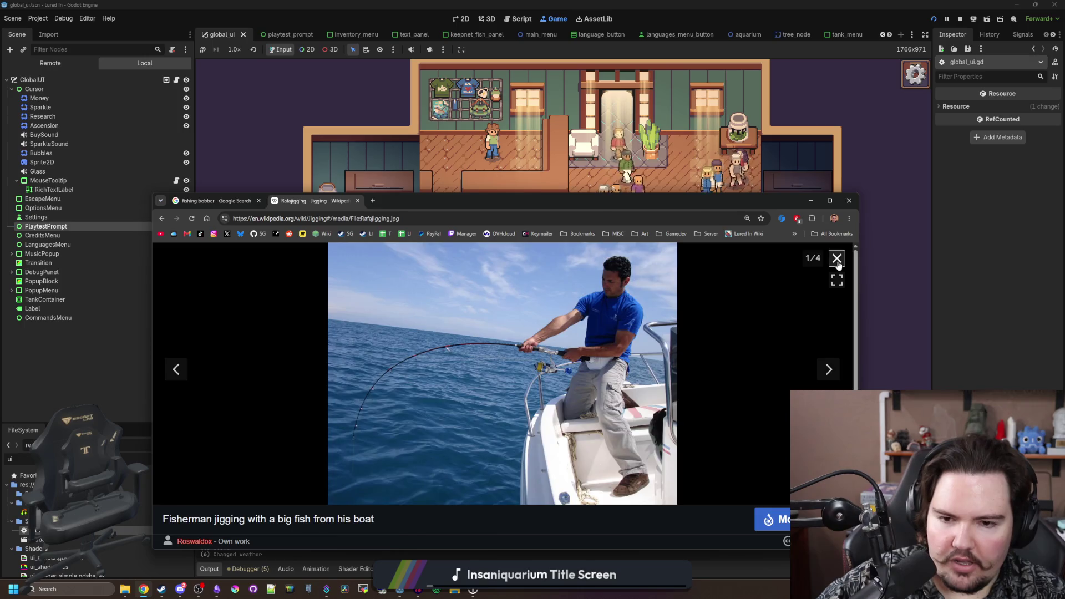
{"action": "left_click", "coordinate": [838, 259]}
{"action": "scroll", "coordinate": [639, 368], "scroll_direction": "up", "scroll_amount": 5}
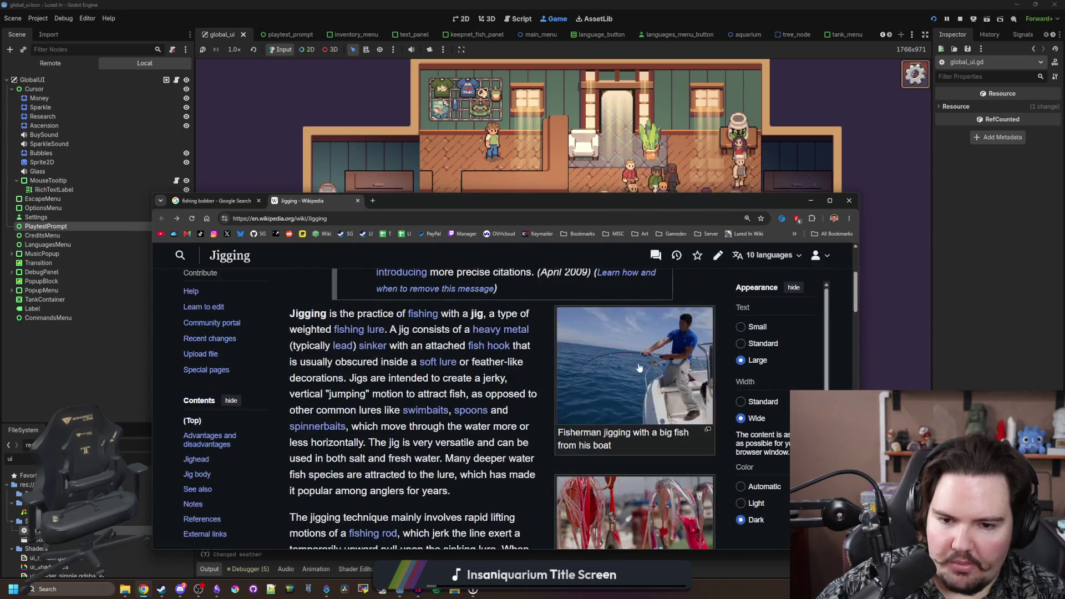
{"action": "left_click", "coordinate": [639, 368]}
{"action": "left_click", "coordinate": [833, 265]}
{"action": "scroll", "coordinate": [380, 354], "scroll_direction": "down", "scroll_amount": 15}
{"action": "scroll", "coordinate": [380, 353], "scroll_direction": "up", "scroll_amount": 15}
{"action": "left_click_drag", "start_coordinate": [377, 208], "coordinate": [0, 193]}
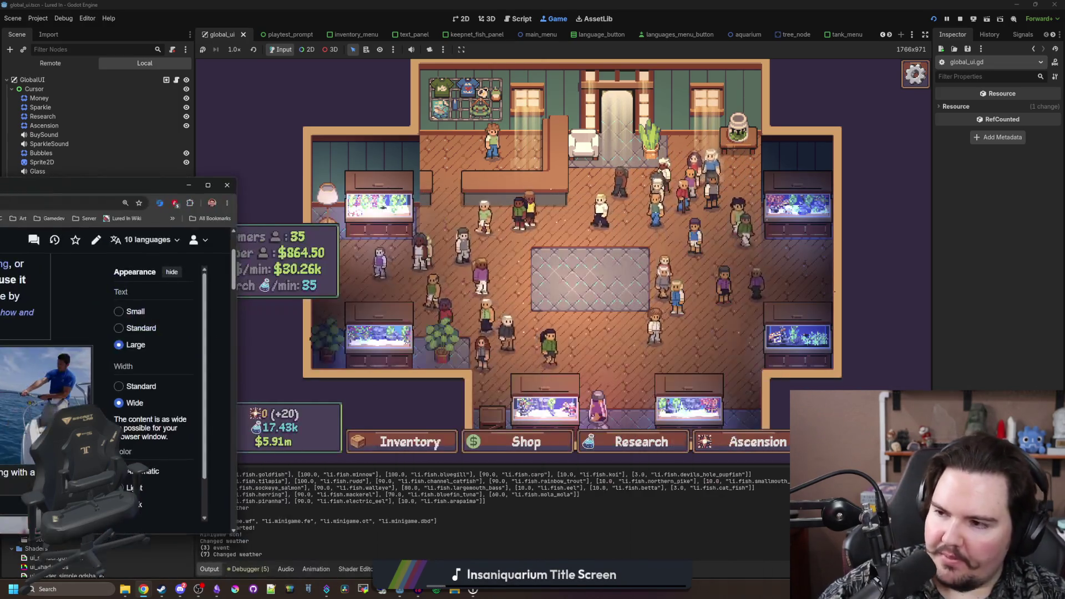
- Run a new-tab search and shift the browser window further left
{"action": "key", "text": "ctrl+t"}
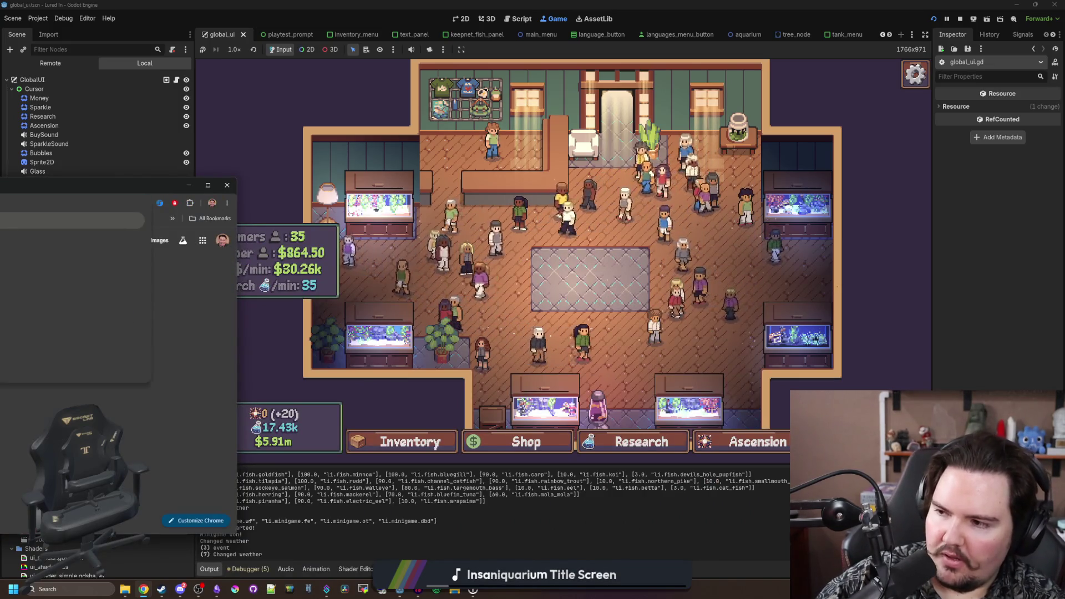
{"action": "key", "text": "Return"}
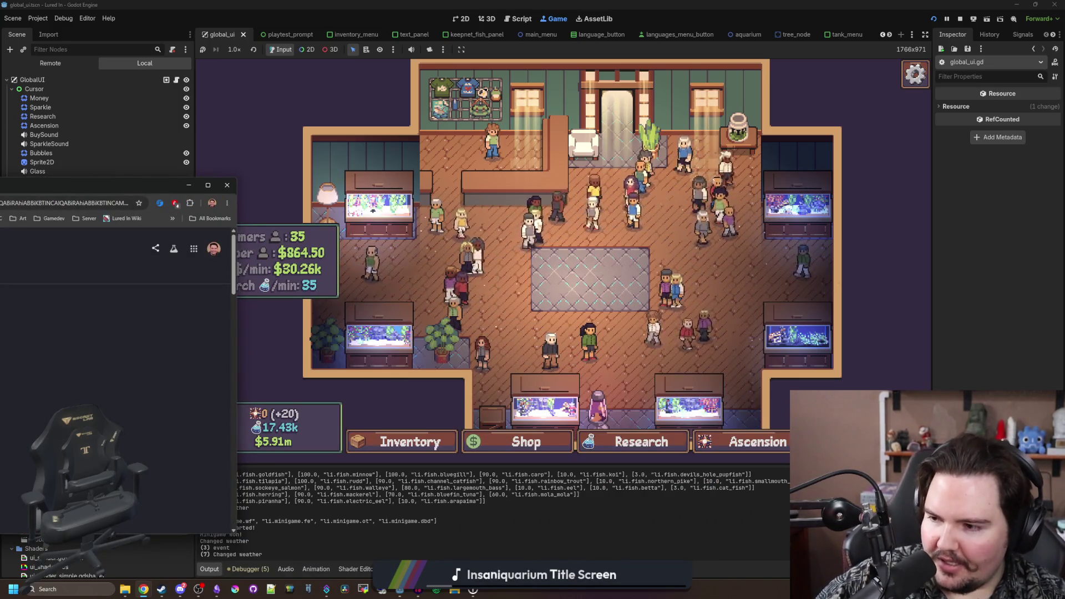
{"action": "scroll", "coordinate": [117, 333], "scroll_direction": "down", "scroll_amount": 3}
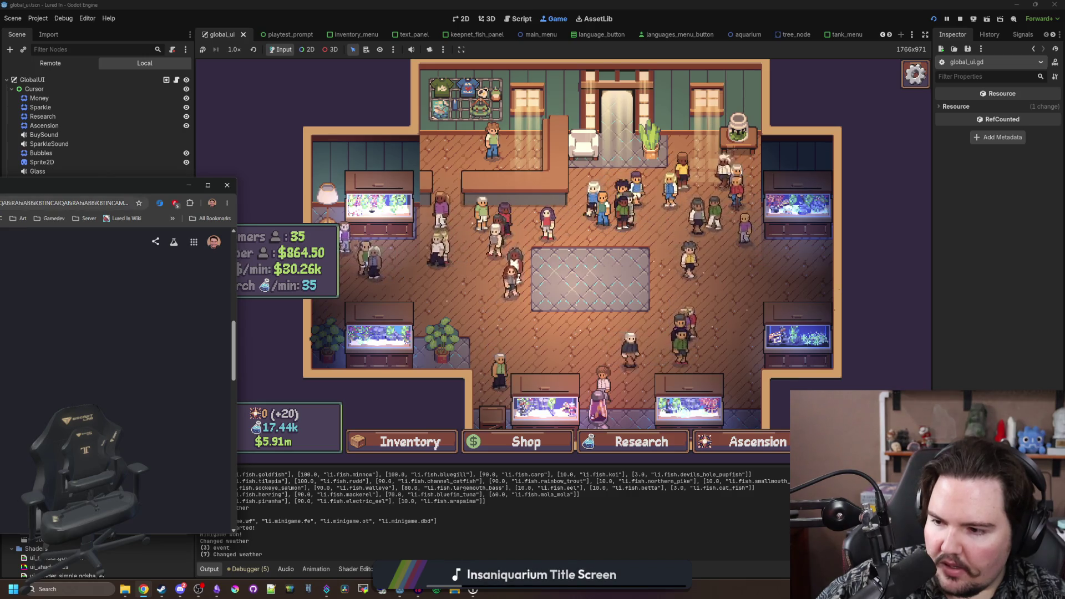
{"action": "left_click_drag", "start_coordinate": [139, 184], "coordinate": [63, 167]}
- Scroll through the Reddit page, check the game, then return to the 'fishing jigging gif' image results
{"action": "scroll", "coordinate": [78, 333], "scroll_direction": "down", "scroll_amount": 1}
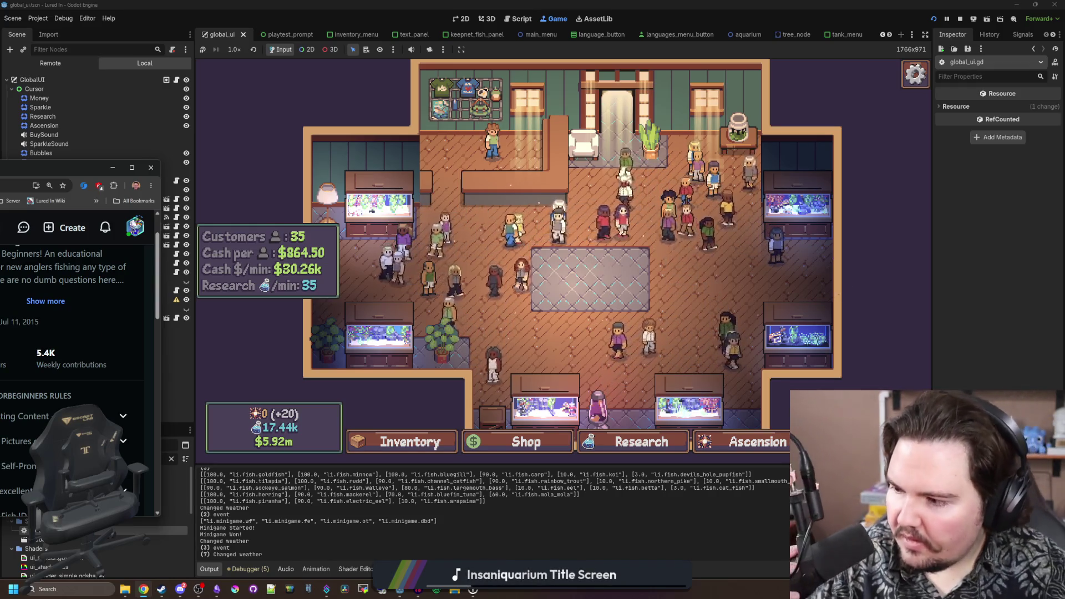
{"action": "scroll", "coordinate": [78, 333], "scroll_direction": "down", "scroll_amount": 1}
{"action": "scroll", "coordinate": [77, 333], "scroll_direction": "down", "scroll_amount": 1}
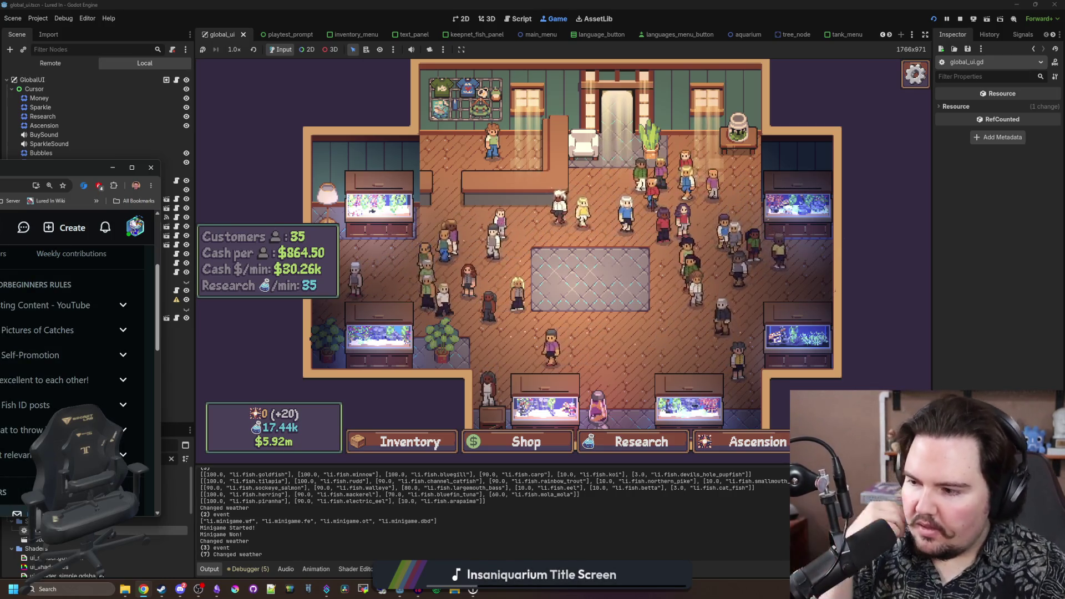
{"action": "scroll", "coordinate": [77, 332], "scroll_direction": "down", "scroll_amount": 1}
{"action": "scroll", "coordinate": [78, 333], "scroll_direction": "down", "scroll_amount": 1}
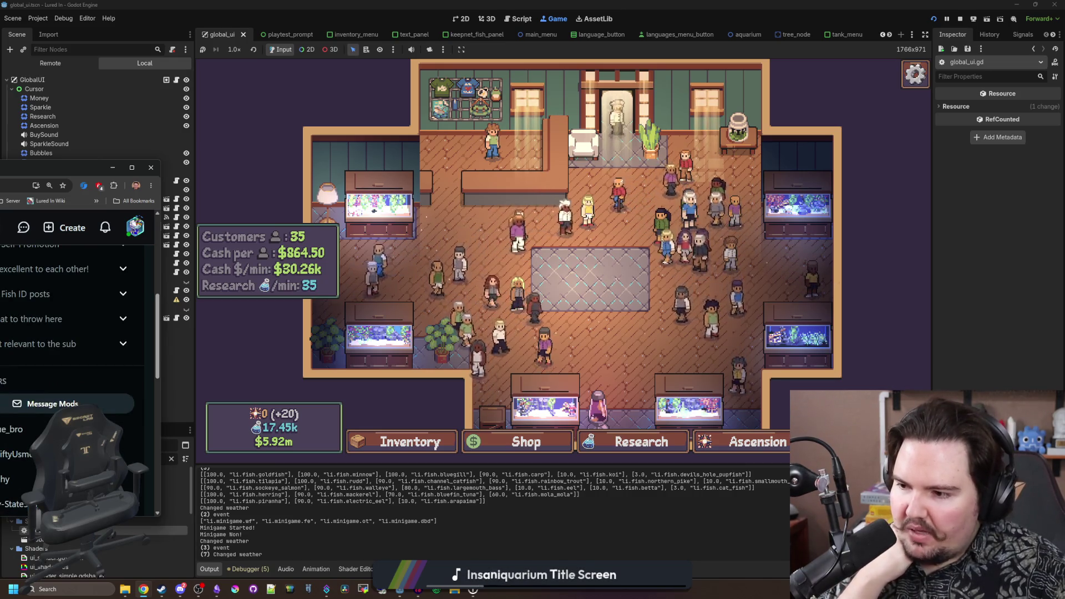
{"action": "scroll", "coordinate": [77, 333], "scroll_direction": "down", "scroll_amount": 2}
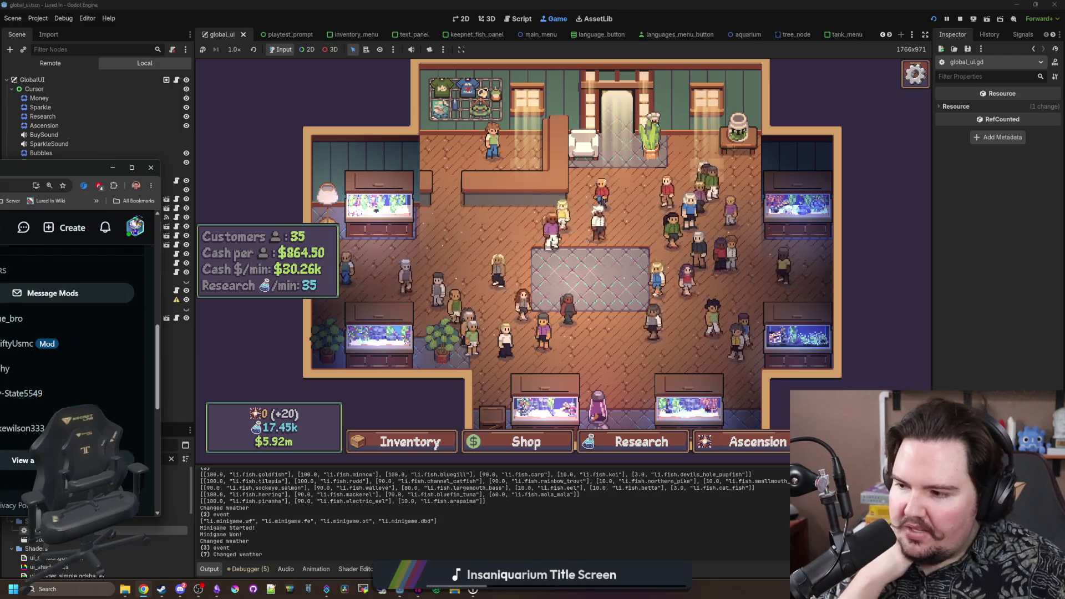
{"action": "key", "text": "alt+Tab"}
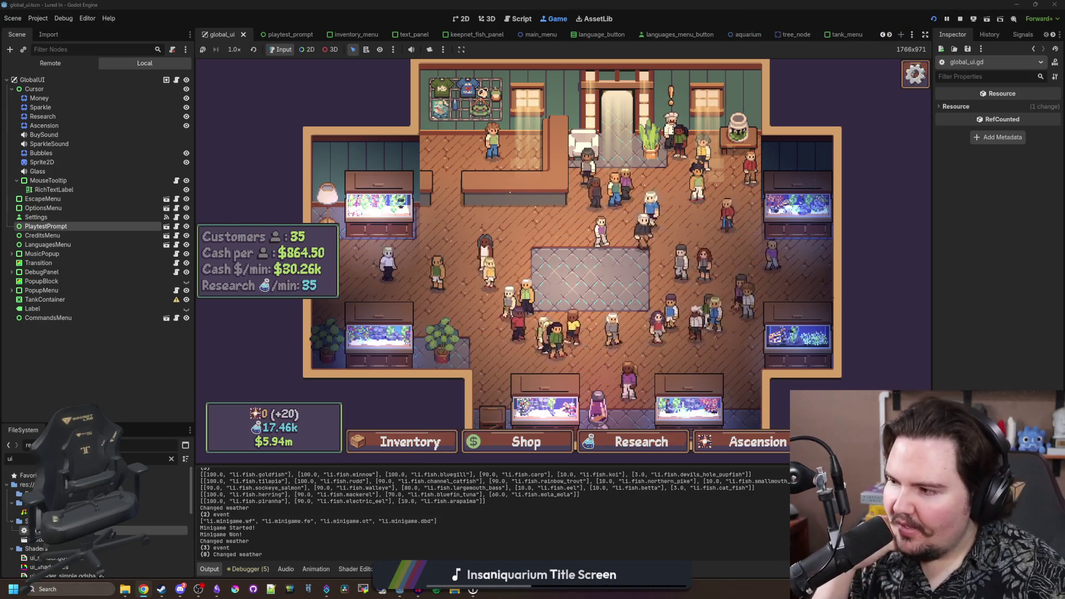
{"action": "key", "text": "alt+Tab"}
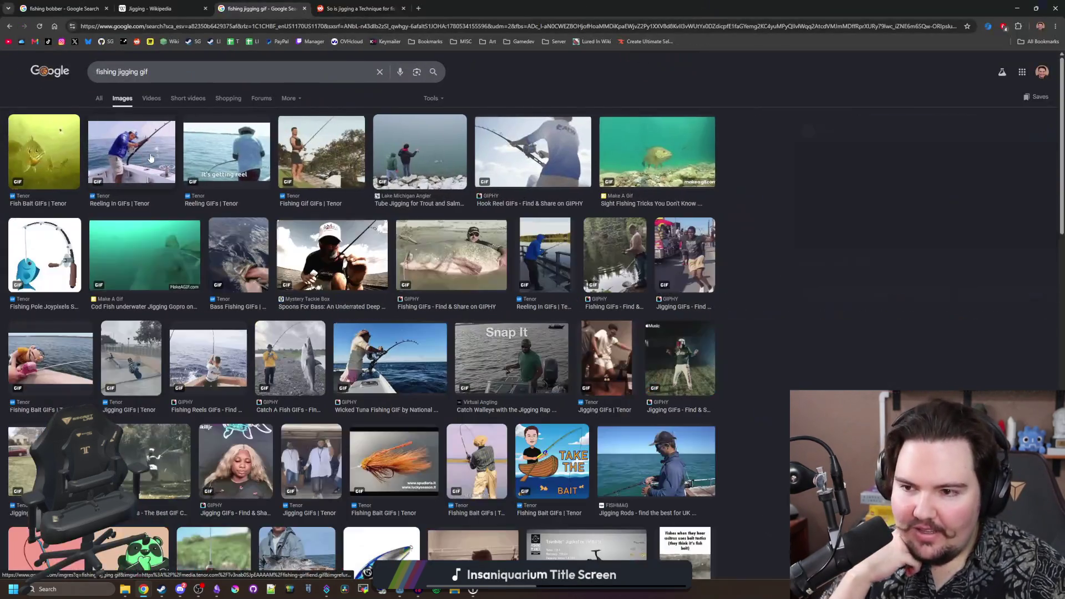
- Preview the Reeling In, it's getting reel, Fishing Gif, Tube Jigging, Hook Reel and Joypixels results
{"action": "left_click", "coordinate": [150, 158]}
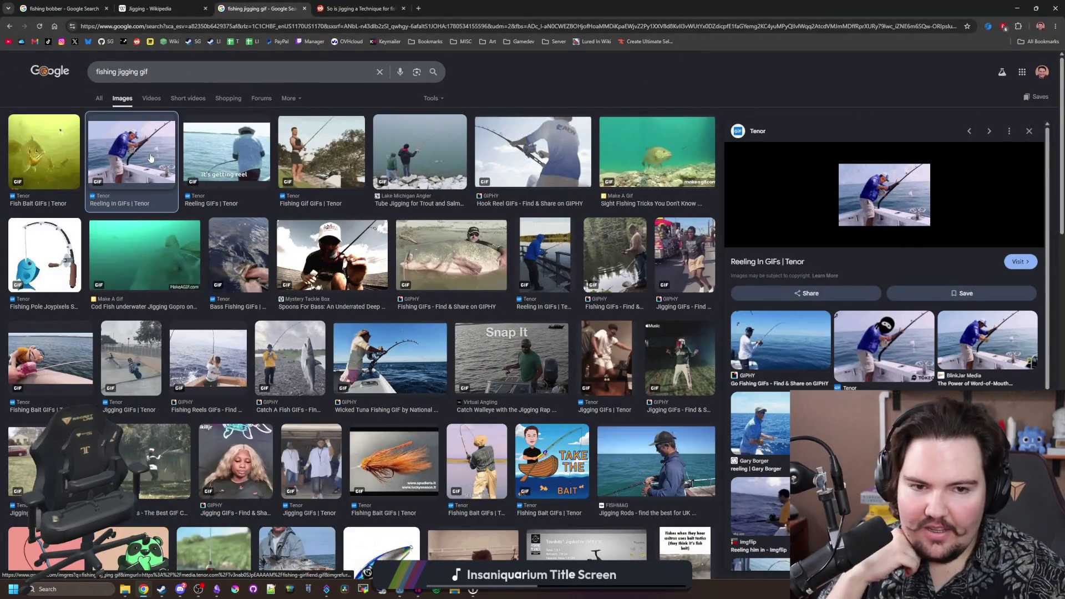
{"action": "left_click", "coordinate": [228, 151]}
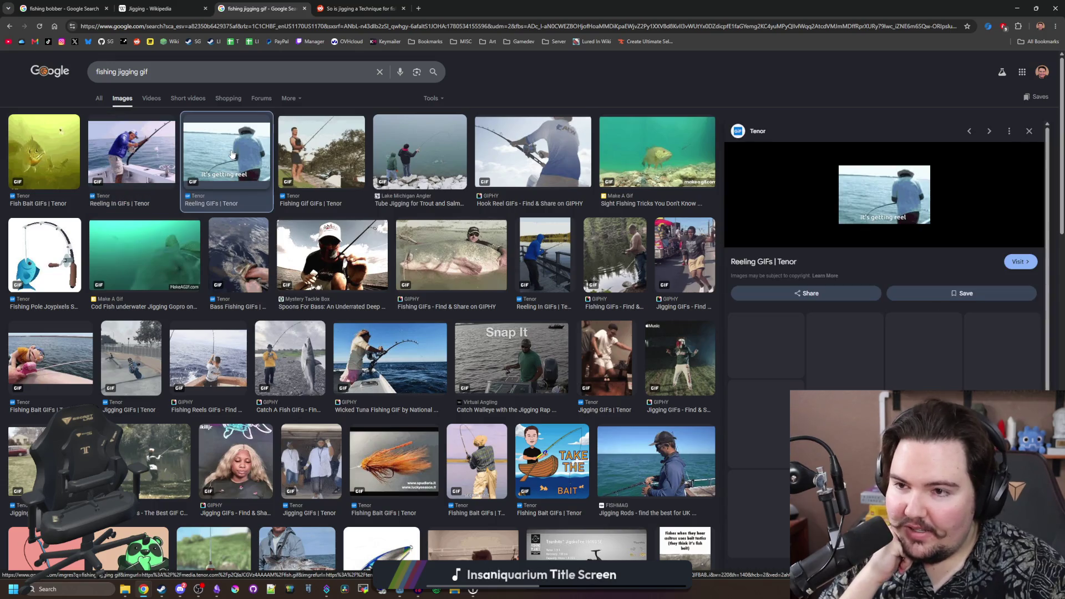
{"action": "left_click", "coordinate": [320, 148]}
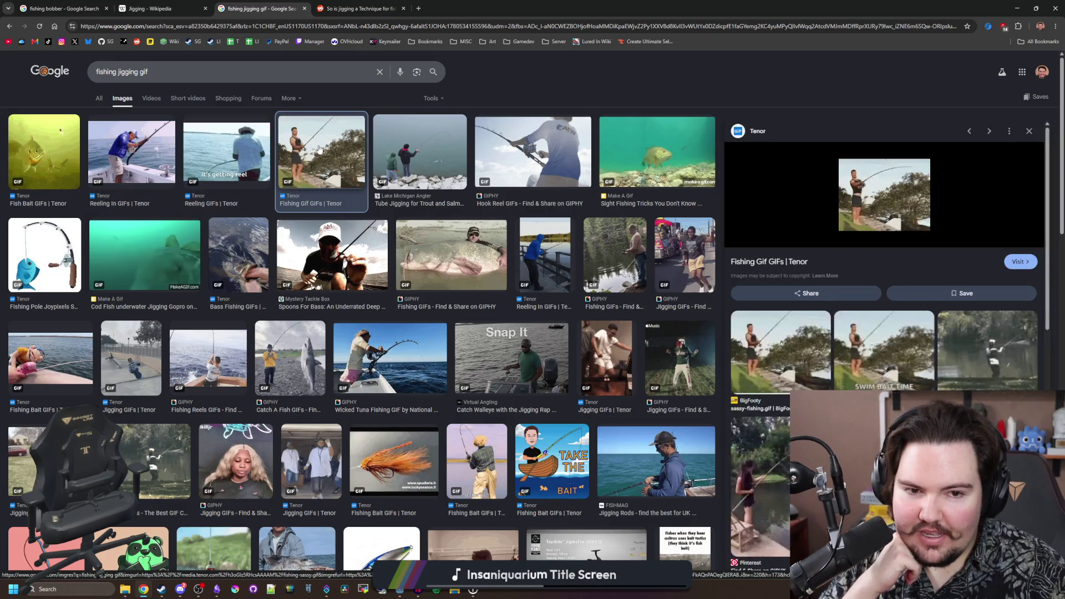
{"action": "left_click", "coordinate": [405, 152]}
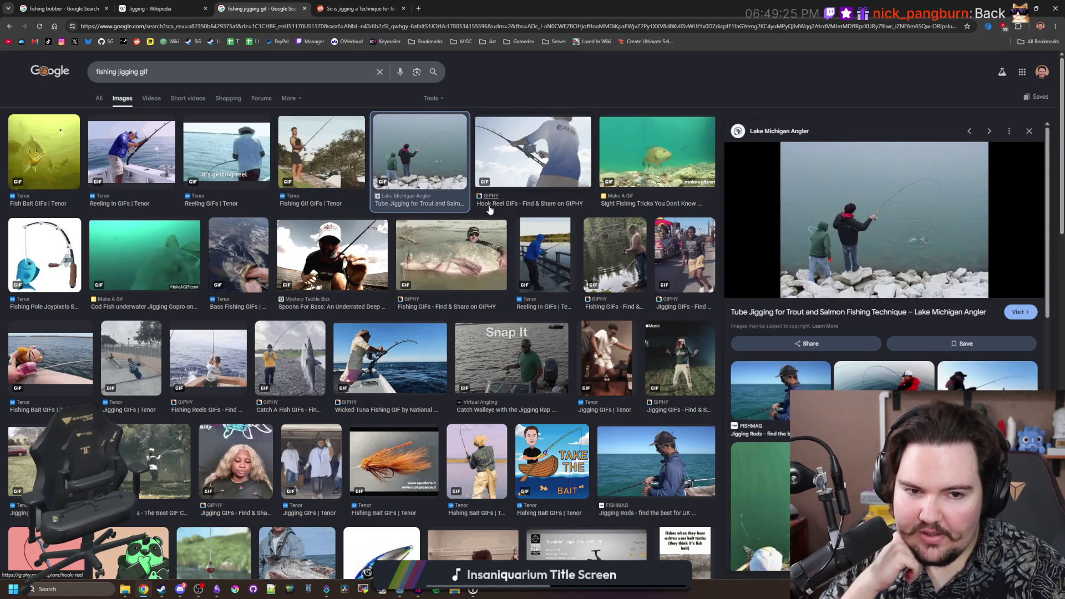
{"action": "left_click", "coordinate": [542, 192]}
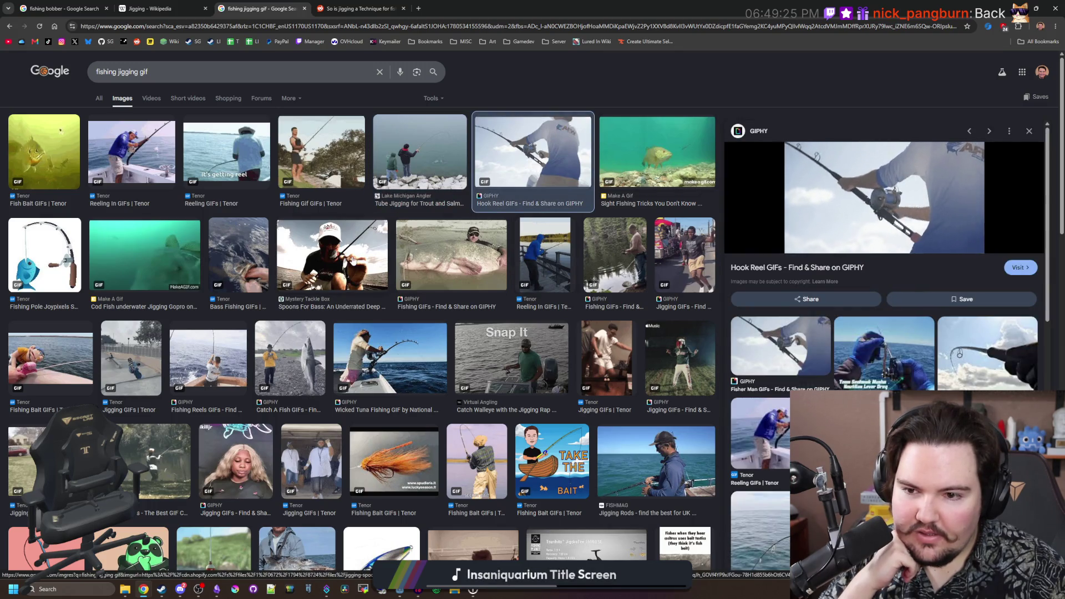
{"action": "left_click", "coordinate": [45, 252]}
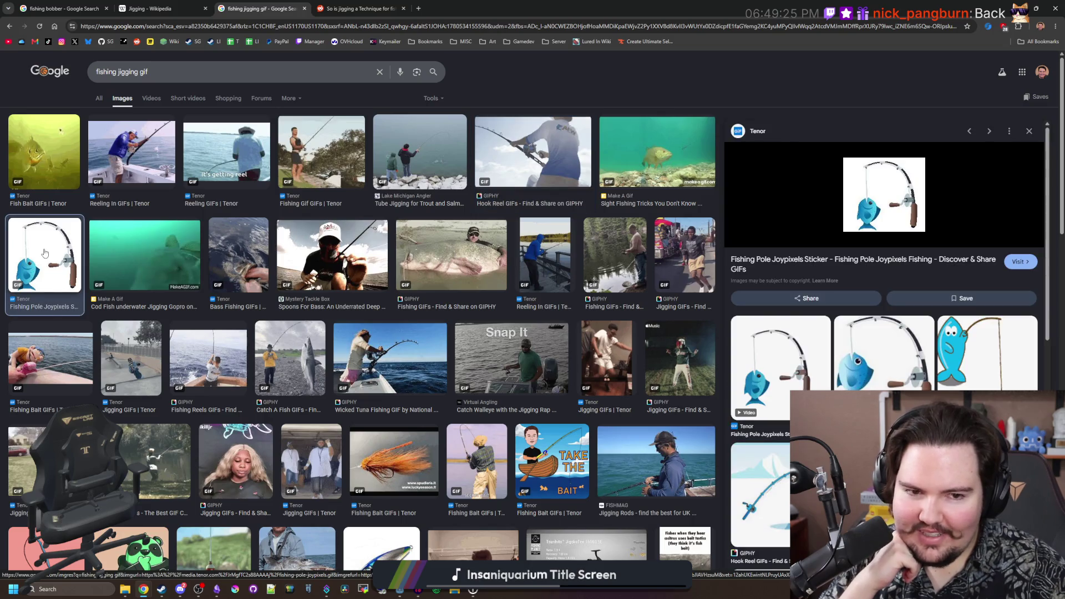
- Preview the pier Reeling In, GIPHY, Jigging and Wicked Tuna GIFs, then begin revising the search
{"action": "left_click", "coordinate": [548, 260]}
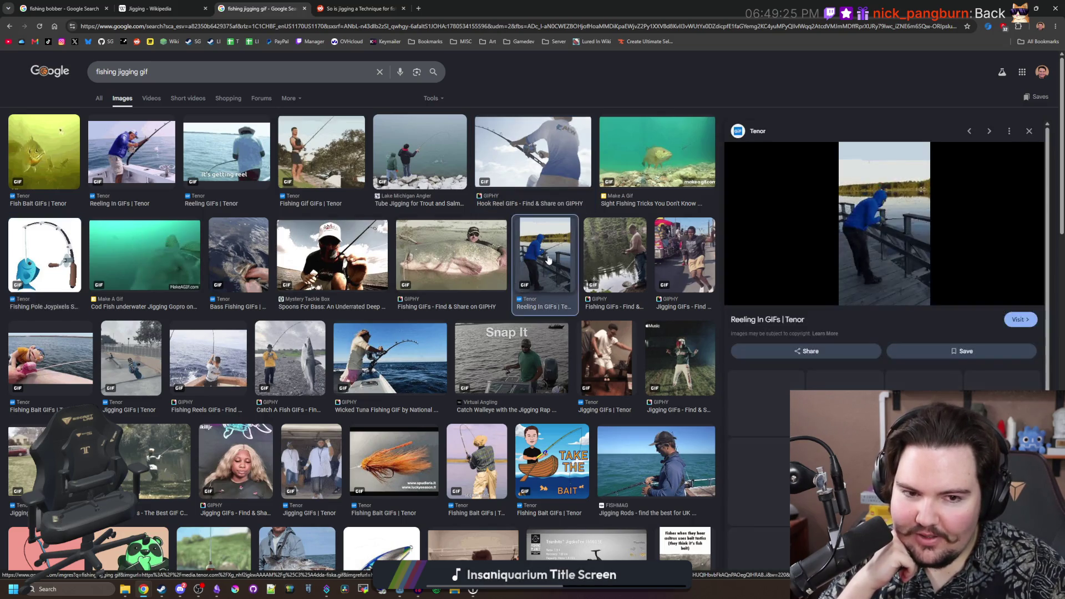
{"action": "left_click", "coordinate": [621, 258]}
{"action": "left_click", "coordinate": [677, 258]}
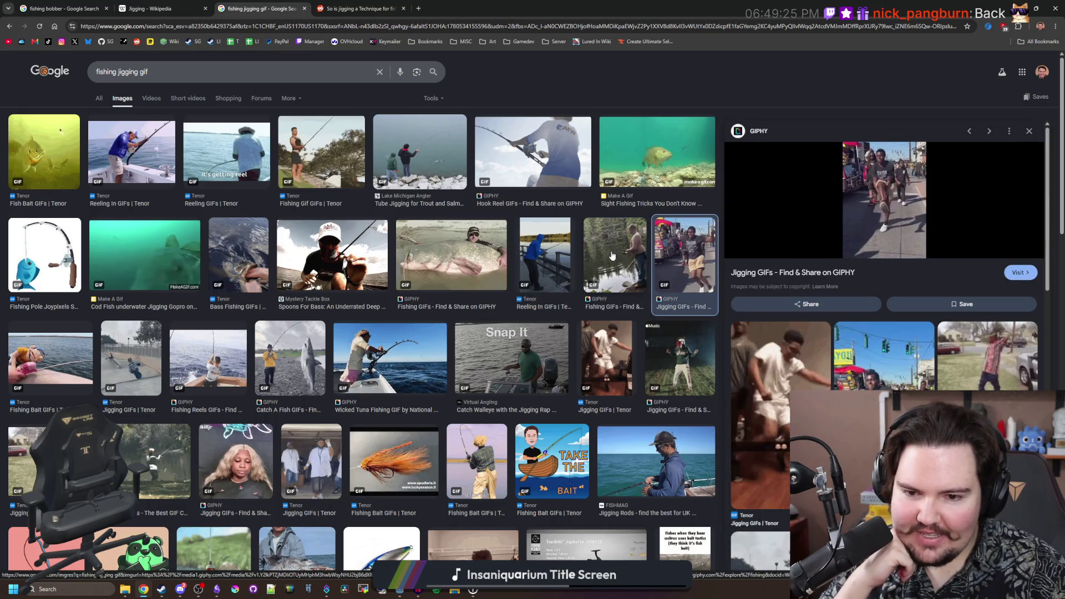
{"action": "left_click", "coordinate": [362, 358]}
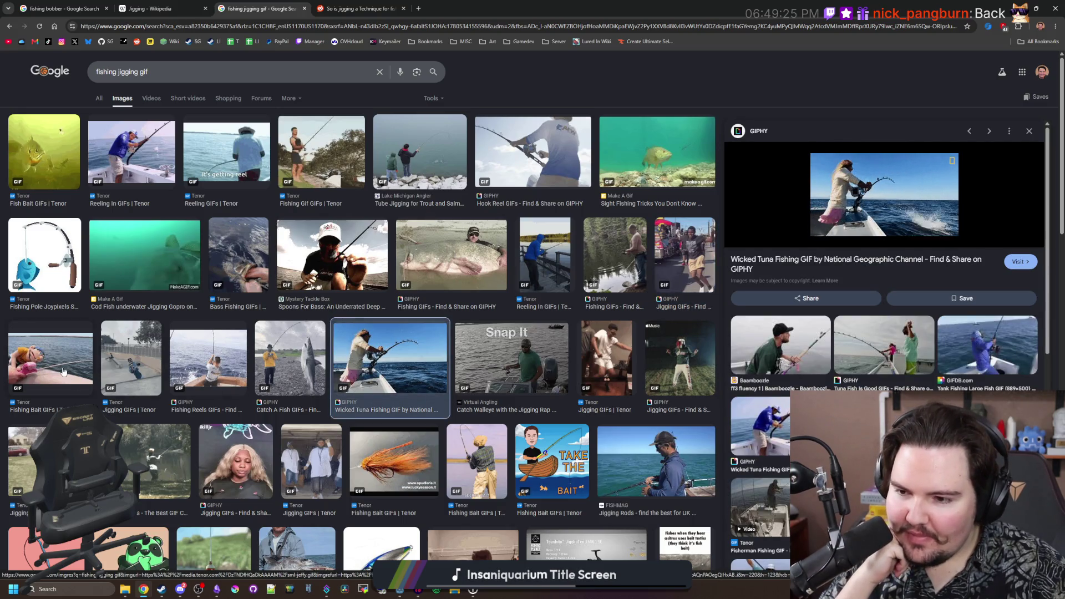
{"action": "scroll", "coordinate": [76, 370], "scroll_direction": "down", "scroll_amount": 3}
{"action": "scroll", "coordinate": [76, 369], "scroll_direction": "up", "scroll_amount": 3}
{"action": "left_click", "coordinate": [149, 100]}
{"action": "left_click", "coordinate": [165, 71]}
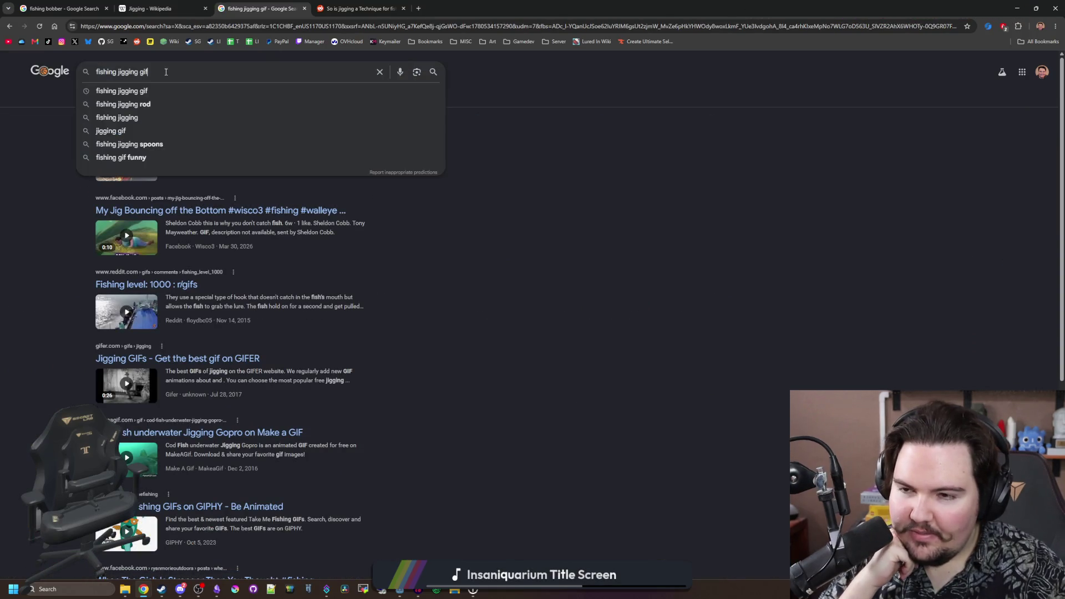
- Search 'fishing jigging' without 'gif' and open the How To Jig tutorial video
{"action": "key", "text": "BackSpace"}
{"action": "key", "text": "BackSpace"}
{"action": "key", "text": "BackSpace"}
{"action": "key", "text": "Return"}
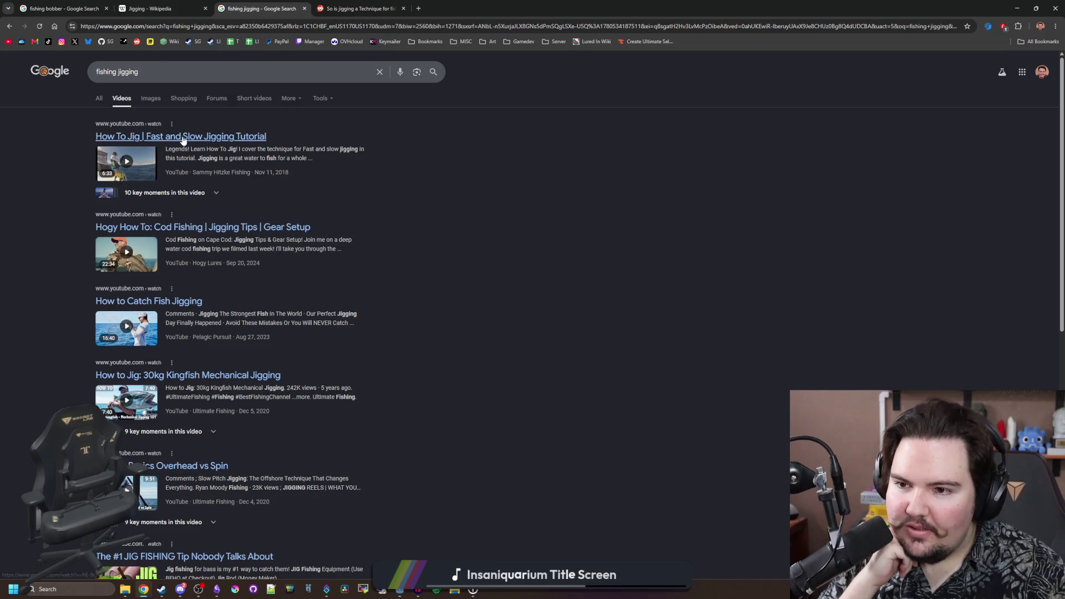
{"action": "left_click", "coordinate": [193, 139]}
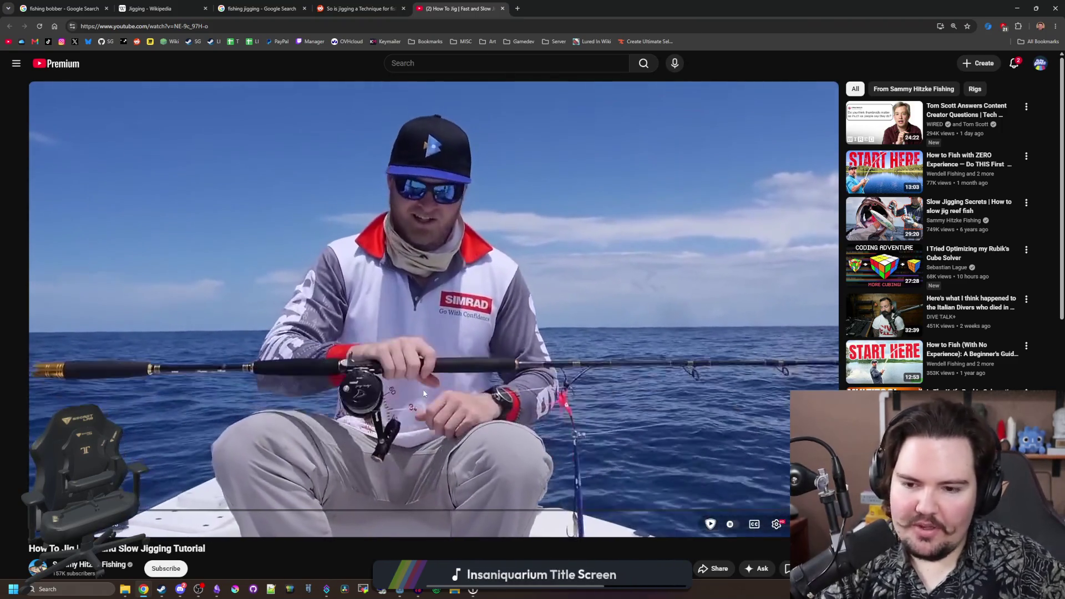
- Skip the video ahead, then enter 'what is it called when you bob your rod up and down fishing'
{"action": "key", "text": "l"}
{"action": "key", "text": "l"}
{"action": "key", "text": "l"}
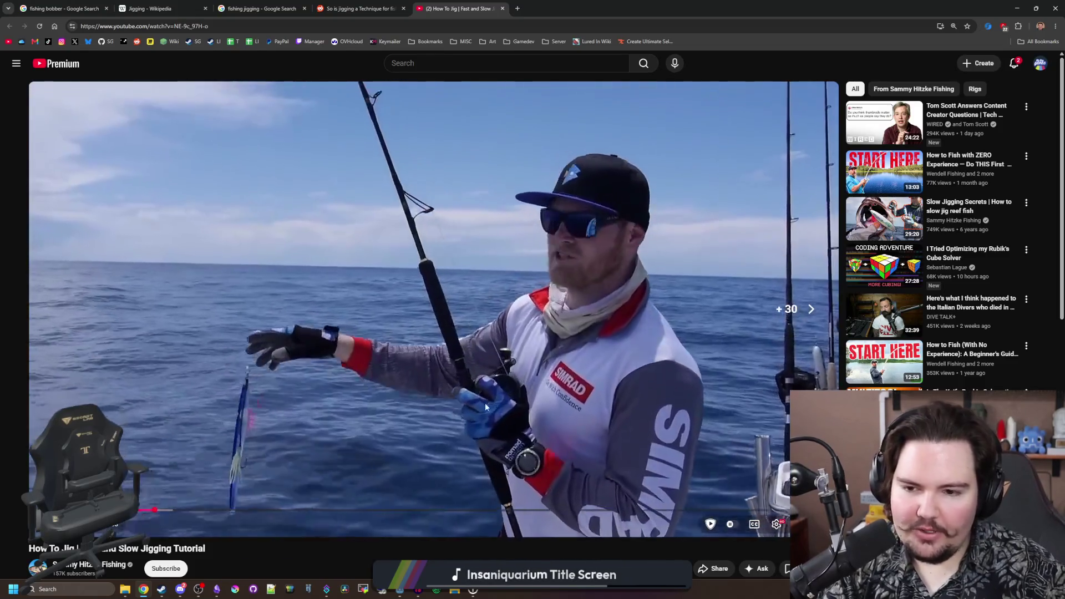
{"action": "key", "text": "j"}
{"action": "key", "text": "l"}
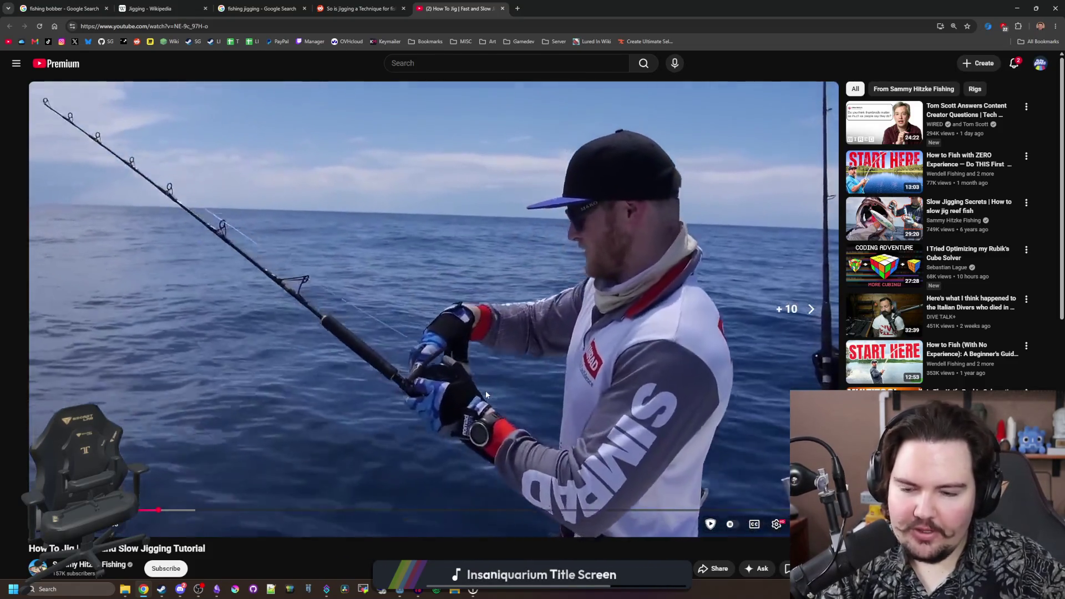
{"action": "key", "text": "l"}
{"action": "key", "text": "l"}
{"action": "key", "text": "l"}
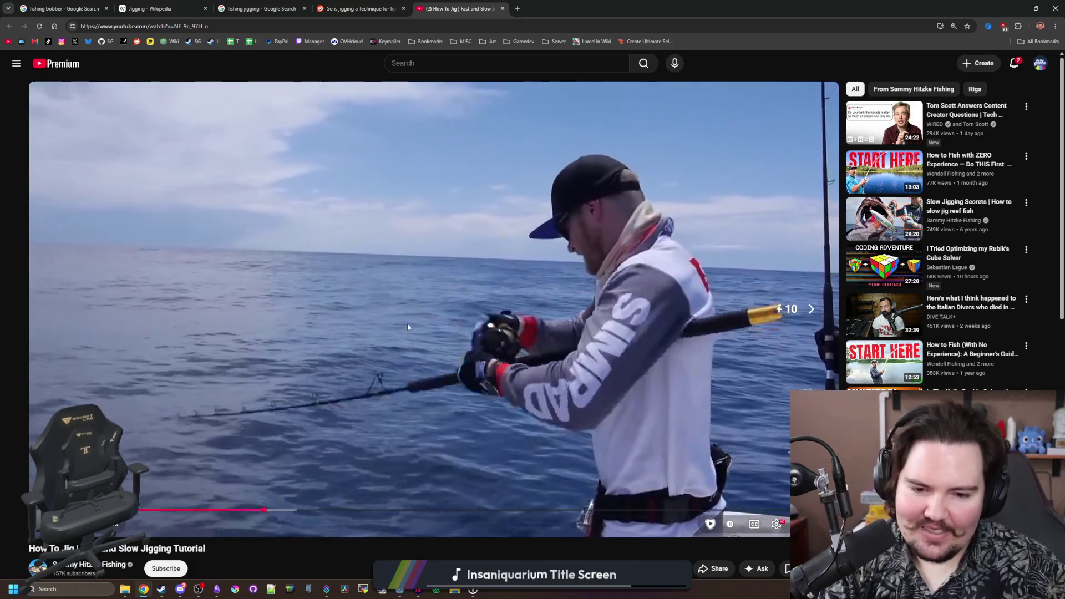
{"action": "key", "text": "Right"}
{"action": "key", "text": "Right"}
{"action": "key", "text": "Right"}
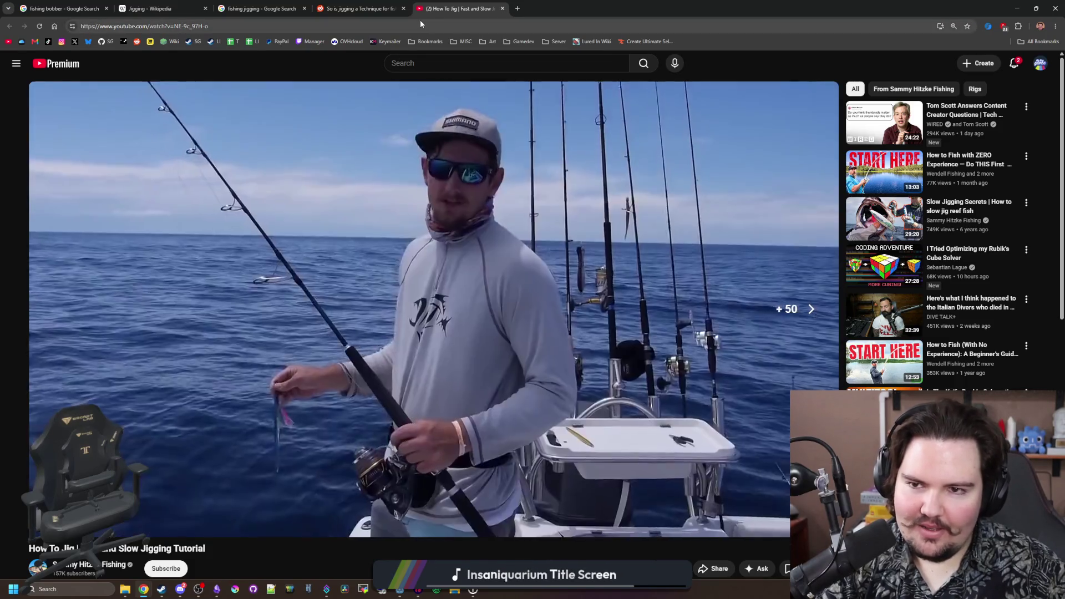
{"action": "left_click", "coordinate": [421, 20]}
{"action": "type", "text": "what is it c"}
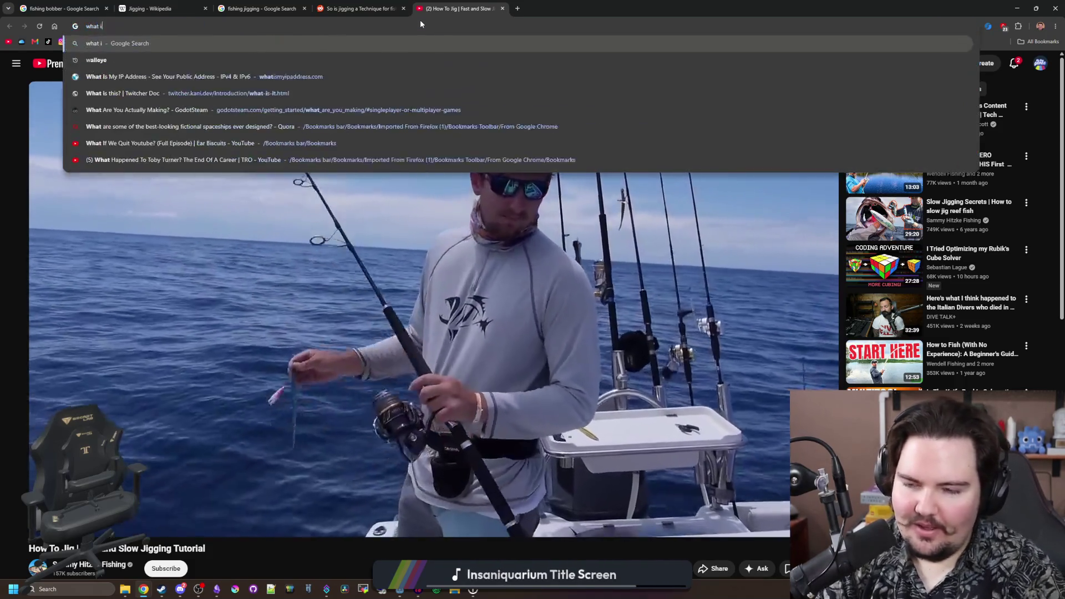
{"action": "type", "text": "alled when you bob "}
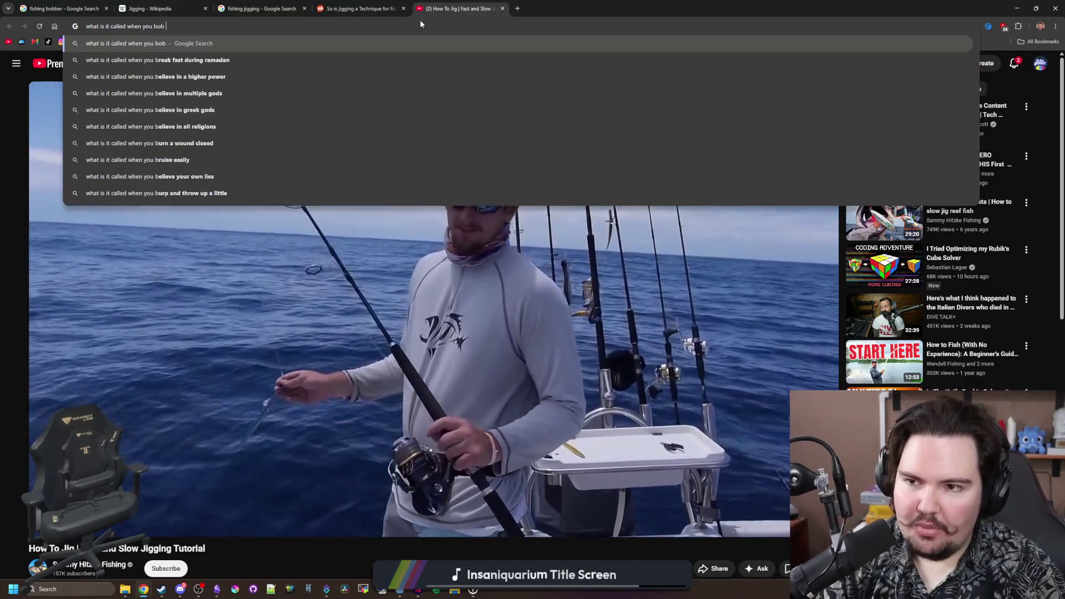
{"action": "type", "text": "your rod up and down"}
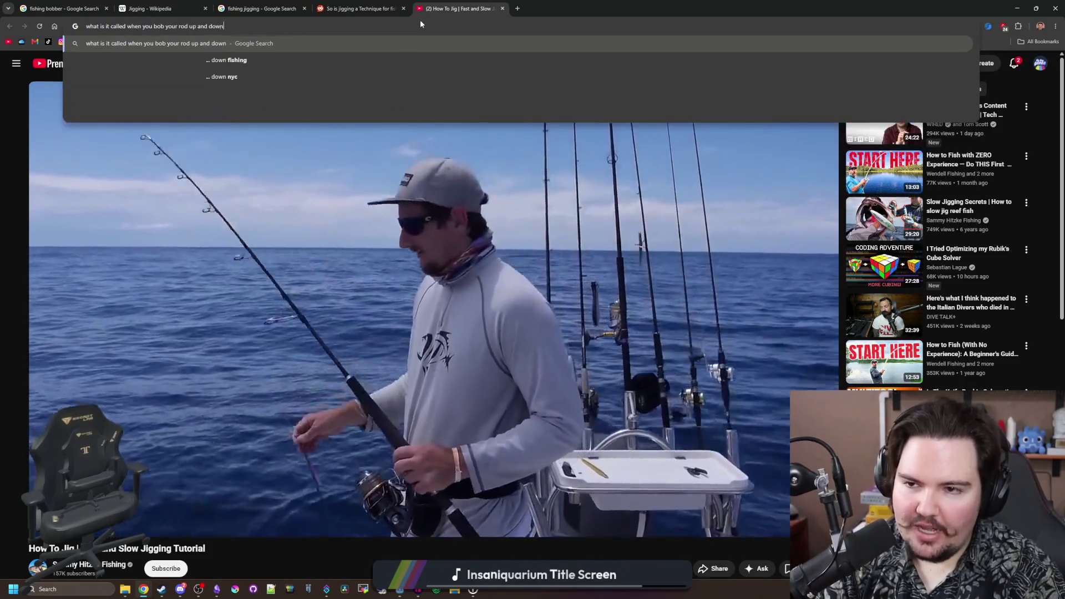
{"action": "type", "text": " fishing"}
- Search the rod-bobbing question, glance at the game, then return to the r/whatstheword thread
{"action": "key", "text": "Return"}
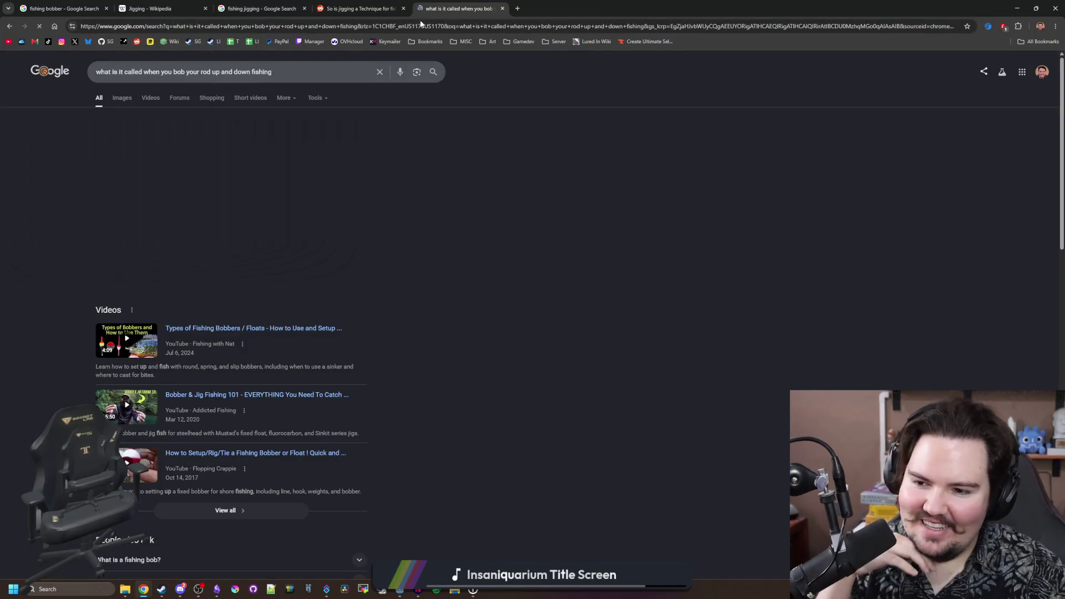
{"action": "scroll", "coordinate": [246, 259], "scroll_direction": "down", "scroll_amount": 2}
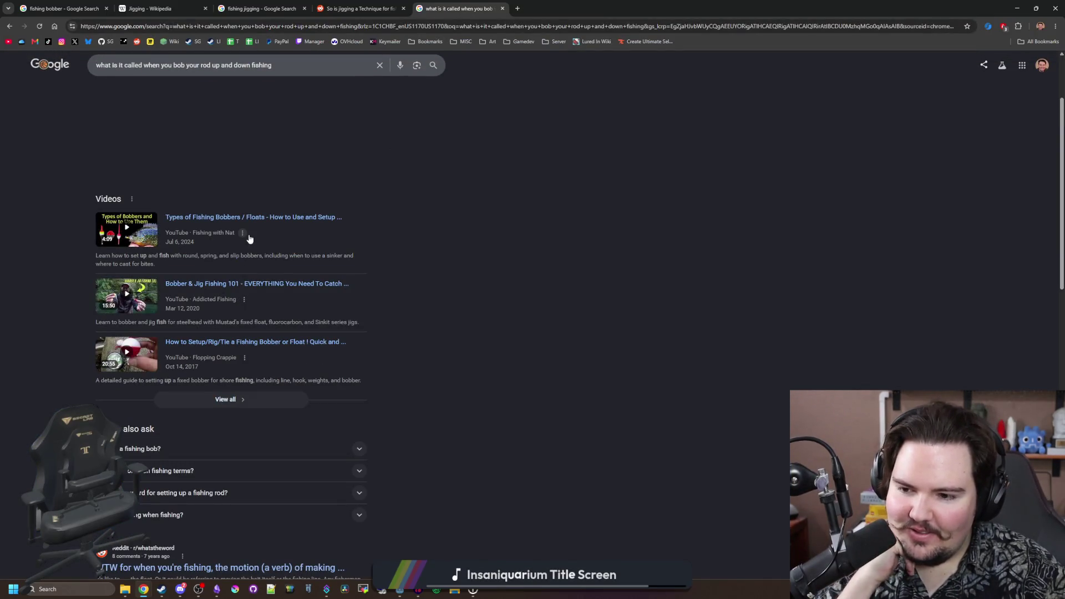
{"action": "scroll", "coordinate": [249, 238], "scroll_direction": "down", "scroll_amount": 3}
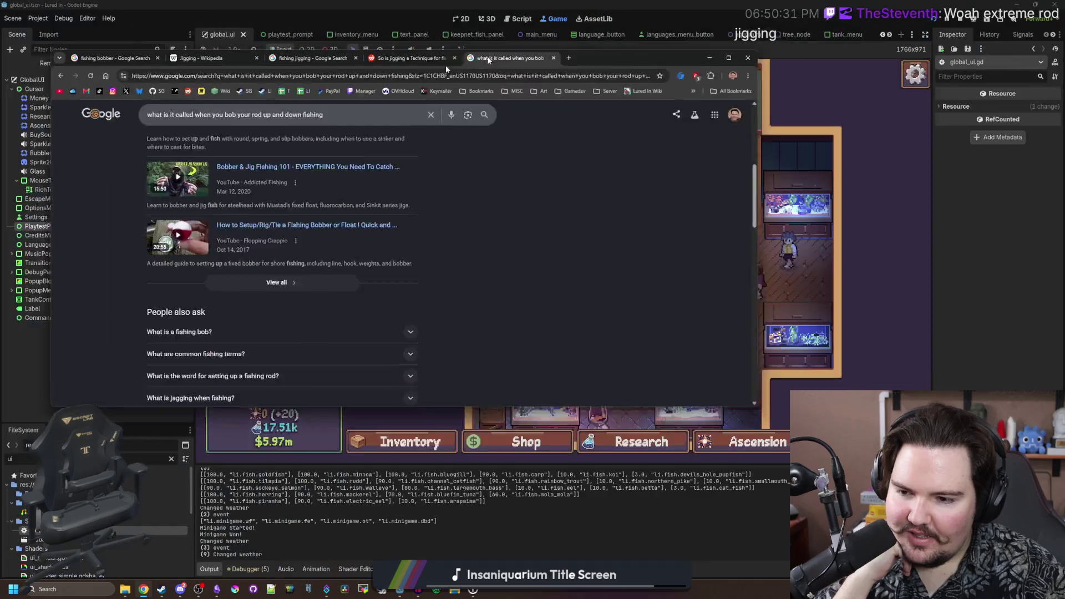
{"action": "left_click", "coordinate": [143, 589]}
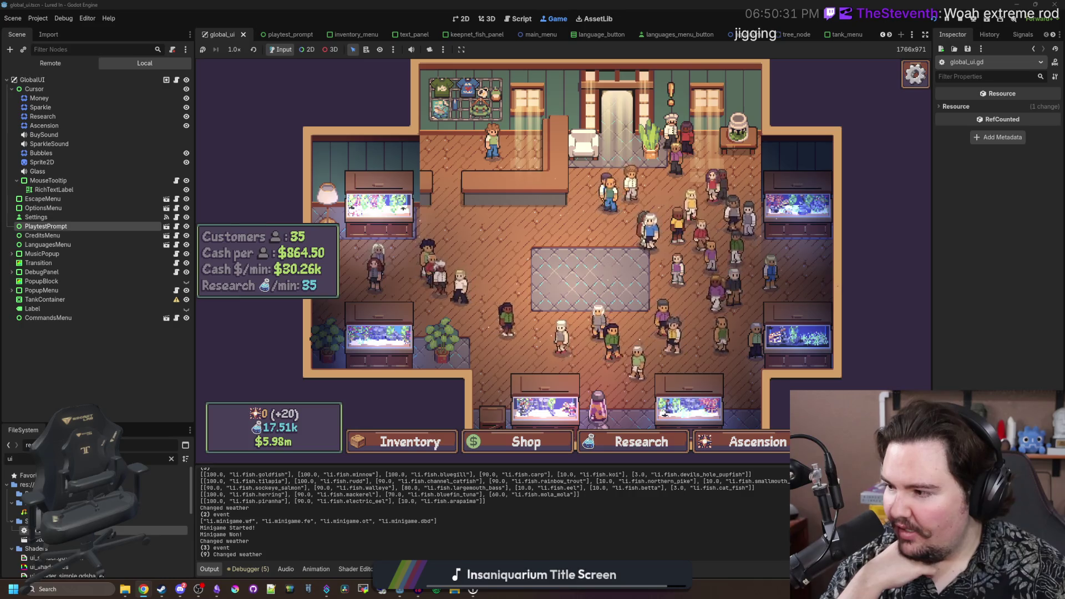
{"action": "key", "text": "alt+Tab"}
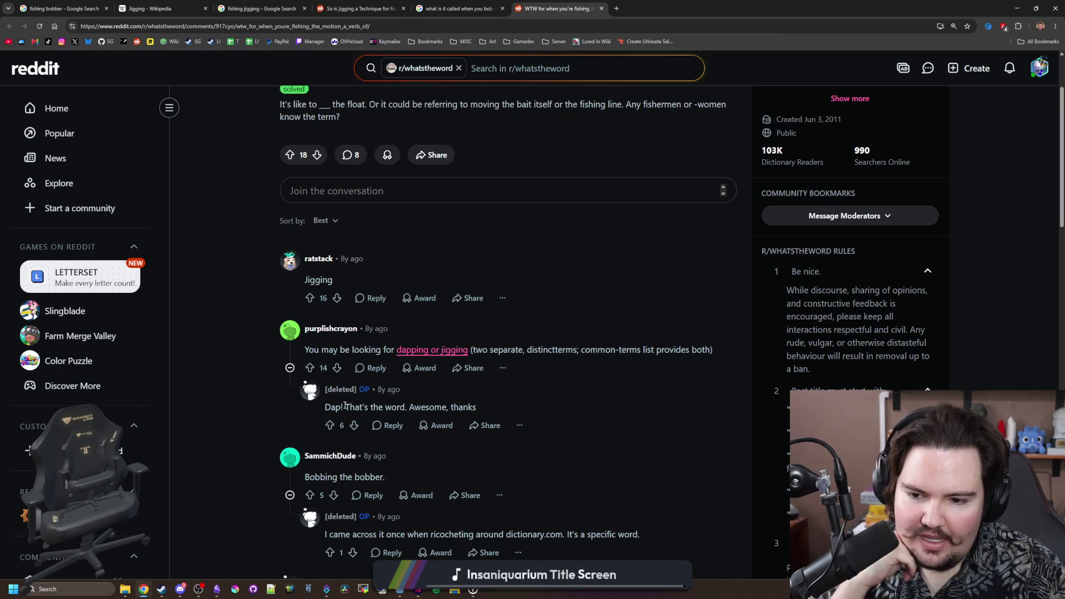
- Read the Reddit thread's suggested words, highlighting 'Bobbing the bobber', then start a new tab
{"action": "scroll", "coordinate": [344, 409], "scroll_direction": "down", "scroll_amount": 1}
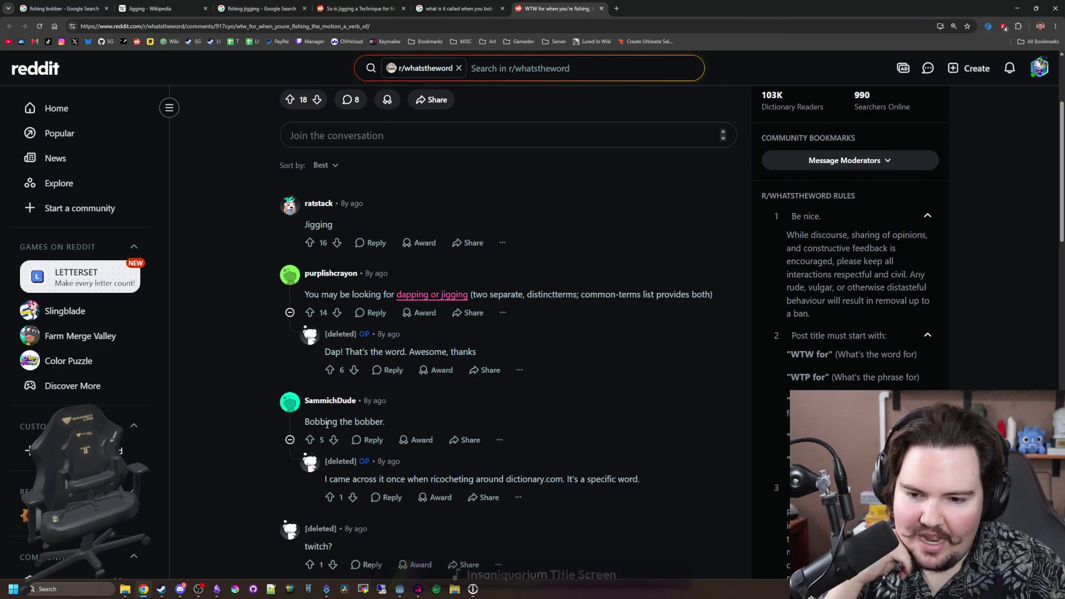
{"action": "left_click_drag", "start_coordinate": [316, 422], "coordinate": [359, 421]}
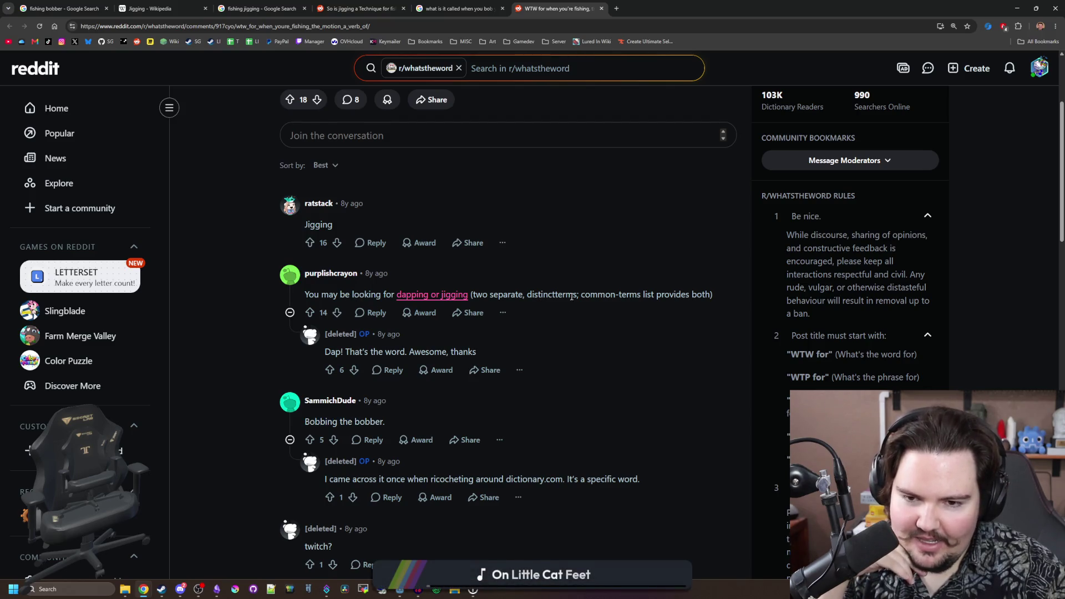
{"action": "scroll", "coordinate": [512, 388], "scroll_direction": "down", "scroll_amount": 1}
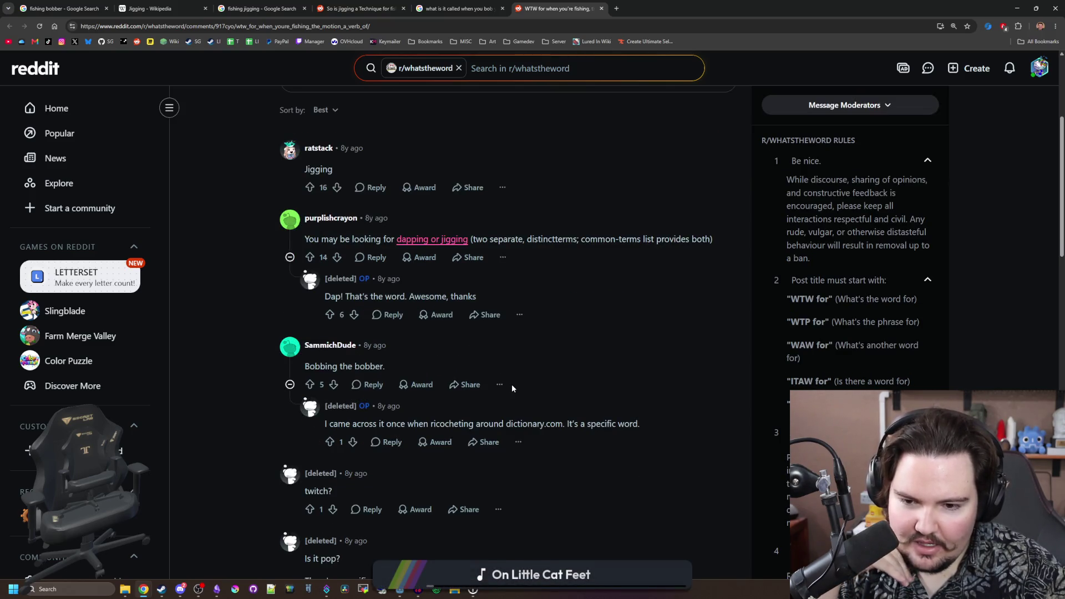
{"action": "scroll", "coordinate": [419, 430], "scroll_direction": "down", "scroll_amount": 5}
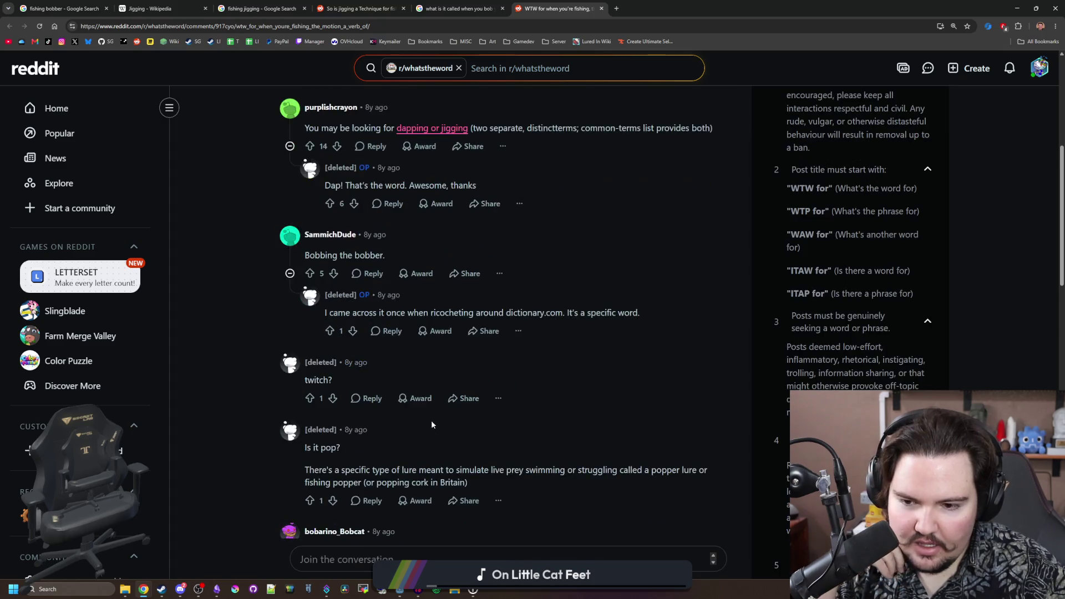
{"action": "scroll", "coordinate": [361, 378], "scroll_direction": "up", "scroll_amount": 6}
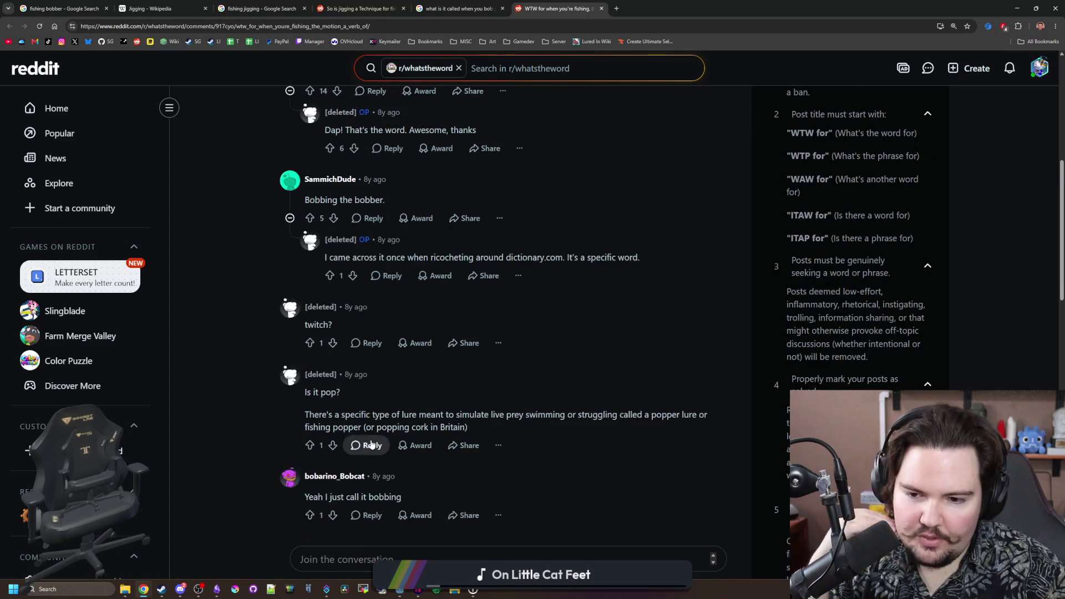
{"action": "scroll", "coordinate": [515, 278], "scroll_direction": "up", "scroll_amount": 2}
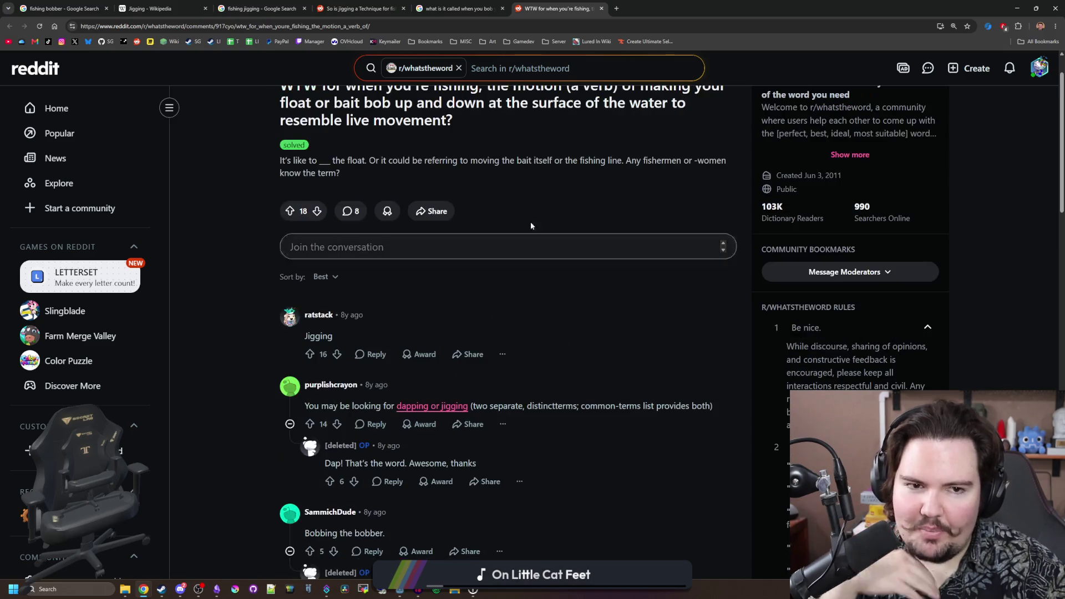
{"action": "left_click", "coordinate": [620, 4]}
- Search Google for 'fishing dapping' and scroll through the fly-fishing results
{"action": "type", "text": "fishing dapping"}
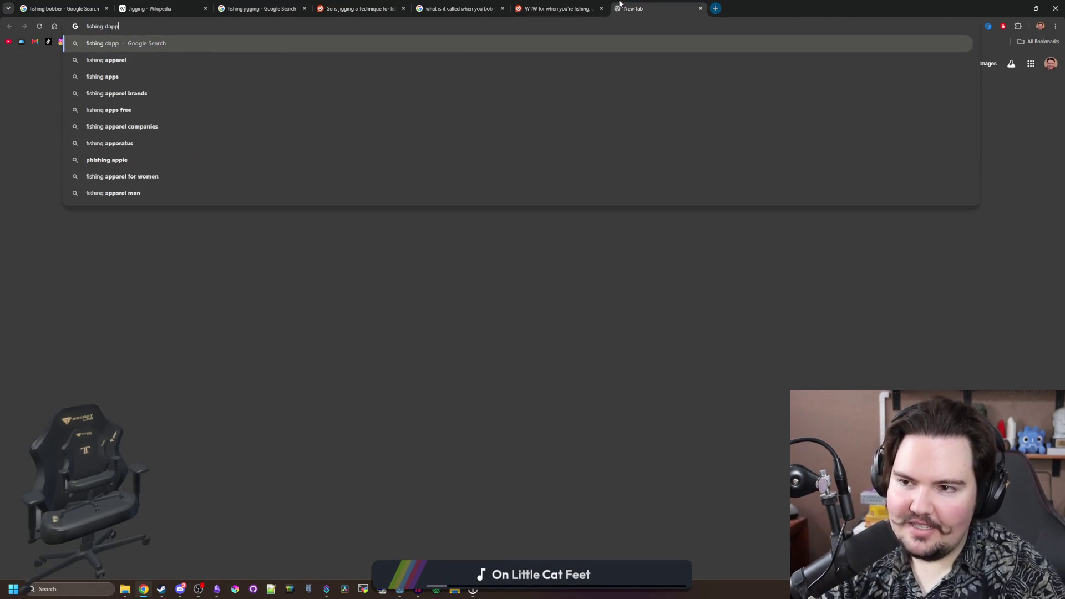
{"action": "key", "text": "Return"}
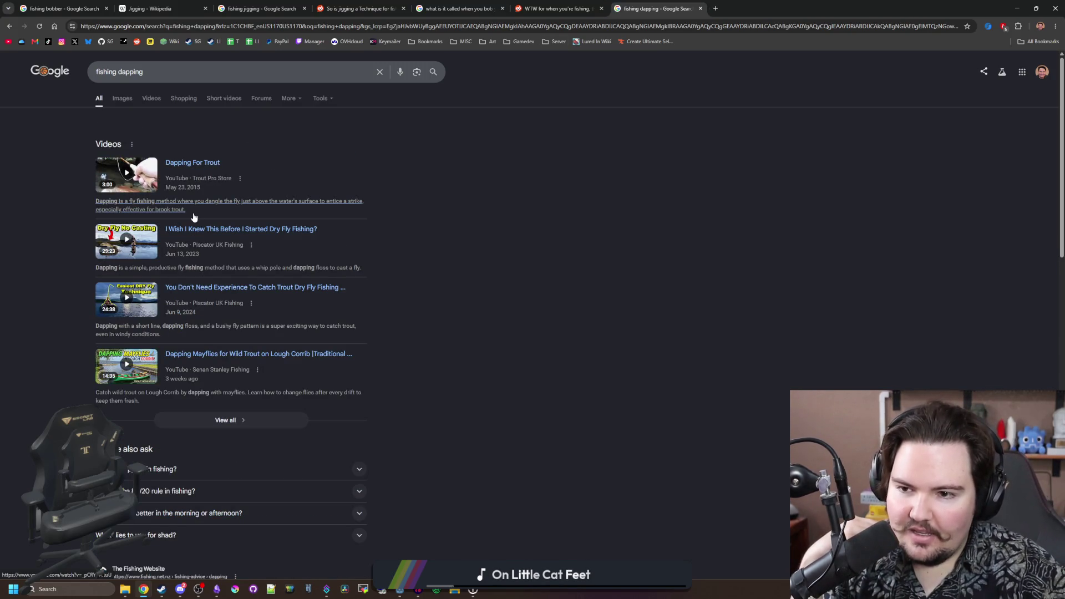
{"action": "scroll", "coordinate": [193, 217], "scroll_direction": "down", "scroll_amount": 3}
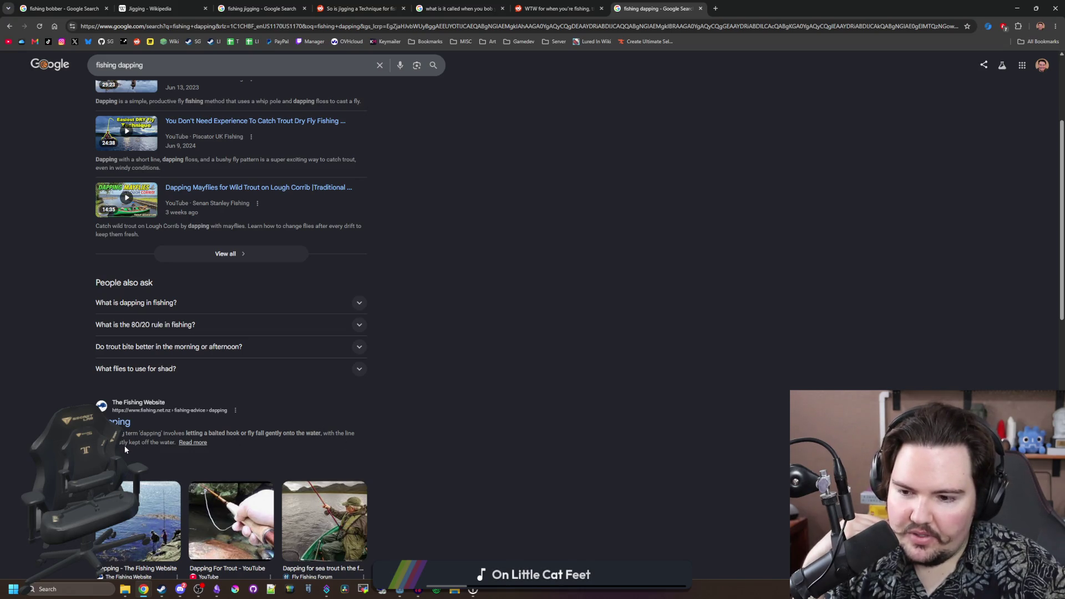
{"action": "scroll", "coordinate": [184, 295], "scroll_direction": "down", "scroll_amount": 4}
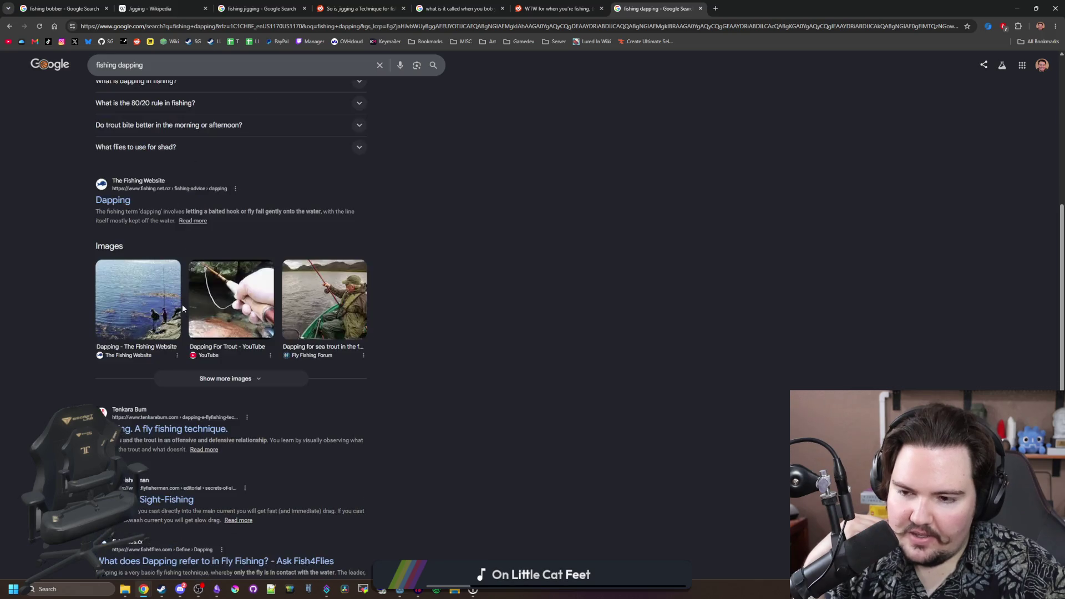
{"action": "scroll", "coordinate": [286, 392], "scroll_direction": "down", "scroll_amount": 3}
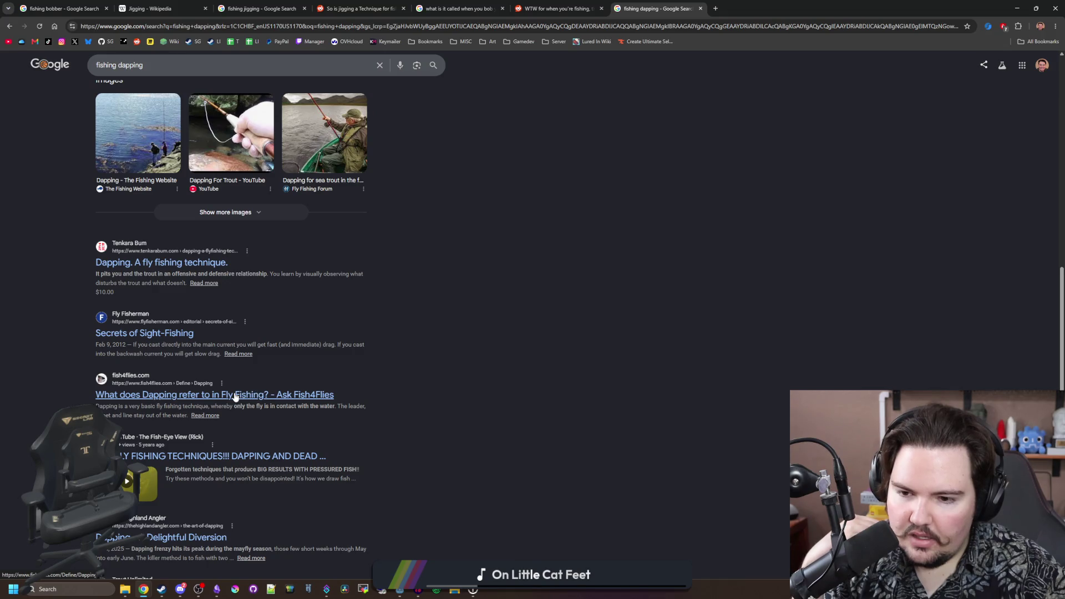
{"action": "scroll", "coordinate": [235, 396], "scroll_direction": "down", "scroll_amount": 3}
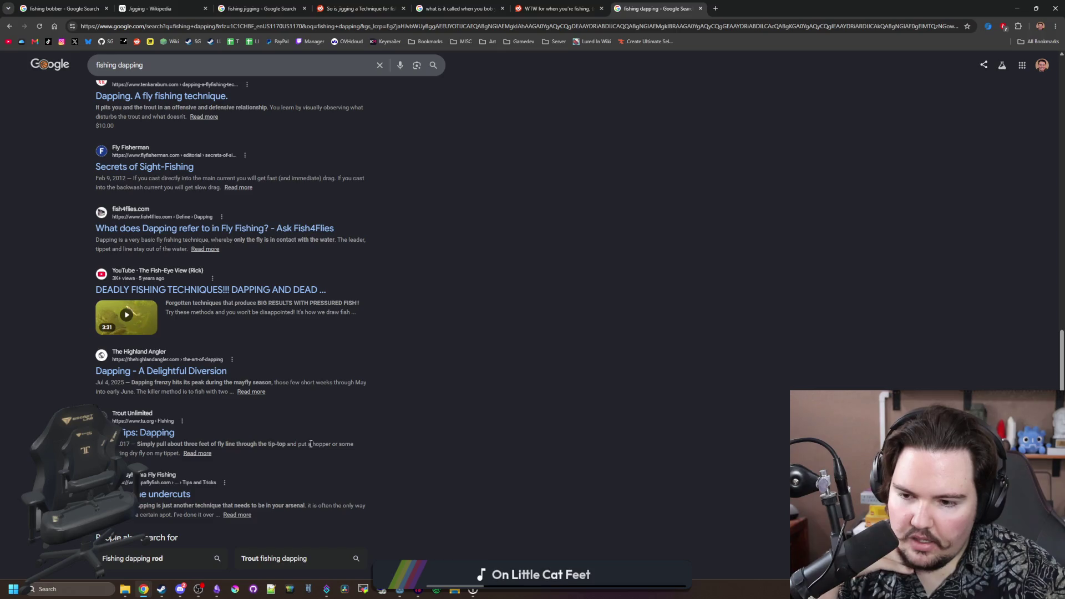
{"action": "scroll", "coordinate": [298, 431], "scroll_direction": "down", "scroll_amount": 3}
{"action": "scroll", "coordinate": [597, 184], "scroll_direction": "up", "scroll_amount": 10}
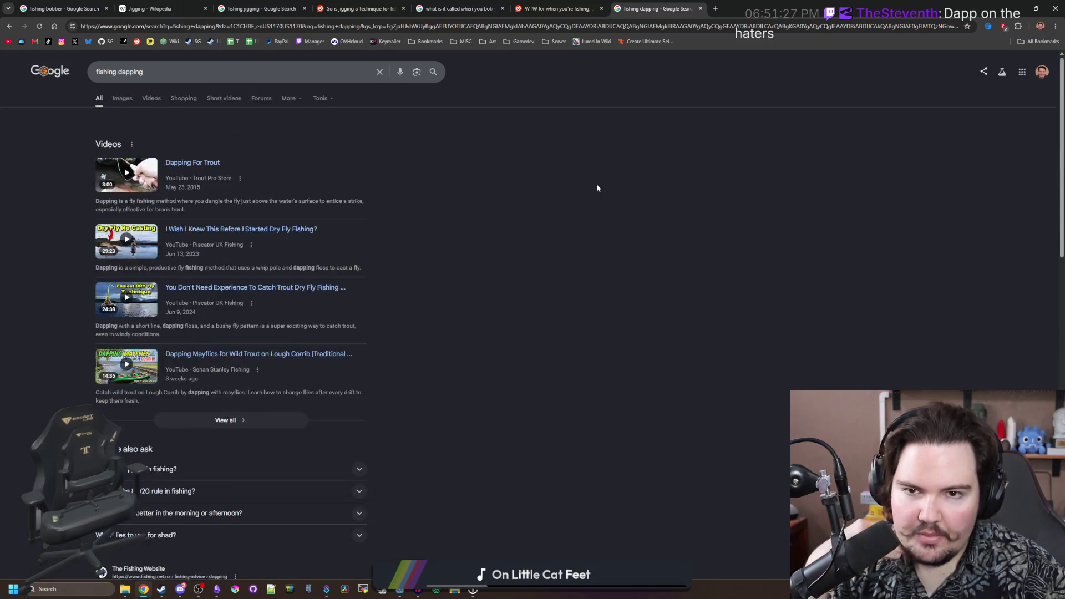
- Go back to the r/whatstheword Reddit thread and focus the address bar
{"action": "left_click", "coordinate": [593, 7]}
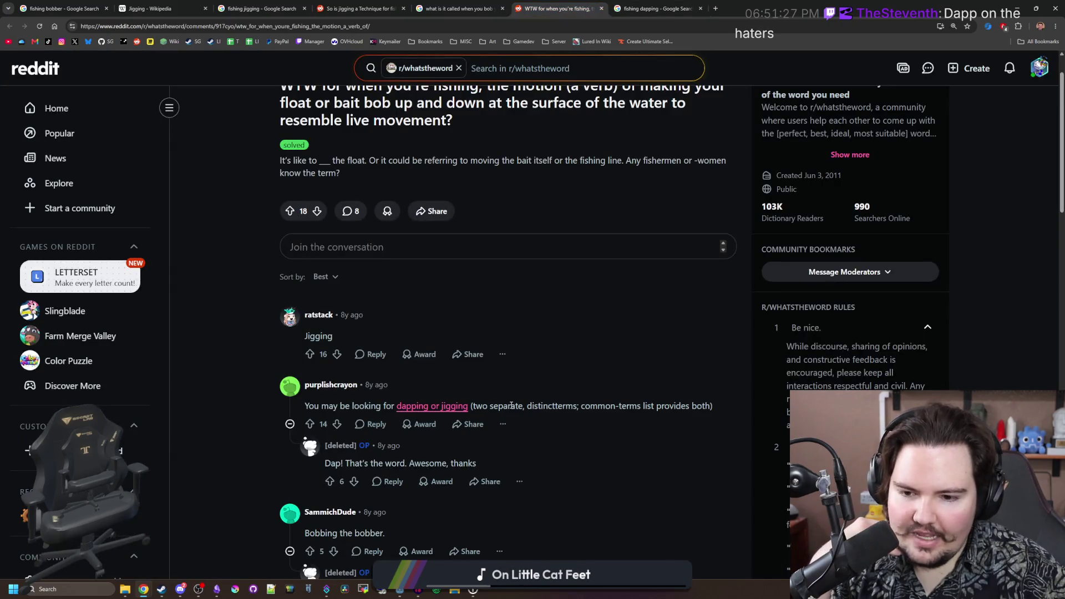
{"action": "scroll", "coordinate": [421, 423], "scroll_direction": "down", "scroll_amount": 2}
{"action": "scroll", "coordinate": [661, 165], "scroll_direction": "up", "scroll_amount": 3}
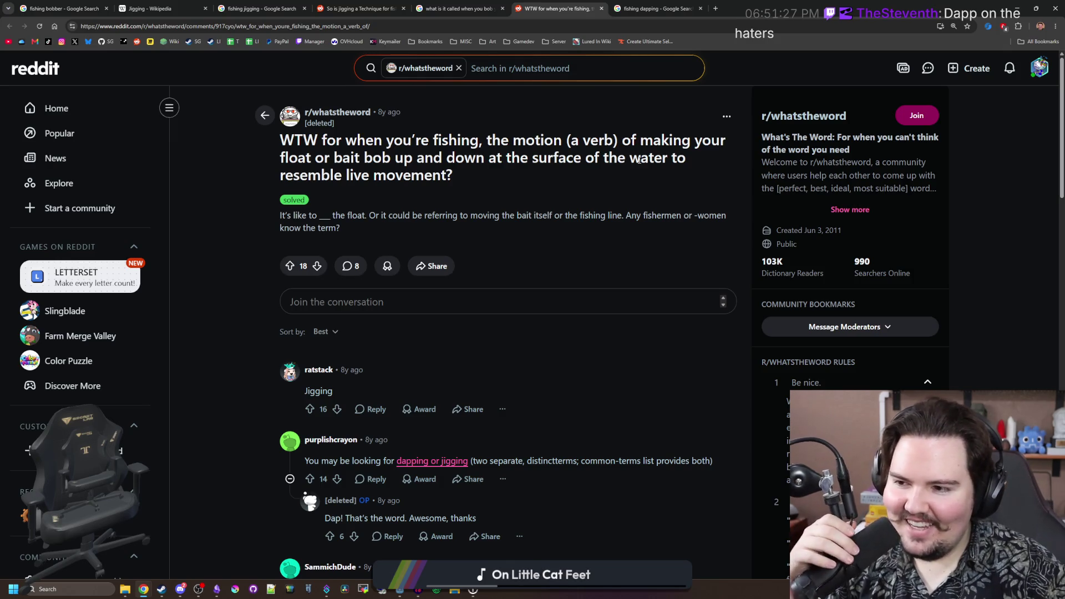
{"action": "left_click", "coordinate": [566, 29]}
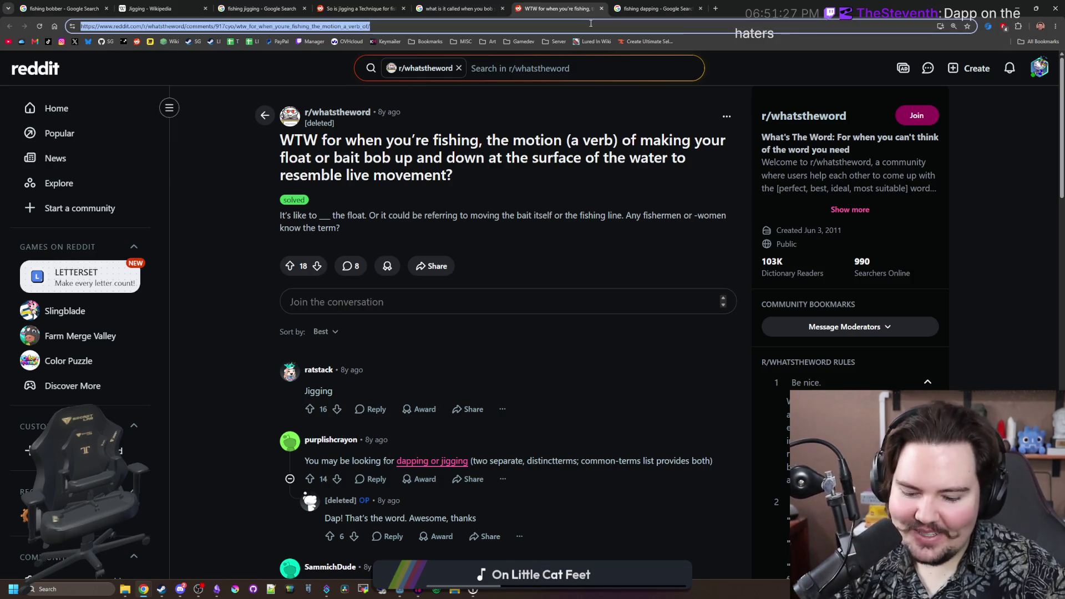
- Search 'fishing bobbing' and open Vermont Fish & Wildlife's Basic Bobber Rig article
{"action": "type", "text": "fishing bobbing"}
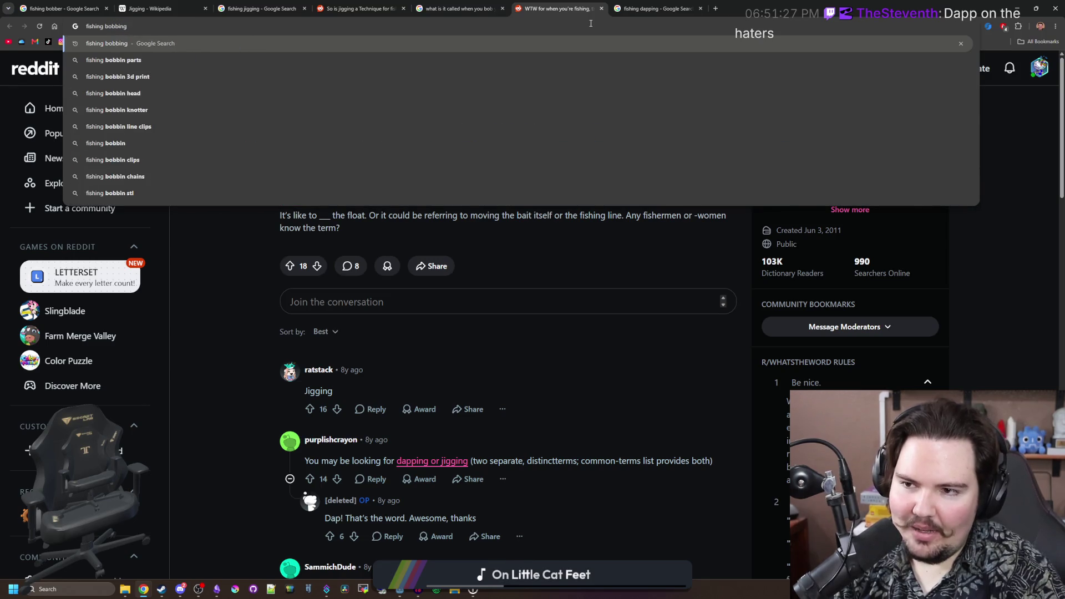
{"action": "key", "text": "Return"}
{"action": "scroll", "coordinate": [402, 197], "scroll_direction": "down", "scroll_amount": 2}
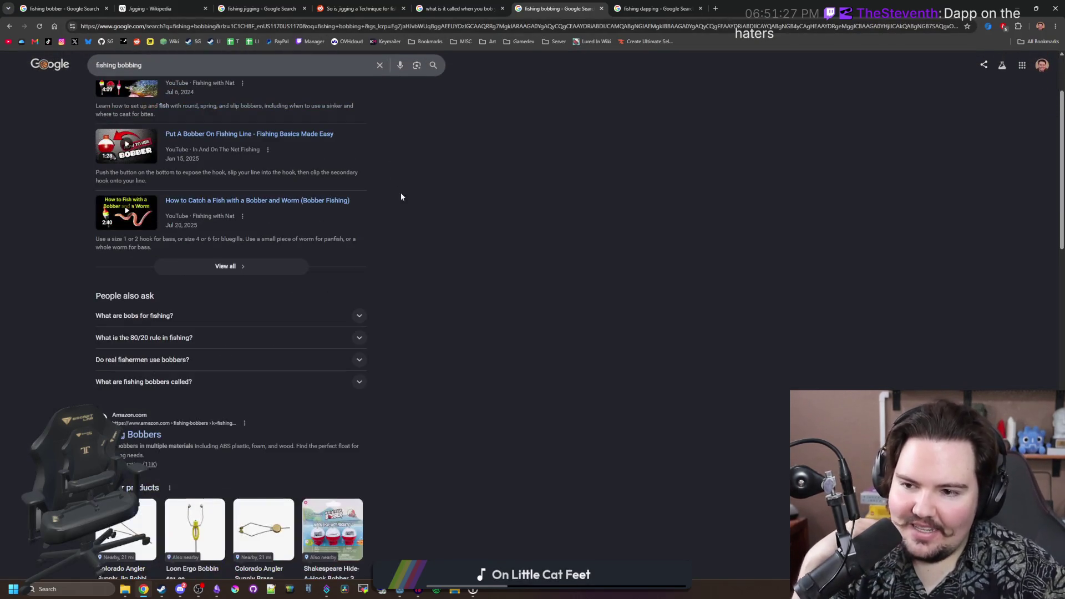
{"action": "scroll", "coordinate": [199, 304], "scroll_direction": "down", "scroll_amount": 7}
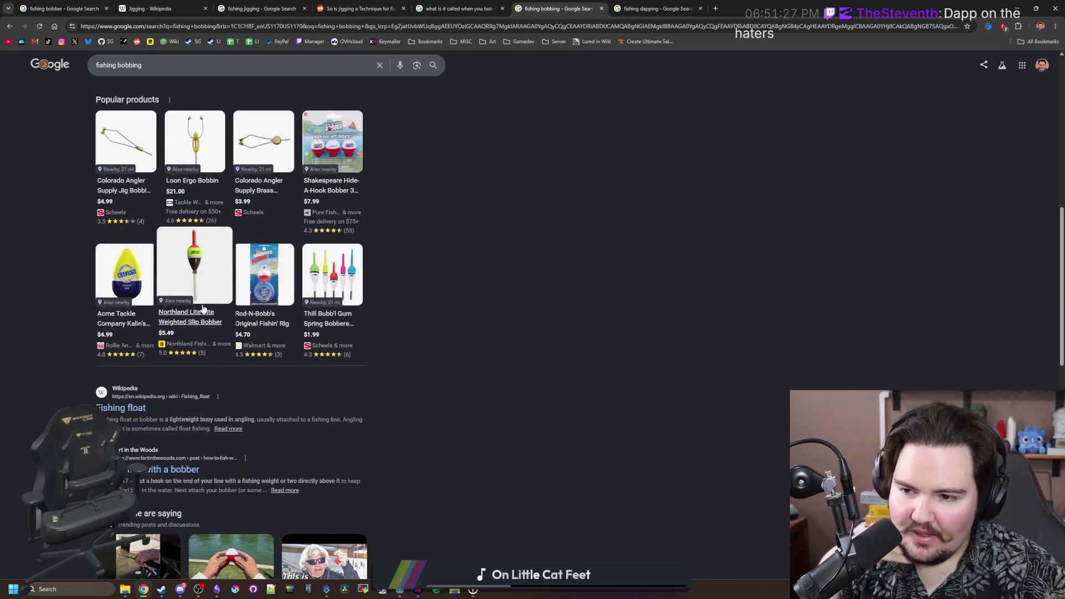
{"action": "scroll", "coordinate": [203, 308], "scroll_direction": "down", "scroll_amount": 3}
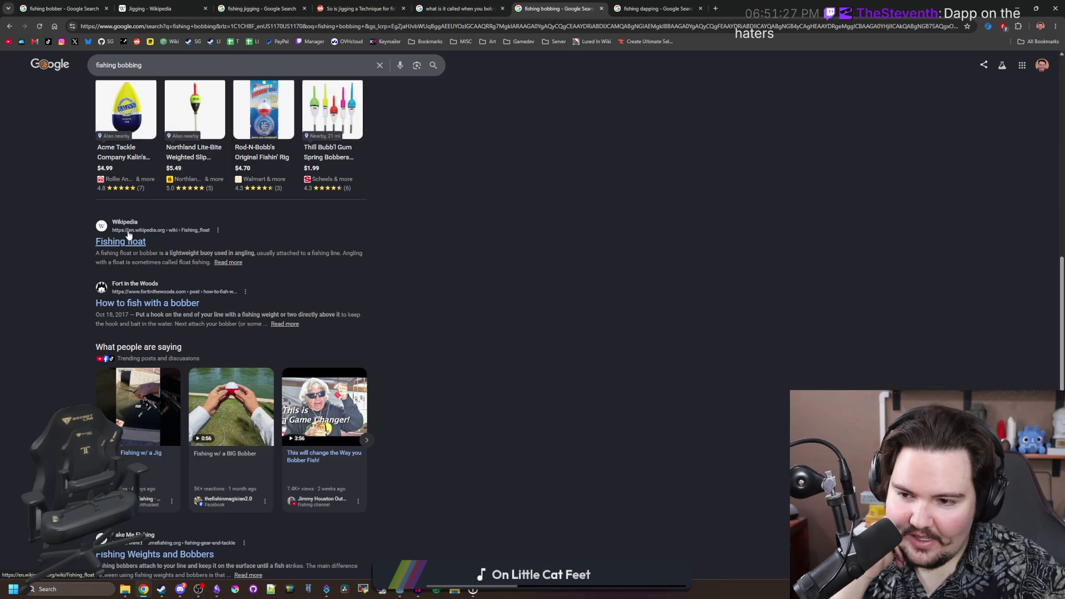
{"action": "scroll", "coordinate": [249, 264], "scroll_direction": "down", "scroll_amount": 4}
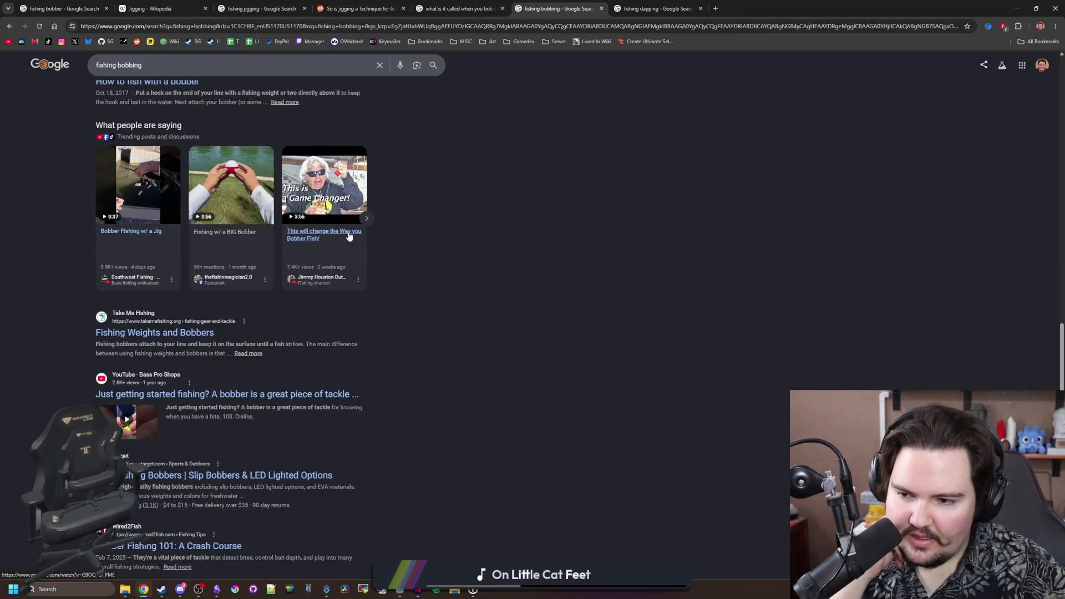
{"action": "scroll", "coordinate": [132, 311], "scroll_direction": "down", "scroll_amount": 4}
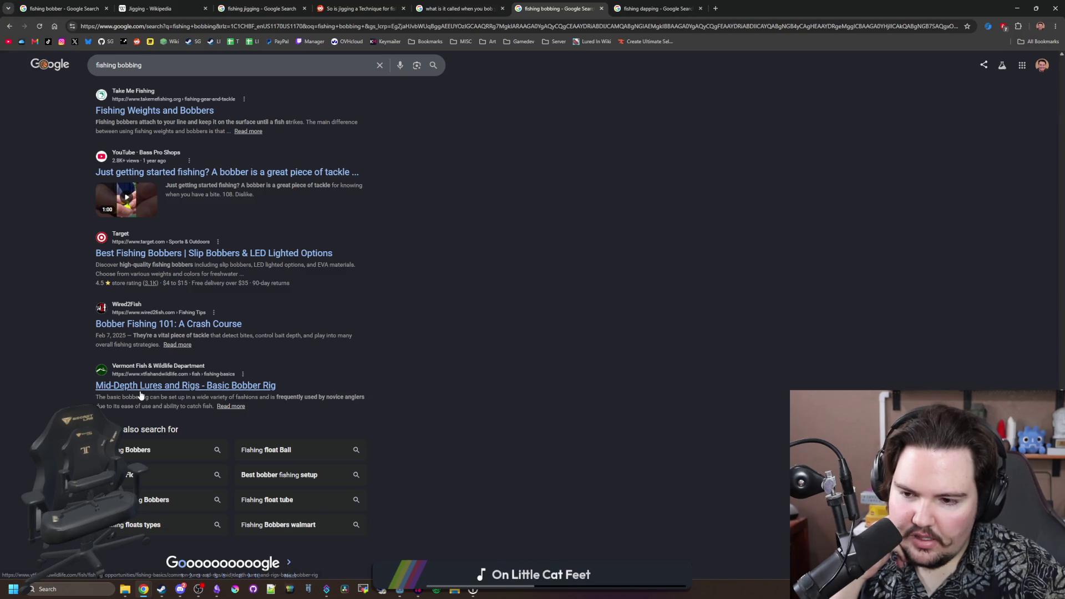
{"action": "left_click", "coordinate": [696, 5]}
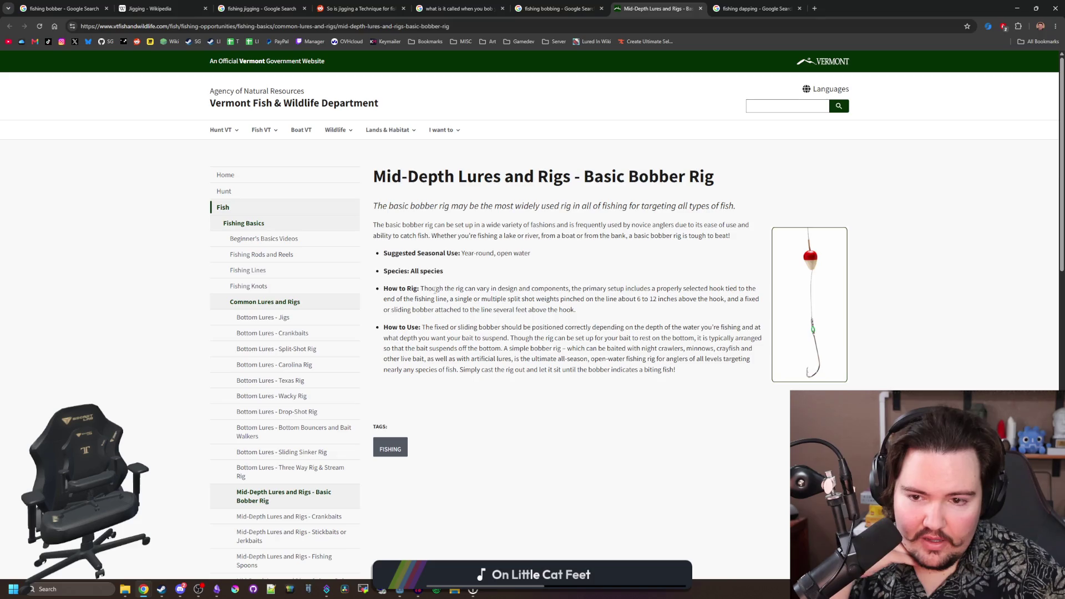
- Read the bobber positioning and depth advice, then go to the Bottom Lures - Jigs page
{"action": "mouse_move", "coordinate": [519, 330]}
{"action": "left_mouse_down"}
{"action": "mouse_move", "coordinate": [749, 328]}
{"action": "mouse_move", "coordinate": [543, 349]}
{"action": "mouse_move", "coordinate": [576, 338]}
{"action": "mouse_move", "coordinate": [766, 342]}
{"action": "mouse_move", "coordinate": [458, 349]}
{"action": "left_mouse_up"}
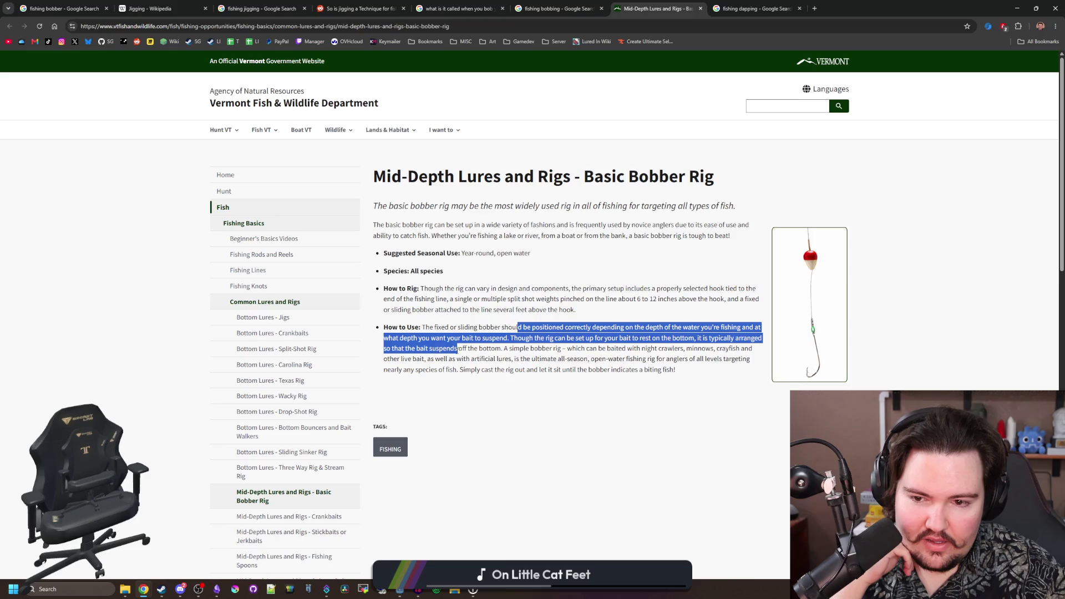
{"action": "mouse_move", "coordinate": [526, 349]}
{"action": "left_mouse_down"}
{"action": "mouse_move", "coordinate": [752, 359]}
{"action": "mouse_move", "coordinate": [458, 370]}
{"action": "mouse_move", "coordinate": [466, 360]}
{"action": "mouse_move", "coordinate": [519, 370]}
{"action": "left_mouse_up"}
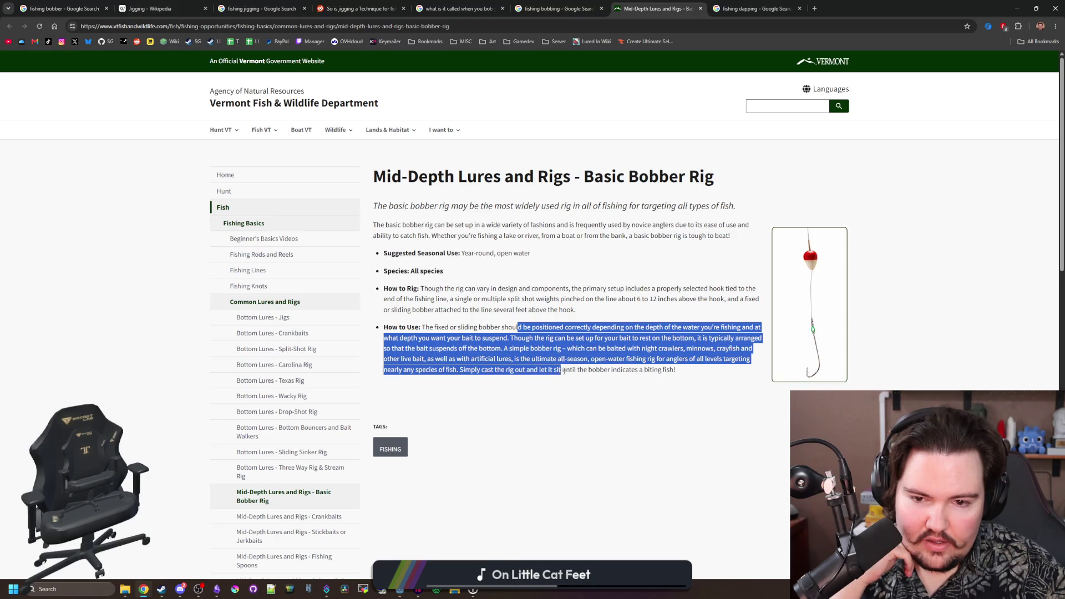
{"action": "left_click", "coordinate": [600, 379]}
{"action": "scroll", "coordinate": [511, 372], "scroll_direction": "down", "scroll_amount": 5}
{"action": "scroll", "coordinate": [513, 368], "scroll_direction": "up", "scroll_amount": 5}
{"action": "left_click", "coordinate": [280, 320]}
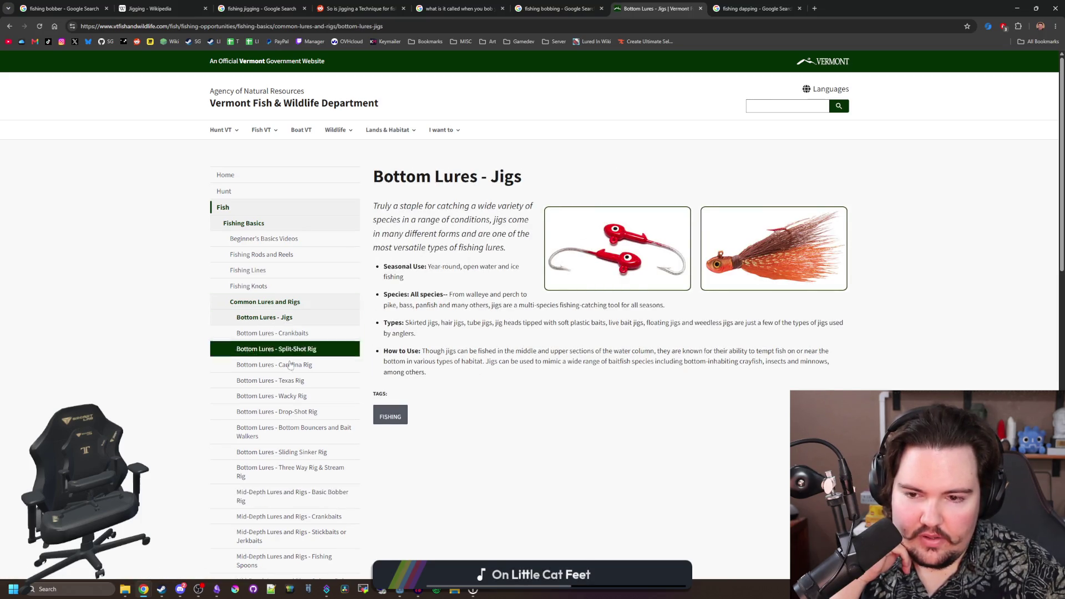
- Browse the Bottom Lures - Crankbaits, Weedless Surface Spoons and Mid-Depth Crankbaits pages
{"action": "left_click", "coordinate": [315, 334]}
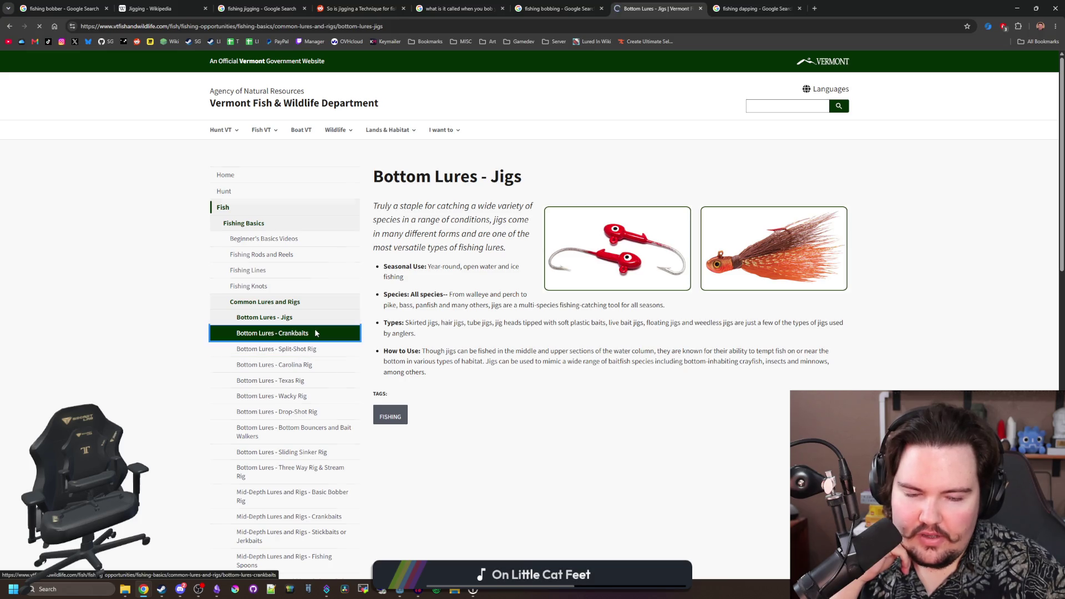
{"action": "scroll", "coordinate": [315, 333], "scroll_direction": "down", "scroll_amount": 1}
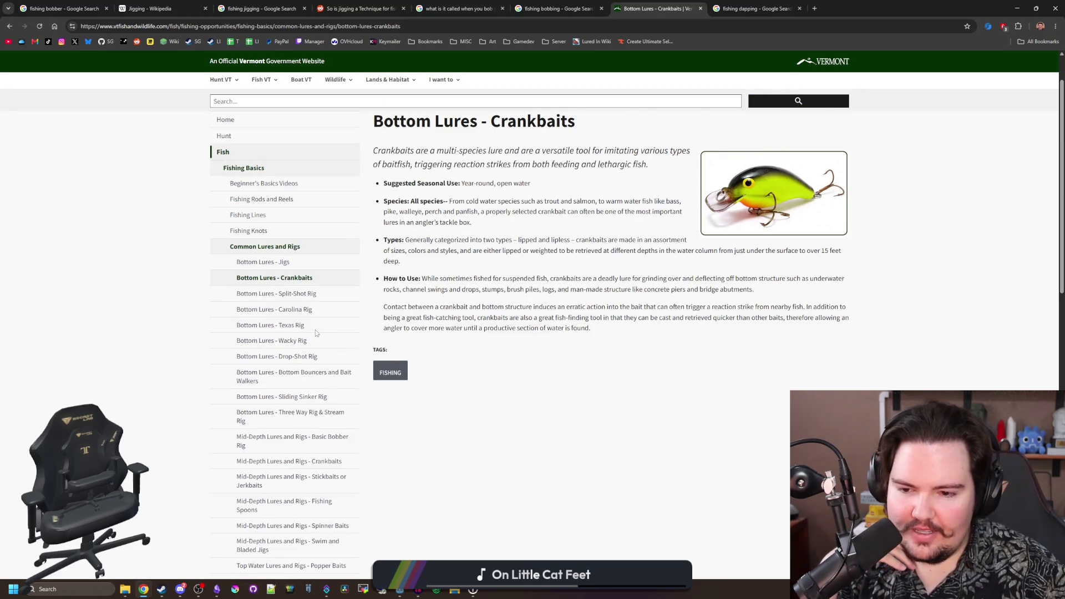
{"action": "scroll", "coordinate": [316, 333], "scroll_direction": "down", "scroll_amount": 2}
{"action": "scroll", "coordinate": [315, 332], "scroll_direction": "down", "scroll_amount": 1}
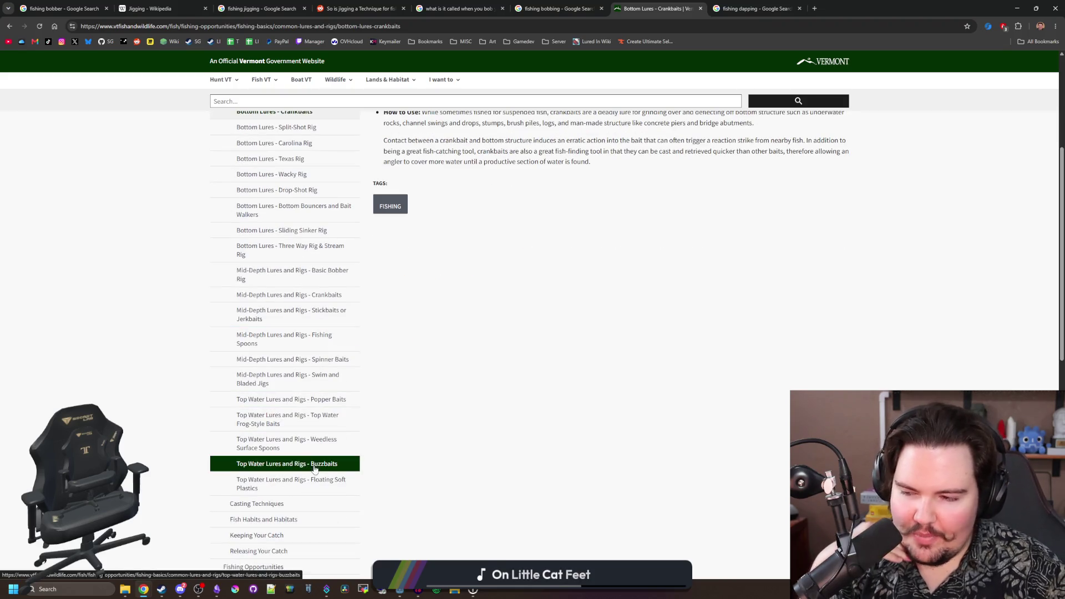
{"action": "scroll", "coordinate": [320, 472], "scroll_direction": "down", "scroll_amount": 4}
{"action": "left_click", "coordinate": [328, 448]}
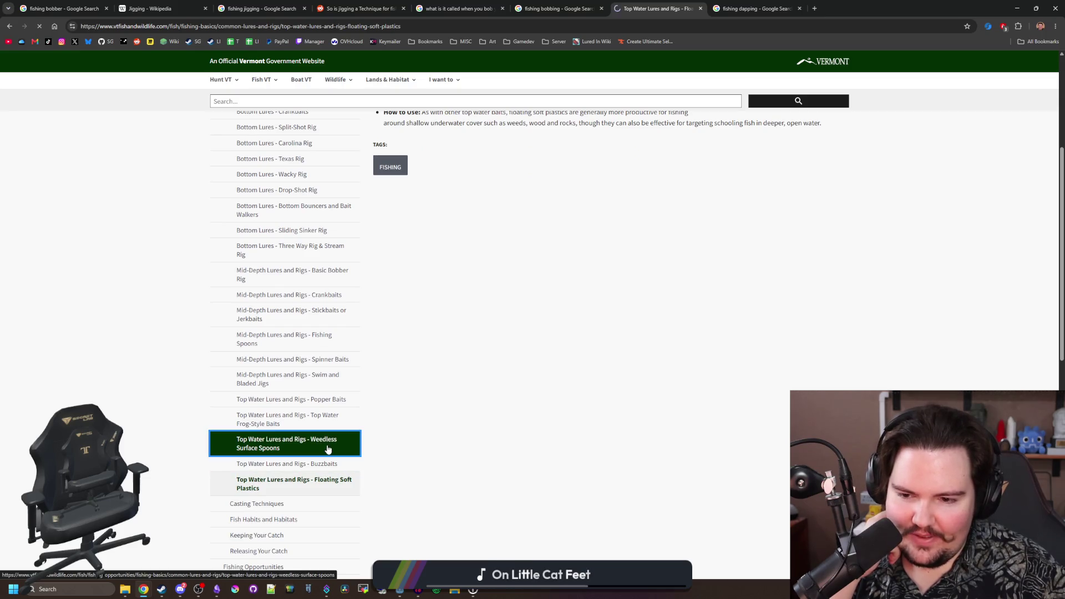
{"action": "scroll", "coordinate": [328, 444], "scroll_direction": "down", "scroll_amount": 3}
{"action": "left_click", "coordinate": [328, 406]}
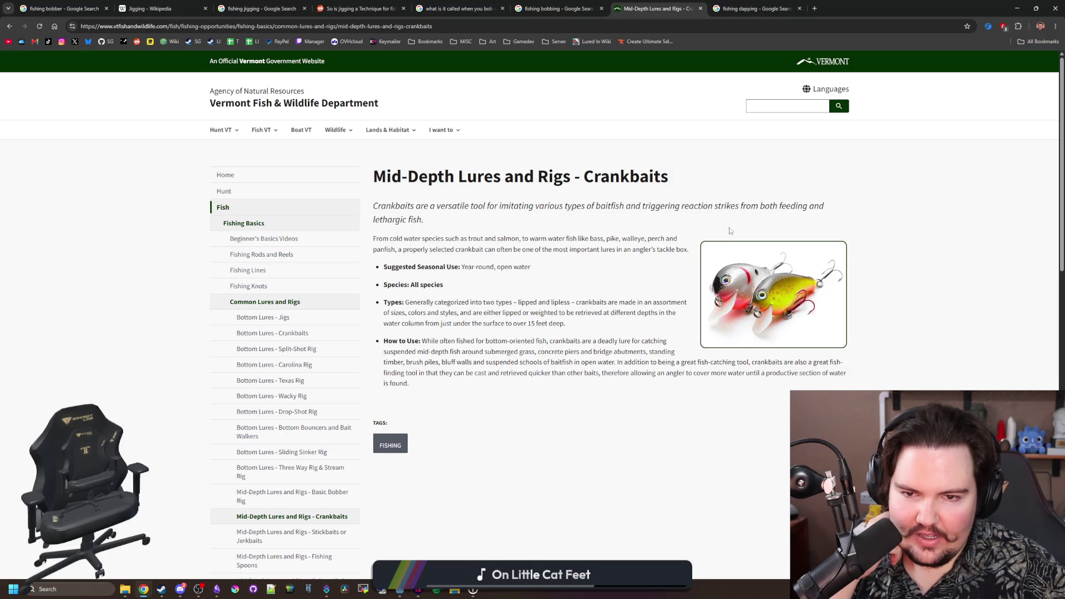
{"action": "scroll", "coordinate": [344, 420], "scroll_direction": "down", "scroll_amount": 4}
- Browse the Popper Baits, Wacky, Texas, Carolina, Split-Shot and Crankbaits pages, then go to Casting Techniques
{"action": "left_click", "coordinate": [344, 404]}
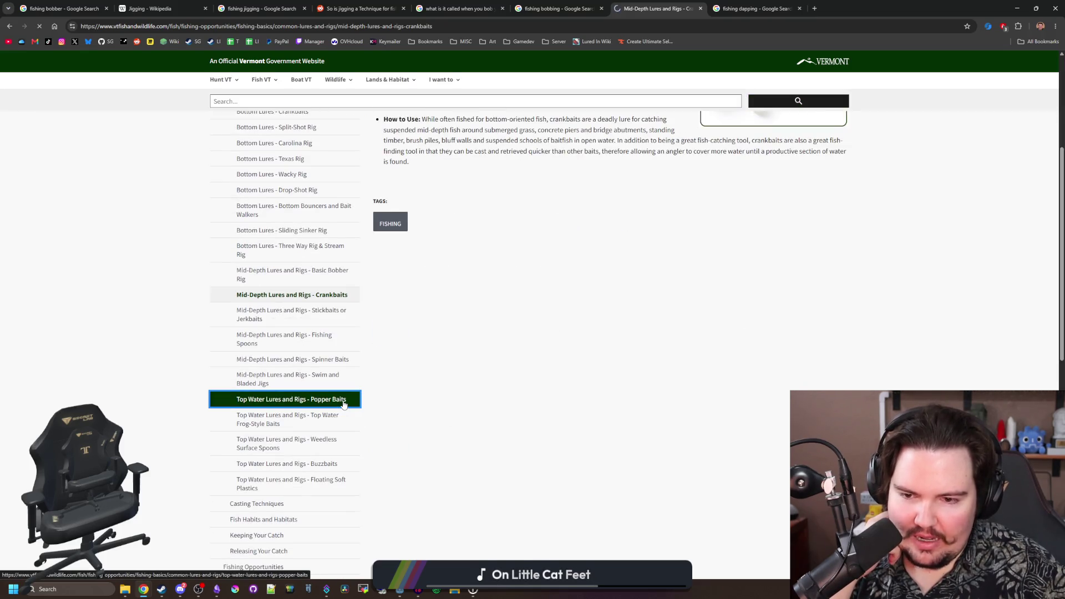
{"action": "scroll", "coordinate": [325, 405], "scroll_direction": "down", "scroll_amount": 3}
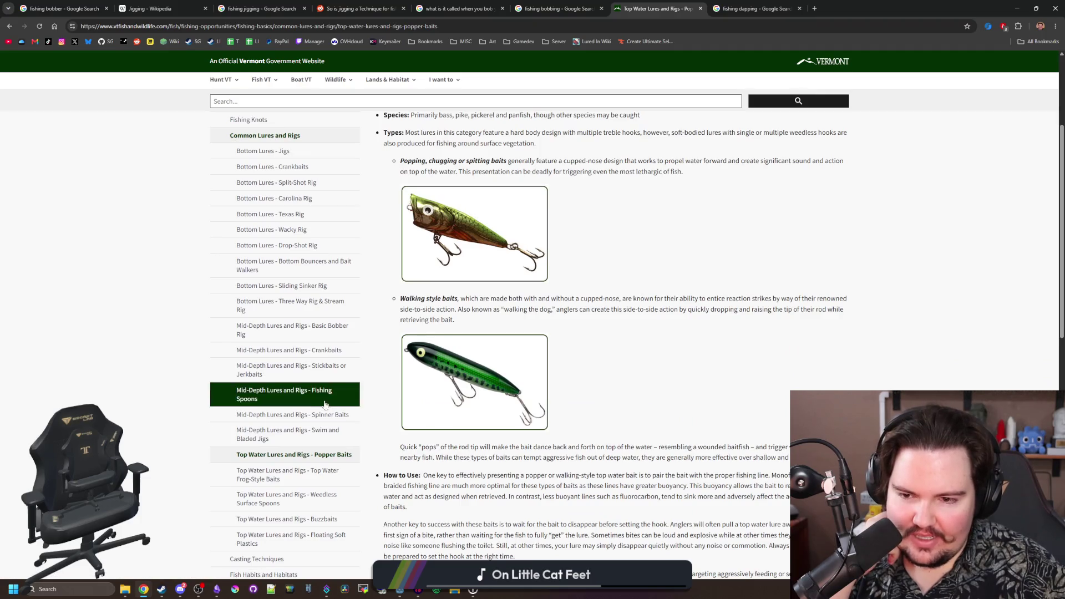
{"action": "scroll", "coordinate": [292, 347], "scroll_direction": "up", "scroll_amount": 1}
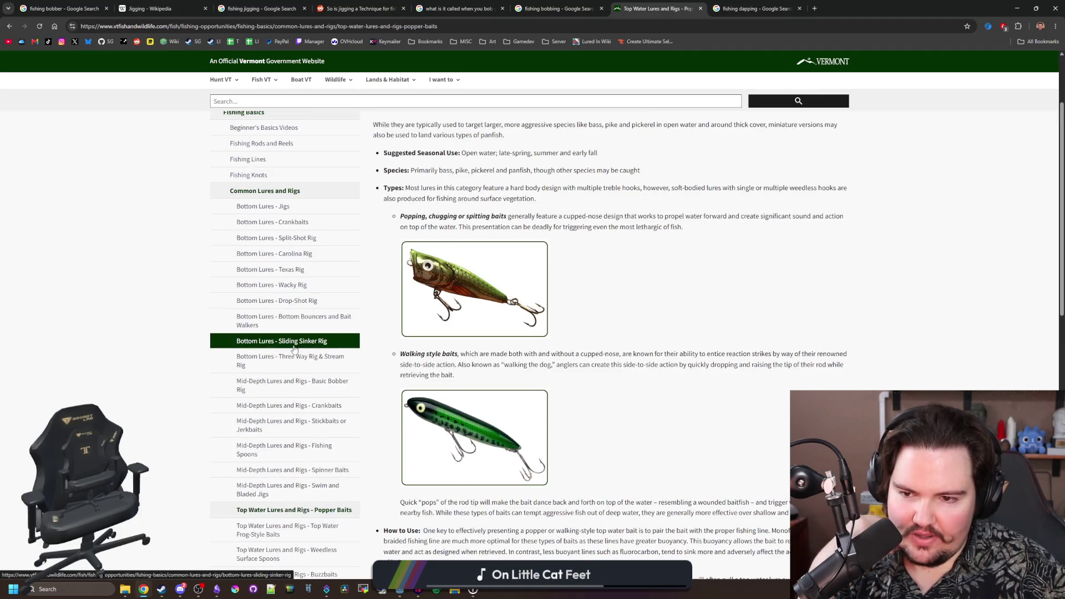
{"action": "left_click", "coordinate": [296, 285]}
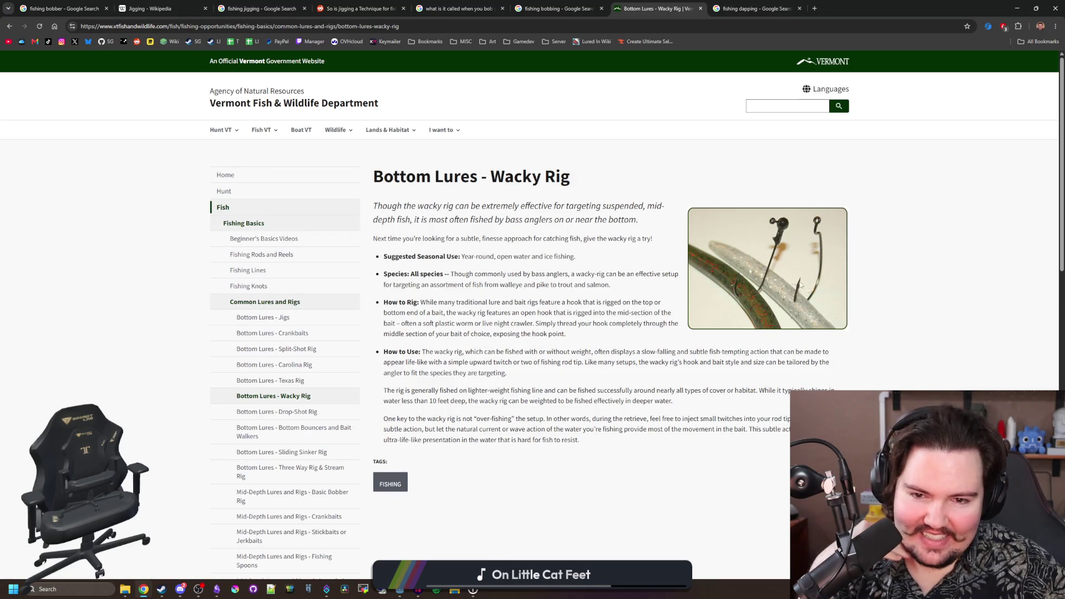
{"action": "left_click", "coordinate": [346, 385]}
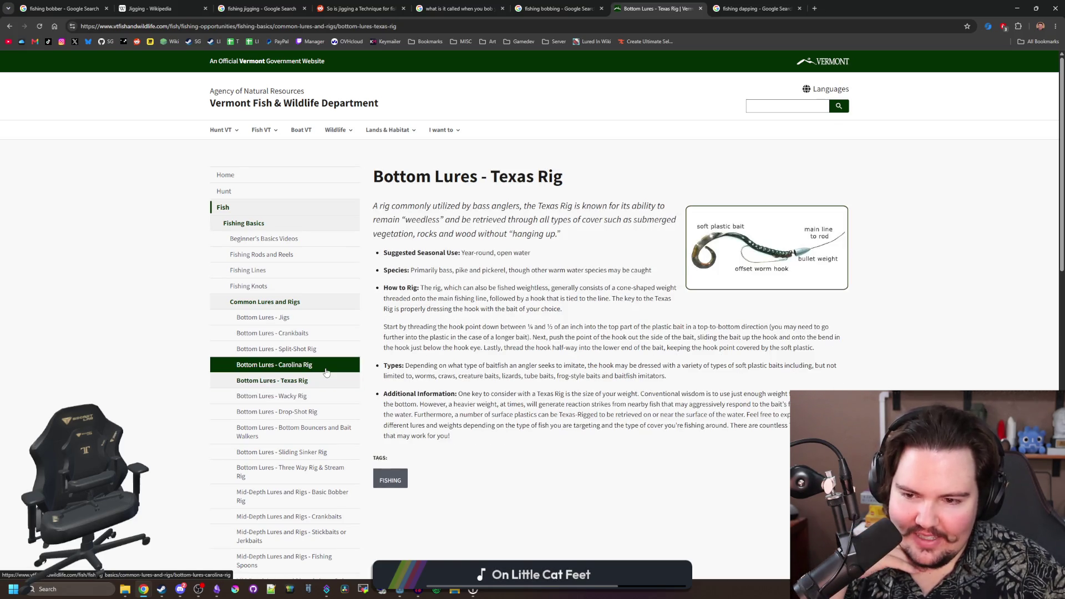
{"action": "left_click", "coordinate": [326, 372]}
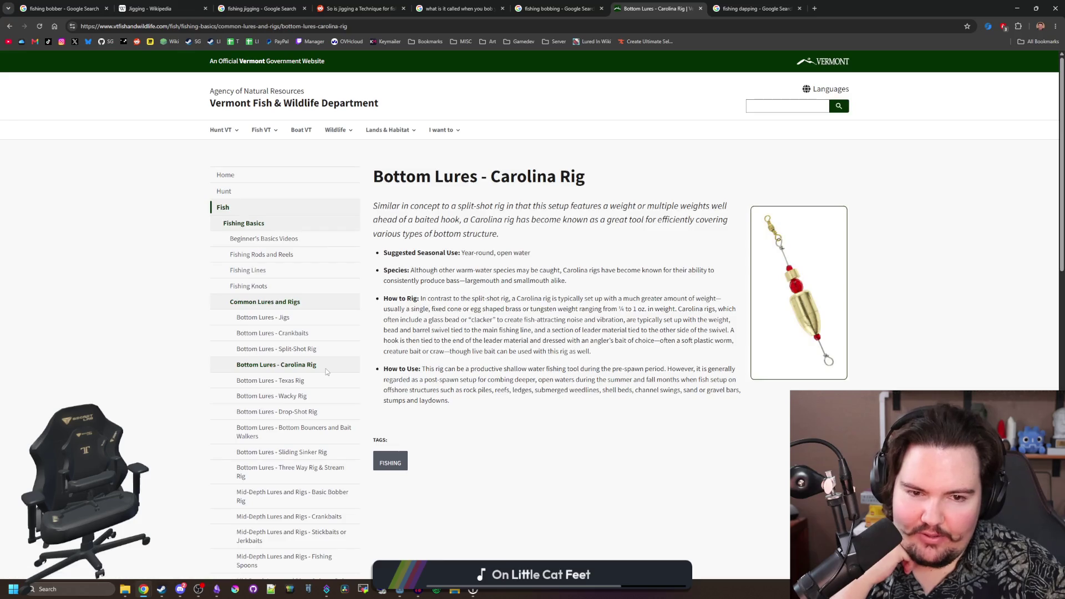
{"action": "left_click", "coordinate": [306, 350]}
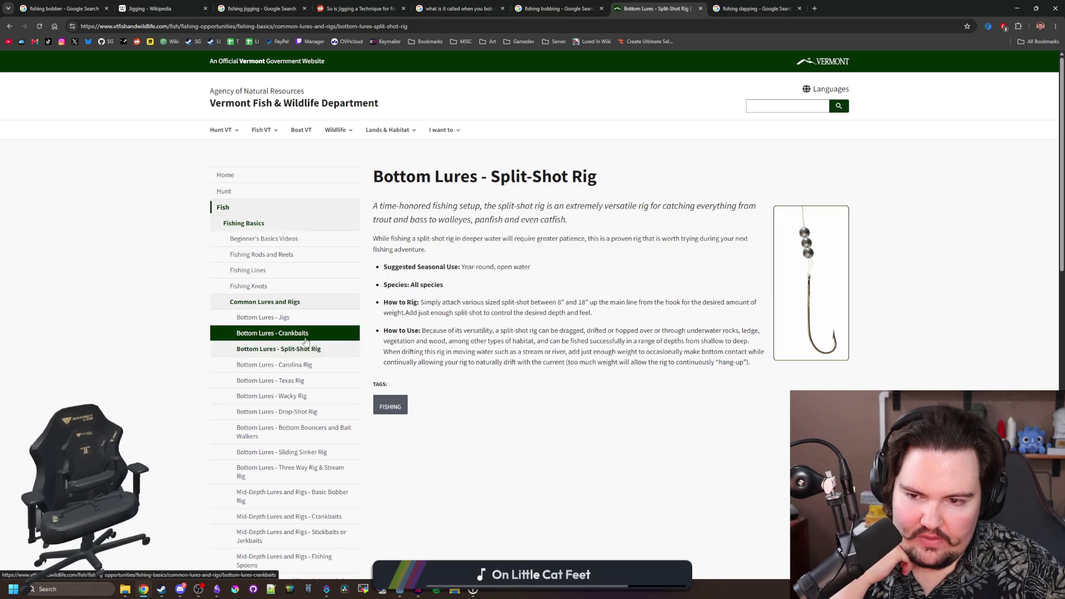
{"action": "left_click", "coordinate": [305, 336]}
{"action": "scroll", "coordinate": [305, 341], "scroll_direction": "down", "scroll_amount": 7}
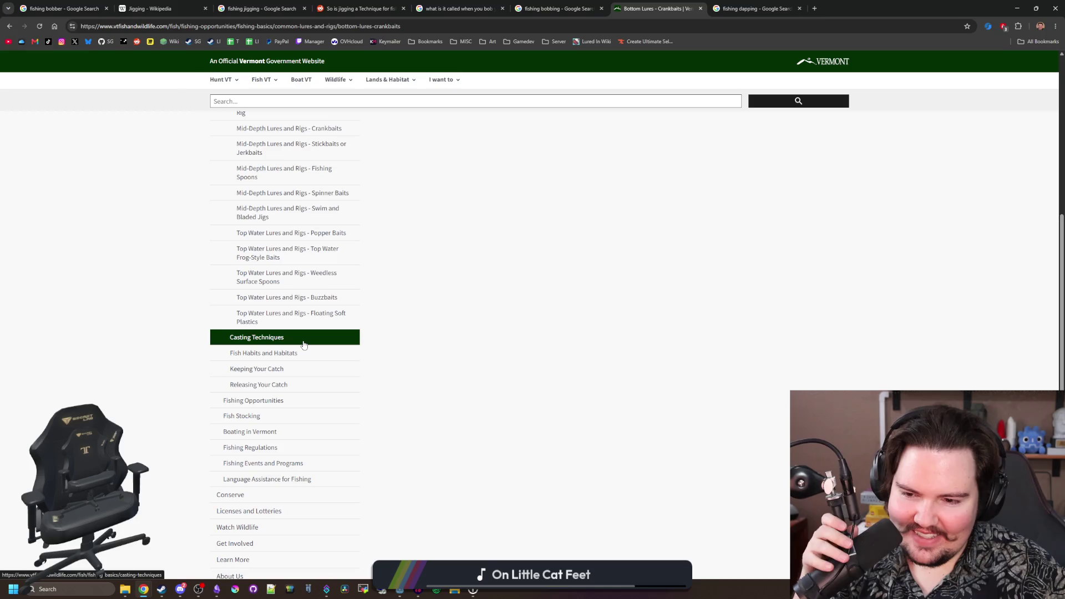
{"action": "left_click", "coordinate": [304, 344]}
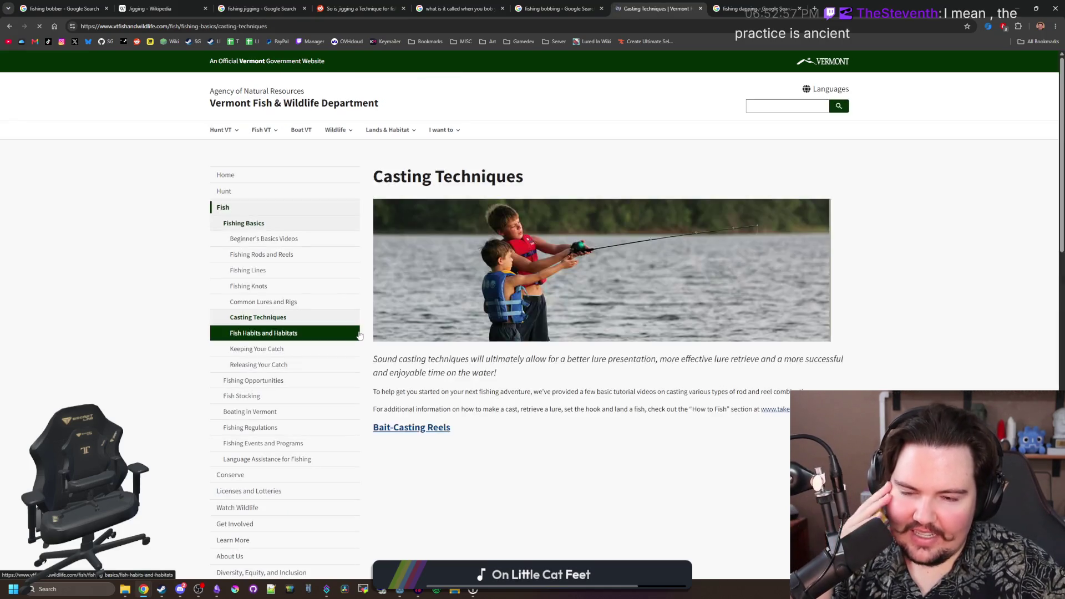
- Scroll through the Casting Techniques article
{"action": "scroll", "coordinate": [417, 344], "scroll_direction": "down", "scroll_amount": 3}
{"action": "scroll", "coordinate": [417, 345], "scroll_direction": "down", "scroll_amount": 10}
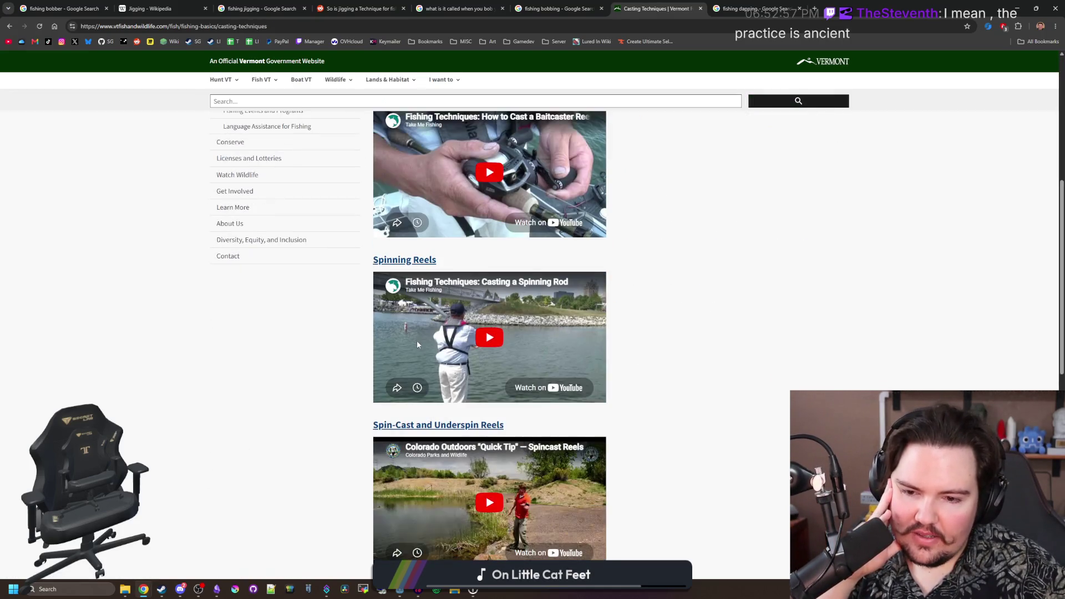
{"action": "scroll", "coordinate": [333, 366], "scroll_direction": "up", "scroll_amount": 13}
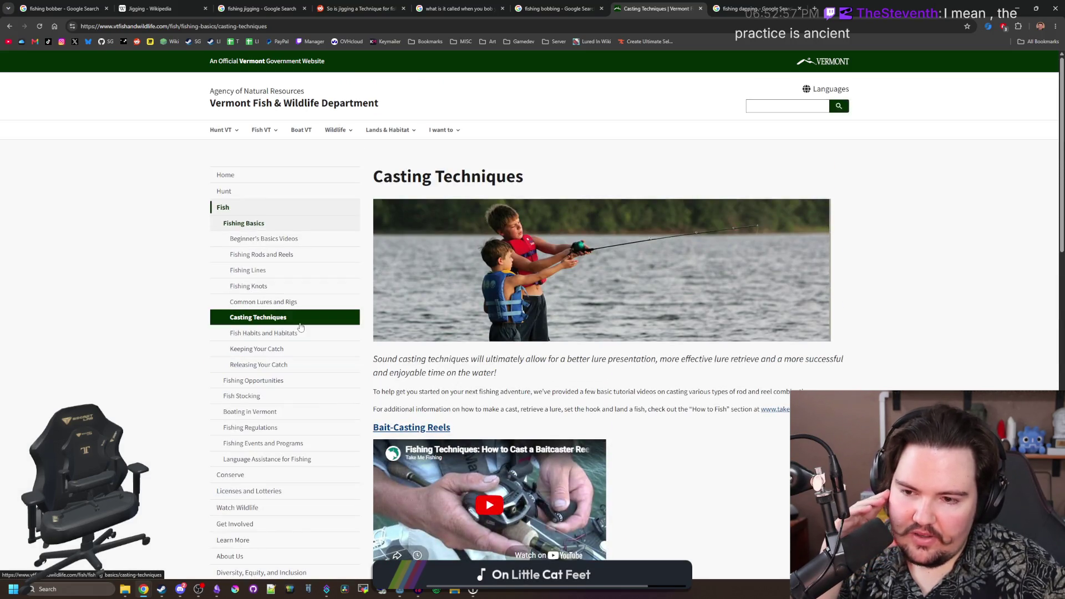
{"action": "scroll", "coordinate": [296, 429], "scroll_direction": "down", "scroll_amount": 1}
{"action": "scroll", "coordinate": [299, 333], "scroll_direction": "up", "scroll_amount": 1}
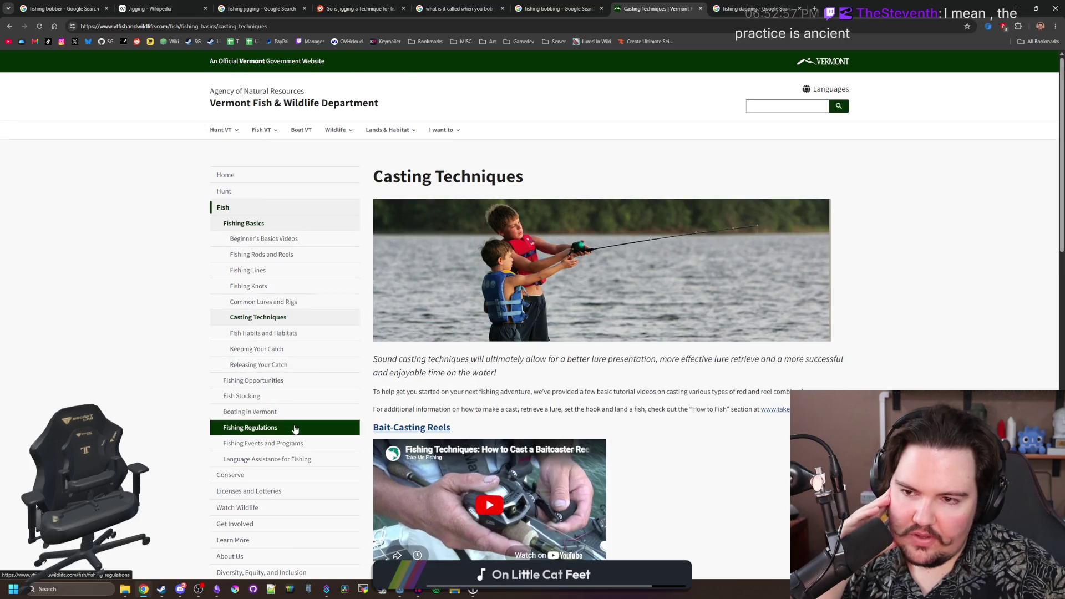
- Read the casting rods section on Fishing Rods and Reels, then return to the 'fishing bobbing' results
{"action": "left_click", "coordinate": [301, 254]}
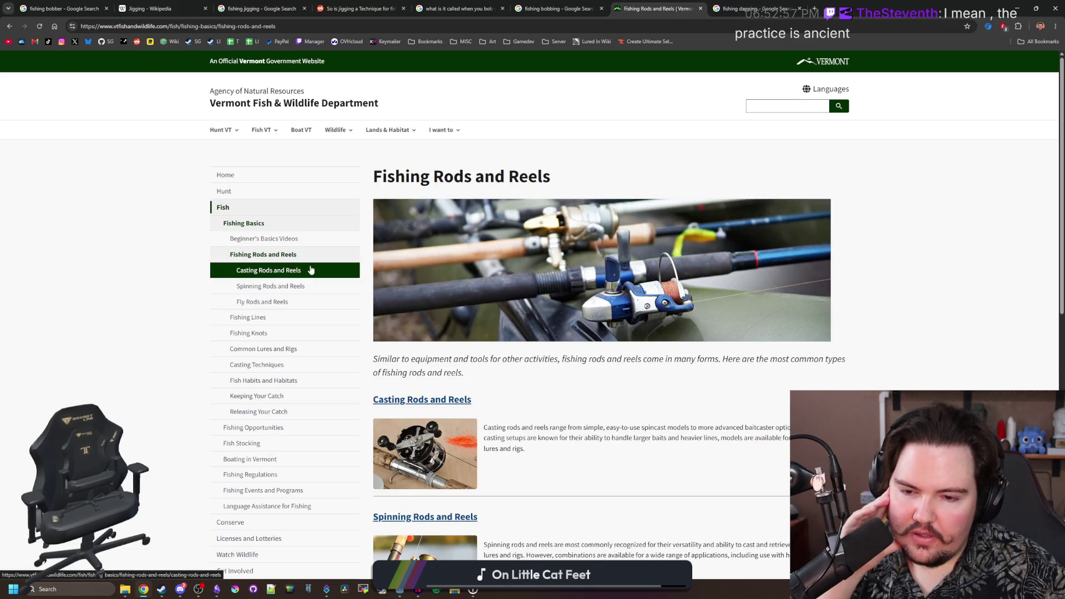
{"action": "scroll", "coordinate": [381, 284], "scroll_direction": "down", "scroll_amount": 3}
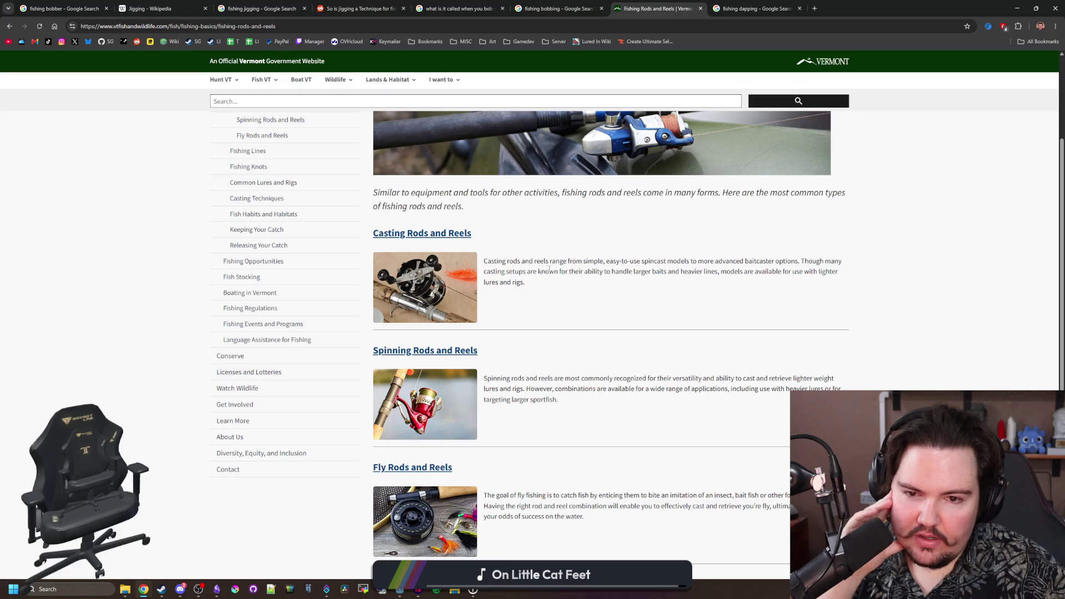
{"action": "left_click_drag", "start_coordinate": [604, 261], "coordinate": [861, 274]}
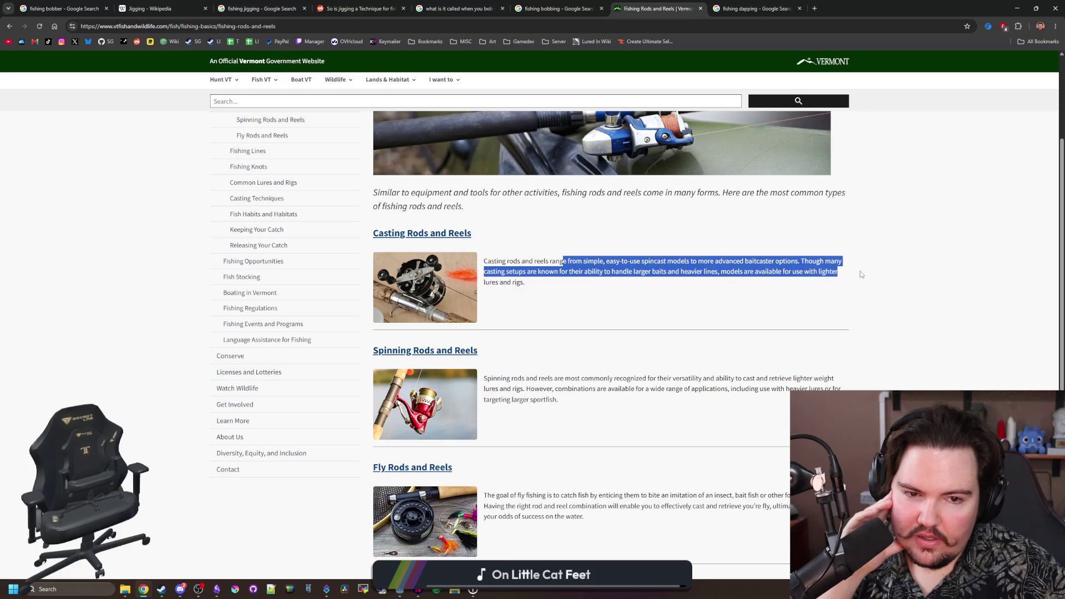
{"action": "left_click", "coordinate": [592, 286]}
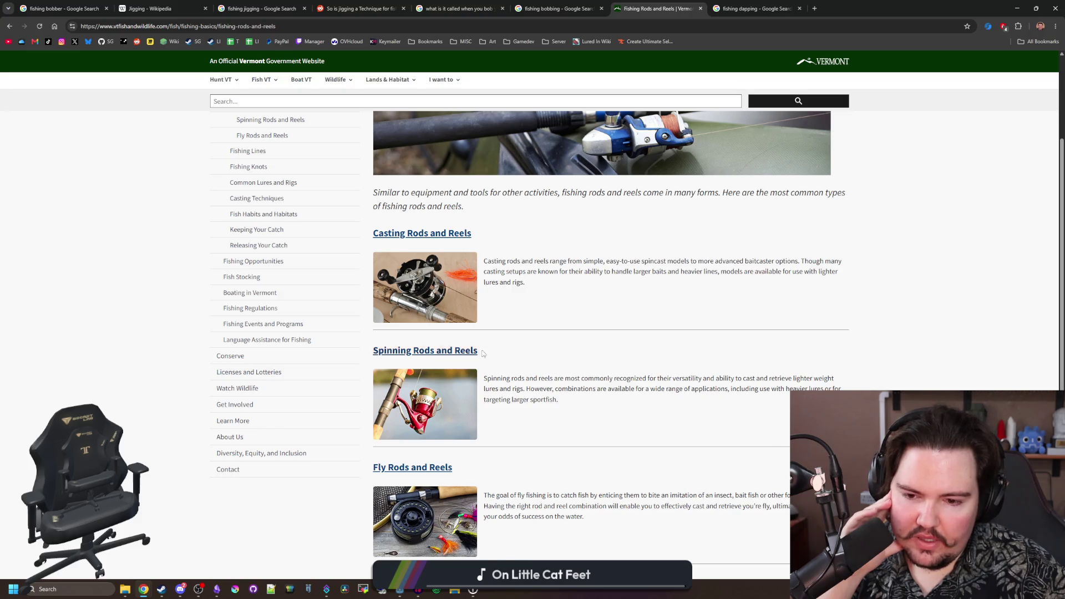
{"action": "scroll", "coordinate": [483, 353], "scroll_direction": "down", "scroll_amount": 2}
{"action": "scroll", "coordinate": [441, 404], "scroll_direction": "up", "scroll_amount": 2}
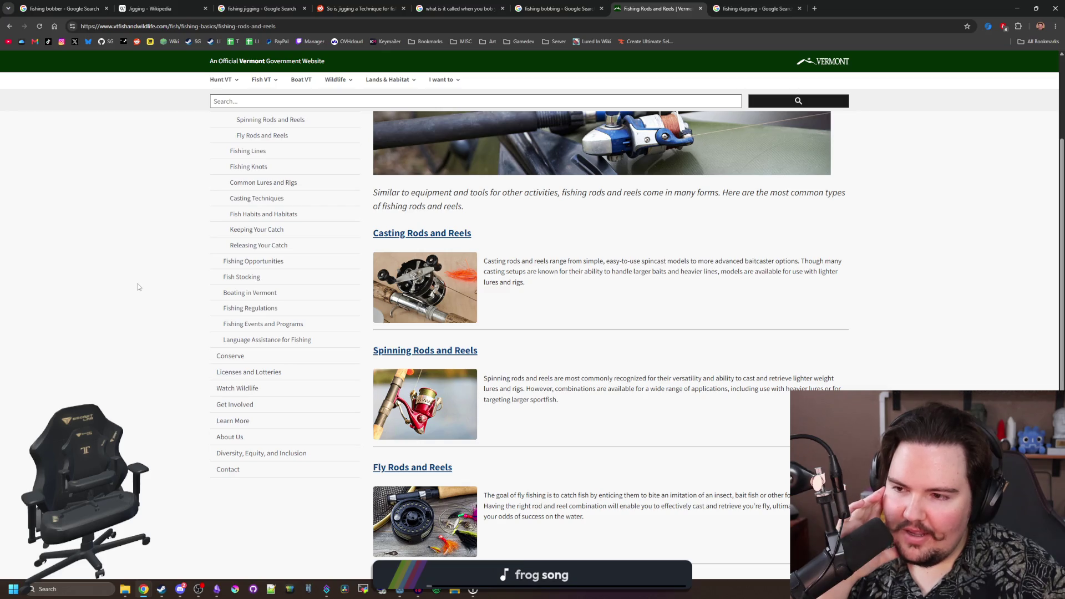
{"action": "scroll", "coordinate": [138, 275], "scroll_direction": "up", "scroll_amount": 3}
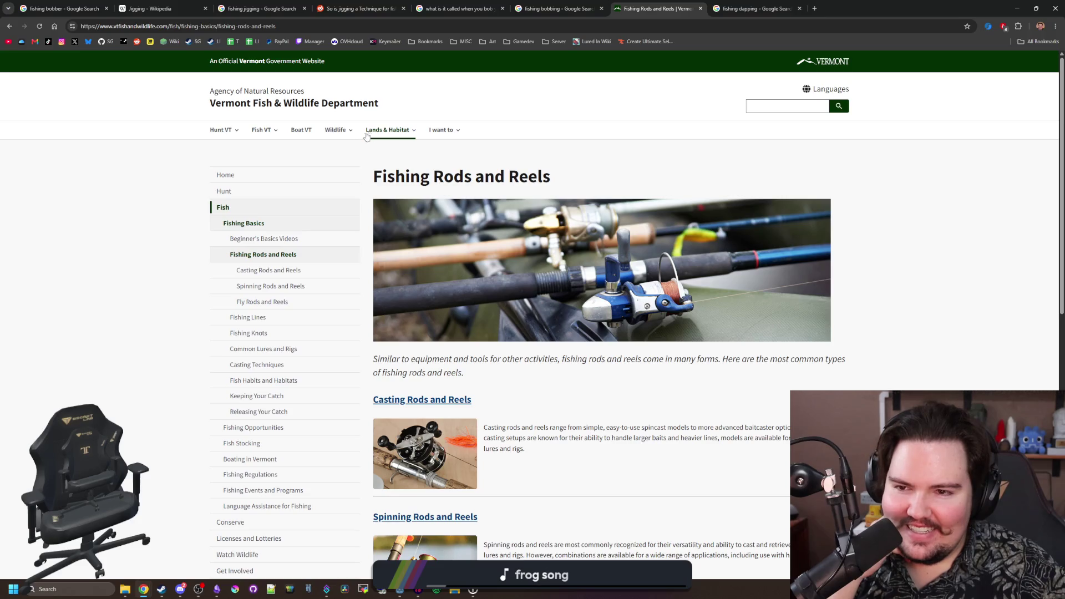
{"action": "left_click", "coordinate": [555, 9]}
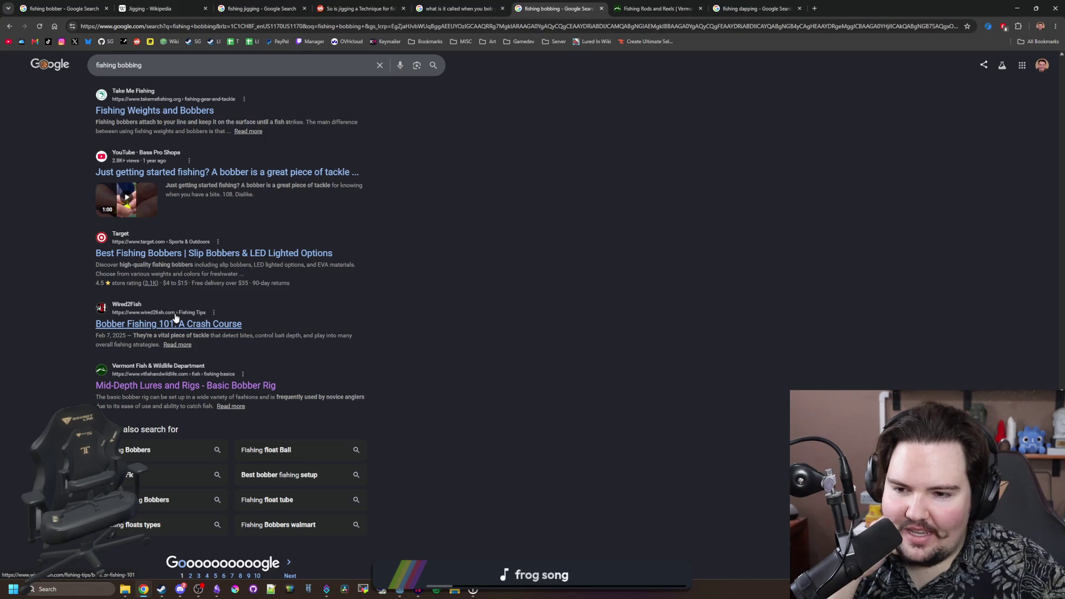
- Check the shopping results for 'fishing bobbing', then switch to its video results
{"action": "scroll", "coordinate": [175, 317], "scroll_direction": "up", "scroll_amount": 15}
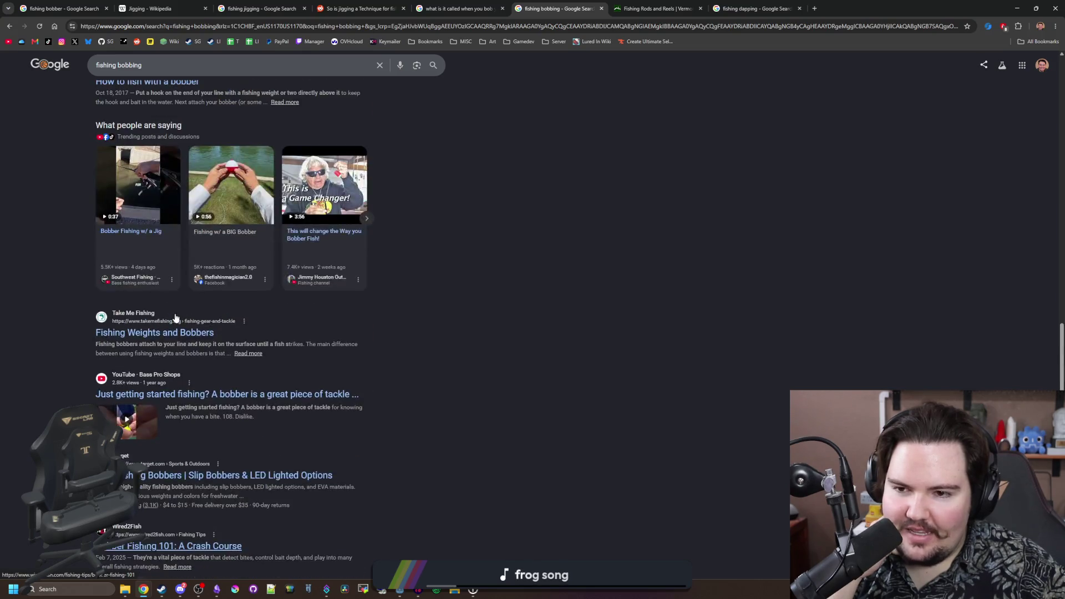
{"action": "left_click", "coordinate": [128, 96]}
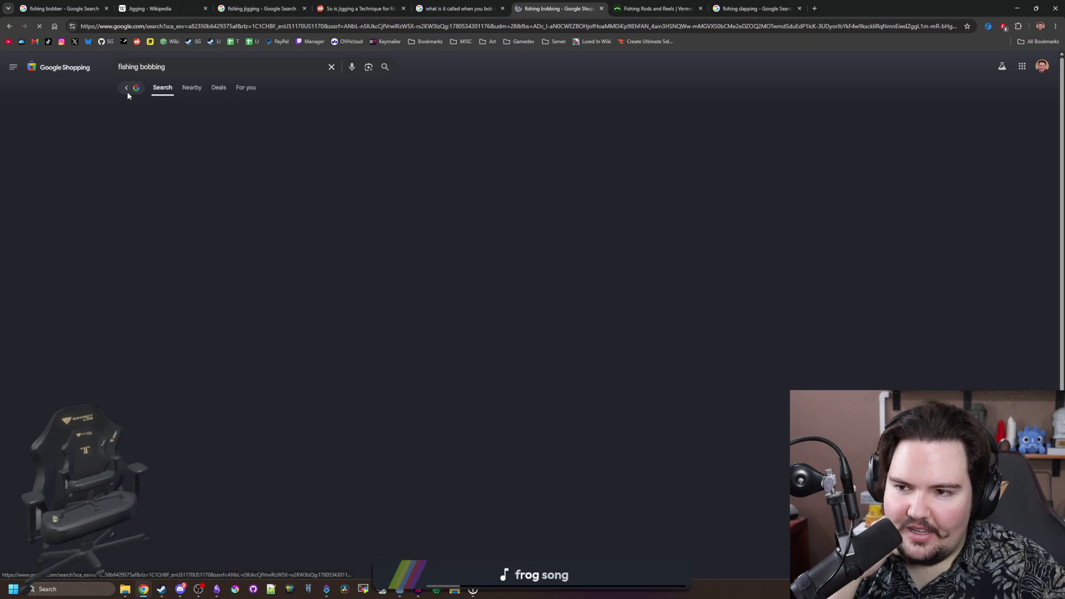
{"action": "key", "text": "alt+Left"}
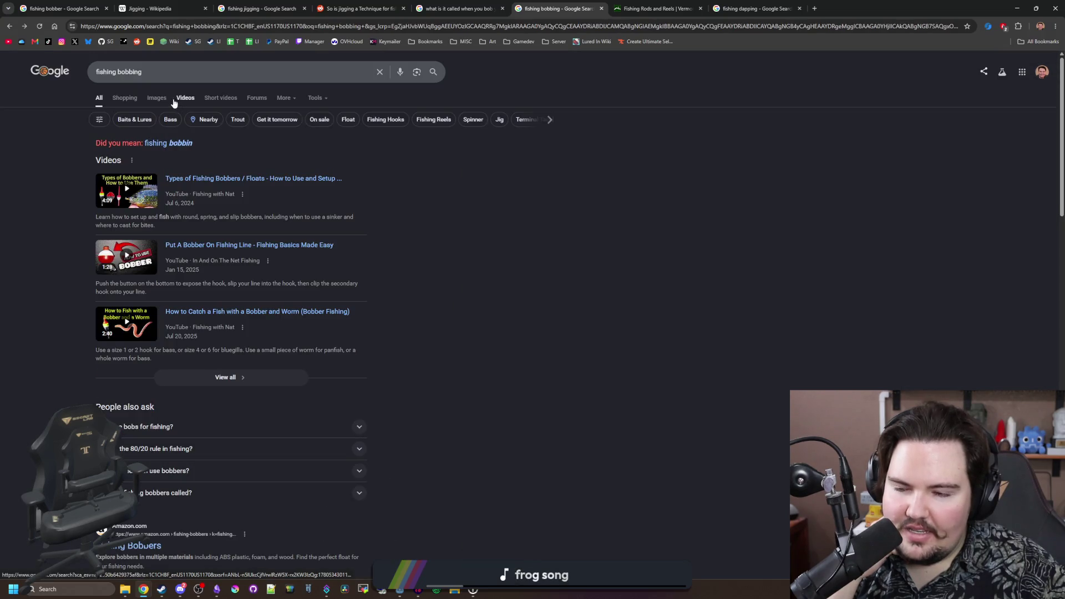
{"action": "left_click", "coordinate": [185, 99]}
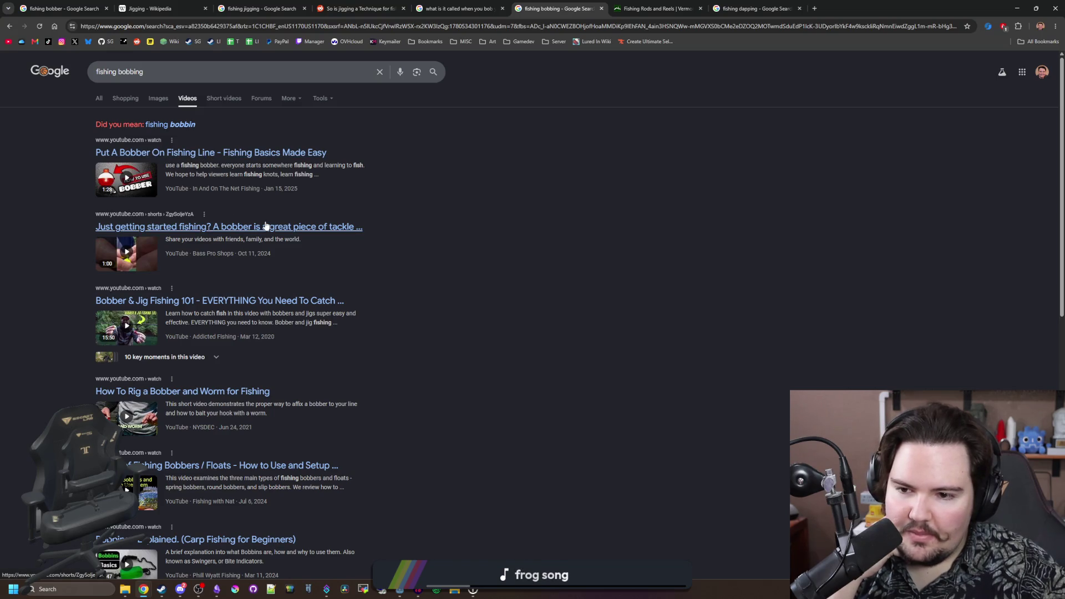
- Scroll far down the fishing bobbing video results, then return to the game running in Godot
{"action": "scroll", "coordinate": [265, 224], "scroll_direction": "down", "scroll_amount": 1}
{"action": "scroll", "coordinate": [265, 224], "scroll_direction": "down", "scroll_amount": 2}
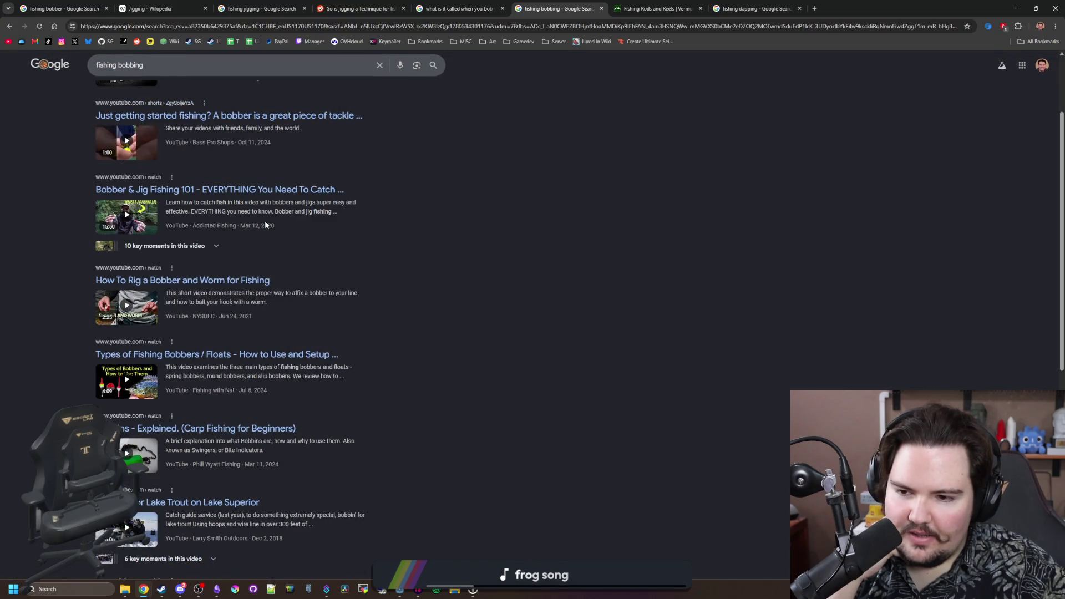
{"action": "scroll", "coordinate": [265, 225], "scroll_direction": "down", "scroll_amount": 2}
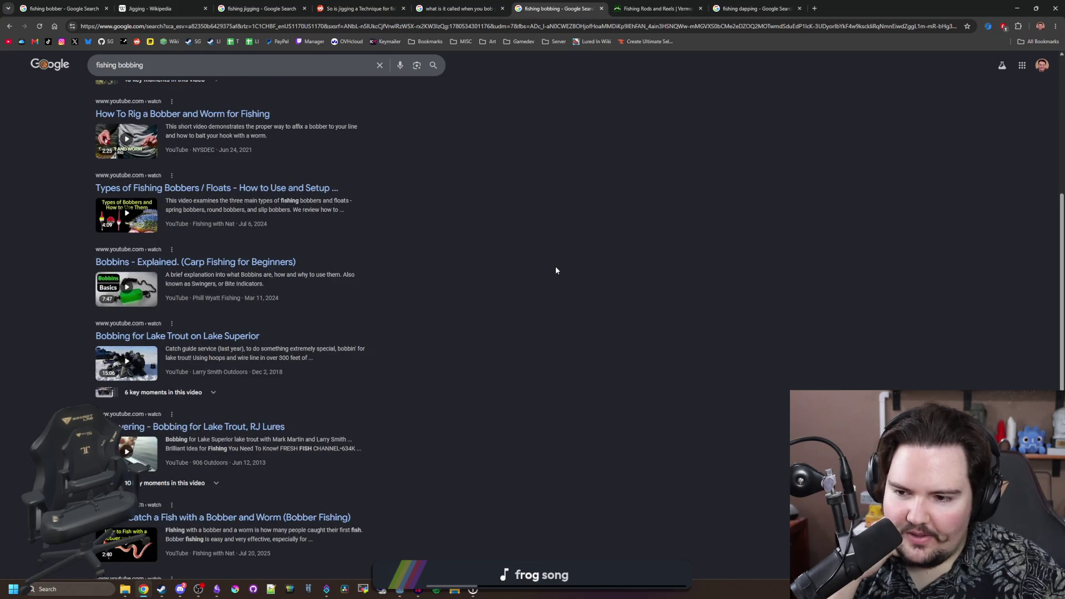
{"action": "scroll", "coordinate": [546, 318], "scroll_direction": "down", "scroll_amount": 1}
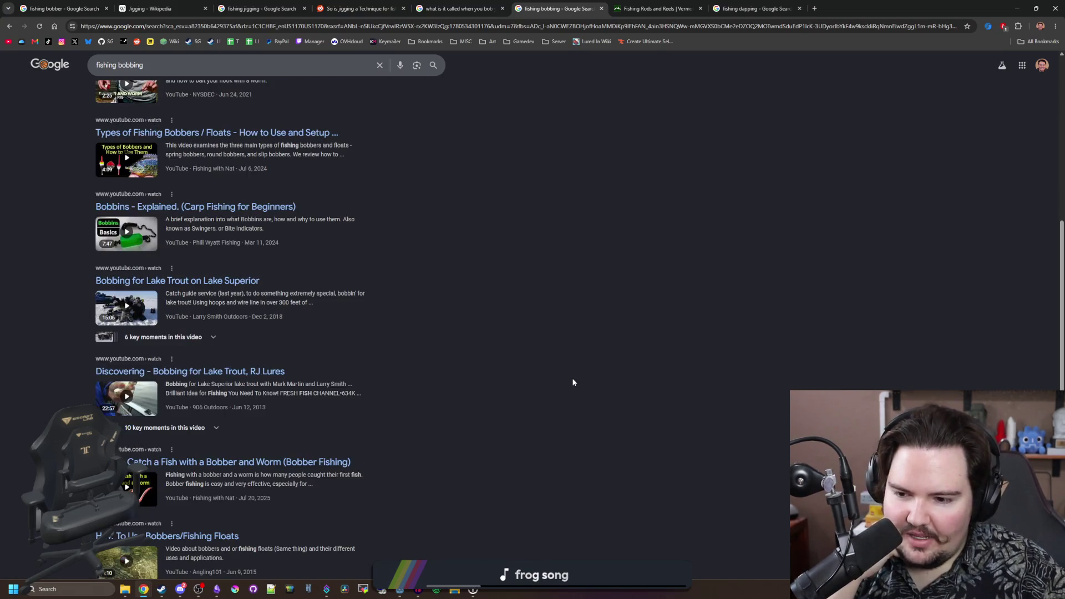
{"action": "scroll", "coordinate": [571, 355], "scroll_direction": "down", "scroll_amount": 3}
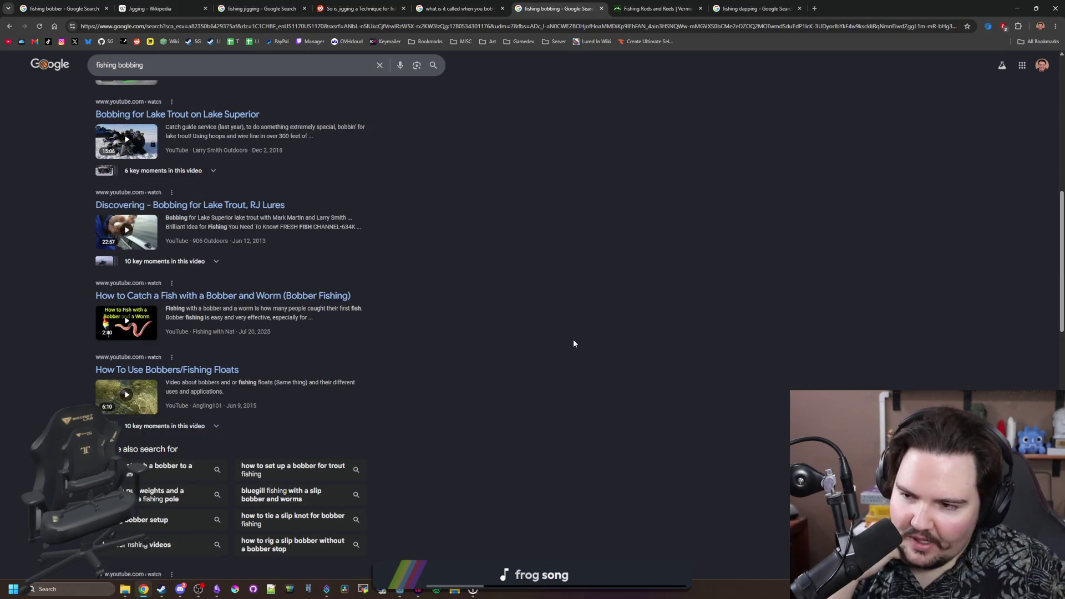
{"action": "scroll", "coordinate": [484, 378], "scroll_direction": "down", "scroll_amount": 4}
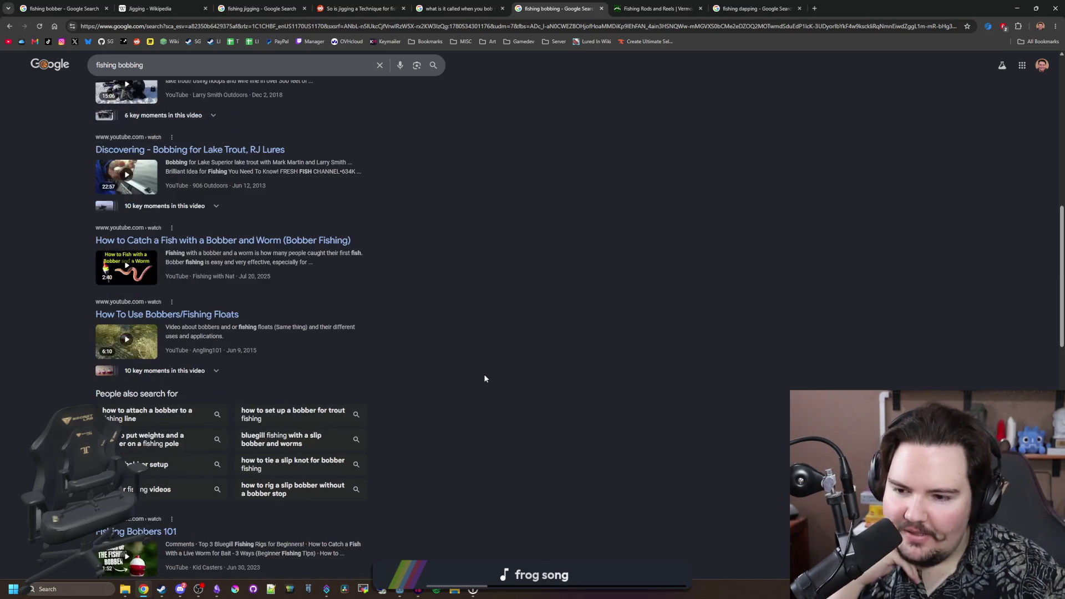
{"action": "scroll", "coordinate": [421, 358], "scroll_direction": "down", "scroll_amount": 3}
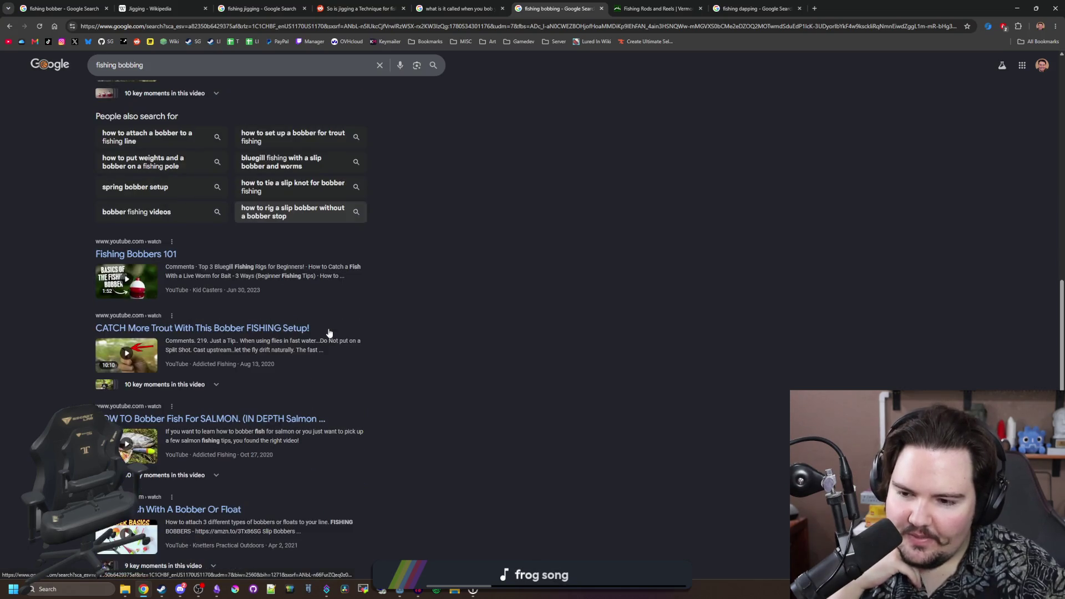
{"action": "scroll", "coordinate": [137, 376], "scroll_direction": "down", "scroll_amount": 1}
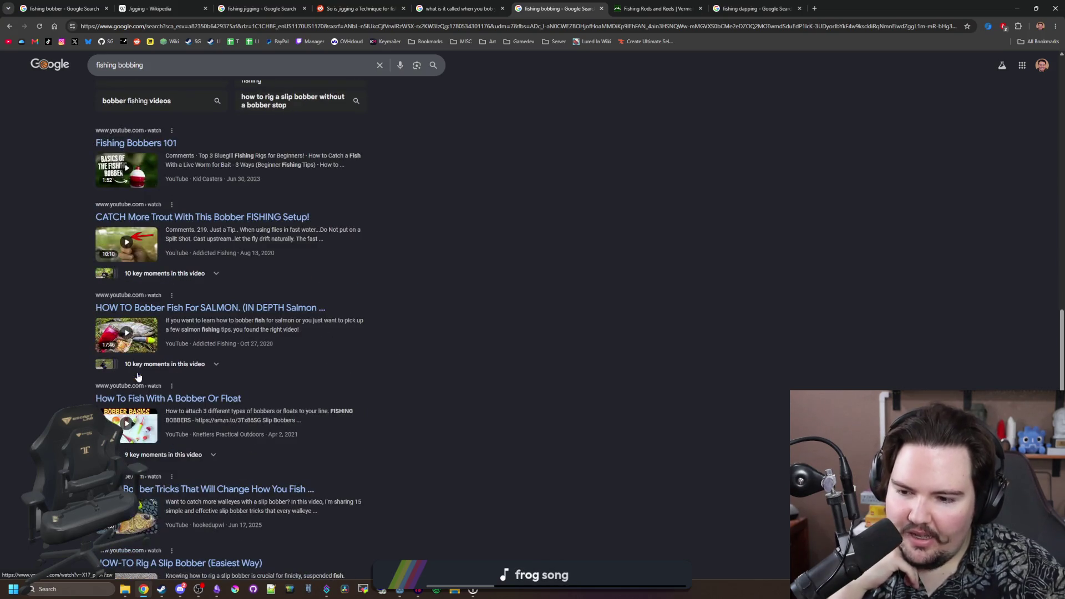
{"action": "scroll", "coordinate": [138, 376], "scroll_direction": "down", "scroll_amount": 2}
{"action": "scroll", "coordinate": [137, 376], "scroll_direction": "down", "scroll_amount": 5}
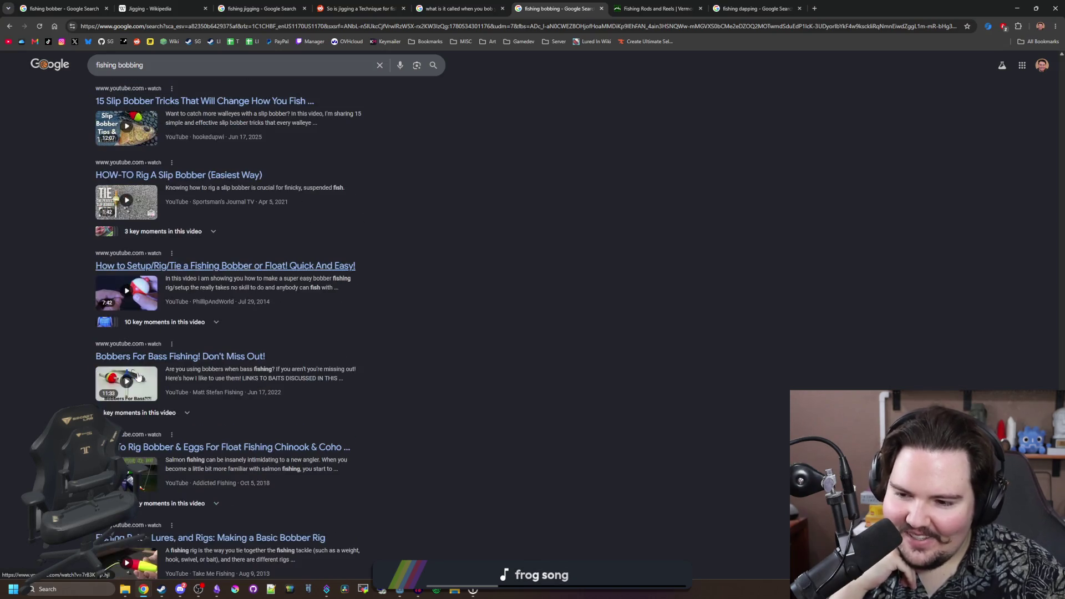
{"action": "scroll", "coordinate": [432, 305], "scroll_direction": "down", "scroll_amount": 3}
{"action": "scroll", "coordinate": [436, 279], "scroll_direction": "down", "scroll_amount": 4}
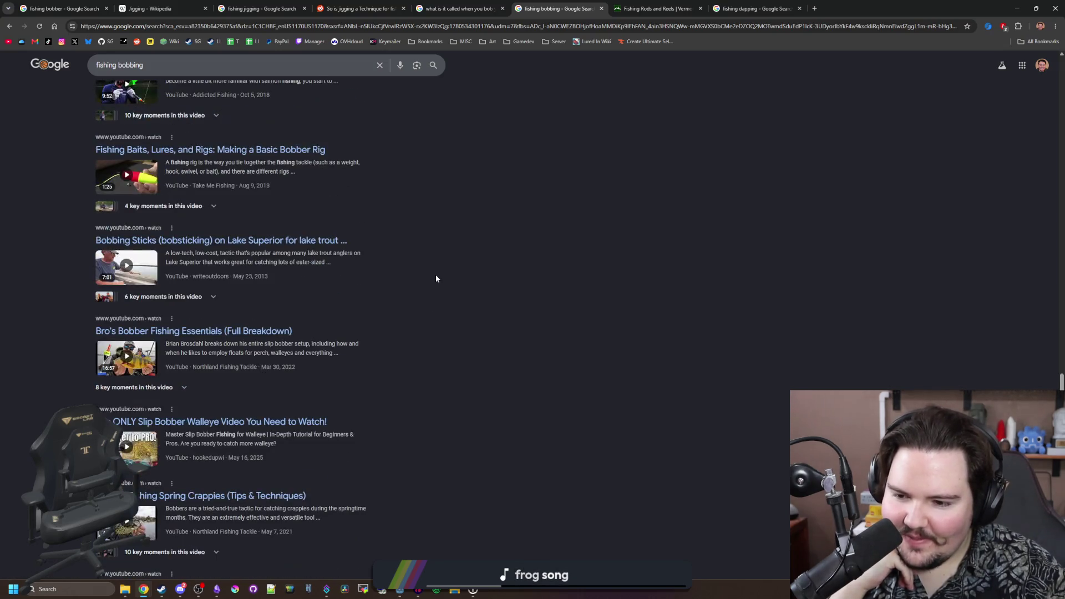
{"action": "scroll", "coordinate": [436, 279], "scroll_direction": "down", "scroll_amount": 9}
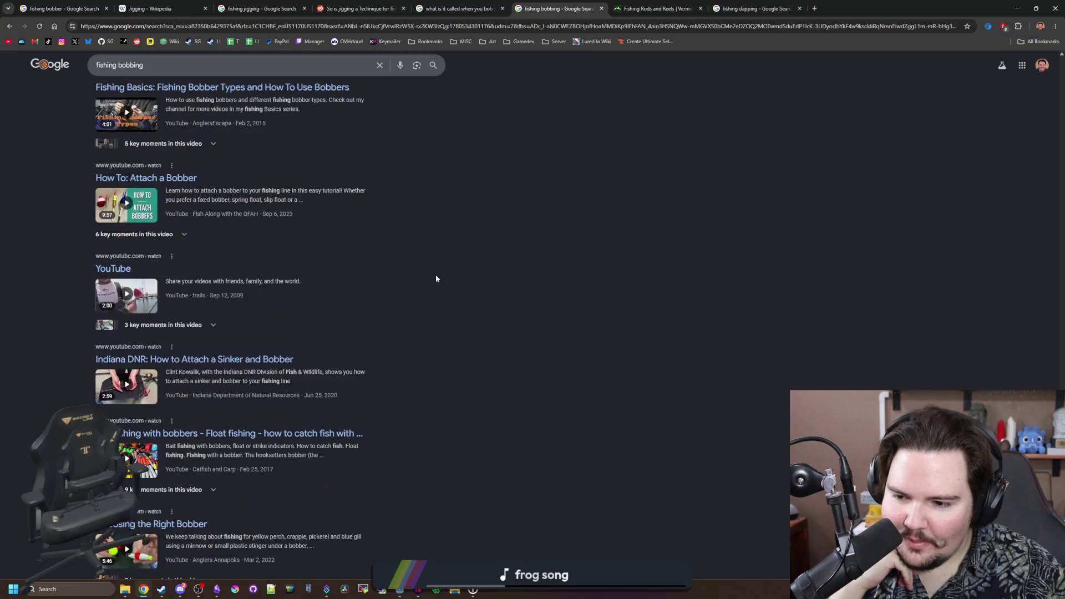
{"action": "key", "text": "alt+Tab"}
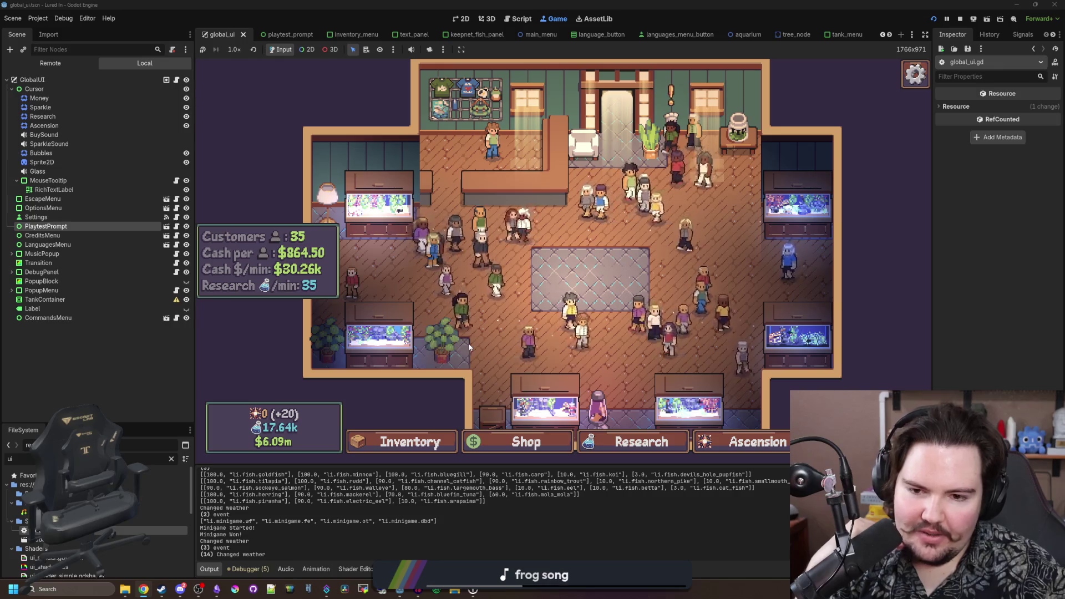
- Check Fish Tank 5, run 'algae 0' in the command menu, and clean algae from Fish Tank 6
{"action": "left_click", "coordinate": [546, 399]}
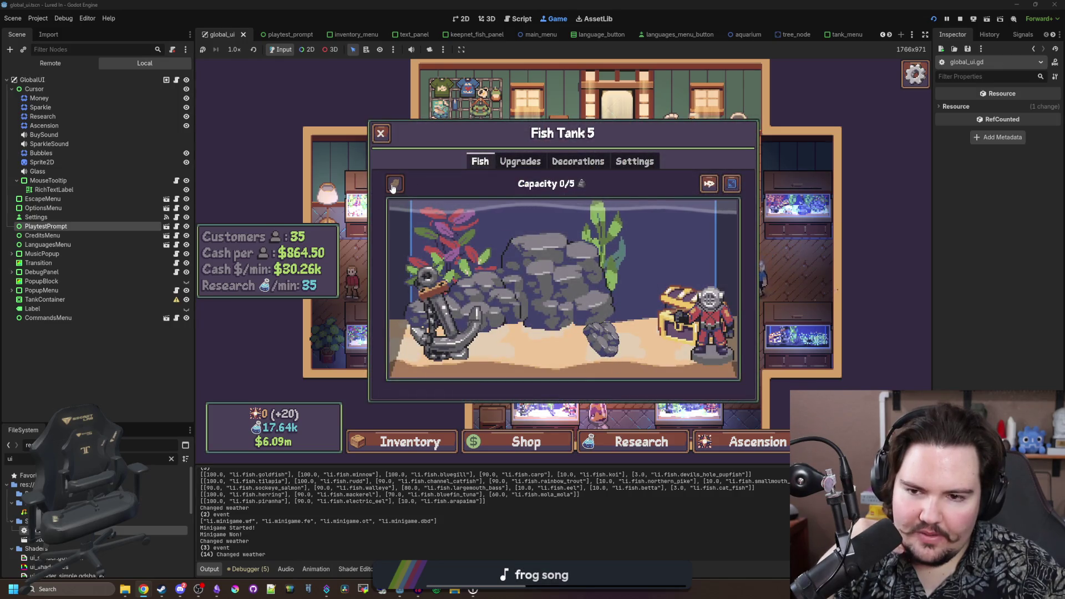
{"action": "left_click", "coordinate": [381, 133]}
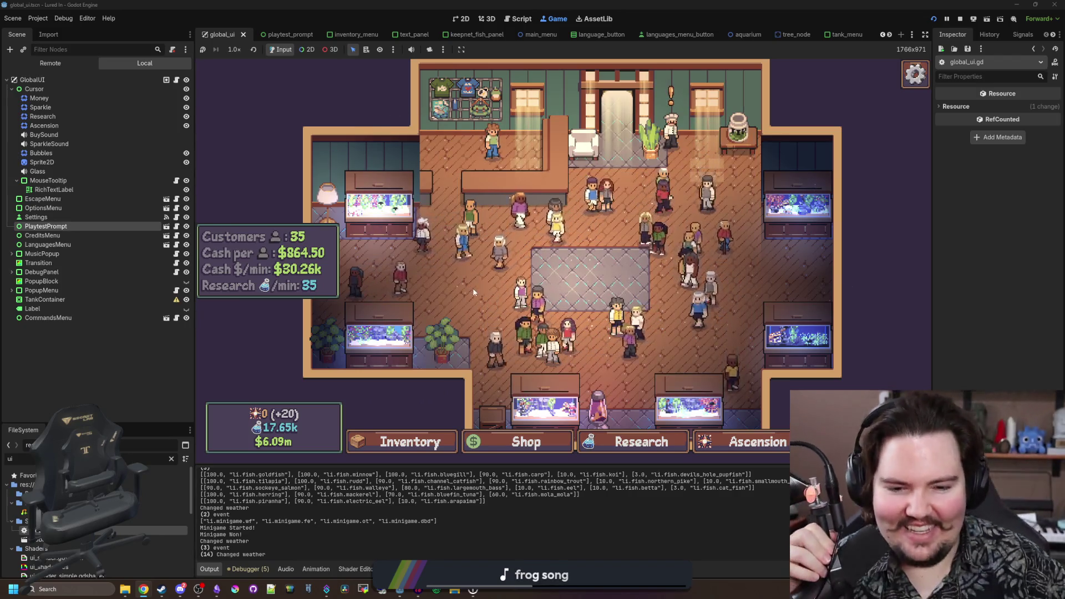
{"action": "key", "text": "grave"}
{"action": "type", "text": "algae 0"}
{"action": "key", "text": "Return"}
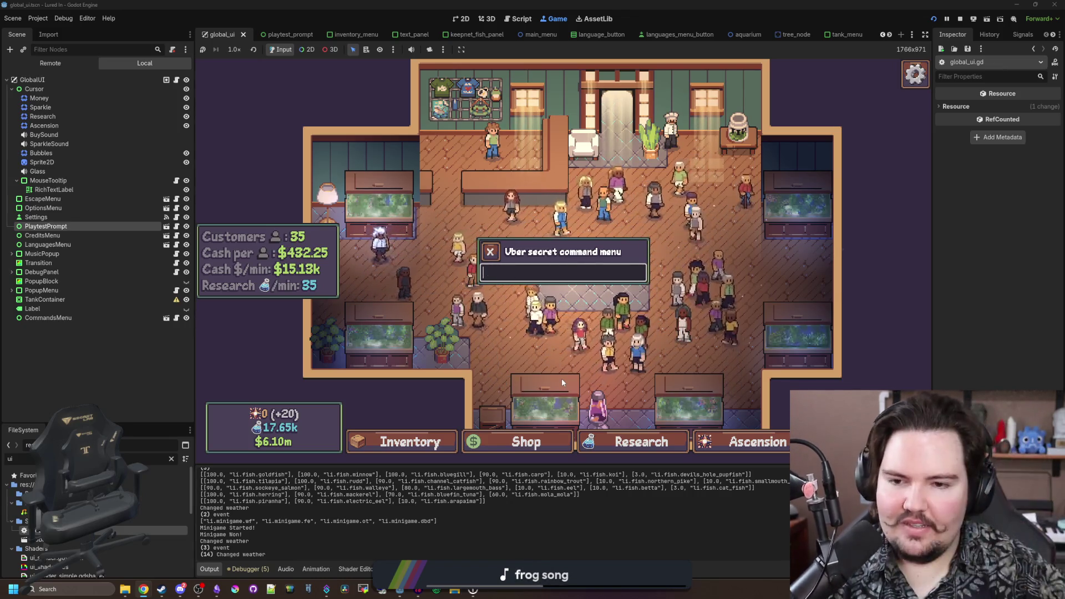
{"action": "key", "text": "grave"}
{"action": "left_click", "coordinate": [657, 369]}
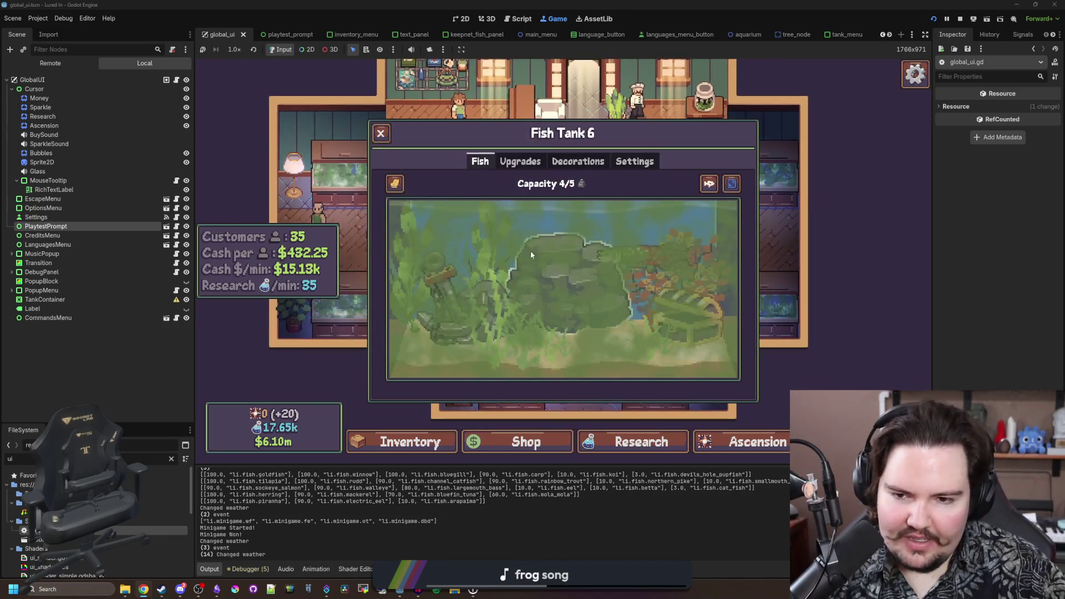
{"action": "left_click", "coordinate": [395, 183]}
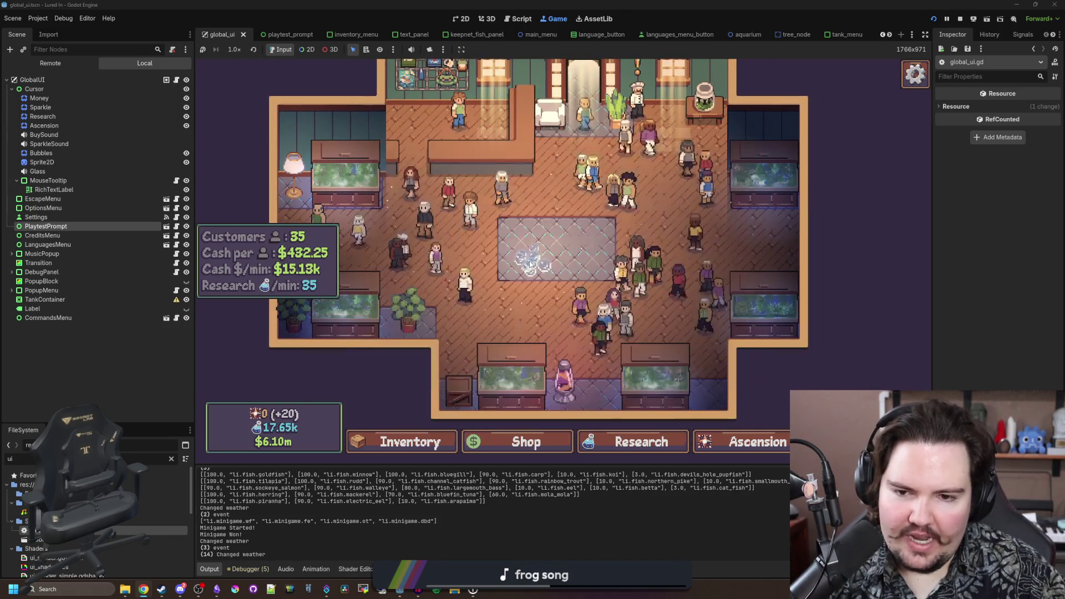
{"action": "key", "text": "Escape"}
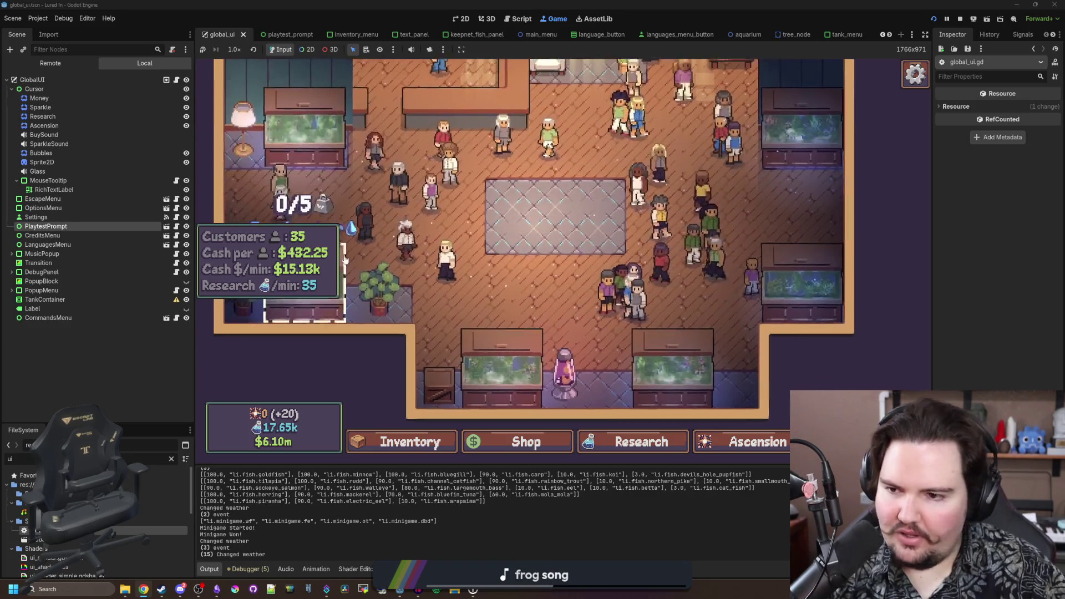
- Filter the FileSystem for 'glob' and open global.gd
{"action": "double_click", "coordinate": [158, 456]}
{"action": "type", "text": "tank"}
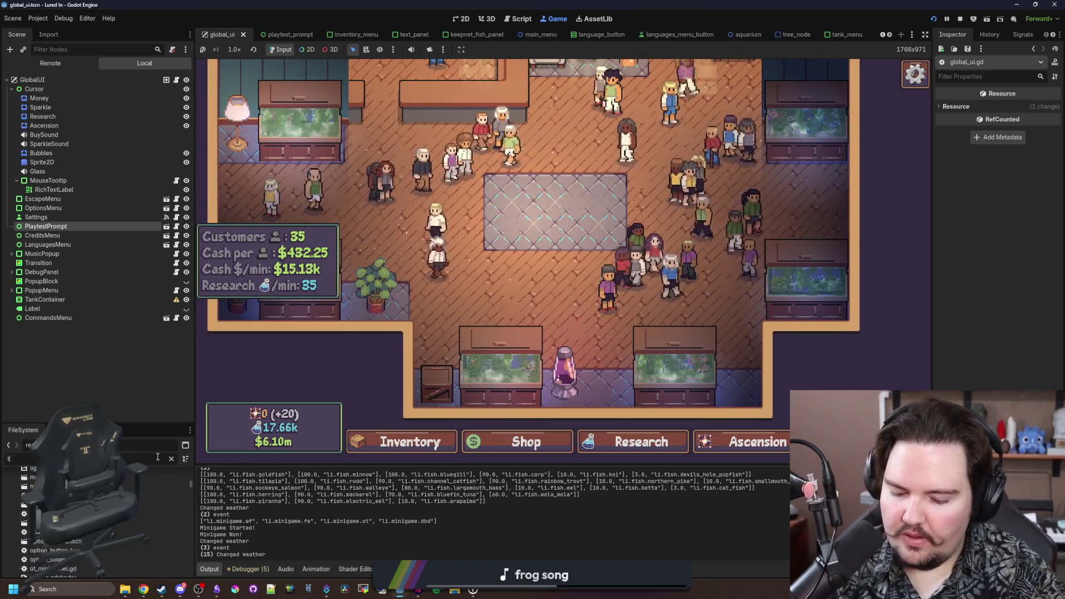
{"action": "key", "text": "BackSpace"}
{"action": "key", "text": "BackSpace"}
{"action": "key", "text": "BackSpace"}
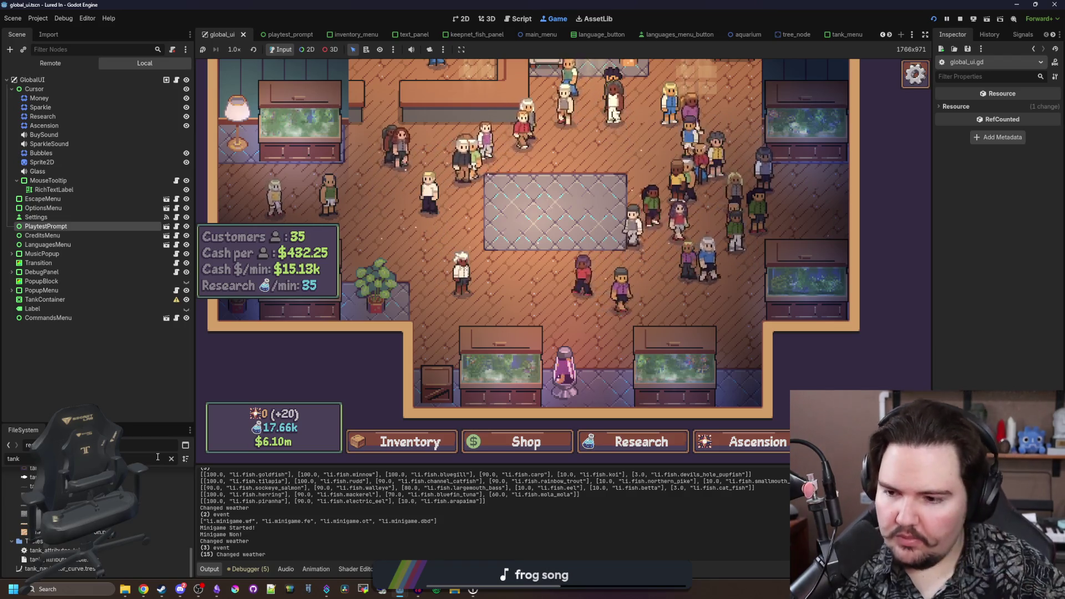
{"action": "type", "text": "glob"}
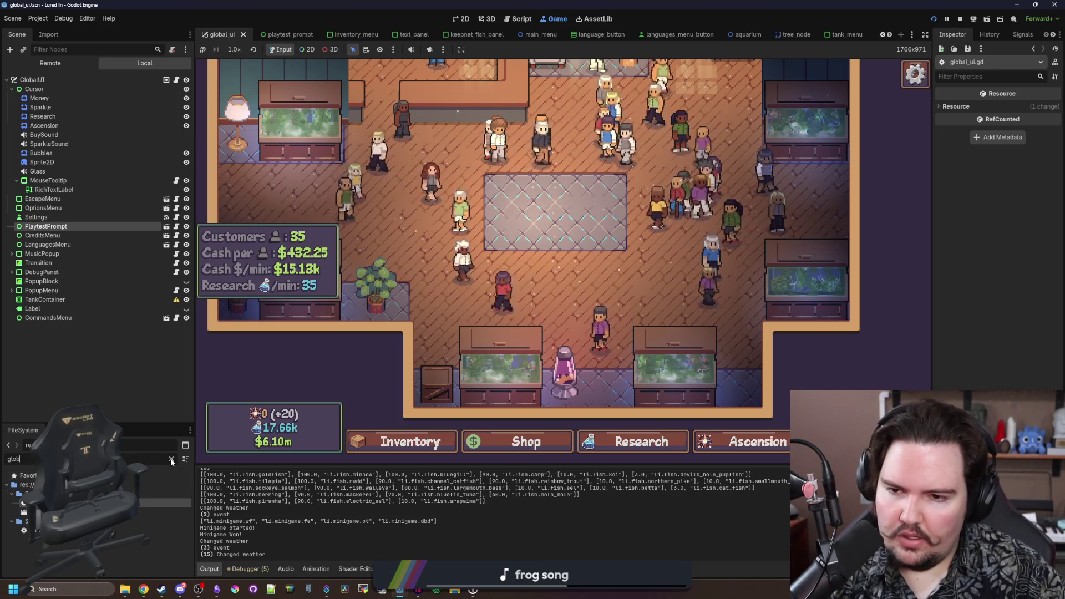
{"action": "double_click", "coordinate": [61, 531]}
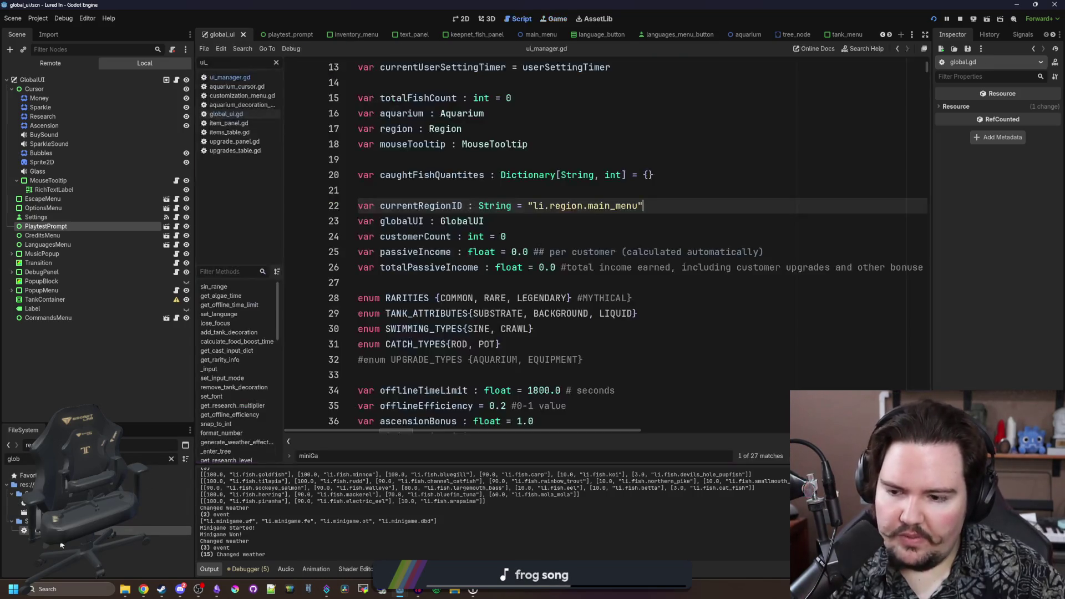
- Look over the ui_manager.gd activeMenu setter and peek at global_ui.gd
{"action": "left_click", "coordinate": [512, 190]}
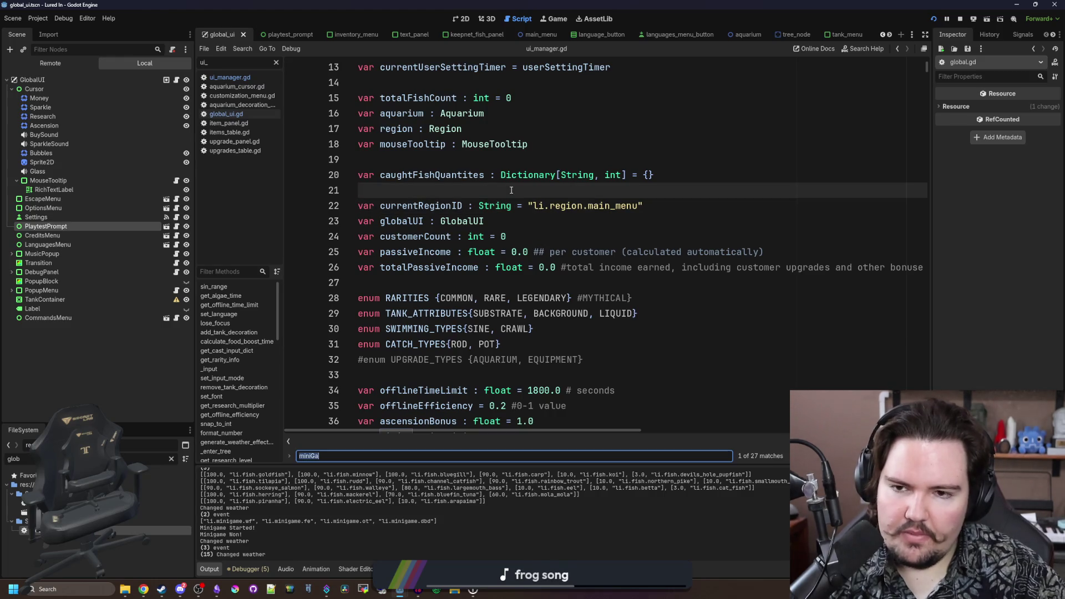
{"action": "key", "text": "ctrl+w"}
{"action": "left_click", "coordinate": [509, 203]}
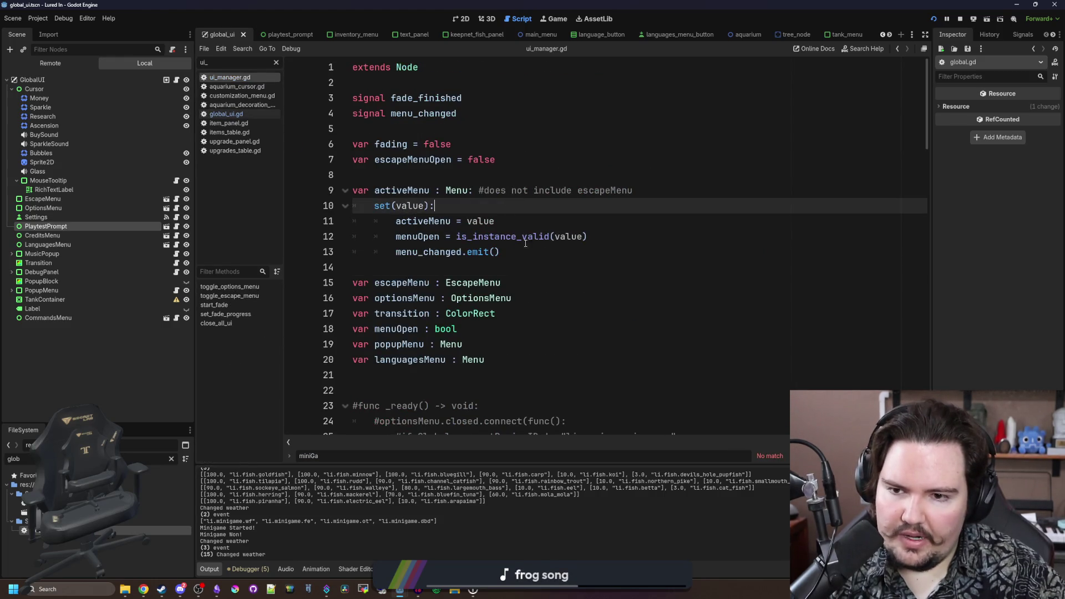
{"action": "left_click", "coordinate": [534, 250]}
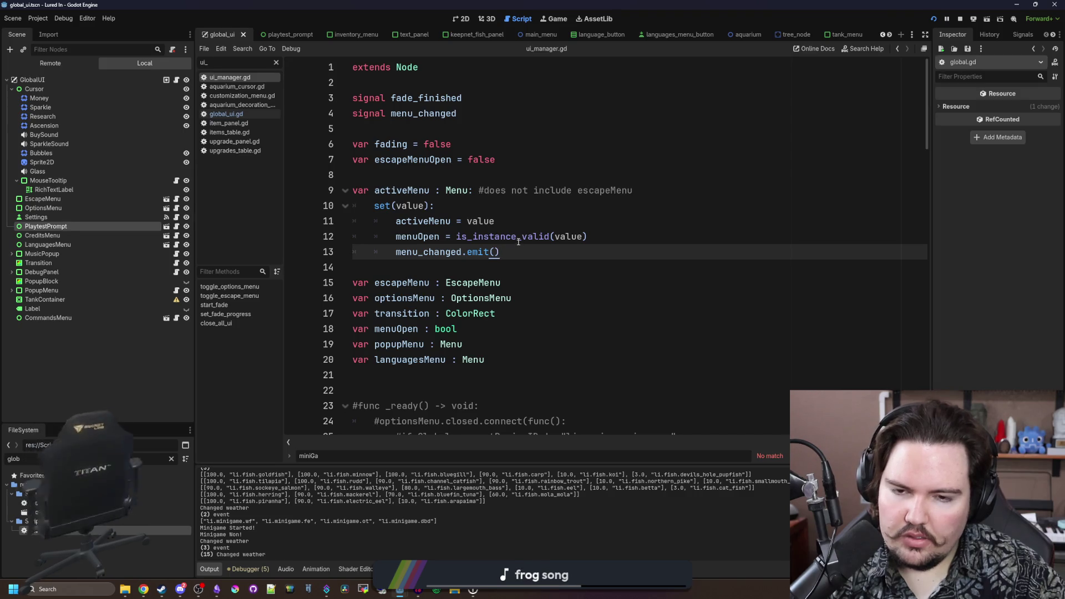
{"action": "left_click", "coordinate": [483, 172]}
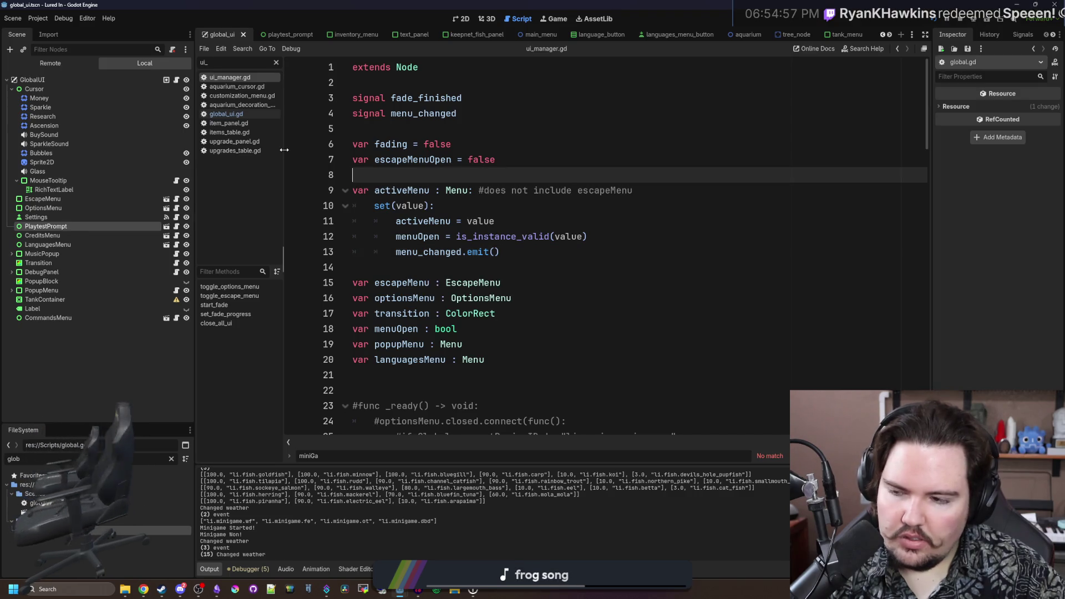
{"action": "left_click", "coordinate": [242, 115]}
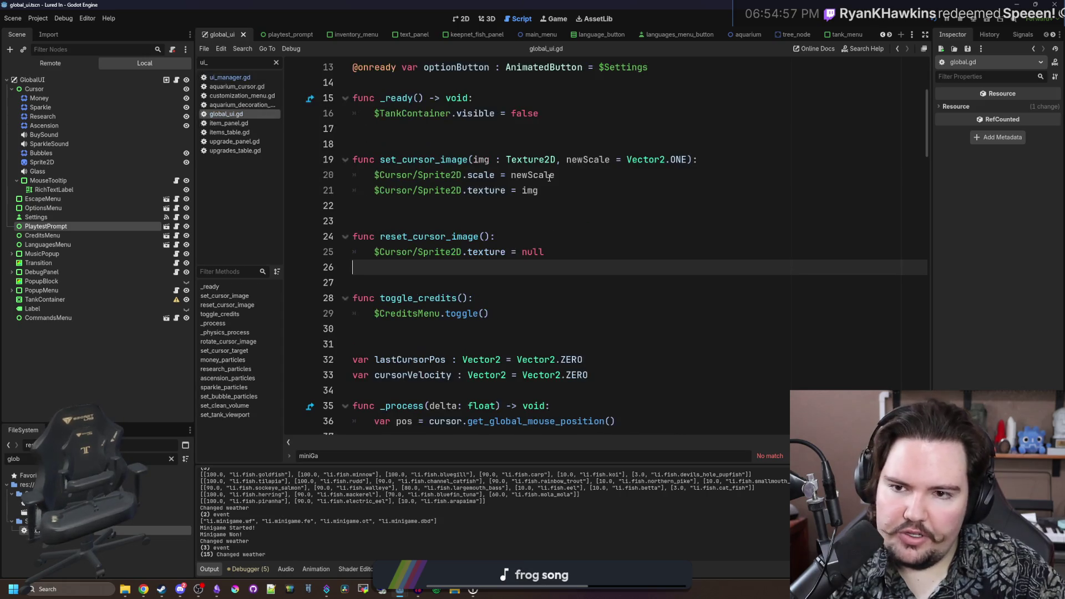
{"action": "left_click", "coordinate": [242, 78]}
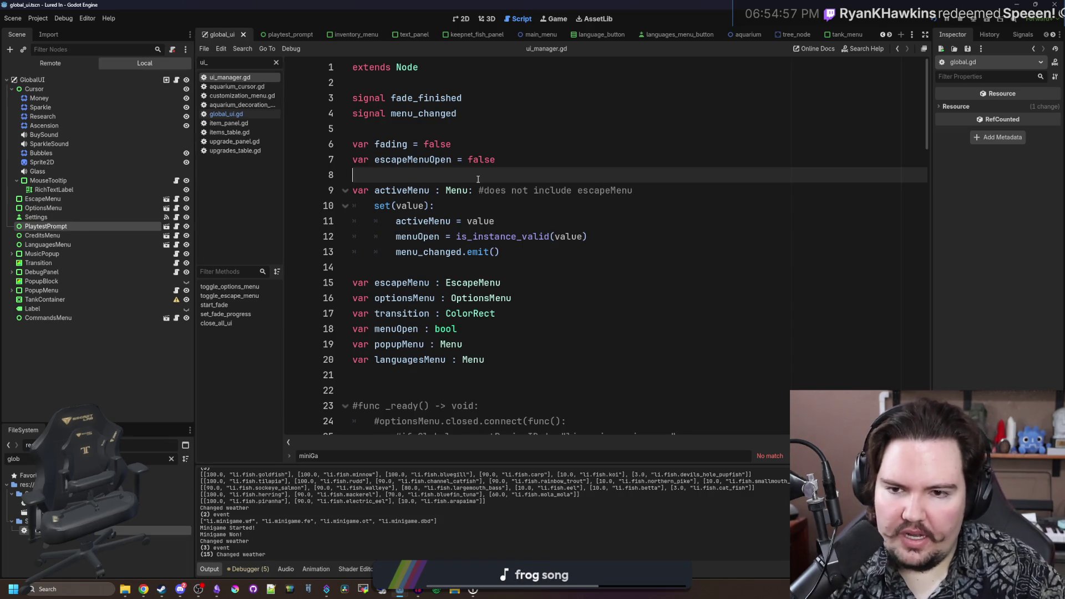
{"action": "left_click", "coordinate": [518, 201]}
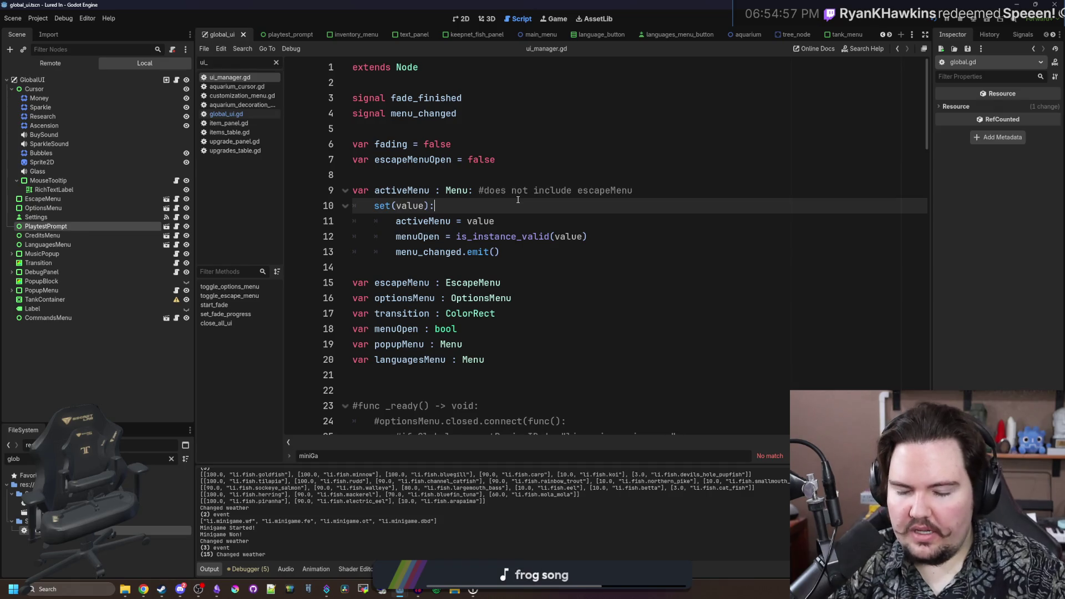
- Search for 'escape_men' references and jump to the toggle_escape_menu definition
{"action": "key", "text": "ctrl+f"}
{"action": "type", "text": "escape_menu"}
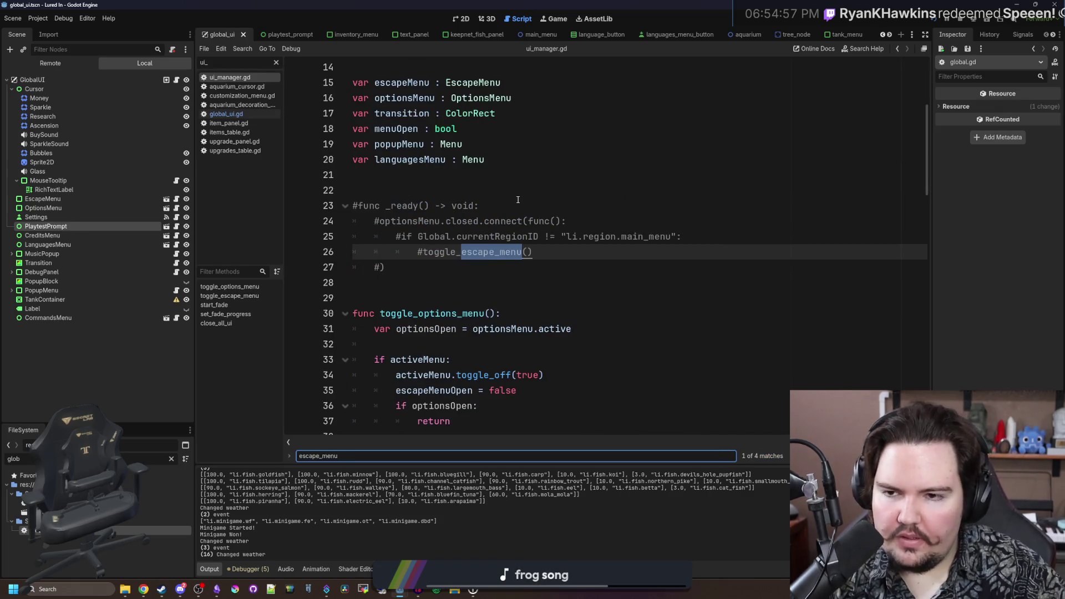
{"action": "left_click", "coordinate": [518, 201]}
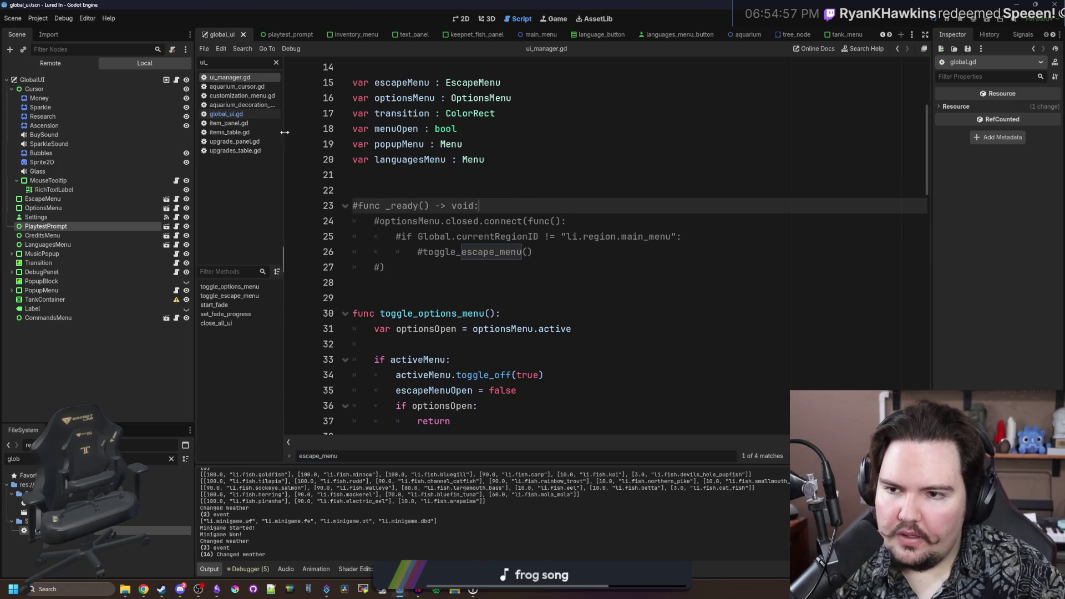
{"action": "left_click", "coordinate": [255, 116]}
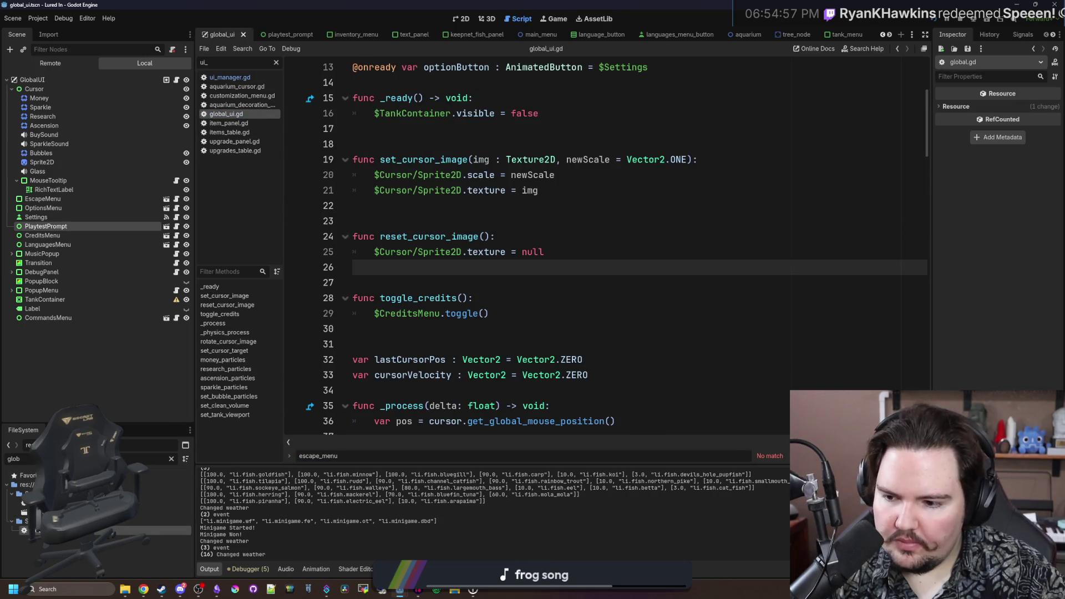
{"action": "key", "text": "ctrl+f"}
{"action": "type", "text": "escap"}
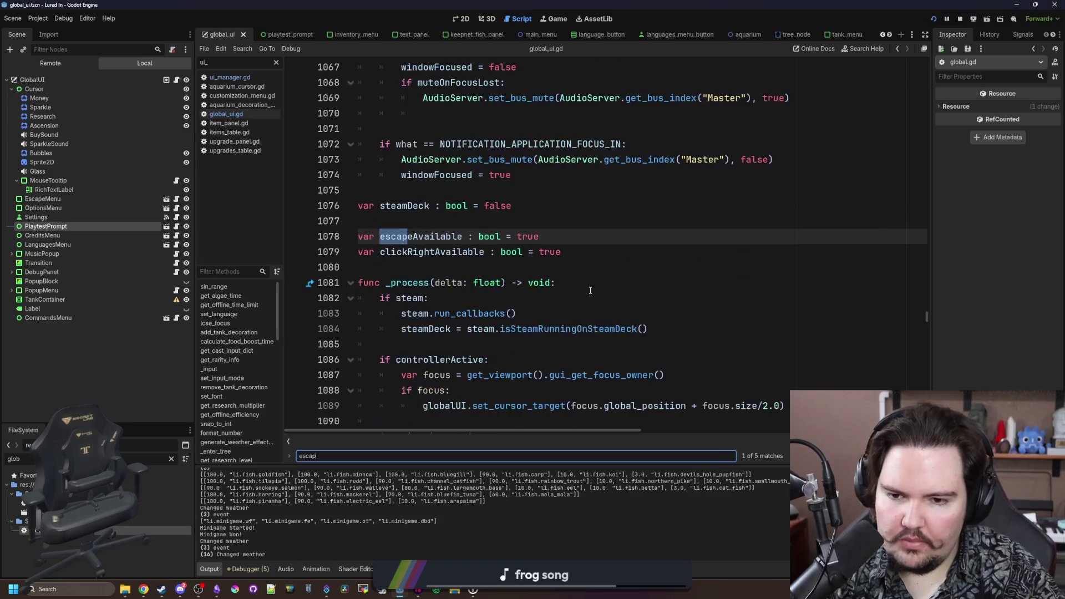
{"action": "type", "text": "e_men"}
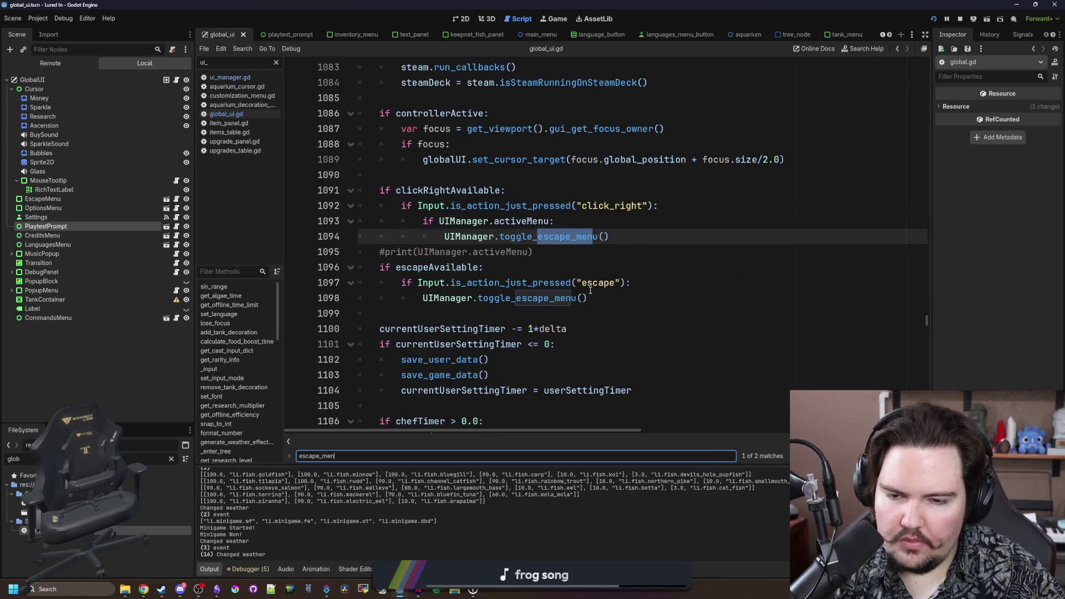
{"action": "left_click", "coordinate": [725, 283]}
{"action": "left_click", "coordinate": [537, 235], "text": "ctrl"}
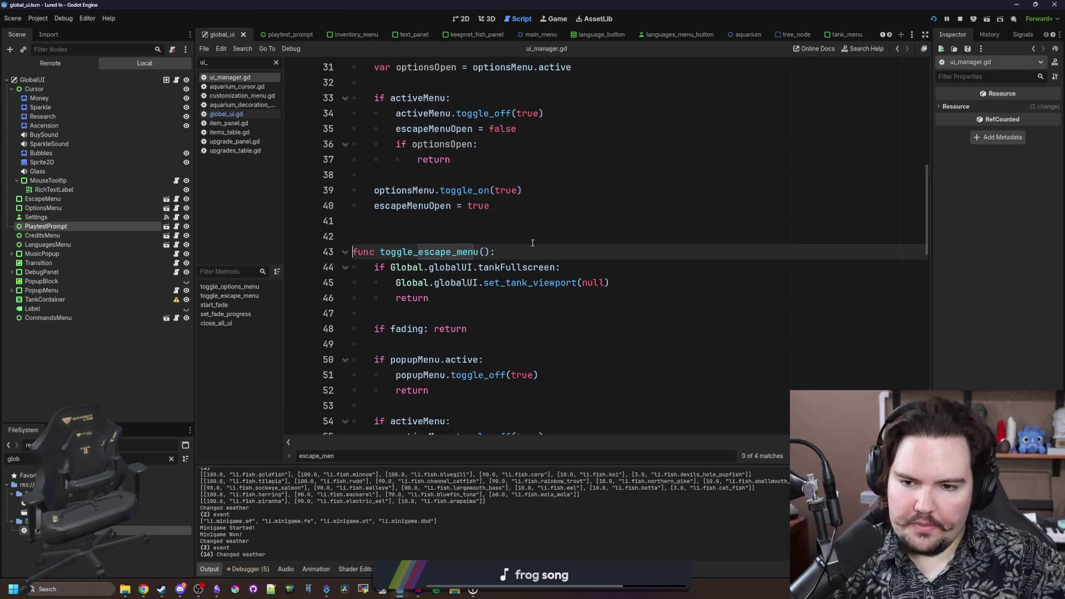
- Follow toggle_off into menu.gd and on to the changed function's definition
{"action": "scroll", "coordinate": [514, 231], "scroll_direction": "down", "scroll_amount": 1}
{"action": "scroll", "coordinate": [502, 285], "scroll_direction": "down", "scroll_amount": 4}
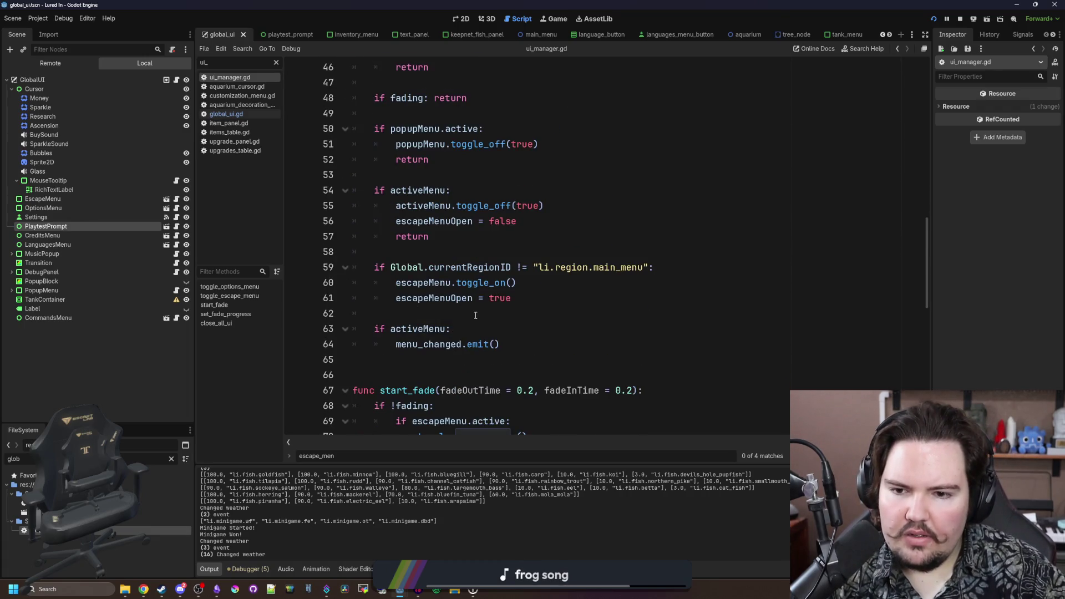
{"action": "scroll", "coordinate": [476, 315], "scroll_direction": "up", "scroll_amount": 1}
{"action": "scroll", "coordinate": [491, 297], "scroll_direction": "up", "scroll_amount": 1}
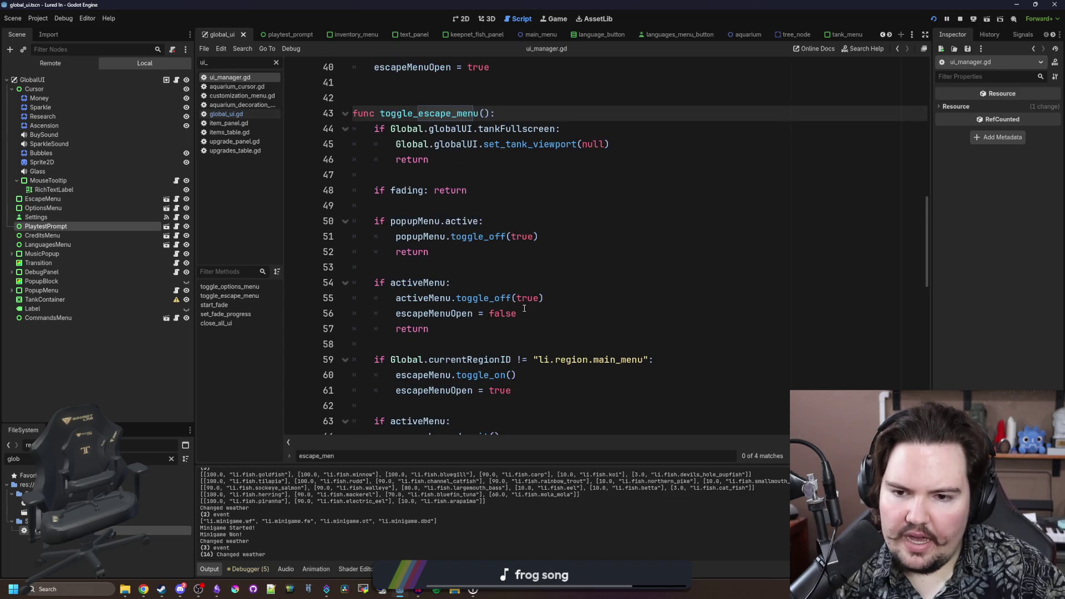
{"action": "left_click", "coordinate": [488, 300], "text": "ctrl"}
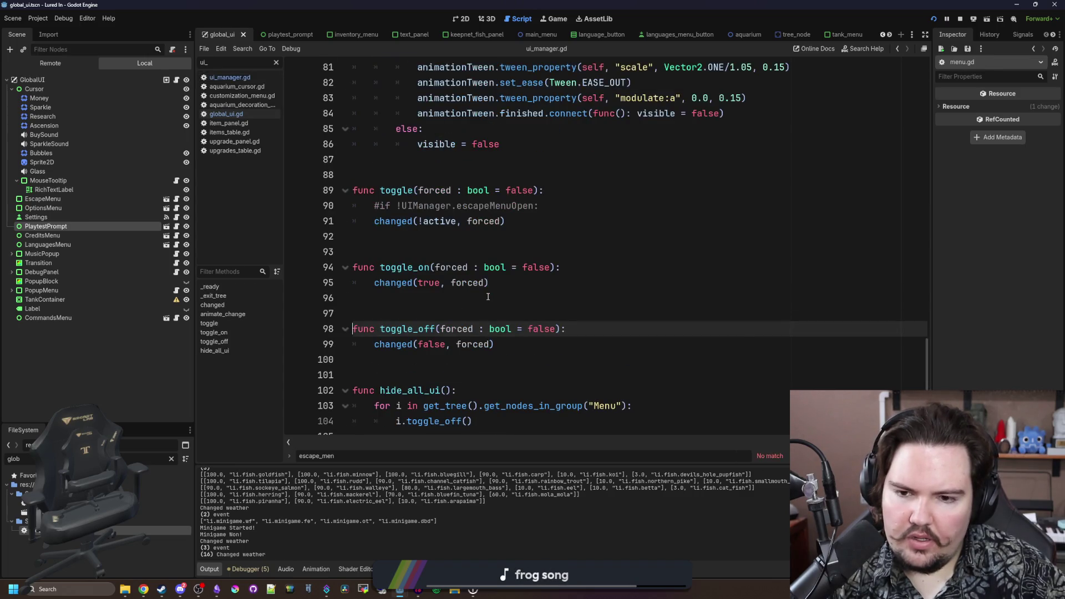
{"action": "left_click", "coordinate": [385, 343], "text": "ctrl"}
{"action": "scroll", "coordinate": [446, 274], "scroll_direction": "down", "scroll_amount": 3}
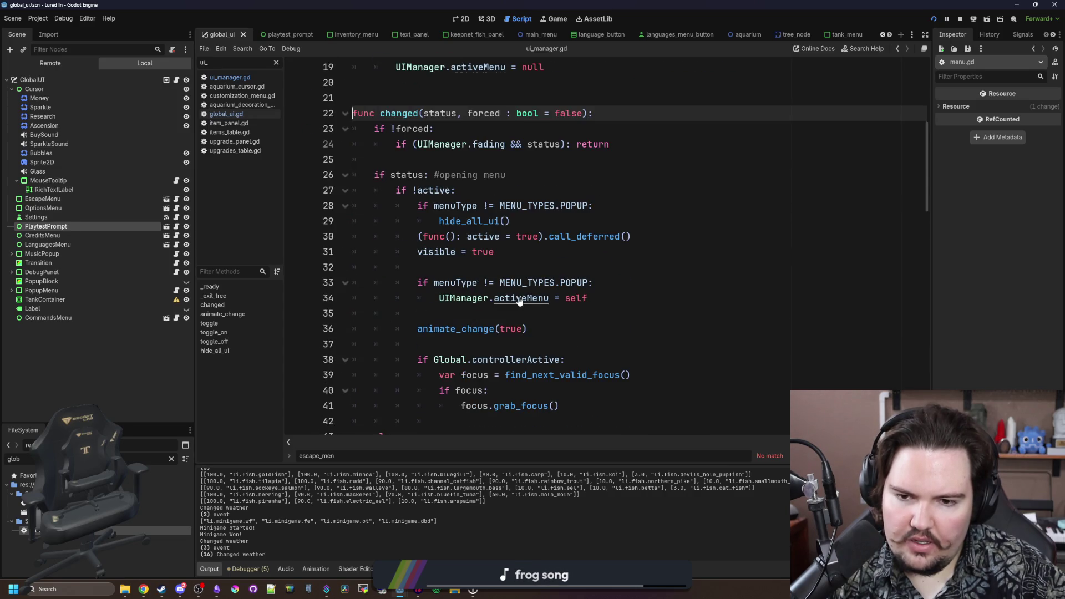
- Jump to the activeMenu setter in ui_manager.gd and add blank lines after line 11
{"action": "left_click", "coordinate": [520, 300], "text": "ctrl"}
{"action": "left_click", "coordinate": [516, 257]}
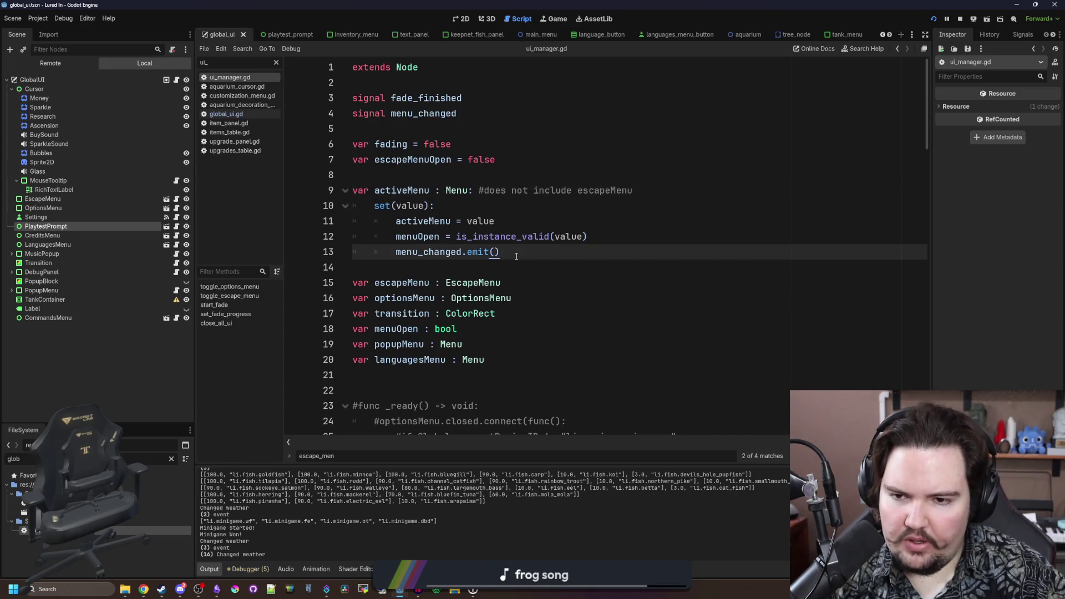
{"action": "left_click", "coordinate": [648, 234]}
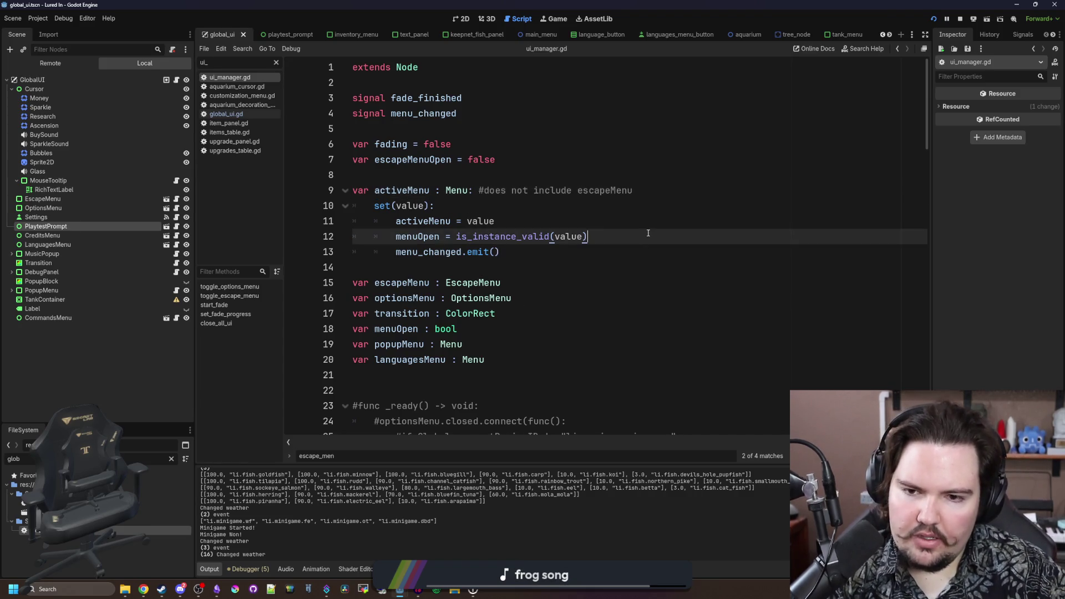
{"action": "left_click", "coordinate": [587, 224]}
{"action": "key", "text": "Return"}
{"action": "key", "text": "Return"}
{"action": "key", "text": "Up"}
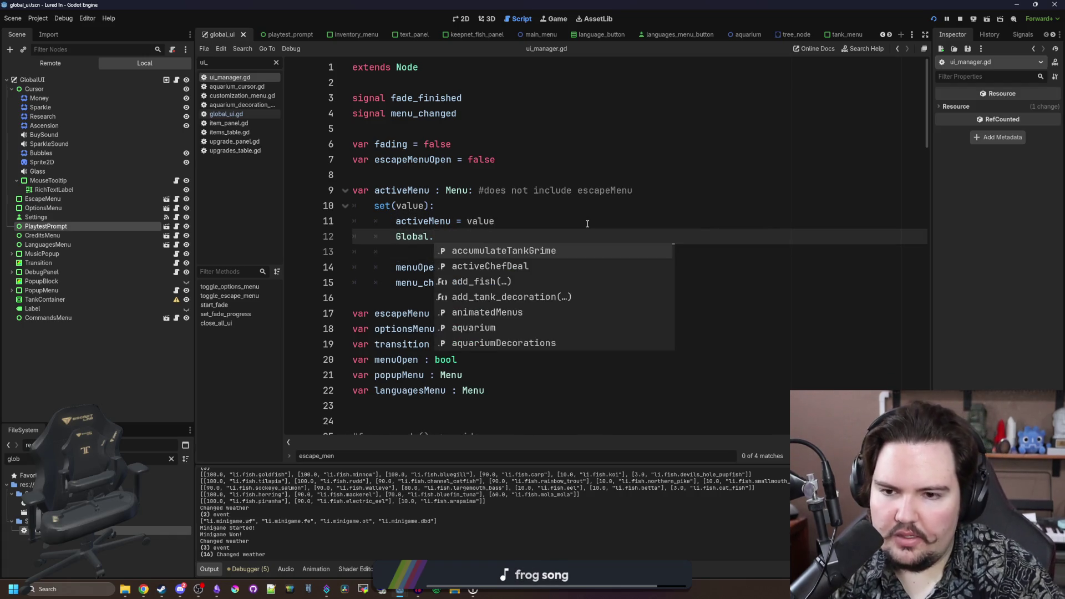
- Add Global.escapeAvailable = true and Global.clickRightAvailable = true to the activeMenu setter, then save
{"action": "type", "text": "escapeAvailable = true"}
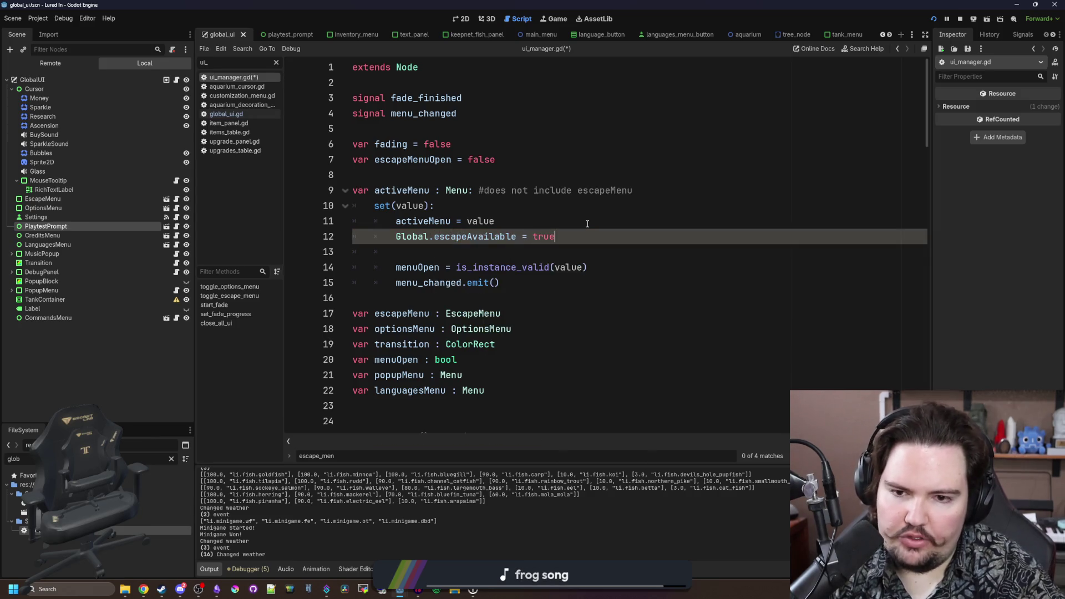
{"action": "key", "text": "Return"}
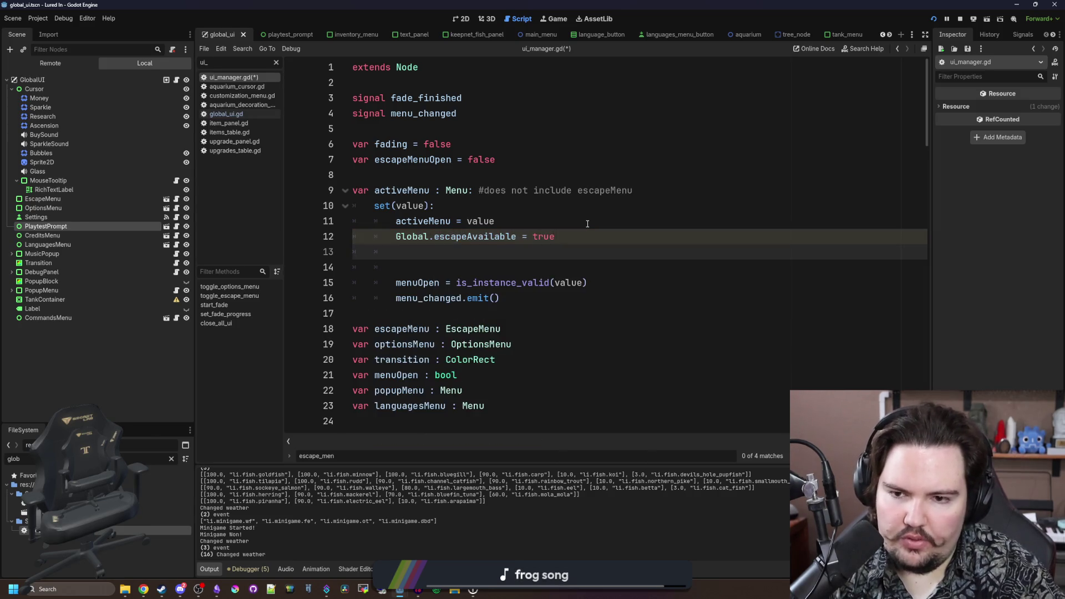
{"action": "type", "text": "Global."}
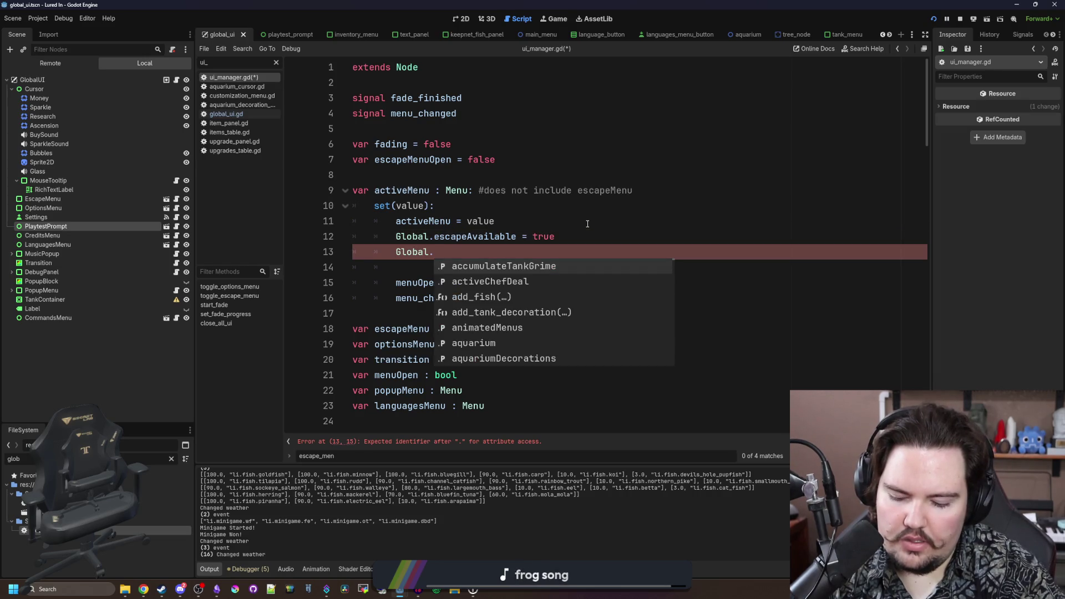
{"action": "type", "text": "cli"}
{"action": "key", "text": "Return"}
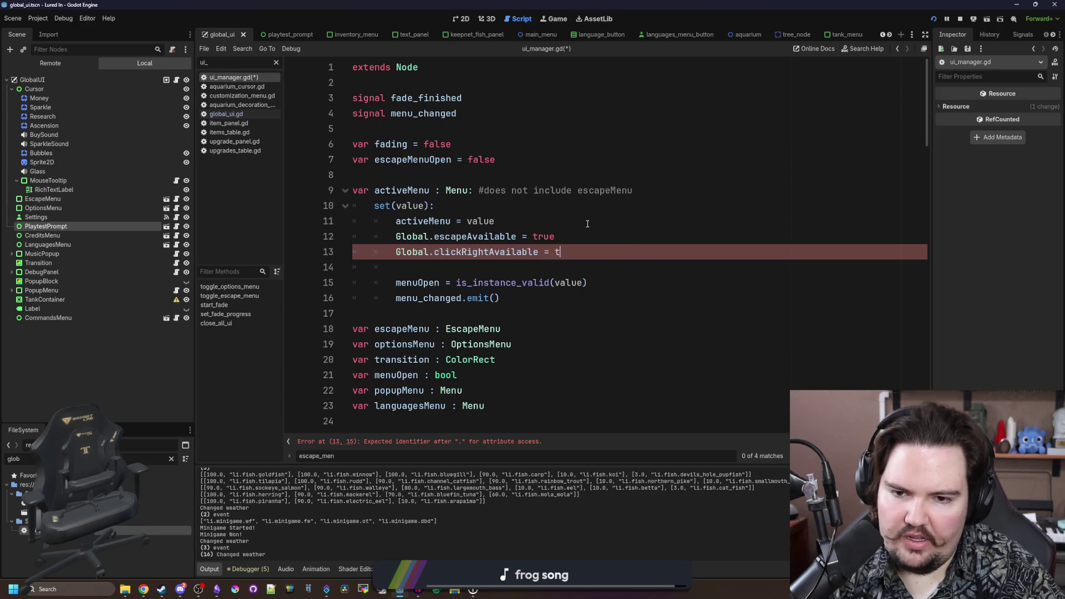
{"action": "key", "text": "Down"}
{"action": "key", "text": "BackSpace"}
{"action": "key", "text": "BackSpace"}
{"action": "key", "text": "BackSpace"}
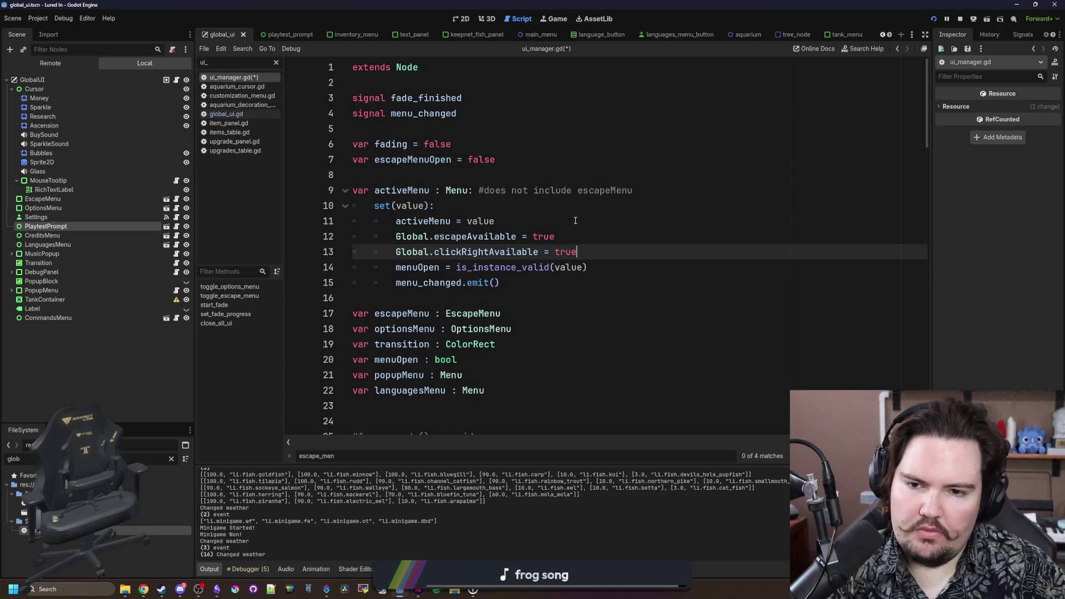
{"action": "left_click", "coordinate": [575, 221]}
{"action": "key", "text": "ctrl+s"}
- Review the activeMenu declaration and switch to the running game
{"action": "left_click", "coordinate": [473, 191]}
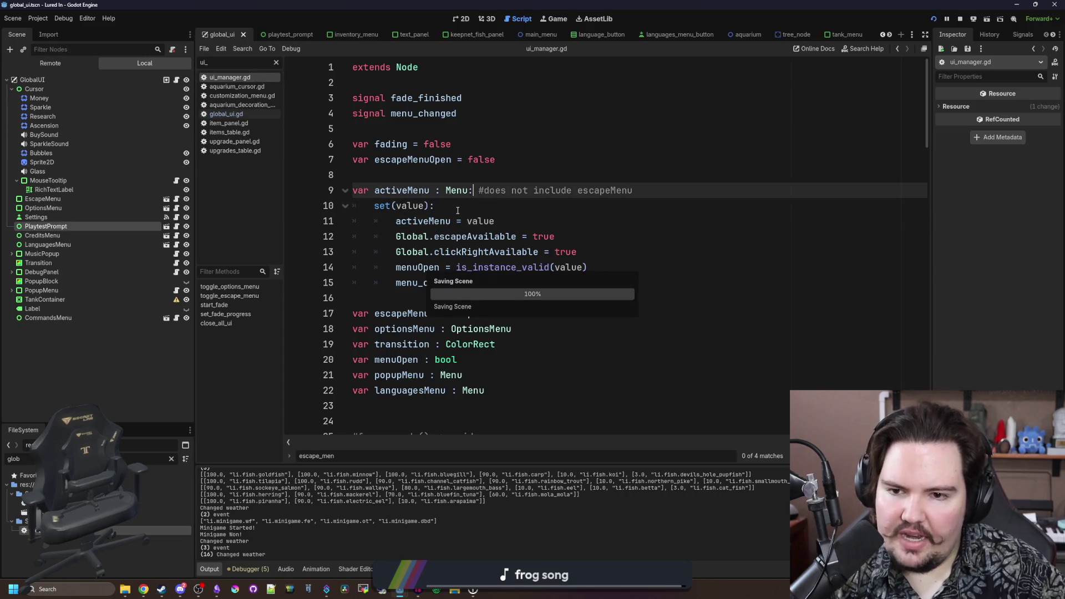
{"action": "left_click", "coordinate": [461, 209]}
{"action": "left_click", "coordinate": [552, 18]}
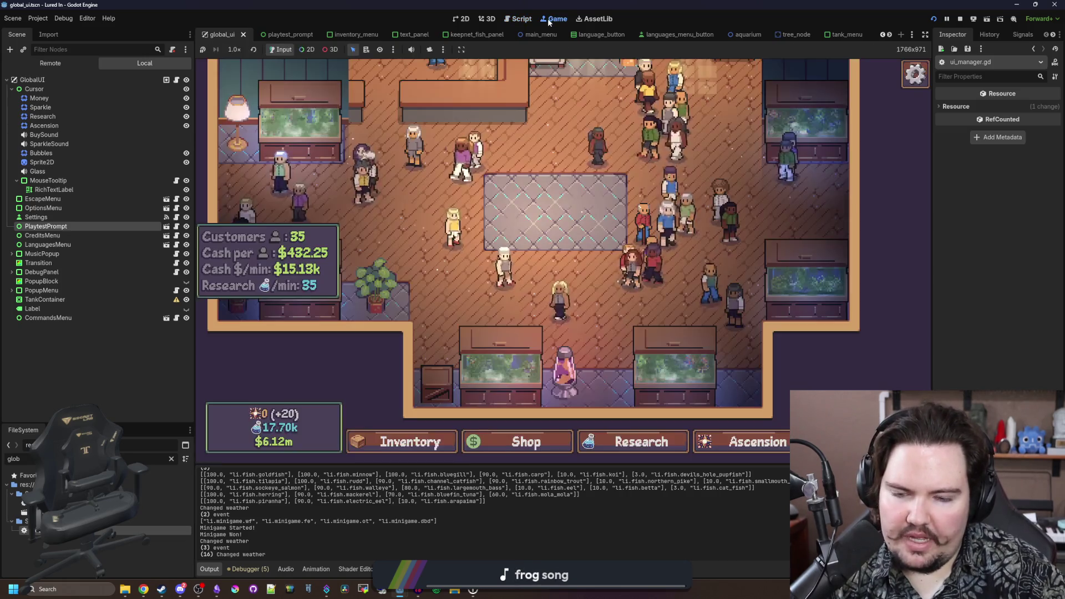
- Open and close the Fish Tank 5 panel twice in the running game
{"action": "left_click", "coordinate": [494, 347]}
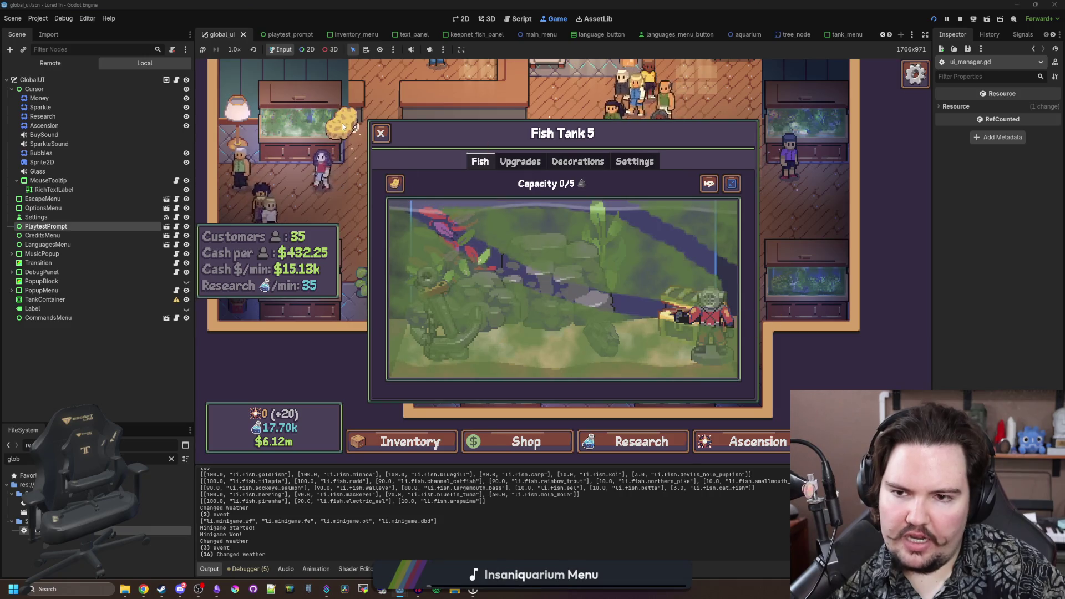
{"action": "left_click", "coordinate": [375, 142]}
{"action": "left_click", "coordinate": [495, 346]}
{"action": "left_click", "coordinate": [469, 222]}
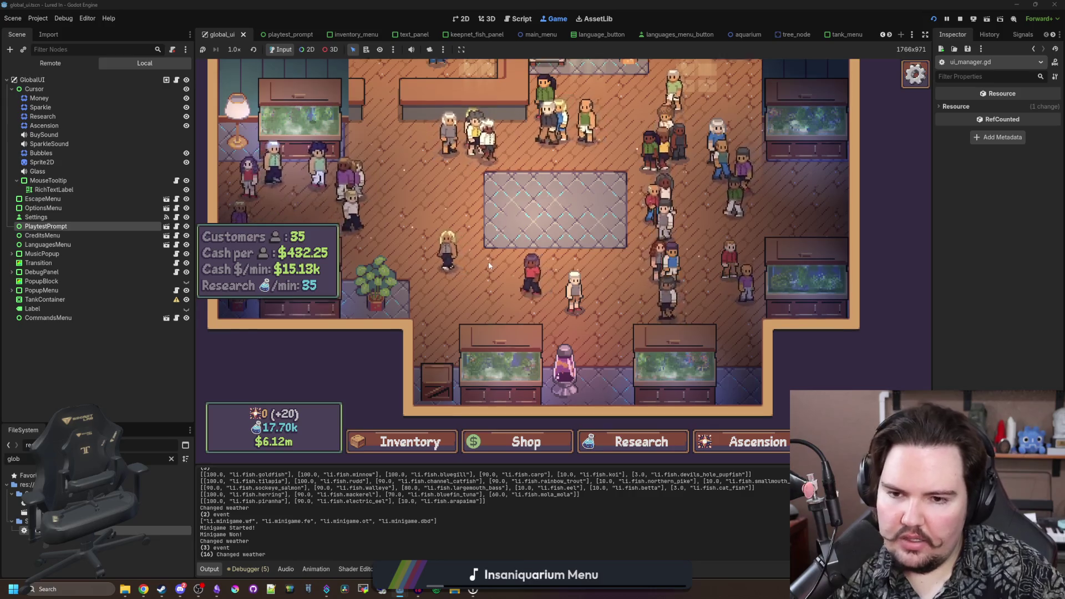
- Clear the FileSystem filter and filter the project files by 'tank_menu'
{"action": "scroll", "coordinate": [489, 263], "scroll_direction": "down", "scroll_amount": 1}
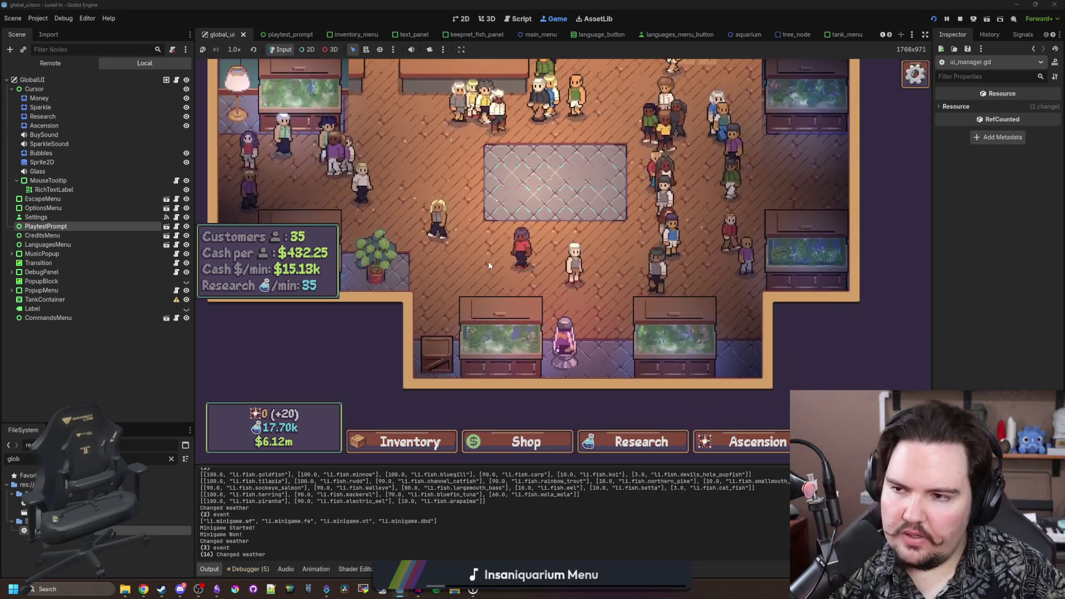
{"action": "left_click", "coordinate": [171, 458]}
{"action": "type", "text": "tank_menu"}
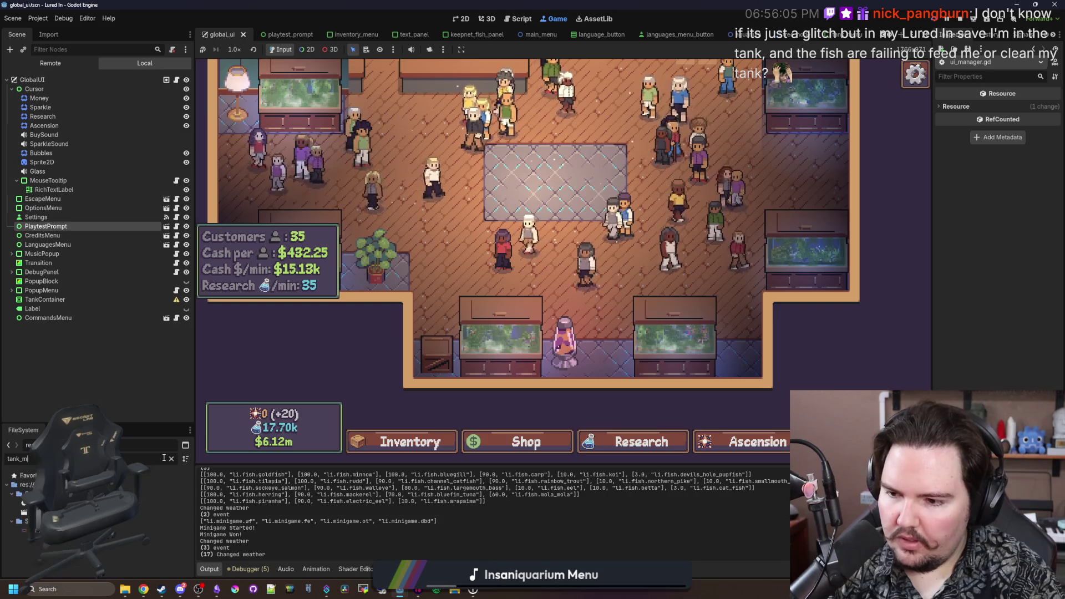
- In tank_menu.gd, add 'Global.clickRightAvailable = false' to set_cursor_mode's cursor-mode branch
{"action": "double_click", "coordinate": [155, 502]}
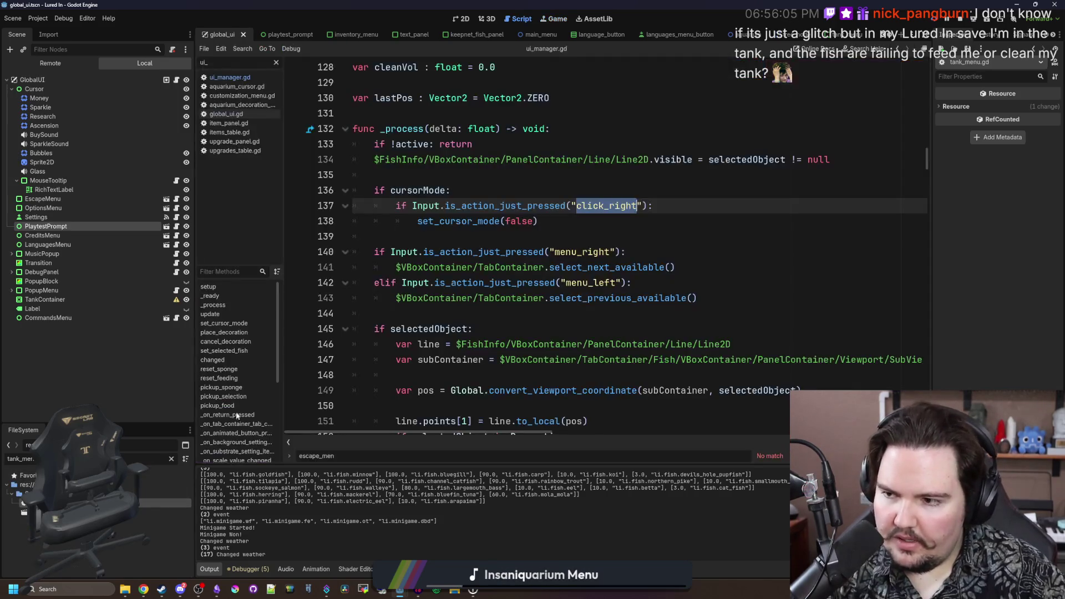
{"action": "mouse_move", "coordinate": [552, 287]}
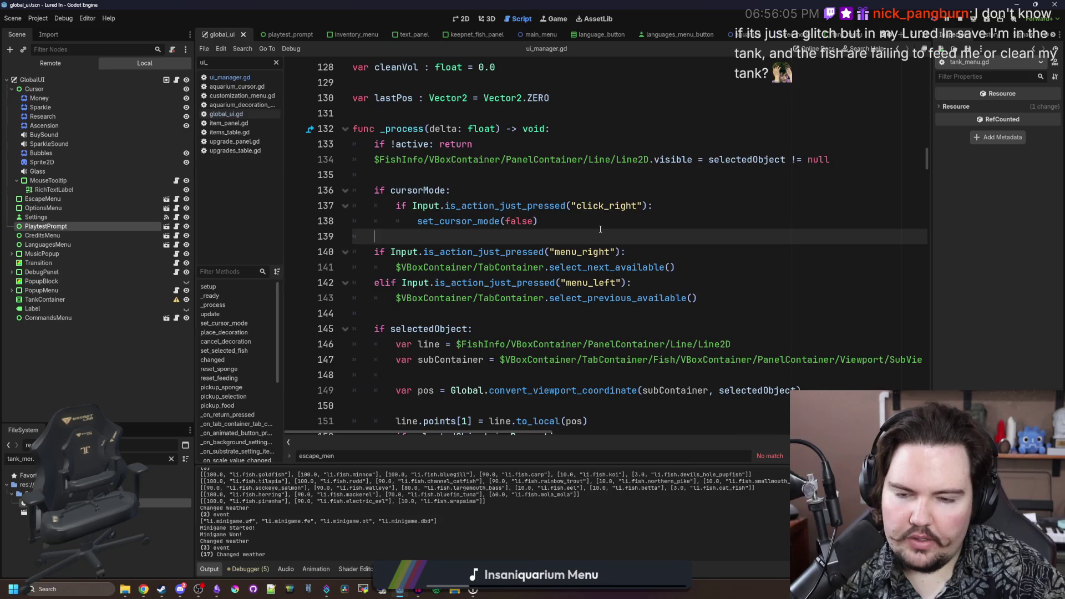
{"action": "scroll", "coordinate": [595, 229], "scroll_direction": "down", "scroll_amount": 9}
{"action": "left_click_drag", "start_coordinate": [927, 169], "coordinate": [928, 205]}
{"action": "scroll", "coordinate": [516, 207], "scroll_direction": "down", "scroll_amount": 10}
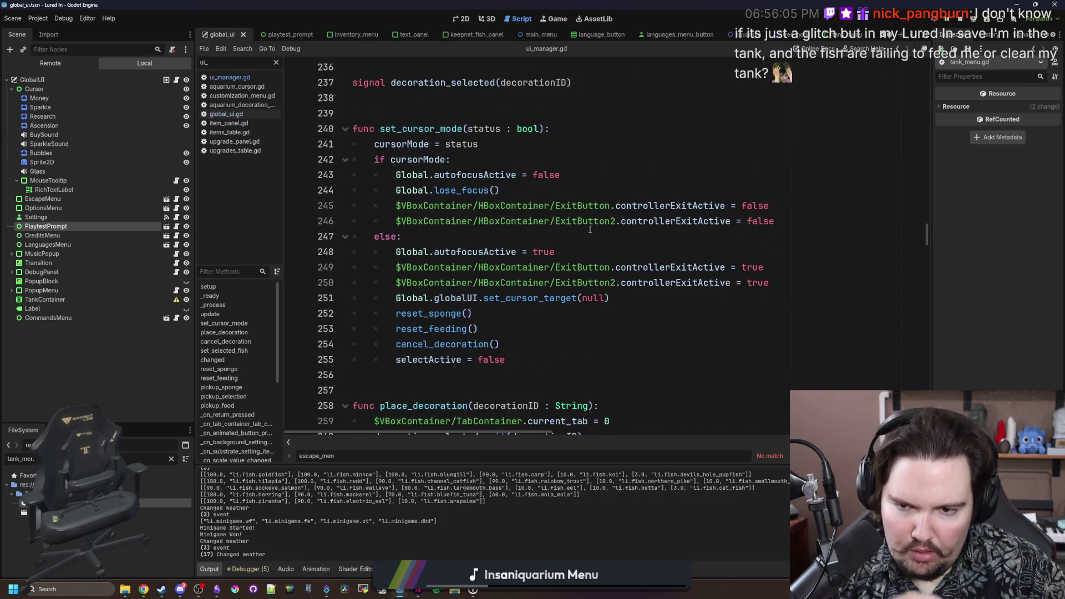
{"action": "left_click", "coordinate": [795, 222]}
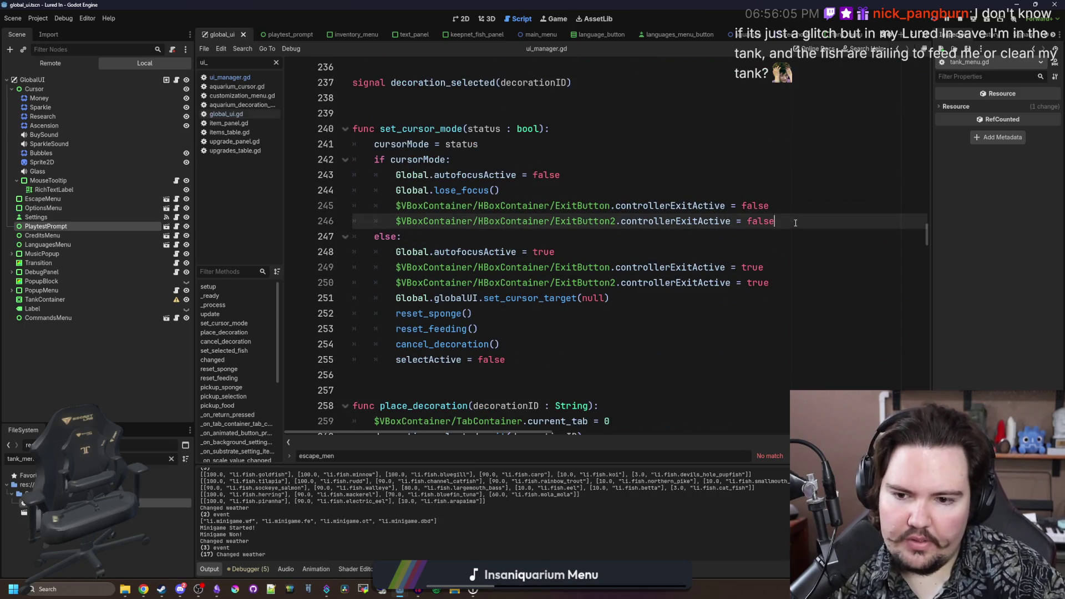
{"action": "key", "text": "Return"}
{"action": "type", "text": "Global.r"}
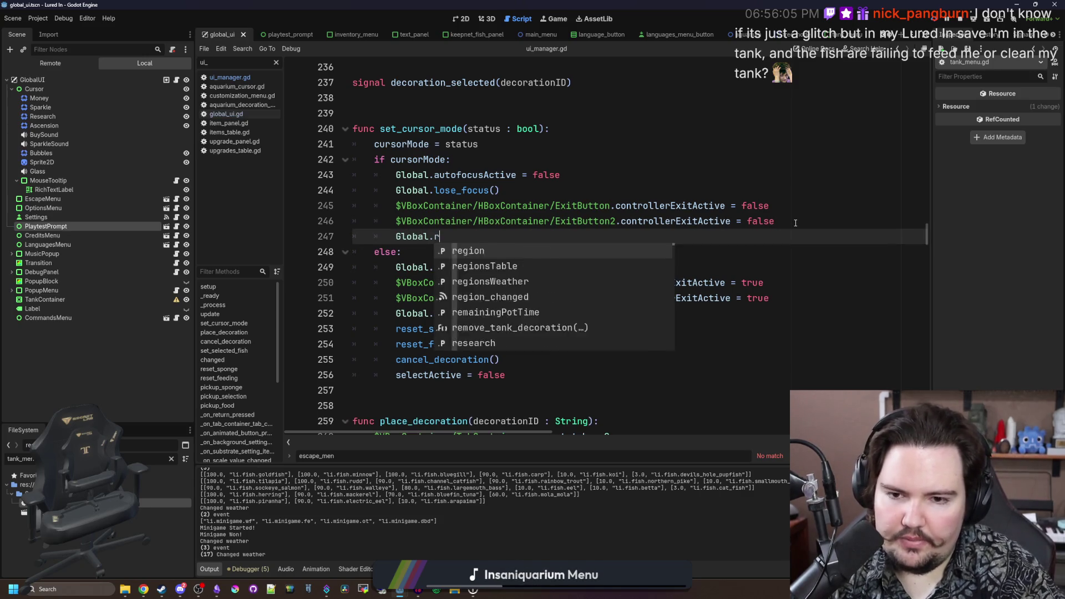
{"action": "type", "text": "click"}
{"action": "key", "text": "Return"}
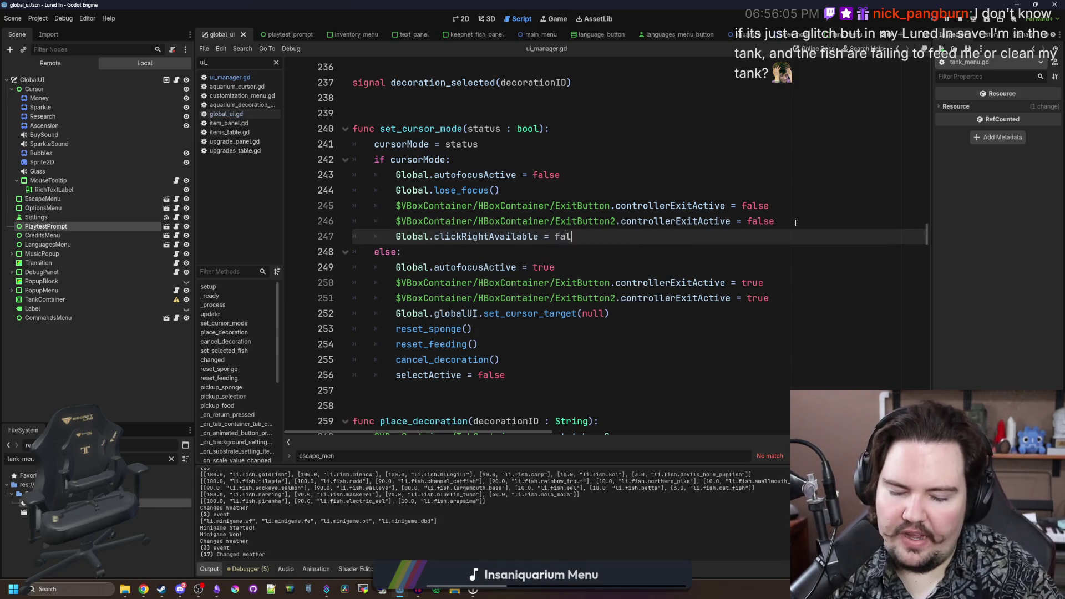
- Copy that line under else: set to true, save the script, and run the game
{"action": "left_click_drag", "start_coordinate": [603, 232], "coordinate": [396, 236]}
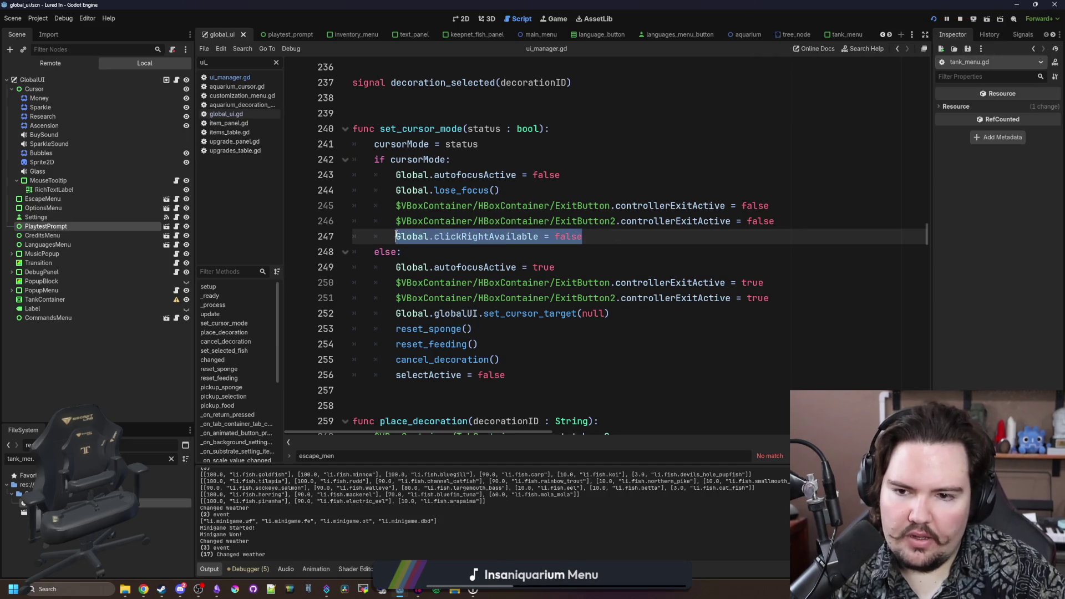
{"action": "key", "text": "ctrl+c"}
{"action": "left_click", "coordinate": [473, 254]}
{"action": "key", "text": "Return"}
{"action": "key", "text": "ctrl+v"}
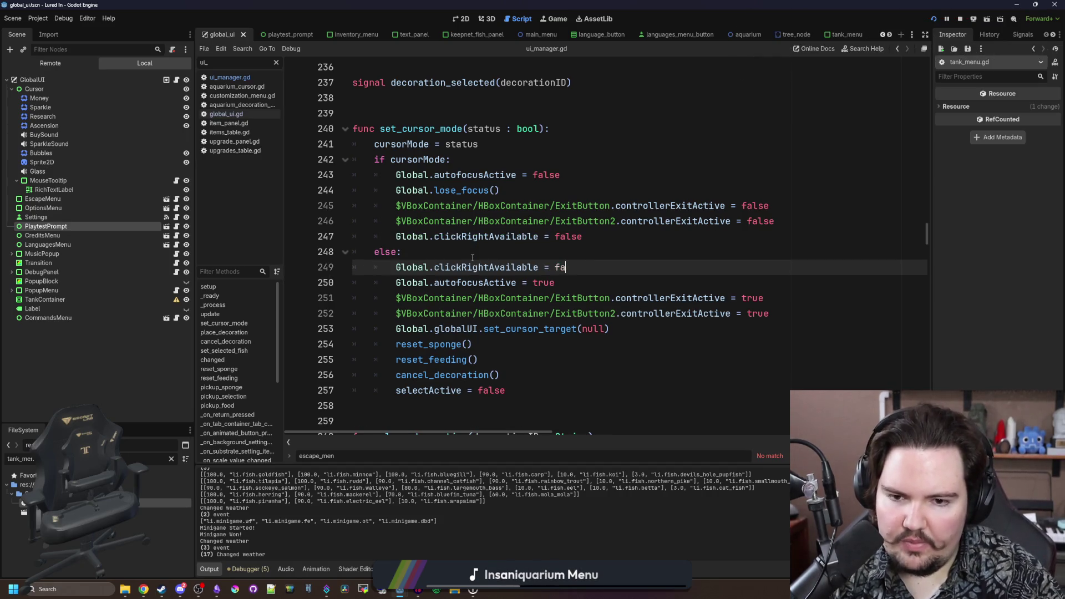
{"action": "type", "text": "true"}
{"action": "left_click", "coordinate": [473, 258]}
{"action": "key", "text": "ctrl+s"}
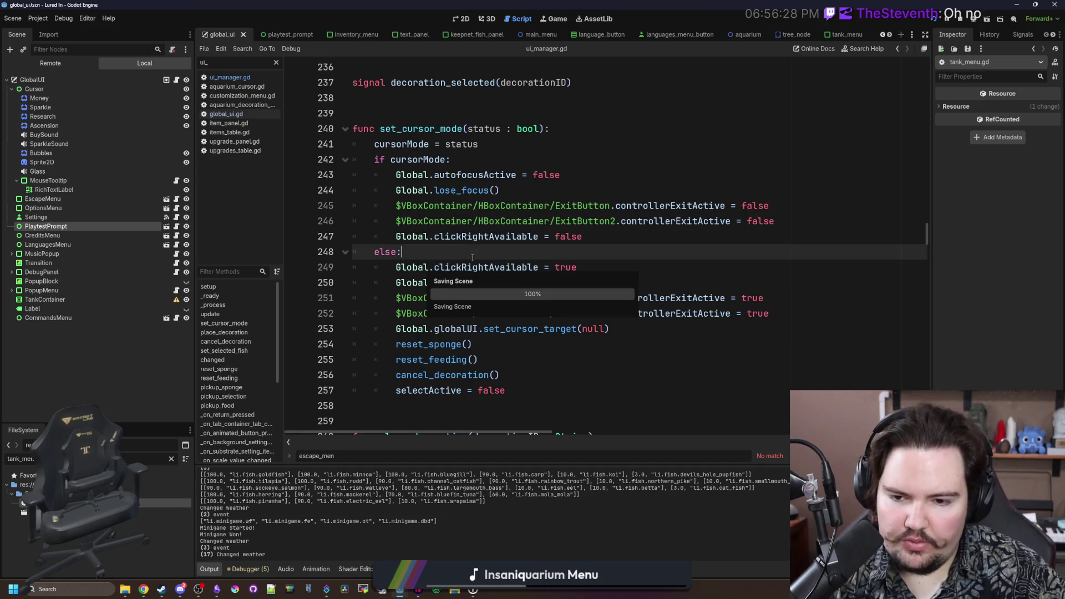
{"action": "key", "text": "F5"}
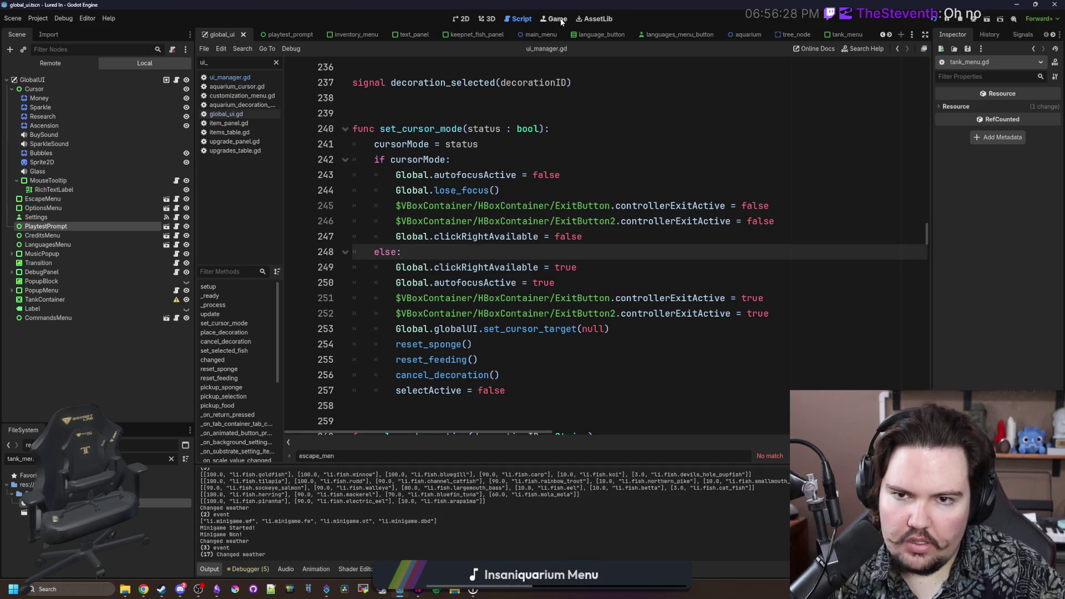
{"action": "left_click", "coordinate": [519, 260]}
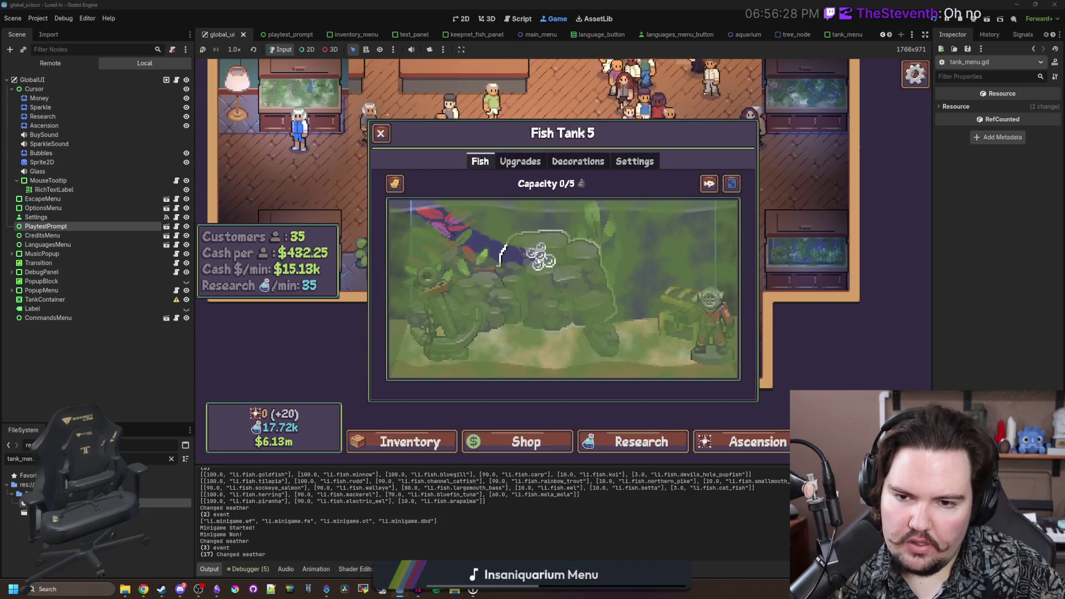
- Scrub the Fish Tank 5 glass with two sponge strokes, then put the sponge back
{"action": "mouse_move", "coordinate": [432, 196]}
{"action": "left_mouse_down"}
{"action": "mouse_move", "coordinate": [511, 226]}
{"action": "mouse_move", "coordinate": [507, 238]}
{"action": "mouse_move", "coordinate": [528, 238]}
{"action": "mouse_move", "coordinate": [518, 243]}
{"action": "left_mouse_up"}
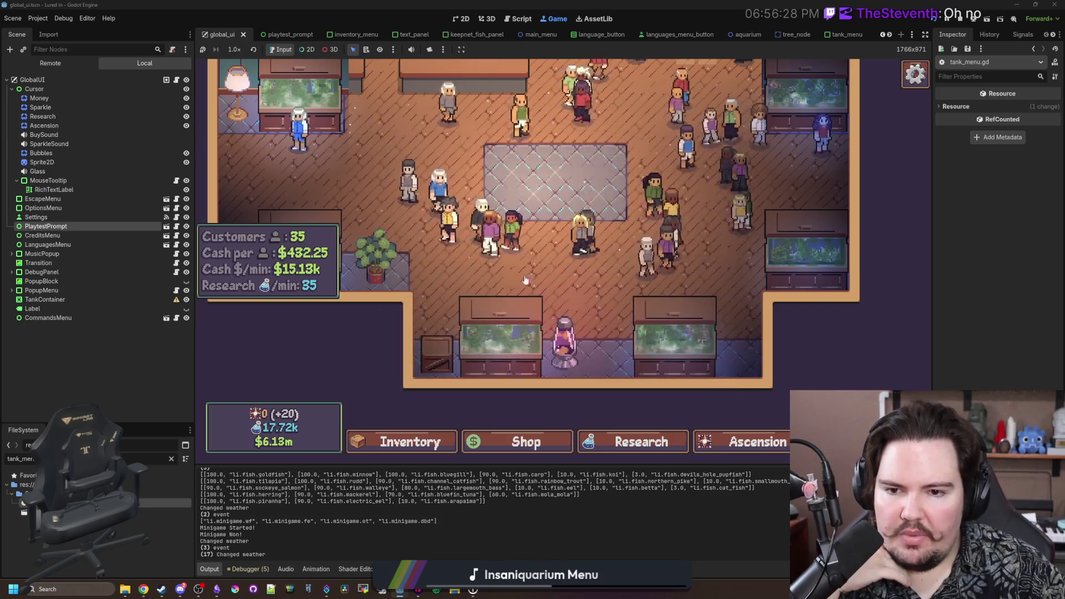
{"action": "left_click_drag", "start_coordinate": [400, 207], "coordinate": [637, 295]}
{"action": "left_click", "coordinate": [395, 186]}
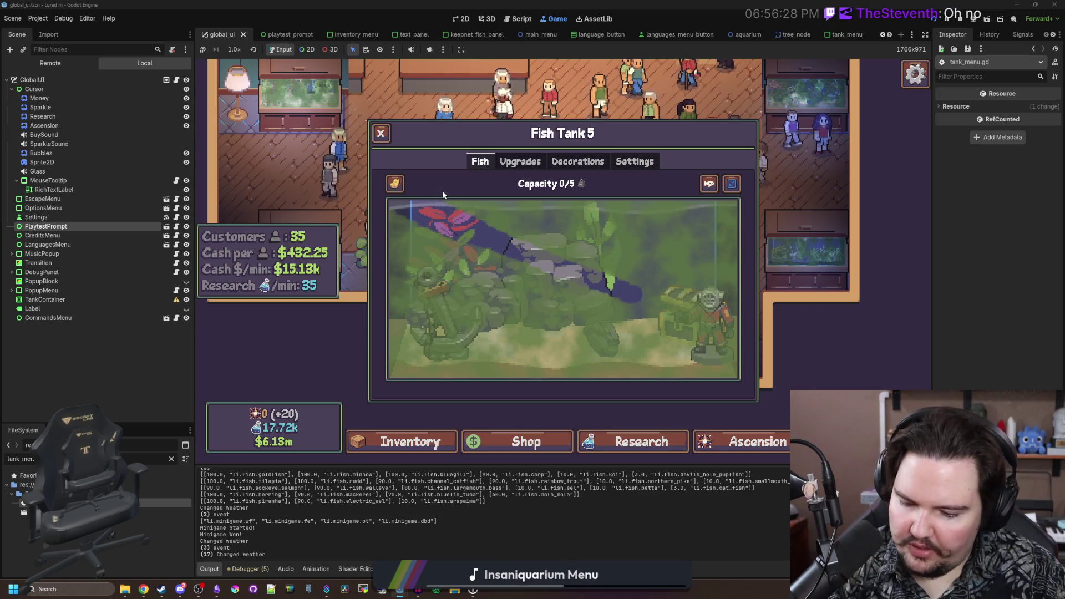
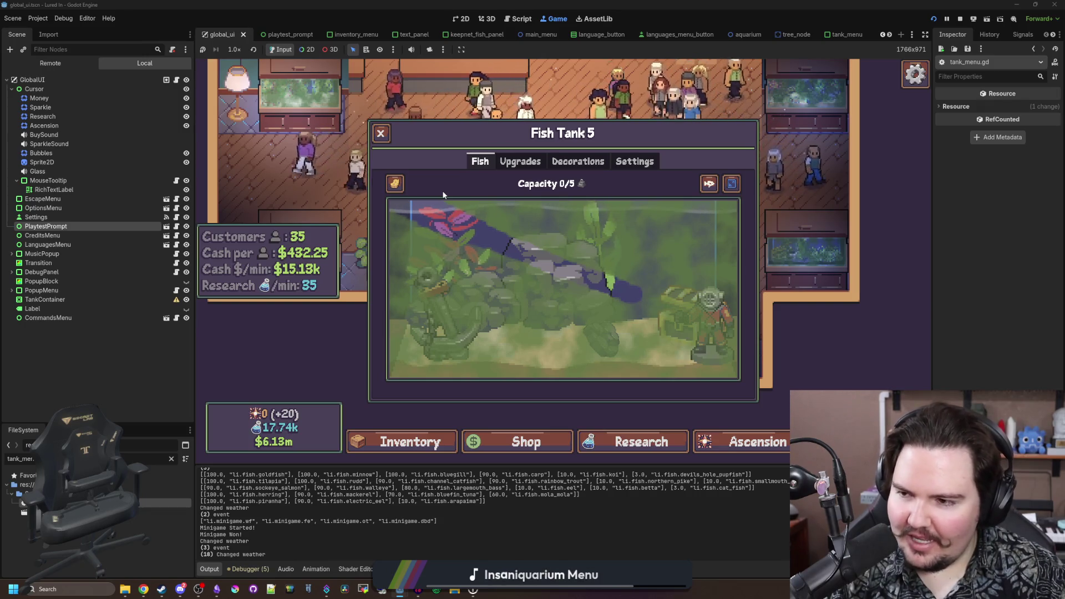
- Switch to controller navigation in Fish Tank 5, move between the food and hand buttons, and bring up the Large Rock
{"action": "key", "text": "Tab"}
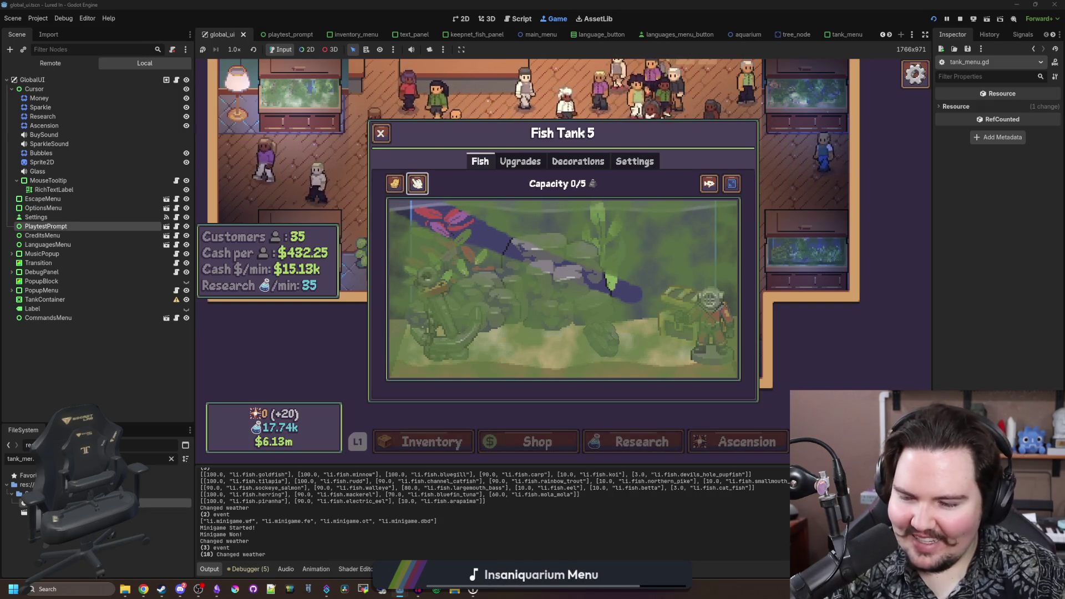
{"action": "key", "text": "Left"}
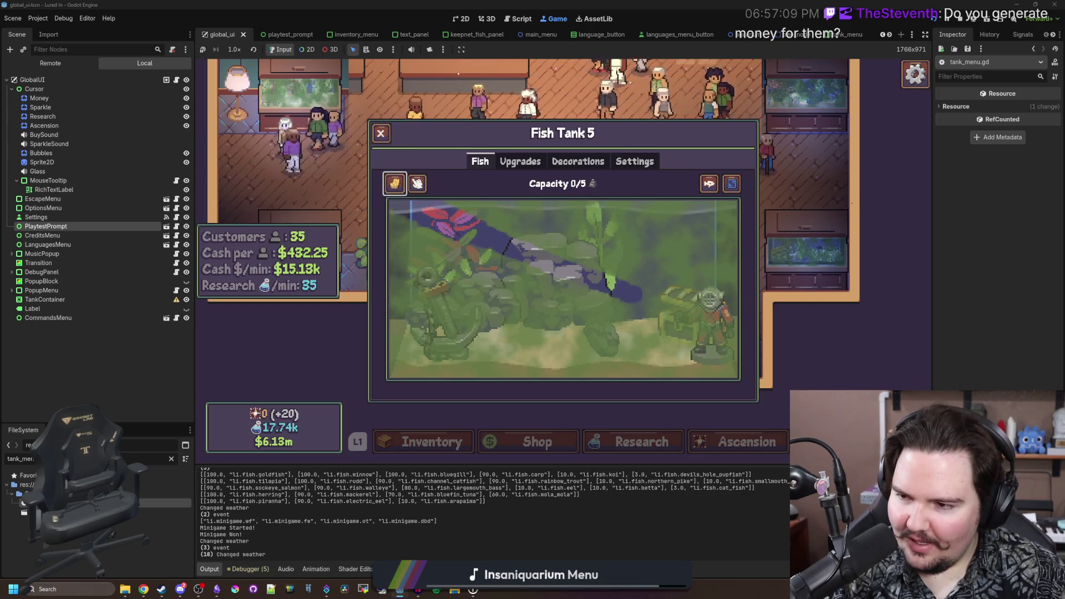
{"action": "key", "text": "Right"}
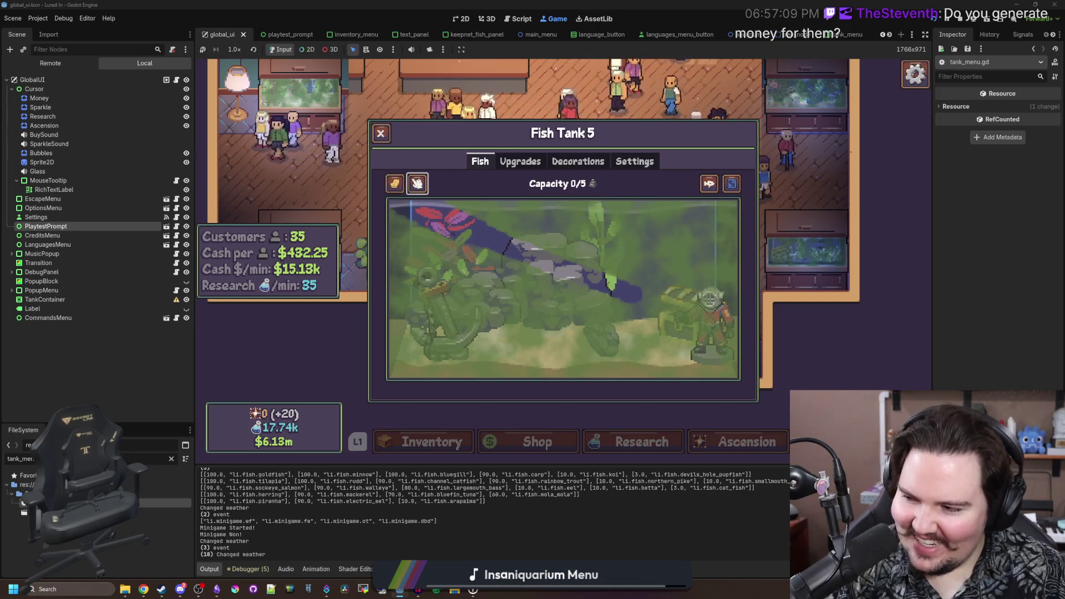
{"action": "key", "text": "Return"}
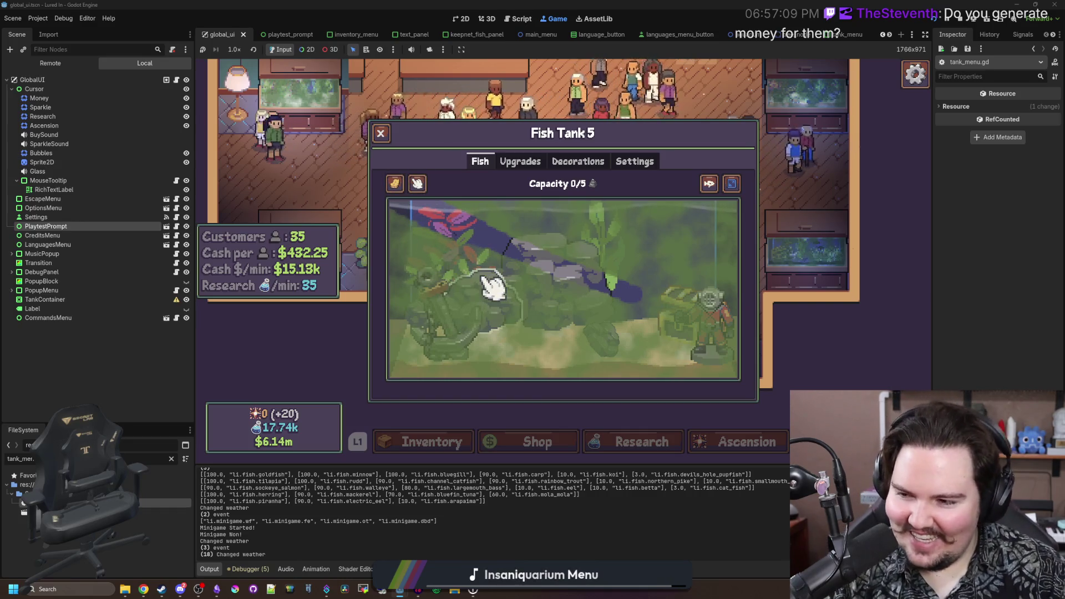
{"action": "mouse_move", "coordinate": [616, 334]}
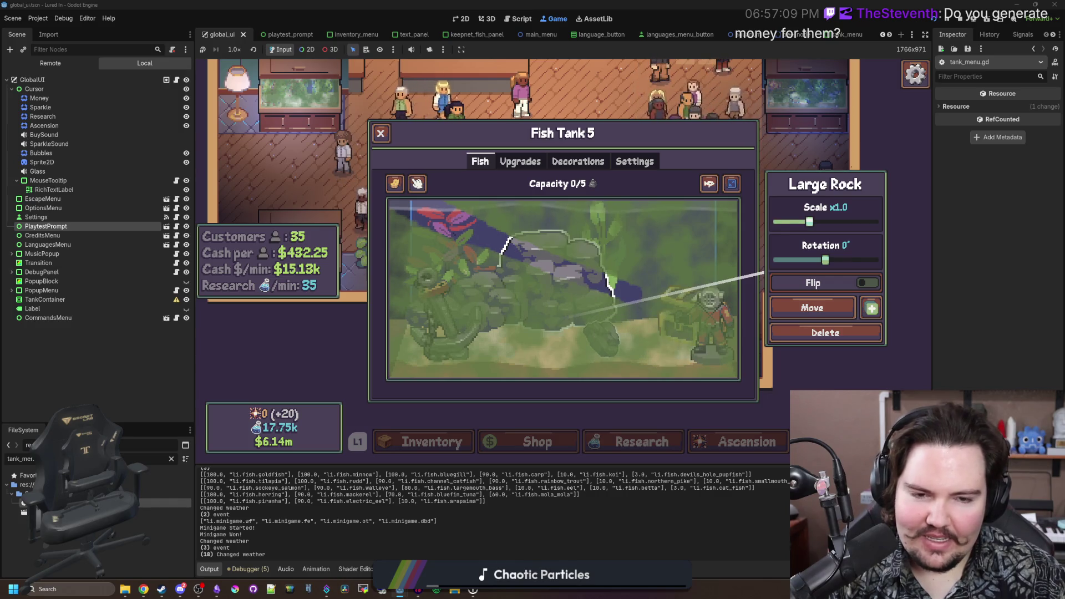
- Select the Large Rock and scroll its Scale between x1.1 and x1.0, ending at x1.0
{"action": "key", "text": "Escape"}
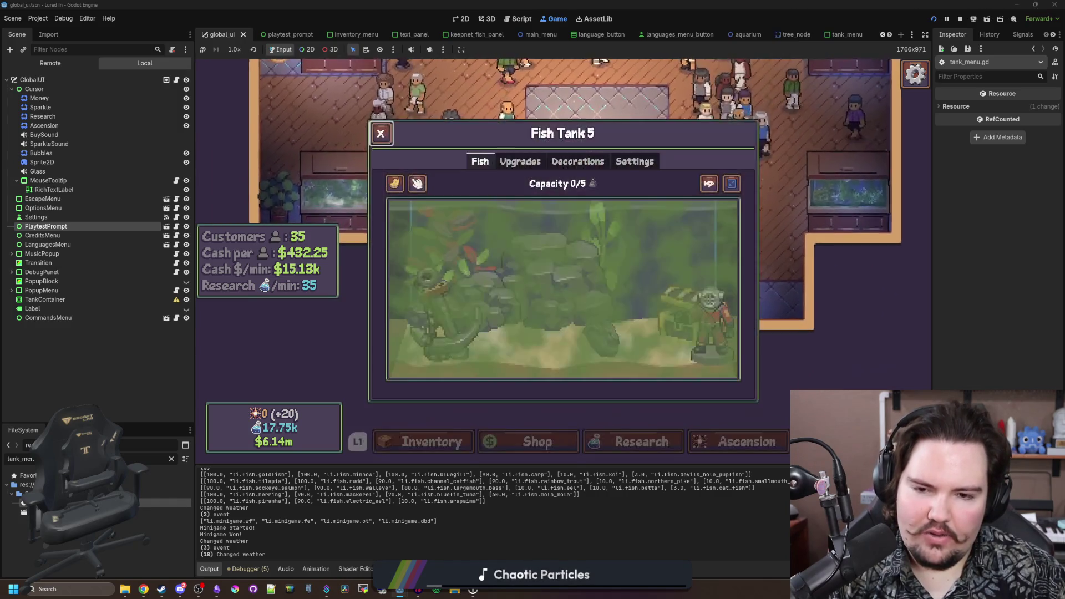
{"action": "left_click", "coordinate": [537, 254]}
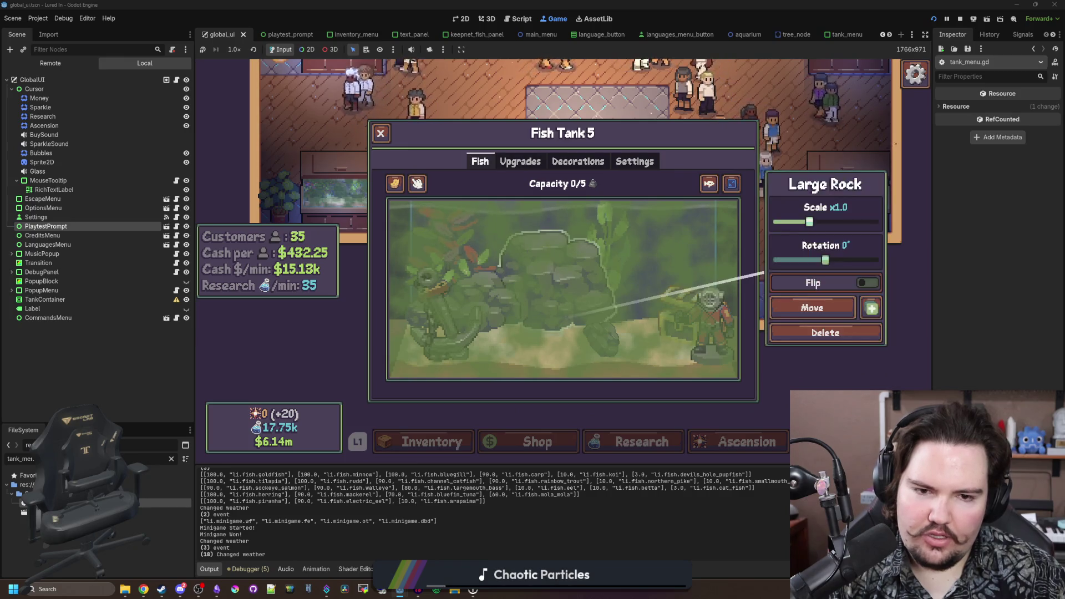
{"action": "key", "text": "Escape"}
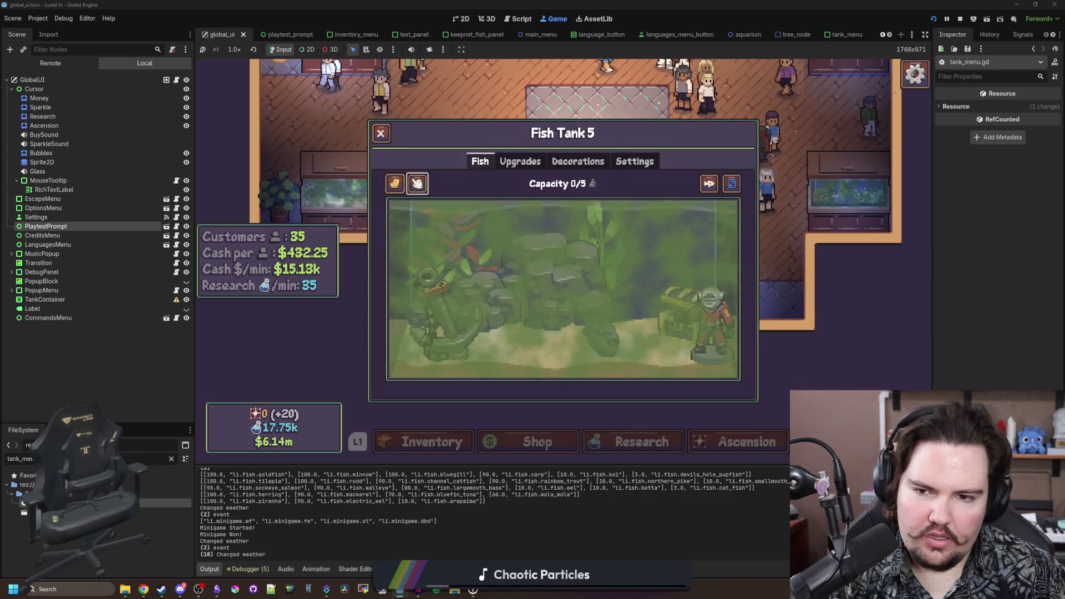
{"action": "left_click", "coordinate": [549, 247]}
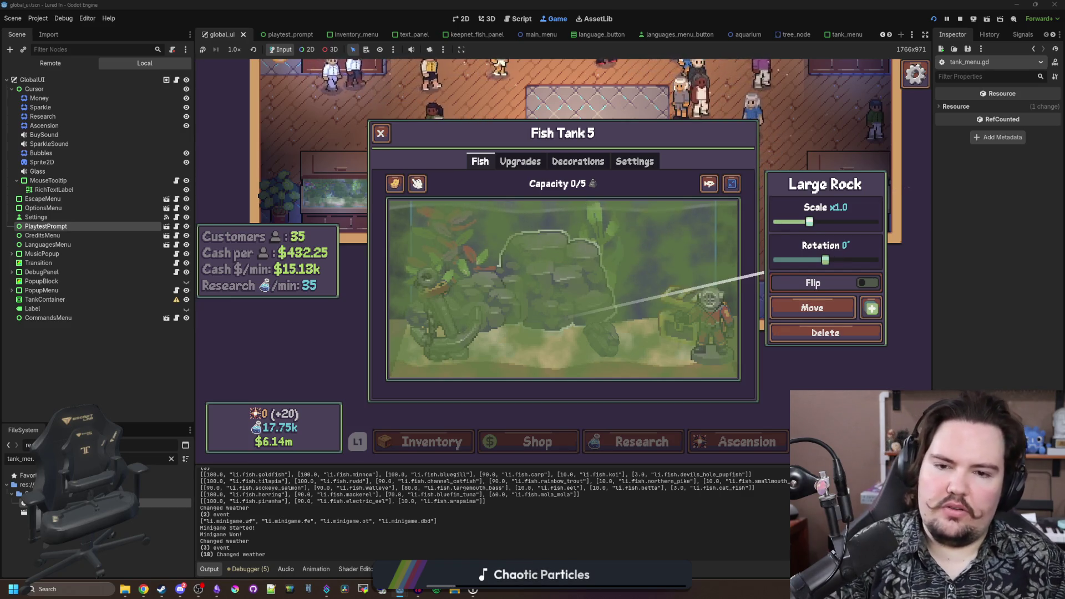
{"action": "scroll", "coordinate": [549, 266], "scroll_direction": "up", "scroll_amount": 1}
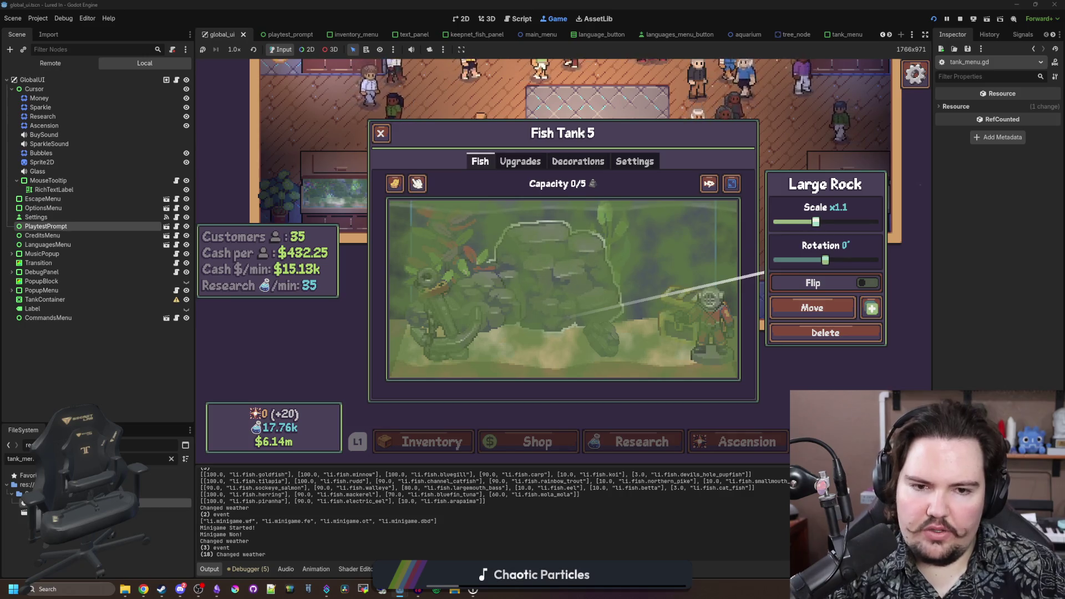
{"action": "scroll", "coordinate": [549, 266], "scroll_direction": "down", "scroll_amount": 1}
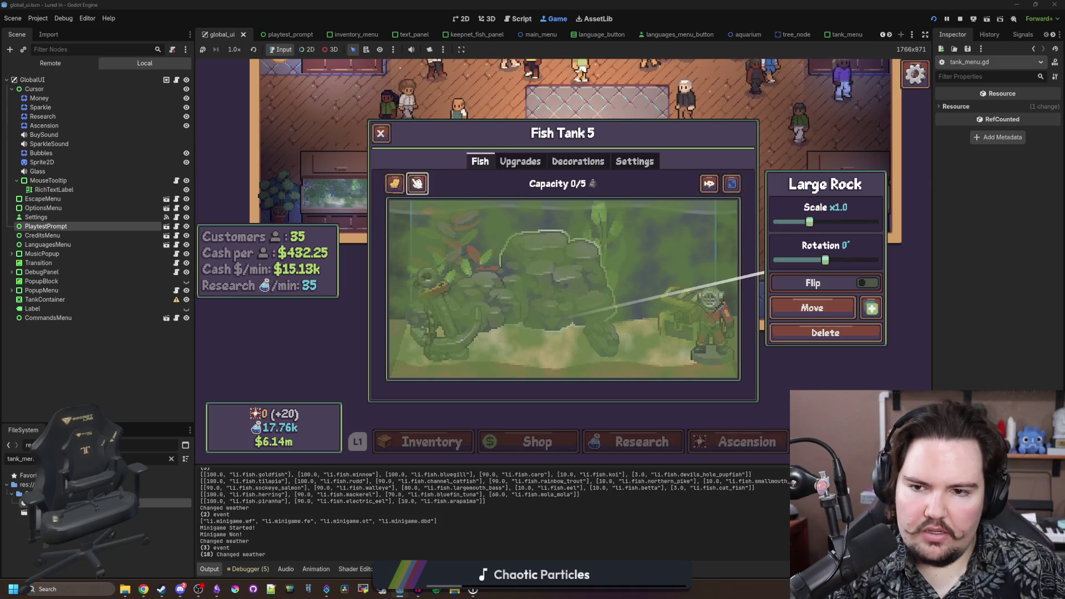
{"action": "scroll", "coordinate": [496, 270], "scroll_direction": "up", "scroll_amount": 1}
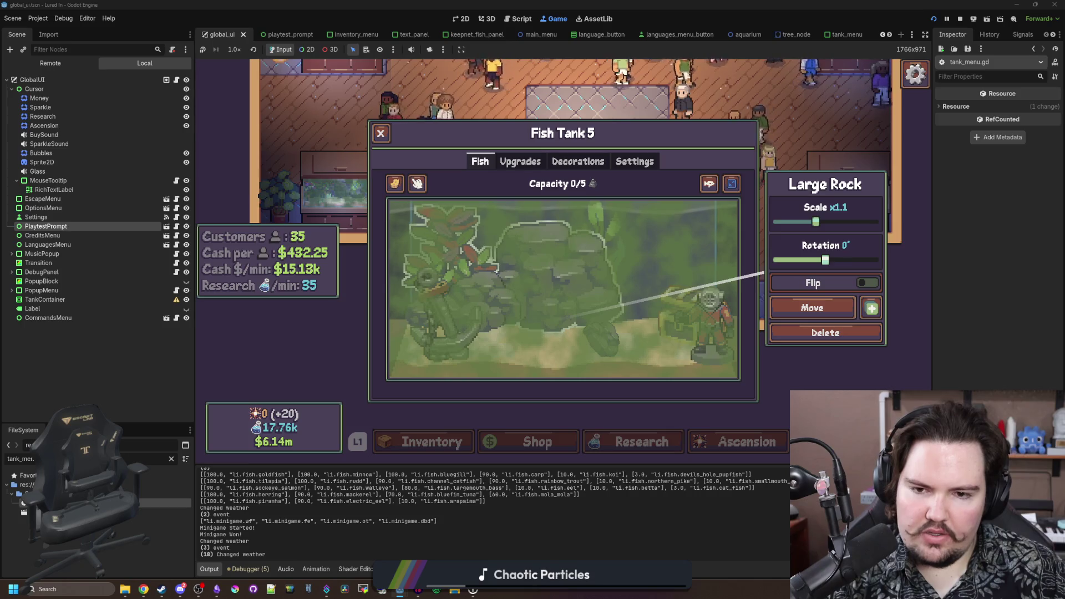
{"action": "scroll", "coordinate": [496, 271], "scroll_direction": "down", "scroll_amount": 1}
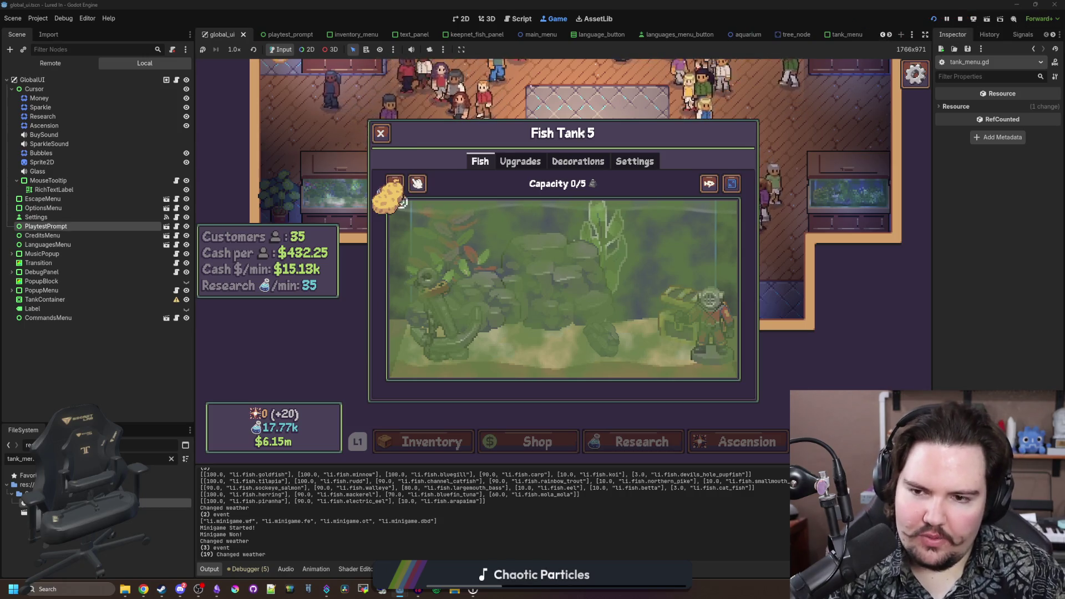
- Close the tank and view the Fish Food details in the research tree
{"action": "key", "text": "Escape"}
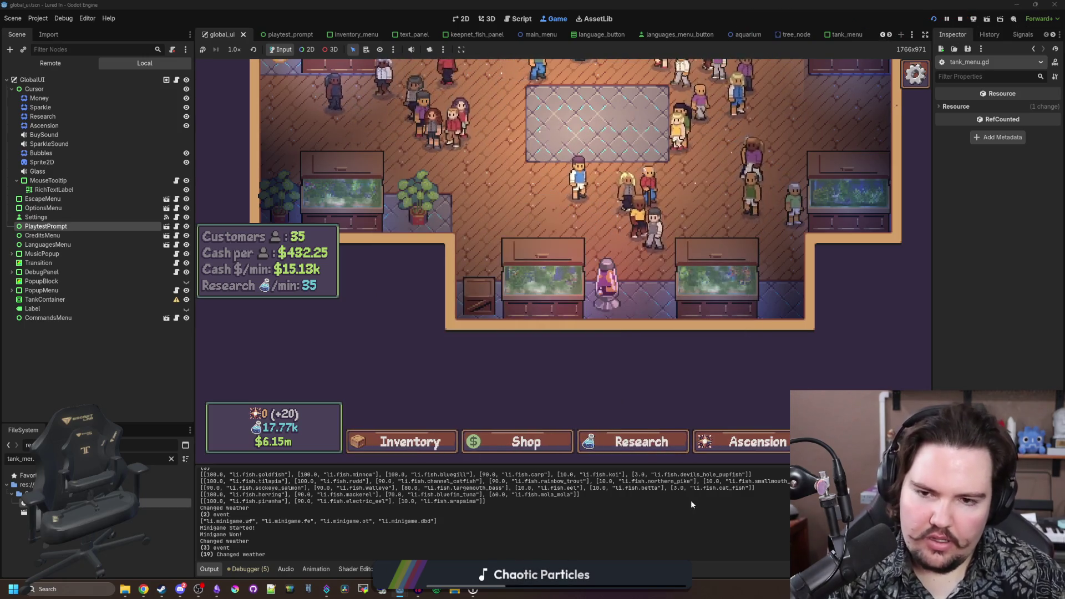
{"action": "left_click", "coordinate": [638, 431]}
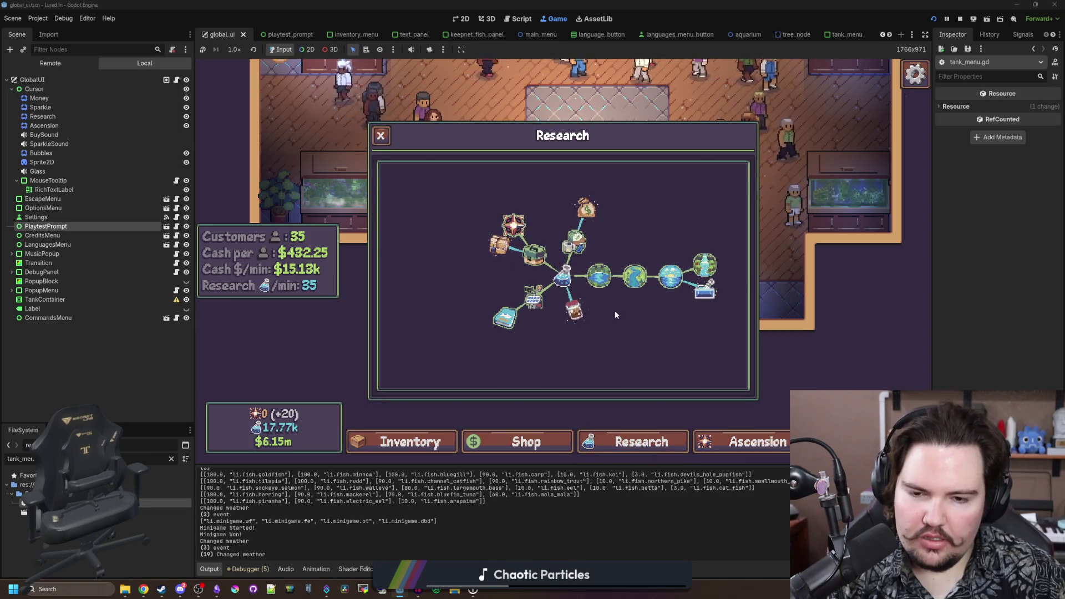
{"action": "left_click", "coordinate": [705, 292]}
- Reopen Fish Tank 5 to pick up fish food, close it, and open Project Settings
{"action": "left_click", "coordinate": [382, 138]}
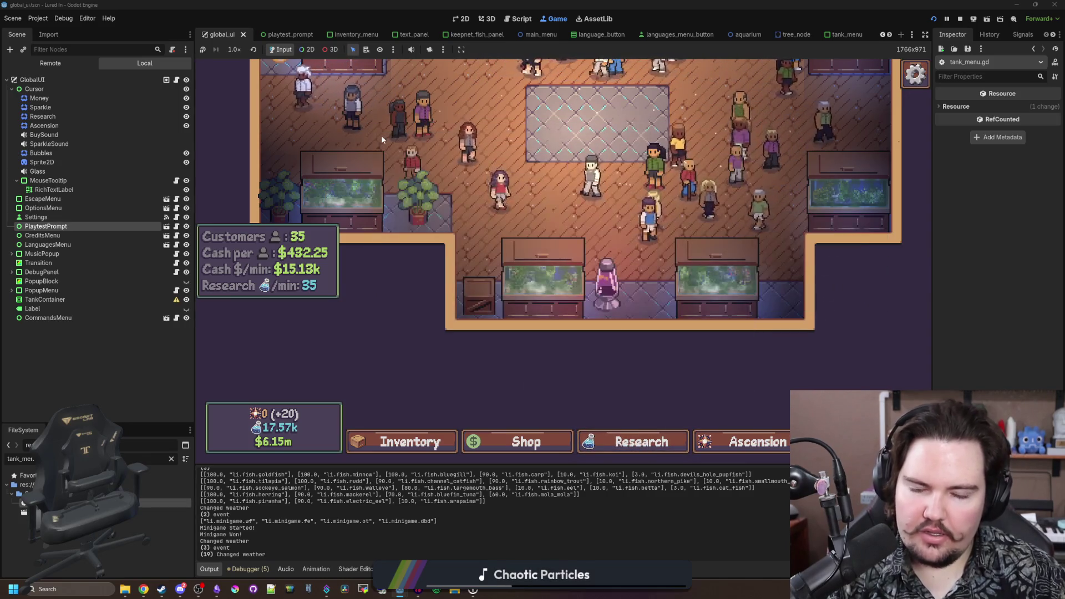
{"action": "left_click", "coordinate": [544, 277]}
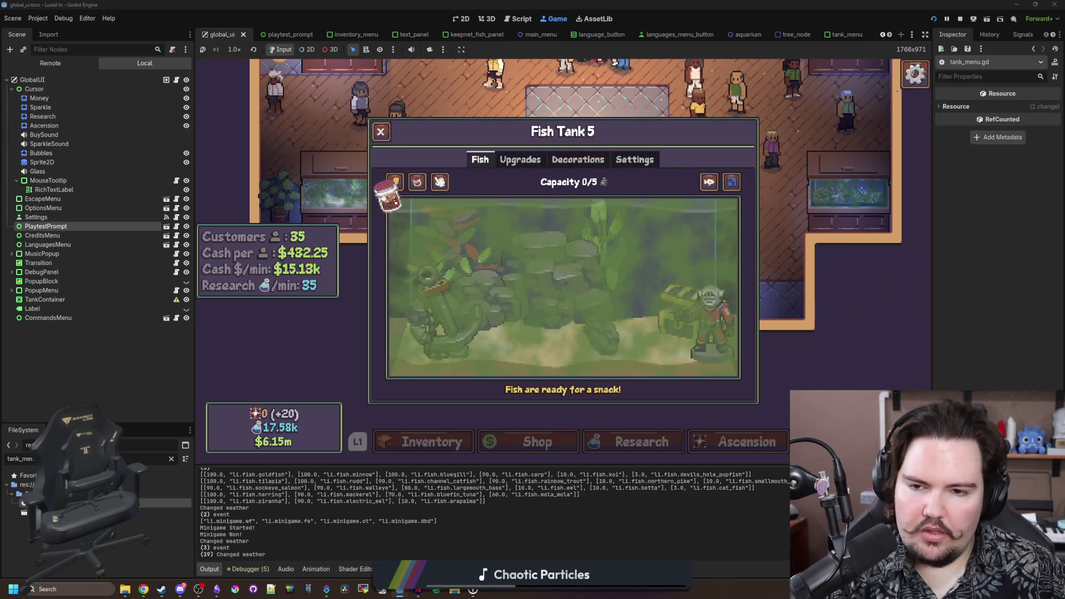
{"action": "left_click", "coordinate": [395, 182]}
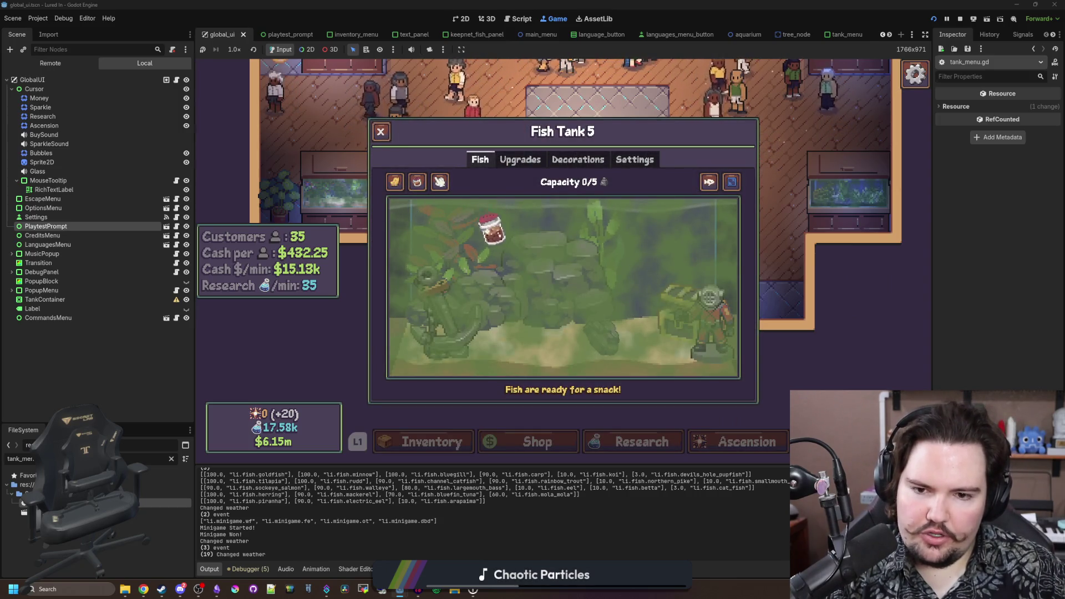
{"action": "left_click", "coordinate": [381, 132]}
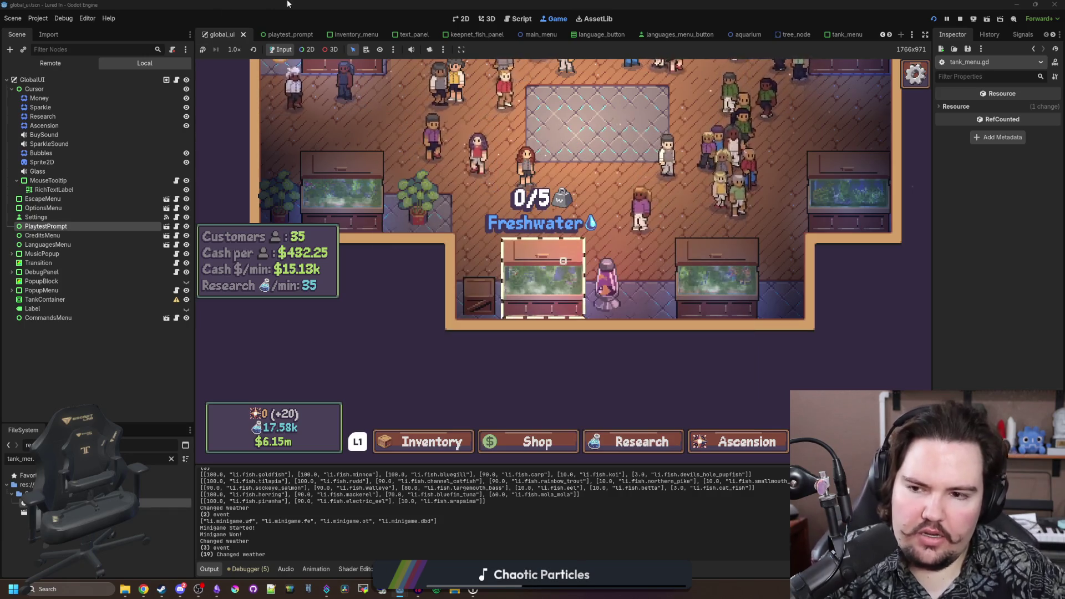
{"action": "left_click", "coordinate": [38, 19]}
{"action": "left_click", "coordinate": [56, 32]}
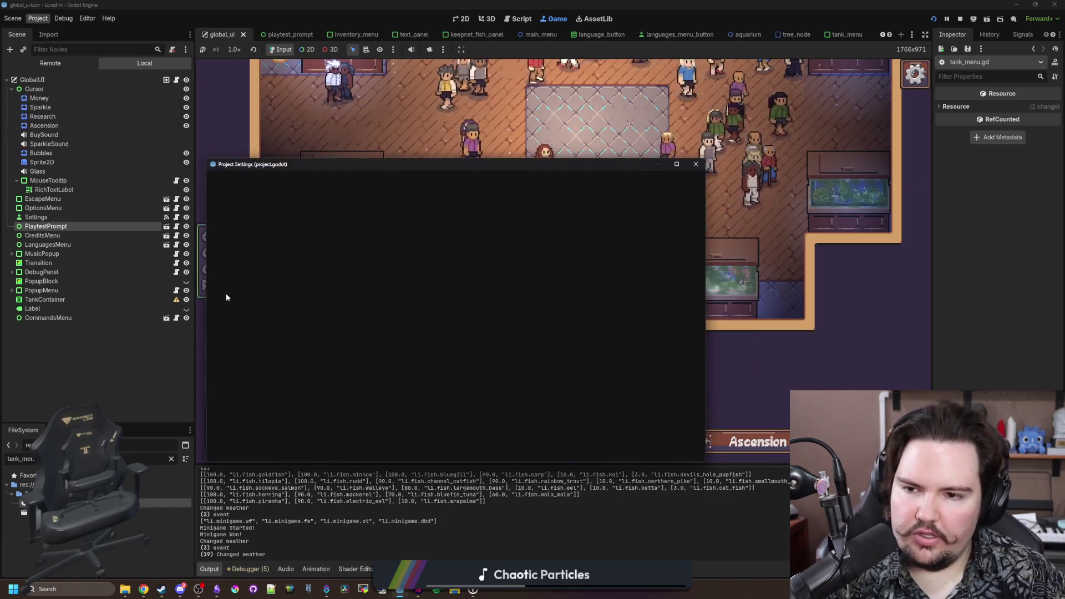
- Filter the Input Map actions by 'click', then close Project Settings
{"action": "left_click", "coordinate": [267, 181]}
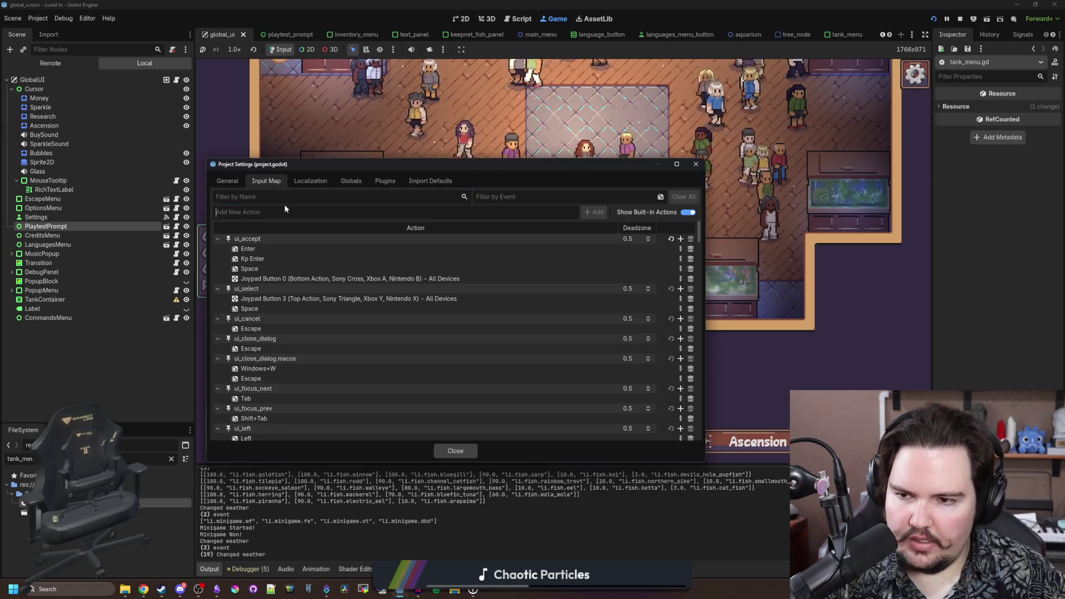
{"action": "type", "text": "click"}
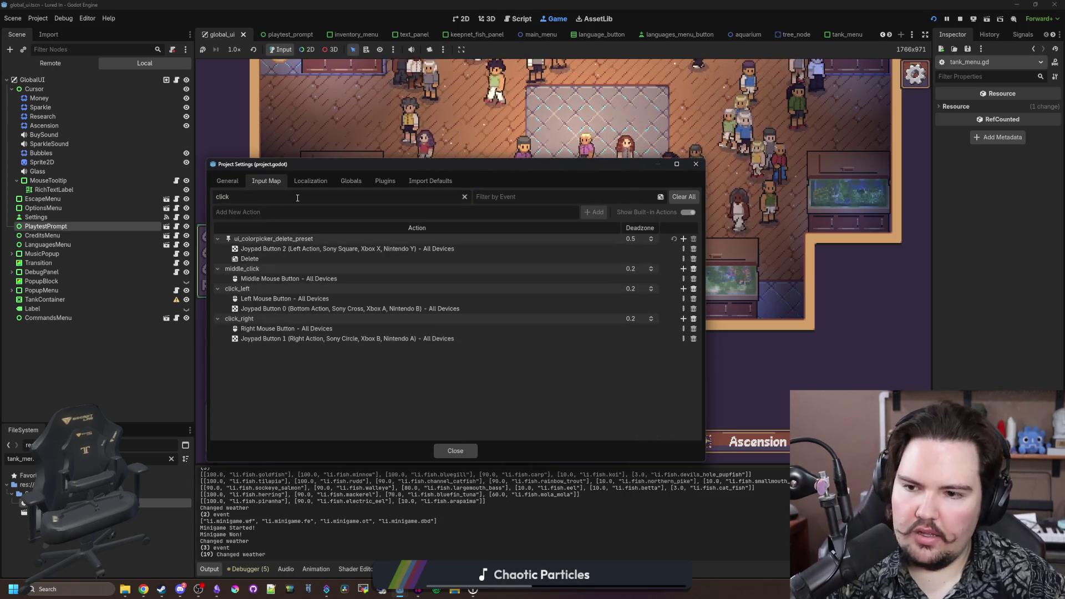
{"action": "left_click", "coordinate": [455, 450]}
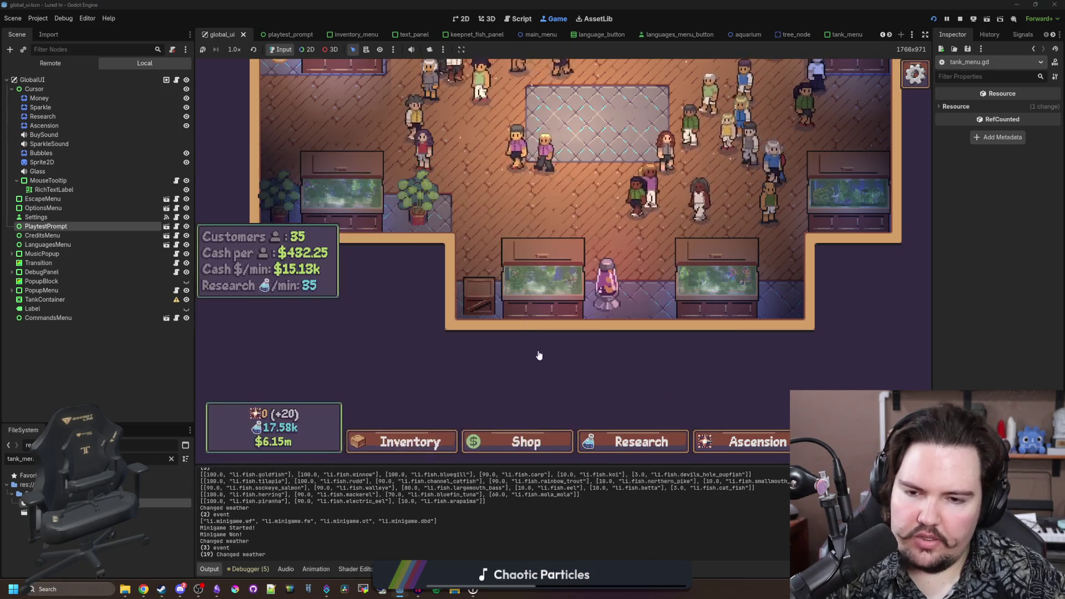
{"action": "scroll", "coordinate": [537, 349], "scroll_direction": "down", "scroll_amount": 4}
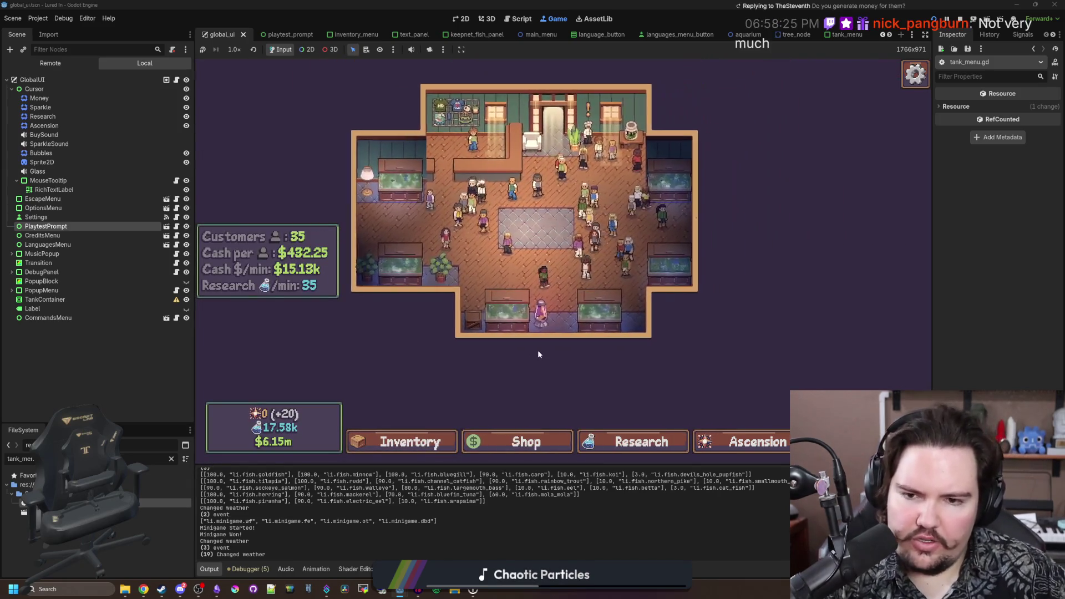
{"action": "scroll", "coordinate": [538, 353], "scroll_direction": "up", "scroll_amount": 5}
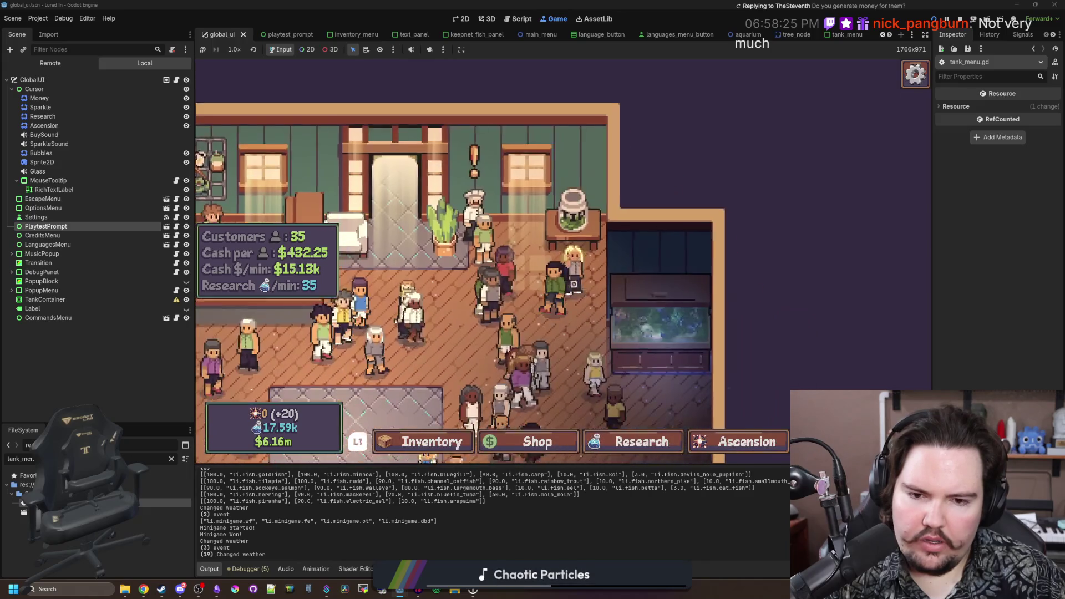
- Open Fish Tank 2 in the game, then filter the FileSystem files by 'exit'
{"action": "left_click", "coordinate": [660, 327]}
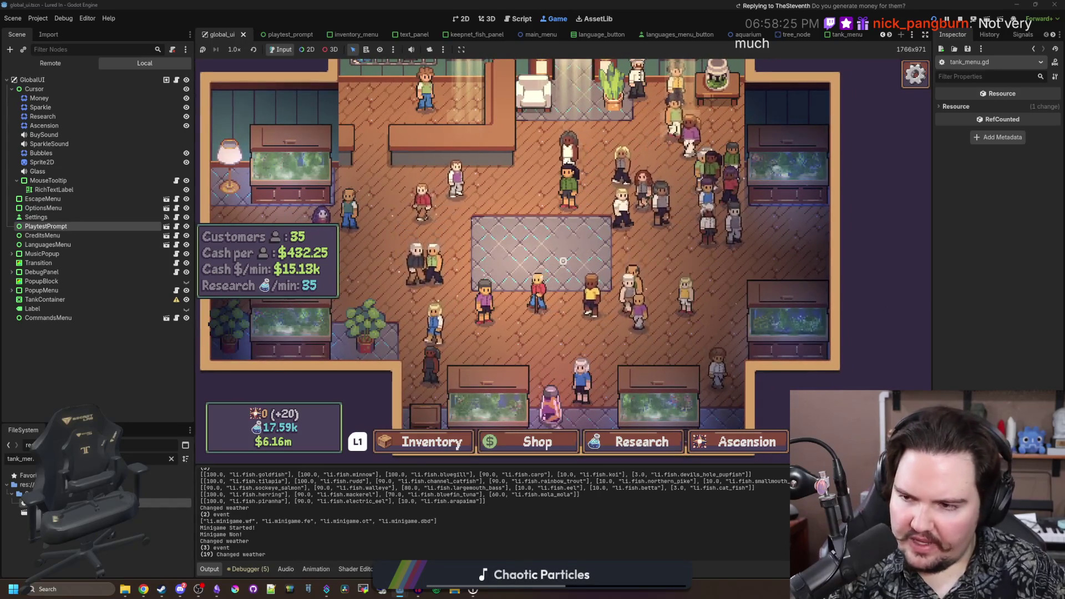
{"action": "left_click", "coordinate": [171, 459]}
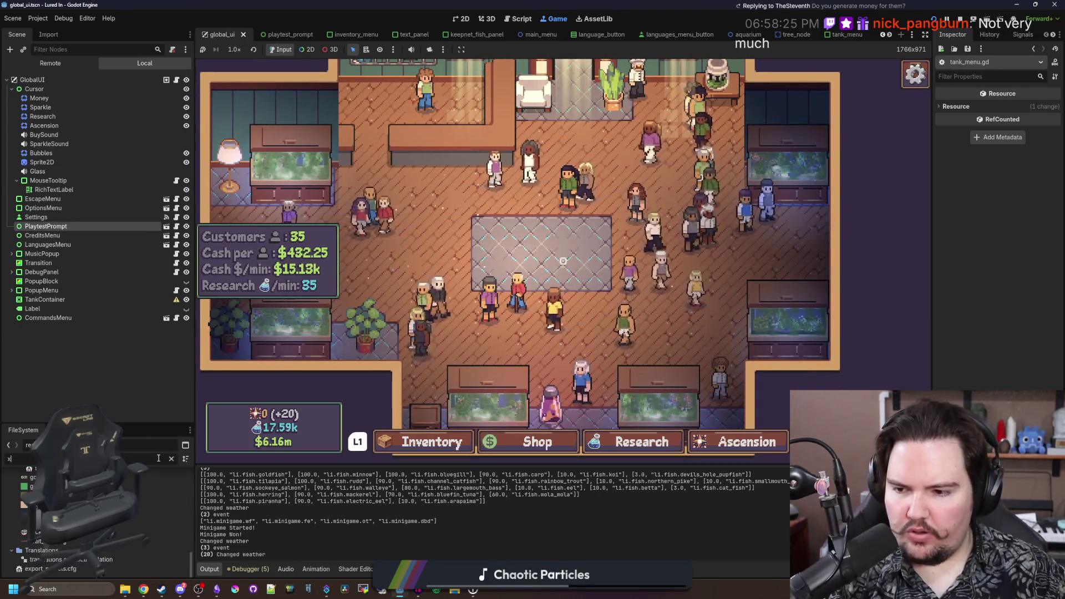
{"action": "type", "text": "exit"}
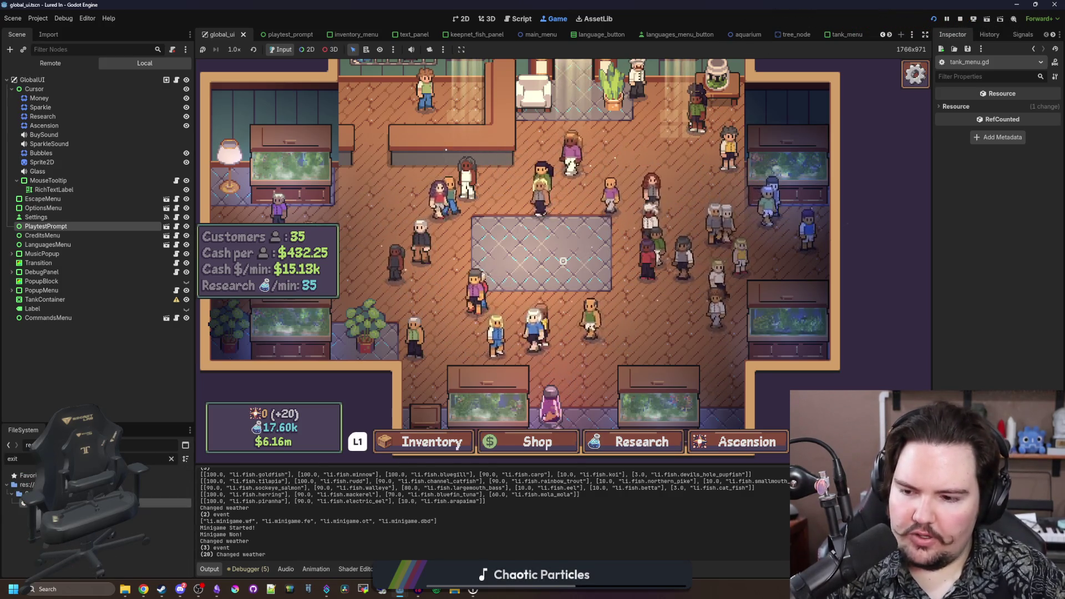
- Comment out exit_button.gd lines 21–22, the click_right check and _pressed() call, then return to the game
{"action": "double_click", "coordinate": [164, 503]}
{"action": "scroll", "coordinate": [475, 276], "scroll_direction": "up", "scroll_amount": 1}
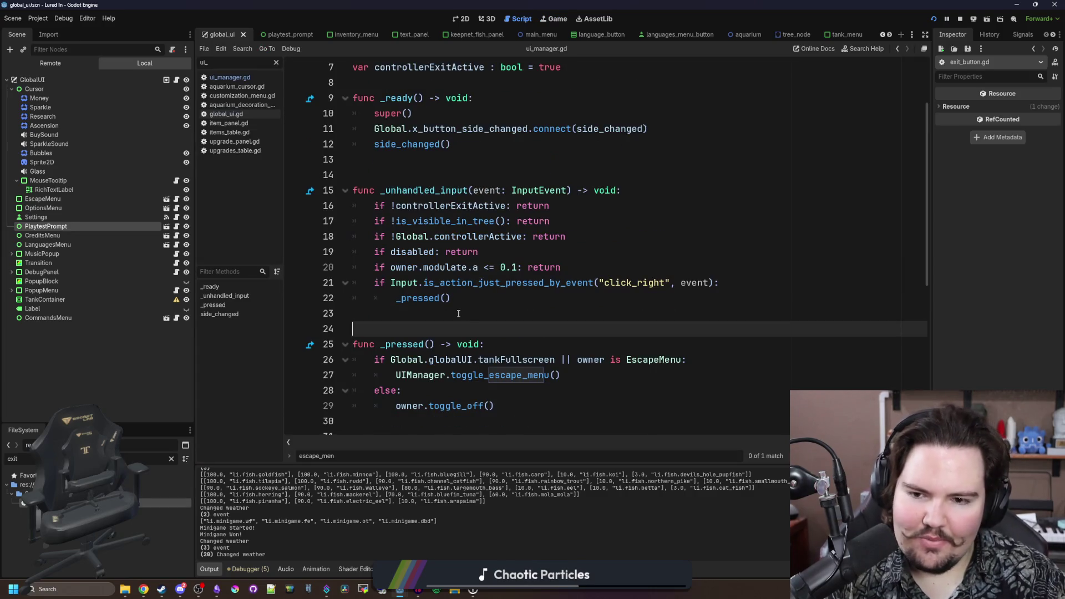
{"action": "left_click", "coordinate": [488, 301]}
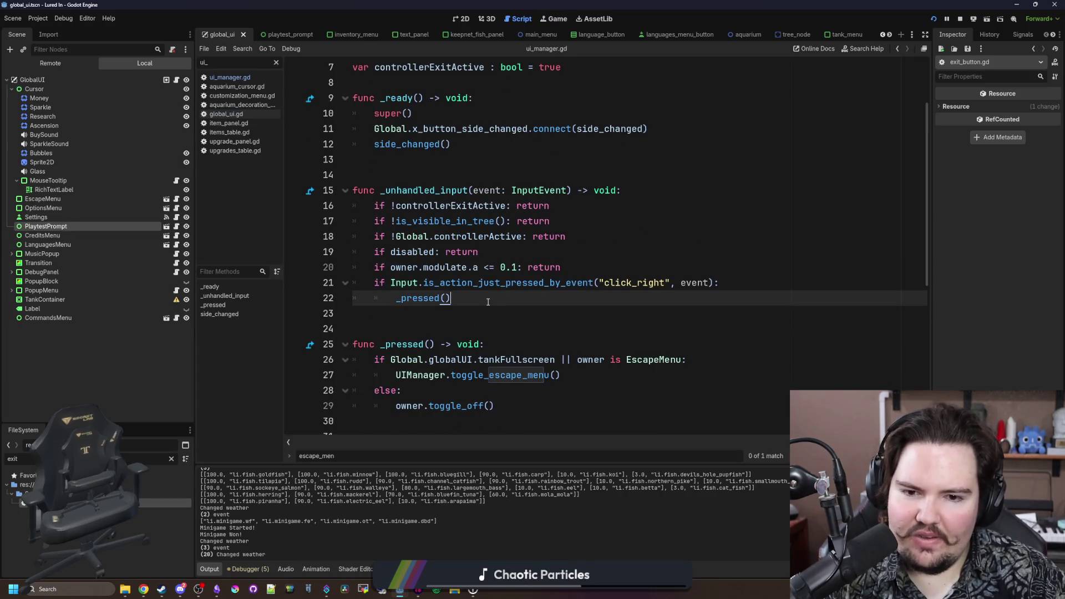
{"action": "left_click", "coordinate": [373, 283]}
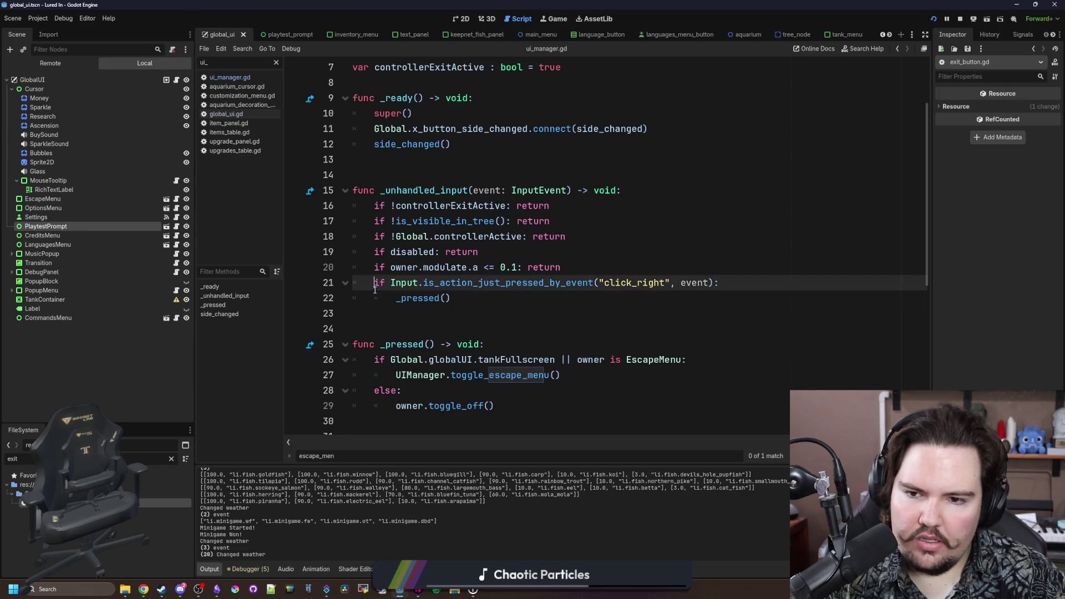
{"action": "left_click", "coordinate": [396, 300]}
{"action": "type", "text": "#"}
{"action": "left_click", "coordinate": [464, 301]}
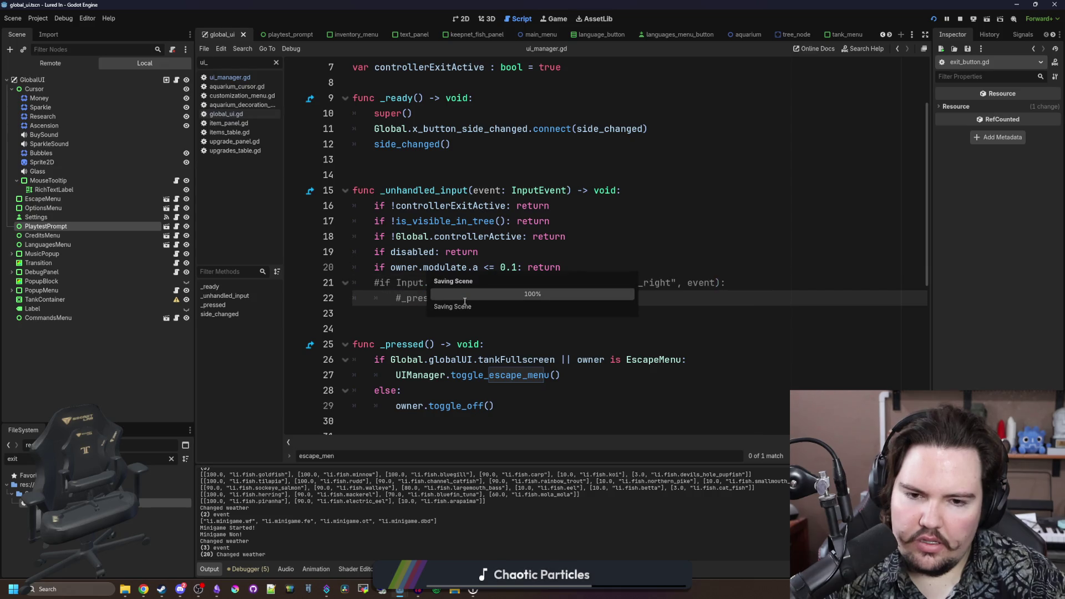
{"action": "left_click", "coordinate": [548, 18]}
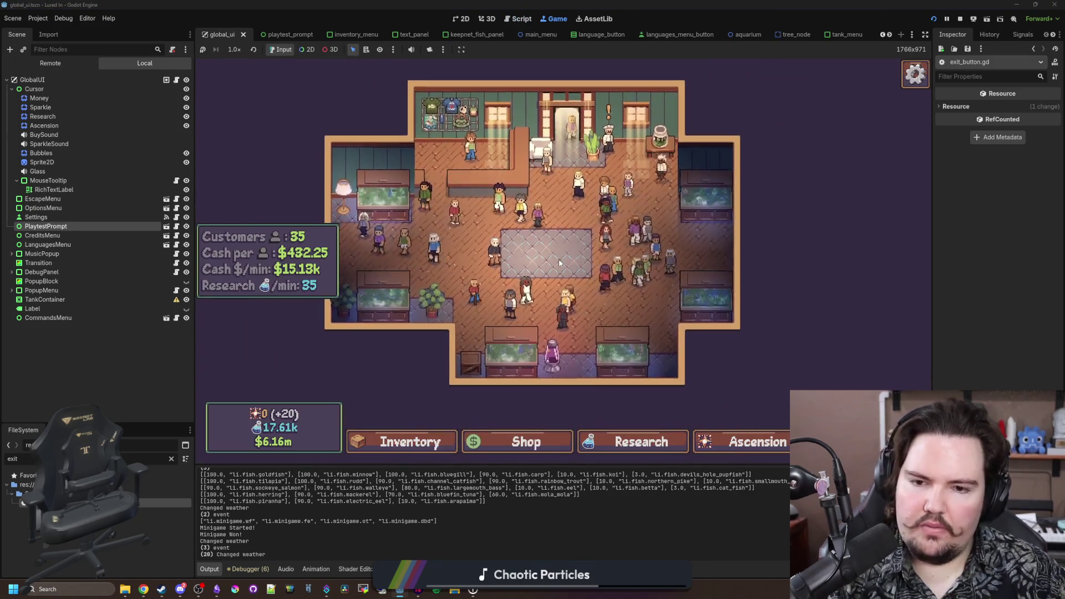
- Dismiss the Offline Income popup and open the Fish Tank 5 panel
{"action": "scroll", "coordinate": [563, 259], "scroll_direction": "up", "scroll_amount": 5}
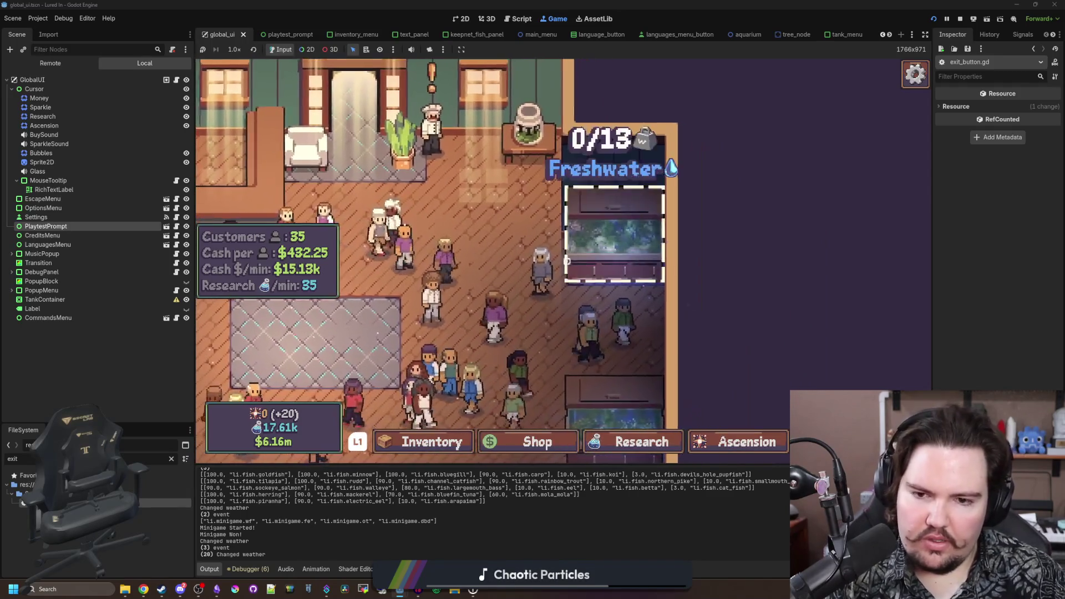
{"action": "left_click", "coordinate": [616, 238]}
{"action": "key", "text": "Escape"}
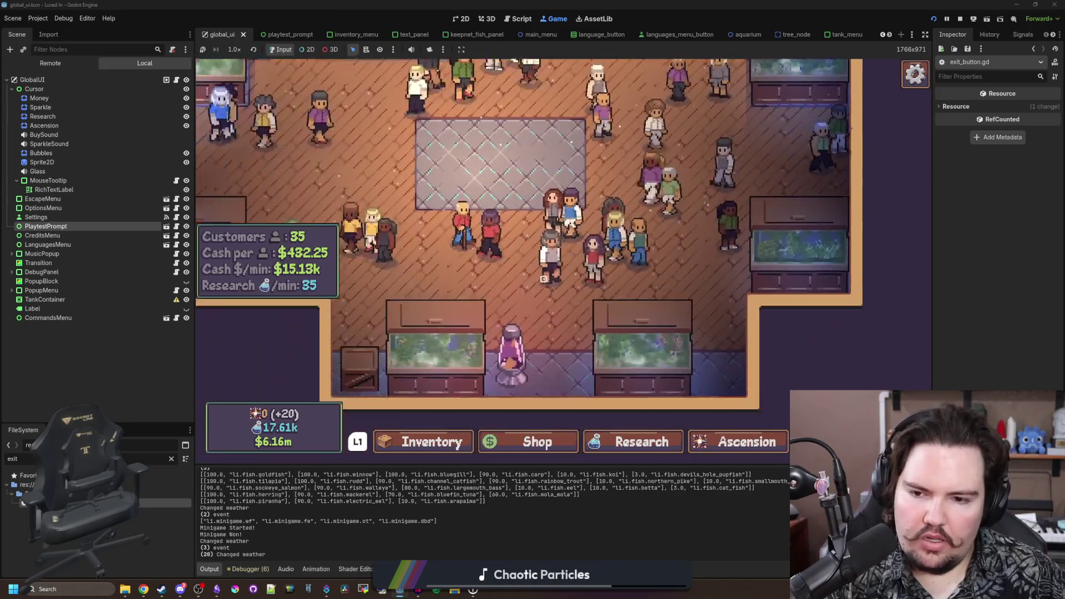
{"action": "left_click", "coordinate": [563, 261]}
{"action": "key", "text": "Escape"}
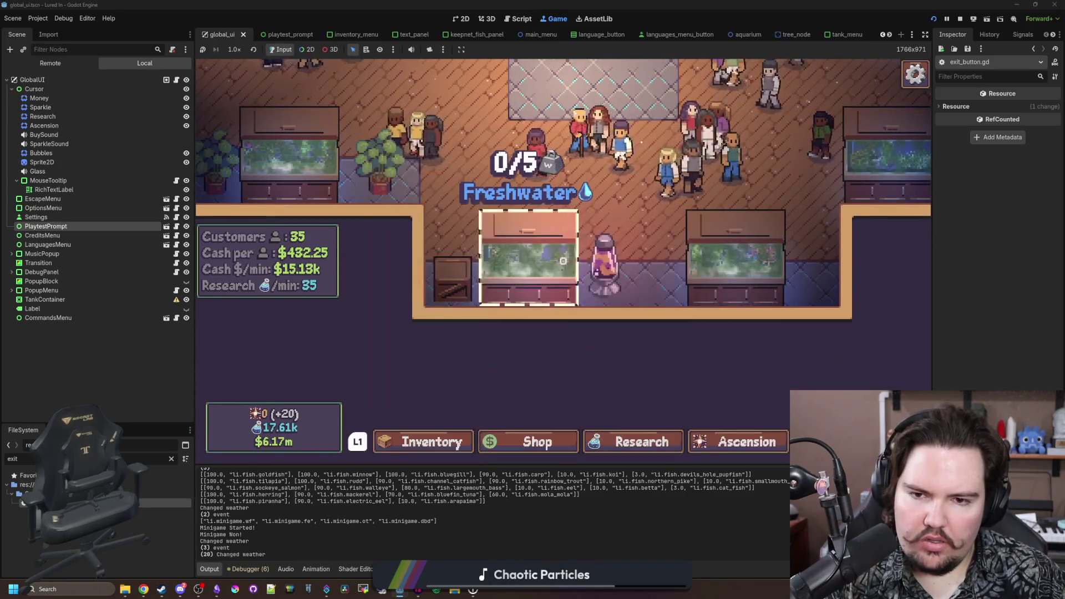
{"action": "left_click", "coordinate": [563, 260]}
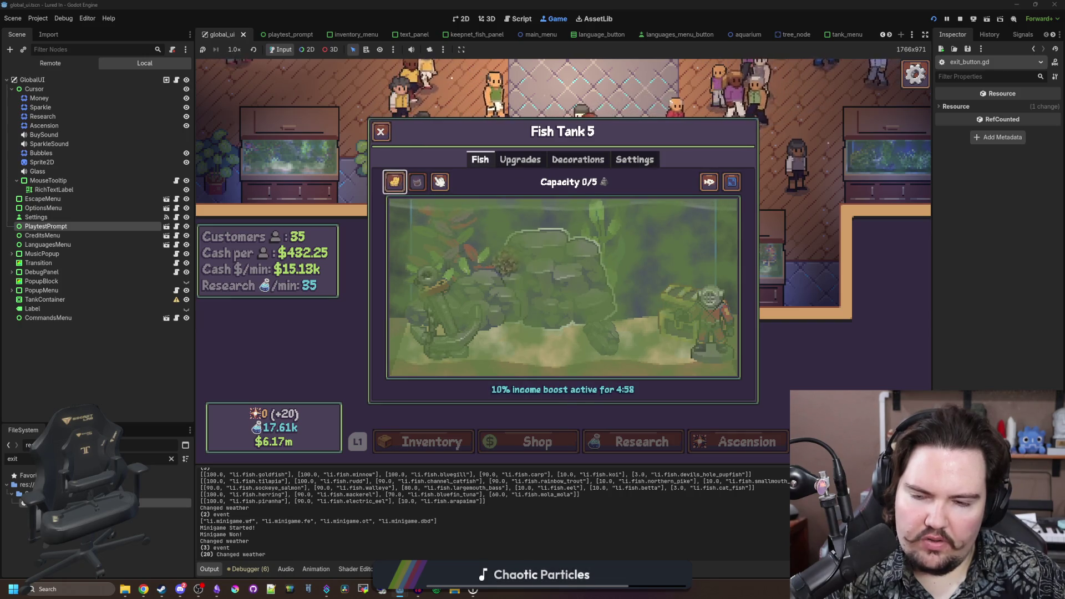
- Scrub the grime off the top, right, and lower glass of the tank
{"action": "mouse_move", "coordinate": [452, 222]}
{"action": "left_mouse_down"}
{"action": "mouse_move", "coordinate": [688, 305]}
{"action": "mouse_move", "coordinate": [710, 327]}
{"action": "mouse_move", "coordinate": [583, 267]}
{"action": "mouse_move", "coordinate": [724, 235]}
{"action": "mouse_move", "coordinate": [605, 228]}
{"action": "left_mouse_up"}
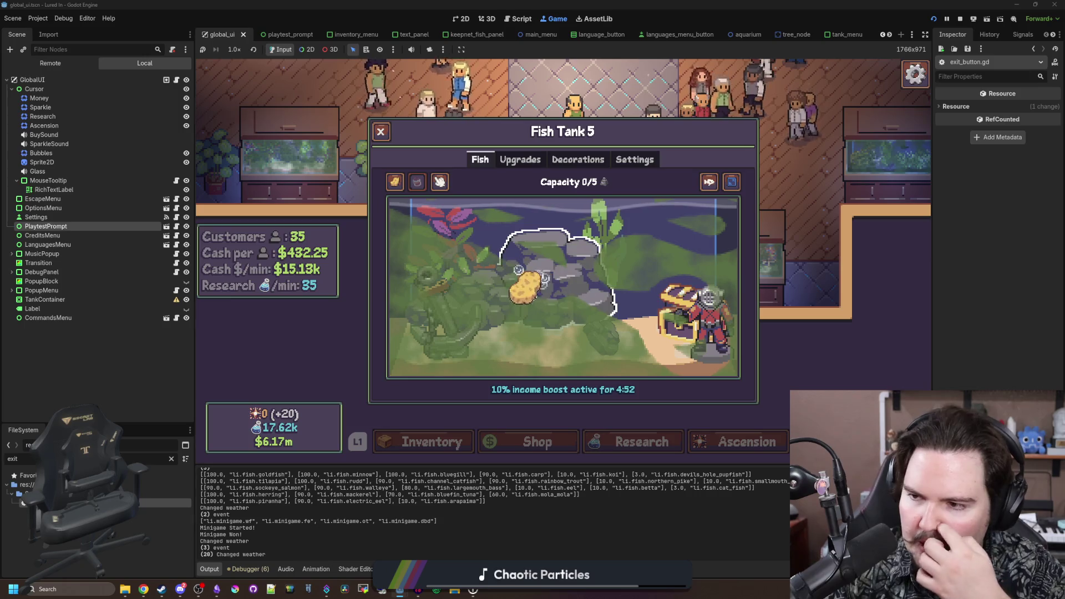
{"action": "mouse_move", "coordinate": [563, 286]}
{"action": "left_mouse_down"}
{"action": "mouse_move", "coordinate": [638, 332]}
{"action": "mouse_move", "coordinate": [627, 349]}
{"action": "left_mouse_up"}
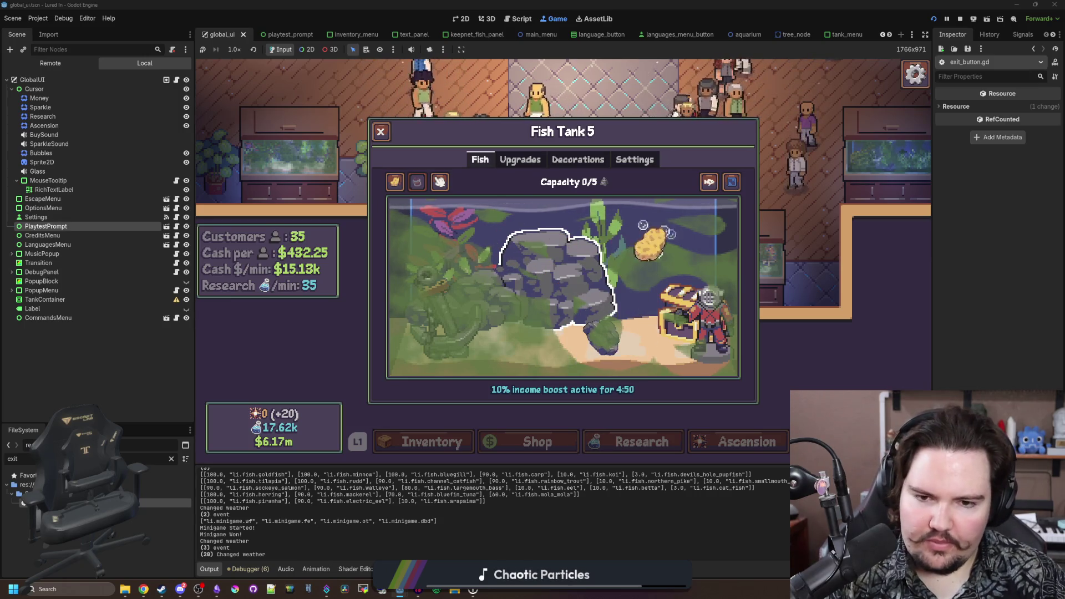
{"action": "mouse_move", "coordinate": [660, 289]}
{"action": "left_mouse_down"}
{"action": "mouse_move", "coordinate": [668, 296]}
{"action": "mouse_move", "coordinate": [698, 281]}
{"action": "mouse_move", "coordinate": [679, 238]}
{"action": "mouse_move", "coordinate": [738, 233]}
{"action": "mouse_move", "coordinate": [734, 307]}
{"action": "mouse_move", "coordinate": [688, 379]}
{"action": "mouse_move", "coordinate": [561, 376]}
{"action": "mouse_move", "coordinate": [691, 396]}
{"action": "mouse_move", "coordinate": [588, 383]}
{"action": "mouse_move", "coordinate": [563, 338]}
{"action": "mouse_move", "coordinate": [521, 328]}
{"action": "mouse_move", "coordinate": [536, 383]}
{"action": "mouse_move", "coordinate": [507, 288]}
{"action": "left_mouse_up"}
{"action": "mouse_move", "coordinate": [533, 338]}
{"action": "left_mouse_down"}
{"action": "mouse_move", "coordinate": [513, 313]}
{"action": "mouse_move", "coordinate": [472, 322]}
{"action": "mouse_move", "coordinate": [443, 350]}
{"action": "mouse_move", "coordinate": [455, 333]}
{"action": "mouse_move", "coordinate": [441, 300]}
{"action": "mouse_move", "coordinate": [403, 349]}
{"action": "mouse_move", "coordinate": [391, 300]}
{"action": "mouse_move", "coordinate": [410, 333]}
{"action": "mouse_move", "coordinate": [389, 327]}
{"action": "left_mouse_up"}
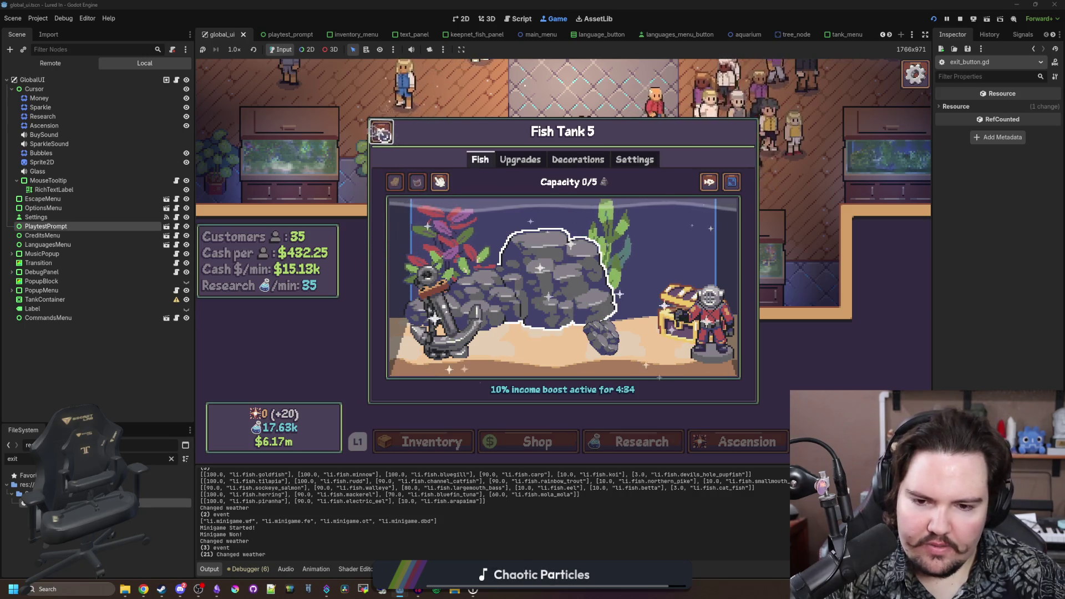
- Cycle through Fish Tank 5's Upgrades, Settings and Fish tabs using the mouse and the E/Q keys
{"action": "left_click", "coordinate": [520, 160]}
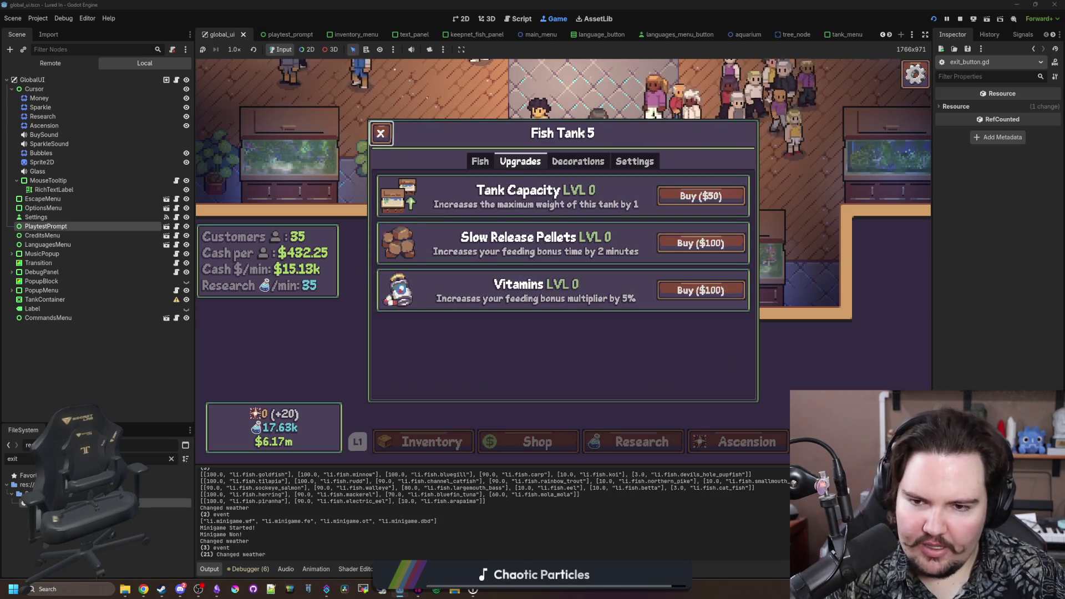
{"action": "left_click", "coordinate": [635, 161]}
{"action": "left_click", "coordinate": [480, 161]}
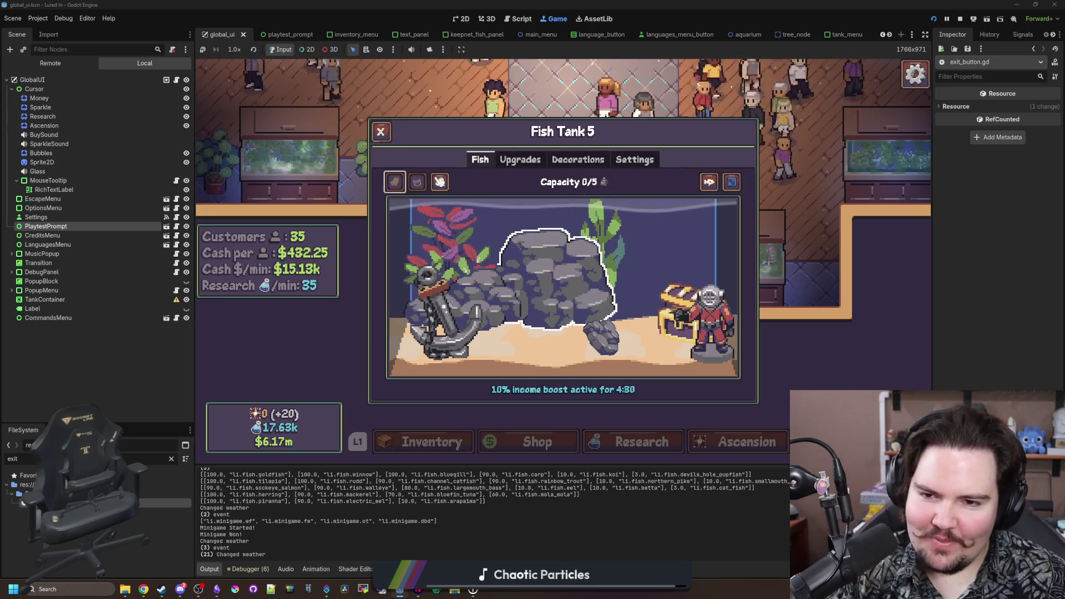
{"action": "key", "text": "e"}
{"action": "key", "text": "q"}
- Toggle the fullscreen tank view several times, move to Fish Tank 6, and close the panel
{"action": "key", "text": "Return"}
{"action": "key", "text": "Escape"}
{"action": "key", "text": "Return"}
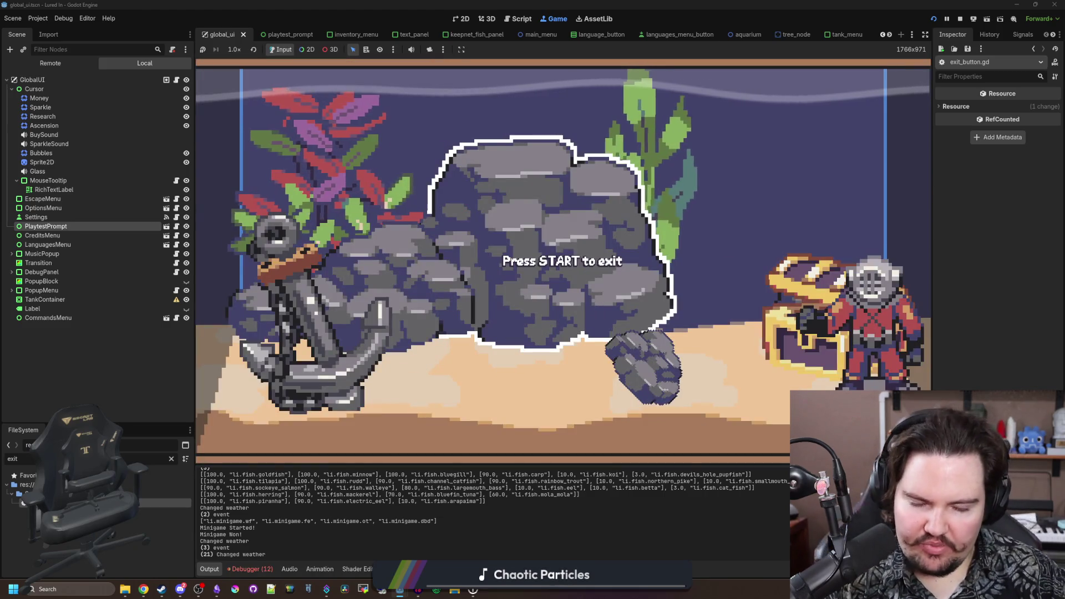
{"action": "key", "text": "Escape"}
{"action": "key", "text": "Return"}
{"action": "key", "text": "Escape"}
{"action": "key", "text": "Return"}
{"action": "key", "text": "Escape"}
{"action": "key", "text": "Escape"}
{"action": "key", "text": "Right"}
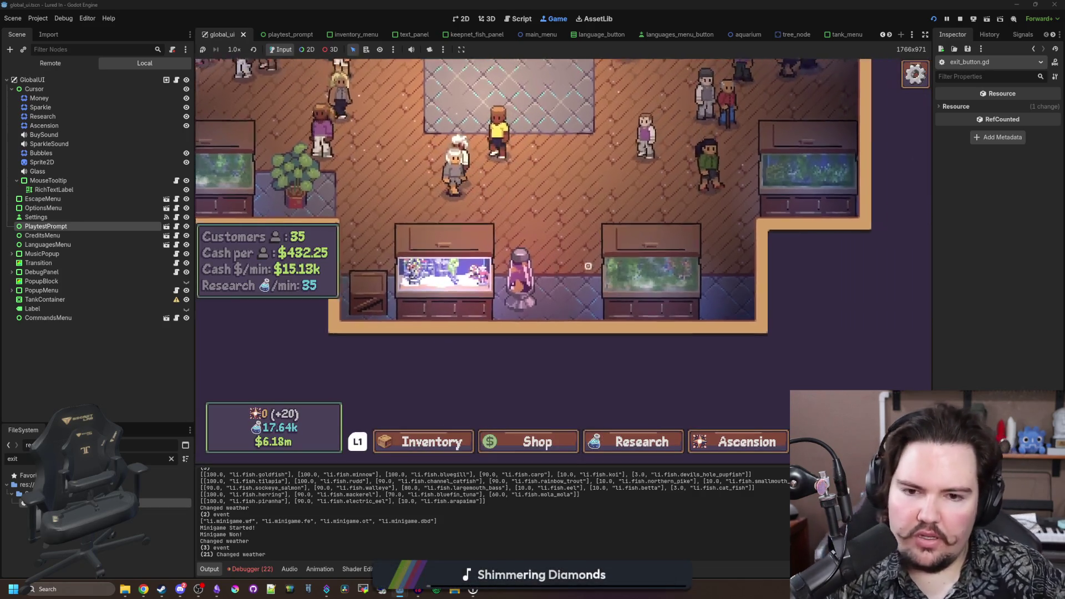
{"action": "key", "text": "Return"}
{"action": "key", "text": "Escape"}
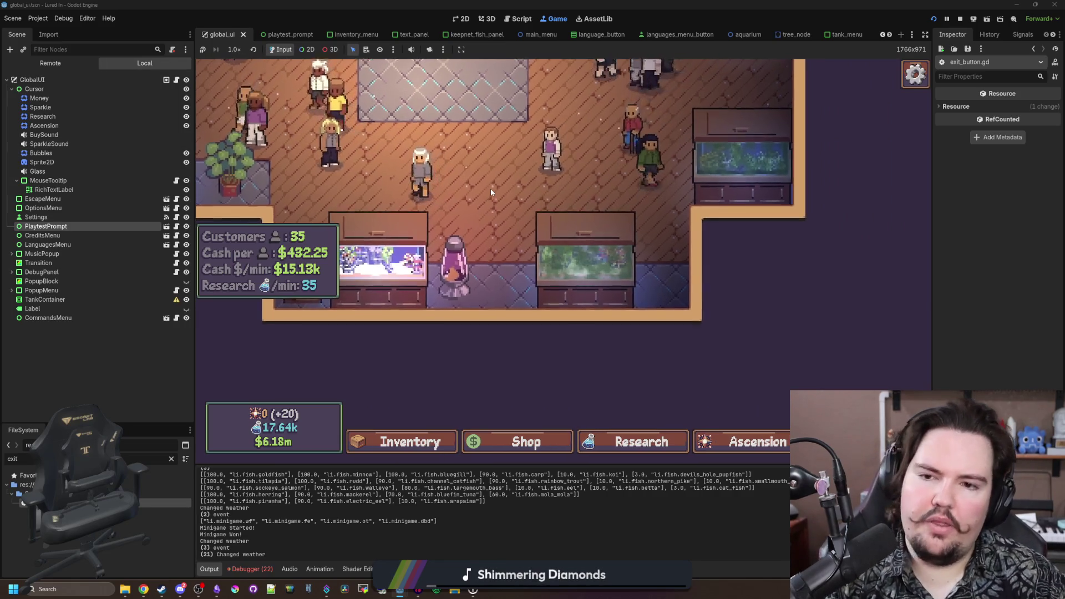
- Pan the game camera with WASD and move focus to the bottom bar
{"action": "key", "text": "w"}
{"action": "key", "text": "a"}
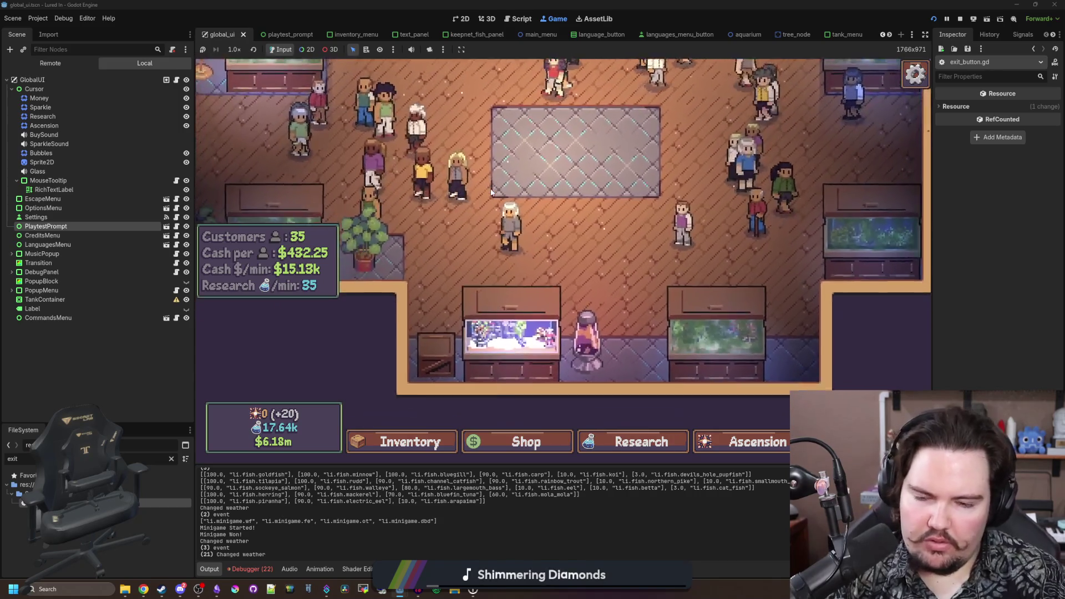
{"action": "key", "text": "s"}
{"action": "key", "text": "w"}
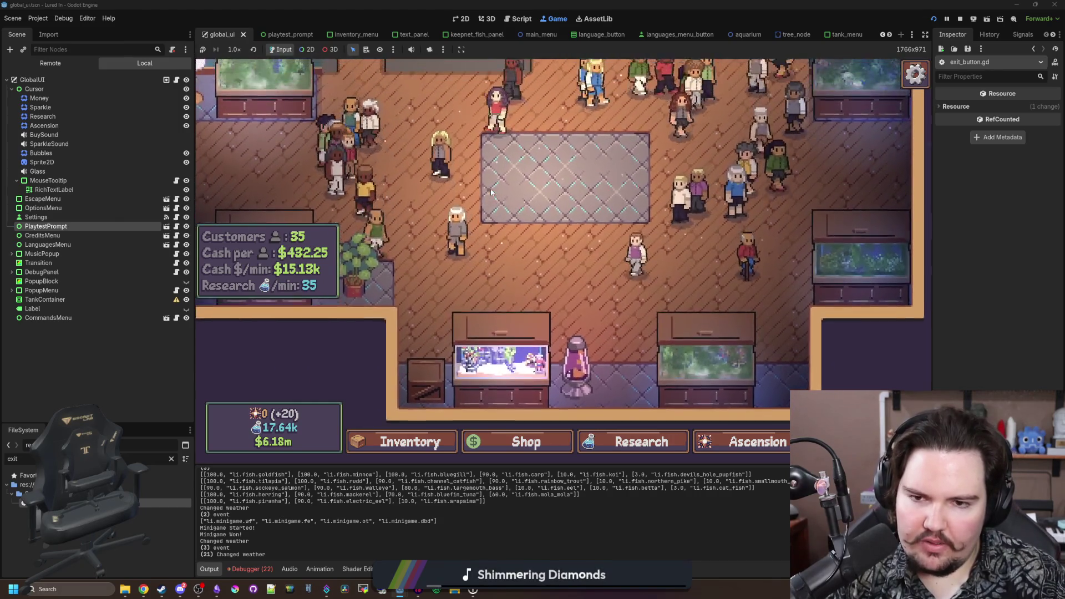
{"action": "key", "text": "w"}
- Buy Crates from the Shop's Decorations and place them in a grid using controller keys
{"action": "key", "text": "Right"}
{"action": "key", "text": "Return"}
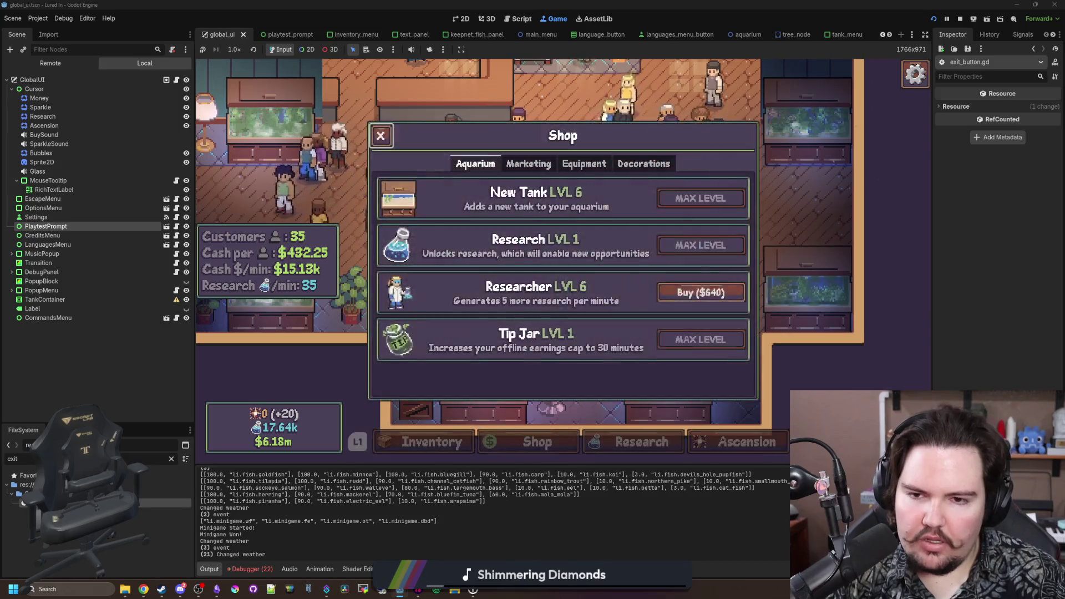
{"action": "key", "text": "e"}
{"action": "key", "text": "e"}
{"action": "key", "text": "e"}
{"action": "key", "text": "Return"}
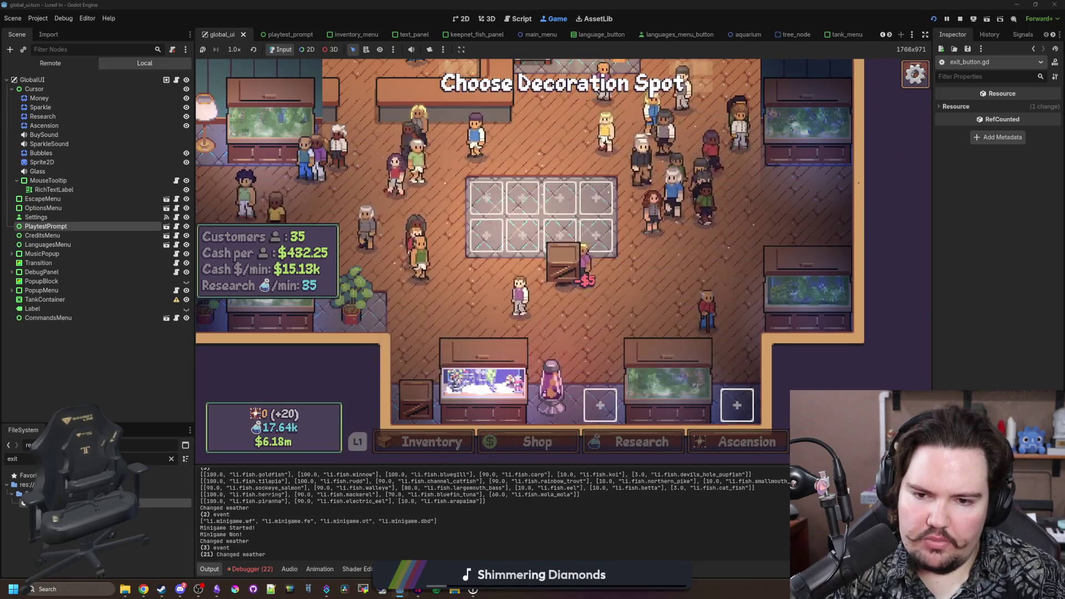
{"action": "key", "text": "Return"}
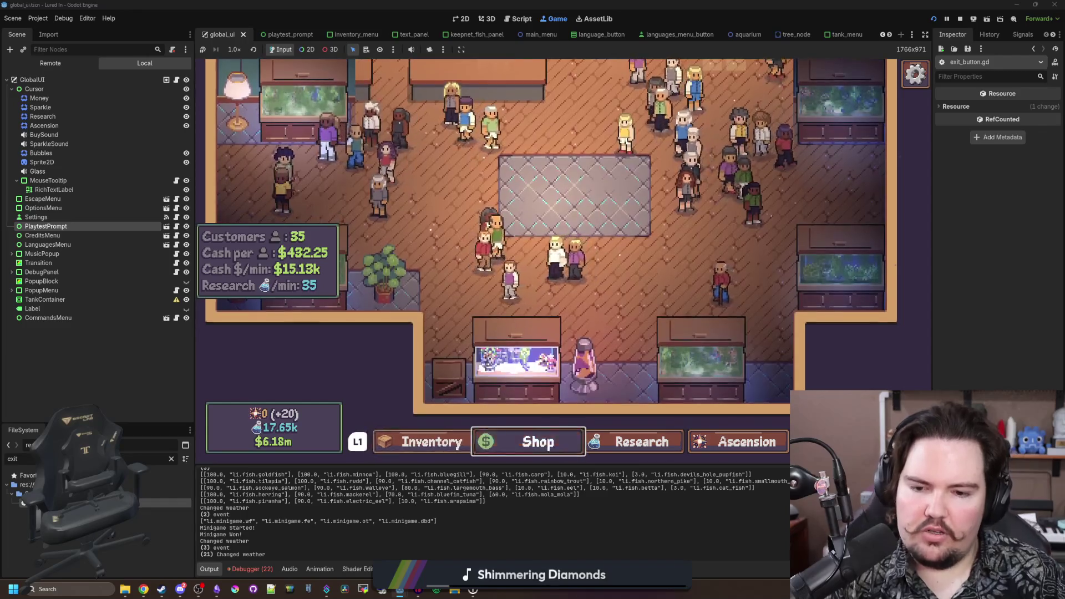
{"action": "key", "text": "Return"}
{"action": "key", "text": "Return"}
{"action": "key", "text": "Return"}
{"action": "key", "text": "Return"}
{"action": "key", "text": "Down"}
{"action": "key", "text": "Down"}
{"action": "key", "text": "Return"}
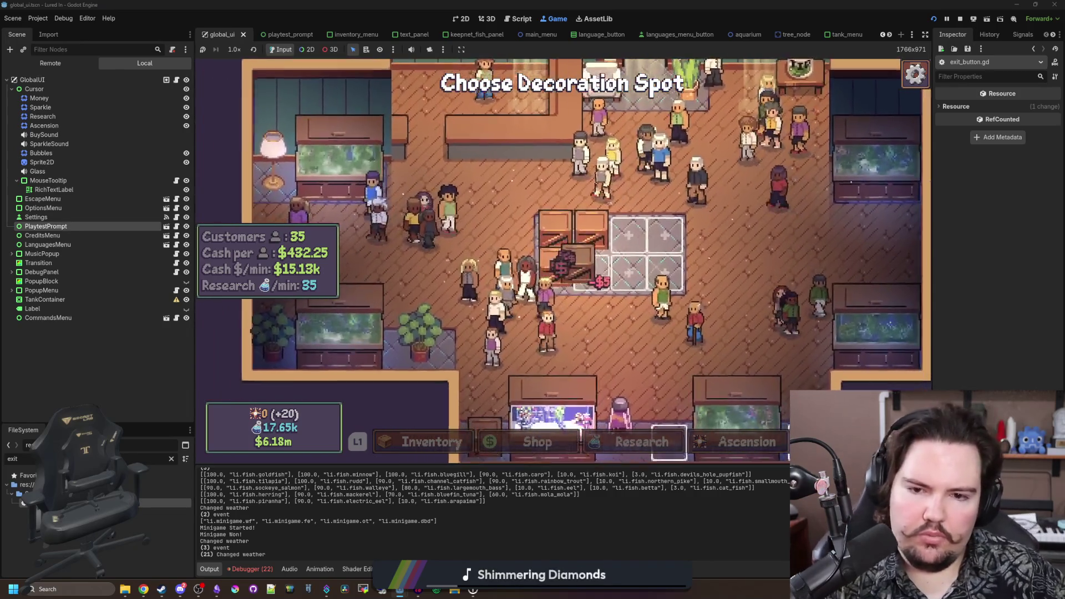
{"action": "key", "text": "Return"}
{"action": "key", "text": "Return"}
{"action": "key", "text": "Return"}
{"action": "key", "text": "Return"}
{"action": "key", "text": "Return"}
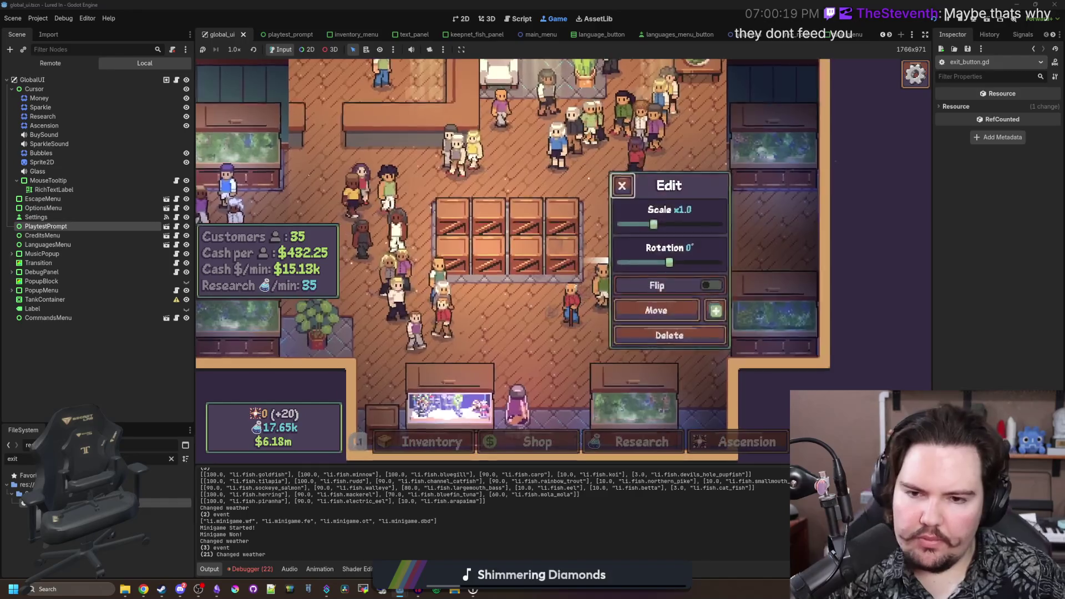
{"action": "key", "text": "Escape"}
{"action": "key", "text": "Return"}
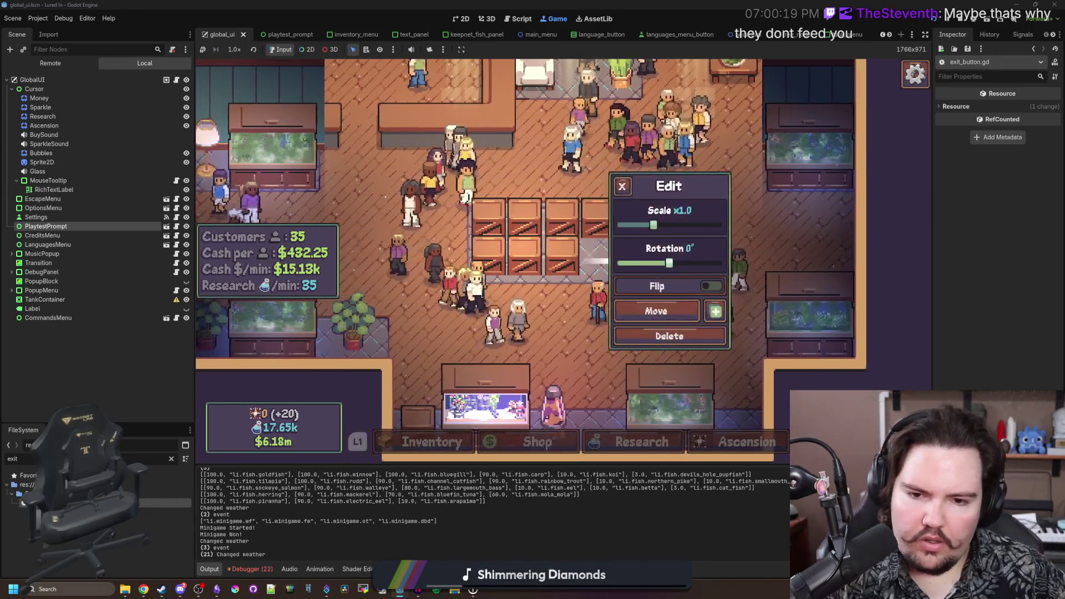
- Open and close decoration edit panels, starting and cancelling a move of the potted plant
{"action": "key", "text": "Escape"}
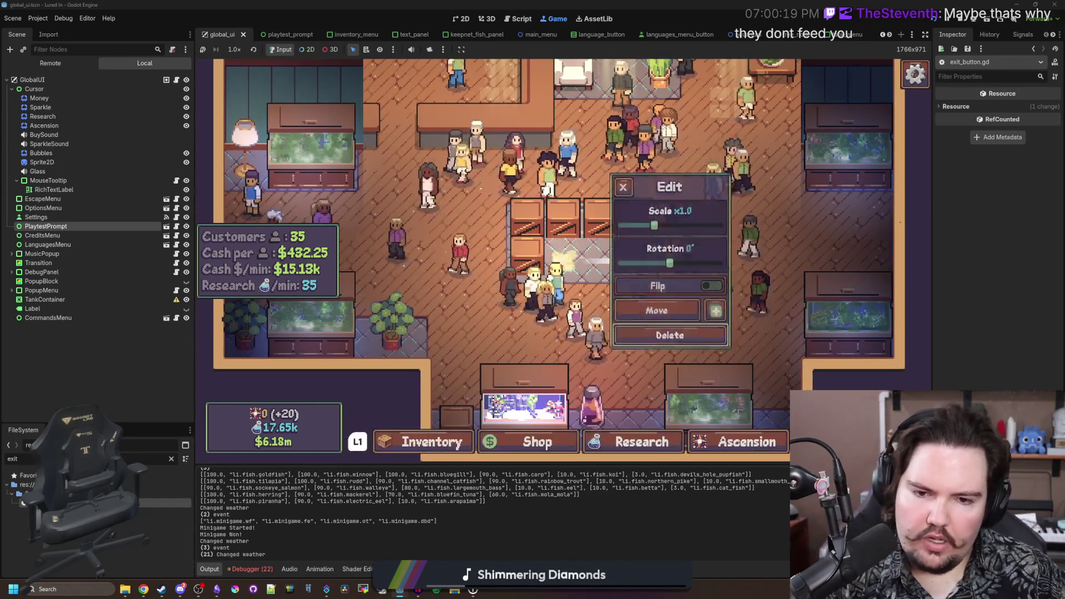
{"action": "key", "text": "Return"}
{"action": "key", "text": "Escape"}
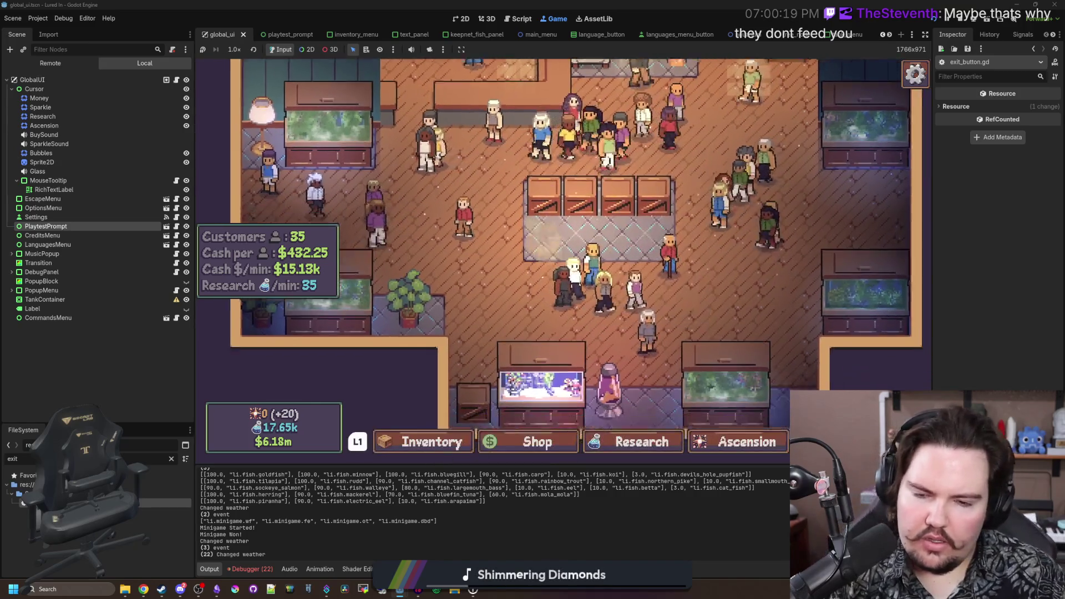
{"action": "scroll", "coordinate": [563, 261], "scroll_direction": "down", "scroll_amount": 1}
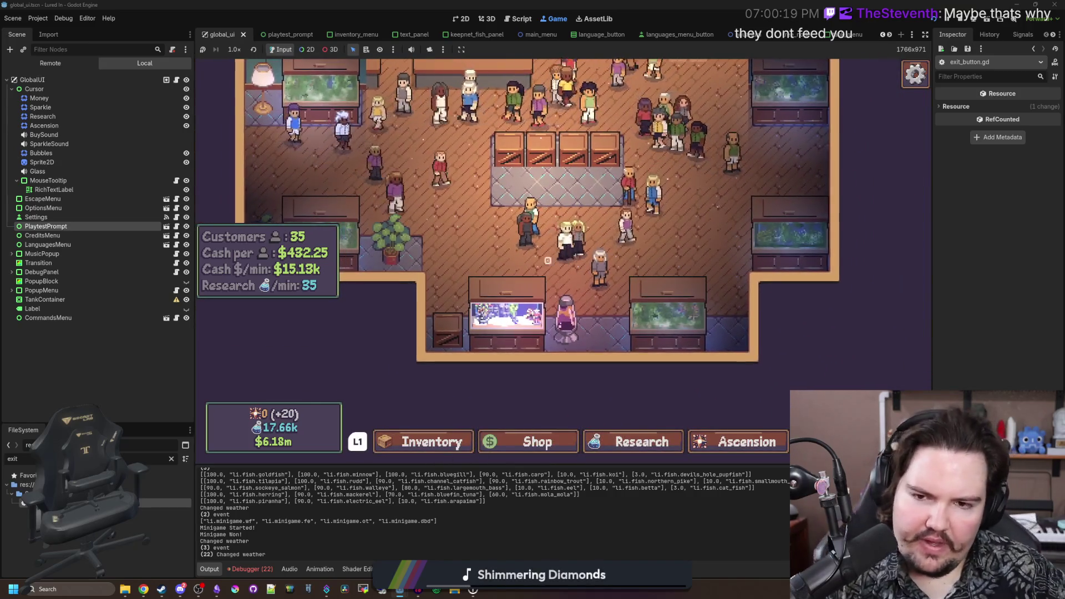
{"action": "key", "text": "Return"}
{"action": "key", "text": "Return"}
{"action": "key", "text": "Escape"}
{"action": "key", "text": "Return"}
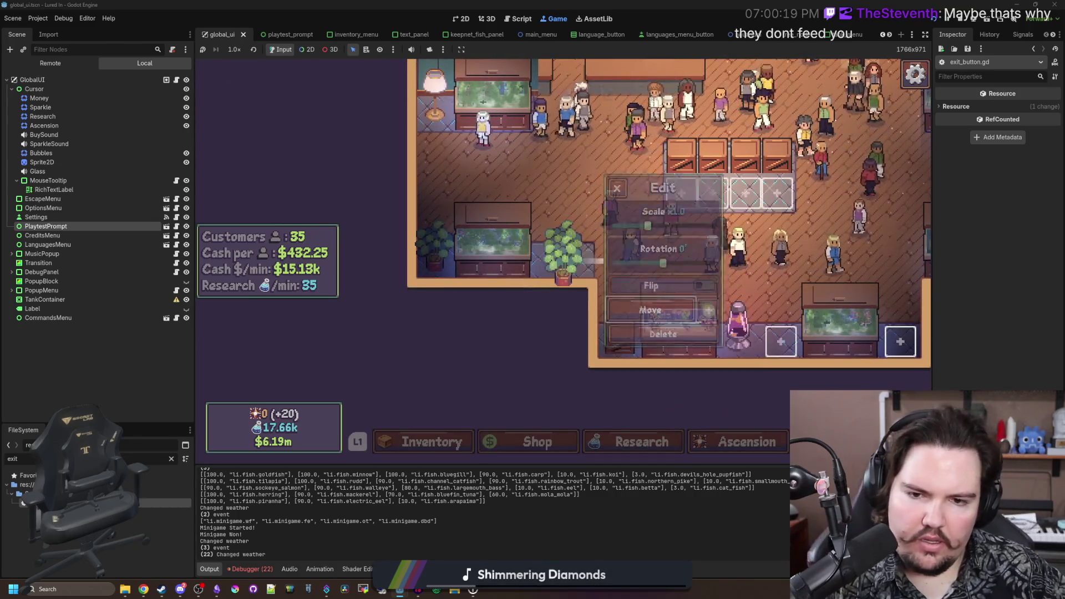
{"action": "key", "text": "Escape"}
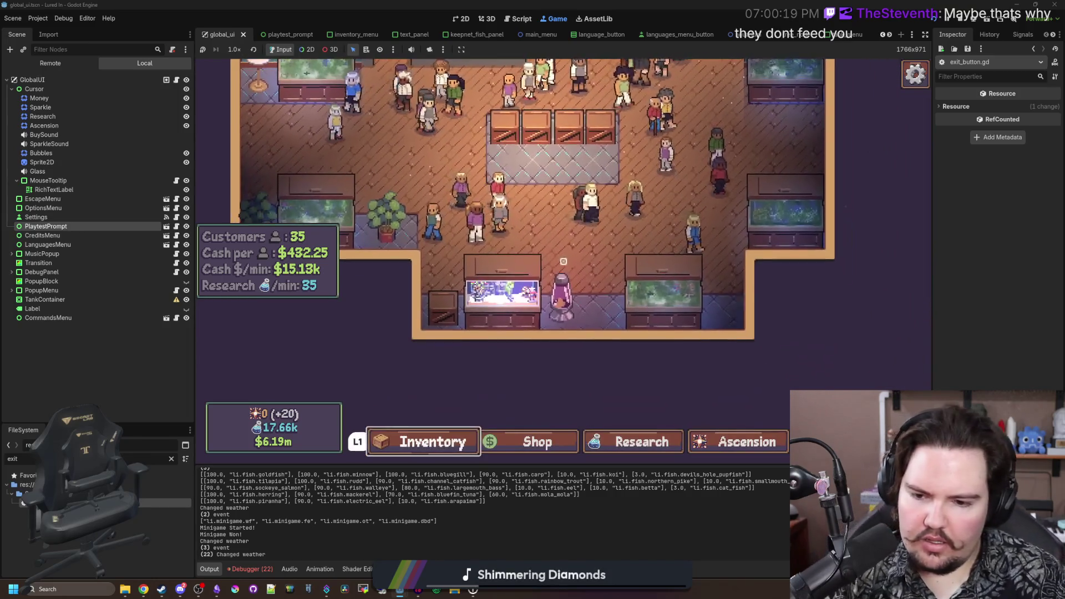
- Open the Inventory, pick a fish, and back out of choosing a tank
{"action": "key", "text": "Return"}
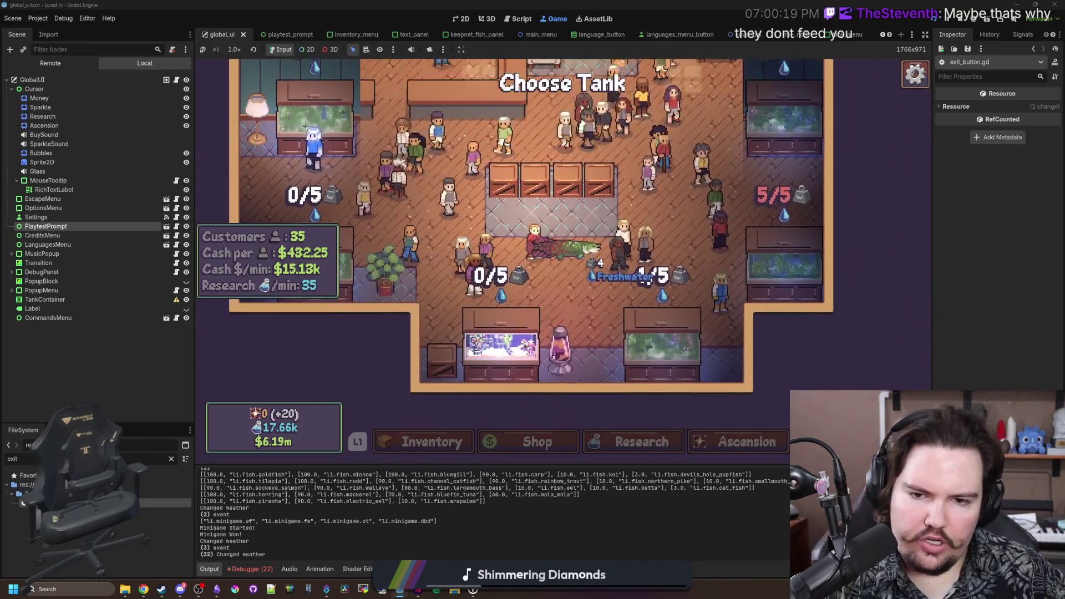
{"action": "key", "text": "Escape"}
{"action": "key", "text": "Escape"}
{"action": "key", "text": "Escape"}
{"action": "key", "text": "Return"}
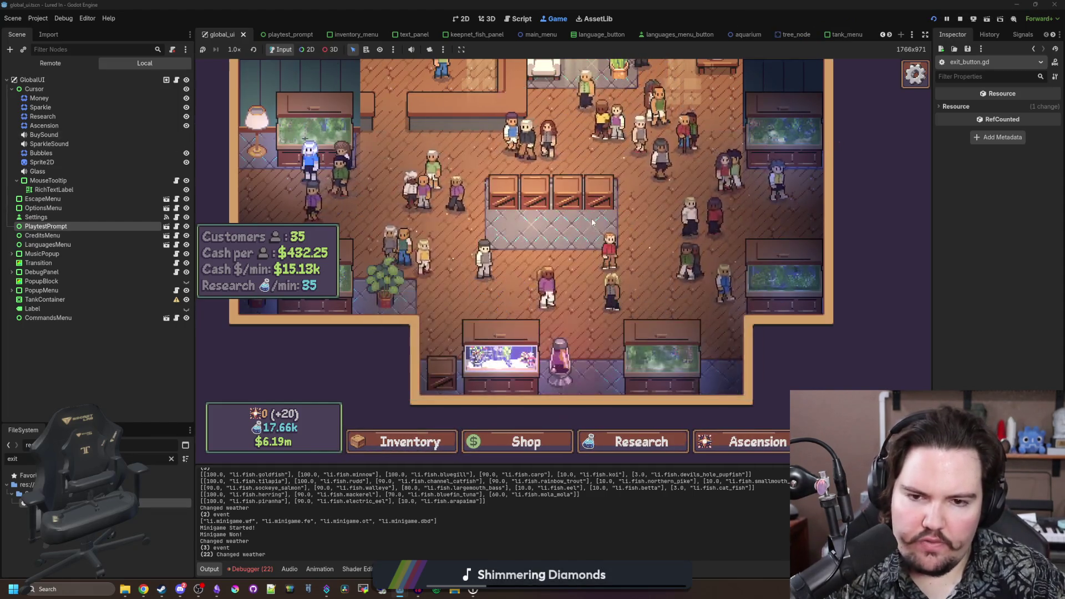
{"action": "key", "text": "Return"}
{"action": "key", "text": "Return"}
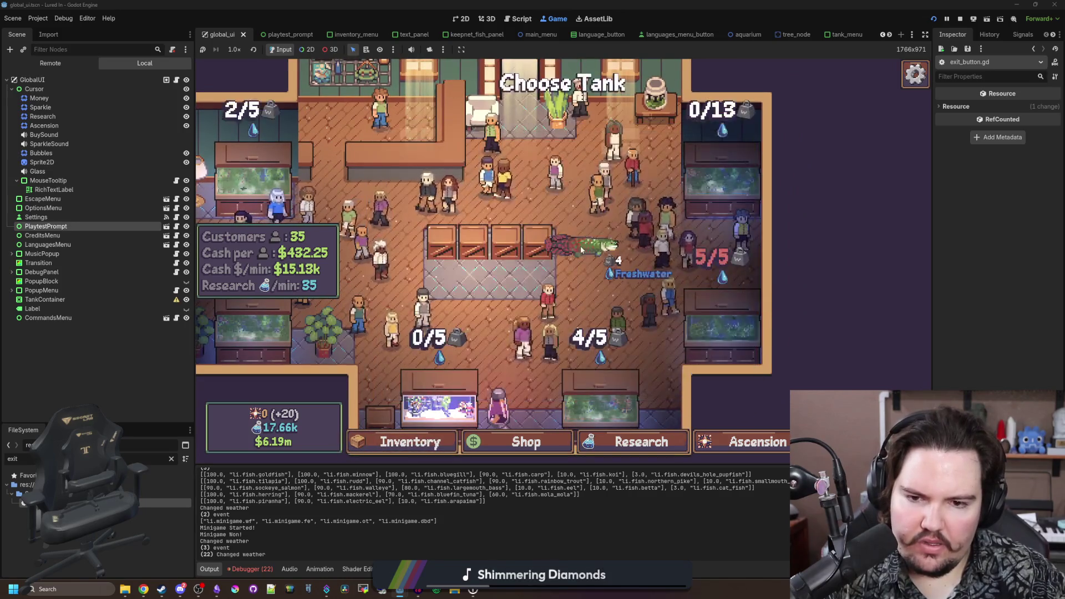
{"action": "key", "text": "Escape"}
{"action": "key", "text": "Return"}
{"action": "key", "text": "Return"}
{"action": "key", "text": "Escape"}
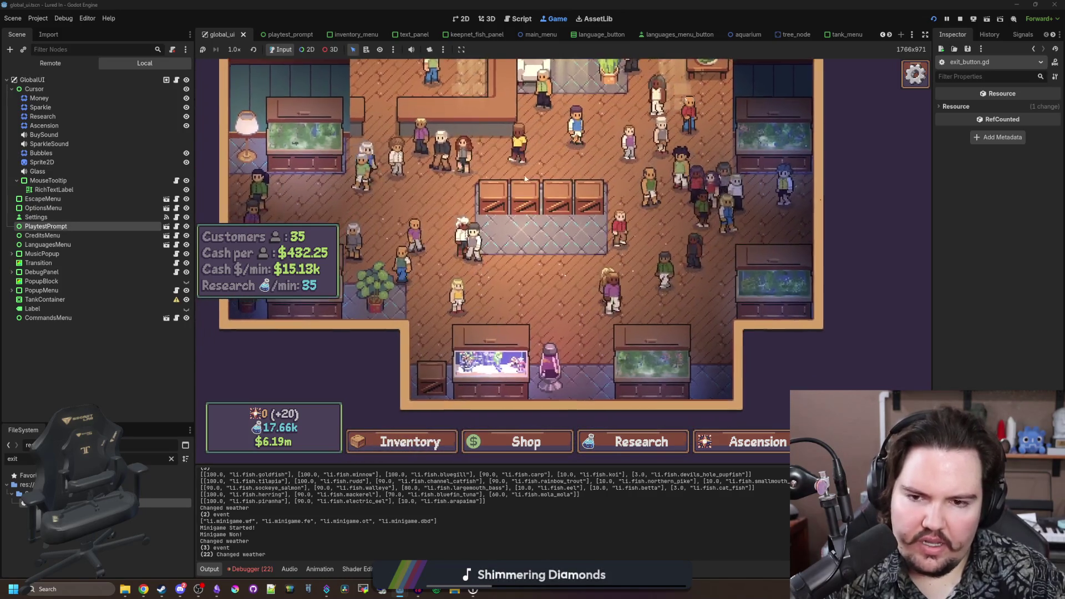
- Move a crate to a new spot and back into its row, then show the Debugger
{"action": "left_click", "coordinate": [525, 179]}
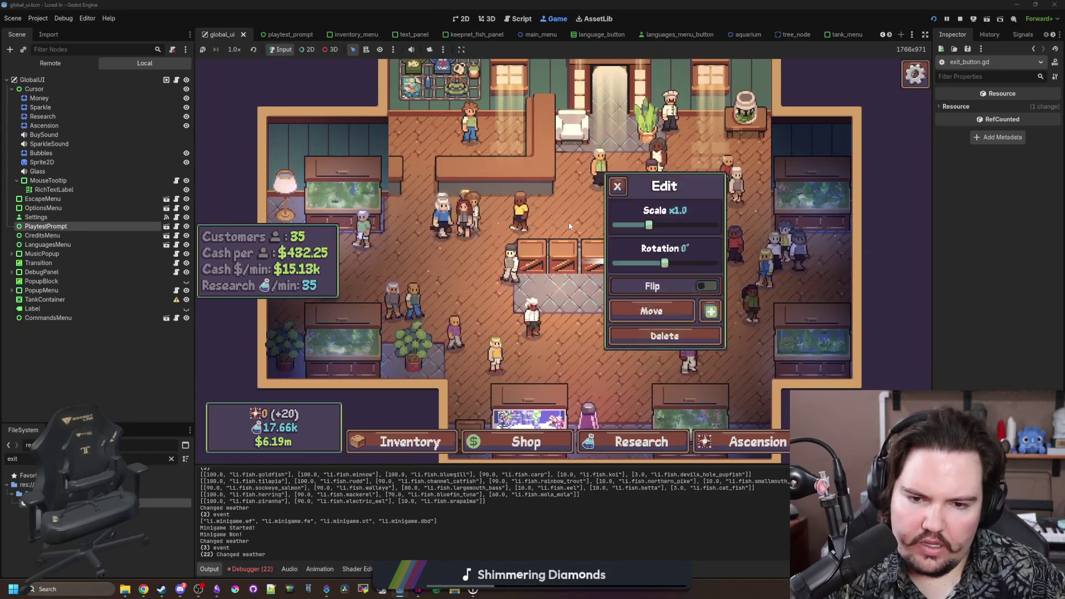
{"action": "left_click", "coordinate": [651, 311]}
{"action": "left_click", "coordinate": [569, 304]}
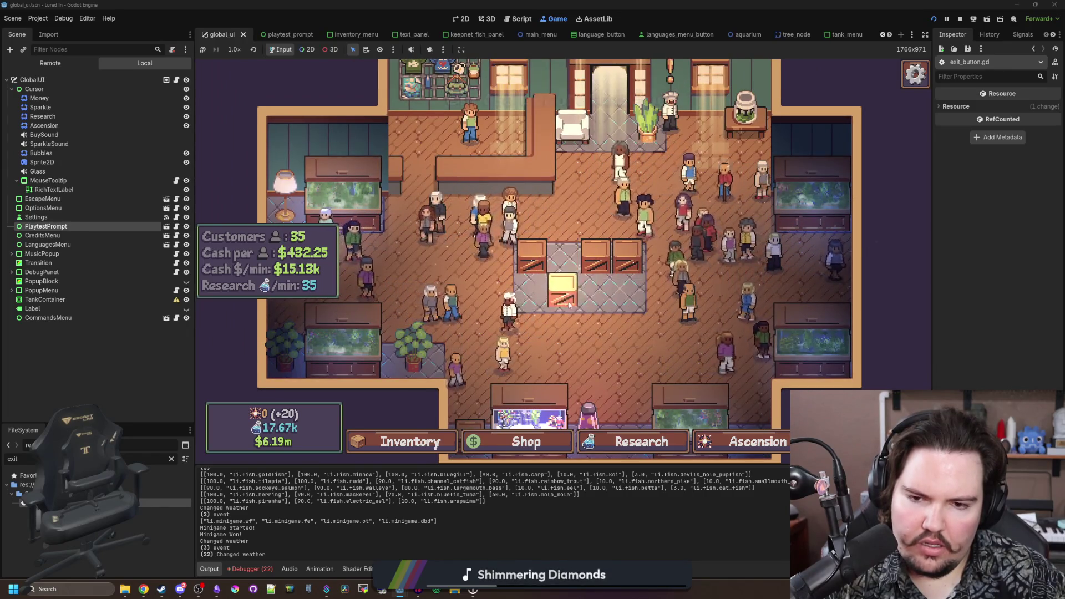
{"action": "left_click", "coordinate": [594, 266]}
{"action": "left_click", "coordinate": [660, 309]}
{"action": "left_click", "coordinate": [581, 262]}
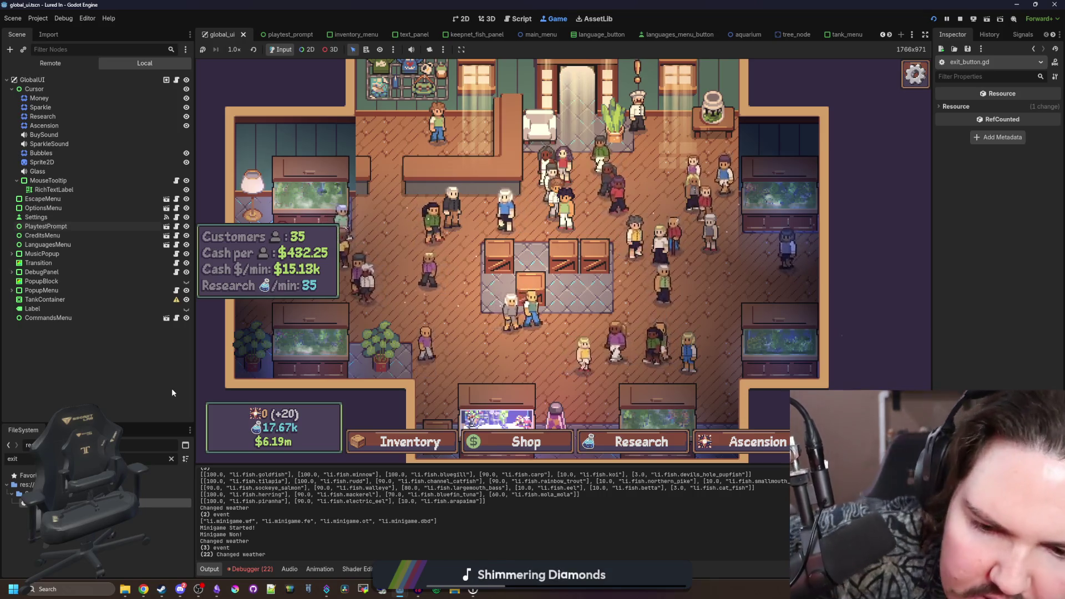
{"action": "left_click", "coordinate": [250, 568]}
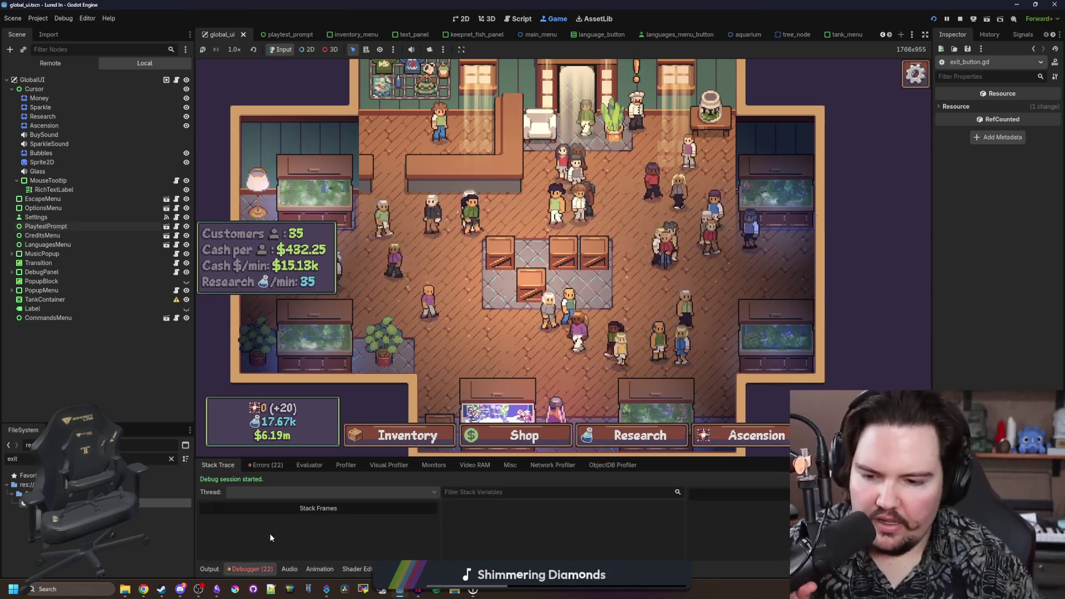
- List the Debugger errors and jump to the global.gd signal errors at lines 953 and 952
{"action": "left_click", "coordinate": [268, 467]}
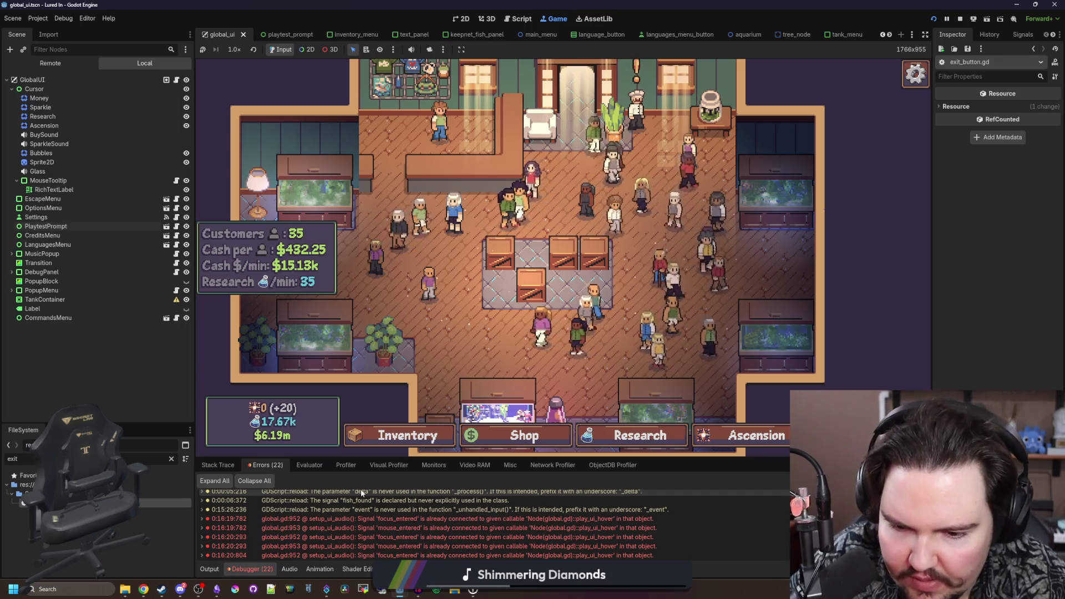
{"action": "double_click", "coordinate": [439, 536]}
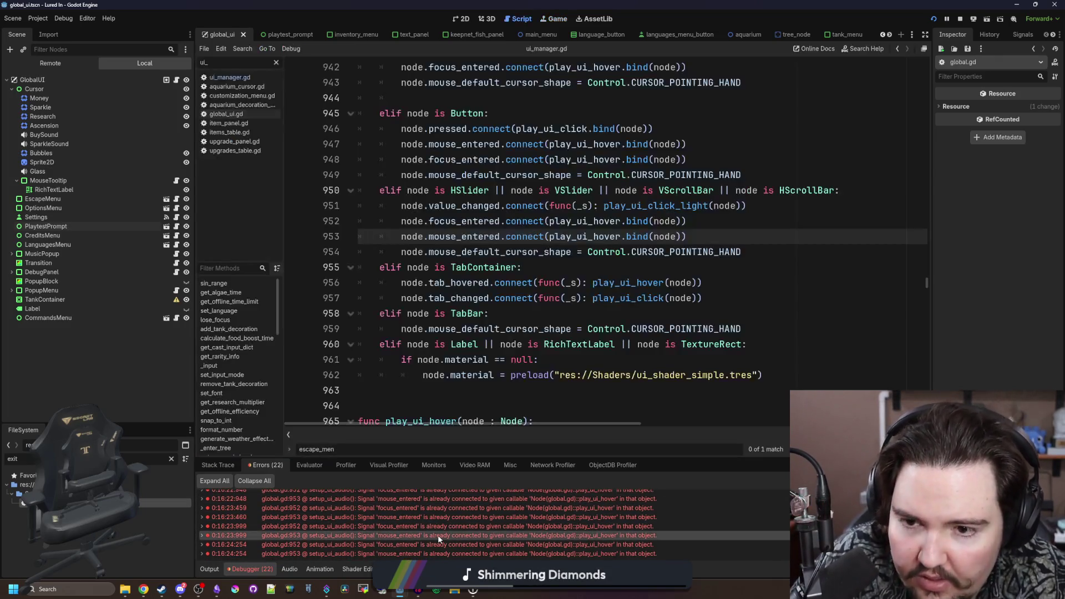
{"action": "scroll", "coordinate": [478, 496], "scroll_direction": "up", "scroll_amount": 10}
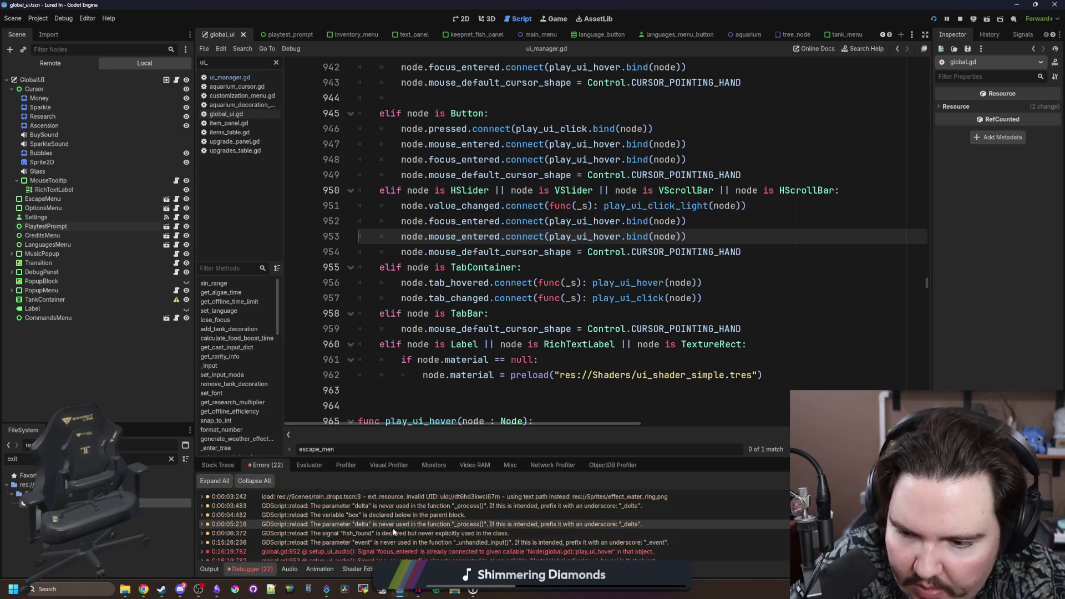
{"action": "double_click", "coordinate": [348, 550]}
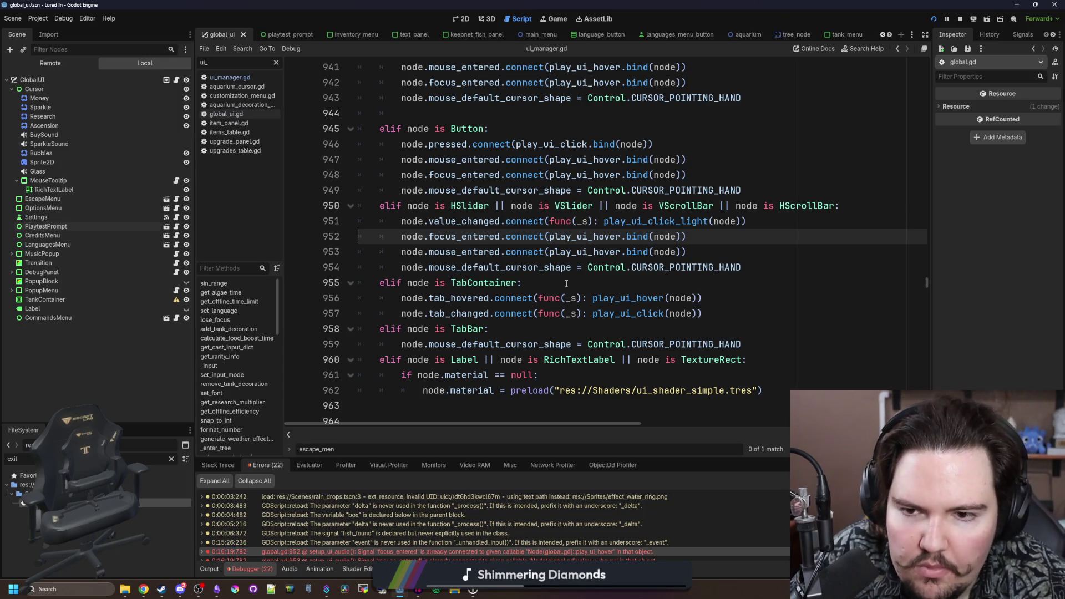
- Open ui_manager.gd, then open exit_button.gd from the FileSystem
{"action": "left_click", "coordinate": [227, 77]}
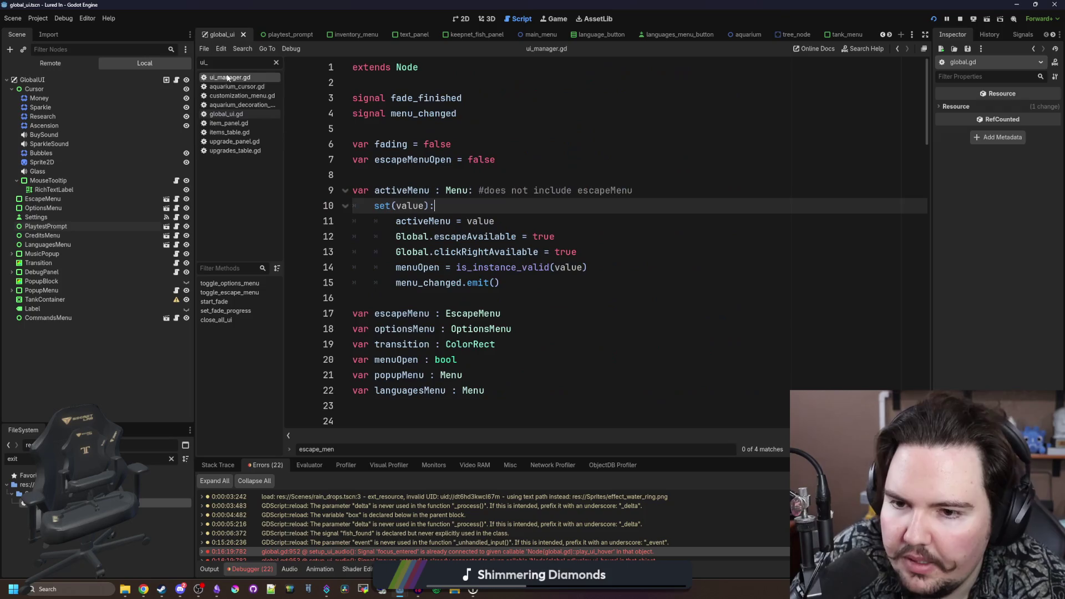
{"action": "left_click", "coordinate": [521, 301]}
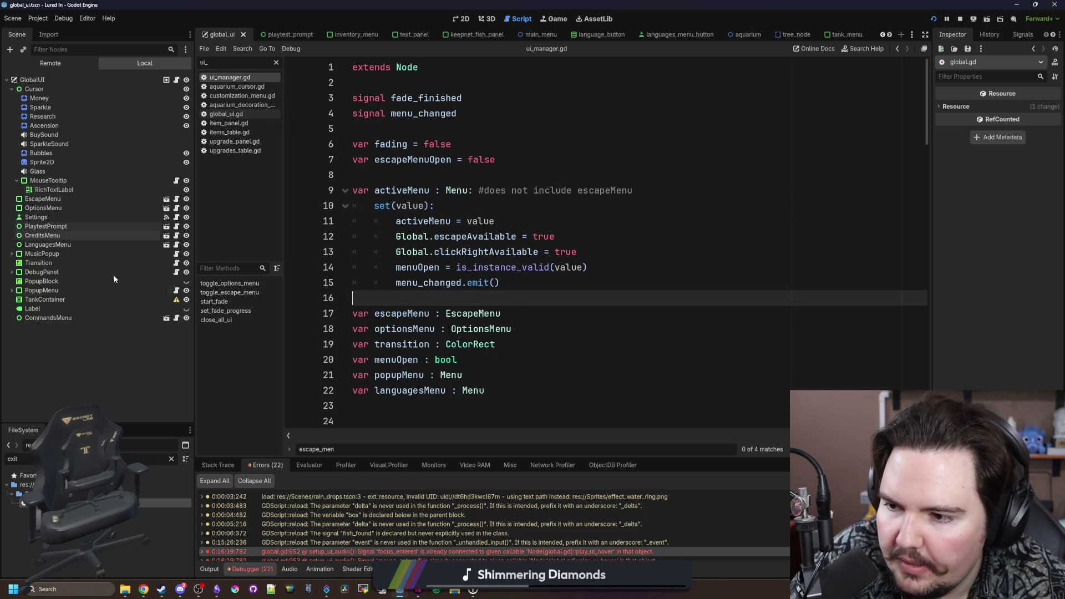
{"action": "double_click", "coordinate": [152, 469]}
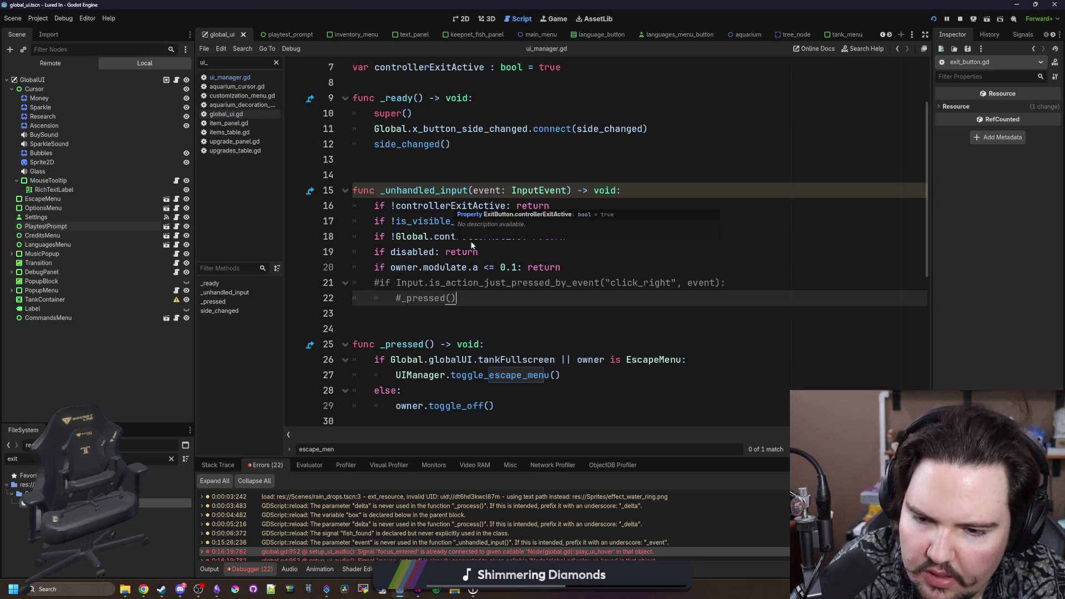
- Comment out exit_button.gd's _unhandled_input function, lines 15–22, with Ctrl+K and save
{"action": "left_click_drag", "start_coordinate": [485, 301], "coordinate": [285, 190]}
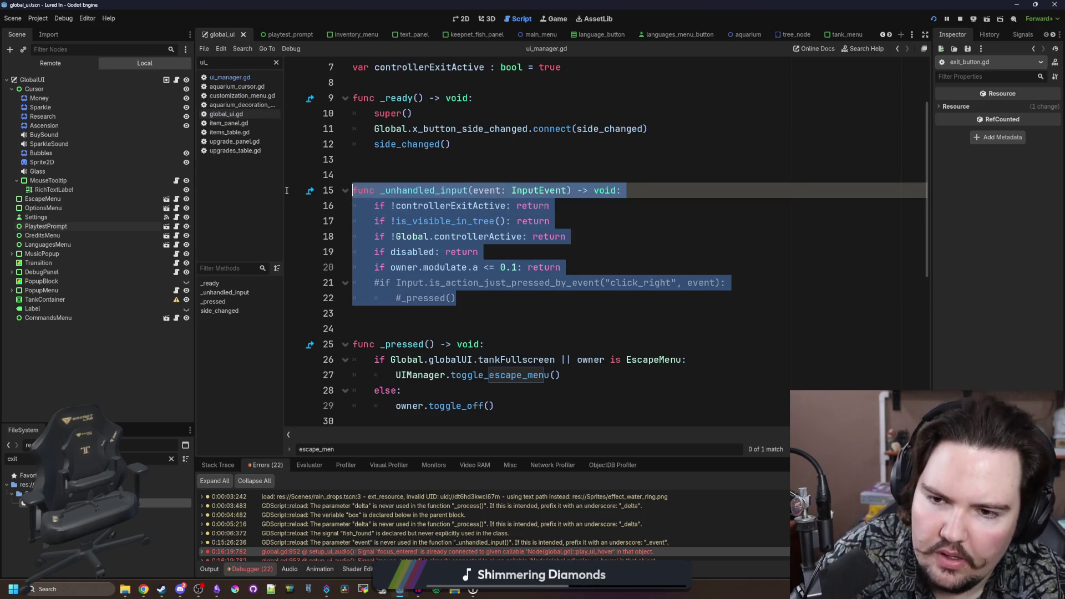
{"action": "key", "text": "ctrl+k"}
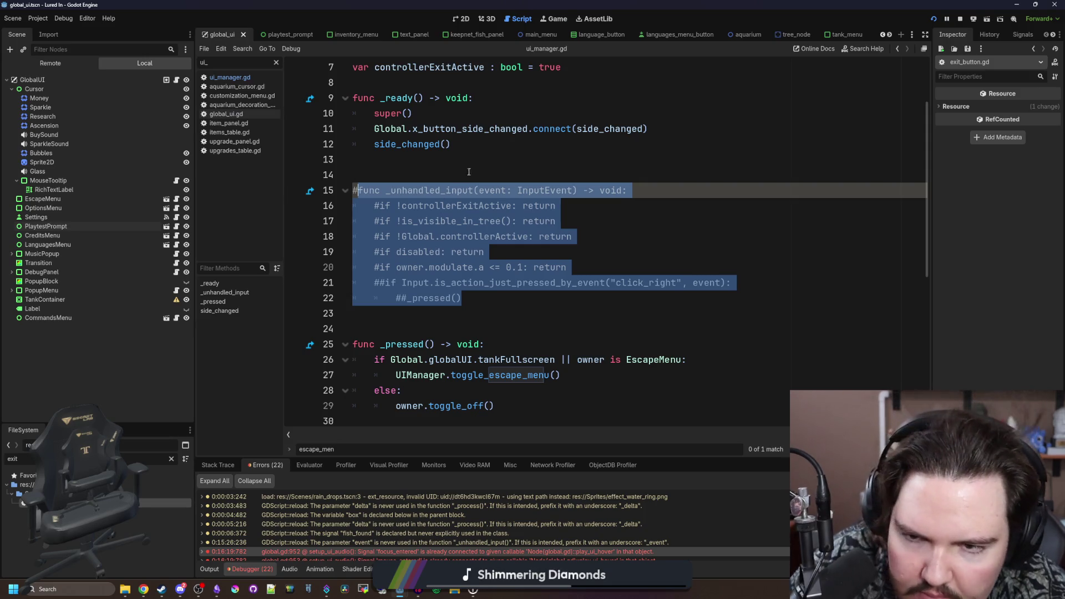
{"action": "left_click", "coordinate": [468, 172]}
{"action": "key", "text": "ctrl+s"}
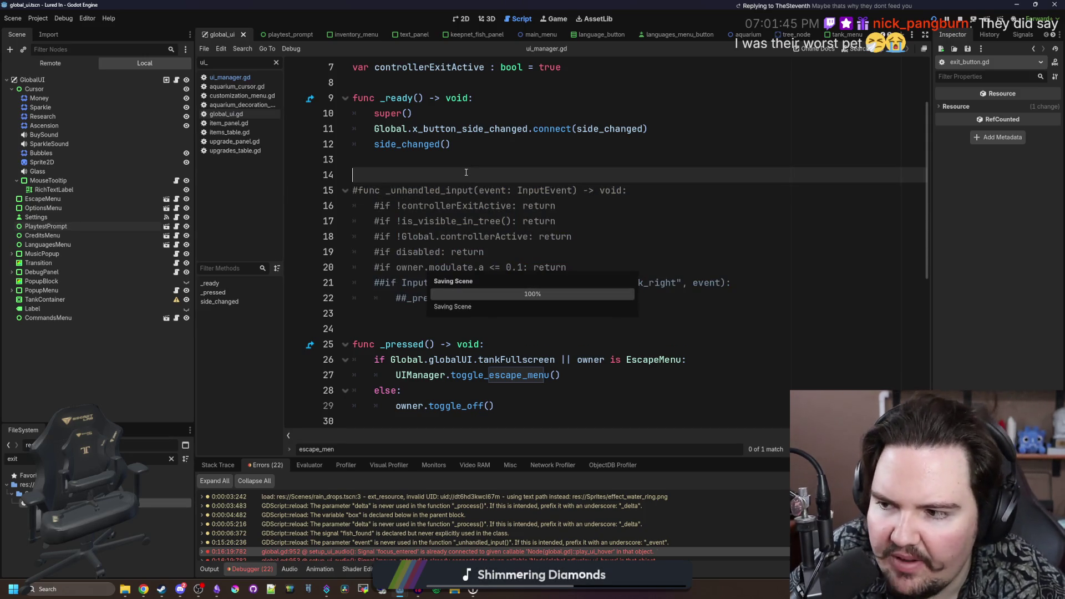
- Filter the files by 'glob', open global.gd, and search it for click_right
{"action": "double_click", "coordinate": [154, 458]}
{"action": "type", "text": "glob"}
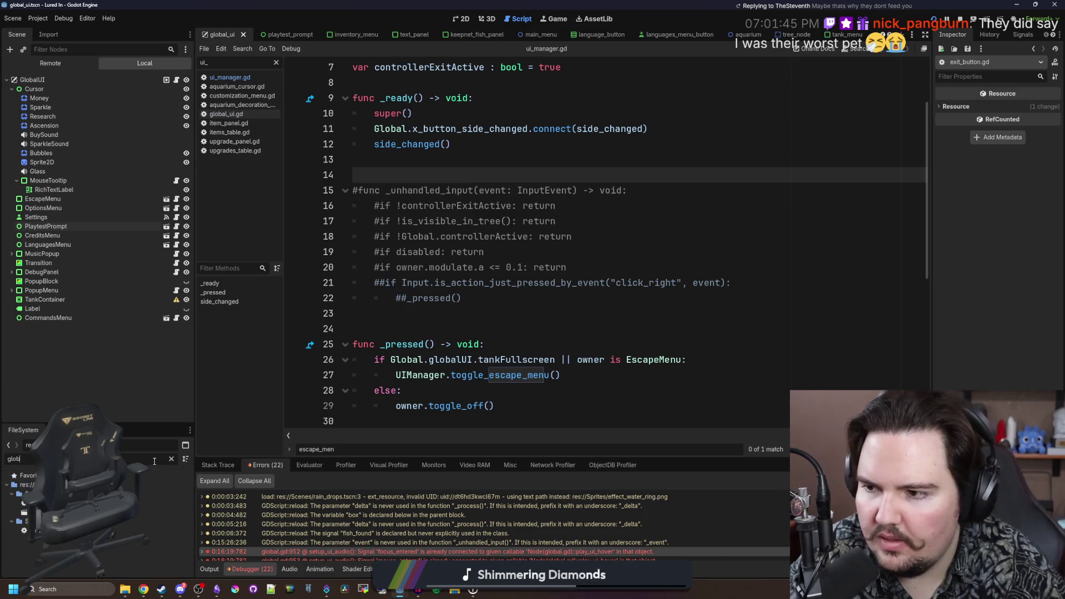
{"action": "double_click", "coordinate": [128, 531]}
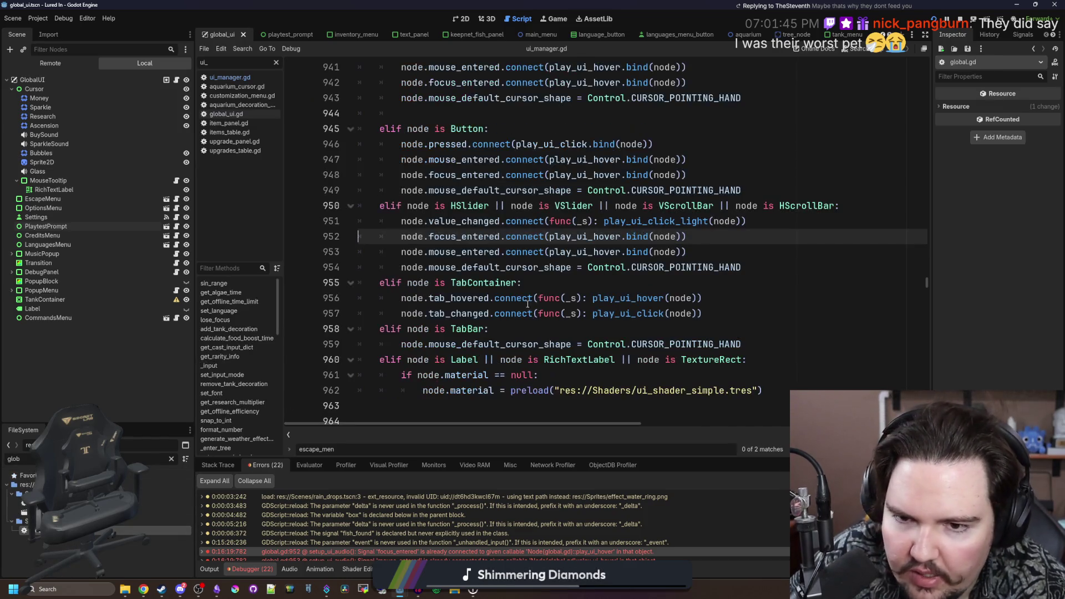
{"action": "key", "text": "ctrl+f"}
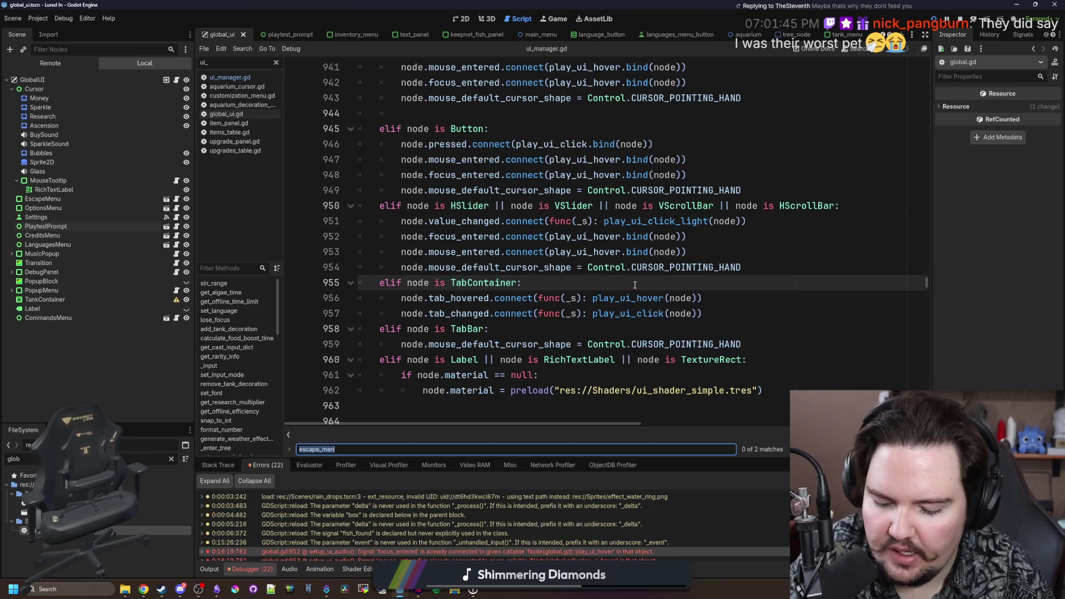
{"action": "type", "text": "click_right"}
{"action": "left_click", "coordinate": [625, 263]}
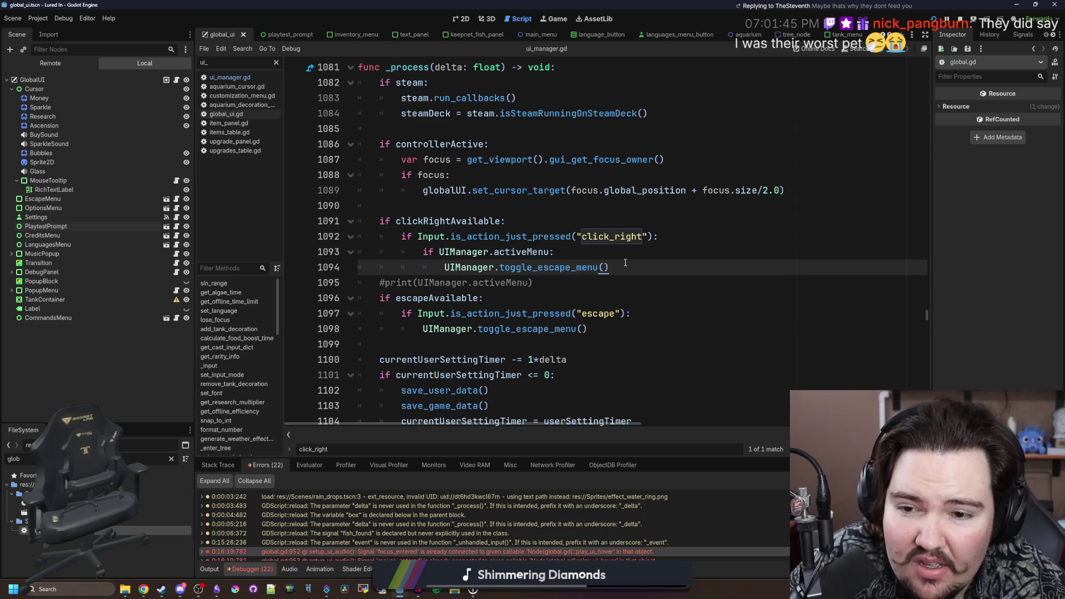
- Append '|| Global.controllerActive' to line 1091's condition, save, and return to the game
{"action": "left_click", "coordinate": [510, 221]}
{"action": "key", "text": "Left"}
{"action": "type", "text": "|| Global"}
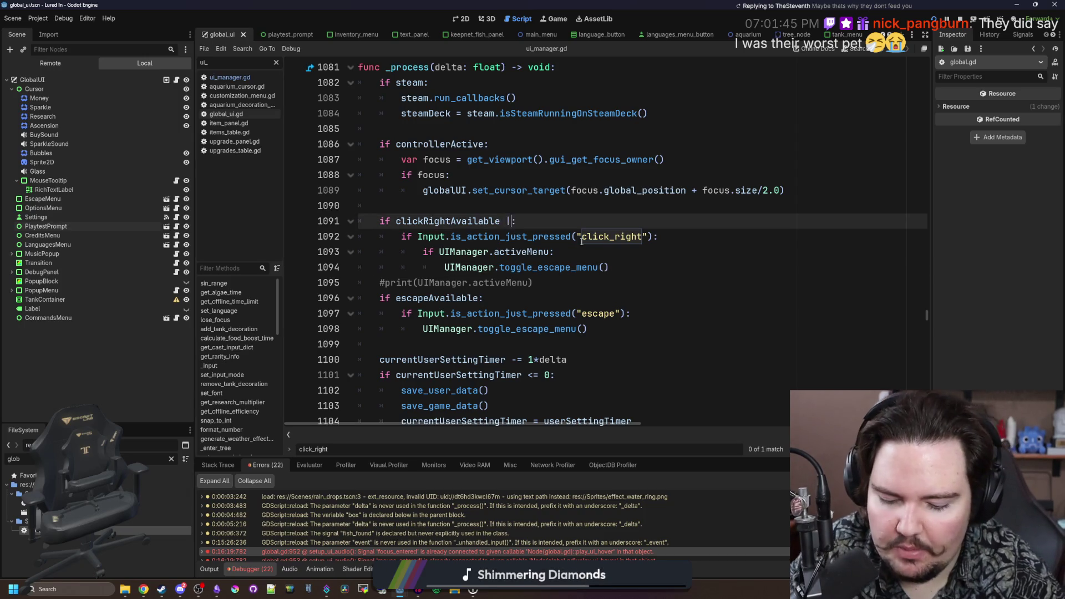
{"action": "type", "text": ".controller"}
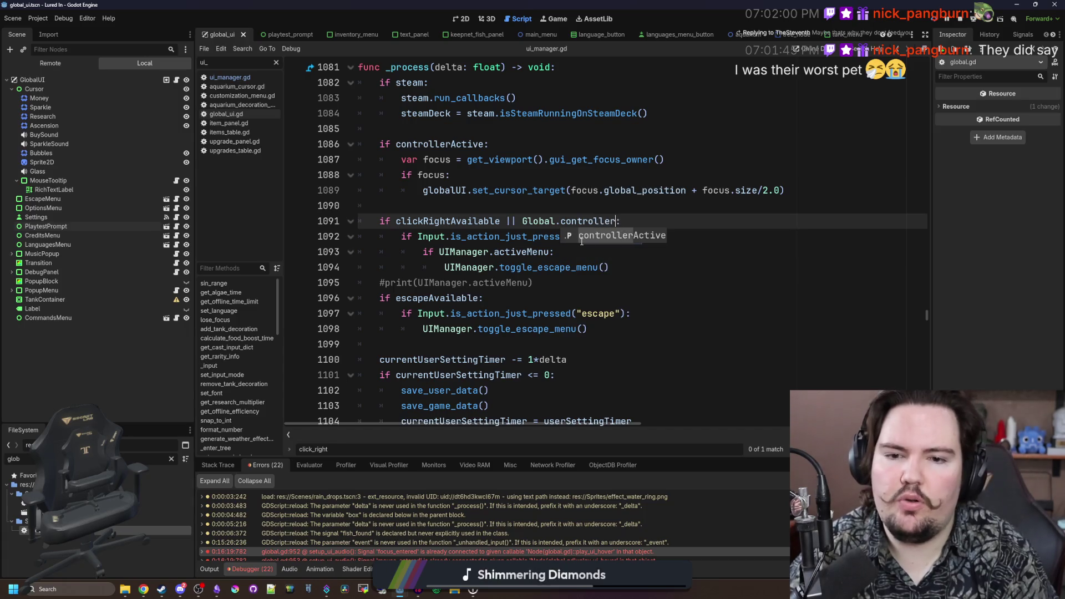
{"action": "key", "text": "Return"}
{"action": "left_click", "coordinate": [647, 237]}
{"action": "key", "text": "ctrl+s"}
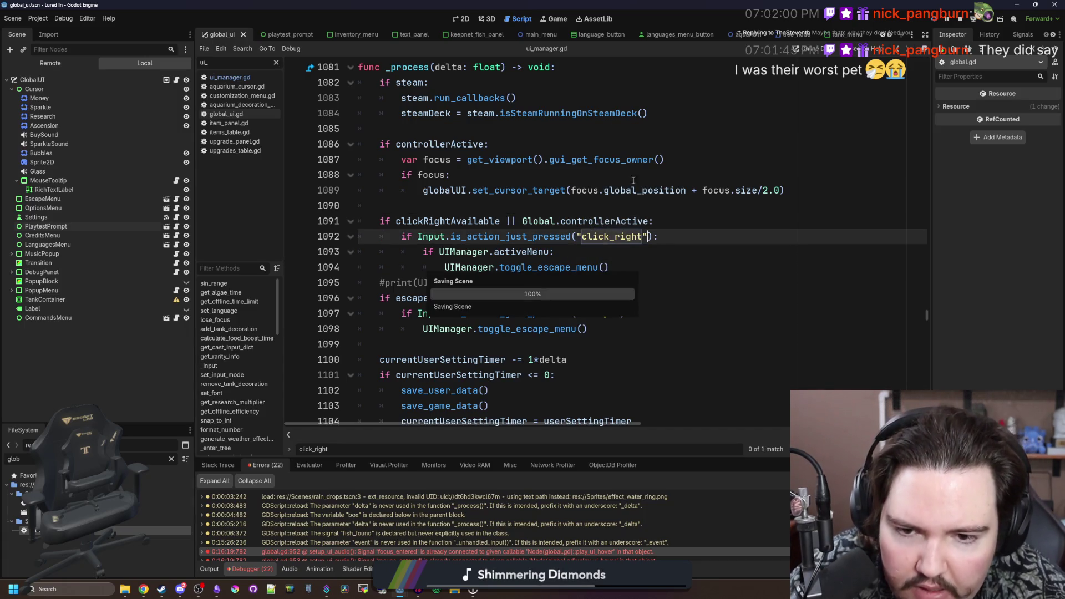
{"action": "left_click", "coordinate": [557, 22]}
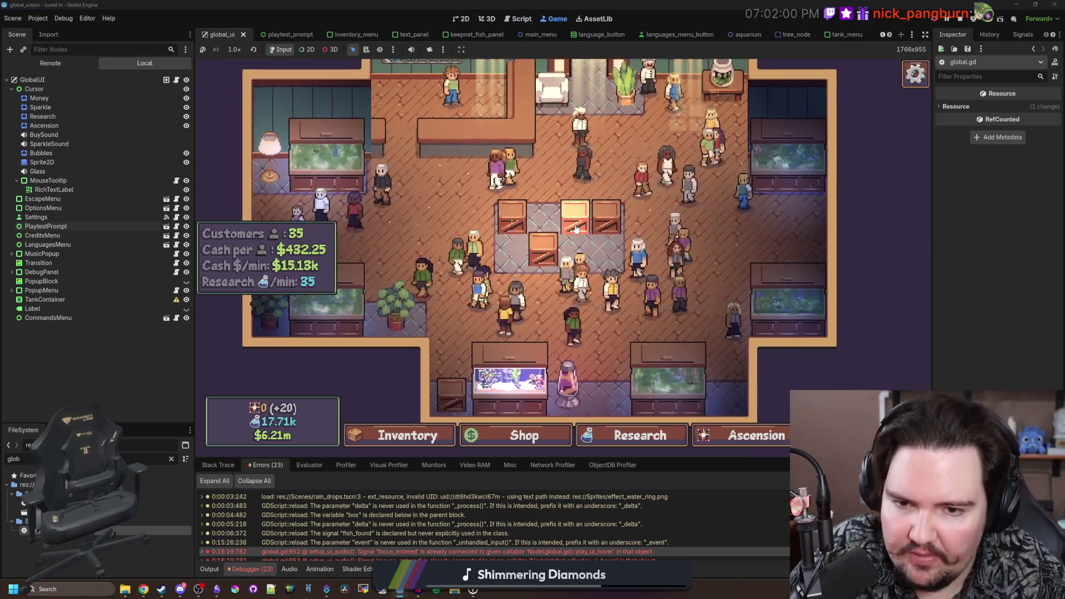
{"action": "right_click", "coordinate": [575, 224]}
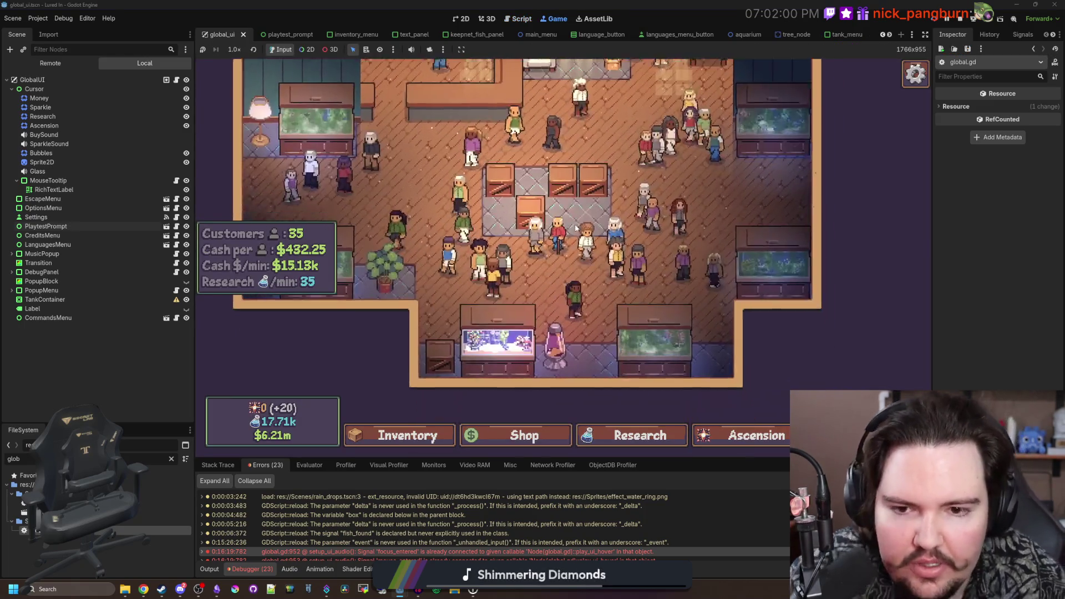
{"action": "key", "text": "Escape"}
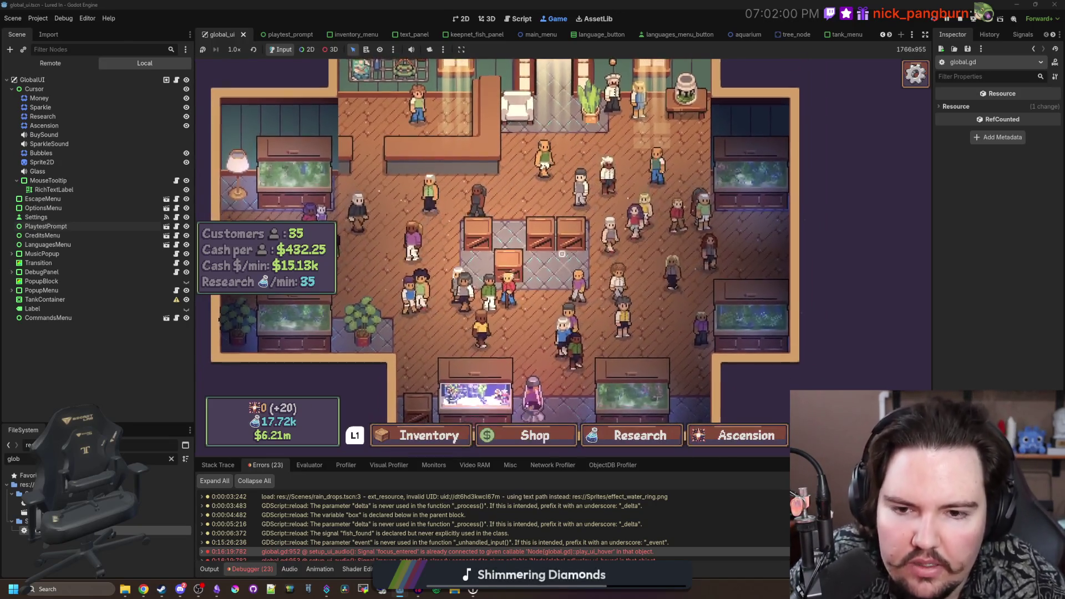
{"action": "right_click", "coordinate": [562, 253]}
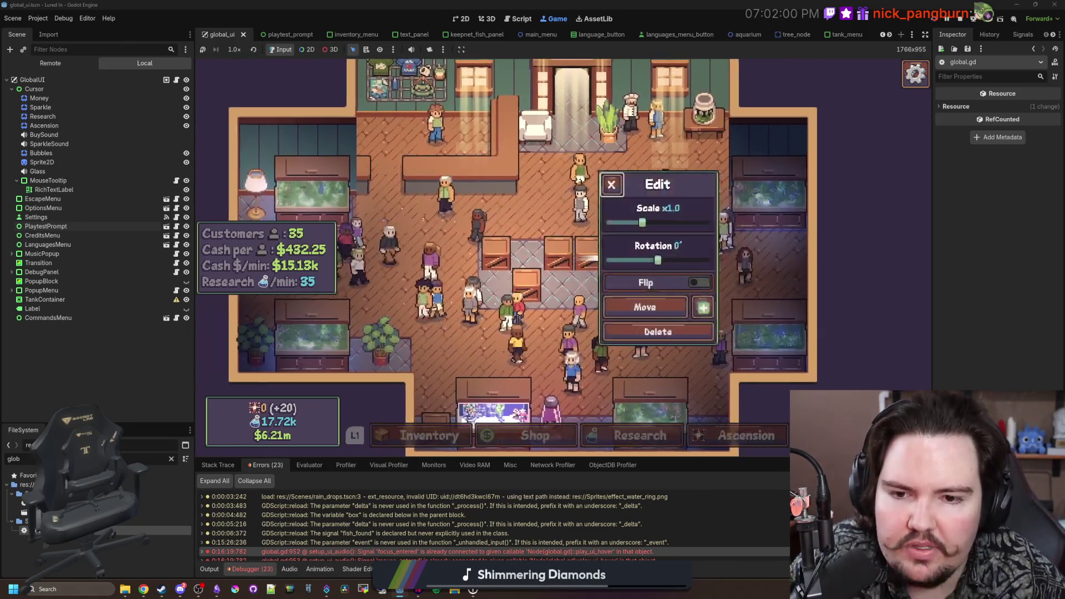
{"action": "key", "text": "Escape"}
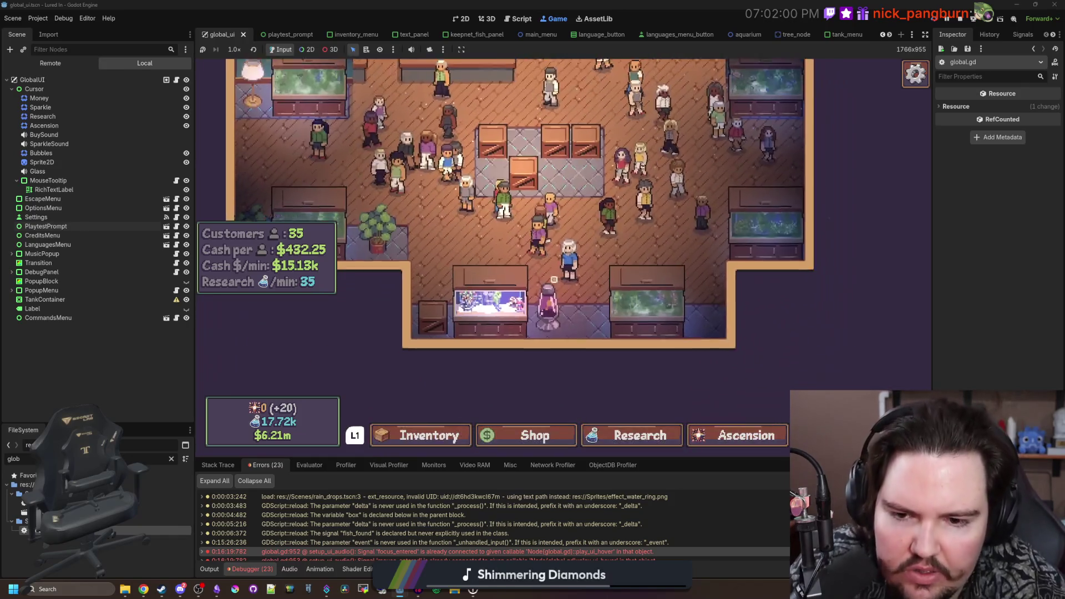
{"action": "key", "text": "Return"}
{"action": "key", "text": "Escape"}
{"action": "key", "text": "Return"}
{"action": "key", "text": "Escape"}
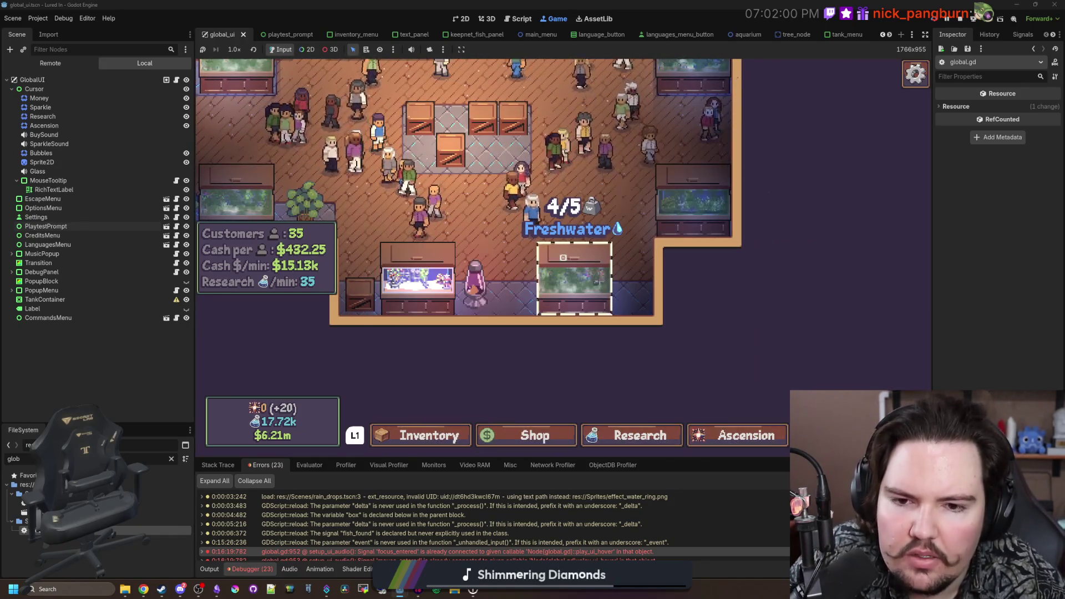
{"action": "key", "text": "Return"}
{"action": "key", "text": "Escape"}
{"action": "key", "text": "Return"}
{"action": "key", "text": "Escape"}
{"action": "key", "text": "Return"}
{"action": "key", "text": "Escape"}
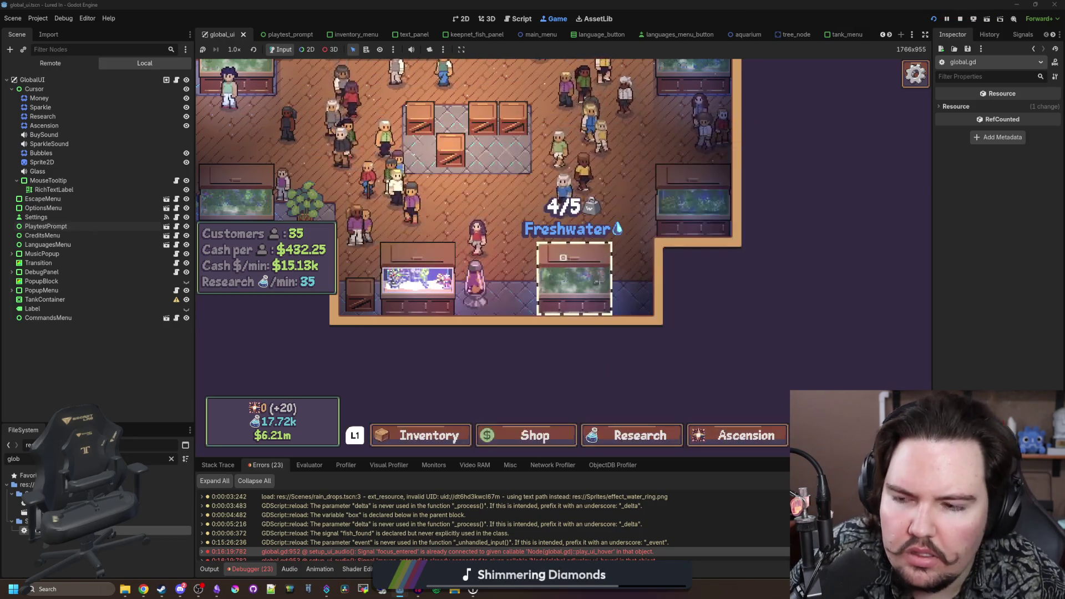
{"action": "key", "text": "ctrl+F3"}
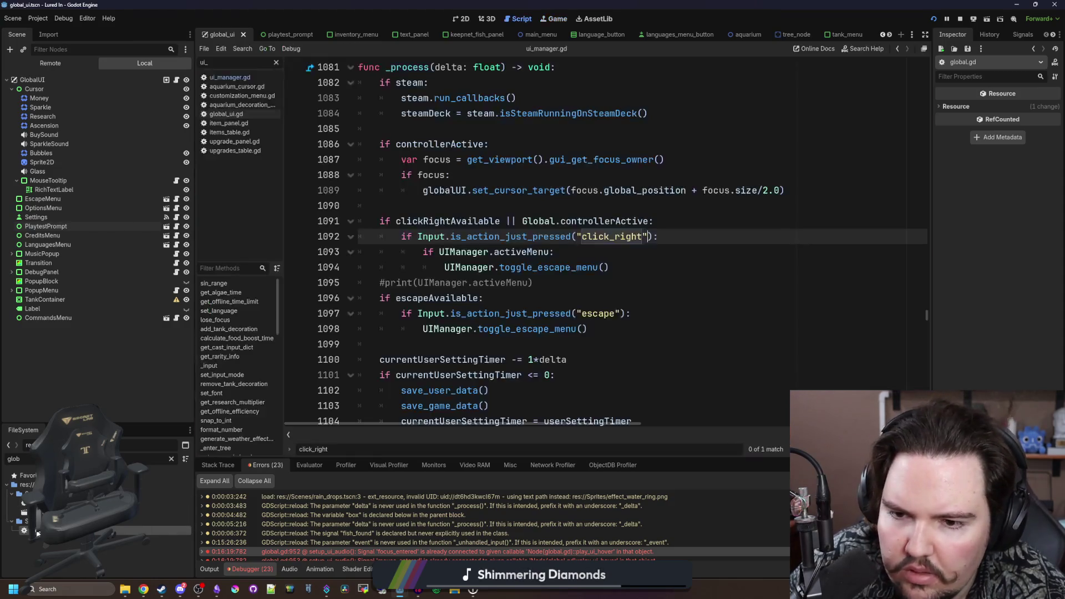
{"action": "left_click", "coordinate": [552, 19]}
{"action": "key", "text": "Right"}
{"action": "key", "text": "Down"}
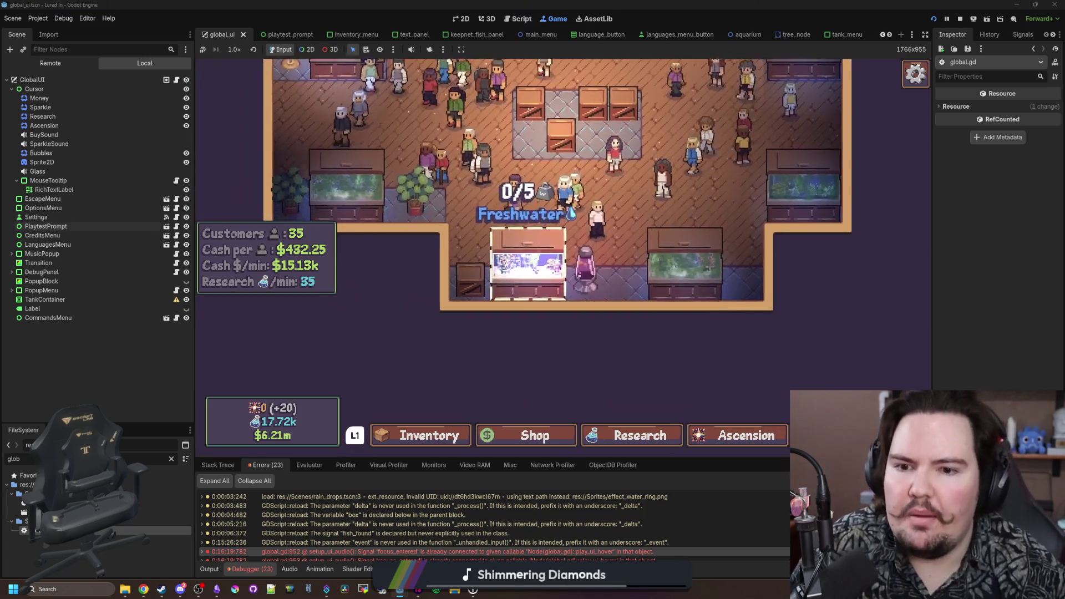
{"action": "key", "text": "Return"}
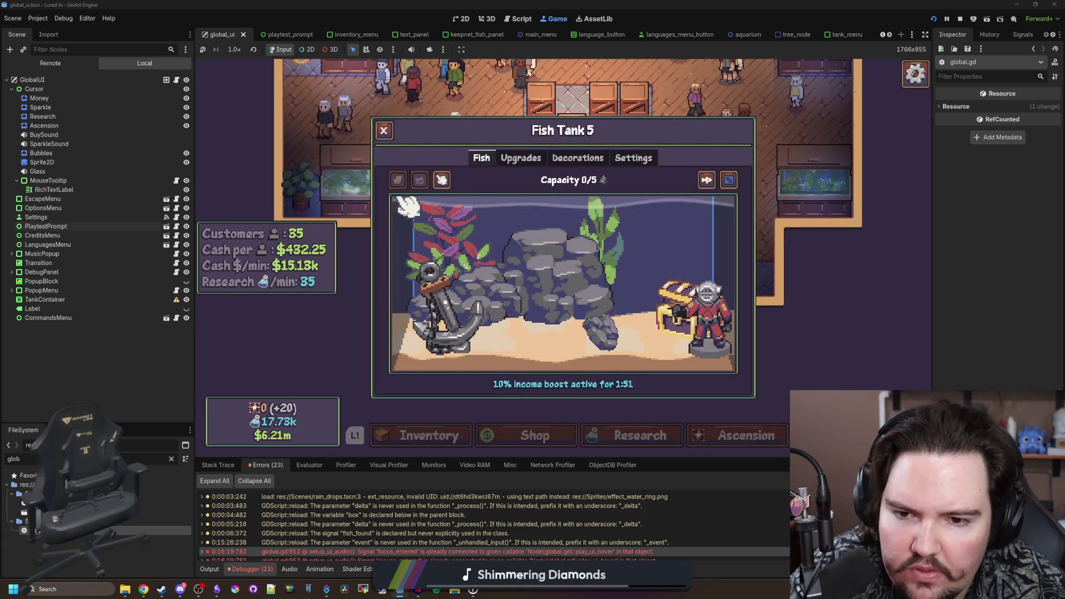
{"action": "key", "text": "Escape"}
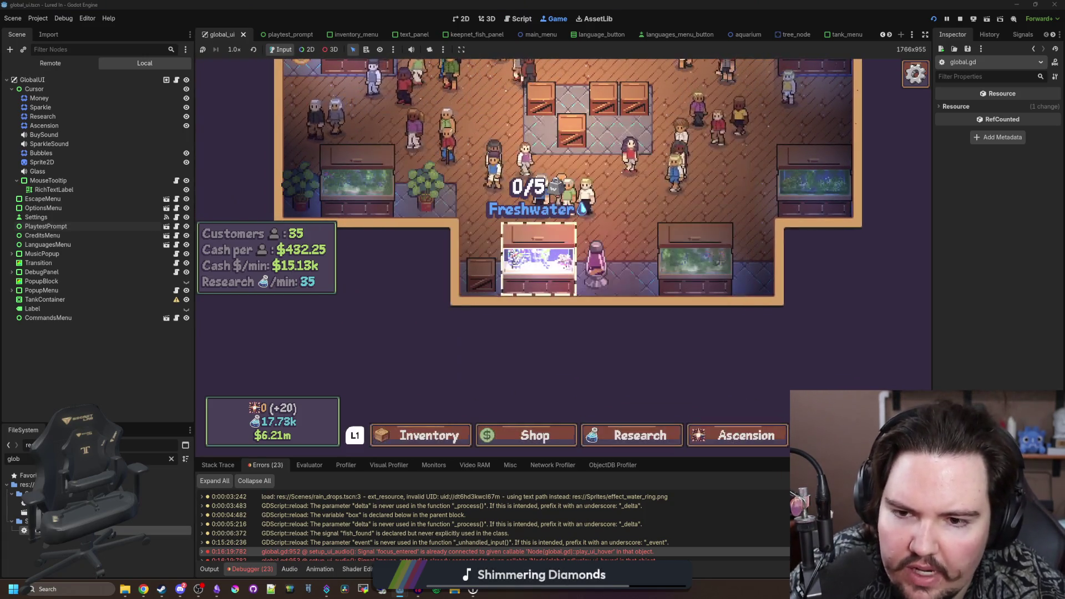
{"action": "key", "text": "Up"}
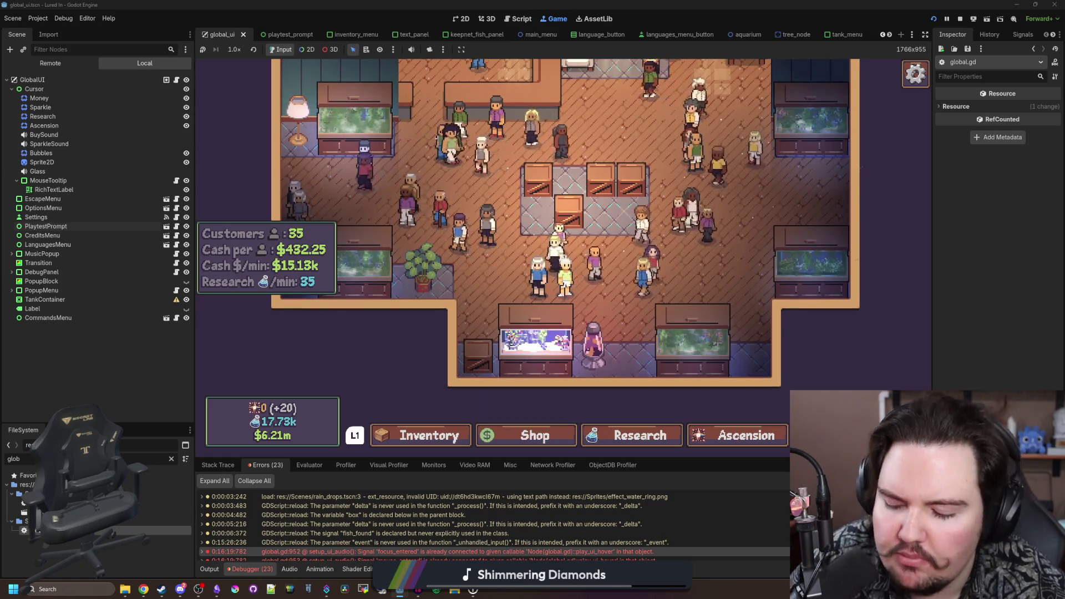
- In ui_manager.gd, drop '|| Global.controllerActive' from line 1091, then wrap the right-click lines below in 'if closeWithRightClick || Global.controllerActive:'
{"action": "key", "text": "ctrl+F3"}
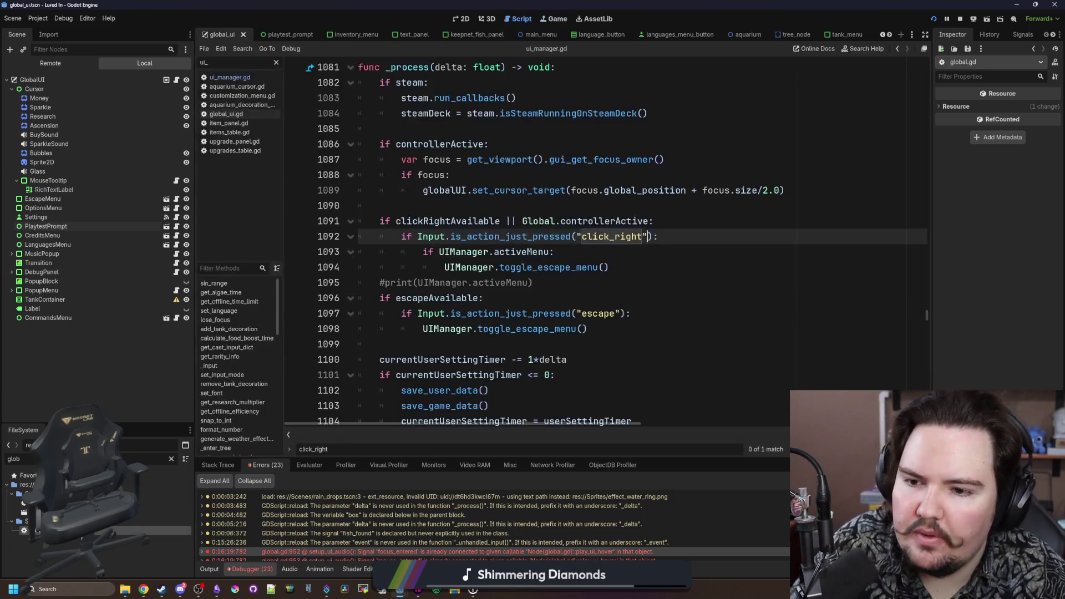
{"action": "left_click", "coordinate": [566, 283]}
{"action": "left_click_drag", "start_coordinate": [648, 221], "coordinate": [523, 222]}
{"action": "key", "text": "BackSpace"}
{"action": "key", "text": "BackSpace"}
{"action": "key", "text": "BackSpace"}
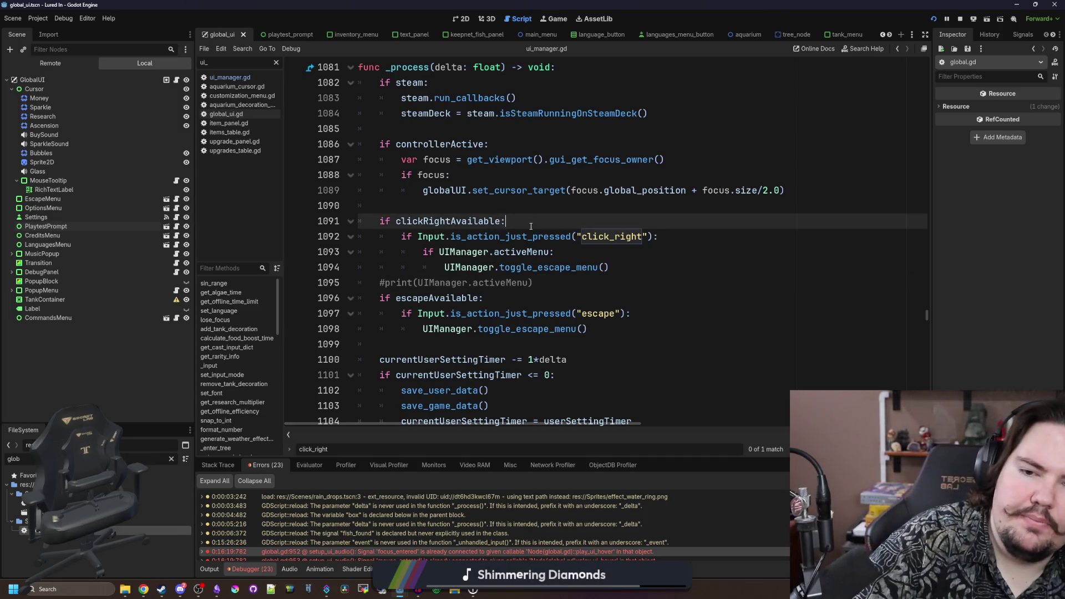
{"action": "key", "text": "Return"}
{"action": "type", "text": "if "}
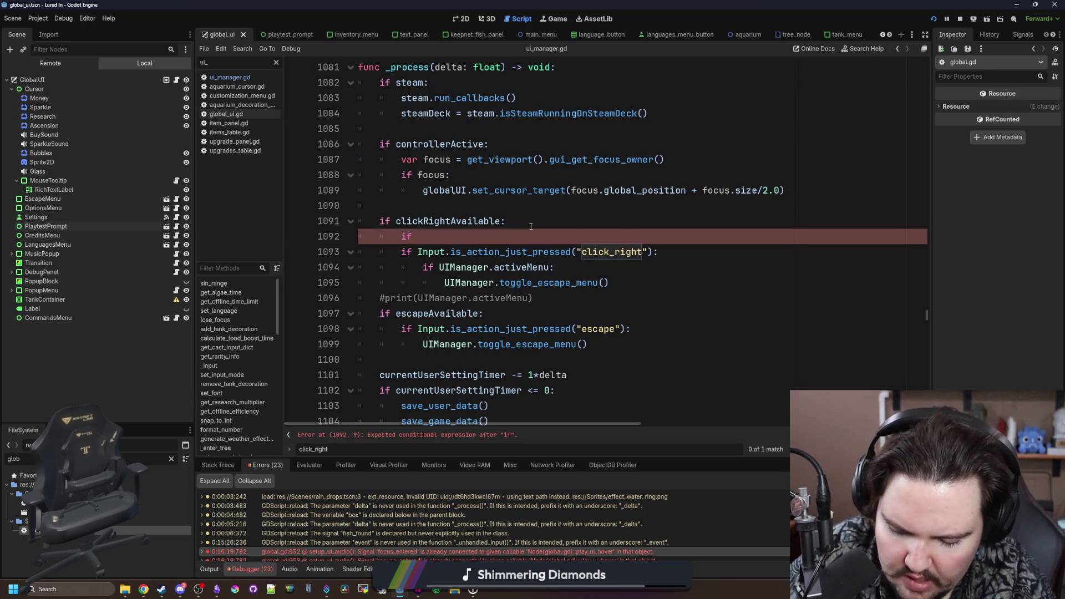
{"action": "type", "text": "closeWith"}
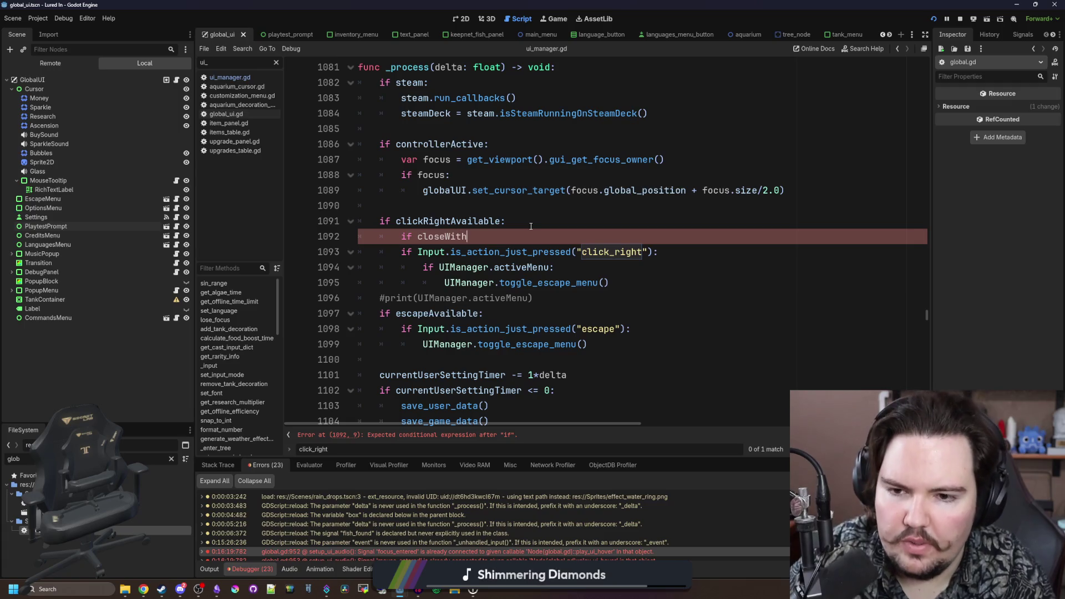
{"action": "type", "text": "RightClick "}
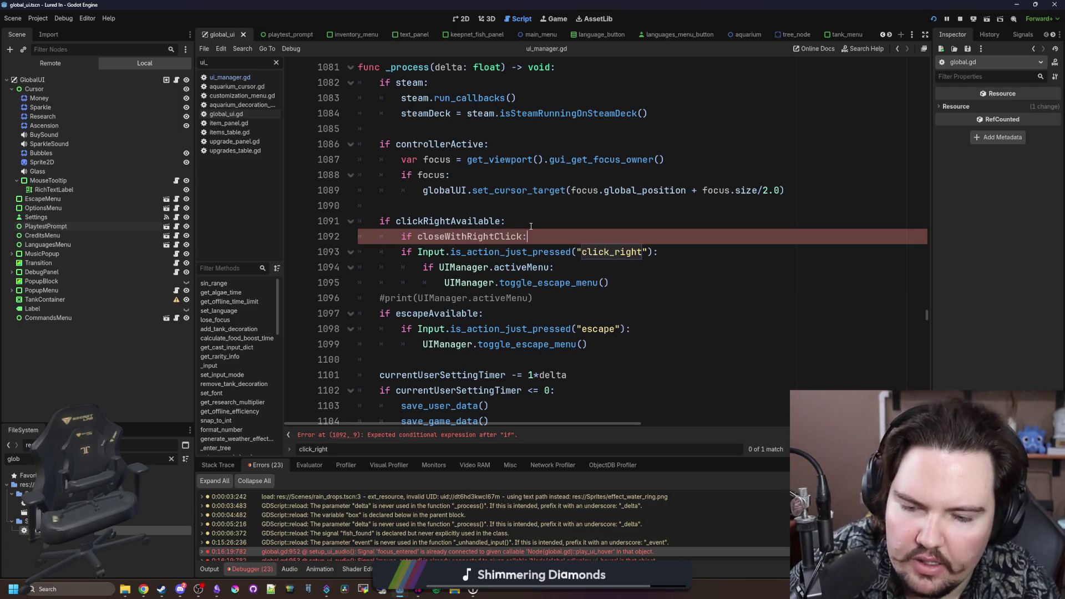
{"action": "type", "text": "|| Global.controllerActive:"}
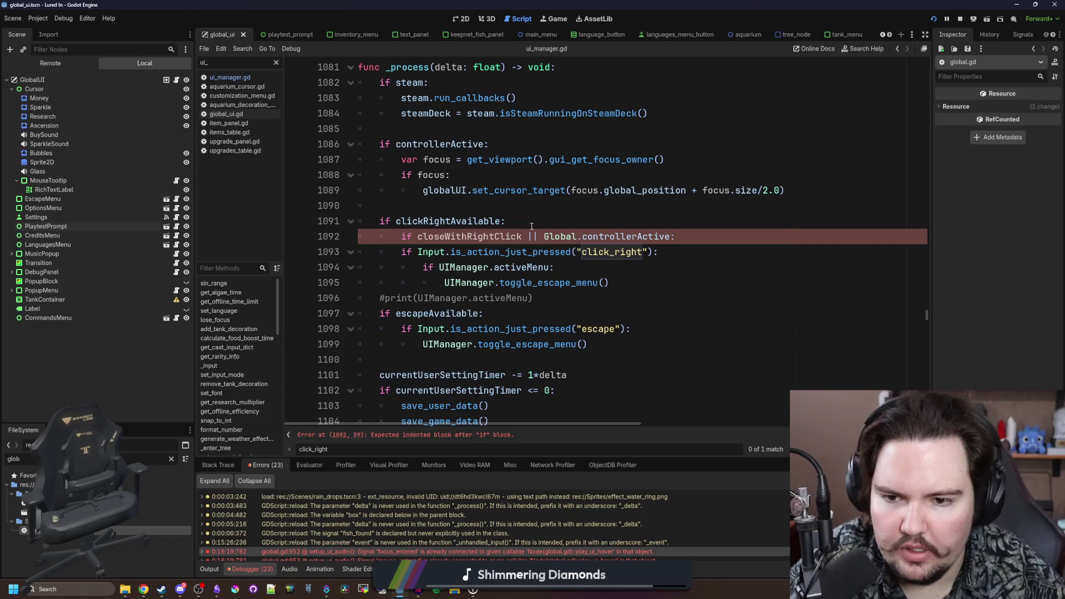
{"action": "left_click_drag", "start_coordinate": [633, 283], "coordinate": [382, 252]}
{"action": "key", "text": "Tab"}
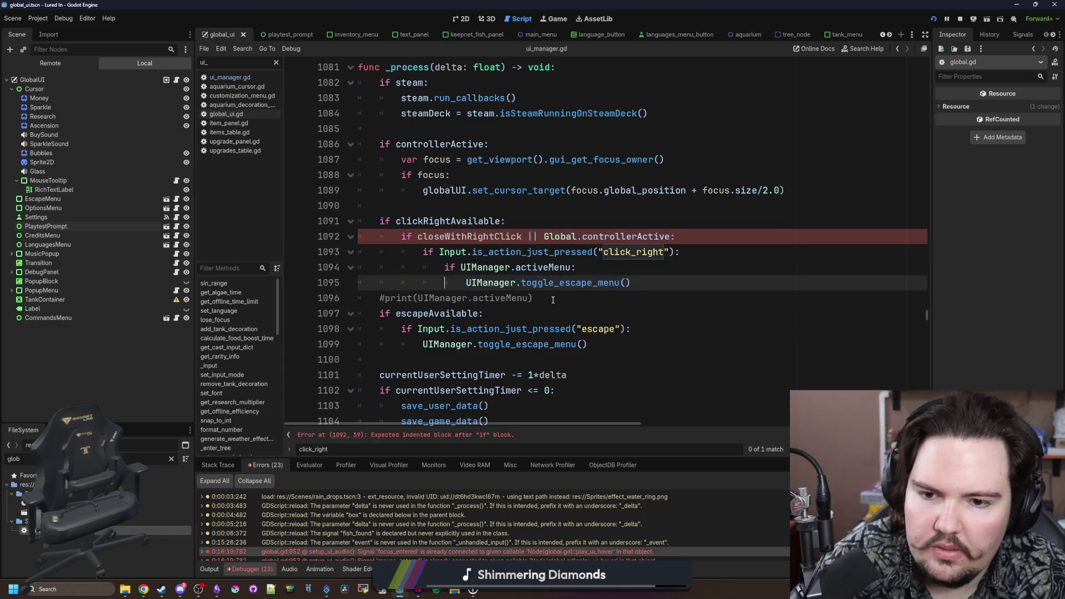
- Check where closeWithRightClick is used around lines 1090–1096
{"action": "left_click_drag", "start_coordinate": [467, 298], "coordinate": [378, 298]}
{"action": "double_click", "coordinate": [502, 236]}
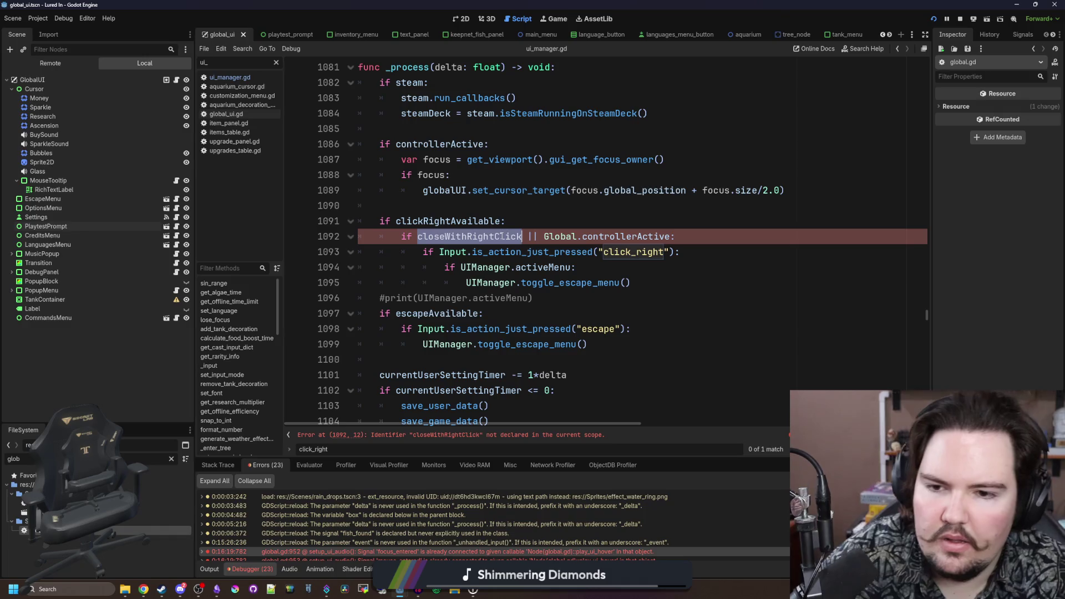
{"action": "scroll", "coordinate": [502, 238], "scroll_direction": "up", "scroll_amount": 3}
{"action": "scroll", "coordinate": [501, 249], "scroll_direction": "down", "scroll_amount": 2}
{"action": "left_click", "coordinate": [500, 257]}
{"action": "left_click", "coordinate": [500, 283]}
{"action": "left_click", "coordinate": [553, 245]}
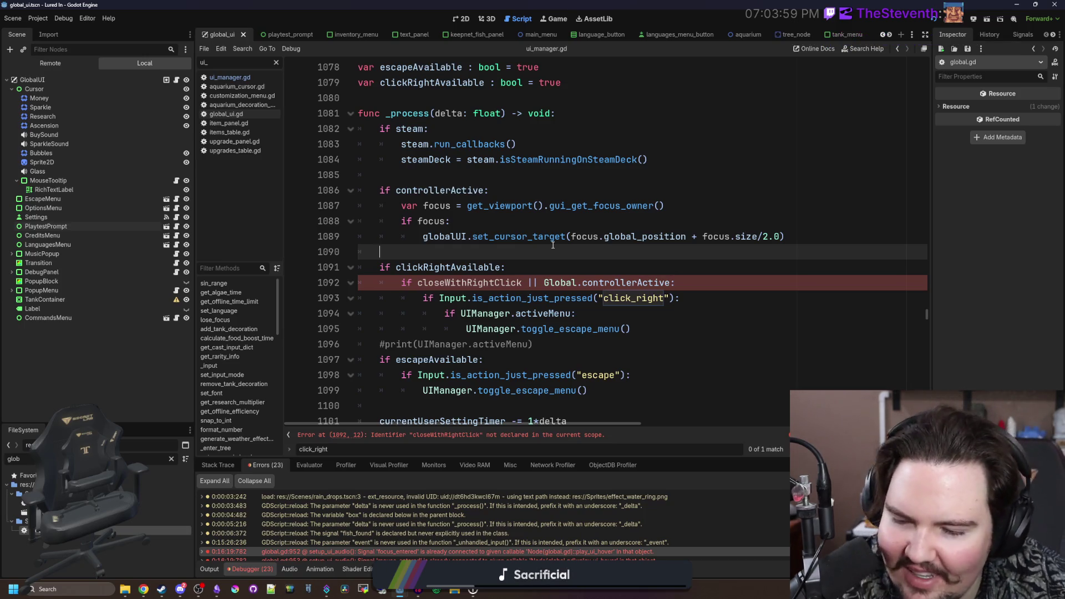
{"action": "double_click", "coordinate": [486, 284]}
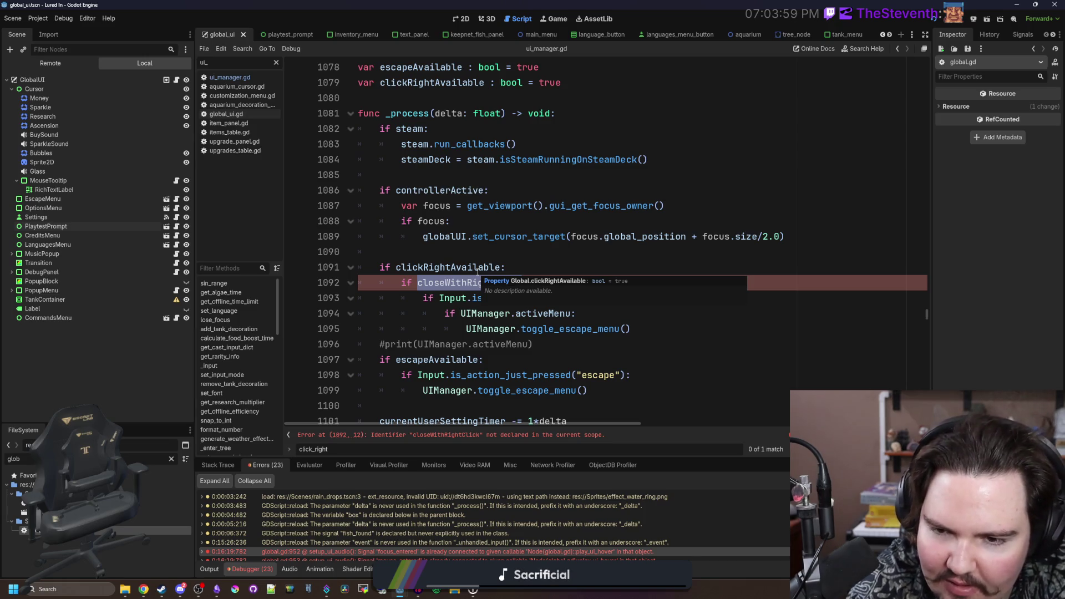
{"action": "left_click", "coordinate": [522, 248]}
{"action": "double_click", "coordinate": [486, 284]}
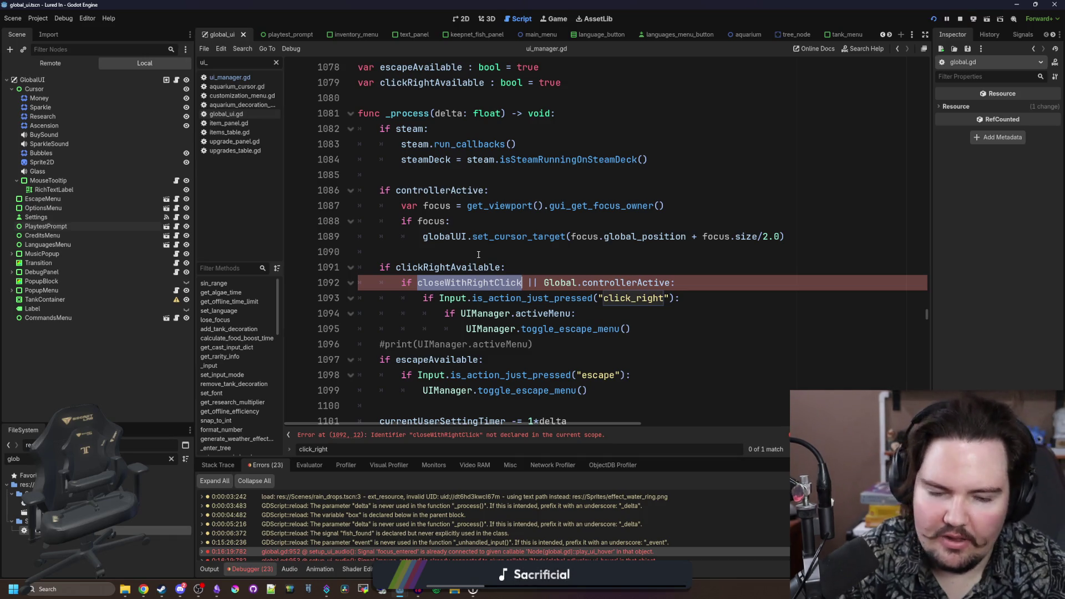
{"action": "left_click", "coordinate": [473, 268]}
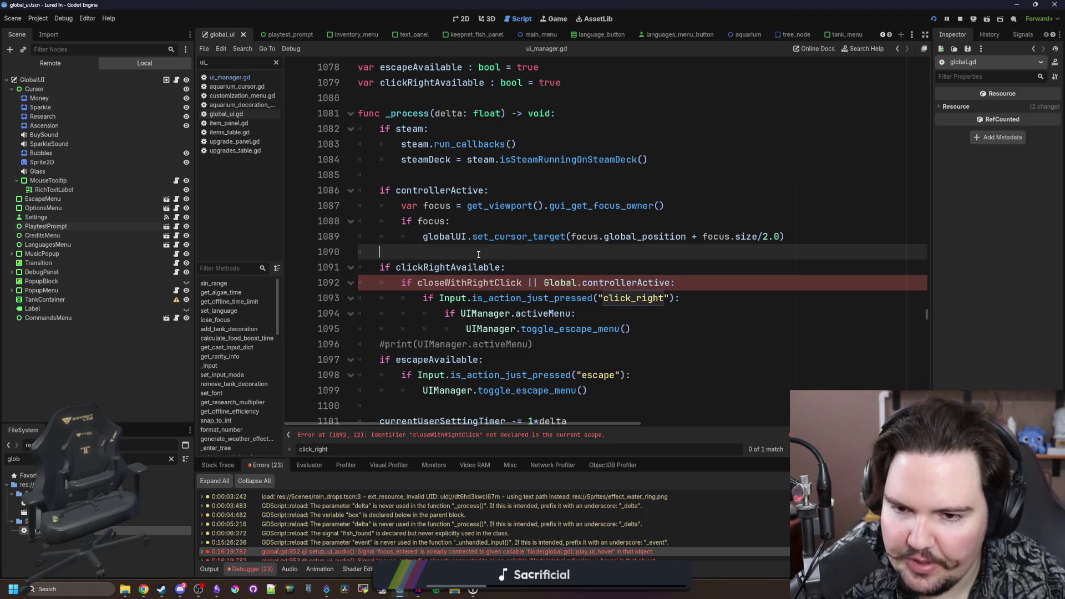
{"action": "double_click", "coordinate": [468, 277]}
{"action": "scroll", "coordinate": [682, 216], "scroll_direction": "up", "scroll_amount": 15}
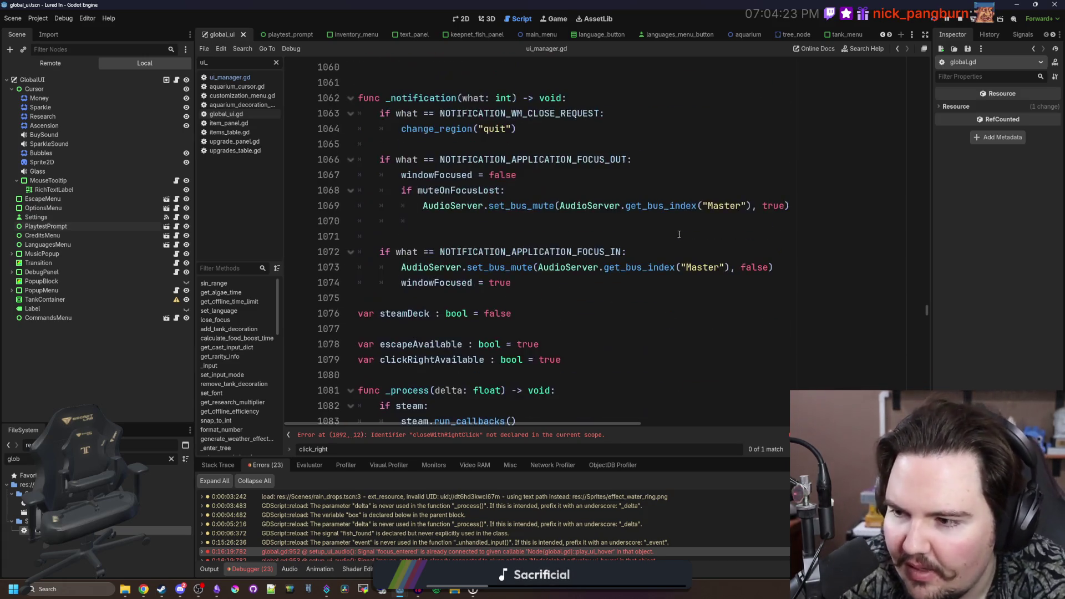
- Add a 'var closeWithRightClick' declaration among the settings flags in the script
{"action": "left_click_drag", "start_coordinate": [924, 305], "coordinate": [924, 65]}
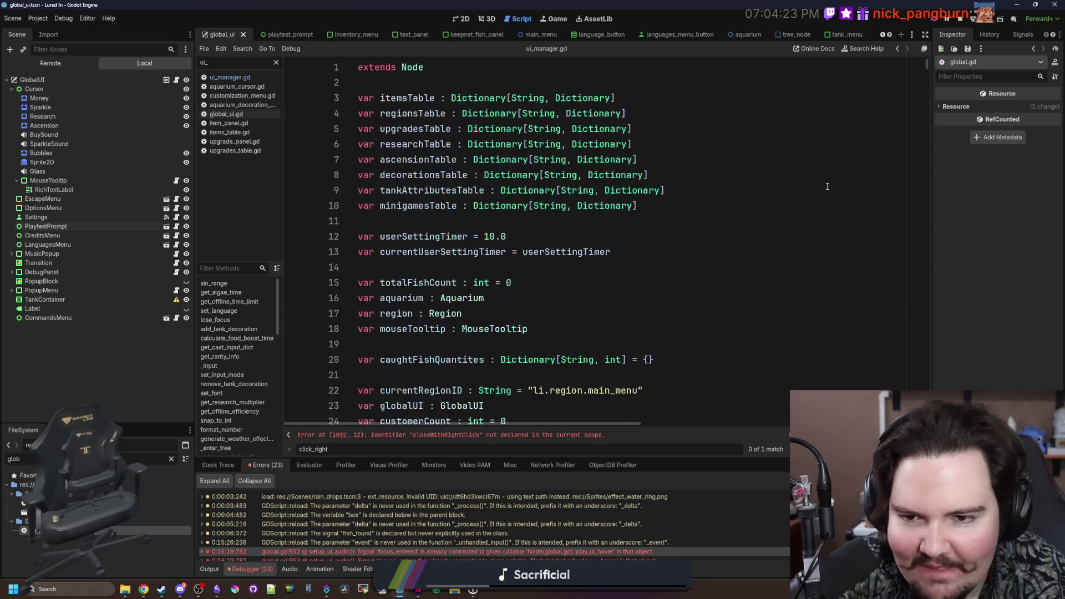
{"action": "left_click", "coordinate": [777, 190]}
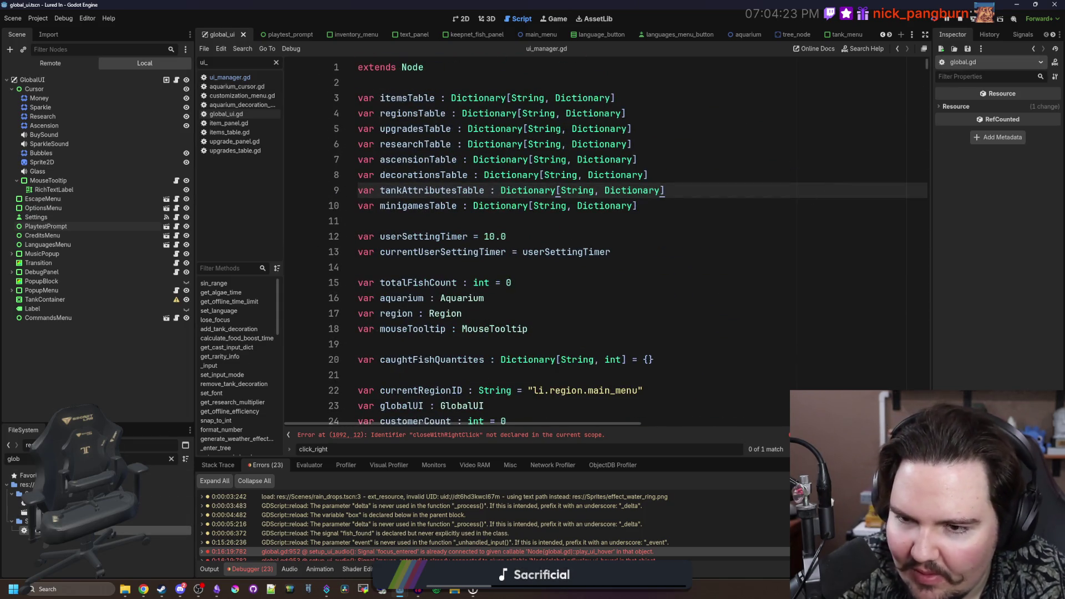
{"action": "scroll", "coordinate": [463, 284], "scroll_direction": "down", "scroll_amount": 2}
{"action": "scroll", "coordinate": [463, 285], "scroll_direction": "down", "scroll_amount": 16}
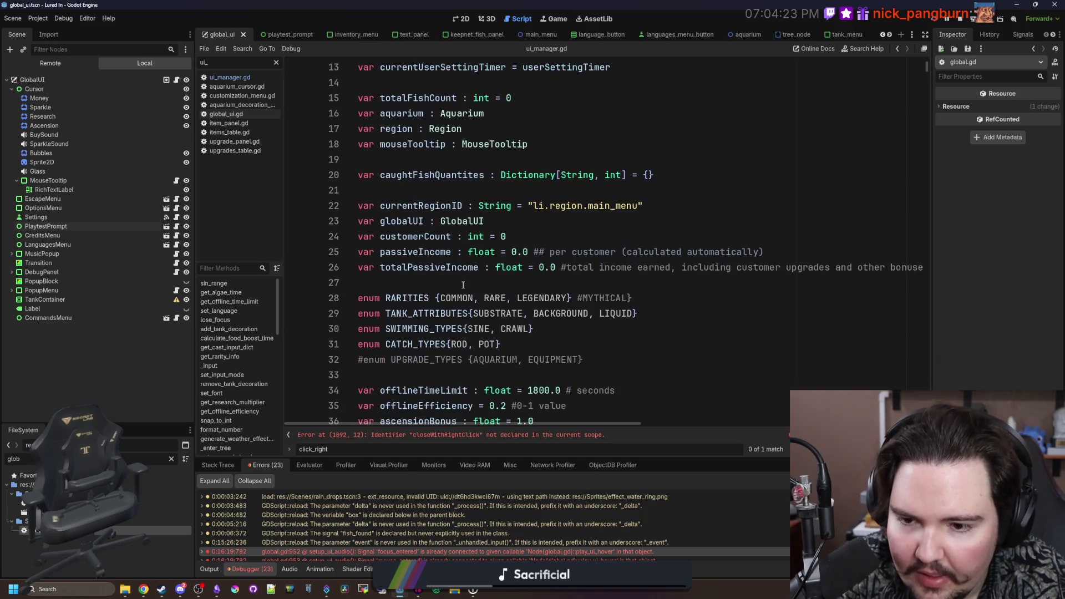
{"action": "scroll", "coordinate": [463, 284], "scroll_direction": "down", "scroll_amount": 19}
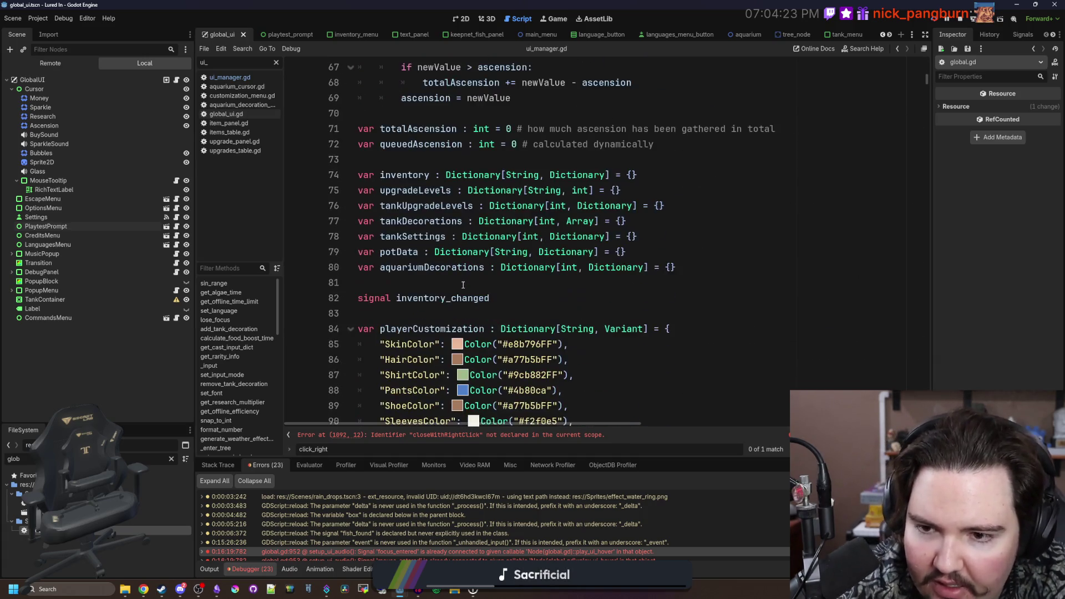
{"action": "scroll", "coordinate": [463, 284], "scroll_direction": "down", "scroll_amount": 20}
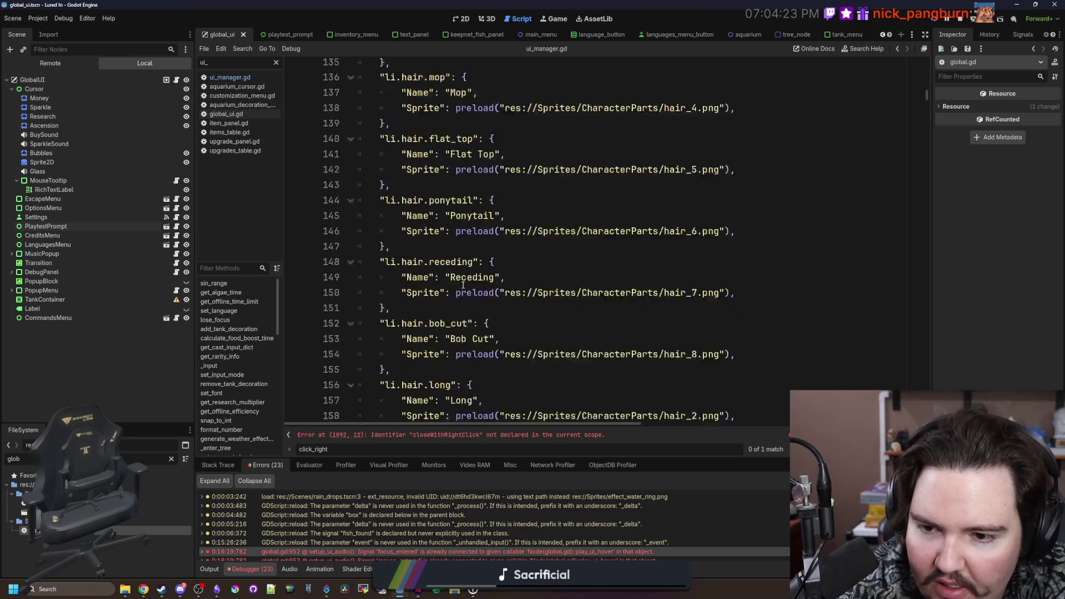
{"action": "scroll", "coordinate": [463, 285], "scroll_direction": "down", "scroll_amount": 11}
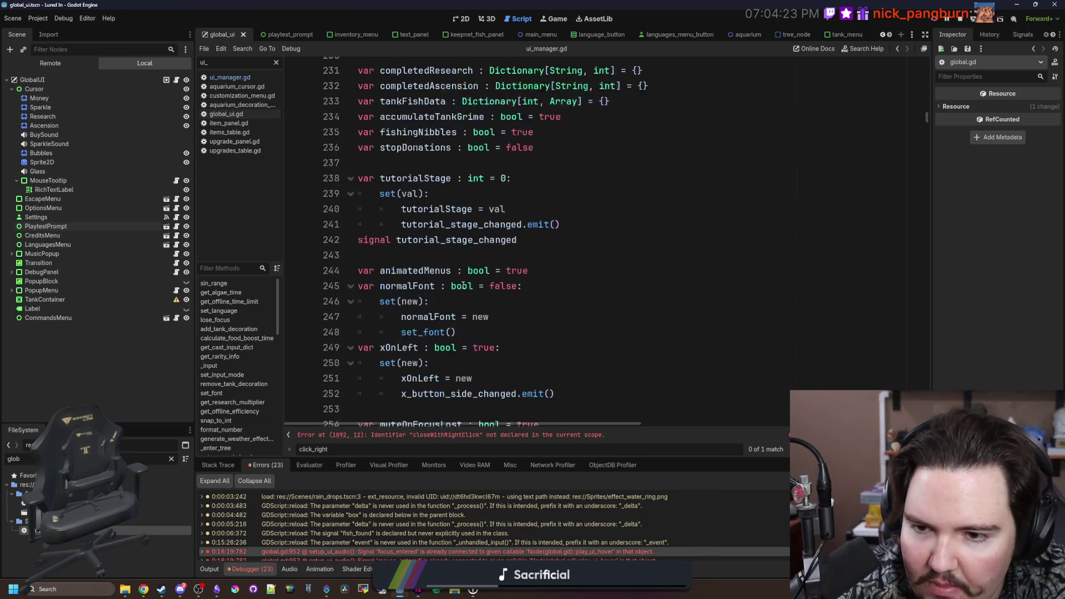
{"action": "scroll", "coordinate": [463, 285], "scroll_direction": "up", "scroll_amount": 3}
{"action": "left_click", "coordinate": [565, 276]}
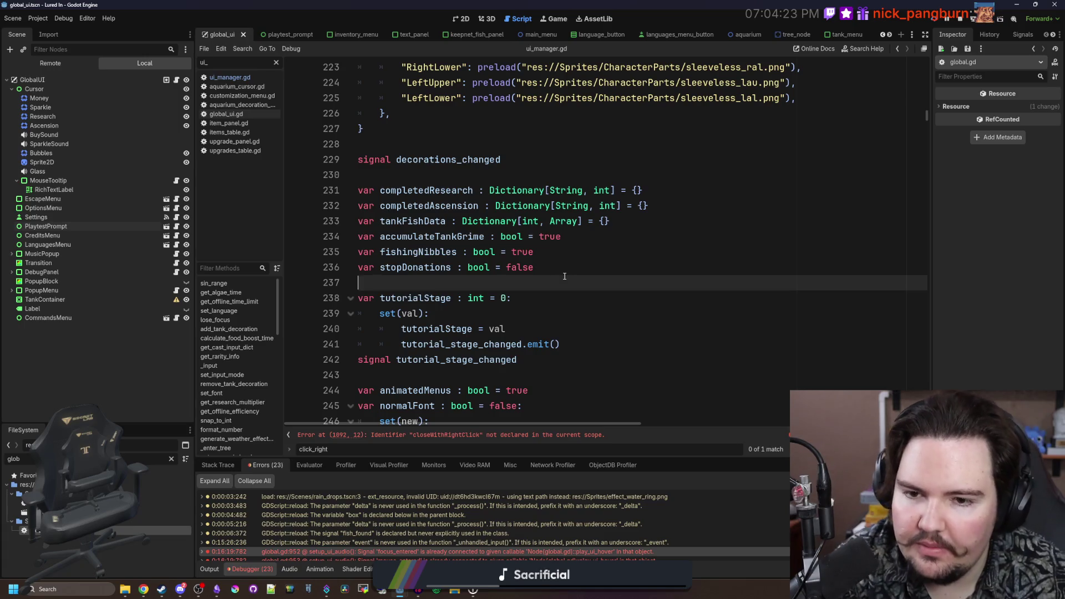
{"action": "type", "text": "var closeWithRightClick"}
{"action": "key", "text": "Return"}
- Change the declaration to 'var rightClickClosesMenu : bool = true'
{"action": "key", "text": "Up"}
{"action": "key", "text": "Left"}
{"action": "key", "text": "Left"}
{"action": "key", "text": "Left"}
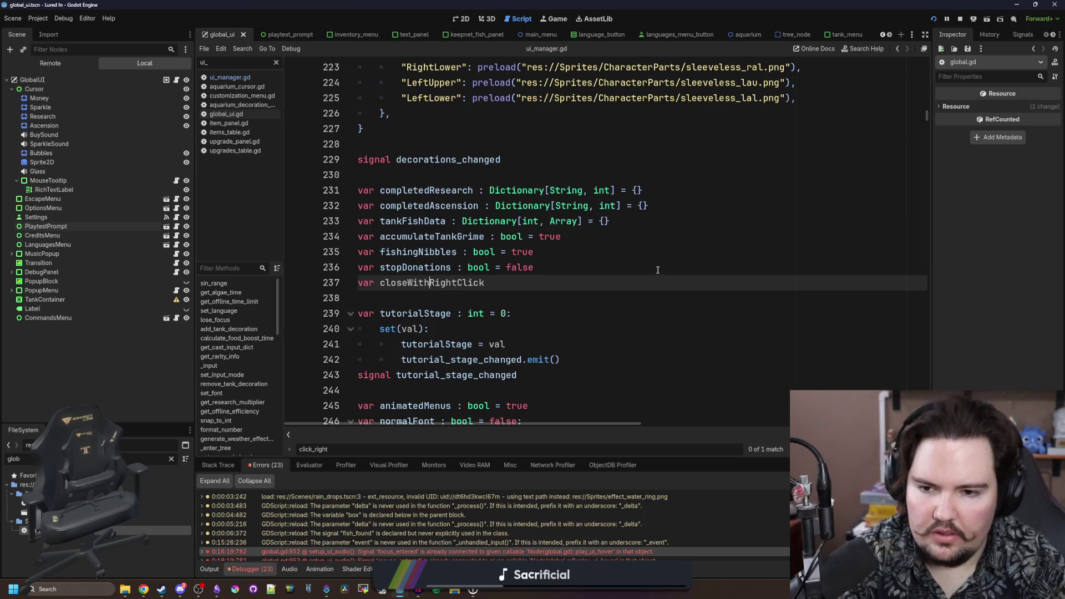
{"action": "key", "text": "BackSpace"}
{"action": "key", "text": "BackSpace"}
{"action": "key", "text": "BackSpace"}
{"action": "type", "text": "right"}
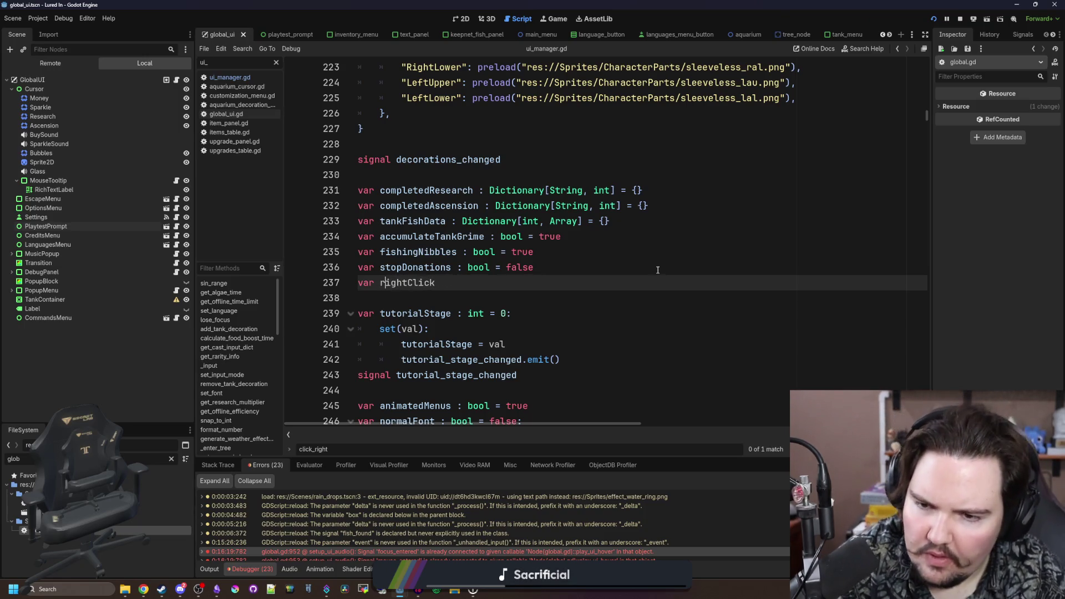
{"action": "type", "text": "ClickCl"}
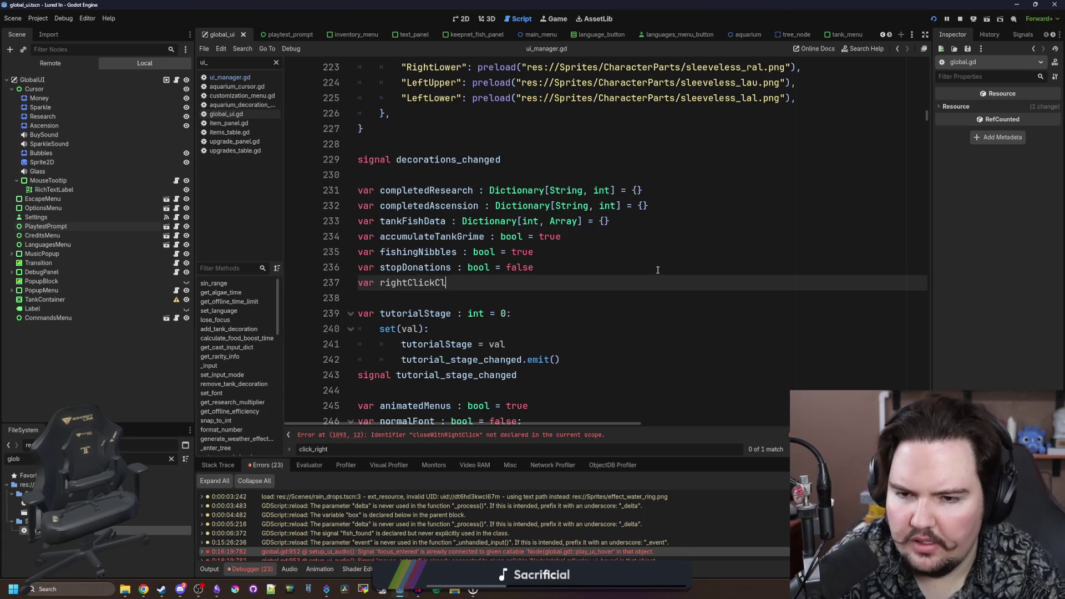
{"action": "type", "text": "osesMenus"}
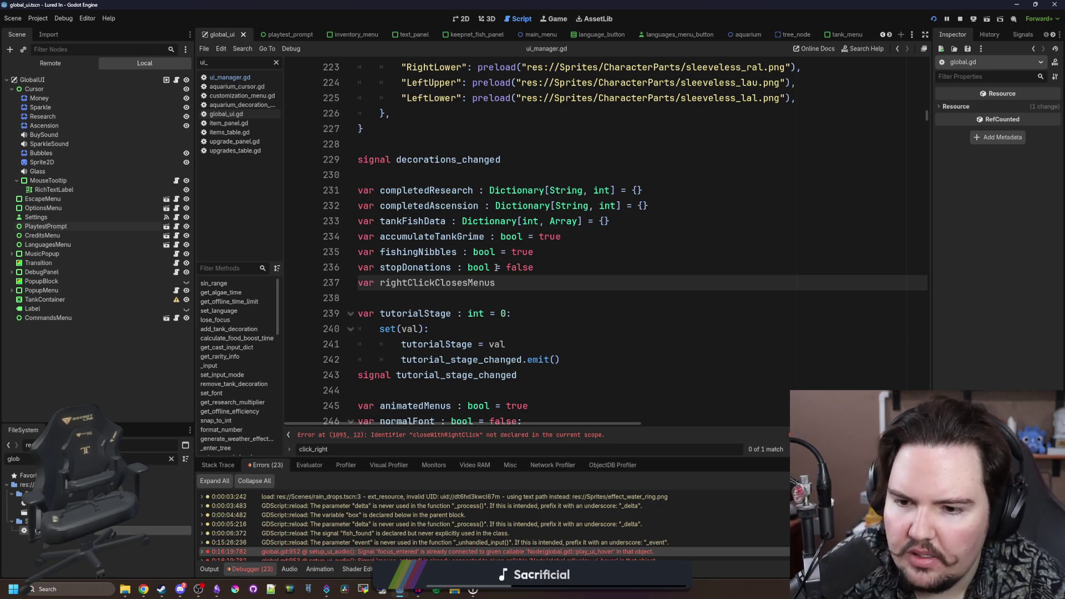
{"action": "key", "text": "BackSpace"}
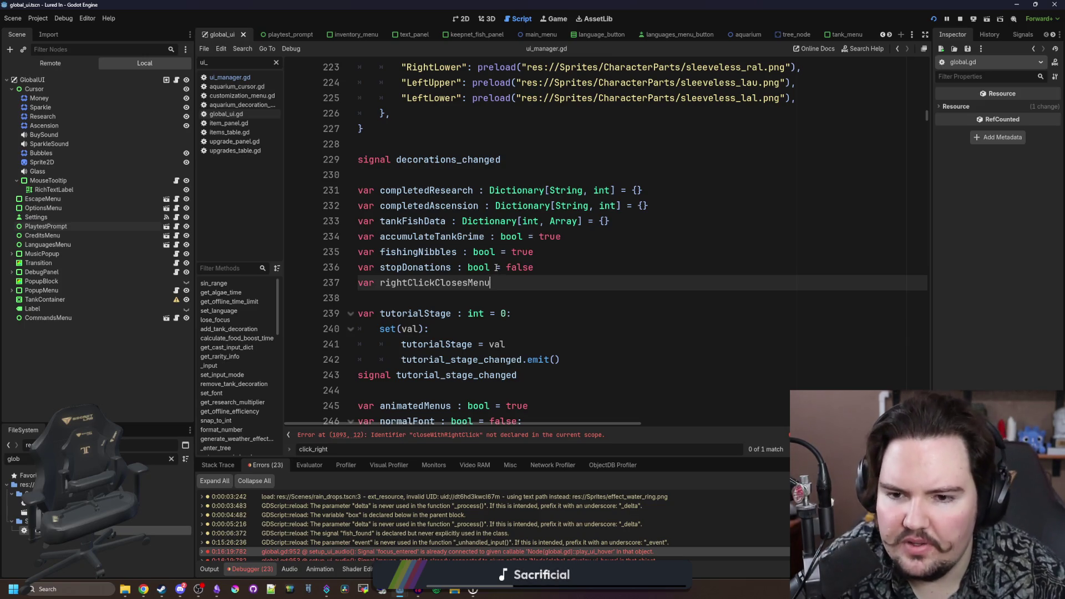
{"action": "type", "text": " : bool = fa"}
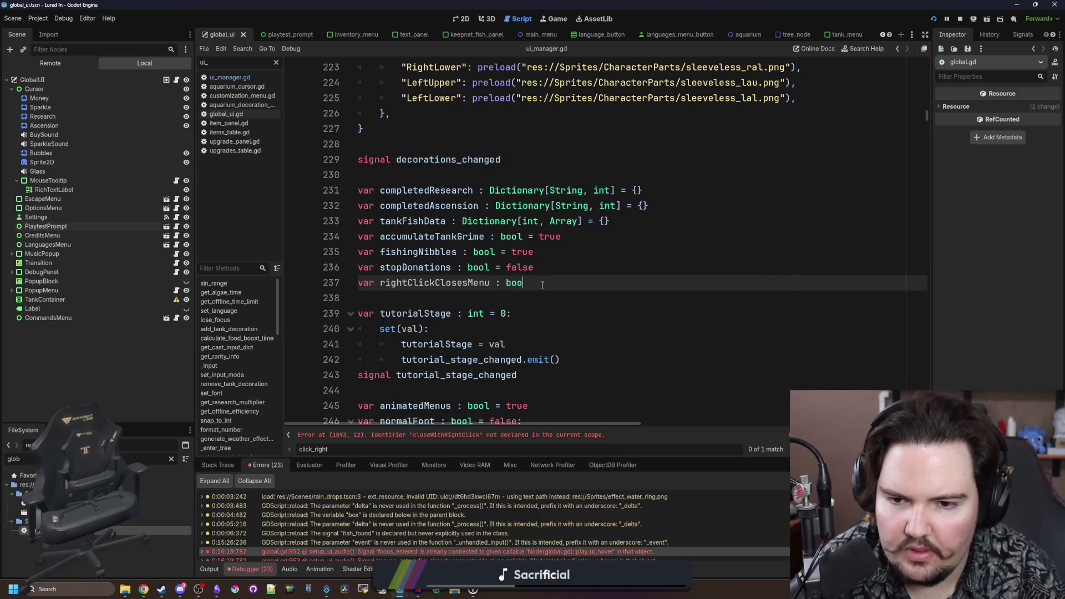
{"action": "key", "text": "BackSpace"}
{"action": "key", "text": "BackSpace"}
{"action": "type", "text": "true"}
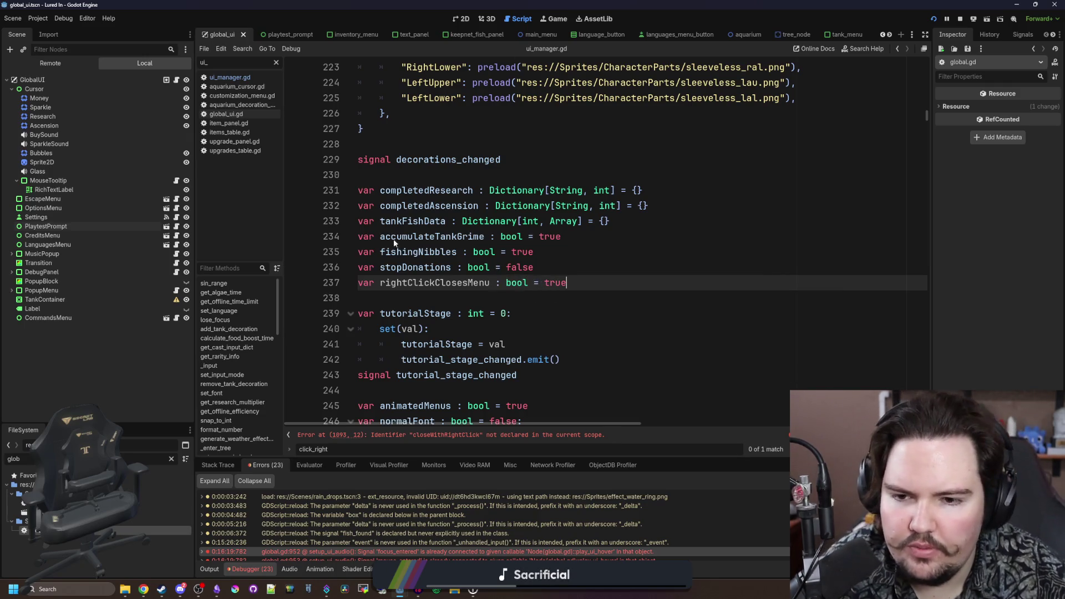
- Paste rightClickClosesMenu over closeWithRightClick in the right-click check, then search for 'save_'
{"action": "double_click", "coordinate": [435, 282]}
{"action": "key", "text": "ctrl+c"}
{"action": "left_click", "coordinate": [475, 435]}
{"action": "double_click", "coordinate": [486, 236]}
{"action": "key", "text": "ctrl+v"}
{"action": "scroll", "coordinate": [539, 253], "scroll_direction": "up", "scroll_amount": 1}
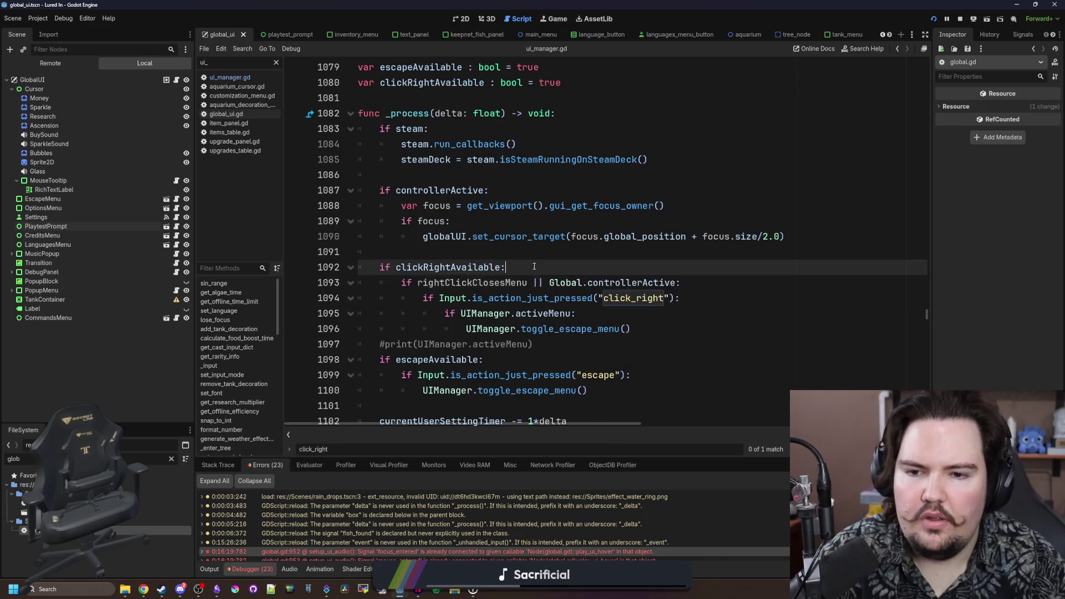
{"action": "key", "text": "ctrl+f"}
{"action": "type", "text": "save_"}
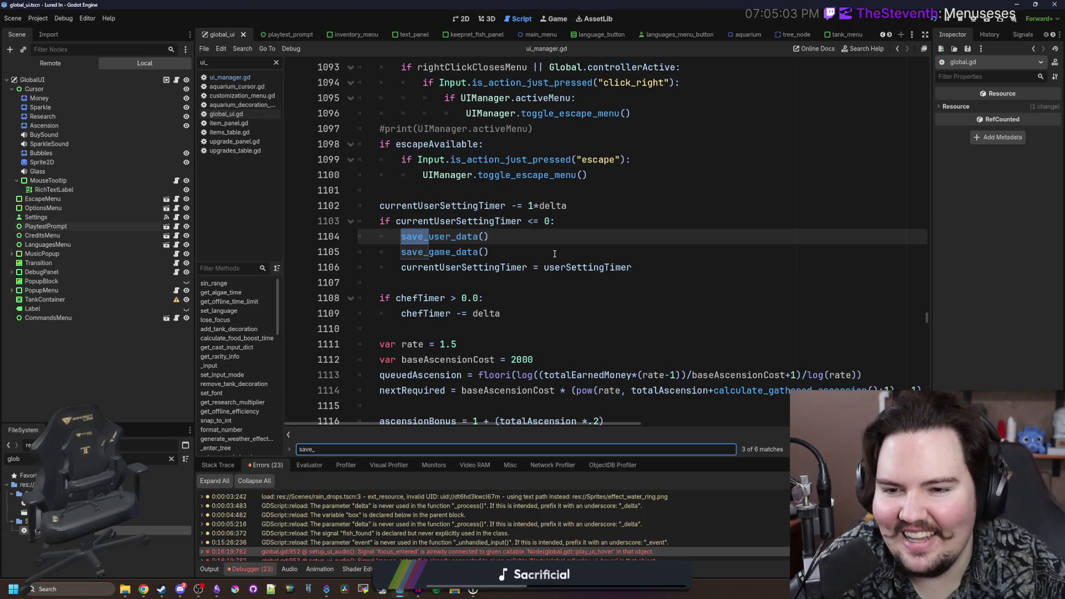
- Add a "rightClickClosesMenu": rightClickClosesMenu entry after StopDonations in save_user_data
{"action": "left_click", "coordinate": [554, 254]}
{"action": "left_click", "coordinate": [444, 236], "text": "ctrl"}
{"action": "scroll", "coordinate": [554, 279], "scroll_direction": "down", "scroll_amount": 4}
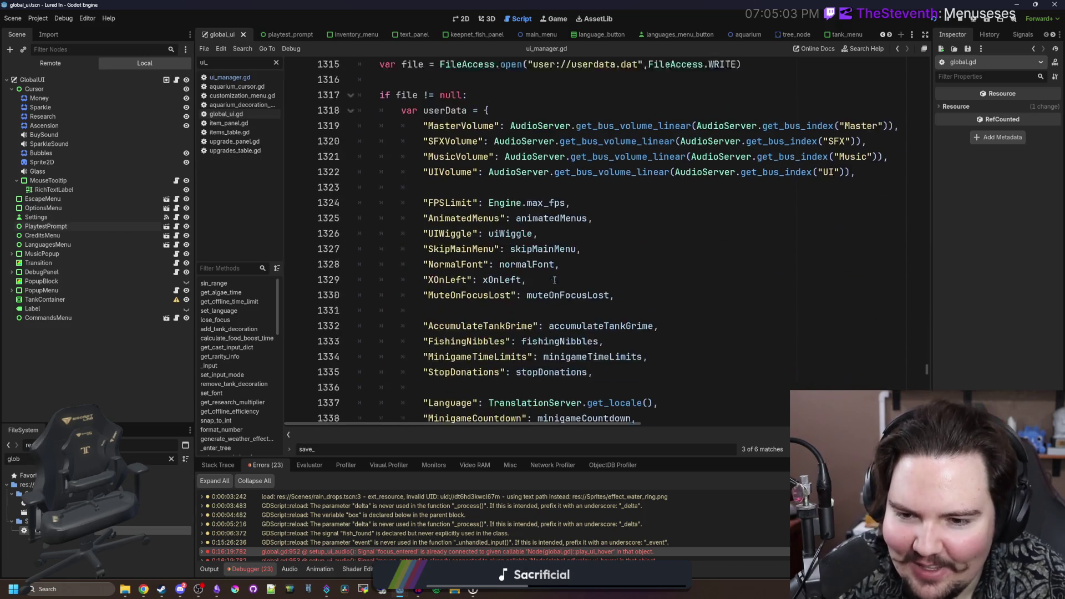
{"action": "scroll", "coordinate": [555, 280], "scroll_direction": "down", "scroll_amount": 3}
{"action": "left_click", "coordinate": [623, 313]}
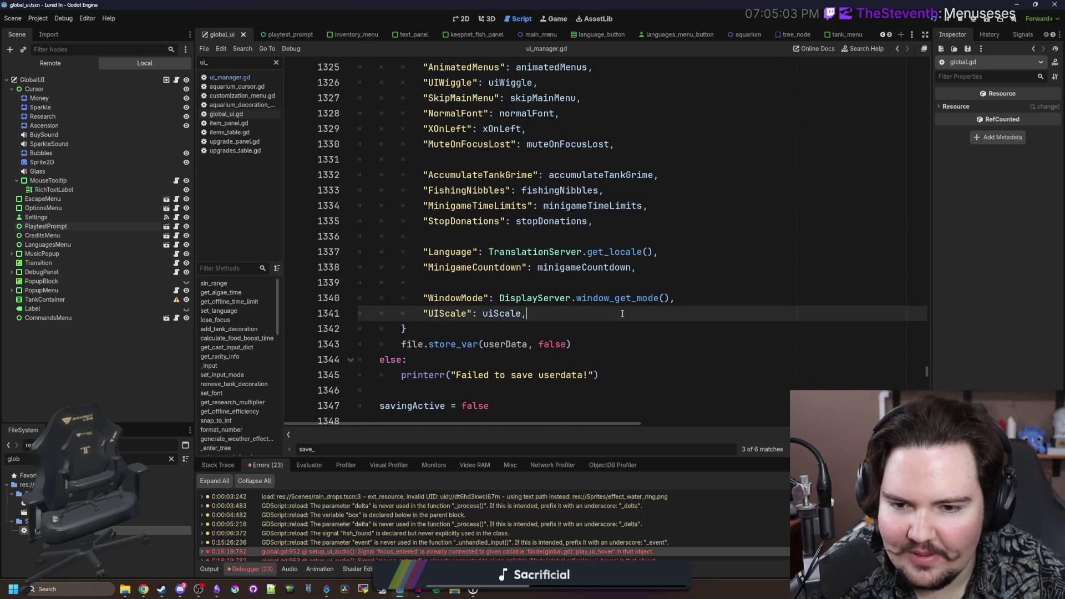
{"action": "left_click", "coordinate": [482, 238]}
{"action": "scroll", "coordinate": [477, 261], "scroll_direction": "up", "scroll_amount": 2}
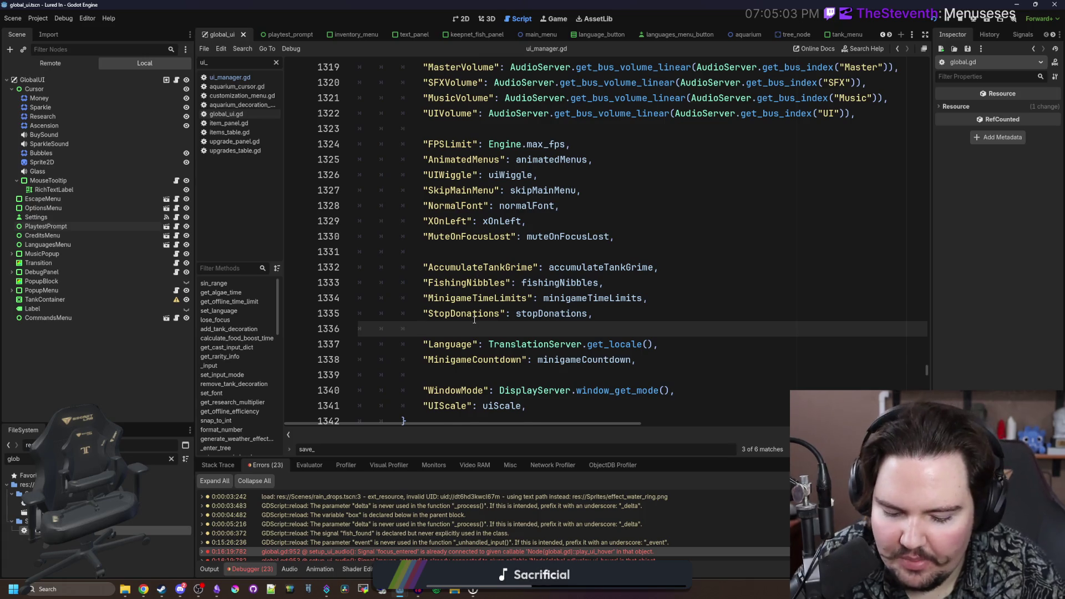
{"action": "type", "text": "\"rightClickClosesMenu\""}
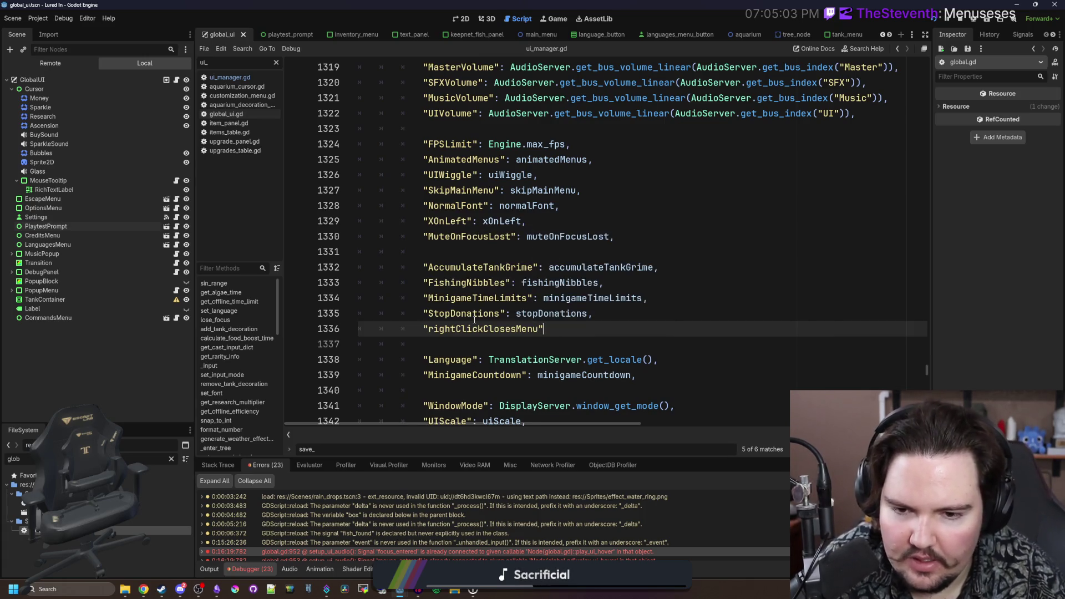
{"action": "type", "text": ": right"}
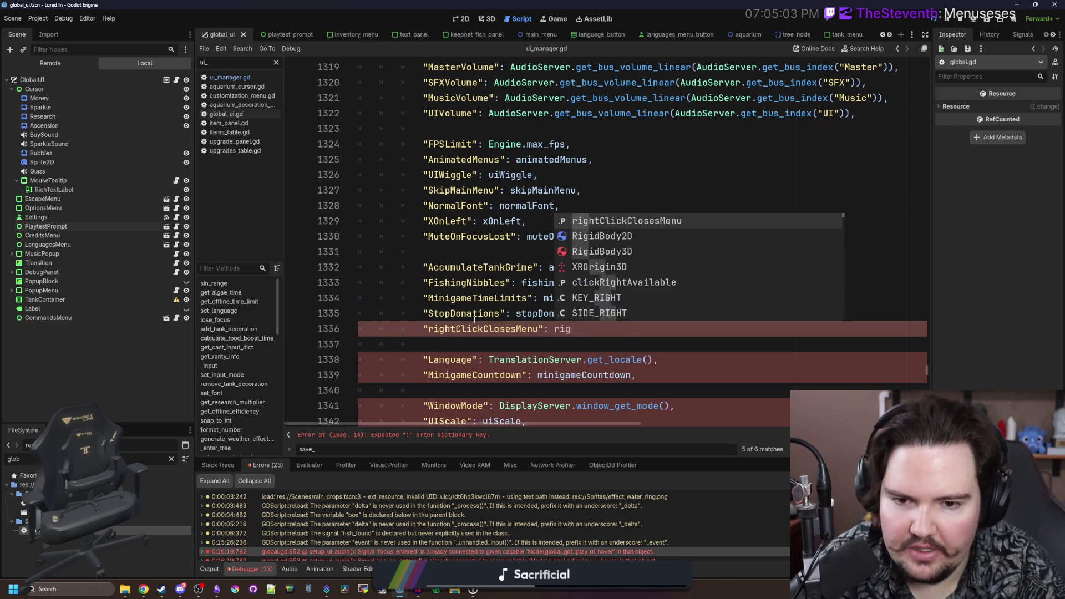
{"action": "key", "text": "Return"}
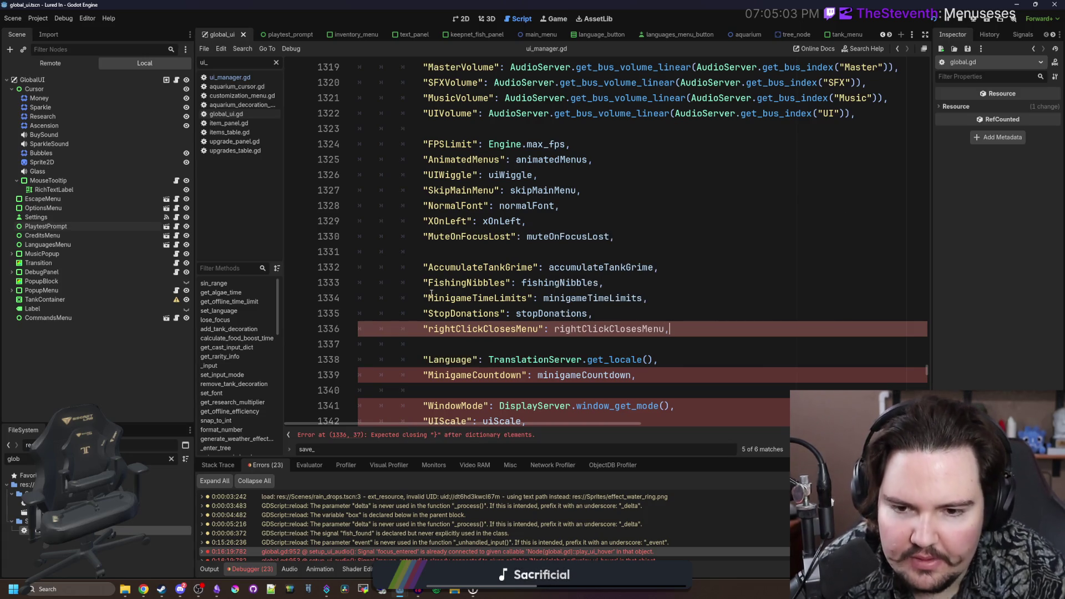
- Capitalize the dictionary key to "RightClickClosesMenu"
{"action": "left_click", "coordinate": [433, 329]}
{"action": "key", "text": "BackSpace"}
{"action": "type", "text": "R"}
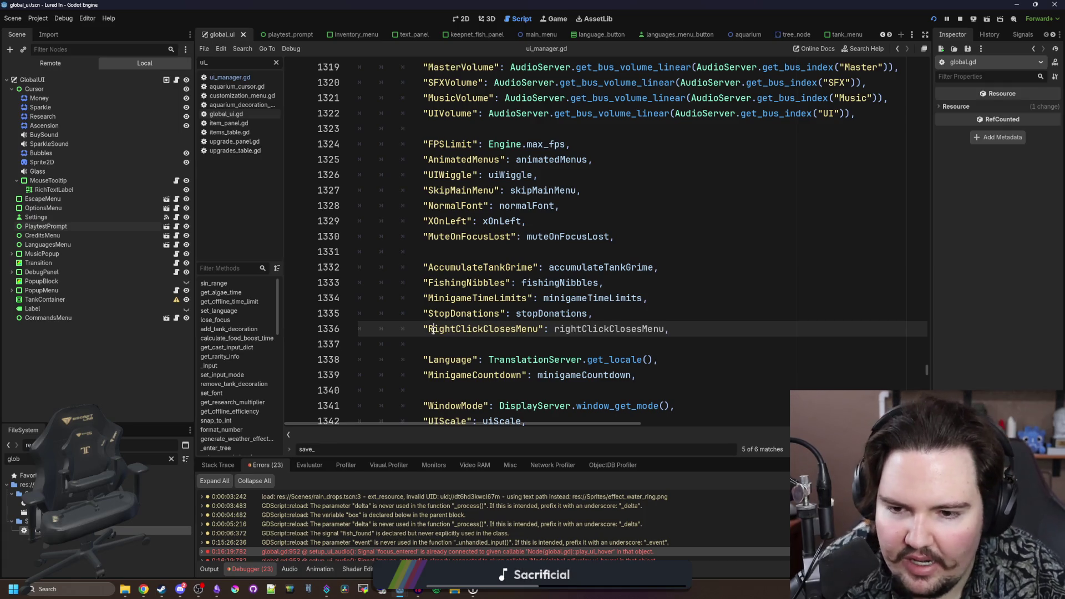
{"action": "double_click", "coordinate": [501, 333]}
{"action": "left_click", "coordinate": [502, 338]}
{"action": "double_click", "coordinate": [501, 333]}
{"action": "left_click", "coordinate": [502, 338]}
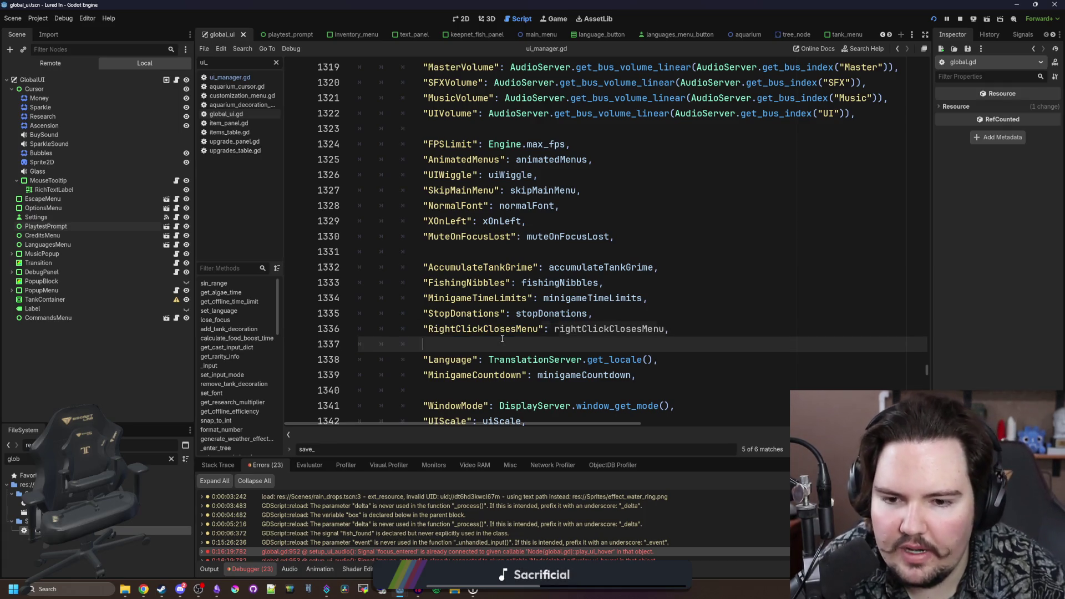
{"action": "scroll", "coordinate": [502, 339], "scroll_direction": "down", "scroll_amount": 4}
- Search the script for 'load_user' to find the load function
{"action": "key", "text": "ctrl+f"}
{"action": "type", "text": "load_user"}
{"action": "scroll", "coordinate": [543, 294], "scroll_direction": "down", "scroll_amount": 7}
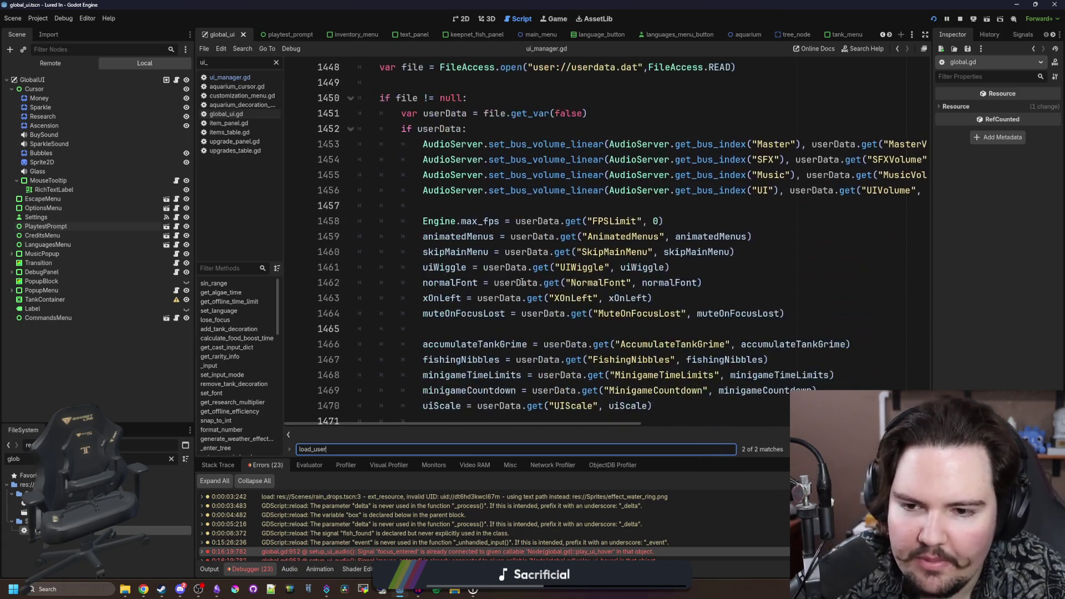
- After MuteOnFocusLost in load_user_data, add 'rightClickClosesMenu = userData.get("RightClickClosesMenu", rightClickClosesMenu)'
{"action": "left_click", "coordinate": [485, 297]}
{"action": "left_click", "coordinate": [477, 190]}
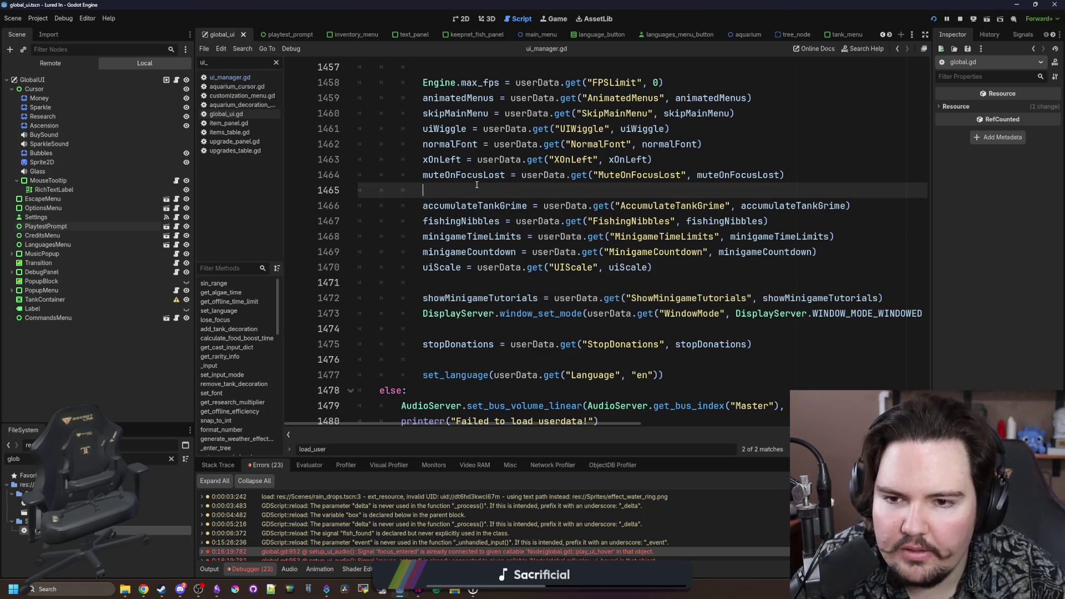
{"action": "key", "text": "Return"}
{"action": "type", "text": "rightC"}
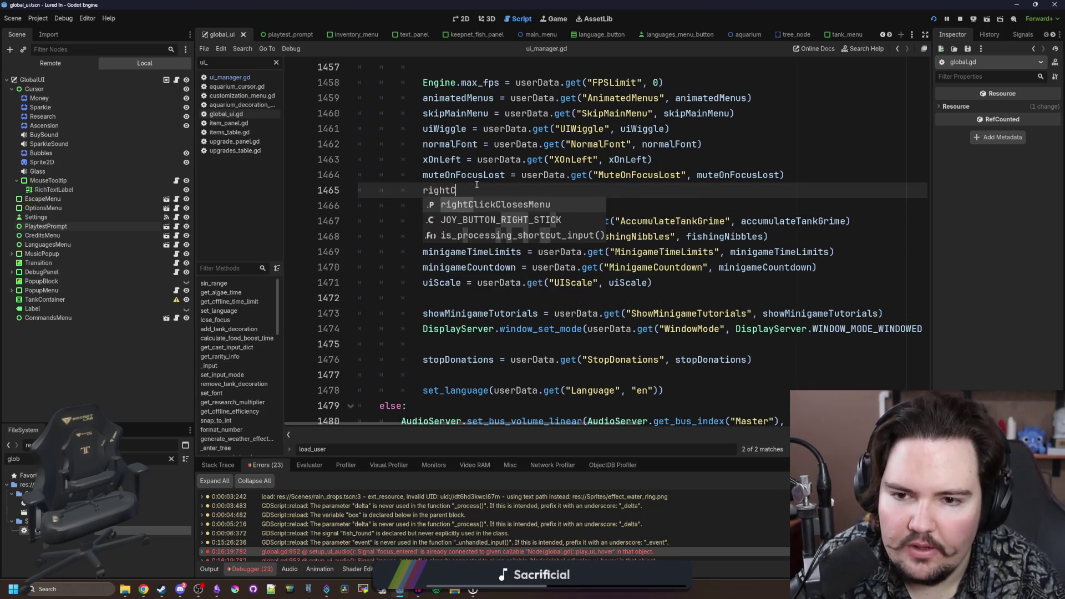
{"action": "key", "text": "Return"}
{"action": "type", "text": "userDat"}
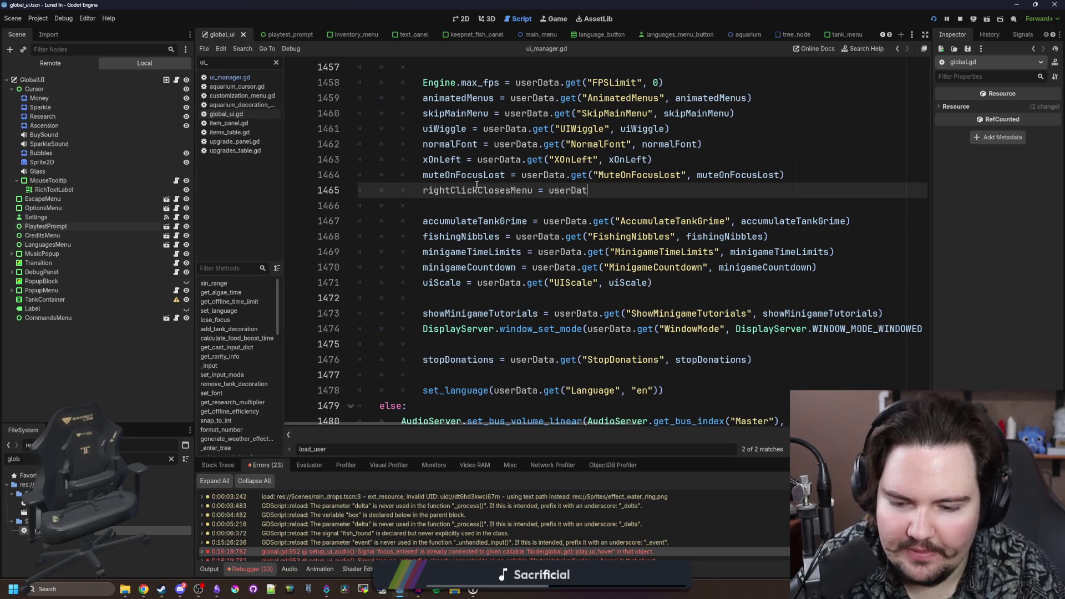
{"action": "type", "text": "a.get(\"RightClickClosesMenu\", right"}
{"action": "key", "text": "Return"}
{"action": "scroll", "coordinate": [477, 162], "scroll_direction": "up", "scroll_amount": 2}
{"action": "key", "text": "Up"}
{"action": "key", "text": "Up"}
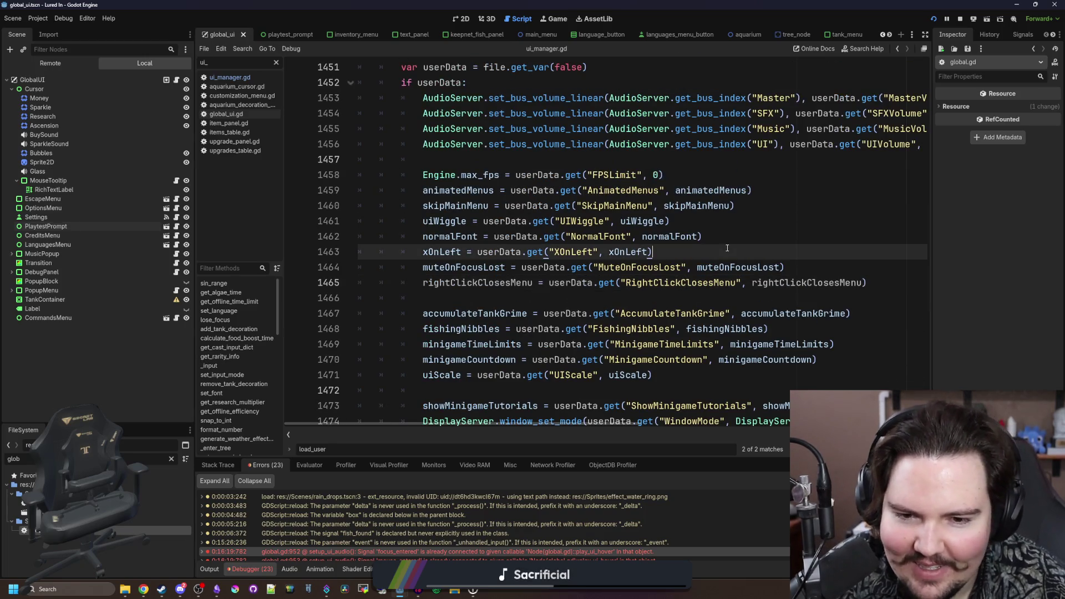
{"action": "left_click", "coordinate": [473, 298]}
- Save the script changes
{"action": "key", "text": "ctrl+s"}
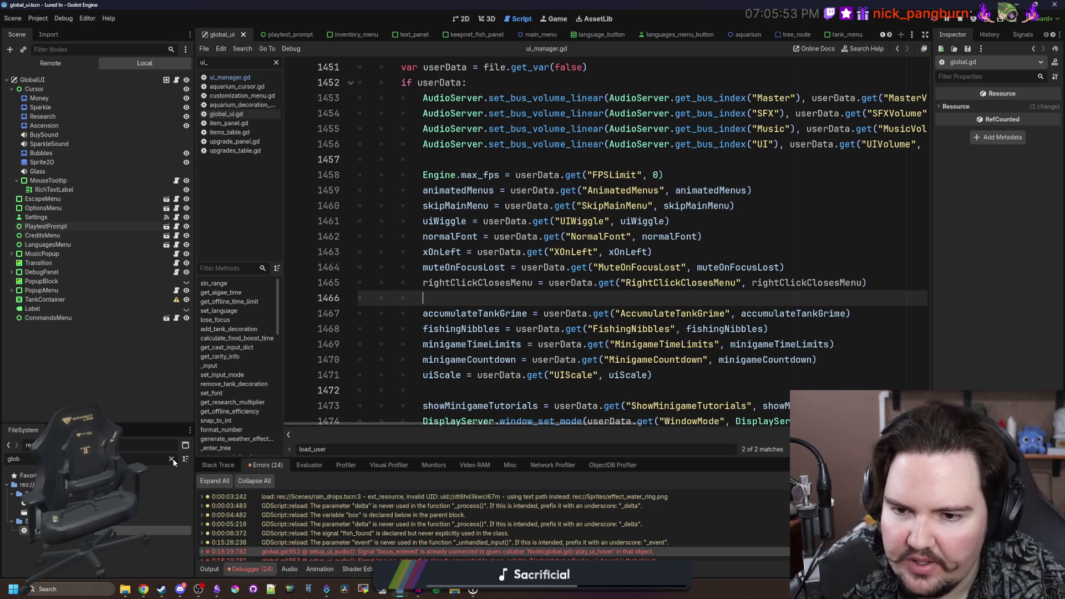
{"action": "left_click", "coordinate": [450, 313]}
{"action": "left_click", "coordinate": [460, 298]}
{"action": "key", "text": "ctrl+s"}
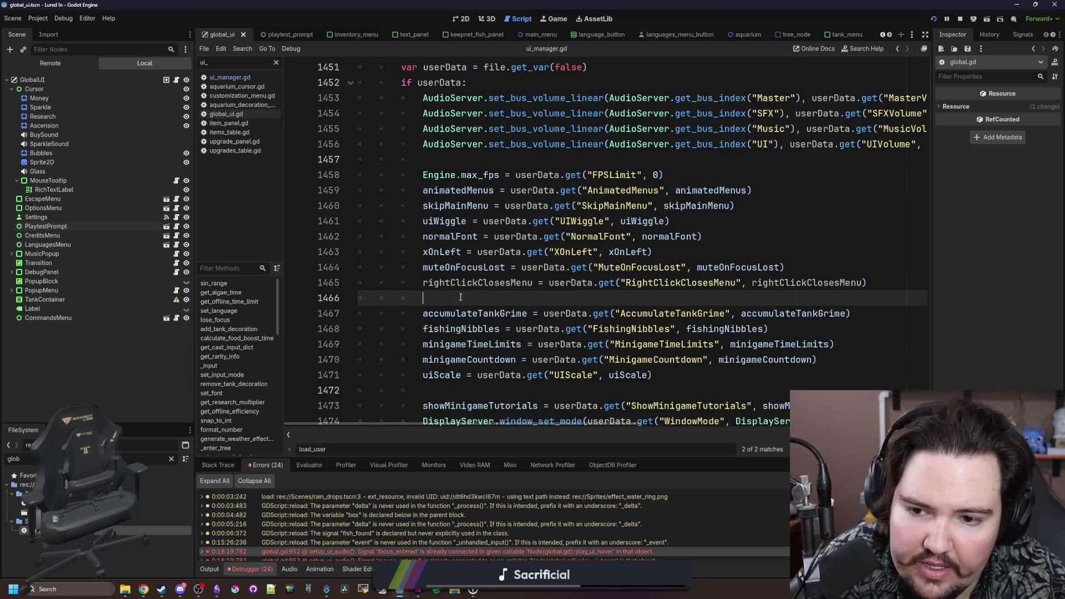
{"action": "key", "text": "ctrl+s"}
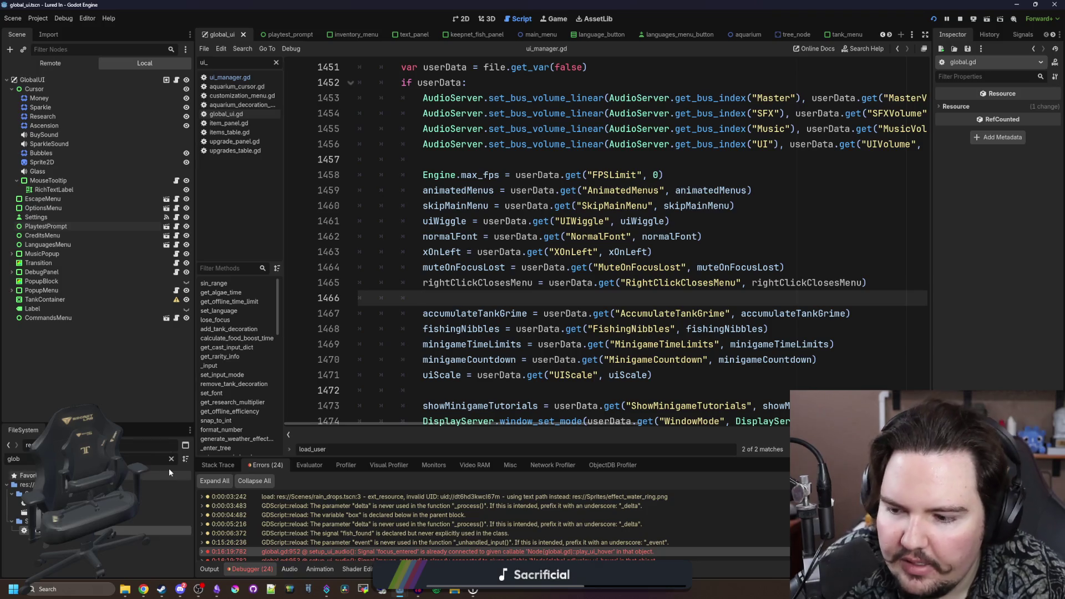
{"action": "key", "text": "ctrl+s"}
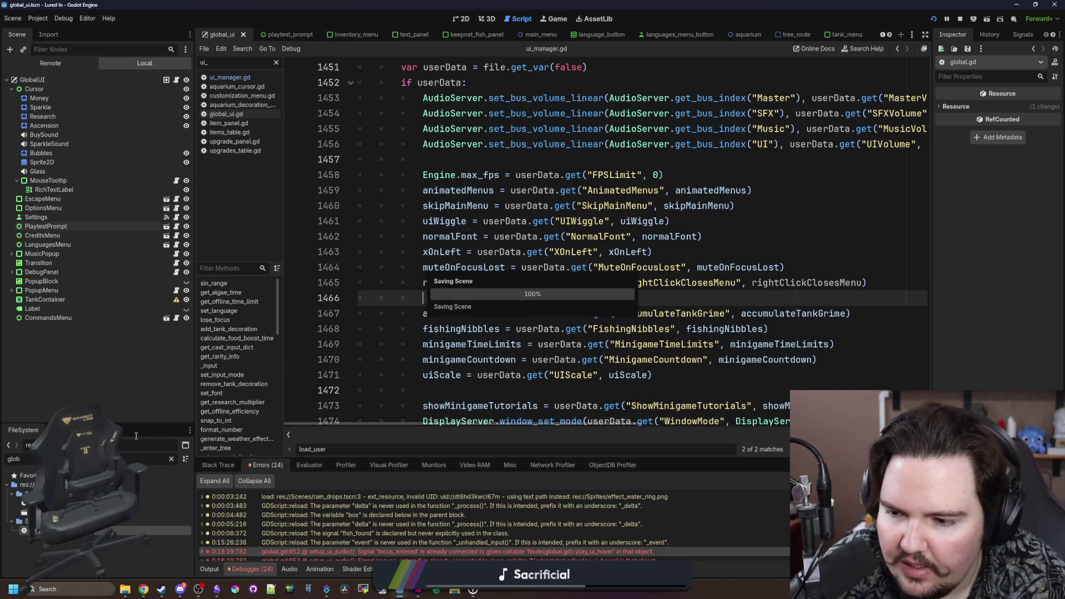
- Filter FileSystem for 'options' and open the options_menu scene in the 2D view
{"action": "left_click", "coordinate": [169, 460]}
{"action": "type", "text": "options"}
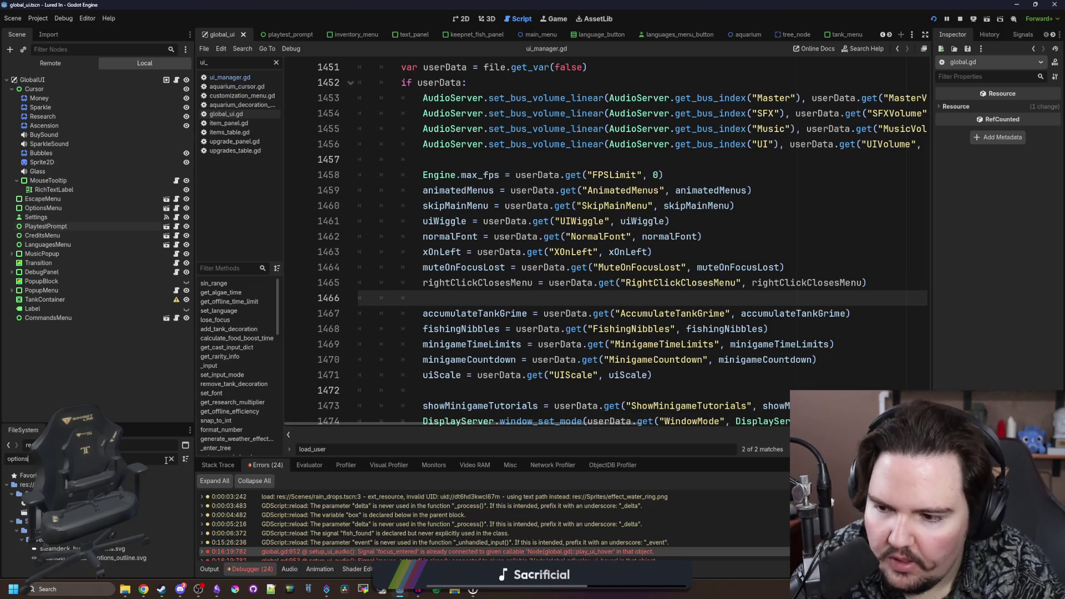
{"action": "double_click", "coordinate": [165, 502]}
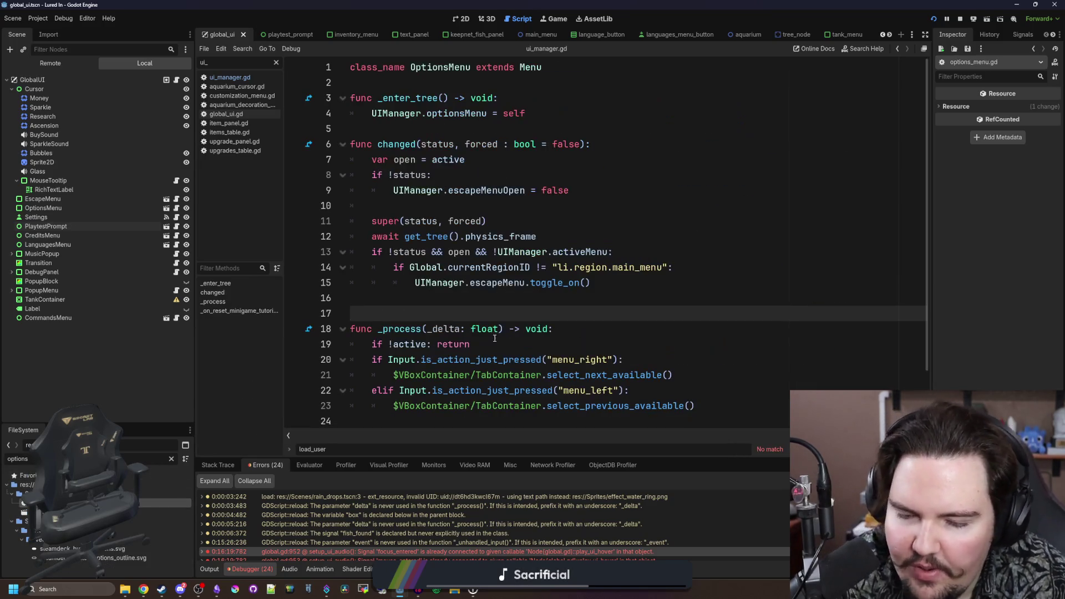
{"action": "scroll", "coordinate": [527, 313], "scroll_direction": "down", "scroll_amount": 2}
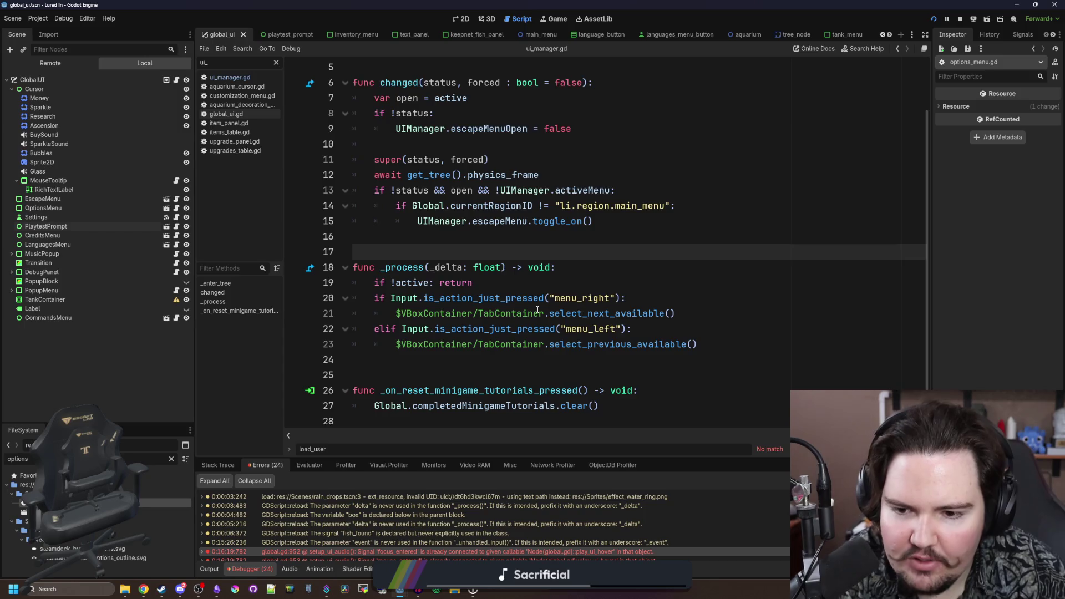
{"action": "scroll", "coordinate": [529, 312], "scroll_direction": "up", "scroll_amount": 2}
{"action": "double_click", "coordinate": [160, 513]}
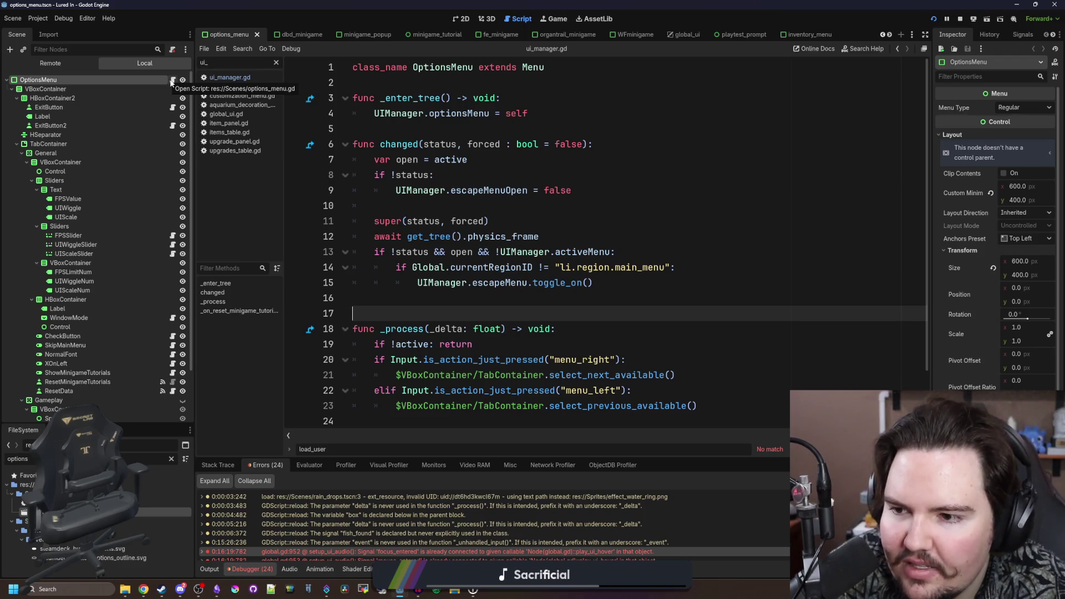
{"action": "scroll", "coordinate": [72, 241], "scroll_direction": "down", "scroll_amount": 3}
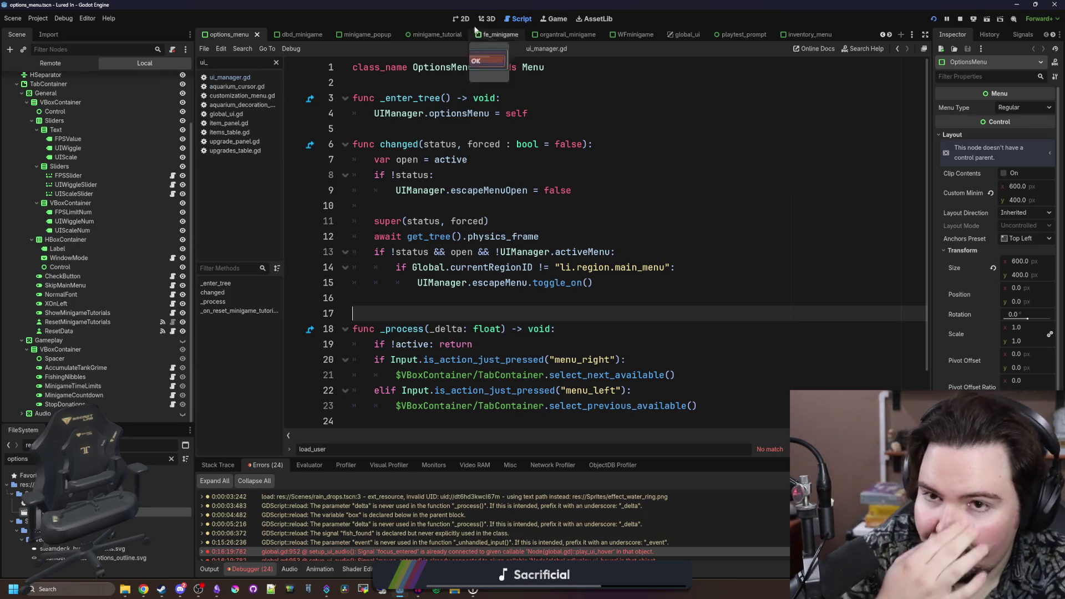
{"action": "left_click", "coordinate": [465, 18]}
- Duplicate the ShowMinigameTutorials toggle and rename the copy RightClickClosesMenu
{"action": "right_click", "coordinate": [90, 312]}
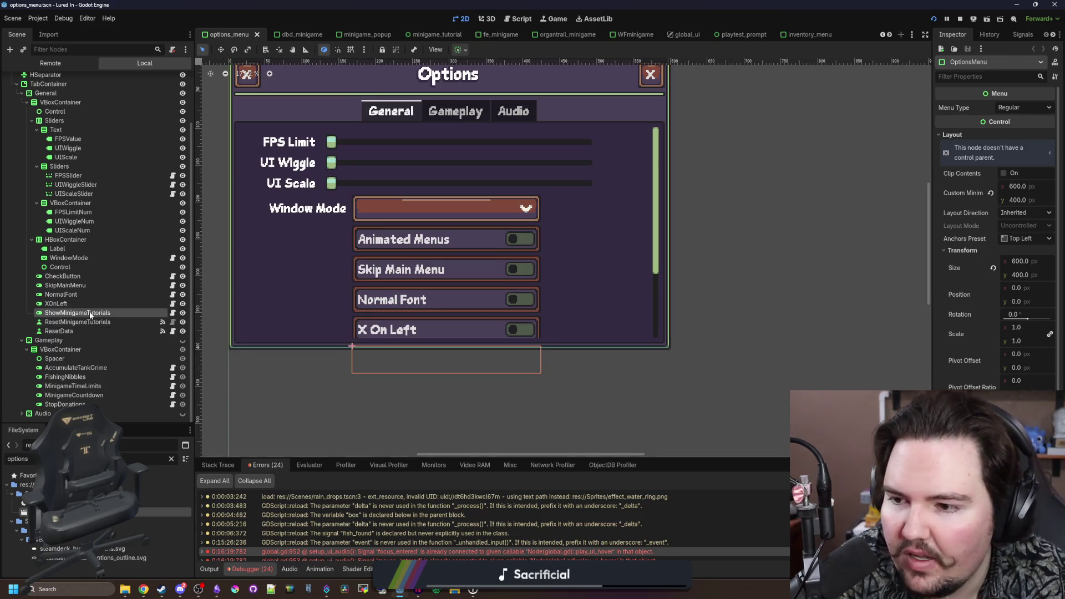
{"action": "left_click", "coordinate": [142, 463]}
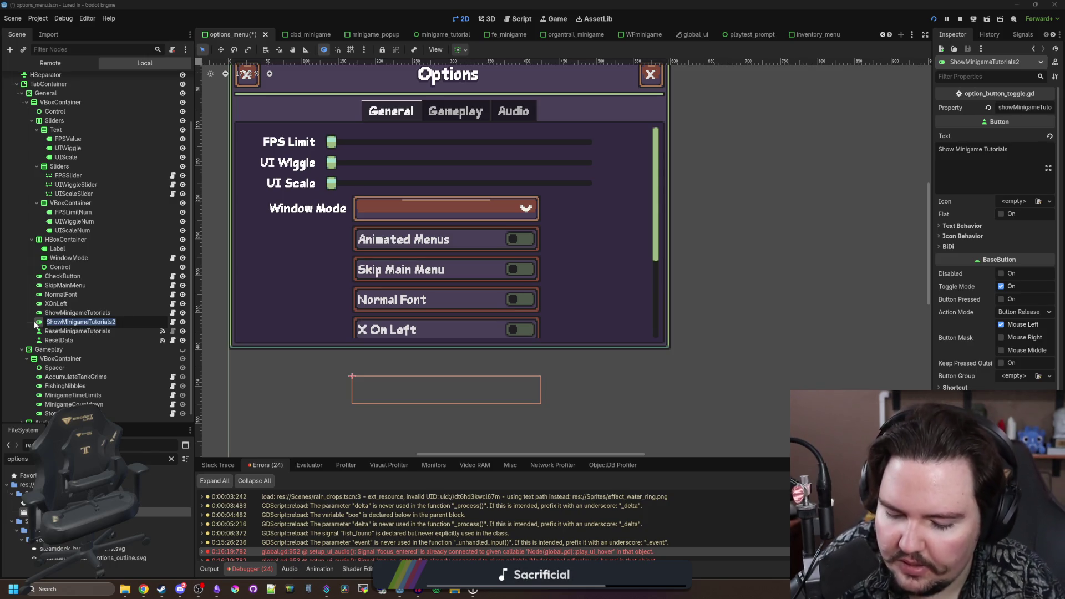
{"action": "type", "text": "RightClickClosesMenu"}
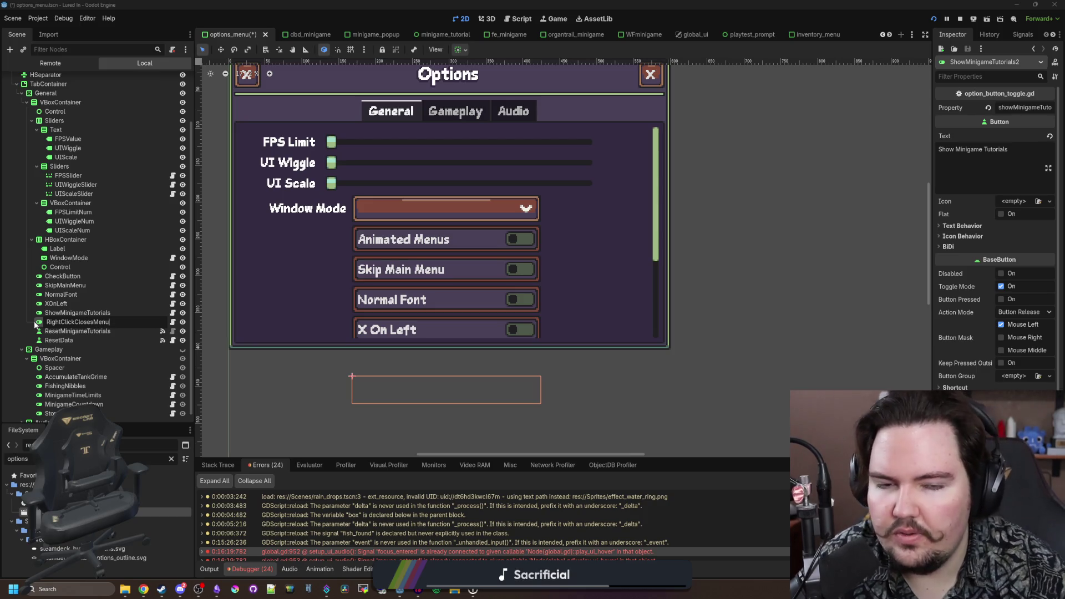
{"action": "key", "text": "Return"}
- Set the toggle's Text to 'Right Click Closes Menu' and its Property to rightClickClosesMenu
{"action": "left_click", "coordinate": [986, 150]}
{"action": "key", "text": "ctrl+a"}
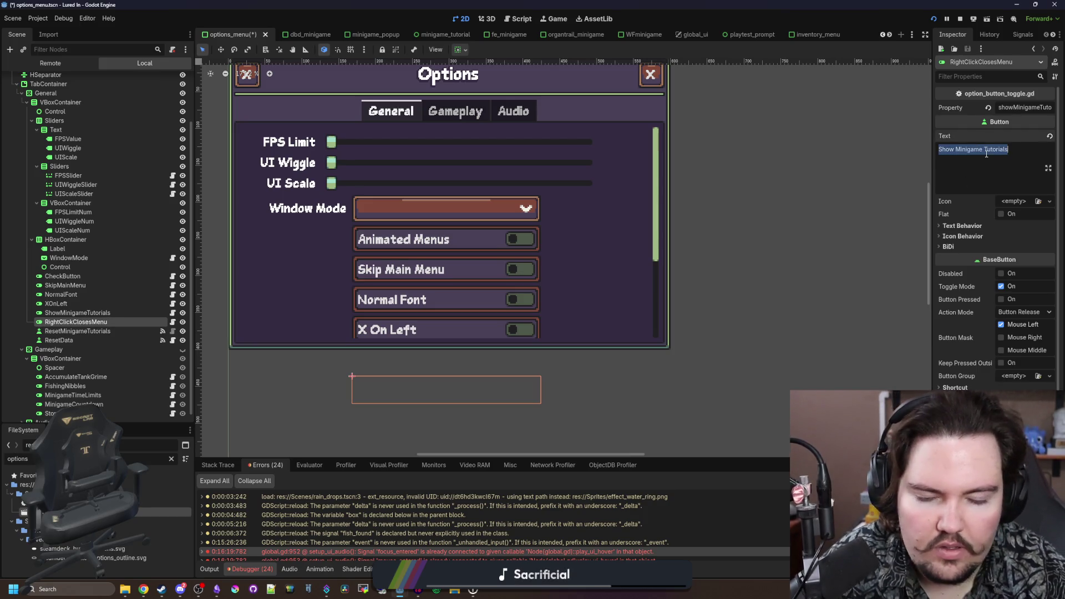
{"action": "type", "text": "Right Click Closes Menu"}
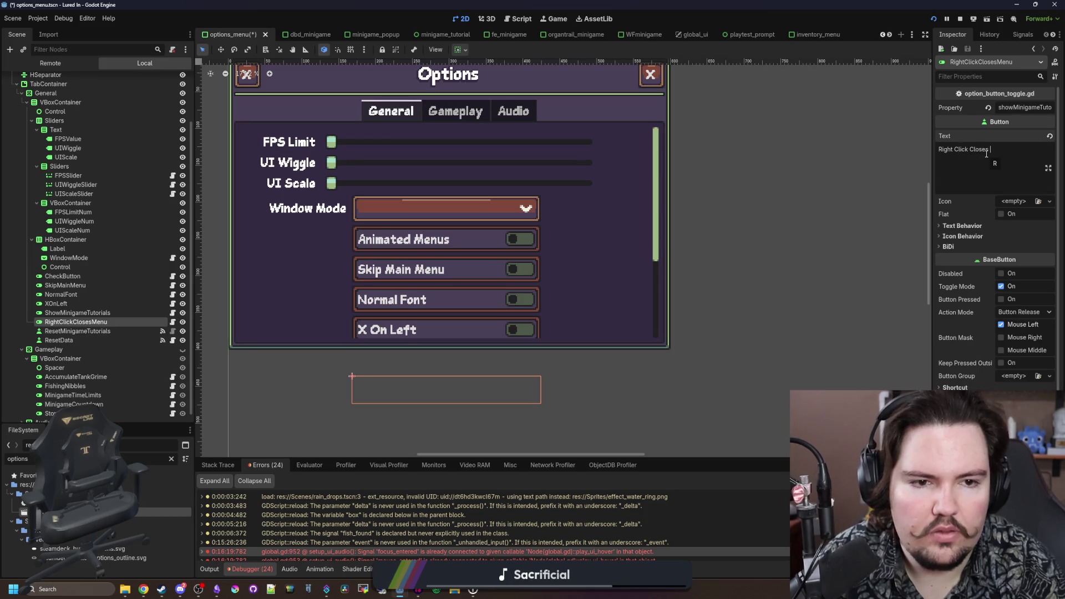
{"action": "left_click", "coordinate": [1030, 107]}
{"action": "key", "text": "ctrl+a"}
{"action": "type", "text": "rightCli"}
{"action": "type", "text": "ckClosesMenu"}
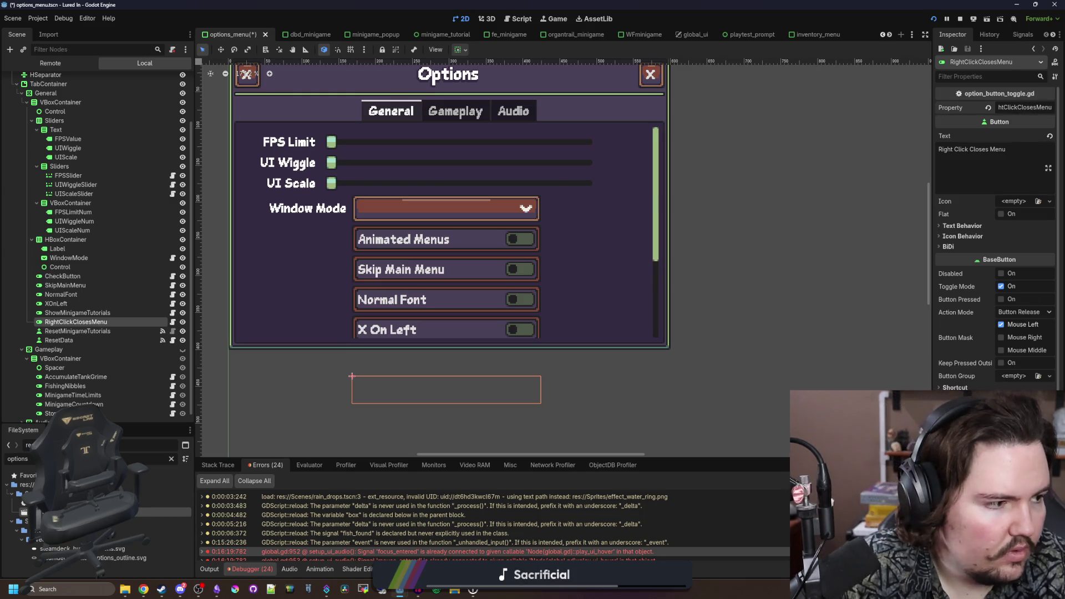
- Load translation.luredin.net in a new browser tab
{"action": "key", "text": "alt+Tab"}
{"action": "scroll", "coordinate": [561, 292], "scroll_direction": "down", "scroll_amount": 1}
{"action": "scroll", "coordinate": [561, 291], "scroll_direction": "up", "scroll_amount": 1}
{"action": "key", "text": "ctrl+t"}
{"action": "type", "text": "translation.luredin.net"}
{"action": "key", "text": "Return"}
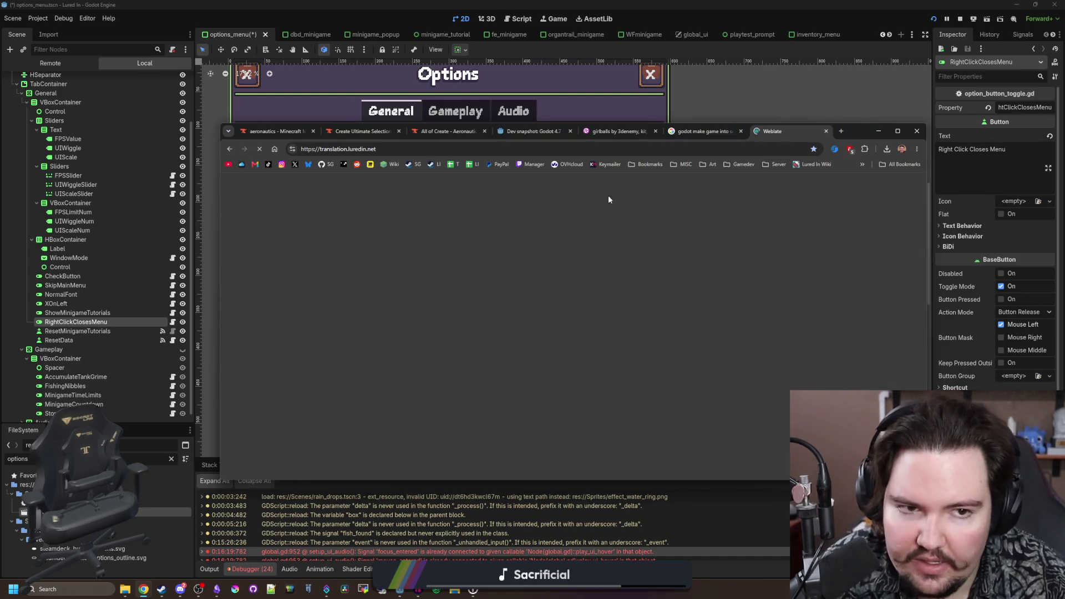
- Add a new string to Lured In's English Translations with key and text 'Right Click Closes Menu'
{"action": "left_click", "coordinate": [257, 266]}
{"action": "left_click", "coordinate": [263, 308]}
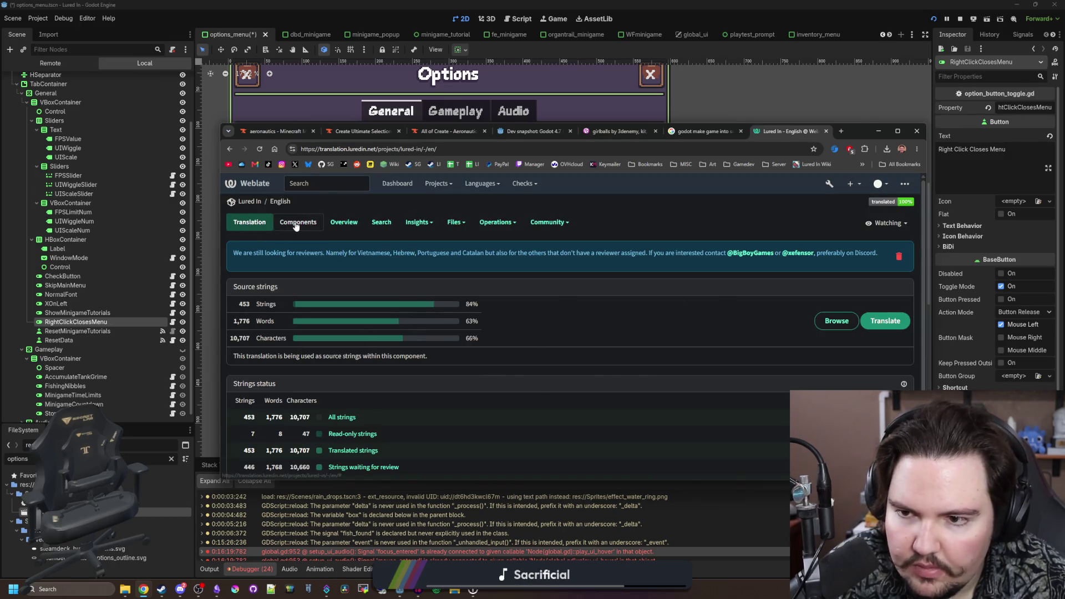
{"action": "left_click", "coordinate": [298, 222]}
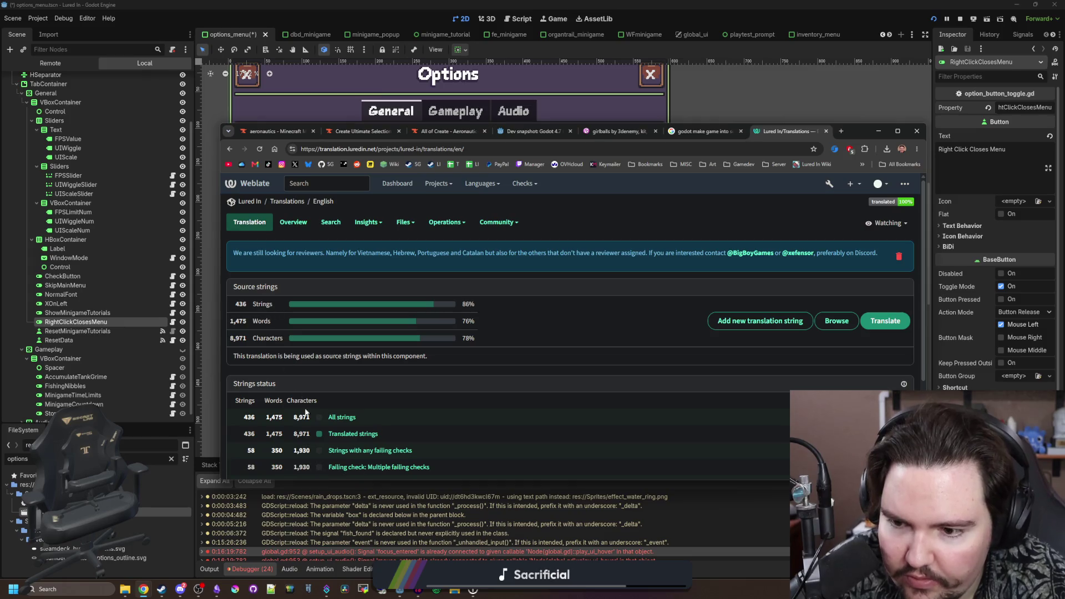
{"action": "left_click", "coordinate": [760, 320]}
{"action": "left_click", "coordinate": [390, 344]}
{"action": "type", "text": "Right Click"}
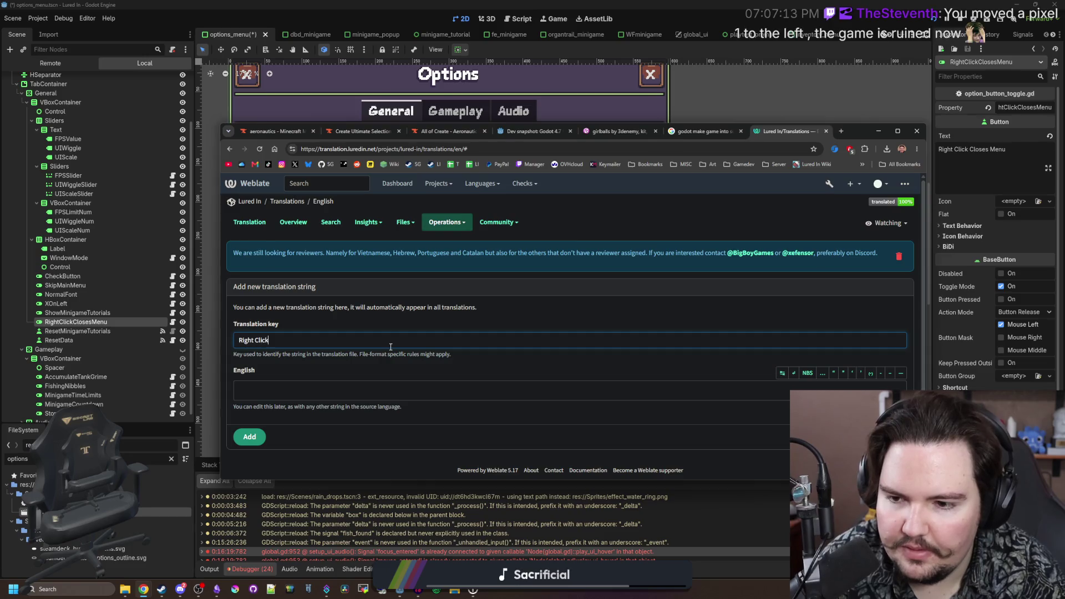
{"action": "type", "text": " Closes Menu"}
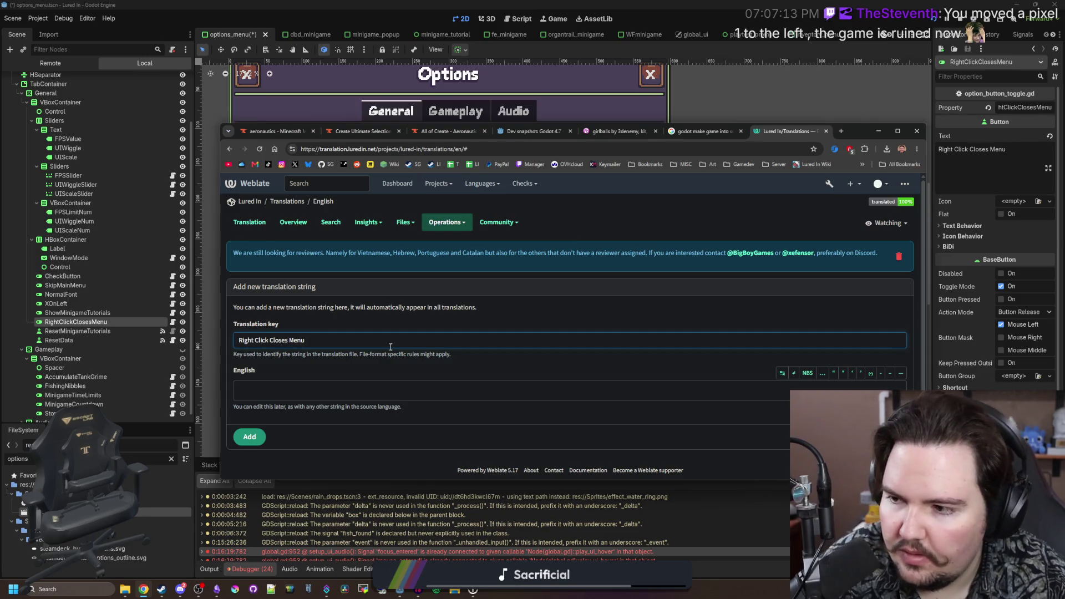
{"action": "key", "text": "ctrl+a"}
{"action": "key", "text": "ctrl+c"}
{"action": "left_click", "coordinate": [275, 382]}
{"action": "key", "text": "ctrl+v"}
{"action": "left_click", "coordinate": [250, 437]}
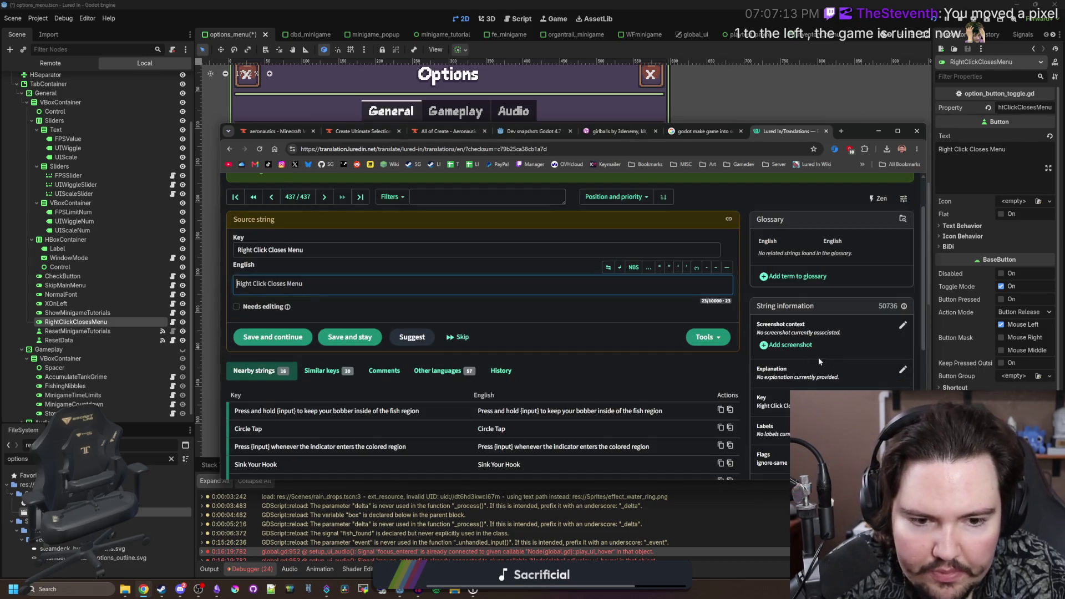
- Save the explanation 'An option that lets you close out of menus by pressing your right mouse button', then minimize the browser
{"action": "left_click", "coordinate": [902, 369]}
{"action": "type", "text": "A"}
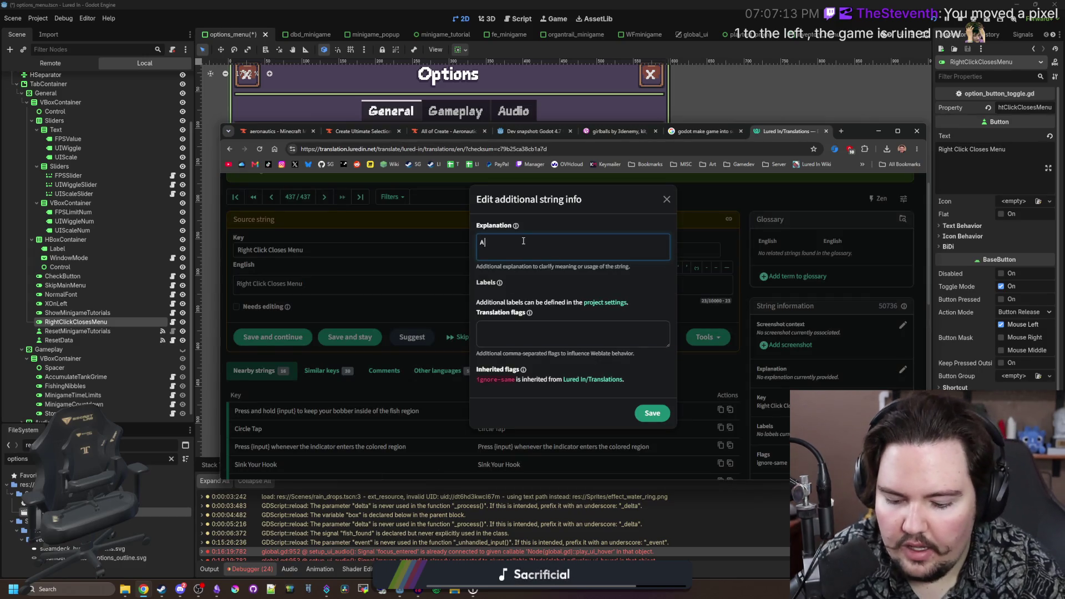
{"action": "type", "text": "n option that lets y"}
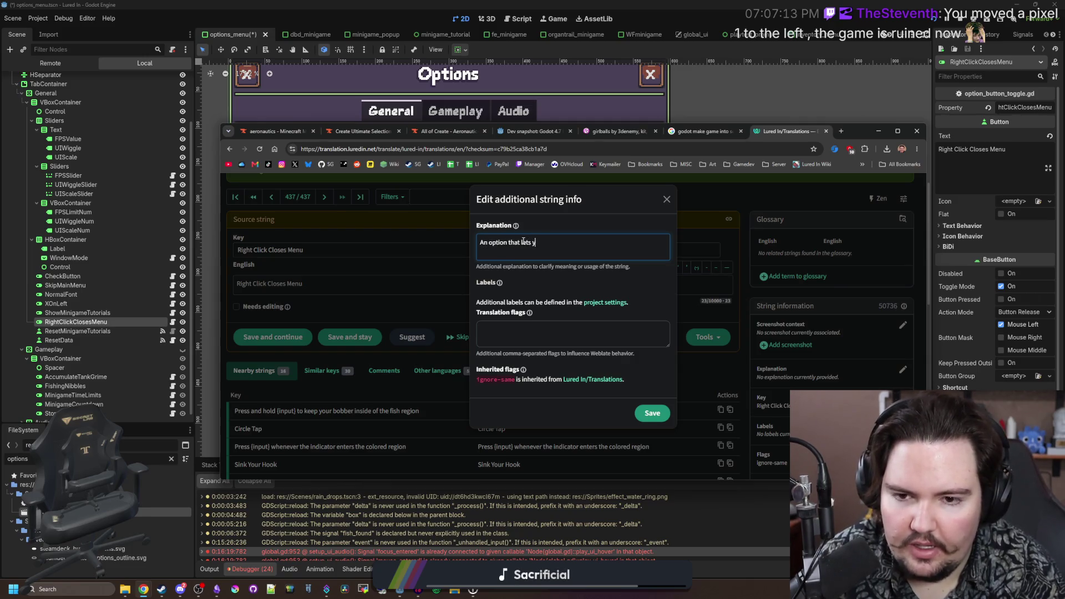
{"action": "type", "text": "ou close out of menus "}
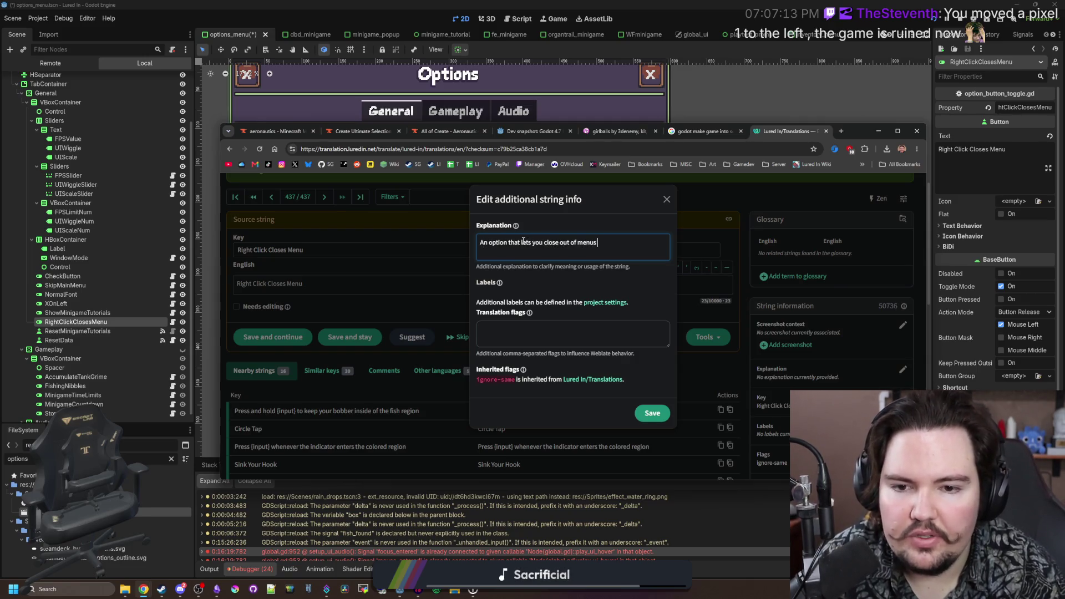
{"action": "type", "text": "by pressing your ri"}
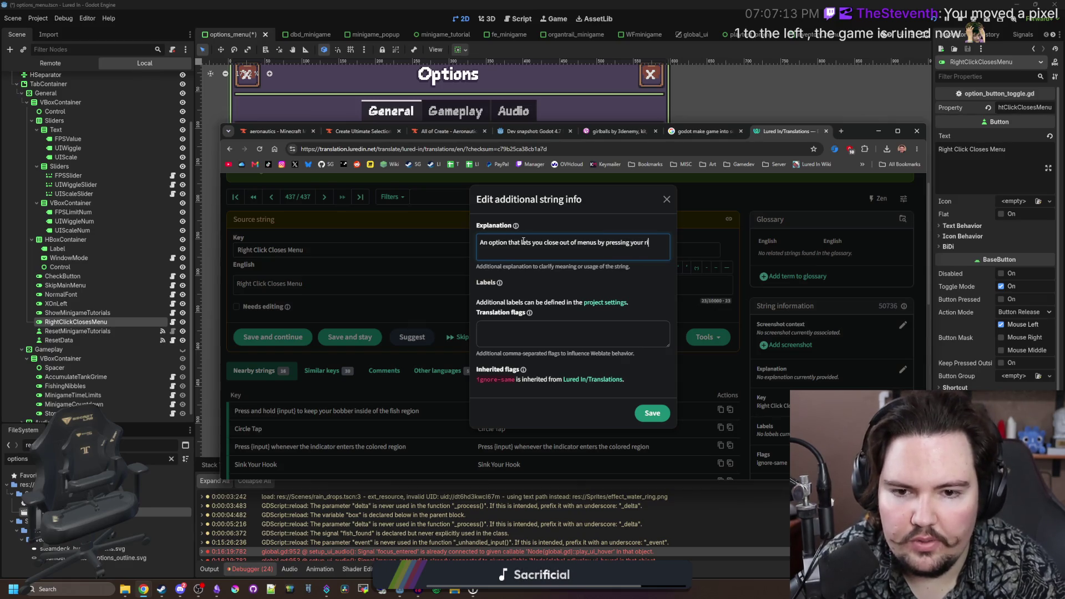
{"action": "type", "text": "ght mouse button"}
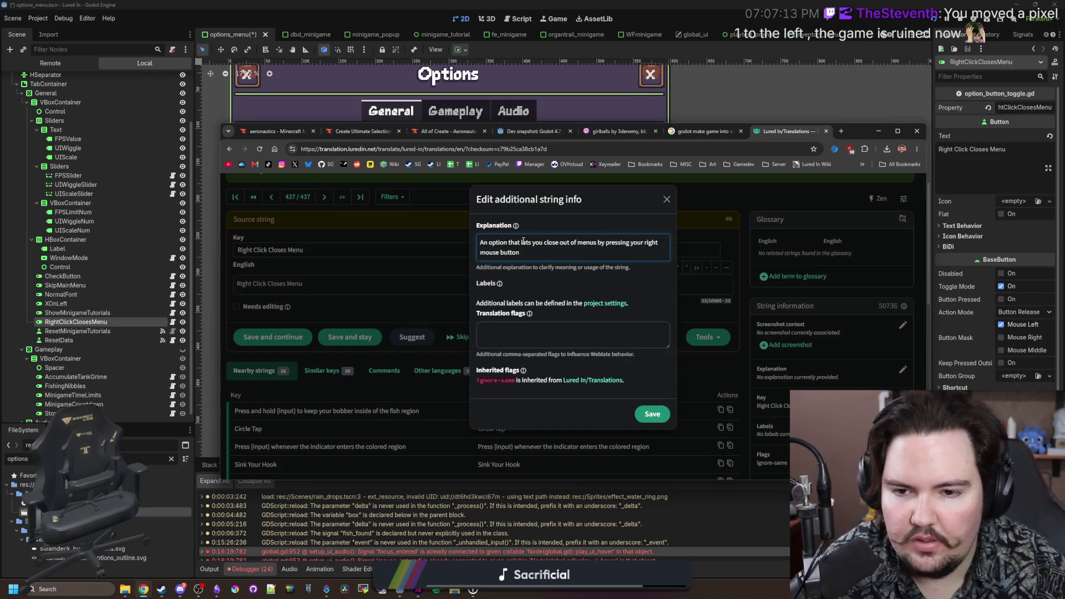
{"action": "left_click", "coordinate": [658, 422]}
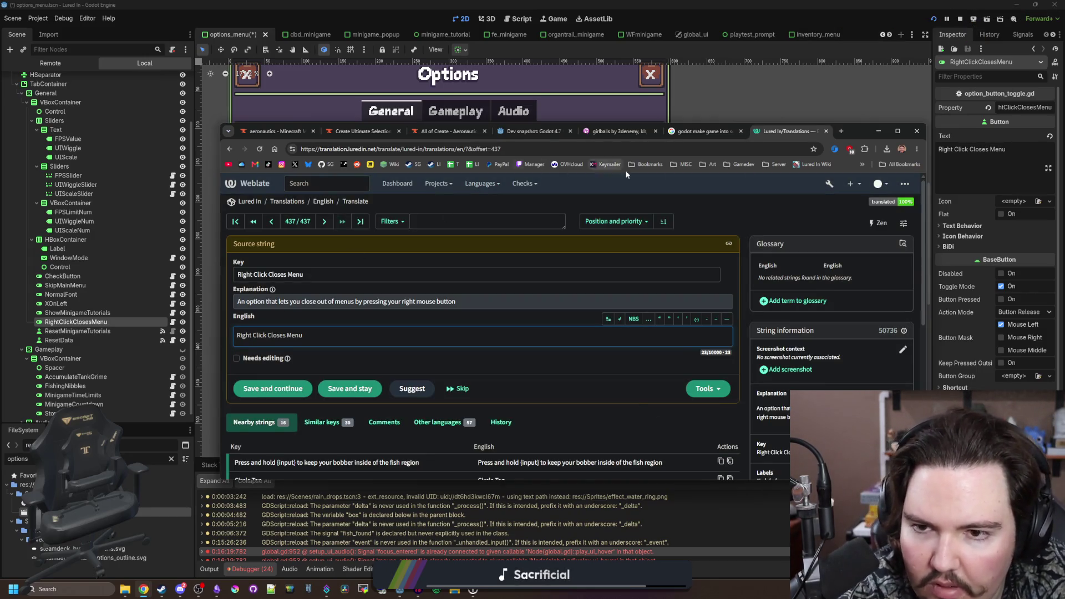
{"action": "left_click", "coordinate": [878, 131]}
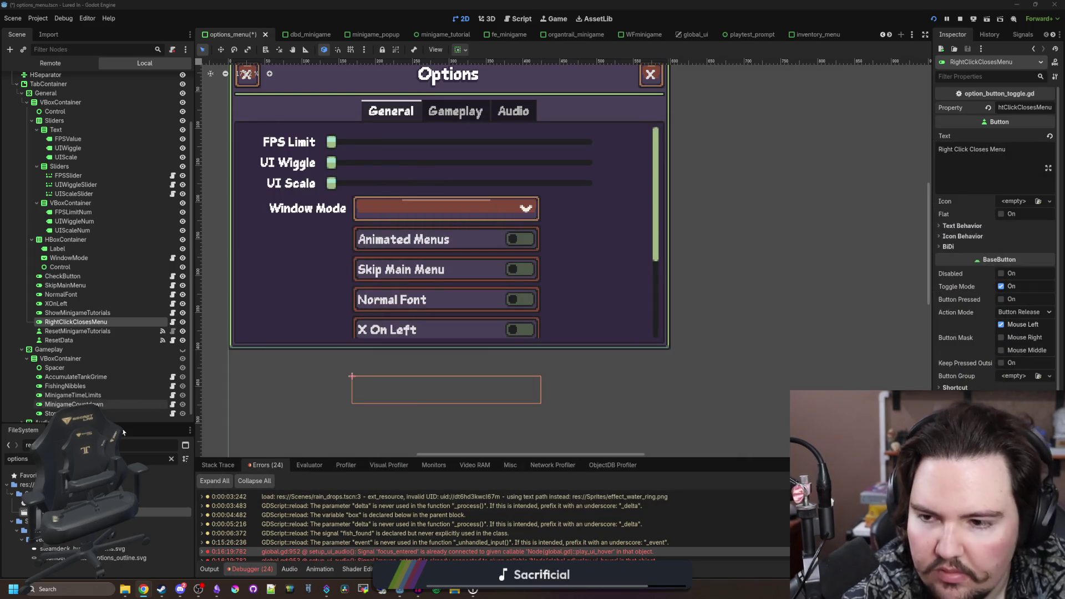
- Review the options toggle nodes and save the options menu scene
{"action": "left_click", "coordinate": [76, 377]}
{"action": "left_click", "coordinate": [108, 332]}
{"action": "key", "text": "ctrl+s"}
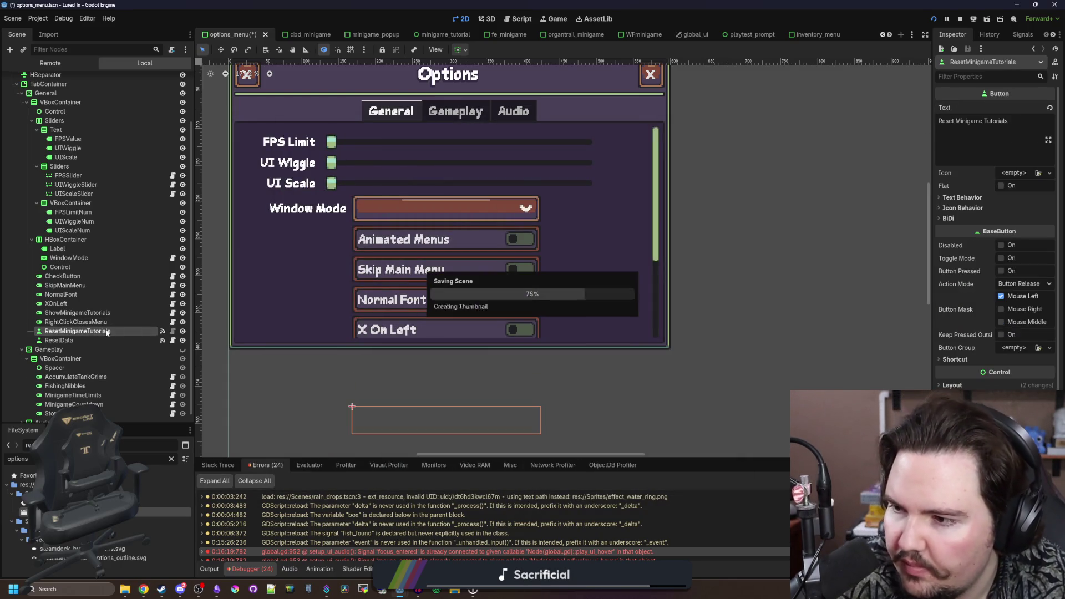
{"action": "key", "text": "ctrl+s"}
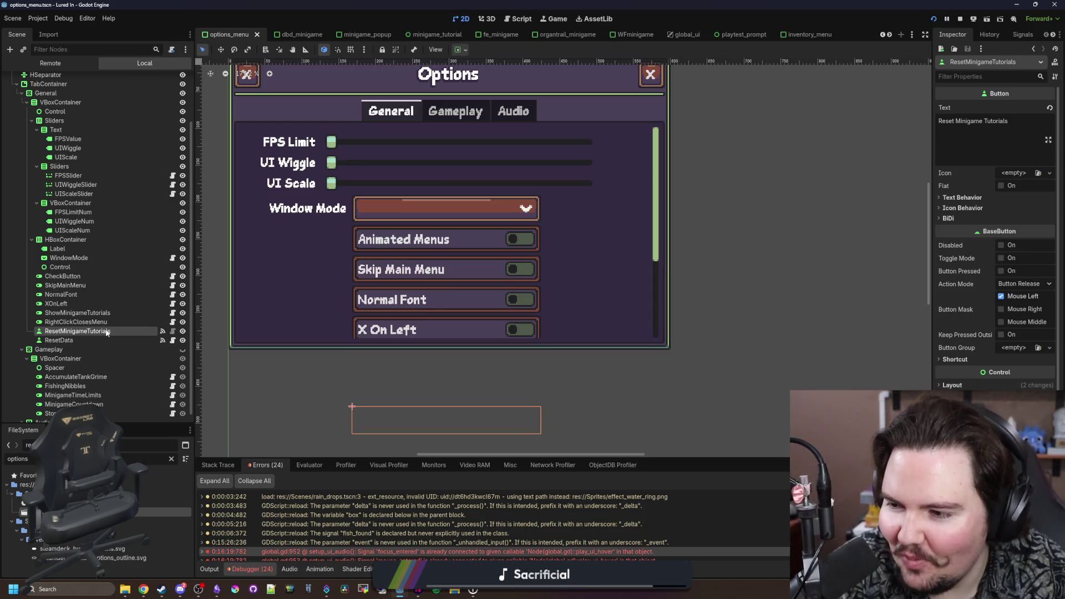
{"action": "left_click", "coordinate": [127, 305]}
{"action": "key", "text": "ctrl+s"}
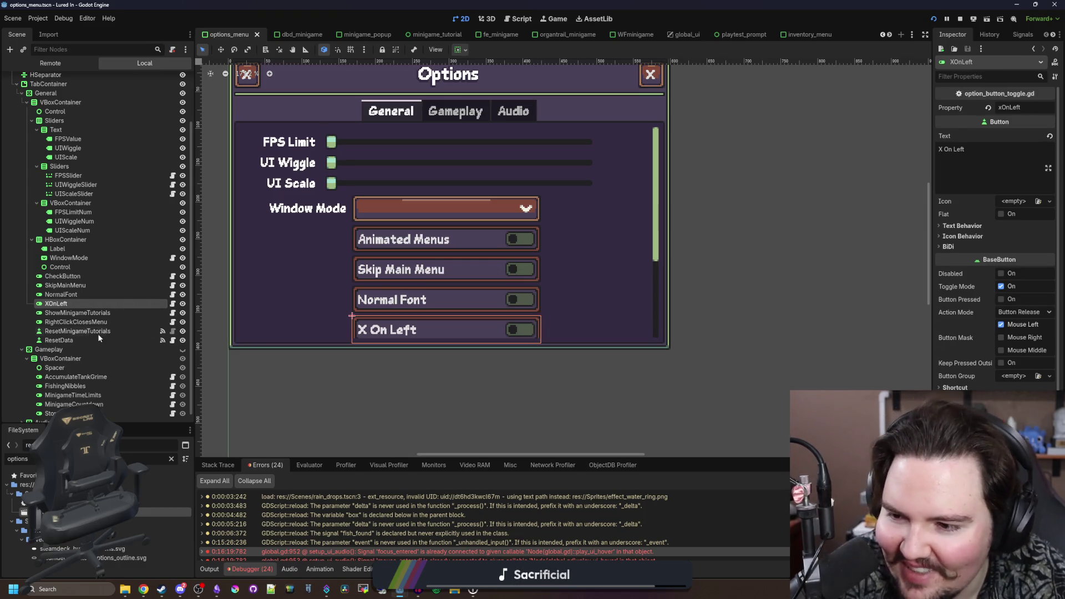
{"action": "left_click", "coordinate": [98, 332]}
{"action": "key", "text": "ctrl+s"}
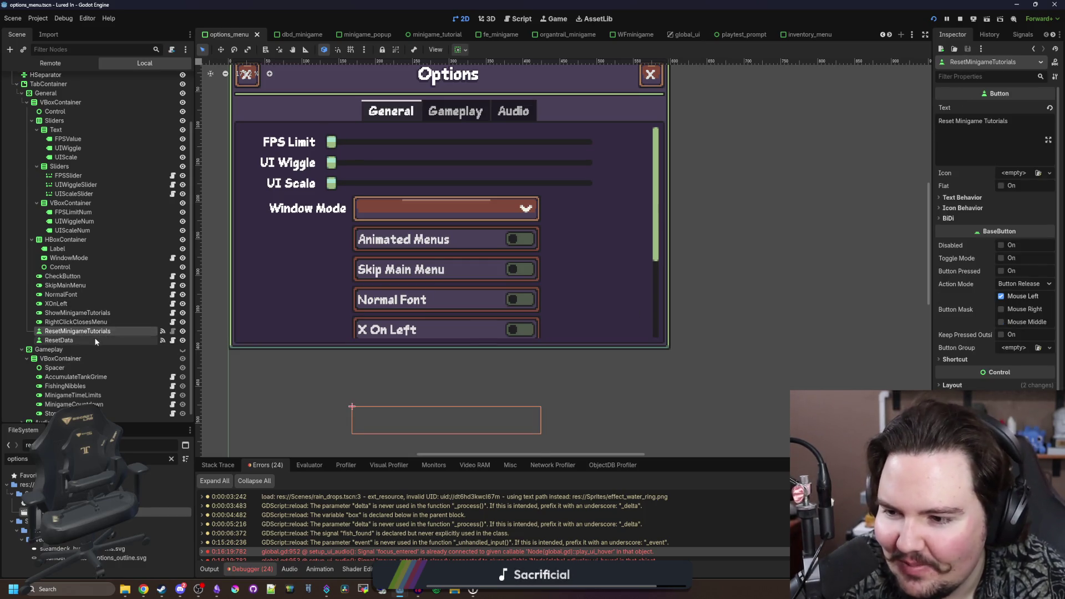
- Select the RightClickClosesMenu toggle, save again, and run the project to test it
{"action": "left_click", "coordinate": [115, 323]}
{"action": "key", "text": "ctrl+s"}
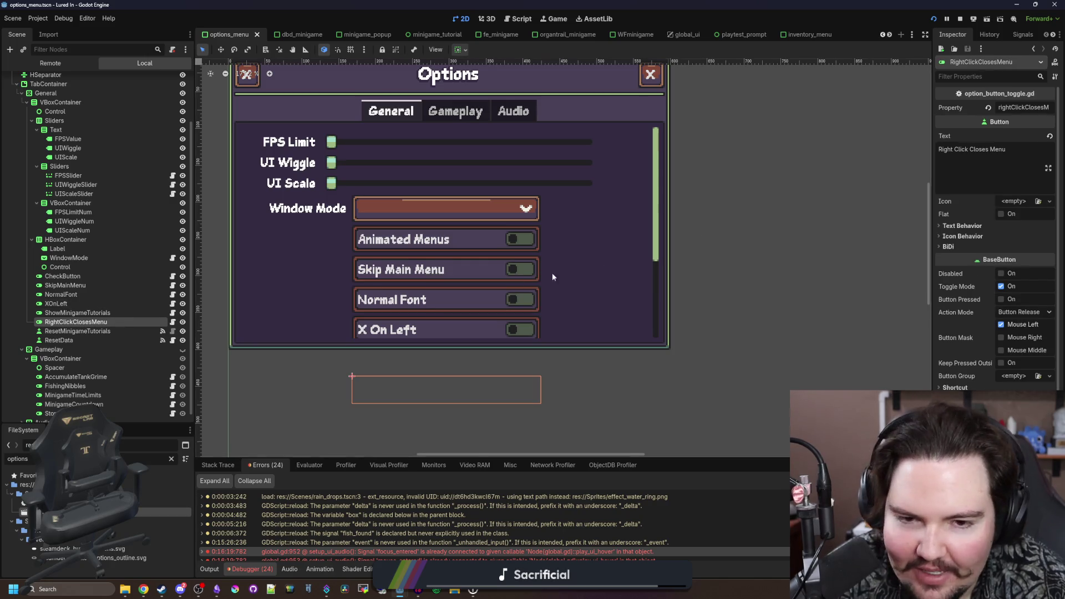
{"action": "scroll", "coordinate": [118, 288], "scroll_direction": "up", "scroll_amount": 3}
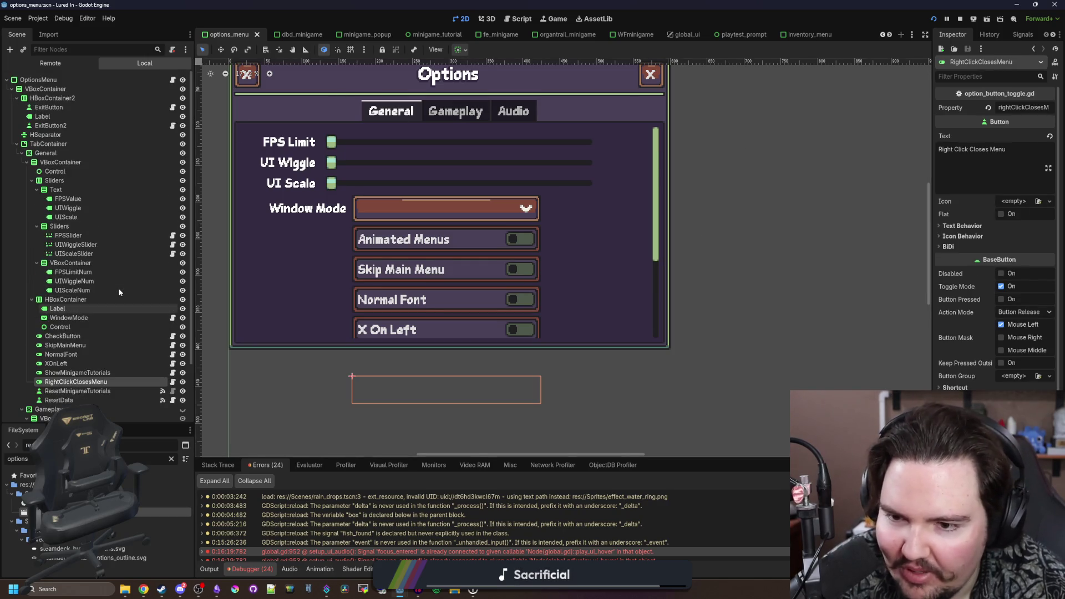
{"action": "key", "text": "ctrl+s"}
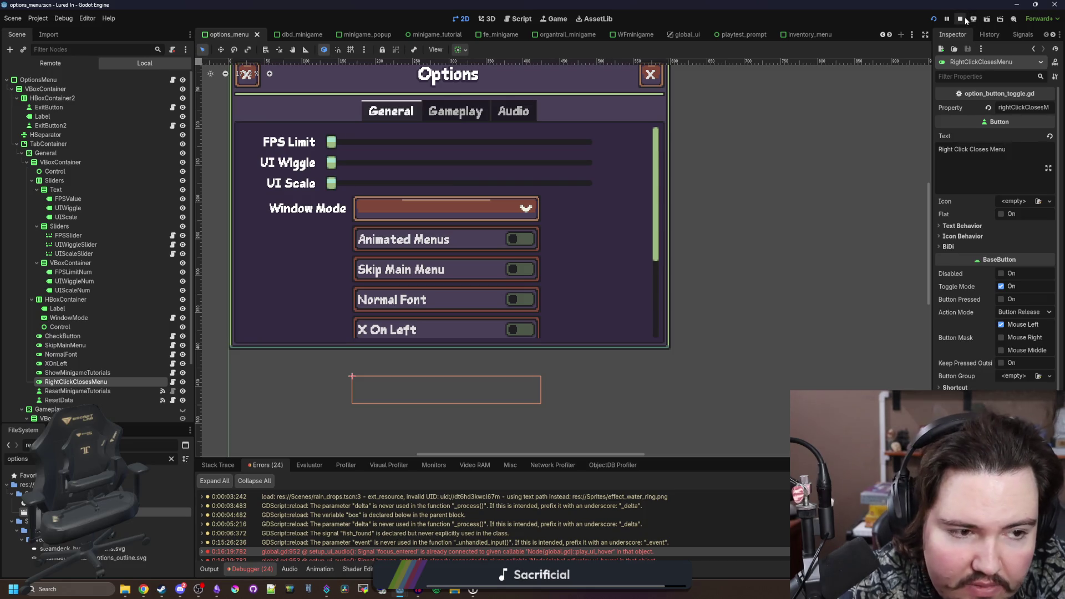
{"action": "left_click", "coordinate": [936, 20]}
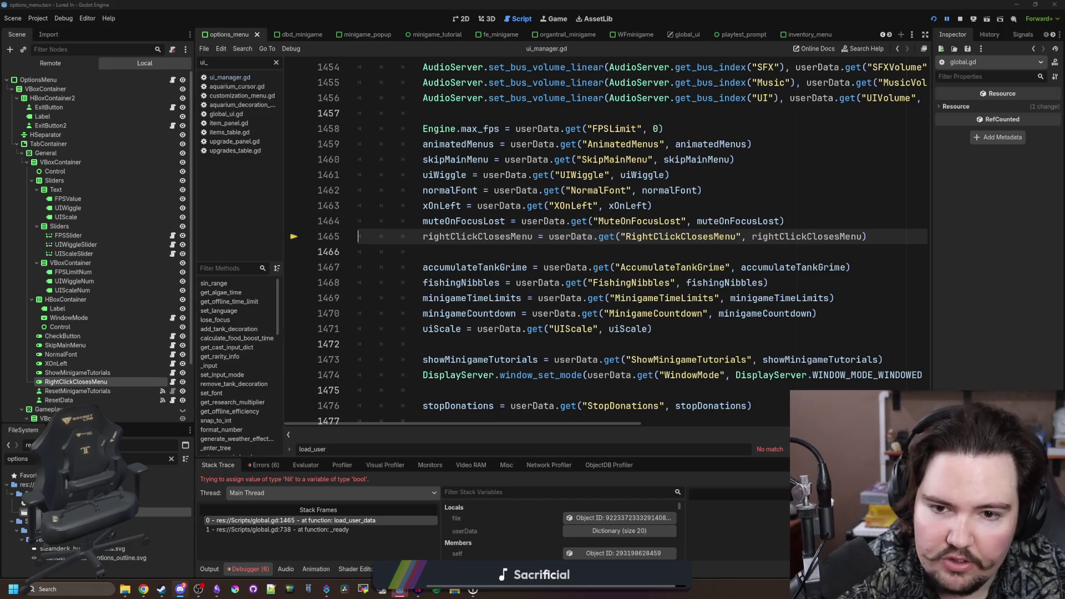
- Comment out failing line 1465 with Ctrl+K, then stop and relaunch the game
{"action": "left_click", "coordinate": [504, 251]}
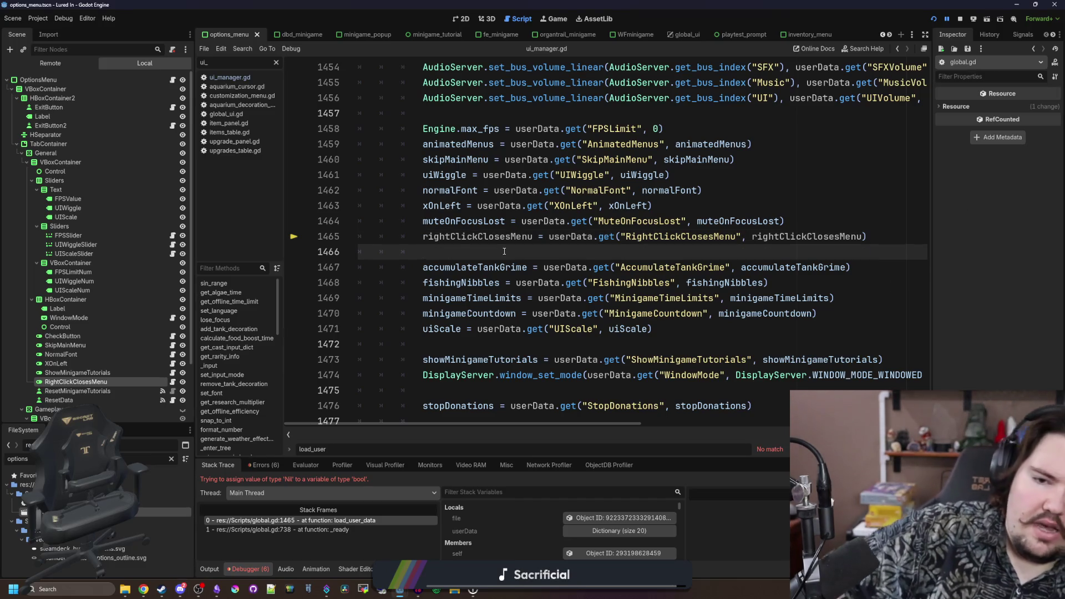
{"action": "key", "text": "ctrl+s"}
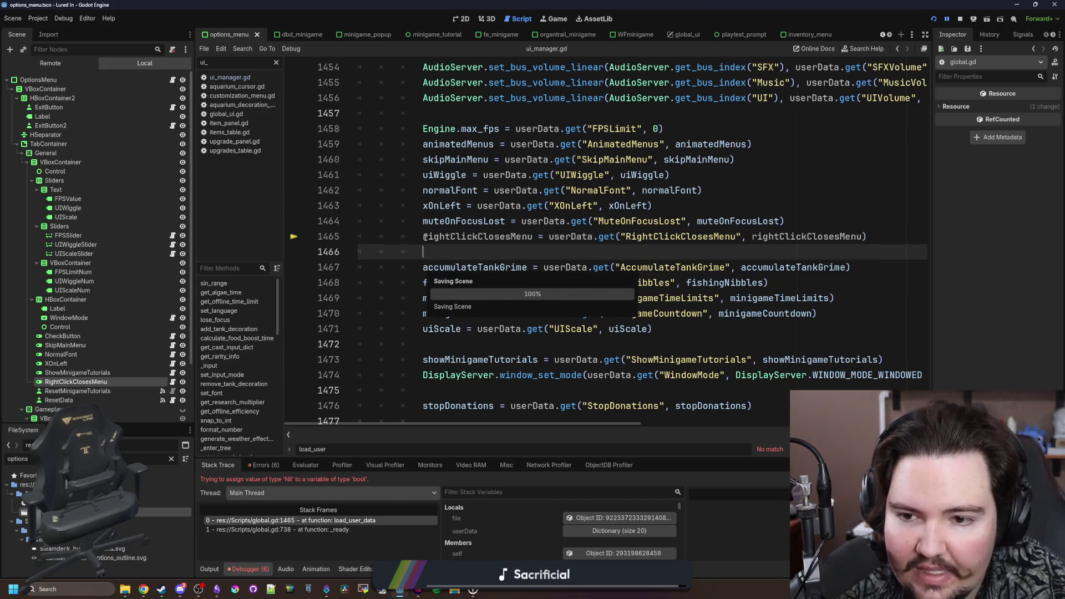
{"action": "left_click", "coordinate": [425, 236]}
{"action": "key", "text": "ctrl+k"}
{"action": "key", "text": "Down"}
{"action": "key", "text": "Down"}
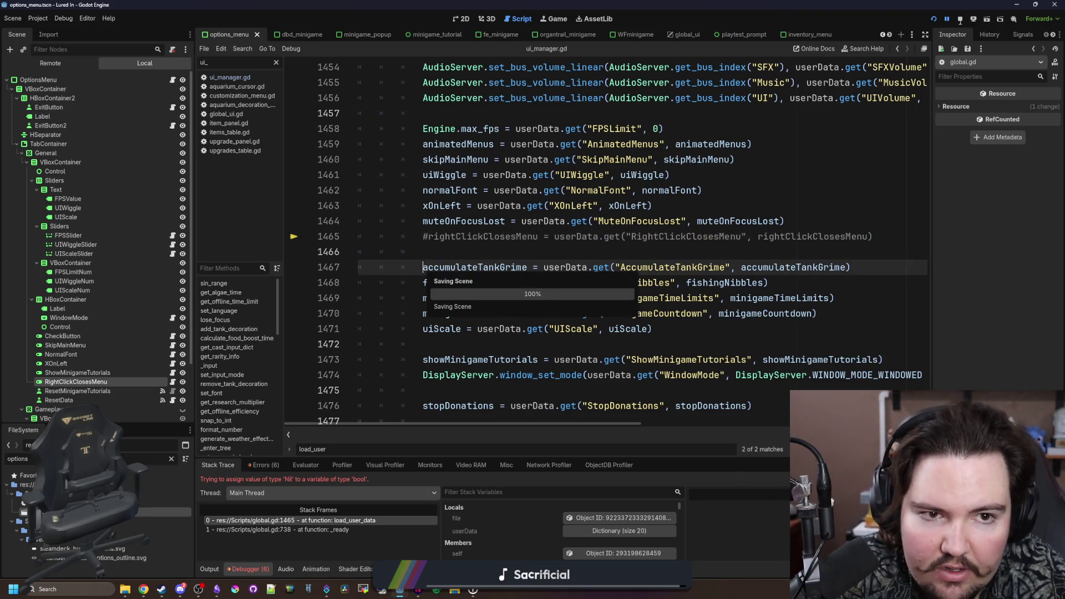
{"action": "left_click", "coordinate": [960, 21]}
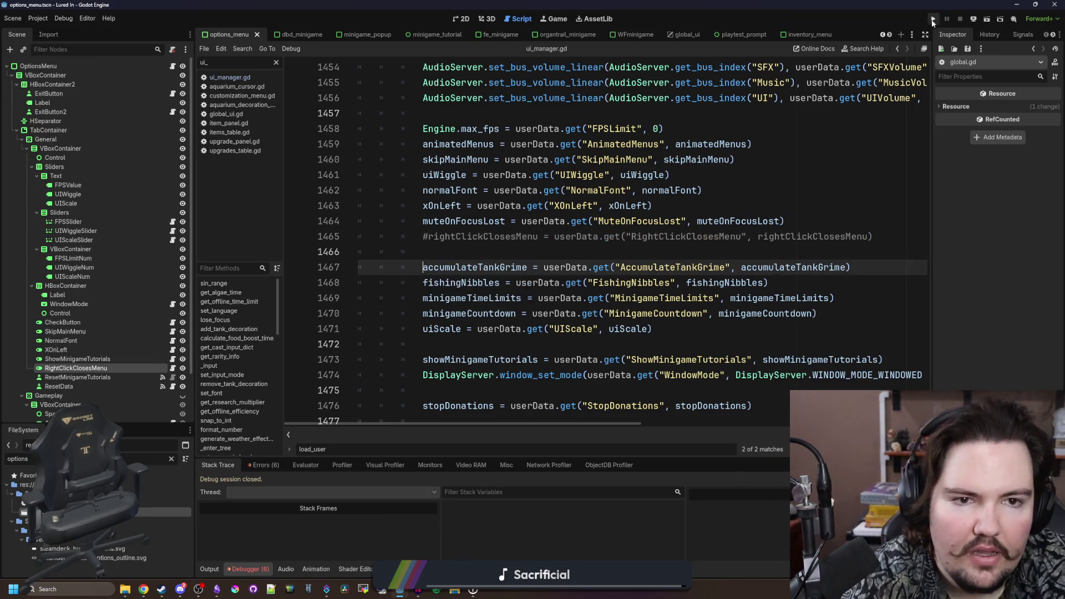
{"action": "left_click", "coordinate": [933, 21]}
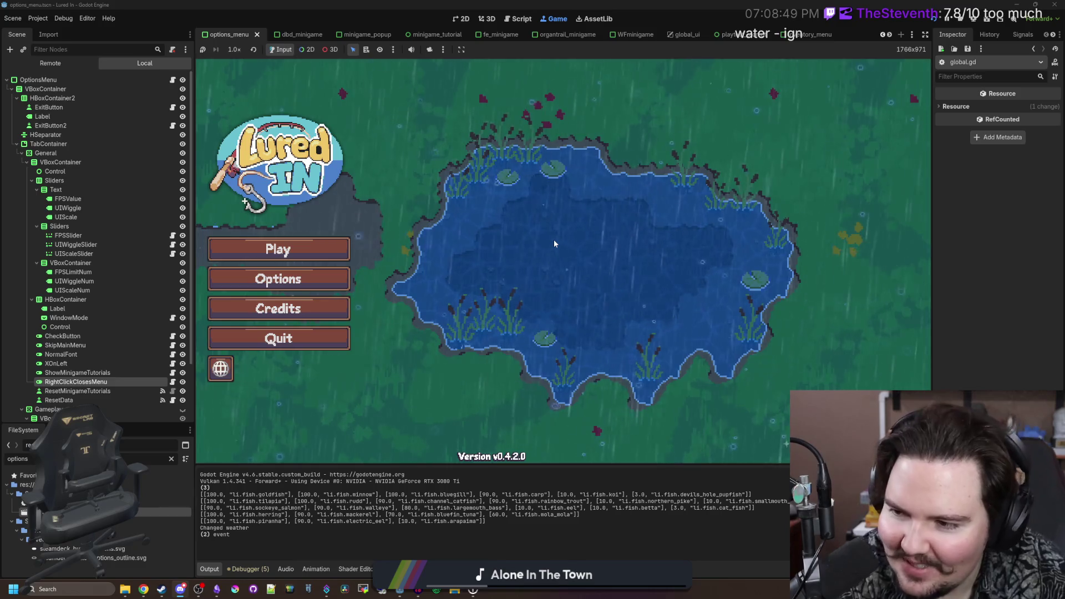
- Check the Right Click Closes Menu setting in the running game's options menu
{"action": "left_click", "coordinate": [482, 228]}
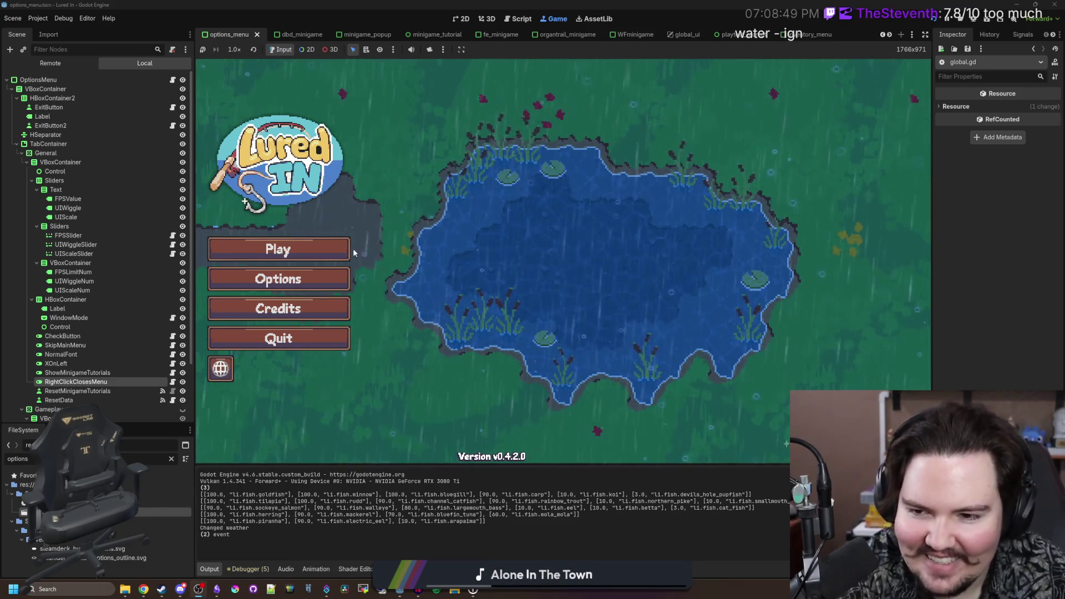
{"action": "left_click", "coordinate": [278, 279]}
{"action": "left_click", "coordinate": [551, 309]}
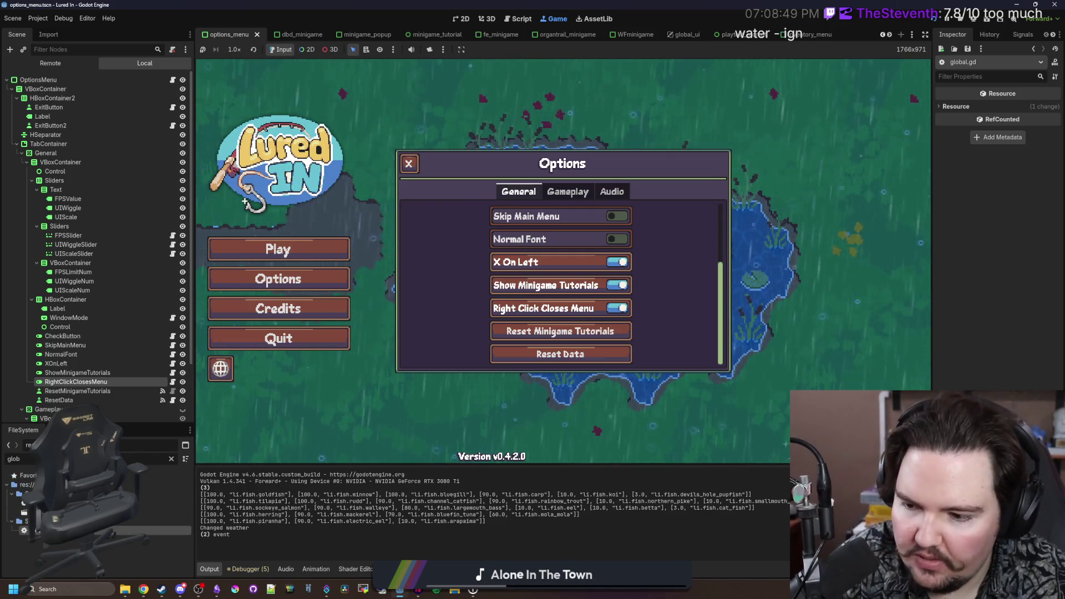
- Uncomment line 1465 in ui_manager.gd so it loads RightClickClosesMenu, and save the script
{"action": "key", "text": "F8"}
{"action": "left_click", "coordinate": [420, 241]}
{"action": "key", "text": "ctrl+k"}
{"action": "left_click", "coordinate": [451, 258]}
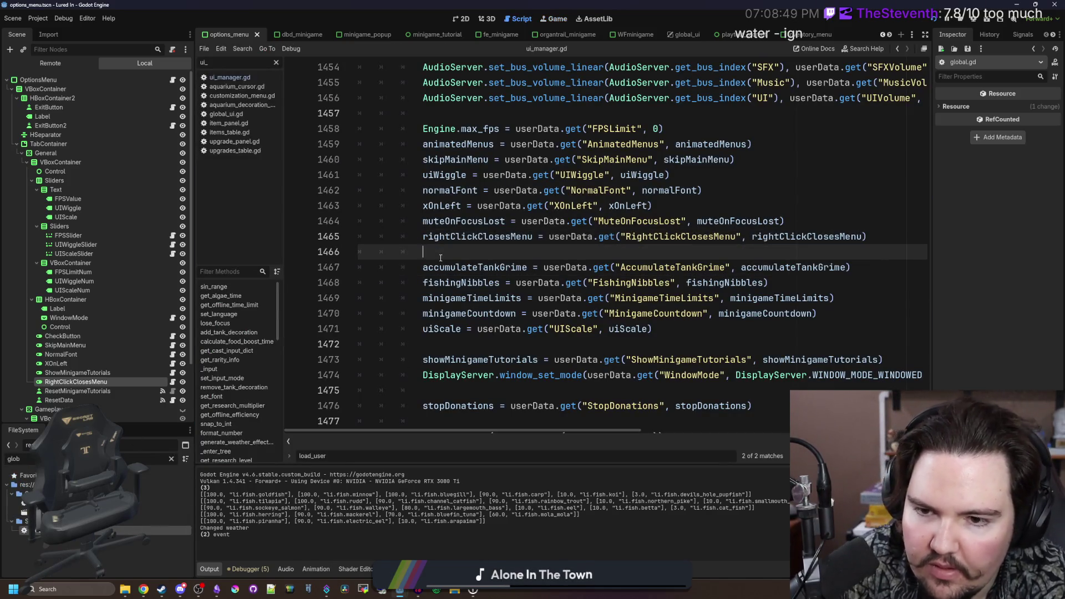
{"action": "key", "text": "ctrl+s"}
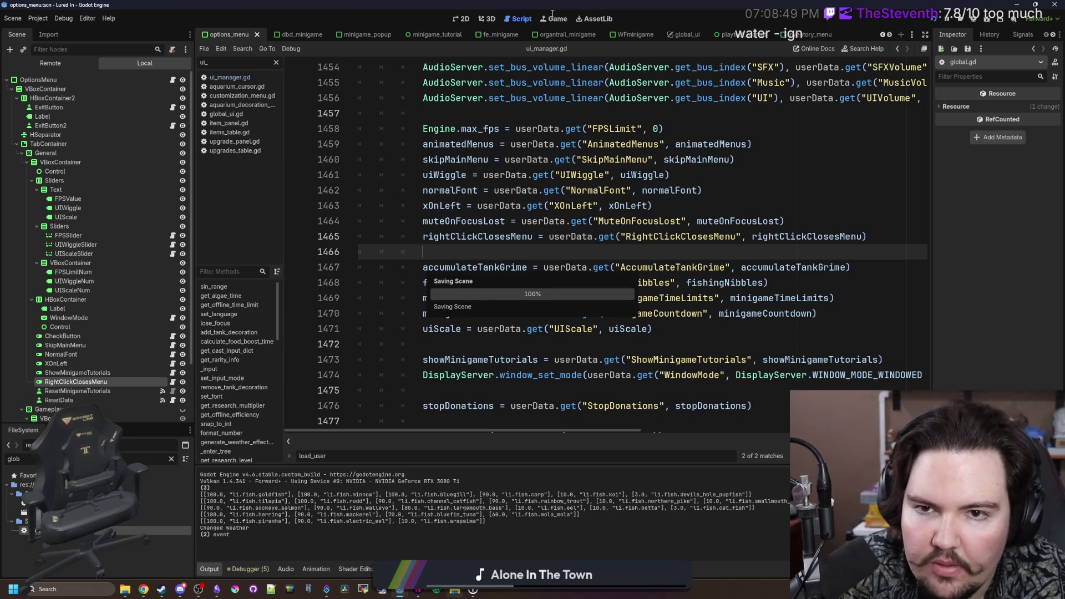
- Back in the game, confirm right-click closes the options menu and turn the toggle off
{"action": "left_click", "coordinate": [556, 19]}
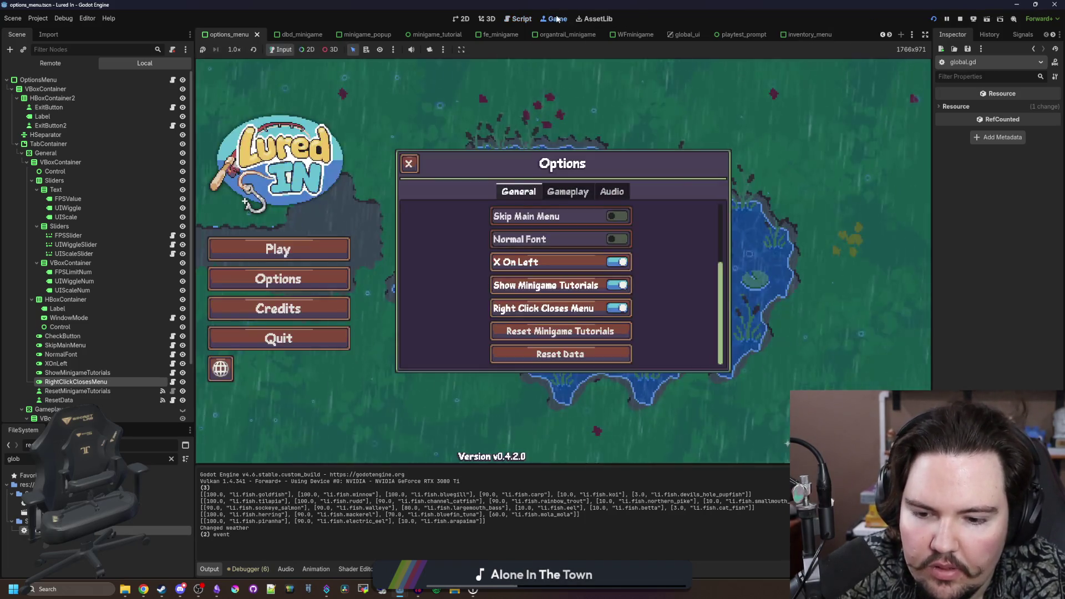
{"action": "right_click", "coordinate": [497, 316]}
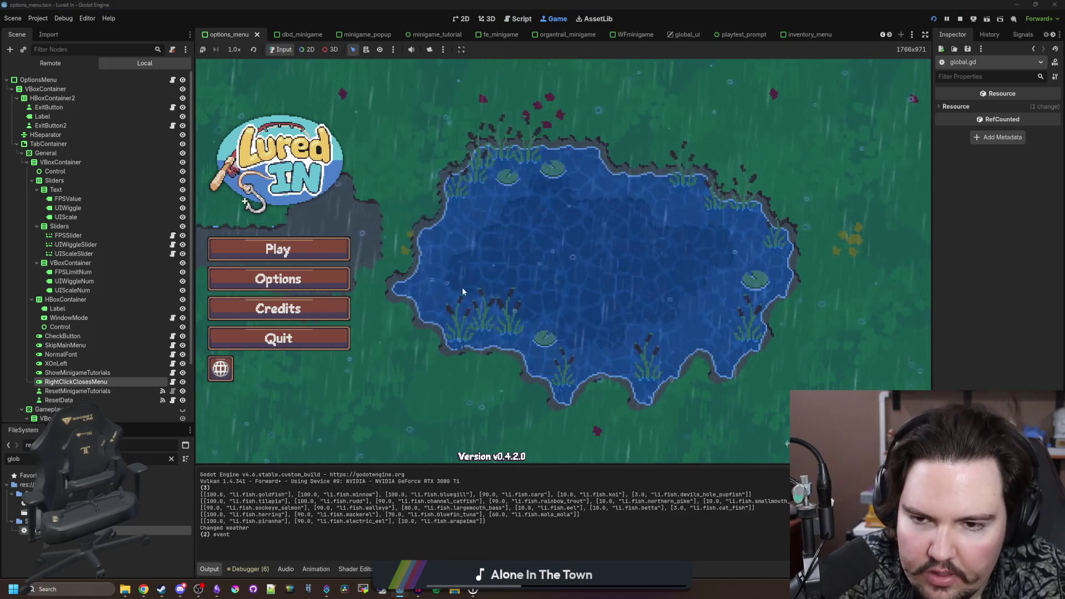
{"action": "left_click", "coordinate": [291, 280]}
{"action": "left_click", "coordinate": [549, 308]}
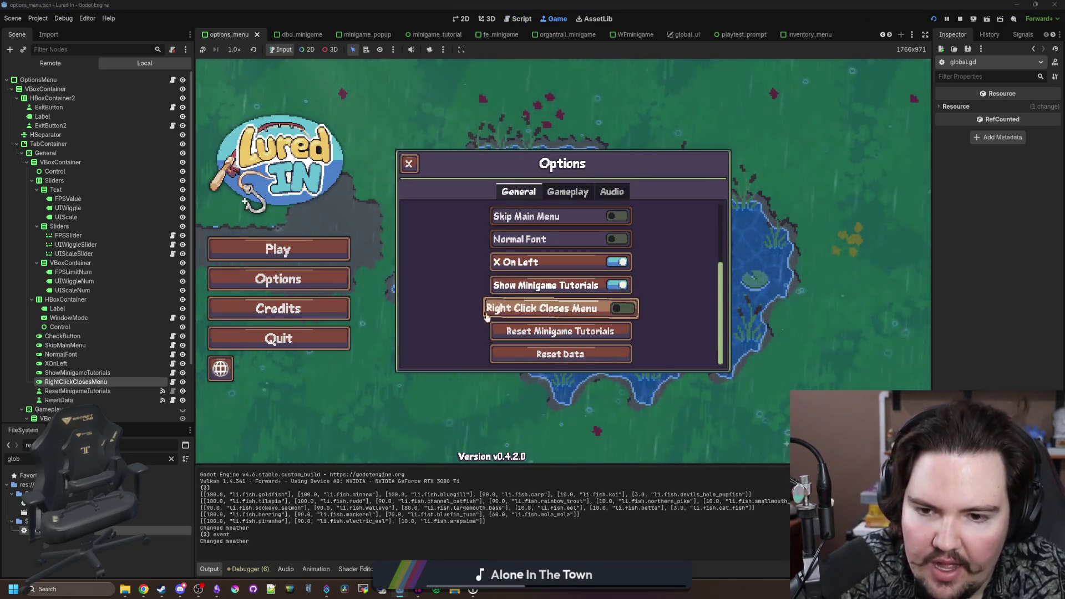
{"action": "right_click", "coordinate": [534, 305]}
- Start playing and confirm right-click closes the Fish Tank 5 panel and rock edit popup
{"action": "left_click", "coordinate": [298, 247]}
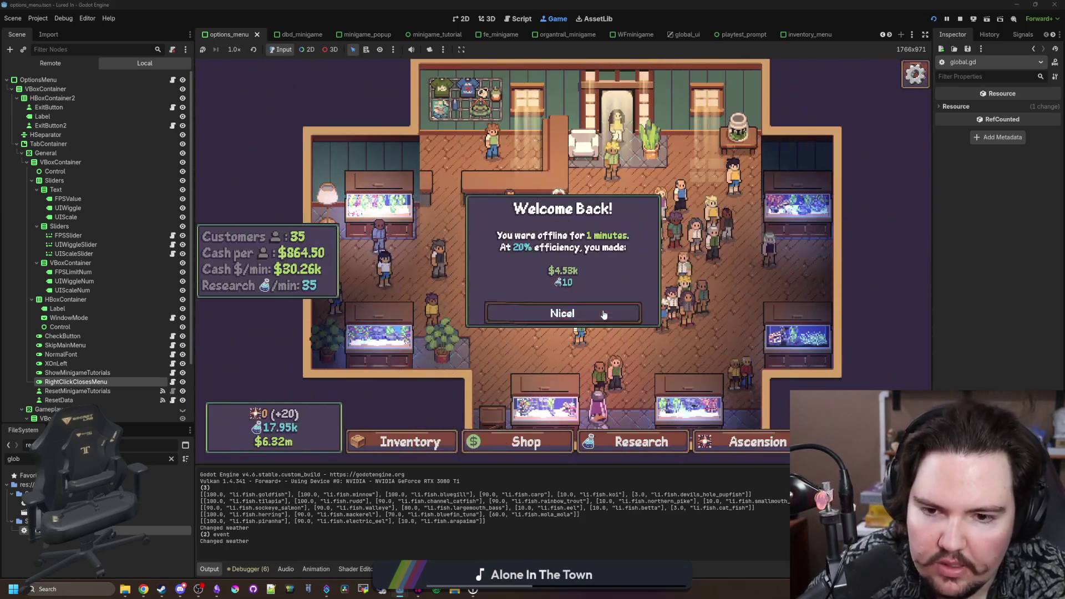
{"action": "left_click", "coordinate": [532, 312]}
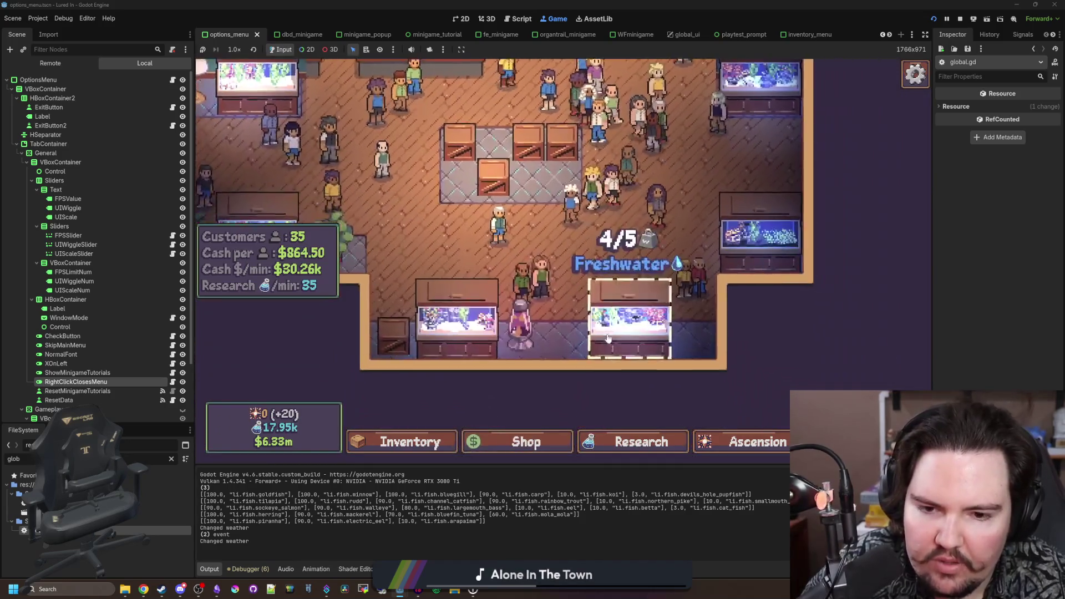
{"action": "left_click", "coordinate": [633, 288]}
{"action": "right_click", "coordinate": [471, 336]}
{"action": "left_click", "coordinate": [471, 337]}
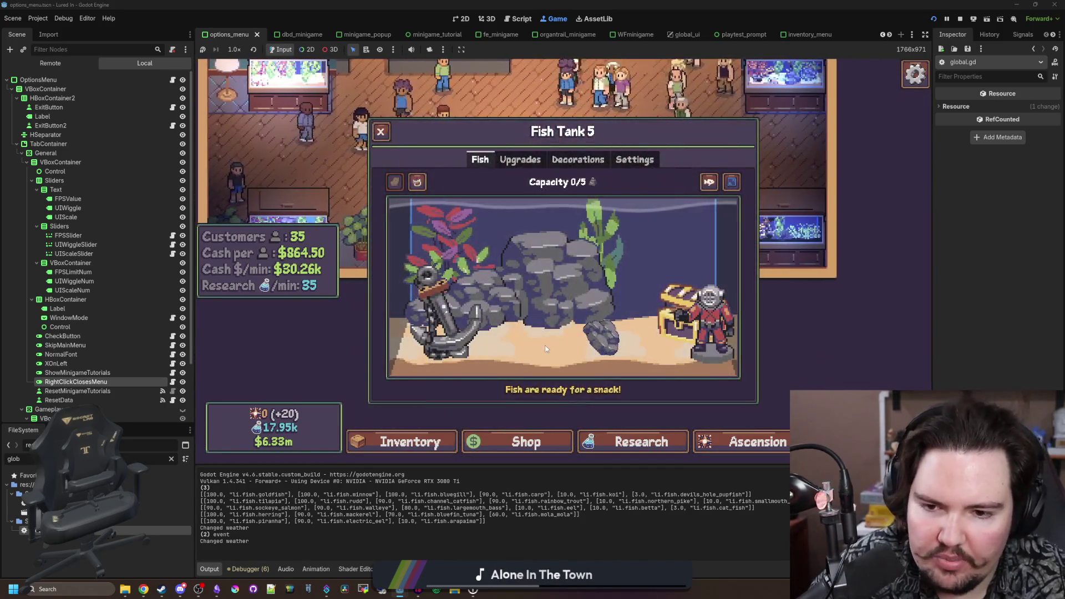
{"action": "left_click", "coordinate": [604, 346]}
{"action": "right_click", "coordinate": [589, 351]}
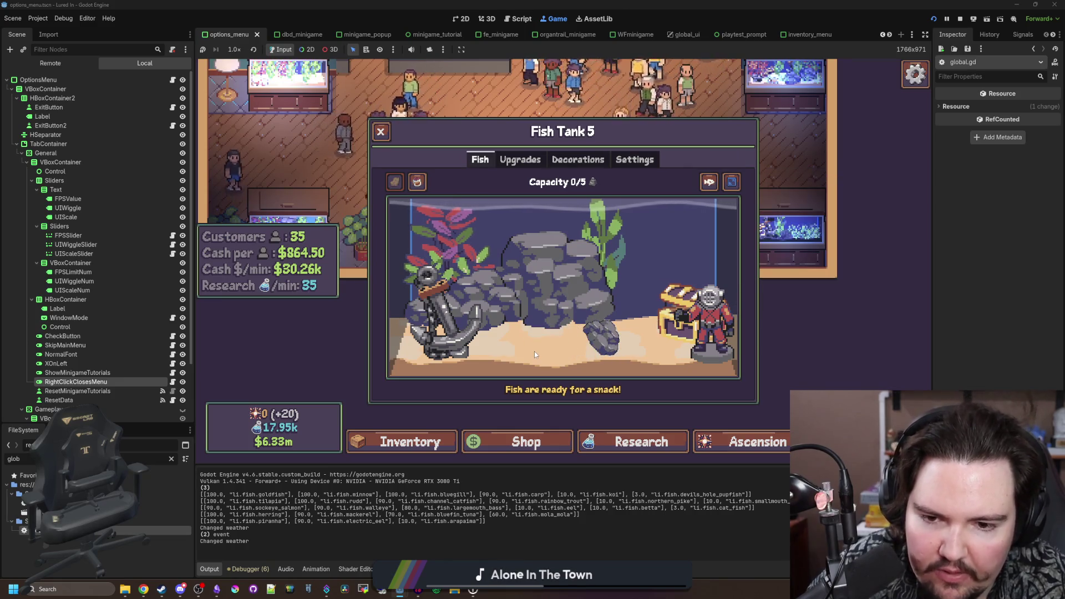
{"action": "left_click", "coordinate": [566, 348]}
{"action": "right_click", "coordinate": [558, 350]}
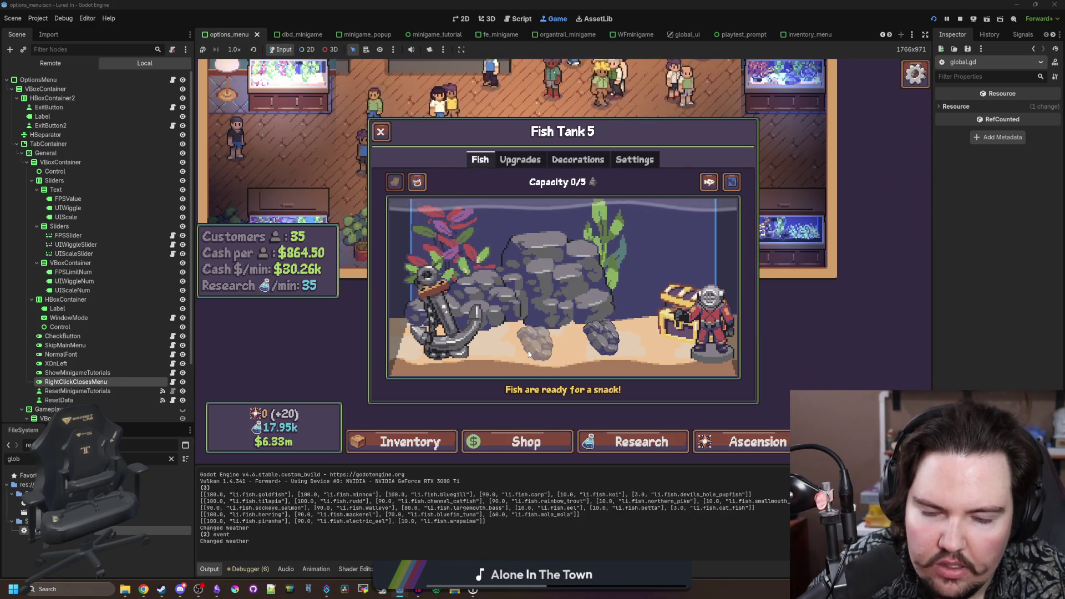
{"action": "right_click", "coordinate": [522, 351]}
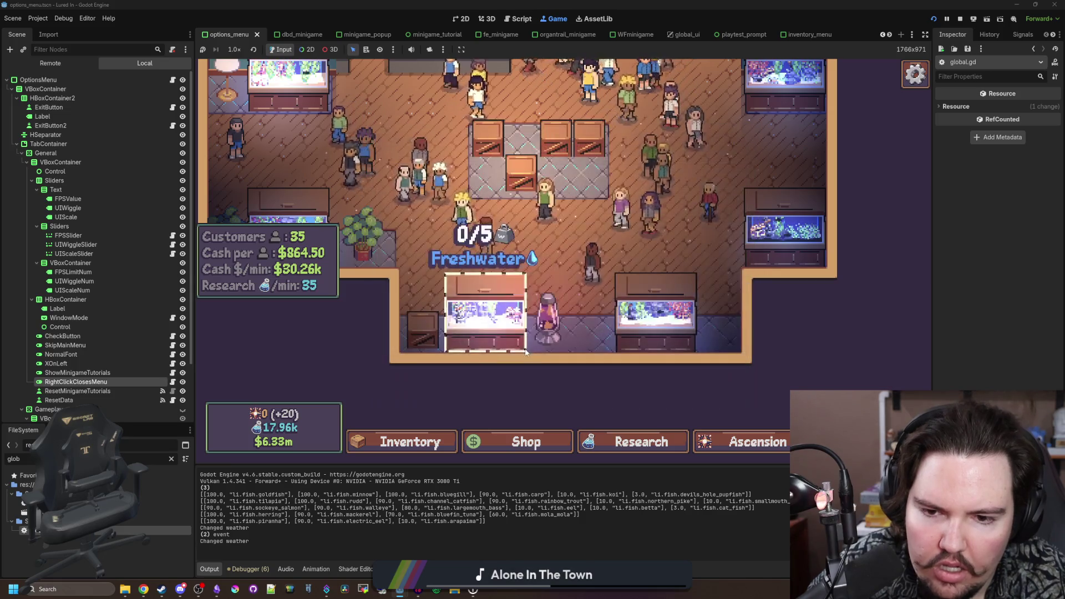
{"action": "left_click", "coordinate": [494, 337]}
- Duplicate the Medium Rock, cancel placement, buy the Diver decoration, then clear the FileSystem filter
{"action": "left_click", "coordinate": [604, 341]}
{"action": "left_click", "coordinate": [871, 309]}
{"action": "right_click", "coordinate": [503, 342]}
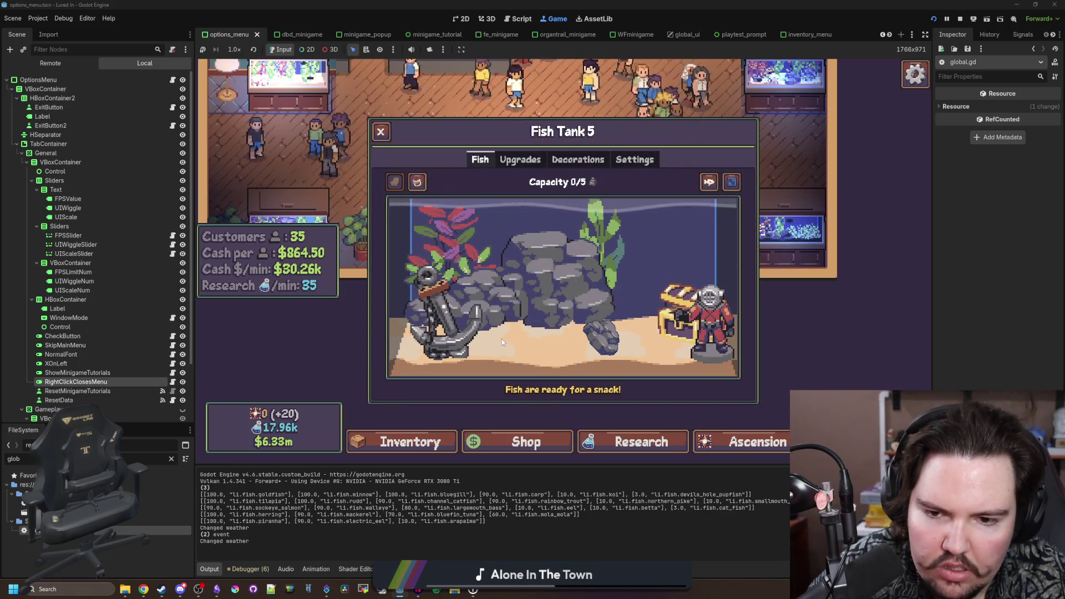
{"action": "left_click", "coordinate": [578, 160]}
{"action": "left_click", "coordinate": [481, 160]}
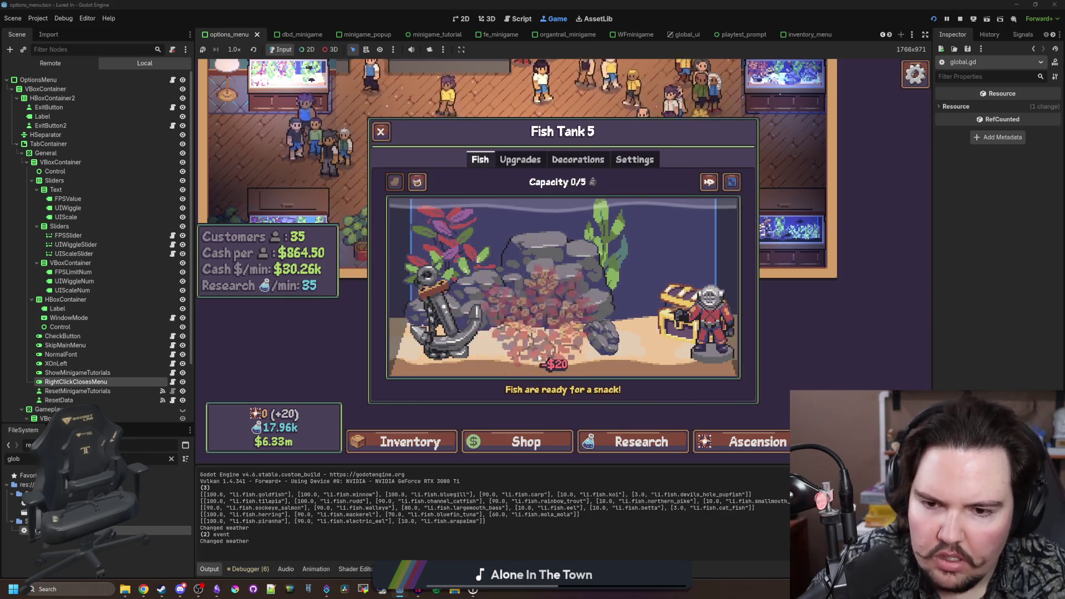
{"action": "left_click", "coordinate": [578, 160]}
{"action": "left_click", "coordinate": [697, 335]}
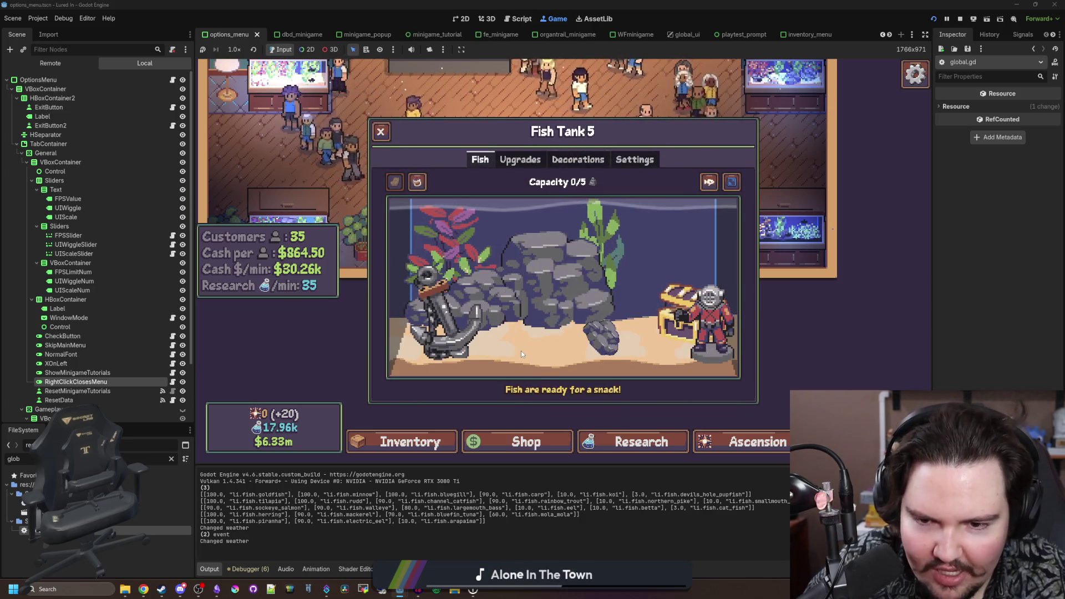
{"action": "left_click", "coordinate": [385, 137]}
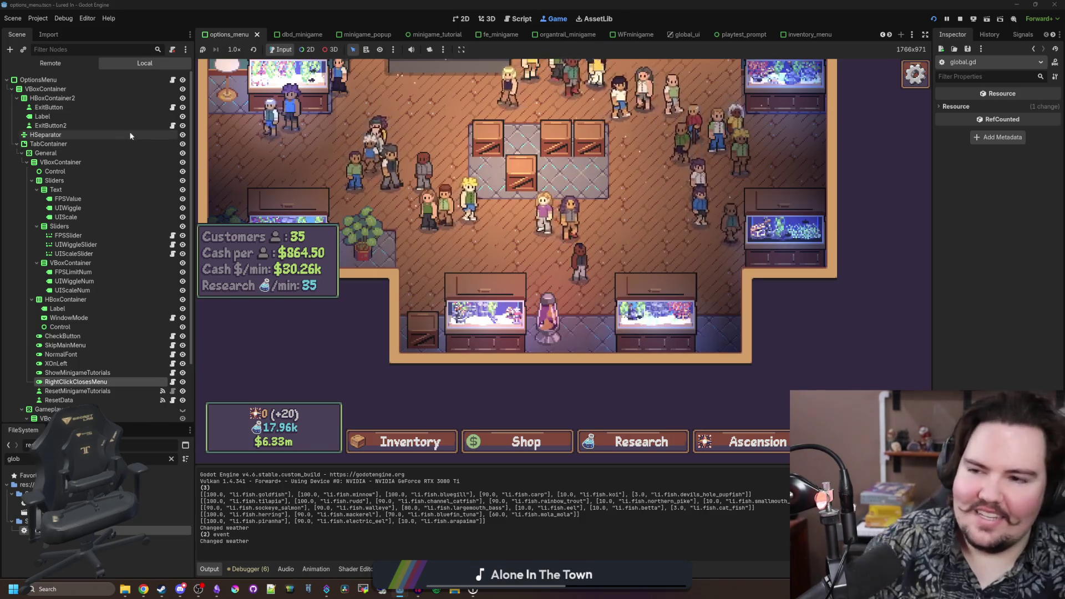
{"action": "left_click", "coordinate": [171, 459]}
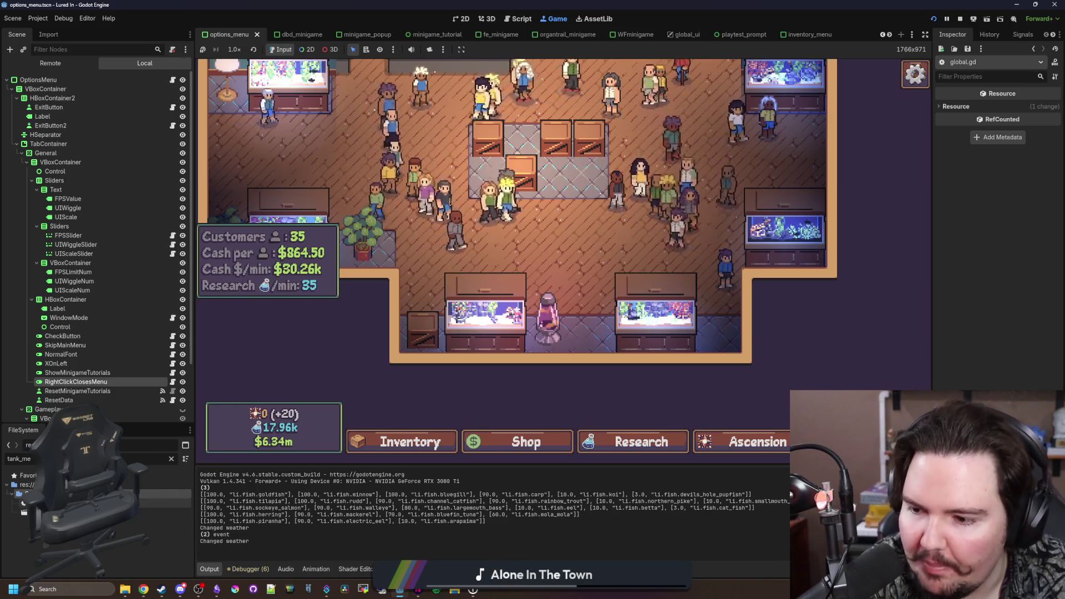
- Confirm right-click closes the character Customize menu and the Fish Tank 2 panel
{"action": "left_click", "coordinate": [580, 264]}
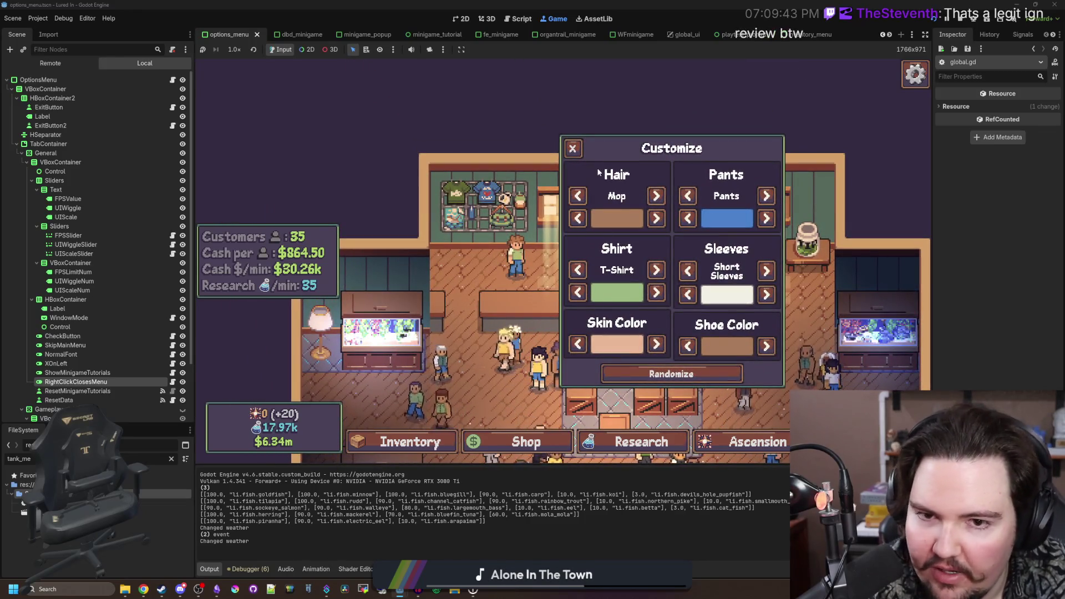
{"action": "right_click", "coordinate": [599, 174]}
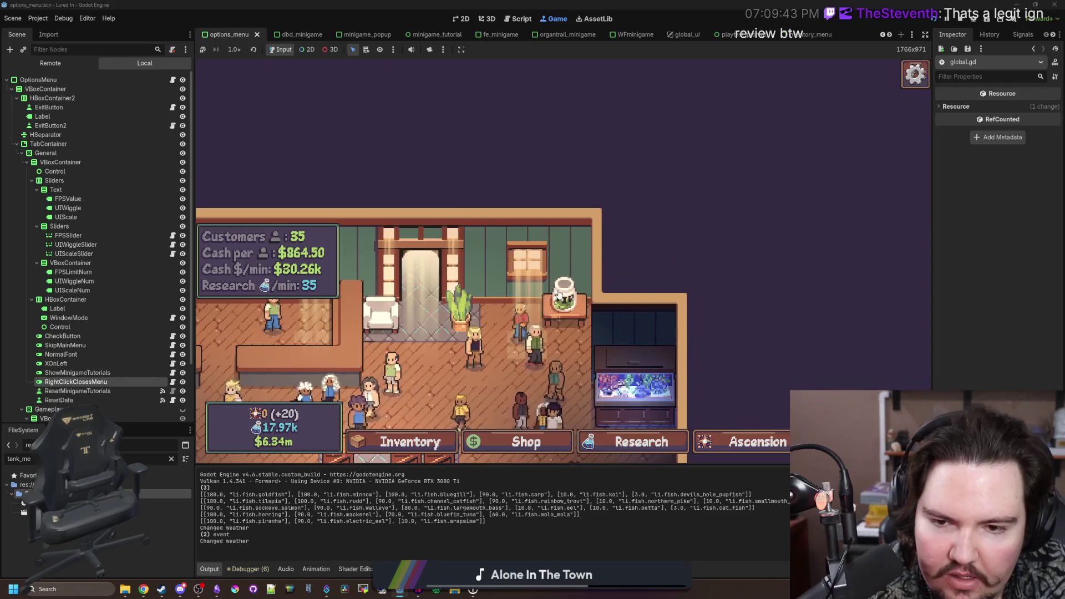
{"action": "left_click", "coordinate": [635, 385]}
{"action": "right_click", "coordinate": [713, 353]}
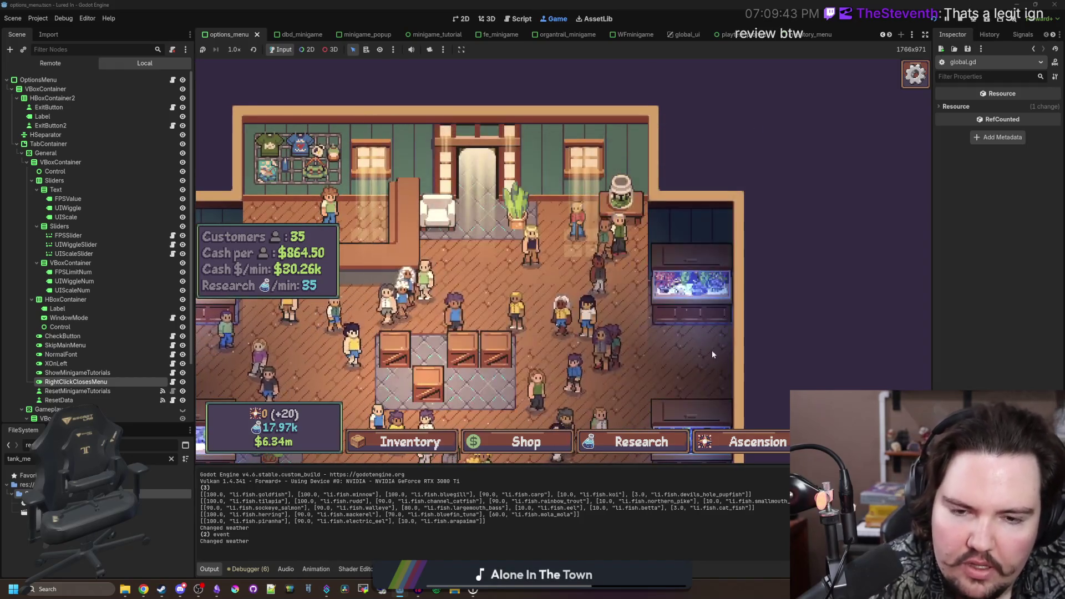
{"action": "left_click", "coordinate": [713, 354]}
{"action": "right_click", "coordinate": [733, 324]}
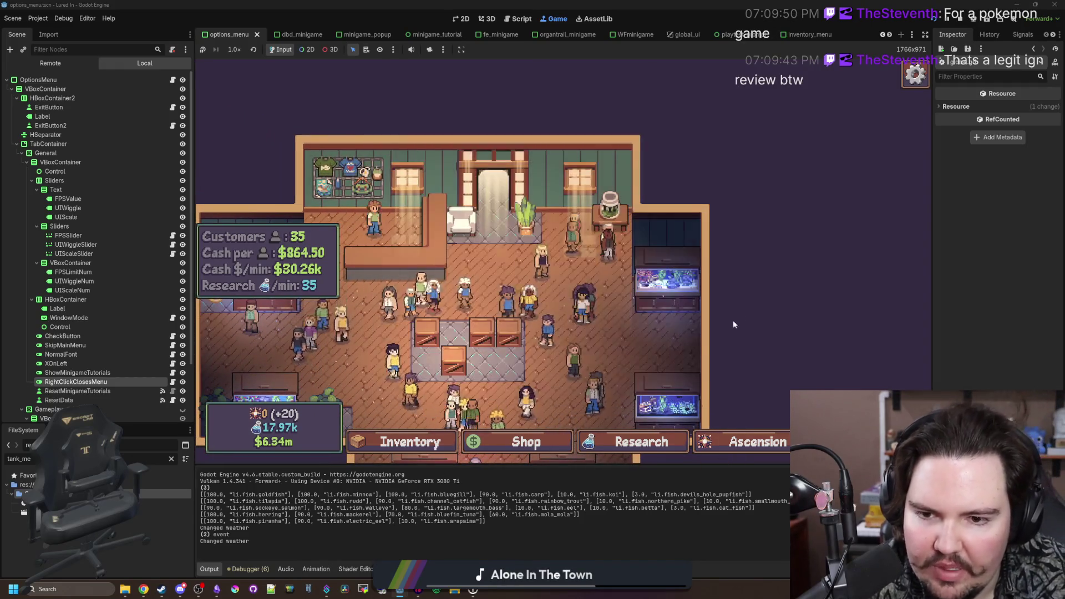
- Confirm right-click closes the Research tree (R) and Ascension menu (A), then check the Shop and Inventory
{"action": "key", "text": "r"}
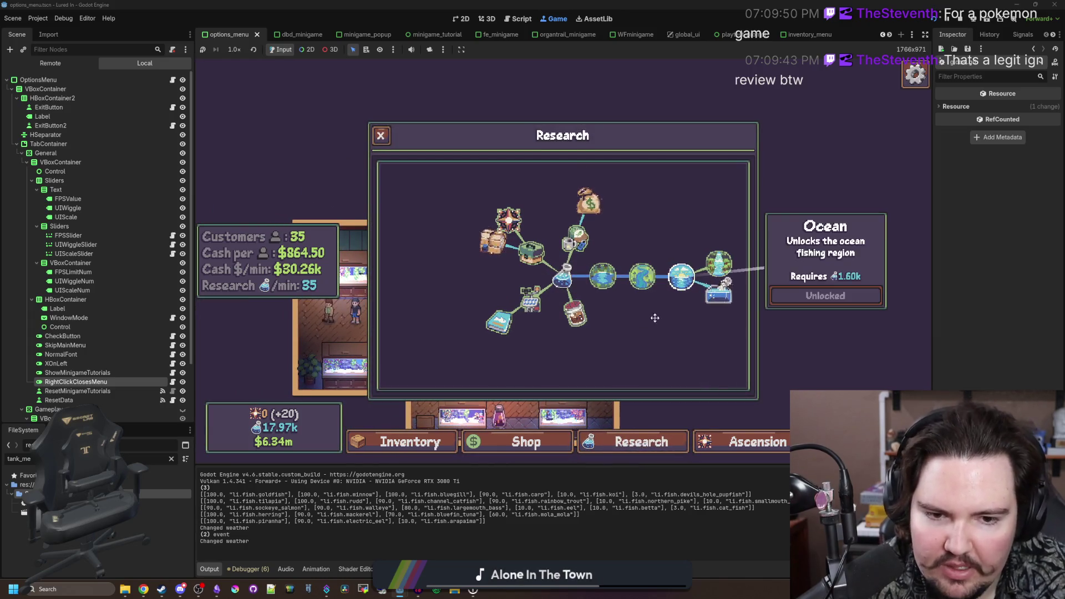
{"action": "right_click", "coordinate": [656, 317]}
{"action": "key", "text": "r"}
{"action": "key", "text": "a"}
{"action": "right_click", "coordinate": [513, 313]}
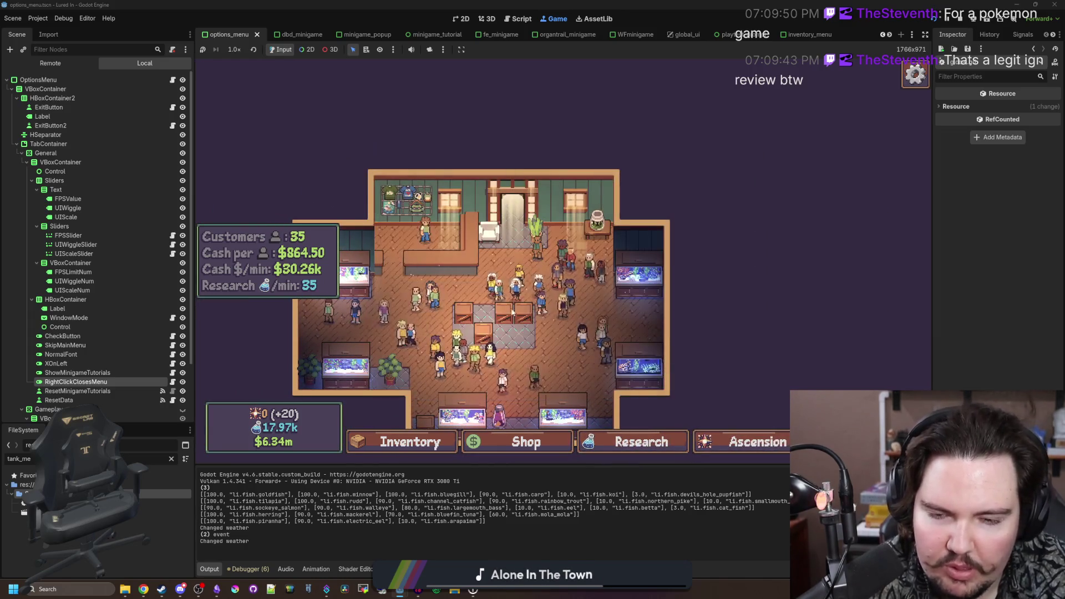
{"action": "key", "text": "a"}
{"action": "right_click", "coordinate": [513, 312]}
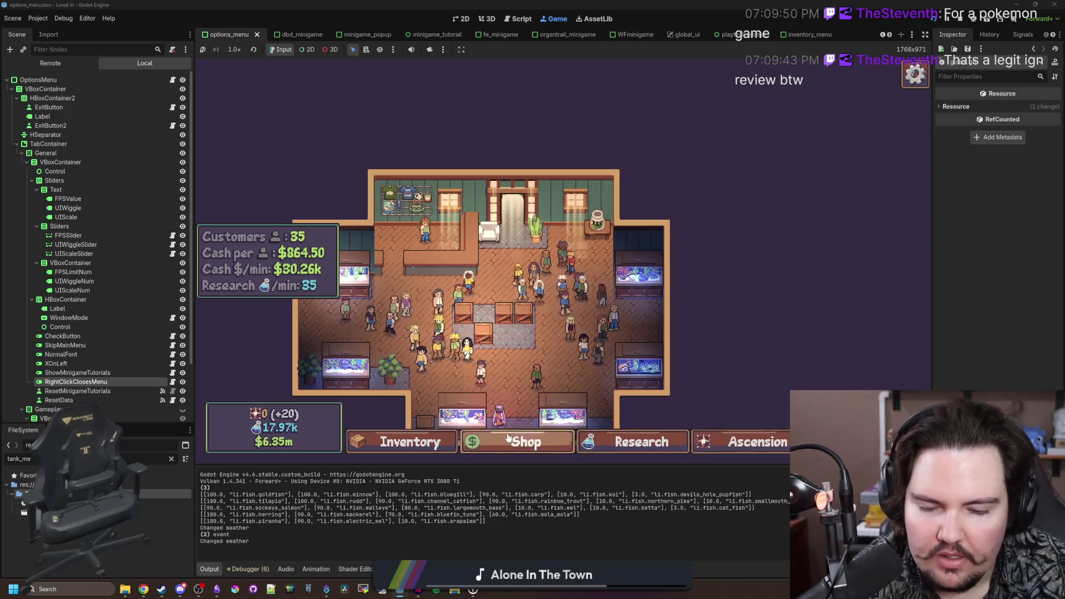
{"action": "left_click", "coordinate": [508, 438]}
{"action": "left_click", "coordinate": [409, 446]}
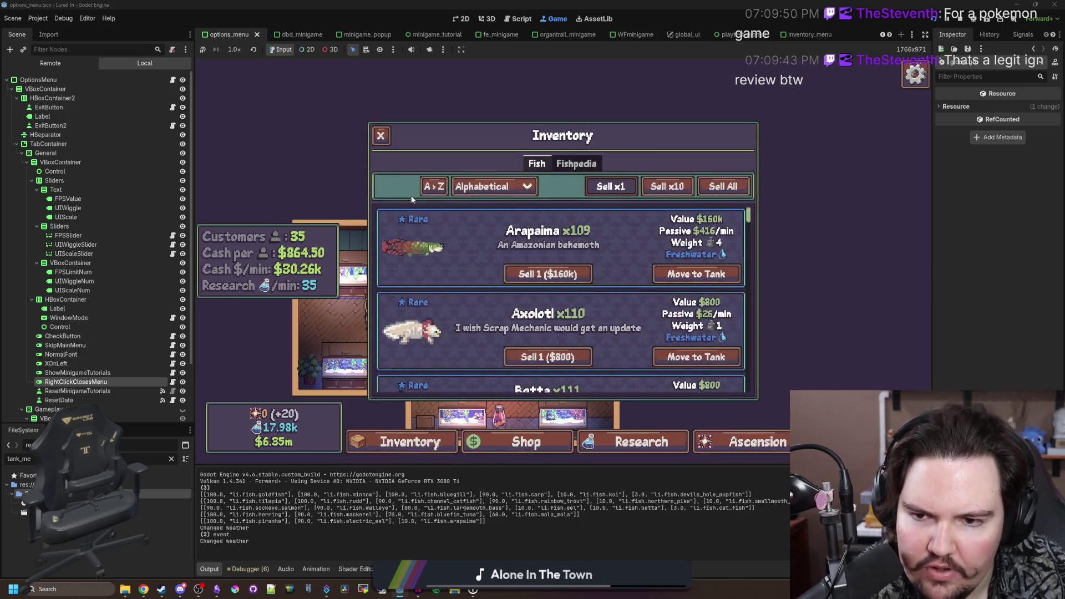
{"action": "left_click", "coordinate": [380, 136]}
- Travel to the stormy Lake, cast the line, and glance at the keepnet
{"action": "key", "text": "t"}
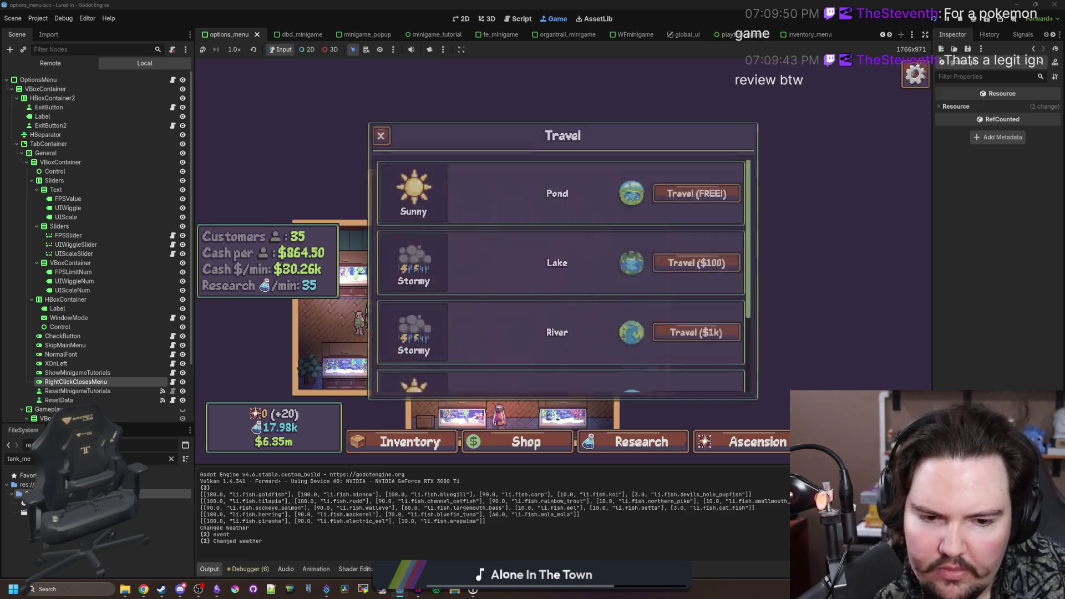
{"action": "scroll", "coordinate": [703, 200], "scroll_direction": "down", "scroll_amount": 3}
{"action": "scroll", "coordinate": [715, 194], "scroll_direction": "up", "scroll_amount": 3}
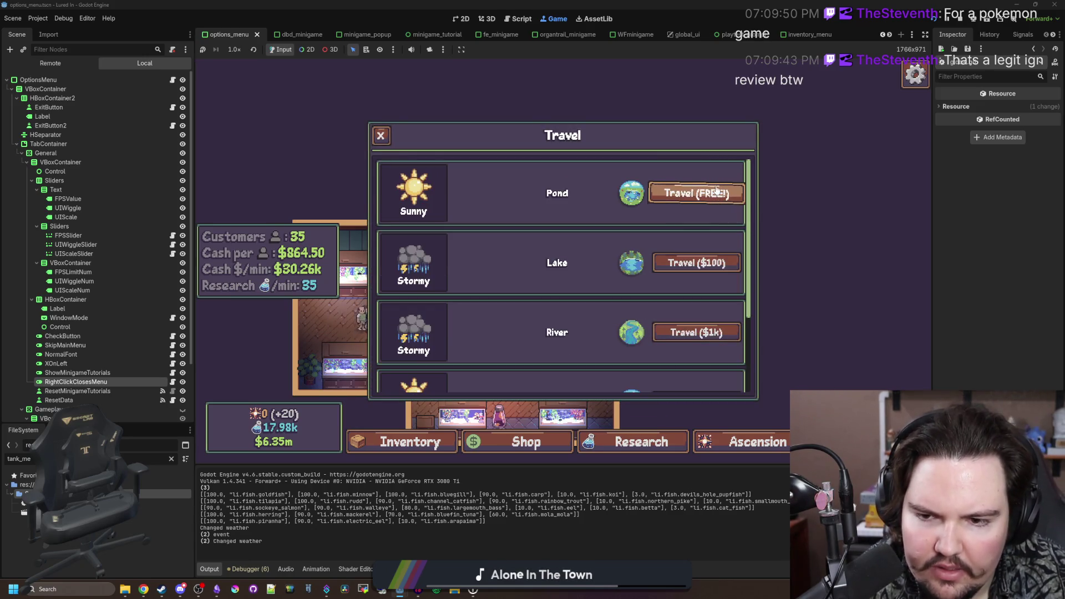
{"action": "left_click", "coordinate": [687, 258]}
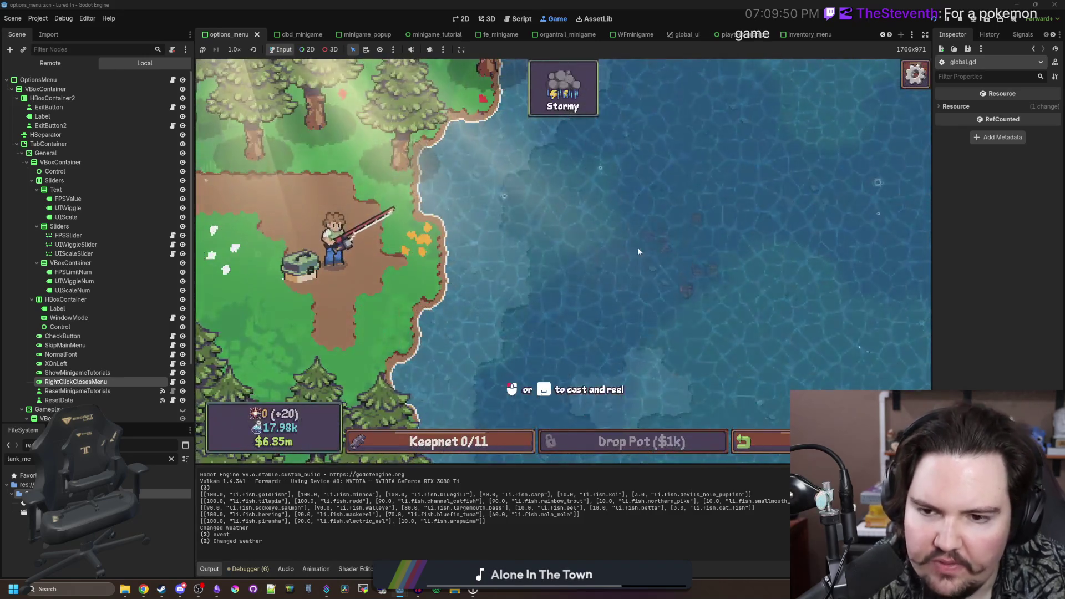
{"action": "left_click_drag", "start_coordinate": [628, 251], "coordinate": [628, 251]}
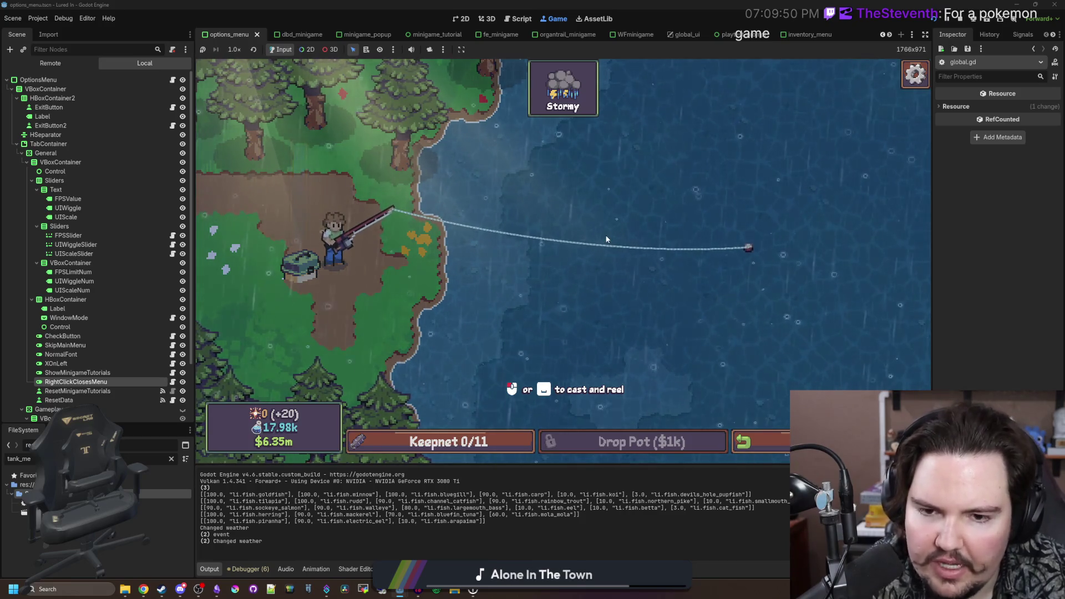
{"action": "left_click", "coordinate": [527, 442]}
{"action": "right_click", "coordinate": [541, 348]}
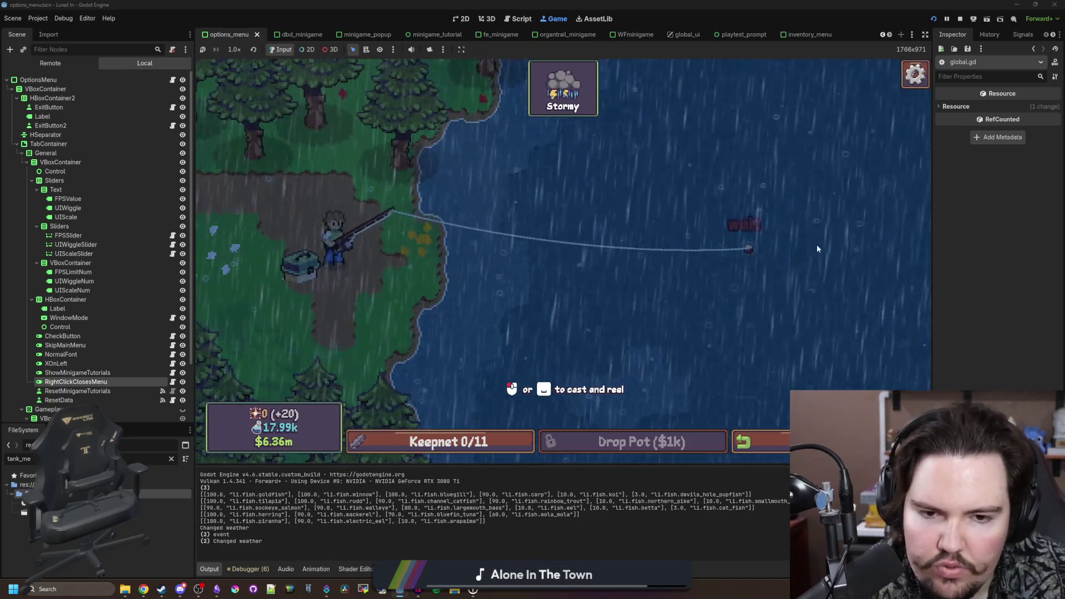
- Reel in the bite and complete the reeling minigame to land a Tilapia (keepnet 1/11)
{"action": "left_click", "coordinate": [322, 159]}
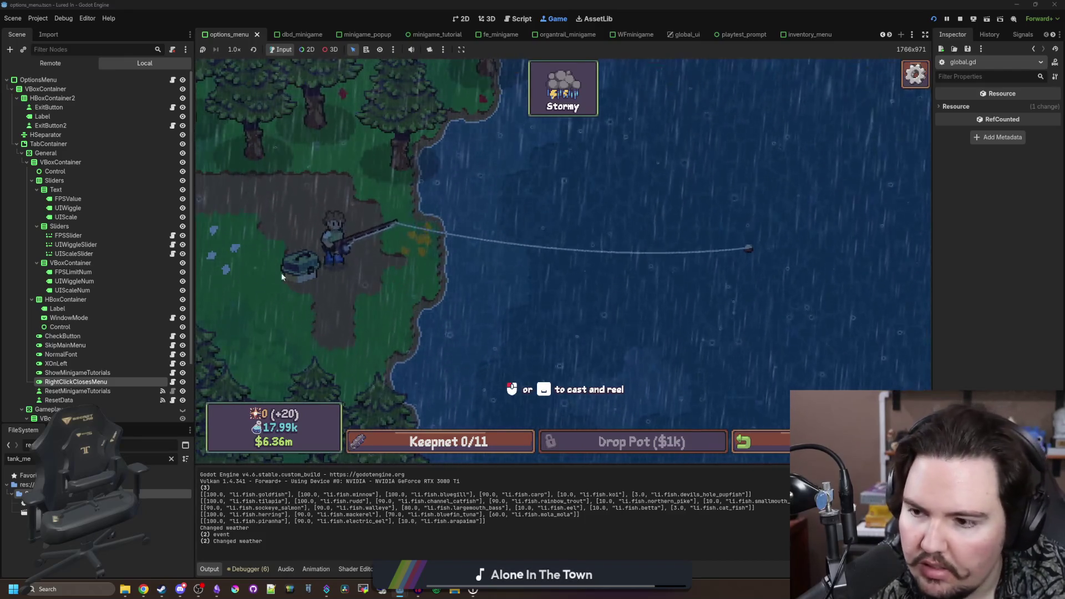
{"action": "scroll", "coordinate": [119, 272], "scroll_direction": "down", "scroll_amount": 3}
{"action": "key", "text": "space"}
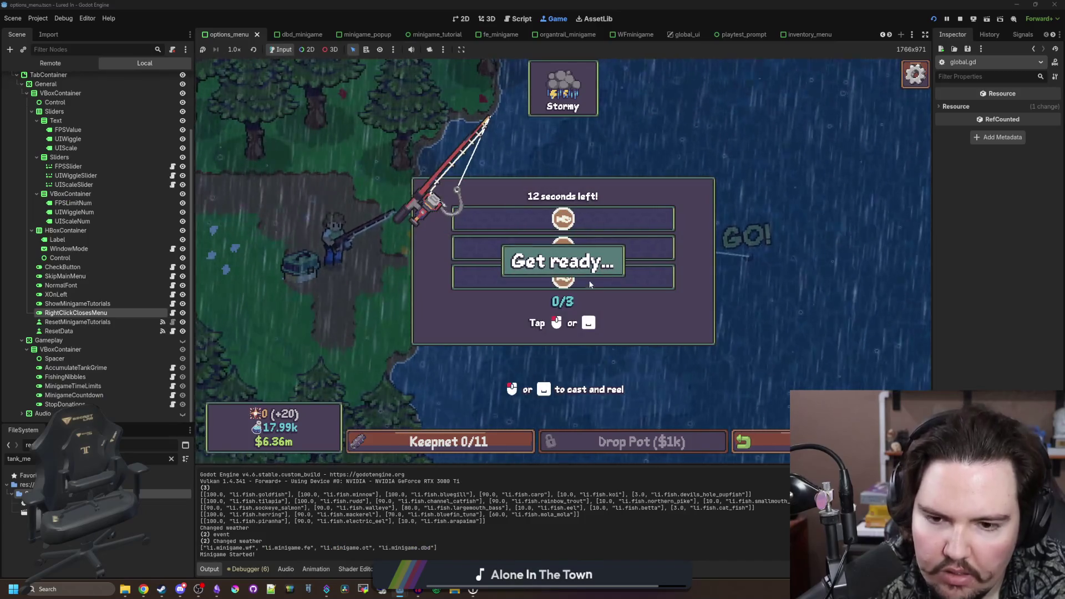
{"action": "left_click", "coordinate": [646, 275]}
{"action": "left_click", "coordinate": [661, 280]}
{"action": "left_click", "coordinate": [662, 280]}
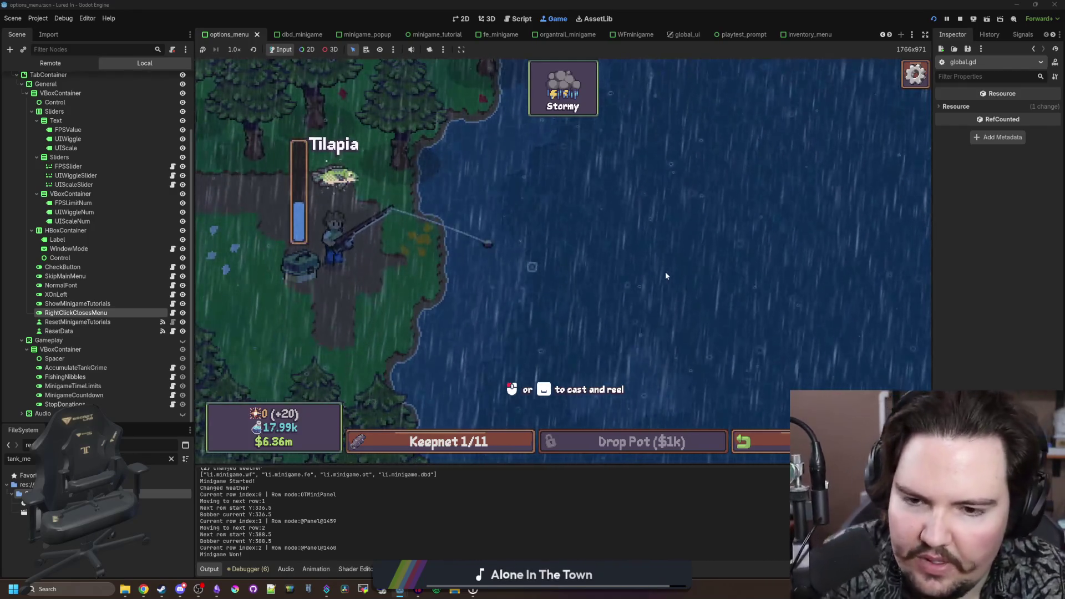
{"action": "left_click", "coordinate": [665, 271]}
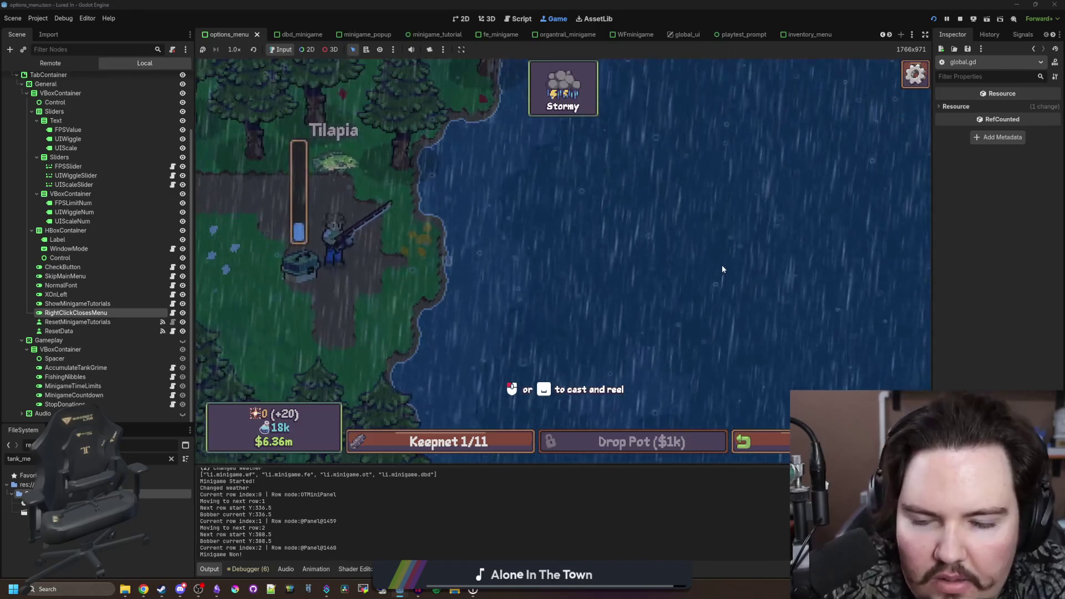
- Cast and reel in several more times, then leave the Lake and reopen Travel
{"action": "left_click", "coordinate": [789, 229]}
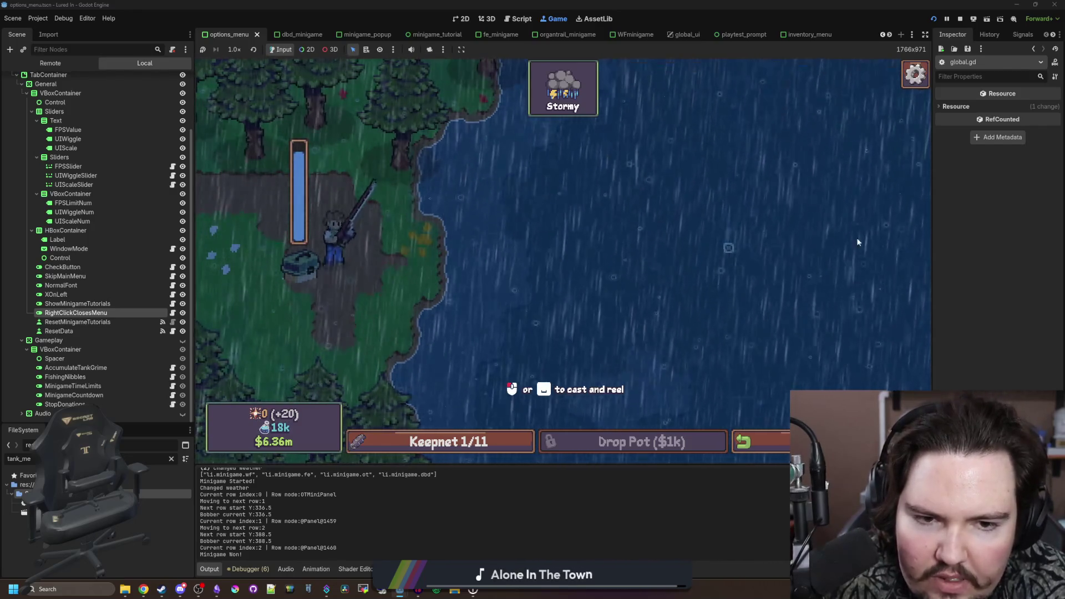
{"action": "left_click", "coordinate": [819, 234]}
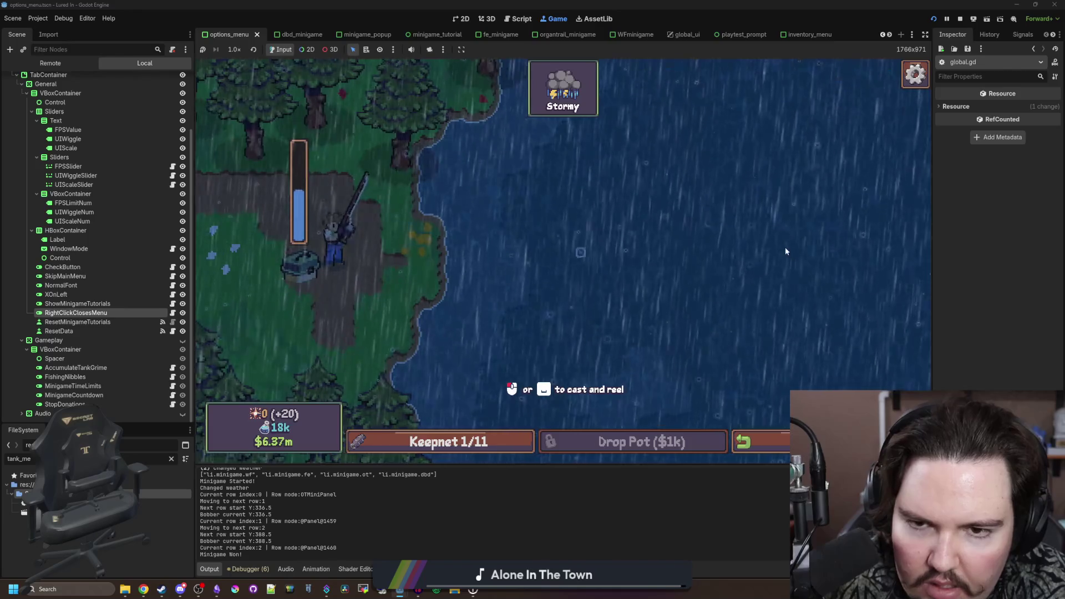
{"action": "left_click", "coordinate": [794, 199]}
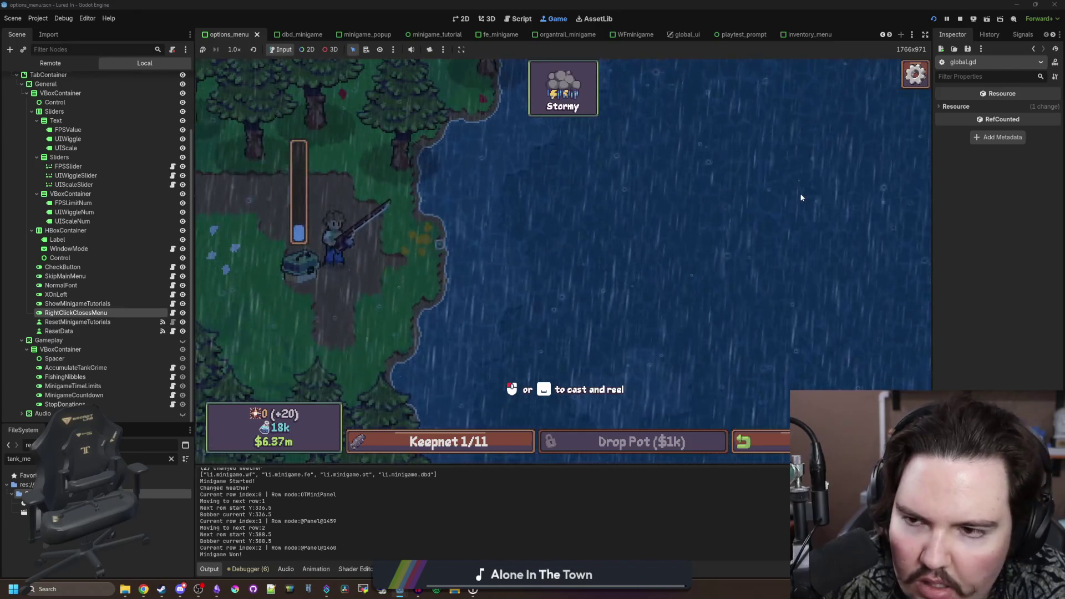
{"action": "left_click", "coordinate": [785, 227]}
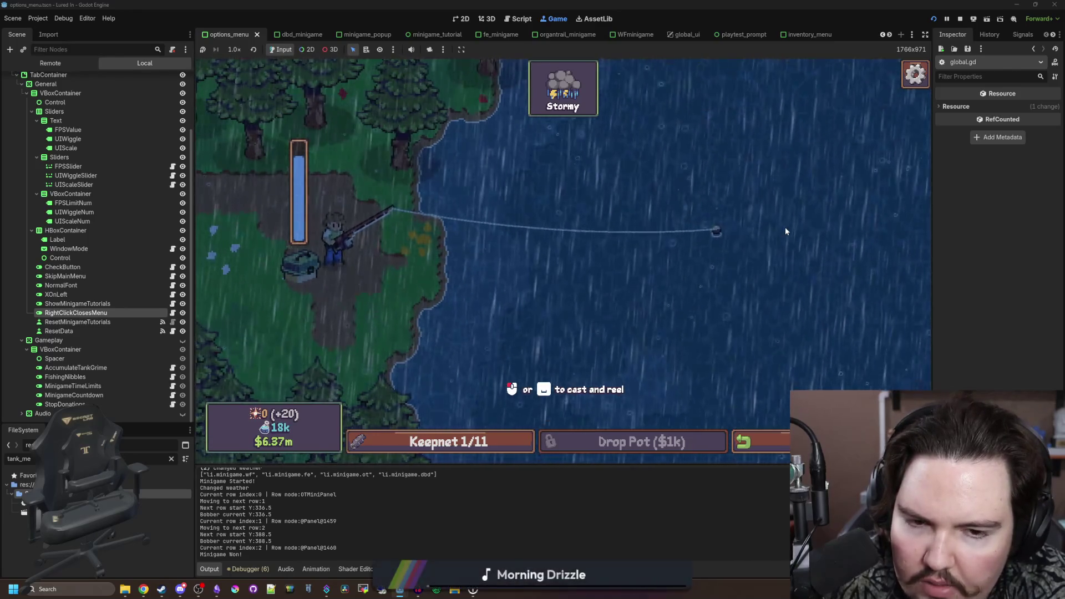
{"action": "left_click", "coordinate": [744, 214]}
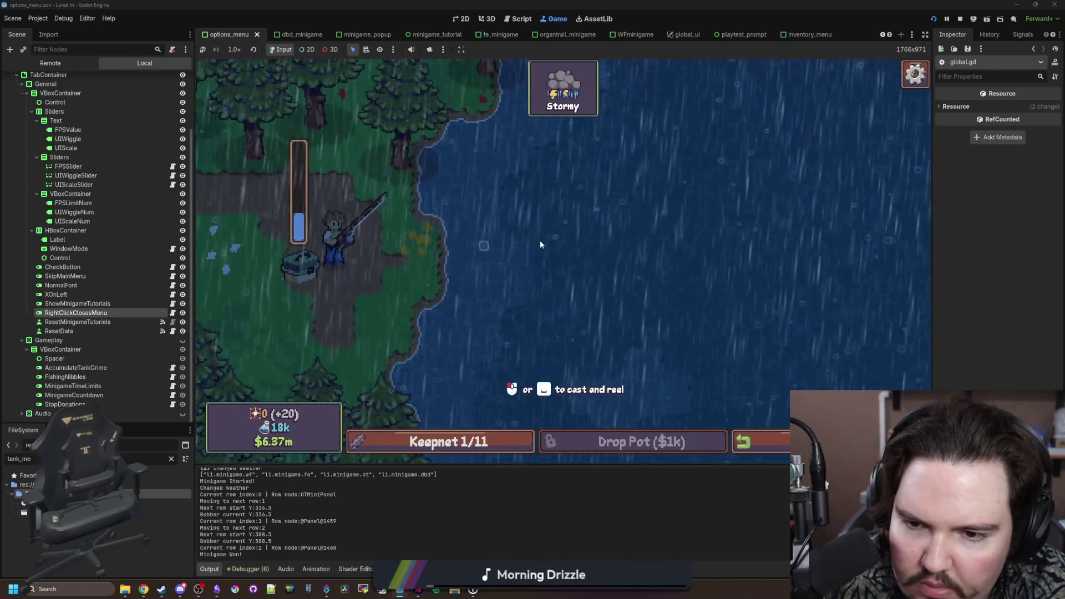
{"action": "left_click", "coordinate": [556, 241]}
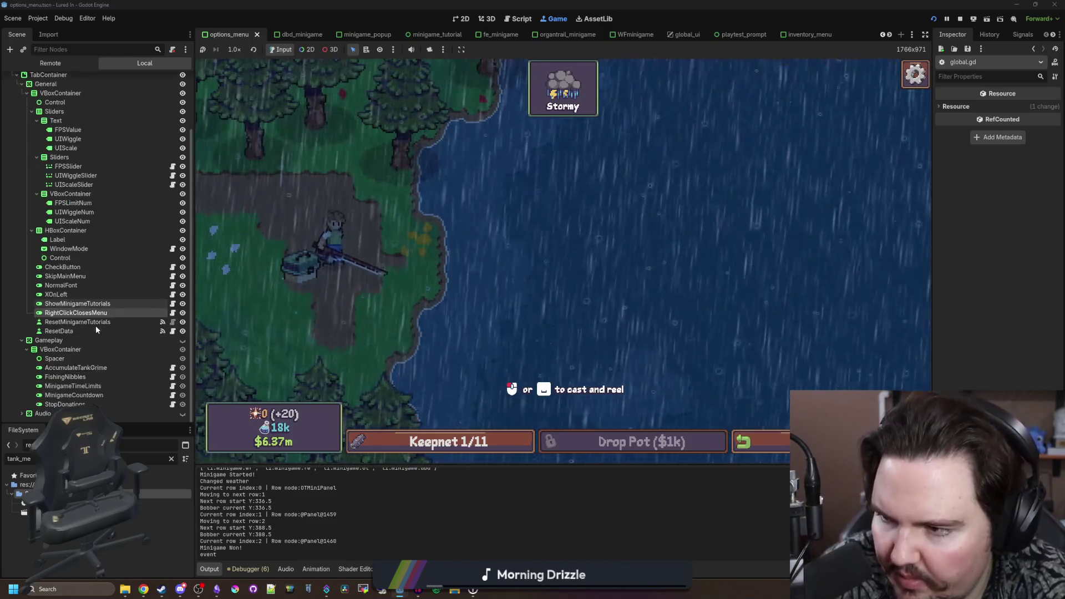
{"action": "left_click", "coordinate": [506, 277]}
{"action": "left_click", "coordinate": [803, 361]}
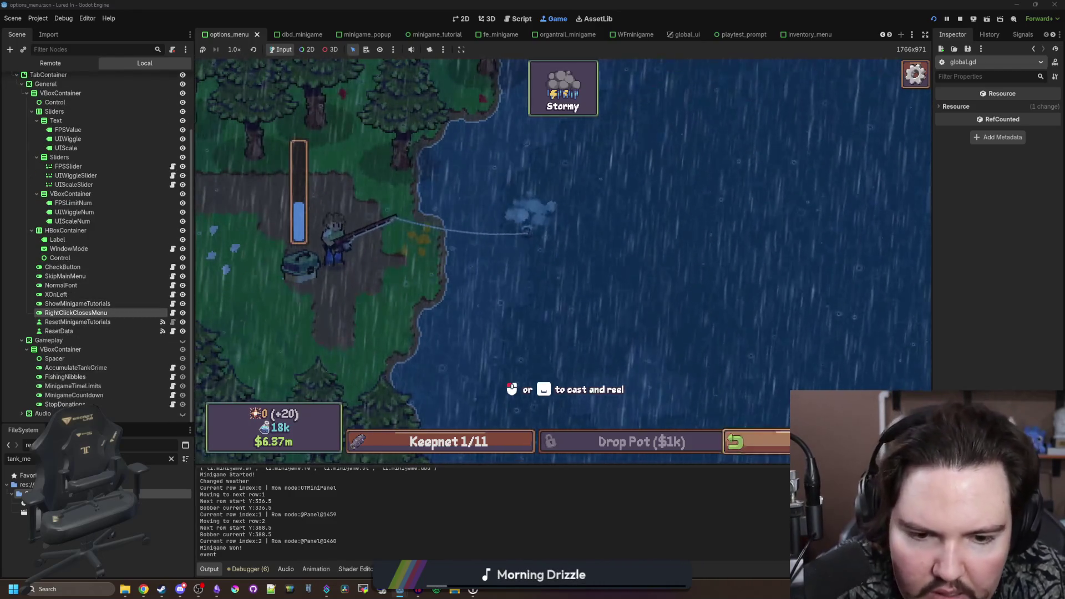
{"action": "scroll", "coordinate": [687, 311], "scroll_direction": "up", "scroll_amount": 2}
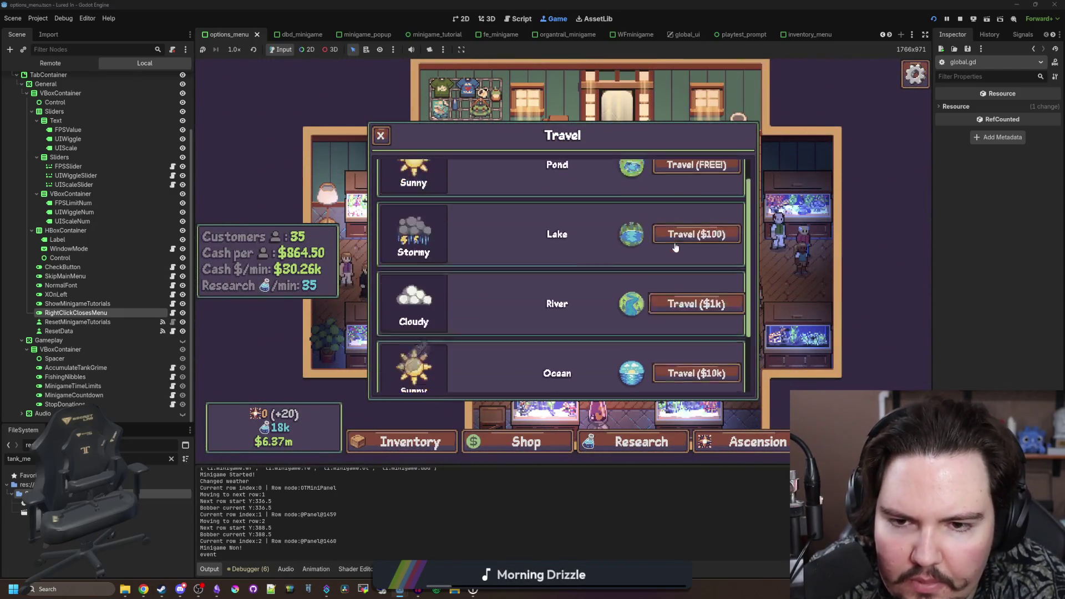
- Travel to the stormy Lake, hook a fish, and fail the reeling minigame
{"action": "left_click", "coordinate": [696, 263]}
{"action": "left_click", "coordinate": [657, 289]}
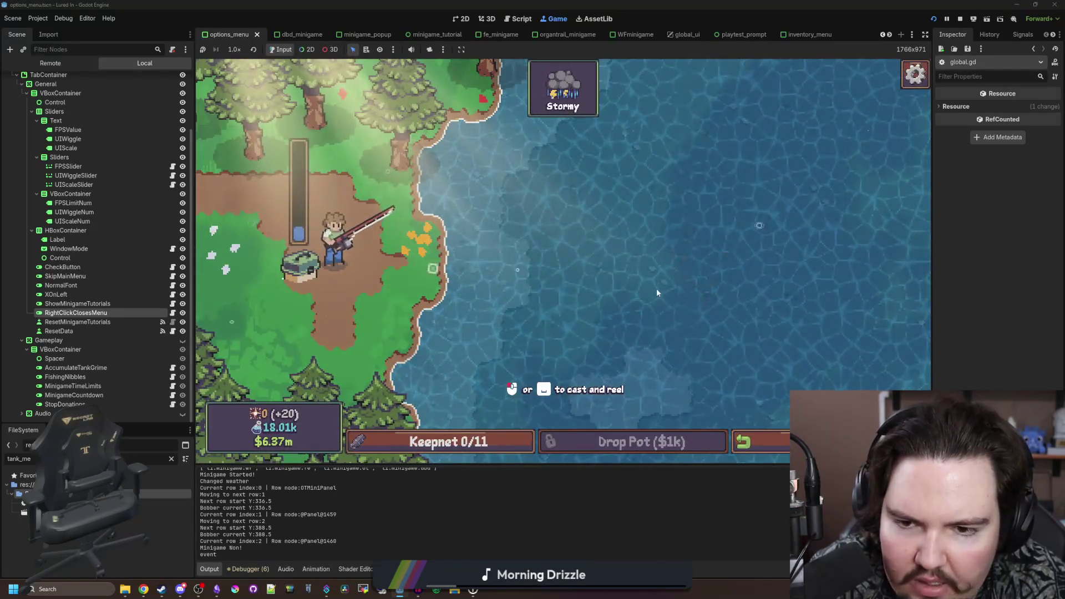
{"action": "left_click", "coordinate": [704, 249]}
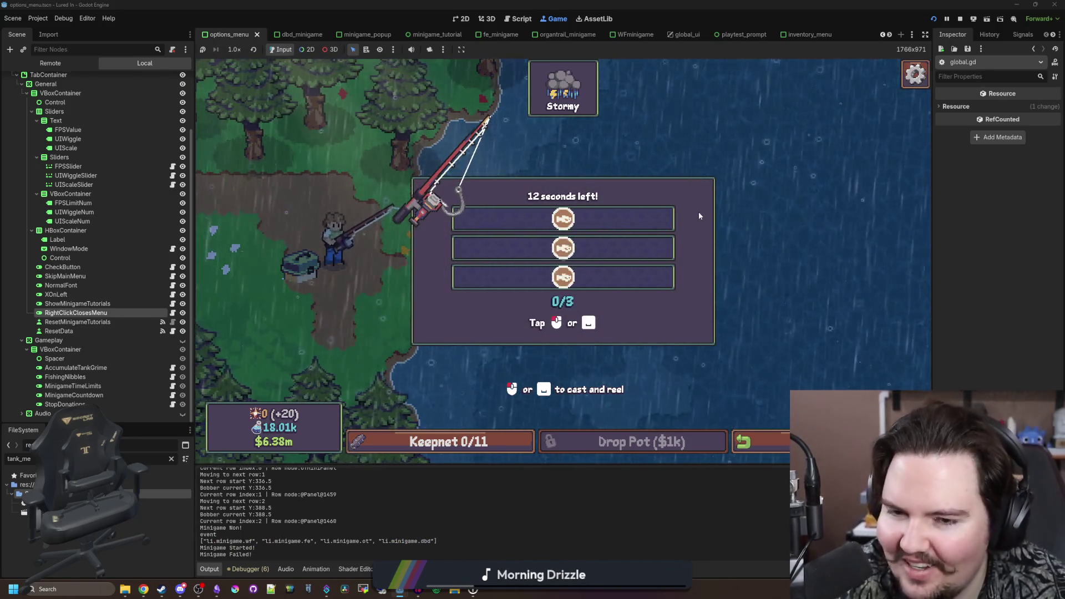
{"action": "left_click", "coordinate": [624, 247]}
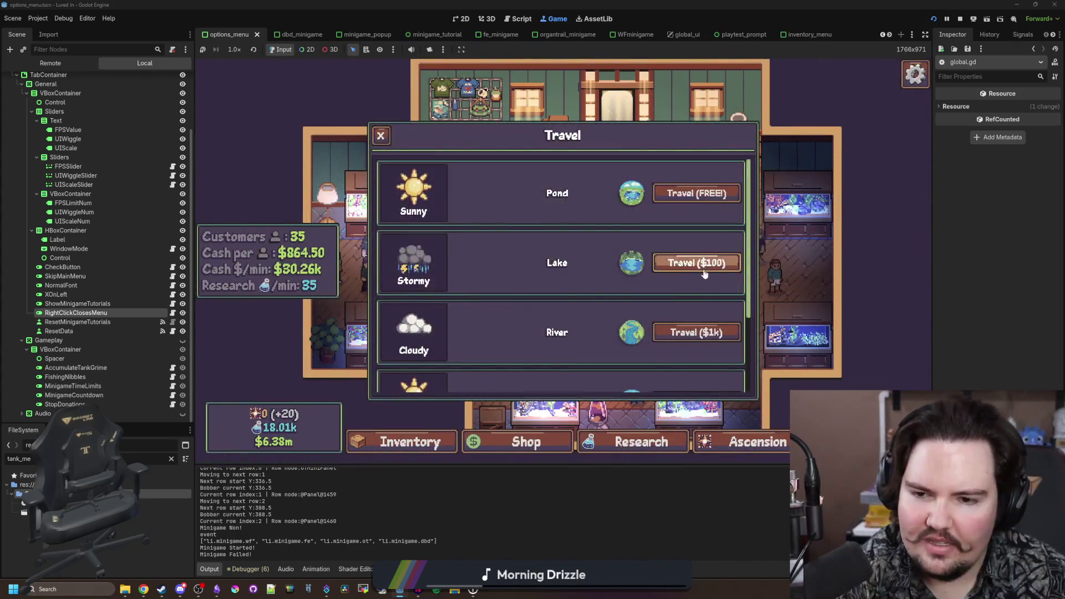
- Travel to the Lake again, cast and reel in twice, then return to the options_menu scene
{"action": "left_click", "coordinate": [703, 263]}
{"action": "left_click", "coordinate": [710, 260]}
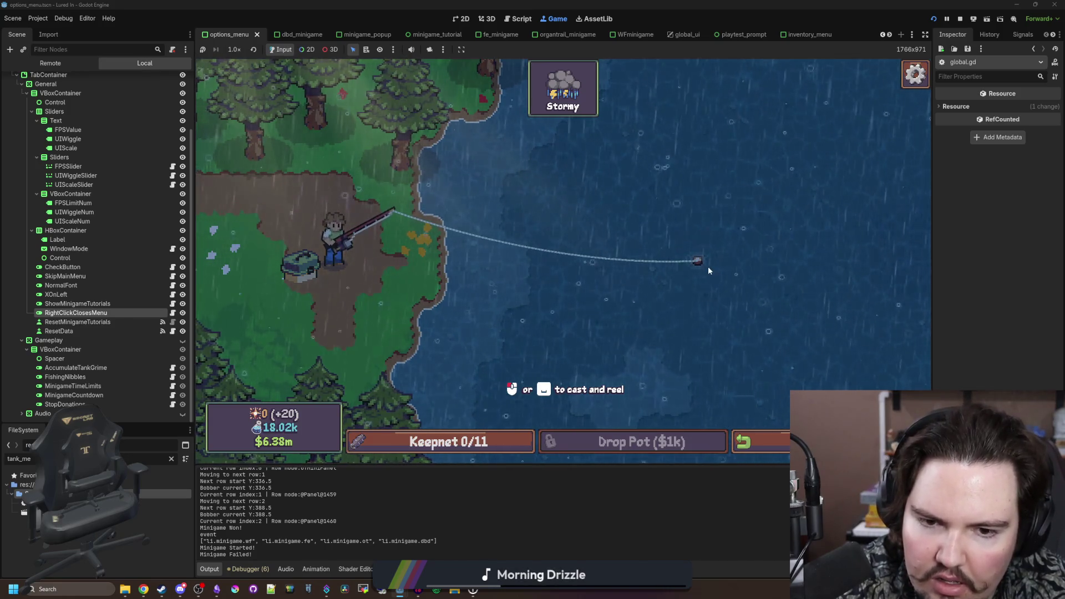
{"action": "left_click", "coordinate": [702, 286]}
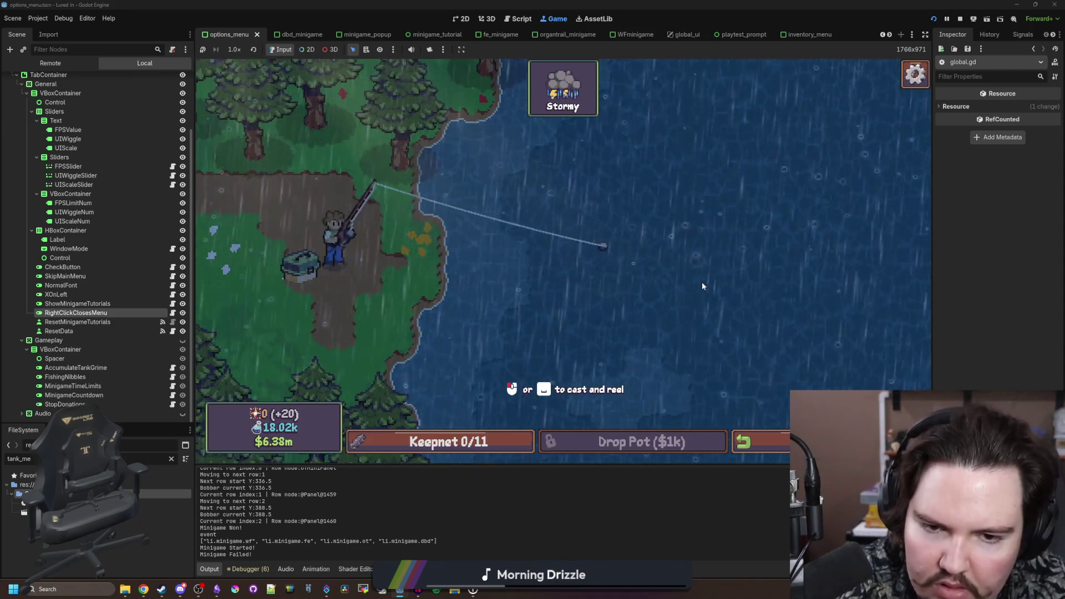
{"action": "mouse_move", "coordinate": [701, 282]}
{"action": "left_mouse_down"}
{"action": "mouse_move", "coordinate": [730, 261]}
{"action": "mouse_move", "coordinate": [684, 274]}
{"action": "left_mouse_up"}
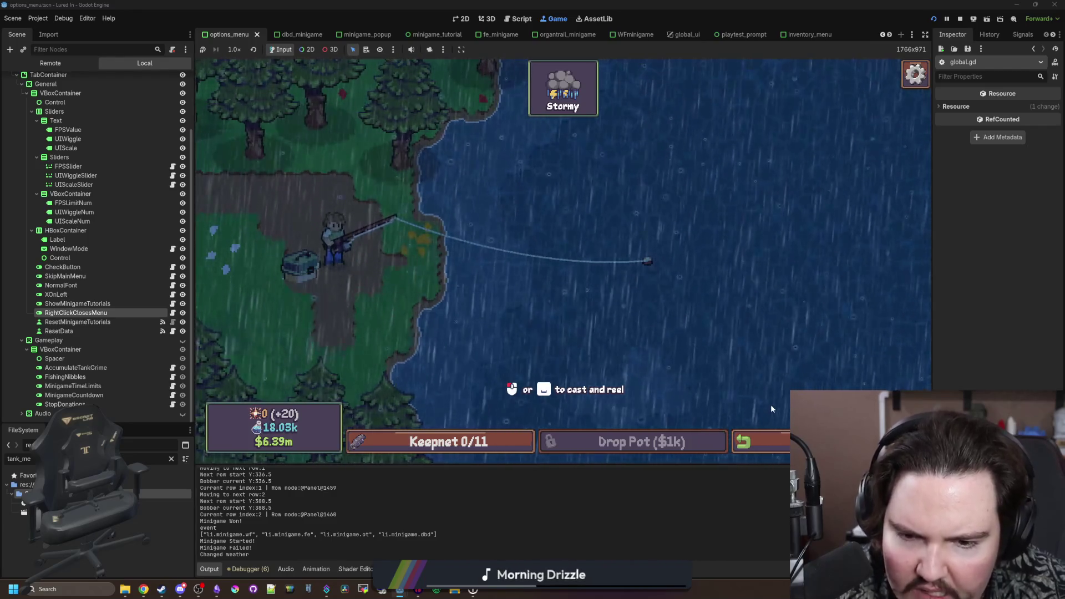
{"action": "left_click", "coordinate": [777, 375]}
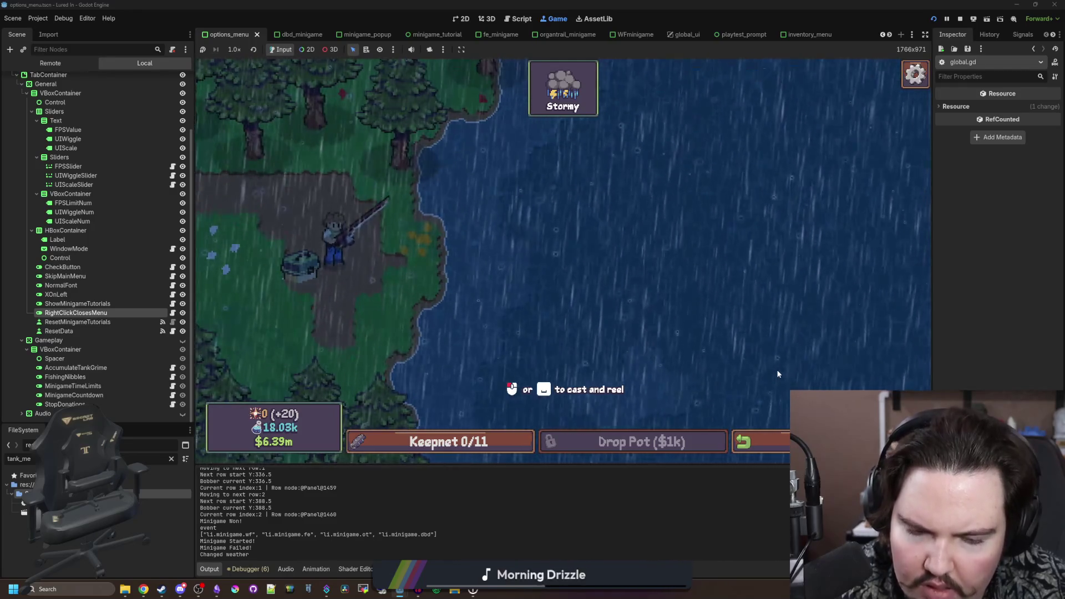
{"action": "left_click", "coordinate": [460, 18]}
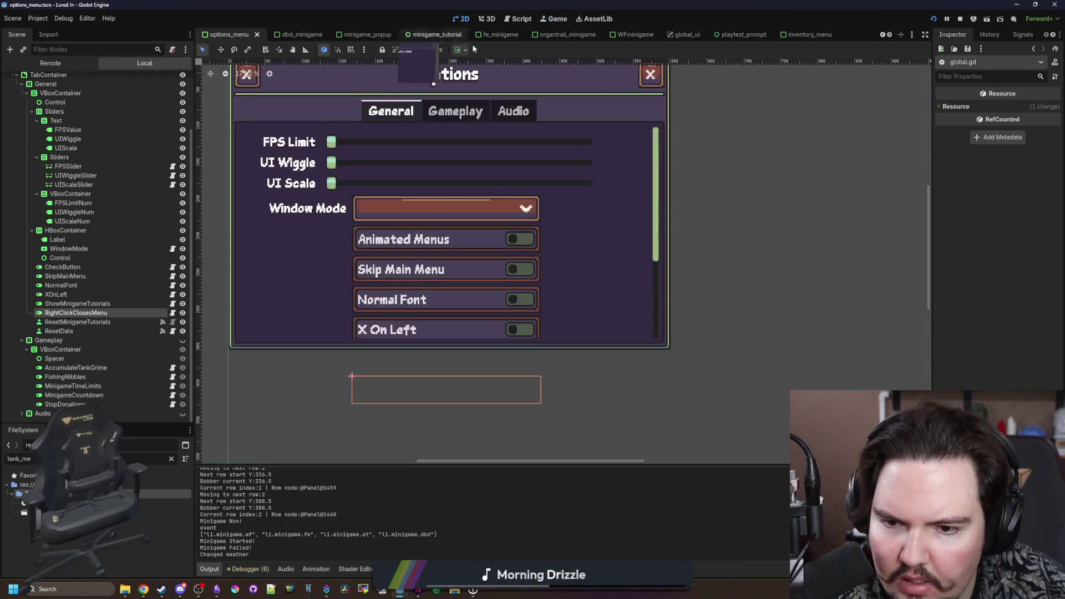
- Toggle the 3D and 2D views, then return to the game at the Lake and cast
{"action": "left_click", "coordinate": [483, 22]}
{"action": "left_click", "coordinate": [464, 22]}
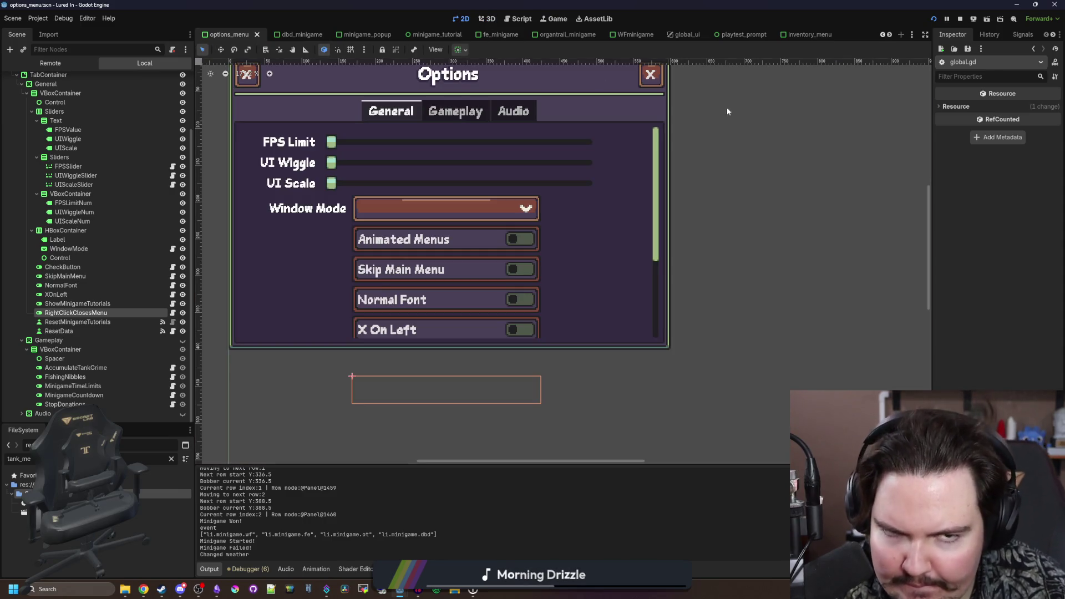
{"action": "left_click", "coordinate": [554, 18]}
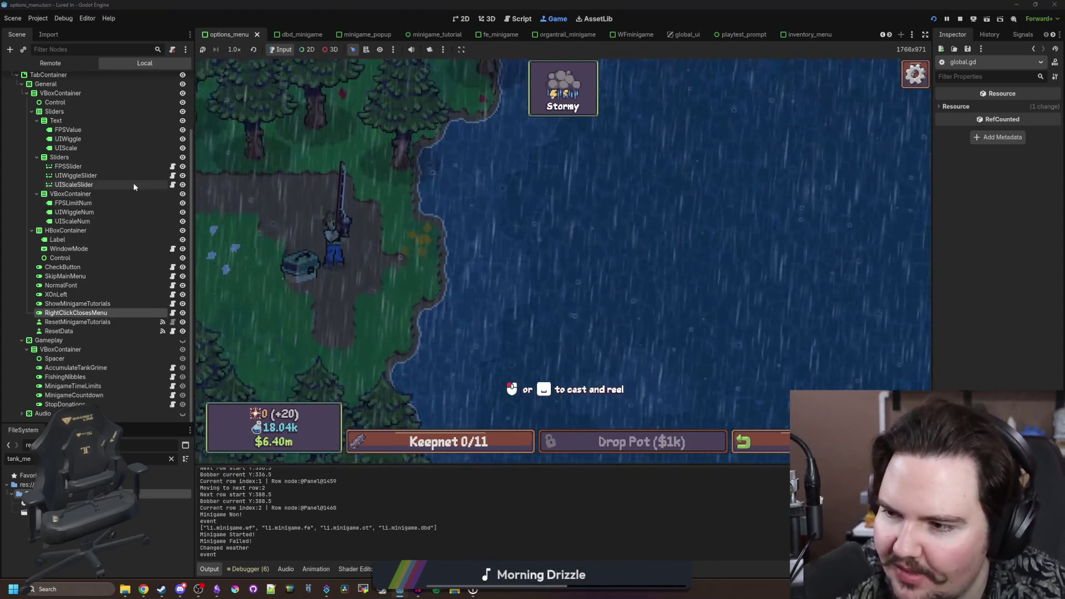
{"action": "left_click", "coordinate": [641, 181]}
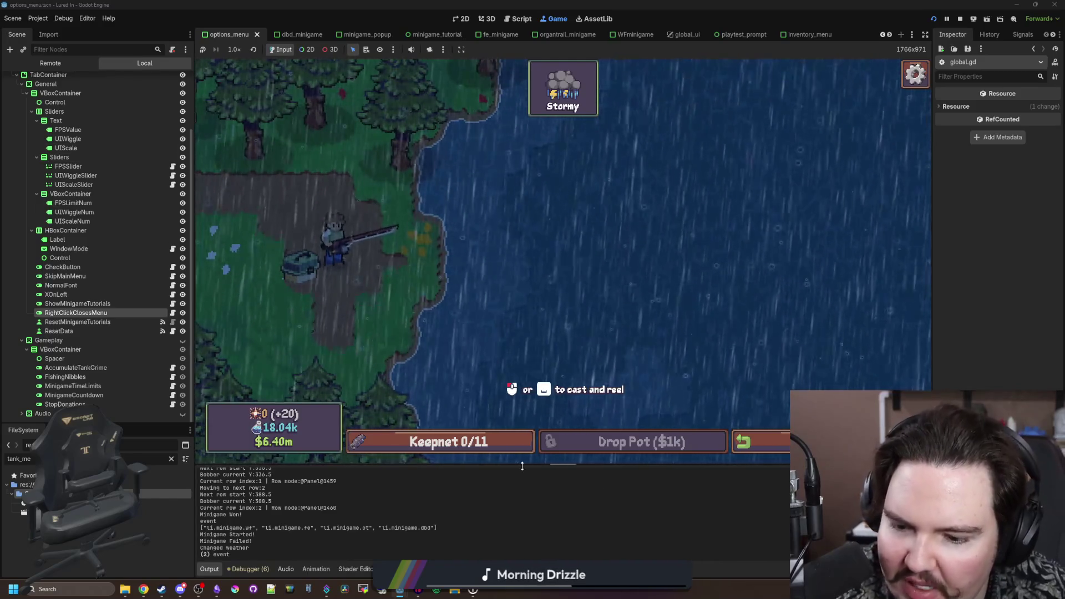
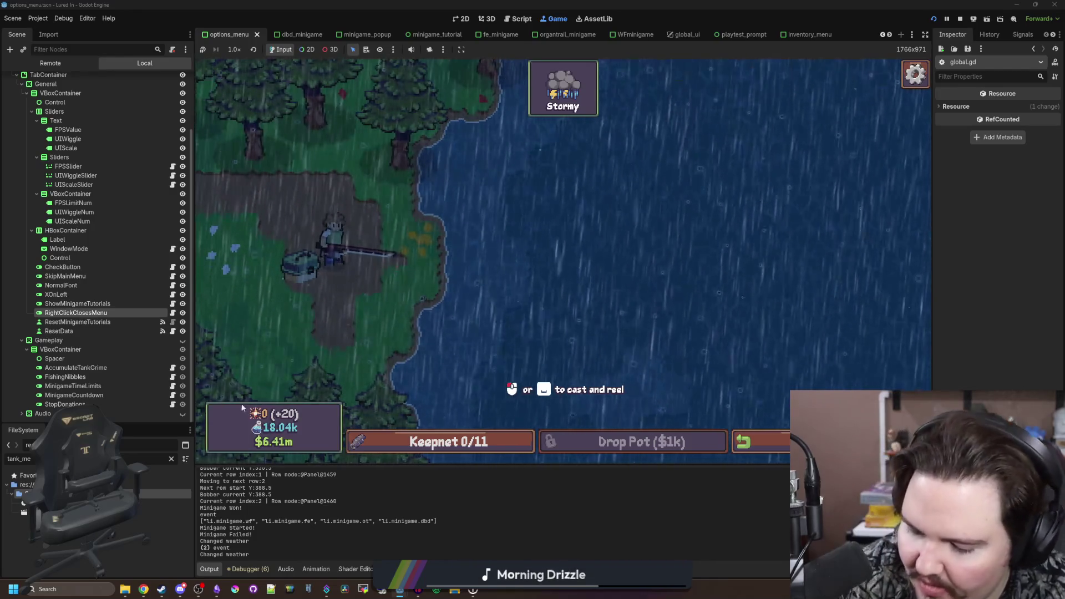
- Charge the cast-power meter and cast the line into the stormy water
{"action": "left_click", "coordinate": [228, 287]}
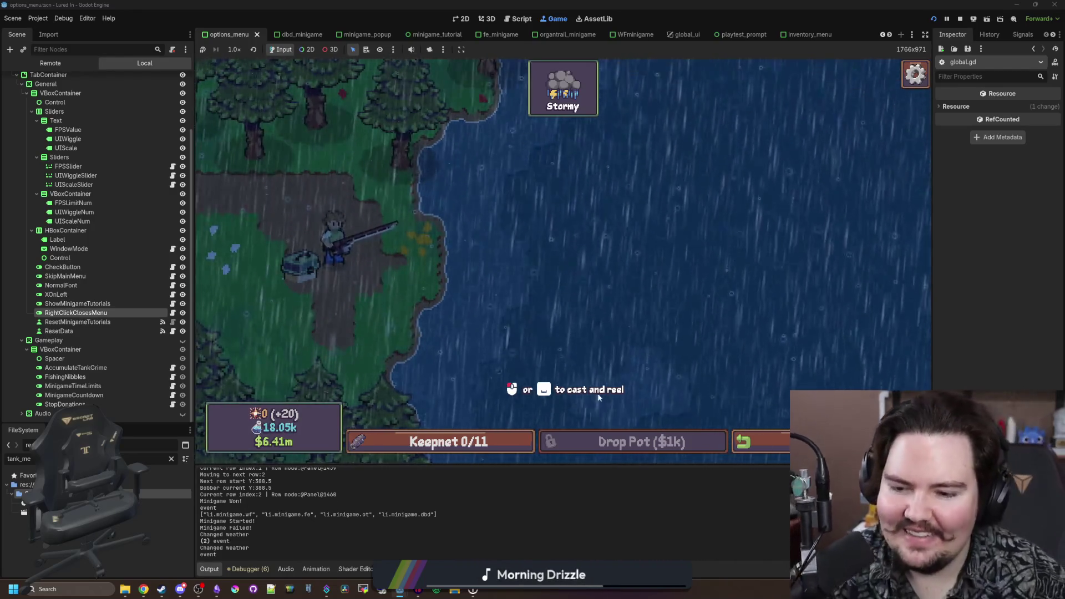
{"action": "left_click_drag", "start_coordinate": [630, 300], "coordinate": [604, 292]}
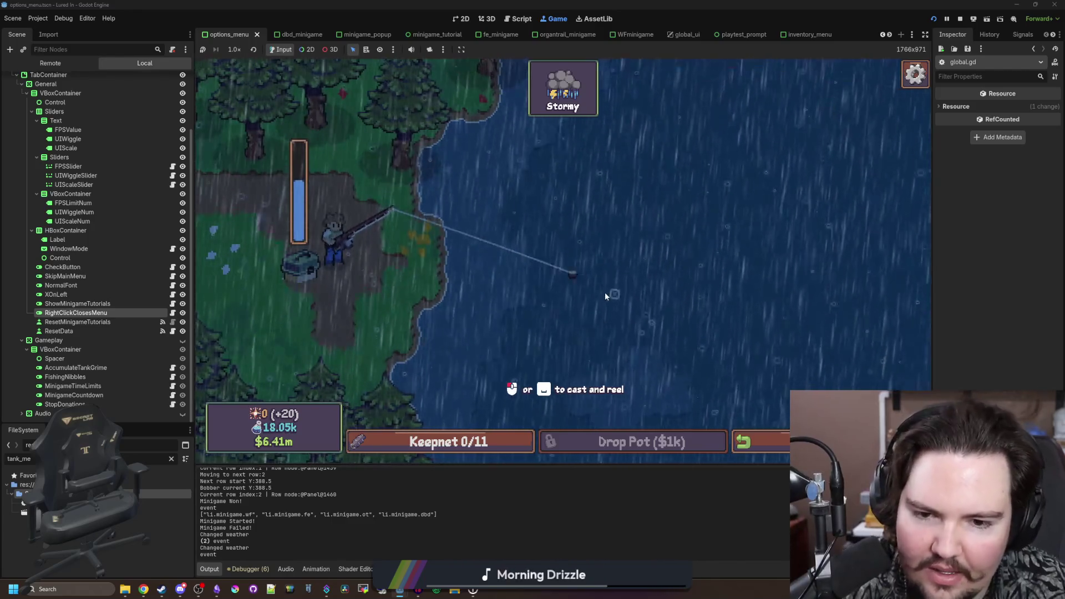
{"action": "left_click", "coordinate": [638, 276]}
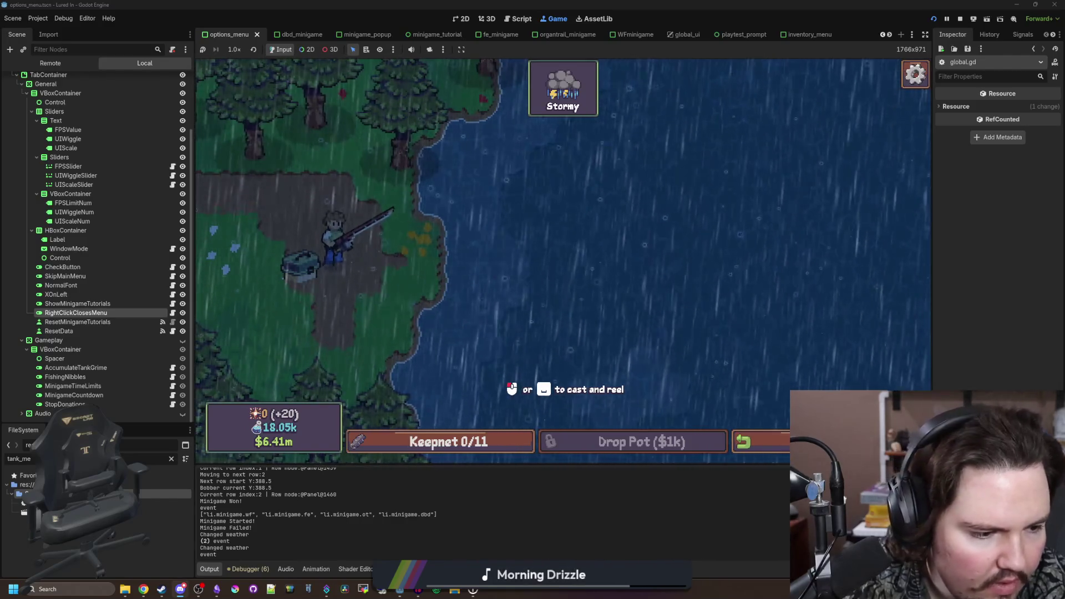
{"action": "left_click", "coordinate": [470, 359]}
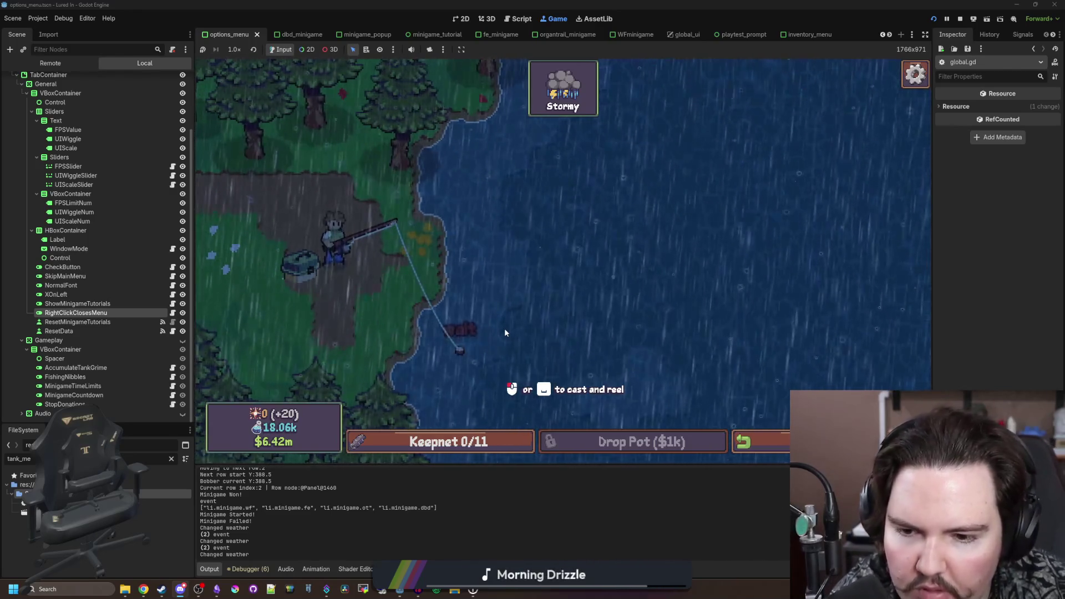
- Hook the bite and win the reel minigame to land a Rainbow Trout, then return to the 2D editor
{"action": "left_click", "coordinate": [434, 349]}
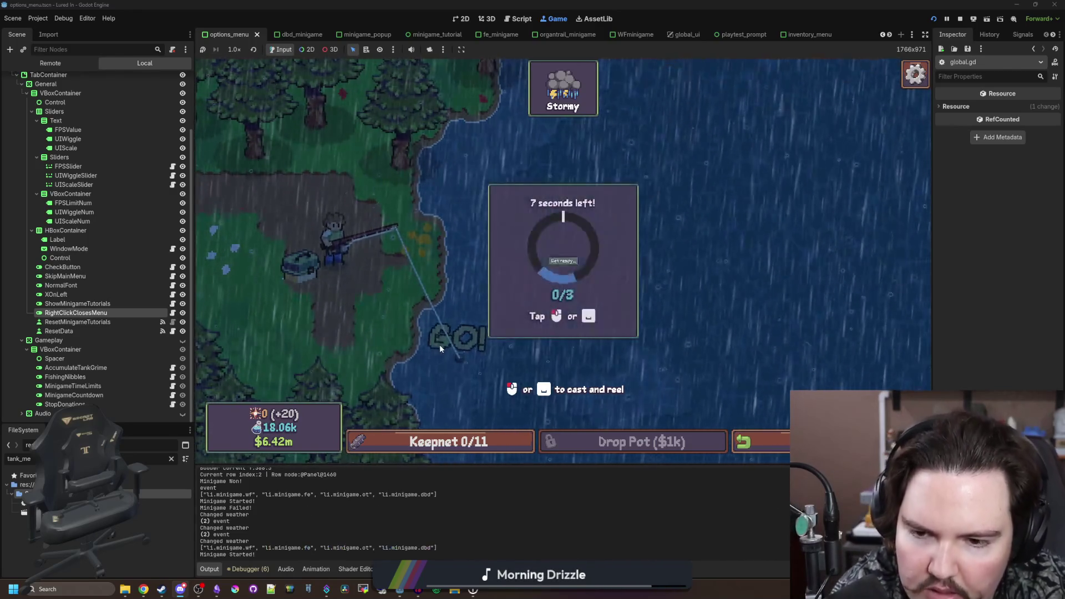
{"action": "left_click", "coordinate": [621, 253]}
{"action": "left_click", "coordinate": [614, 278]}
{"action": "left_click", "coordinate": [613, 279]}
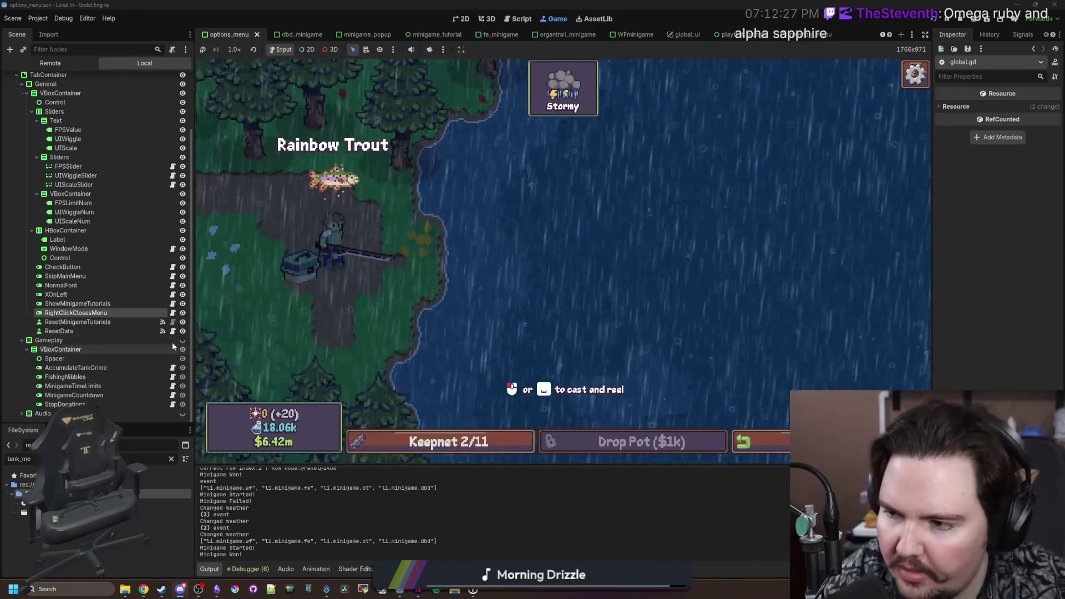
{"action": "left_click", "coordinate": [458, 19]}
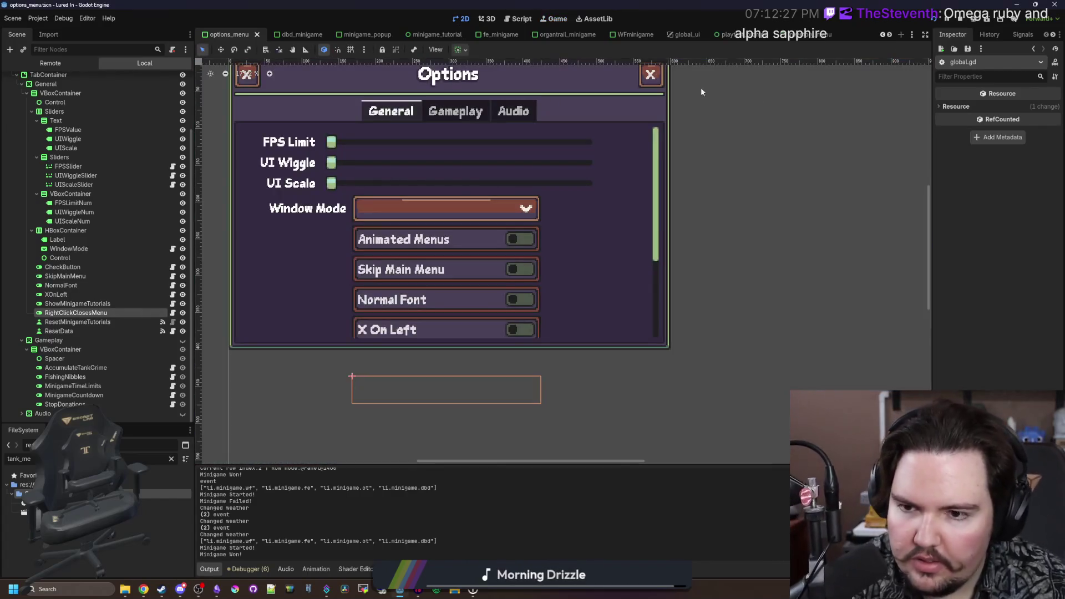
- Stop the playtest and open fishing_region.tscn from the unfiltered FileSystem
{"action": "left_click", "coordinate": [961, 19]}
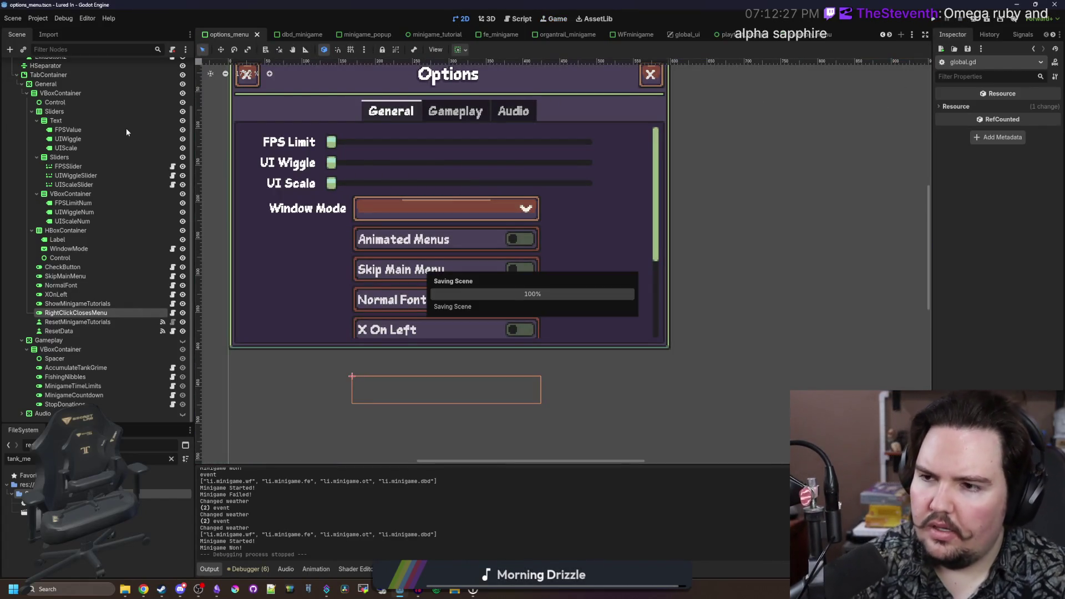
{"action": "scroll", "coordinate": [144, 264], "scroll_direction": "up", "scroll_amount": 3}
{"action": "left_click", "coordinate": [171, 459]}
{"action": "type", "text": "region"}
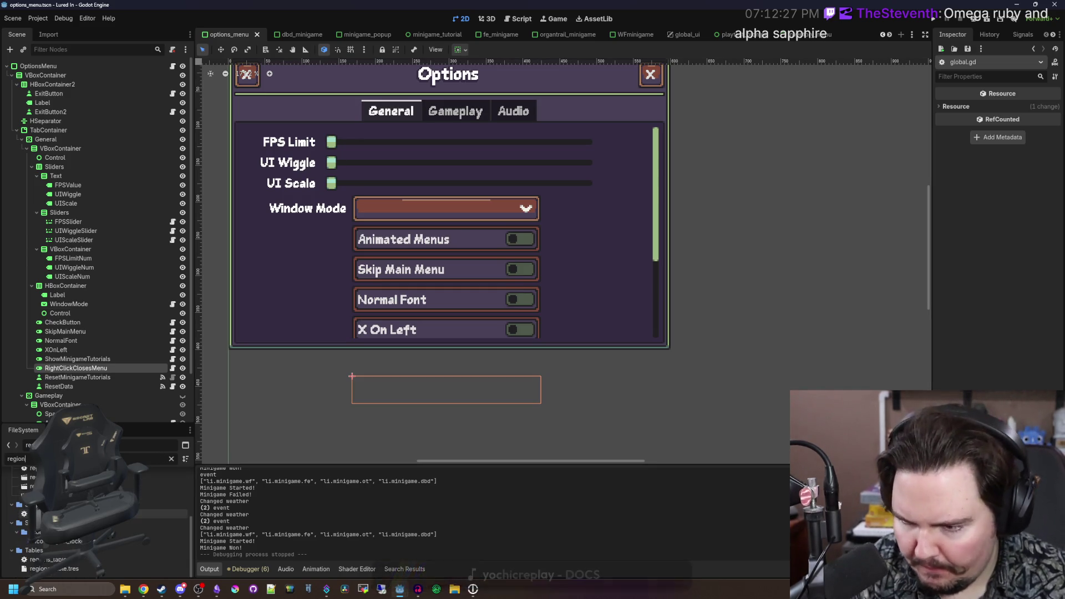
{"action": "double_click", "coordinate": [164, 503]}
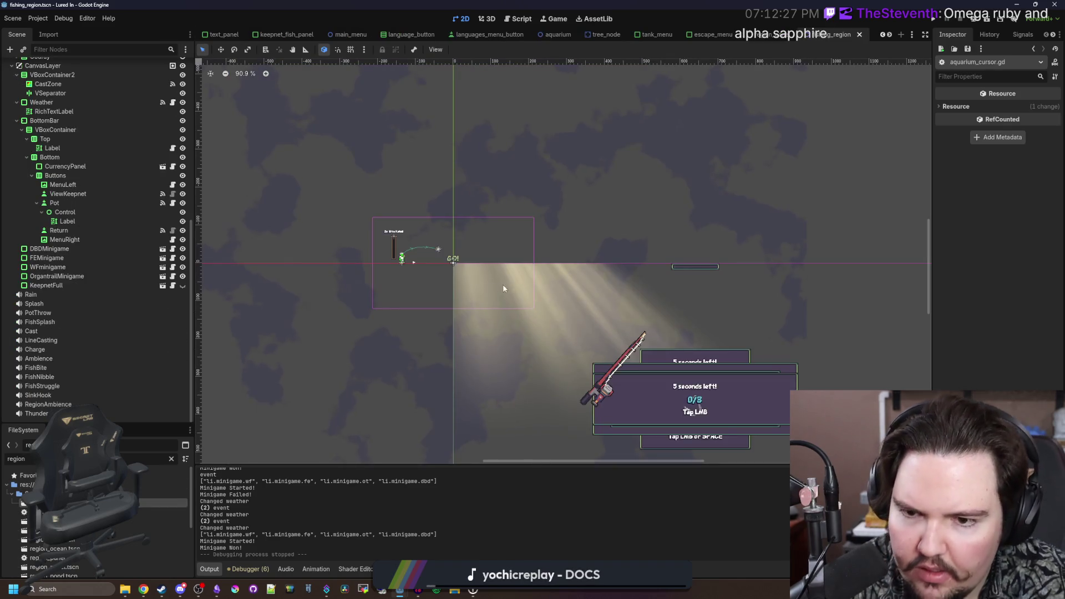
{"action": "scroll", "coordinate": [502, 284], "scroll_direction": "down", "scroll_amount": 3}
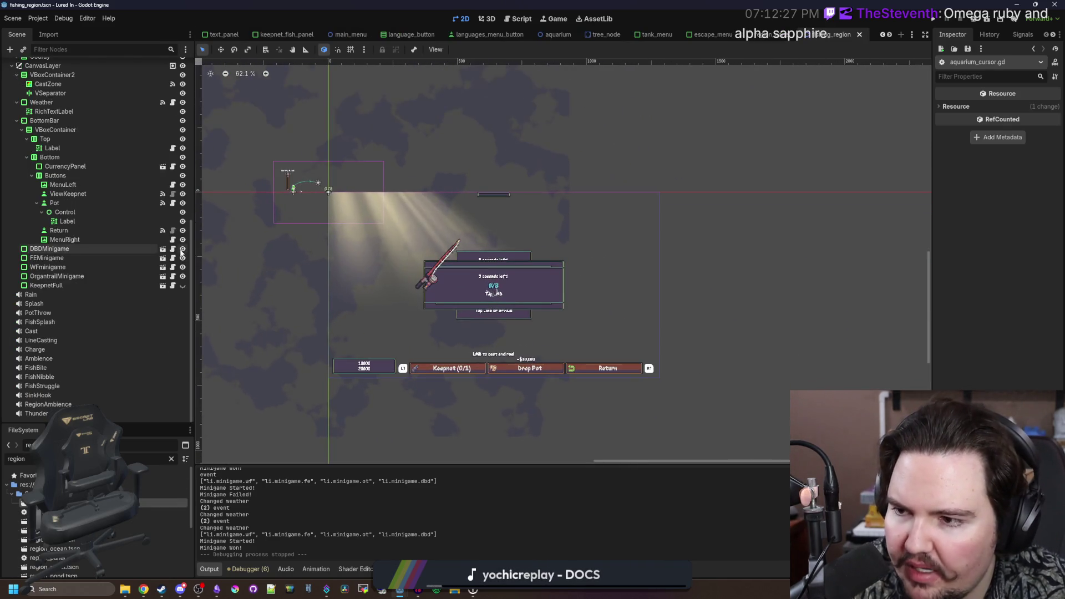
{"action": "scroll", "coordinate": [80, 250], "scroll_direction": "up", "scroll_amount": 3}
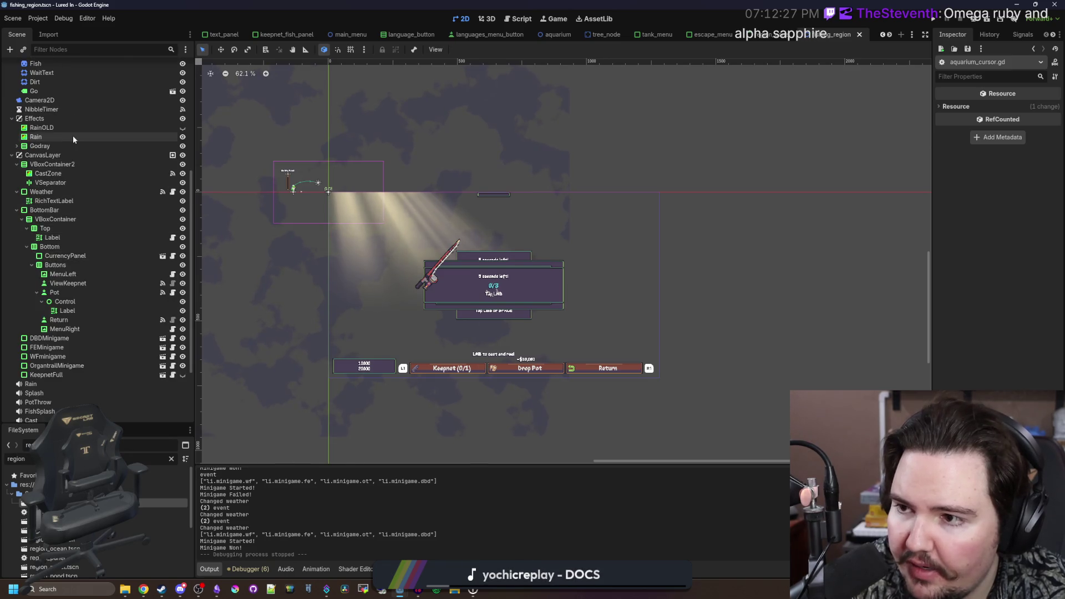
- Inspect the CastZone node in fishing_region, relaunch the game, and bring the browser forward
{"action": "left_click", "coordinate": [62, 173]}
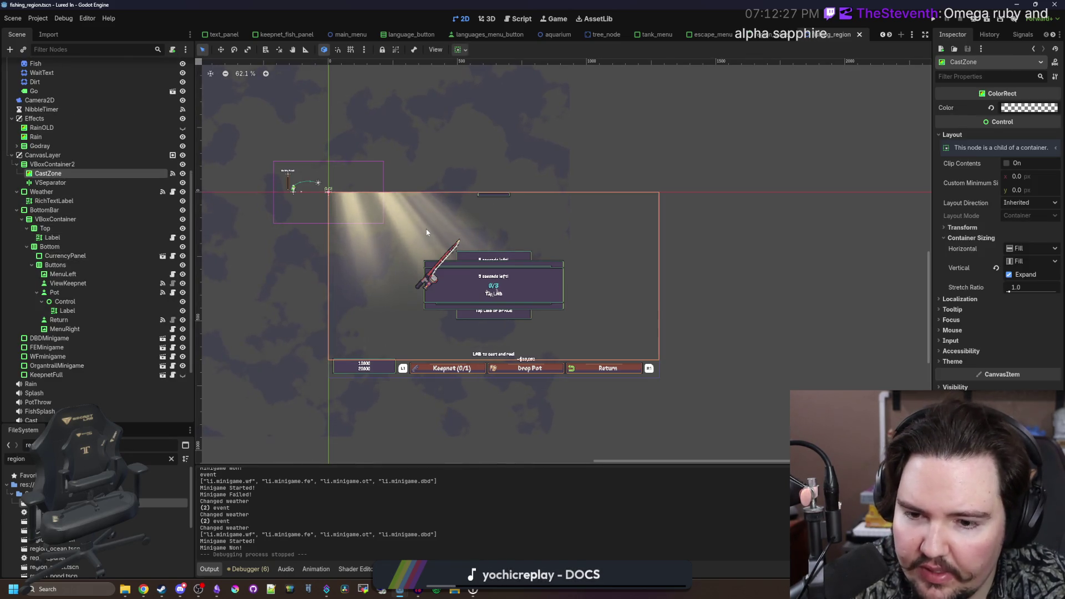
{"action": "scroll", "coordinate": [458, 371], "scroll_direction": "up", "scroll_amount": 5}
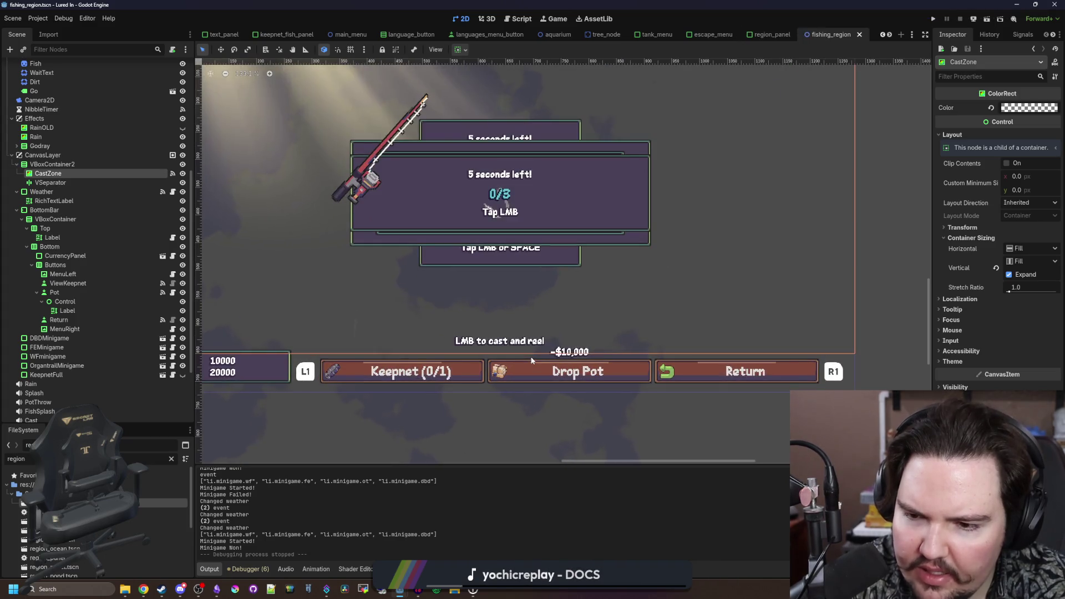
{"action": "scroll", "coordinate": [538, 354], "scroll_direction": "down", "scroll_amount": 5}
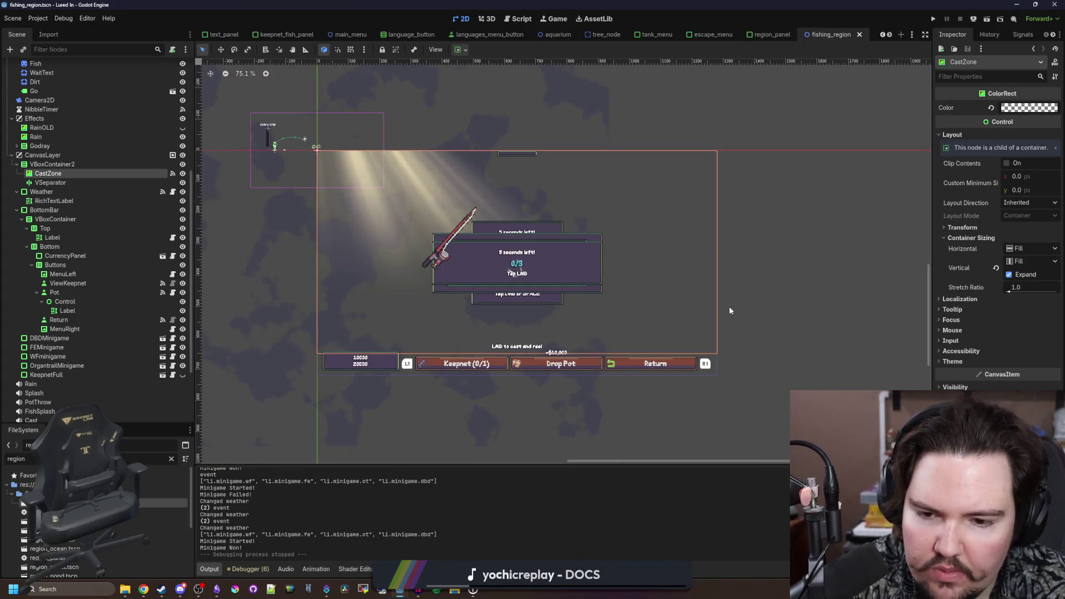
{"action": "scroll", "coordinate": [730, 311], "scroll_direction": "up", "scroll_amount": 1}
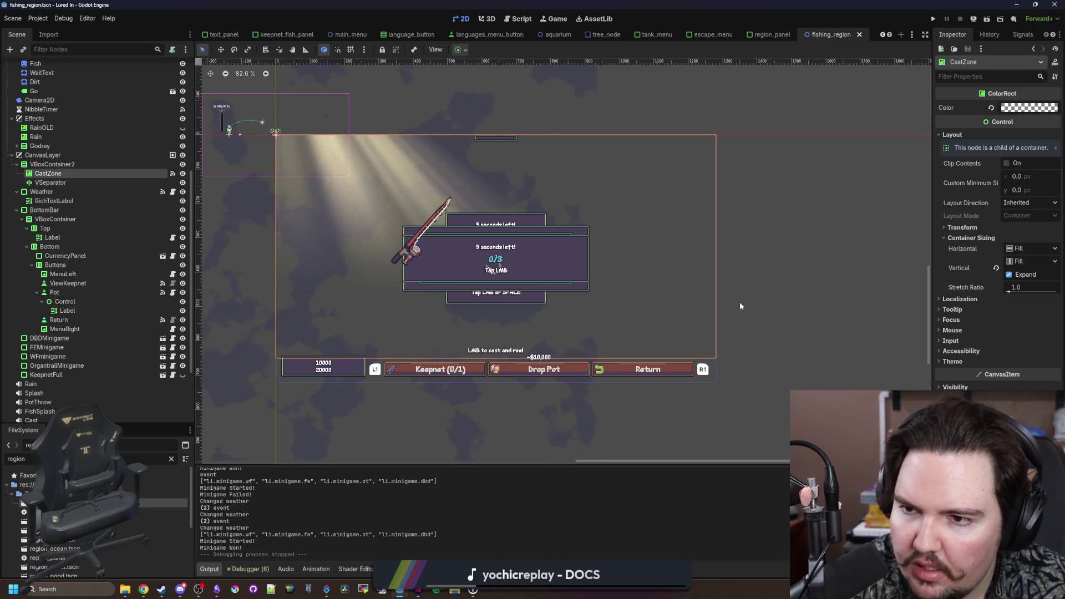
{"action": "left_click", "coordinate": [934, 20]}
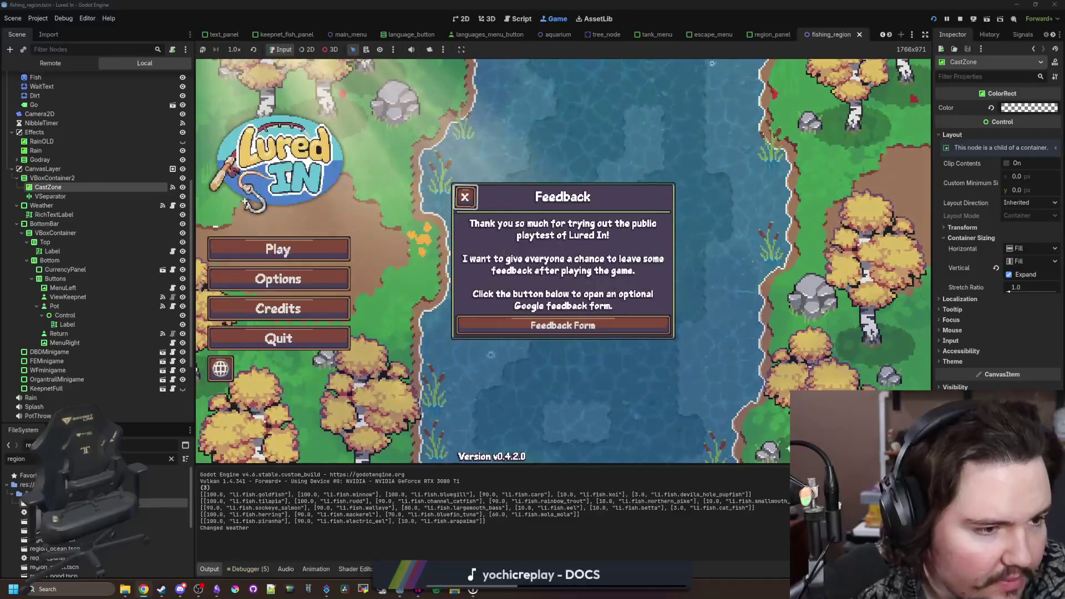
{"action": "key", "text": "alt+Tab"}
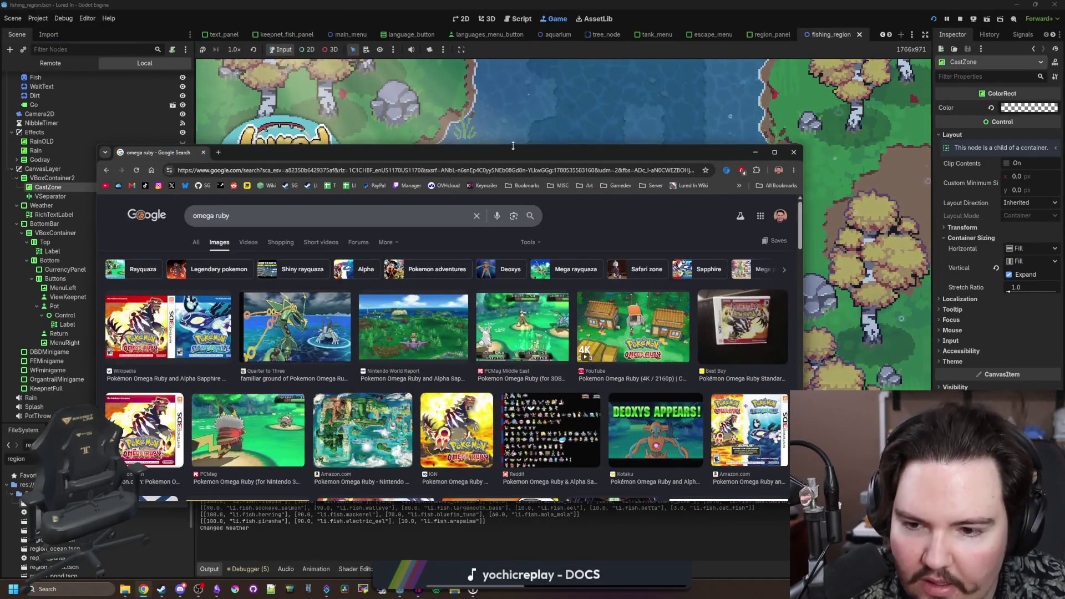
- Maximize Chrome and preview the Nintendo World Report and PCMag Middle East omega ruby images
{"action": "double_click", "coordinate": [493, 157]}
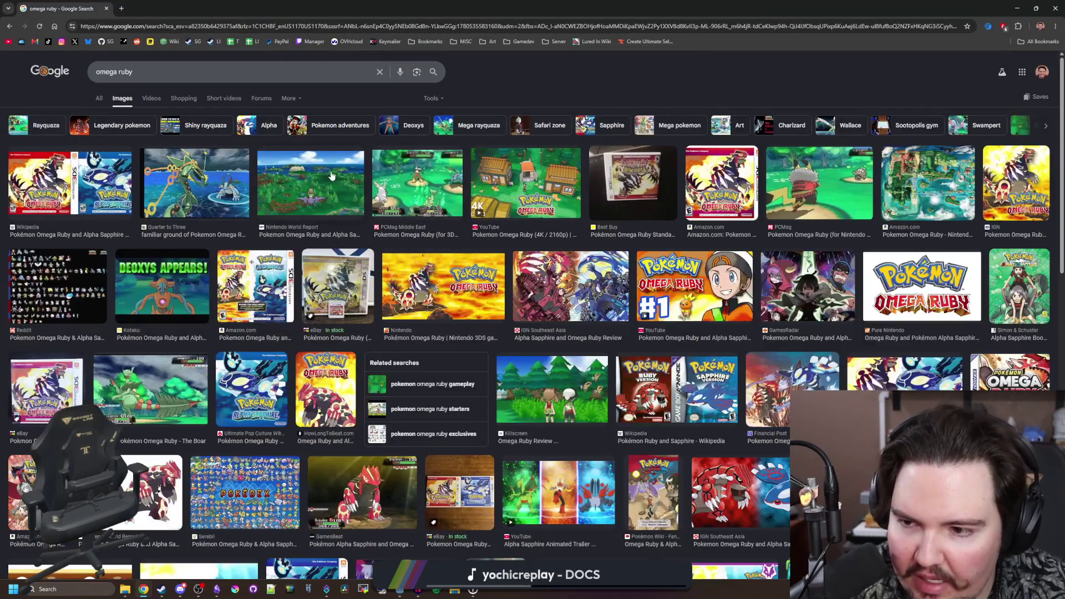
{"action": "left_click", "coordinate": [329, 177]}
{"action": "left_click", "coordinate": [436, 183]}
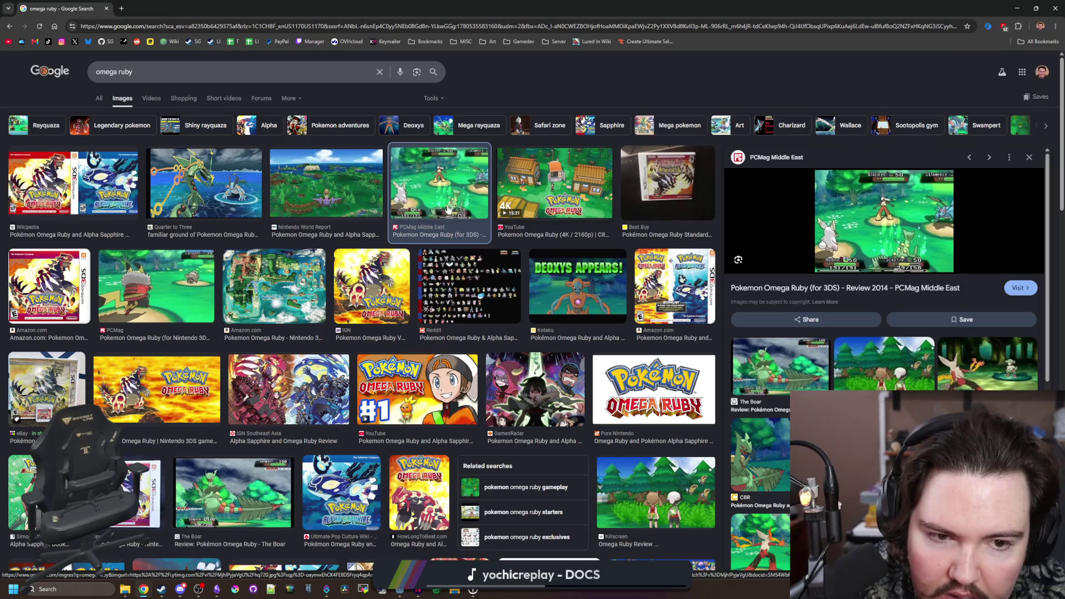
{"action": "left_click", "coordinate": [360, 179]}
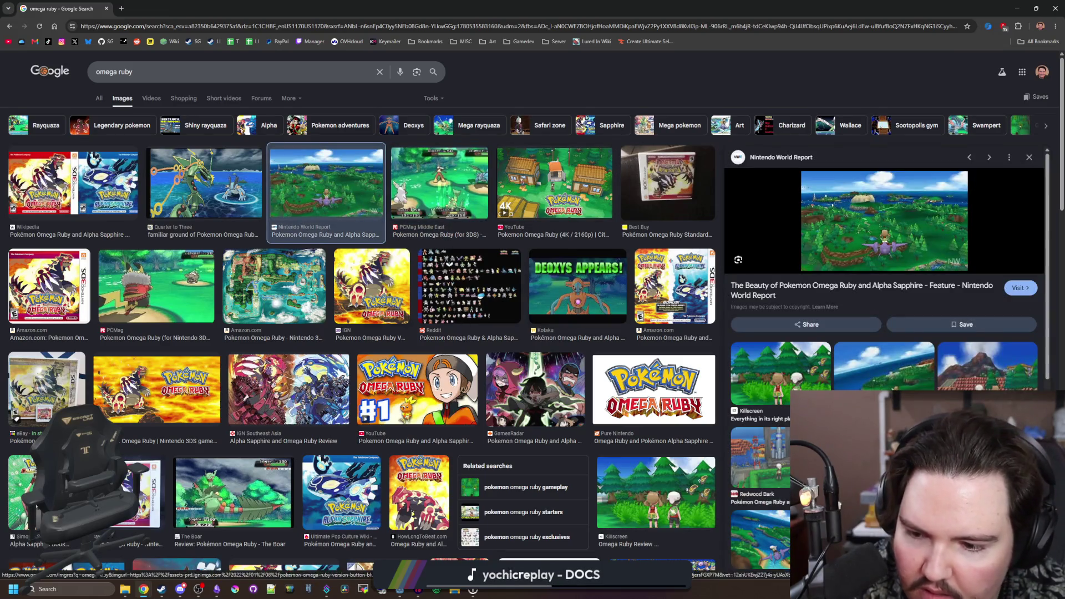
- Preview The Boar review image, then return to the game and close its Feedback dialog
{"action": "scroll", "coordinate": [233, 319], "scroll_direction": "down", "scroll_amount": 3}
{"action": "left_click", "coordinate": [233, 319]}
{"action": "scroll", "coordinate": [207, 199], "scroll_direction": "up", "scroll_amount": 3}
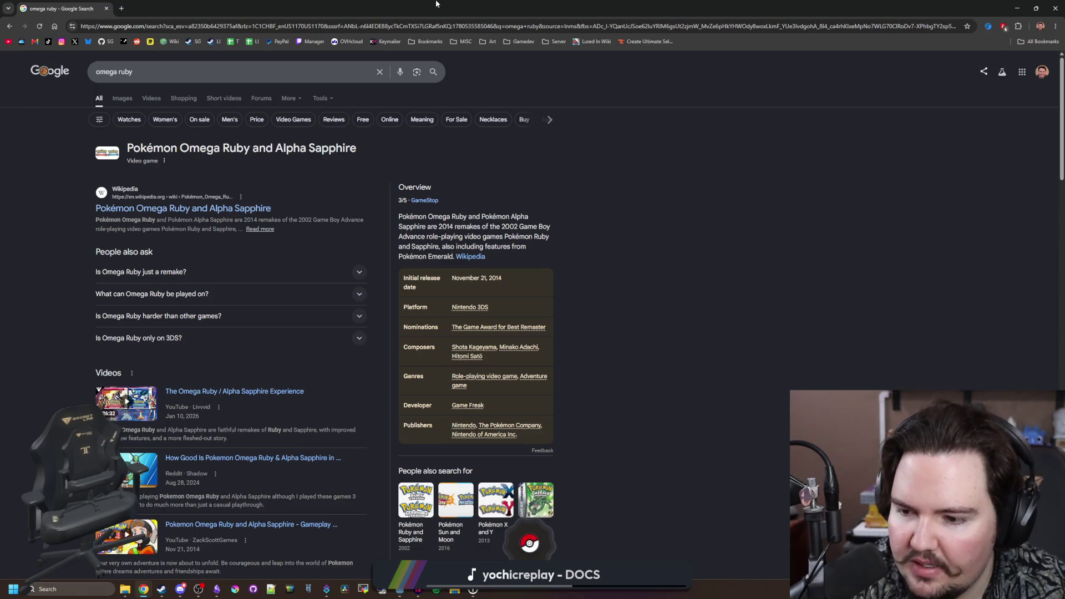
{"action": "key", "text": "alt+Tab"}
{"action": "left_click", "coordinate": [466, 195]}
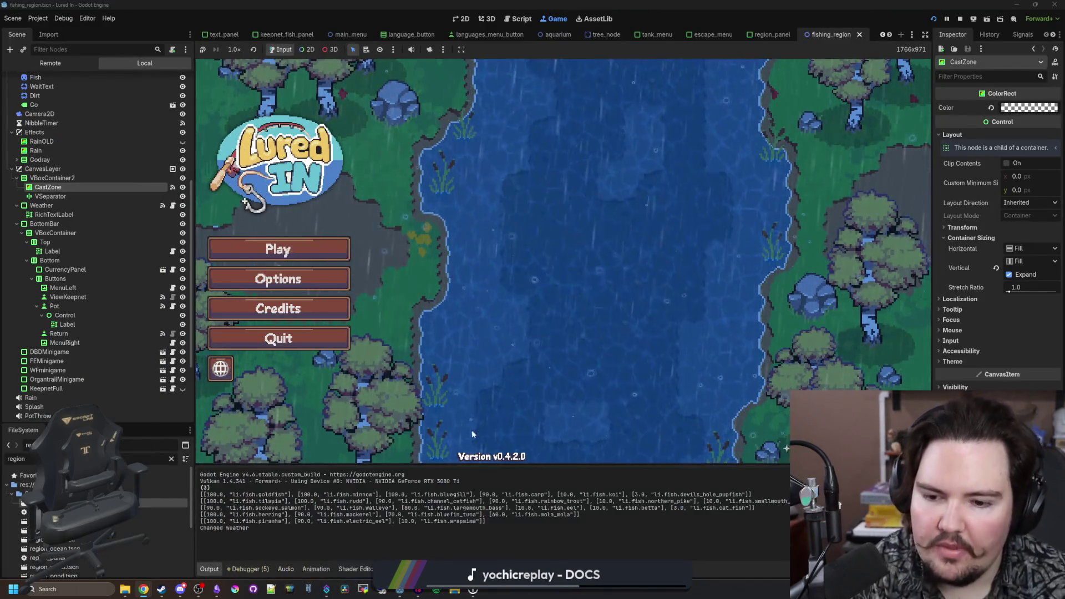
- Start the game from the main menu, dismiss Welcome Back, and bring up the travel regions
{"action": "left_click", "coordinate": [278, 250]}
{"action": "left_click", "coordinate": [535, 310]}
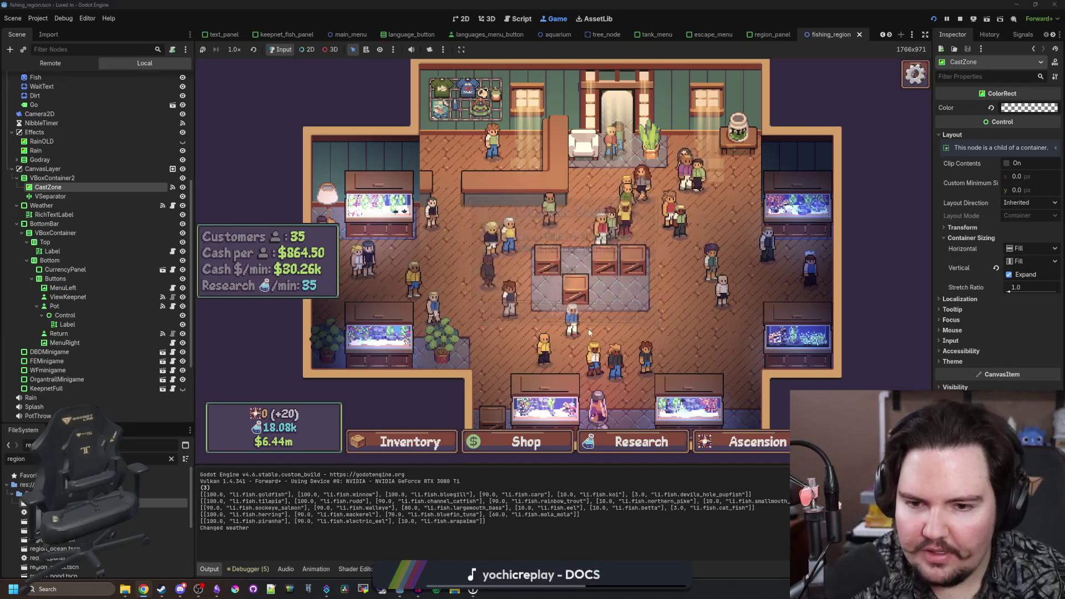
{"action": "key", "text": "t"}
- Travel for free to the sunny Pond region, then view the game's live Remote scene tree
{"action": "scroll", "coordinate": [574, 246], "scroll_direction": "down", "scroll_amount": 2}
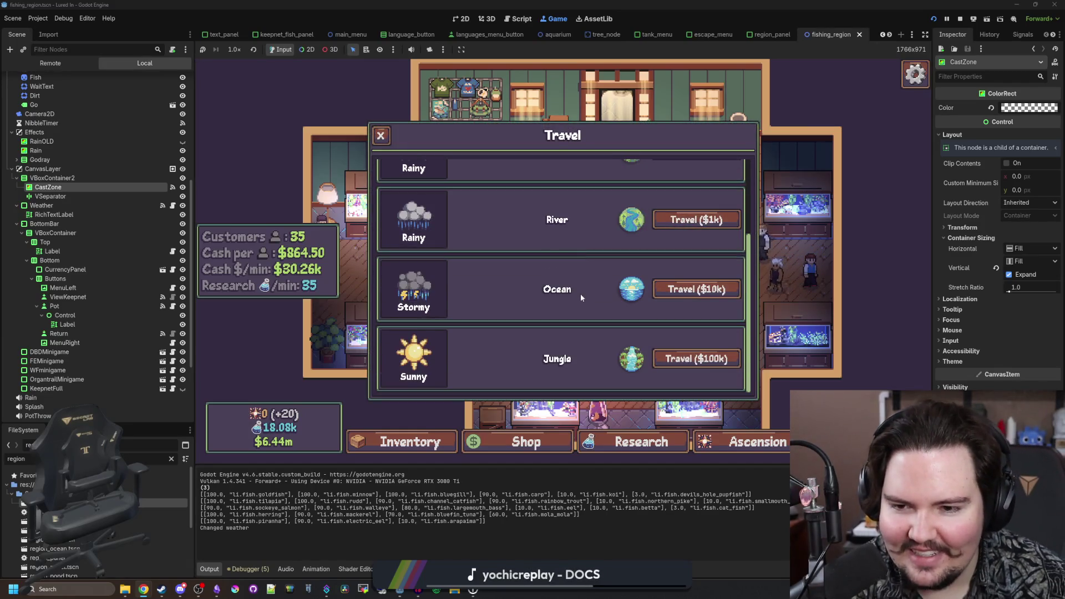
{"action": "scroll", "coordinate": [581, 294], "scroll_direction": "up", "scroll_amount": 2}
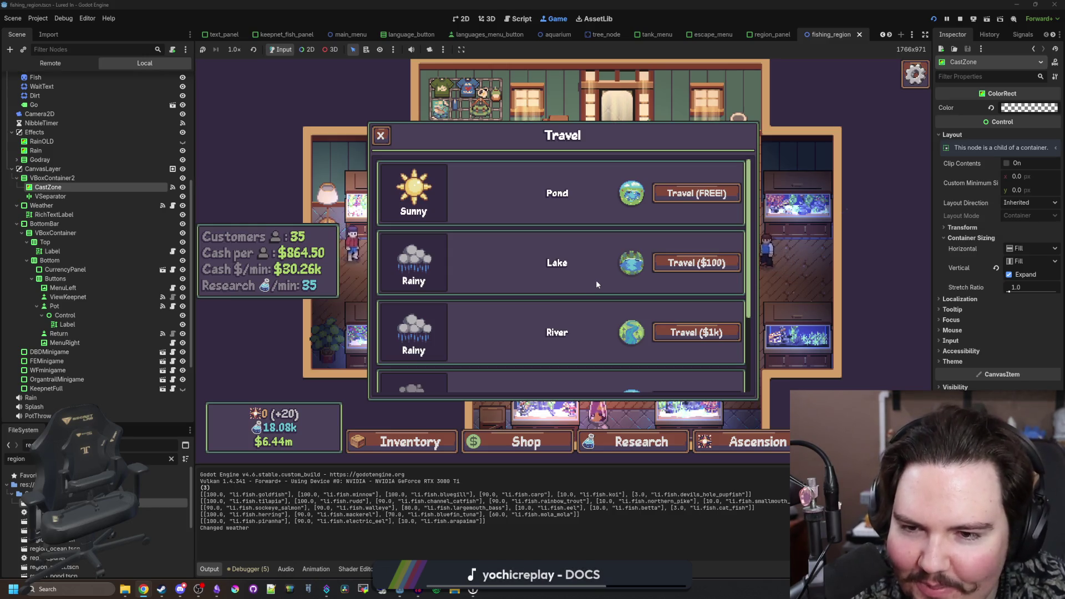
{"action": "scroll", "coordinate": [499, 275], "scroll_direction": "down", "scroll_amount": 2}
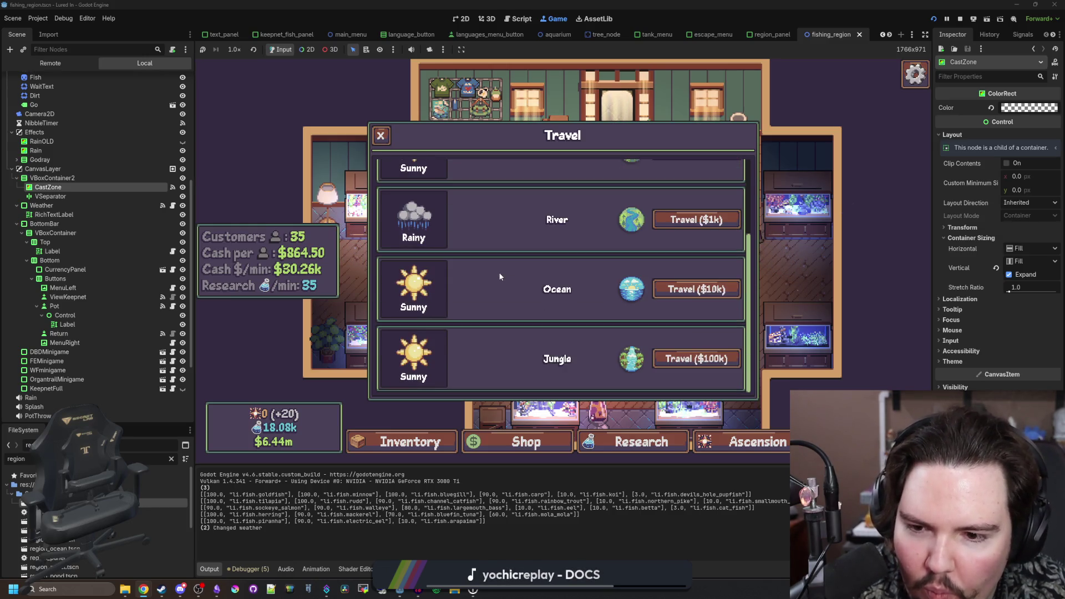
{"action": "scroll", "coordinate": [568, 258], "scroll_direction": "up", "scroll_amount": 2}
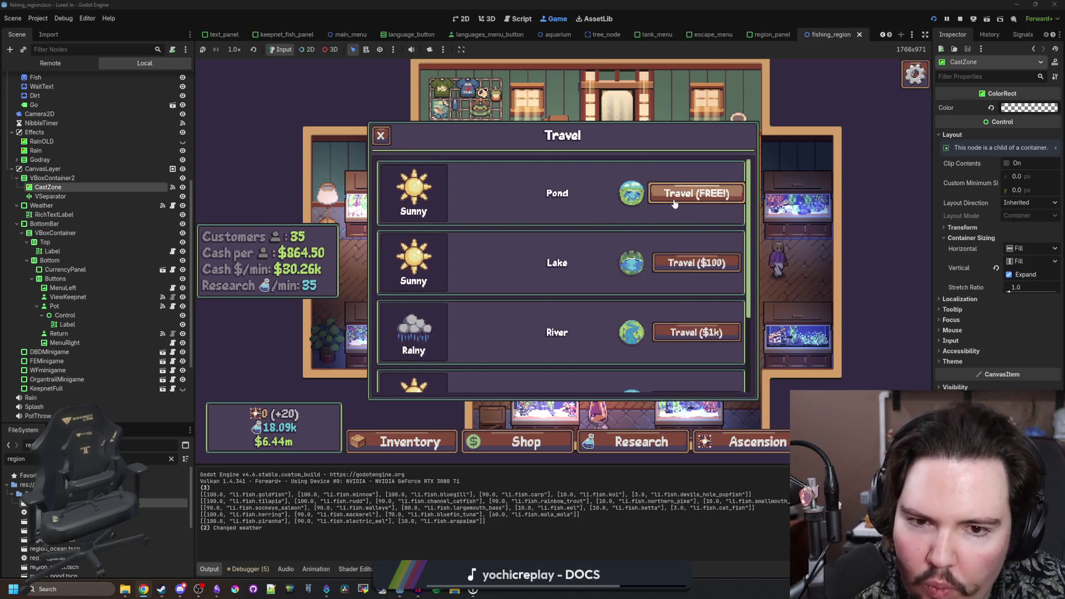
{"action": "left_click", "coordinate": [675, 194]}
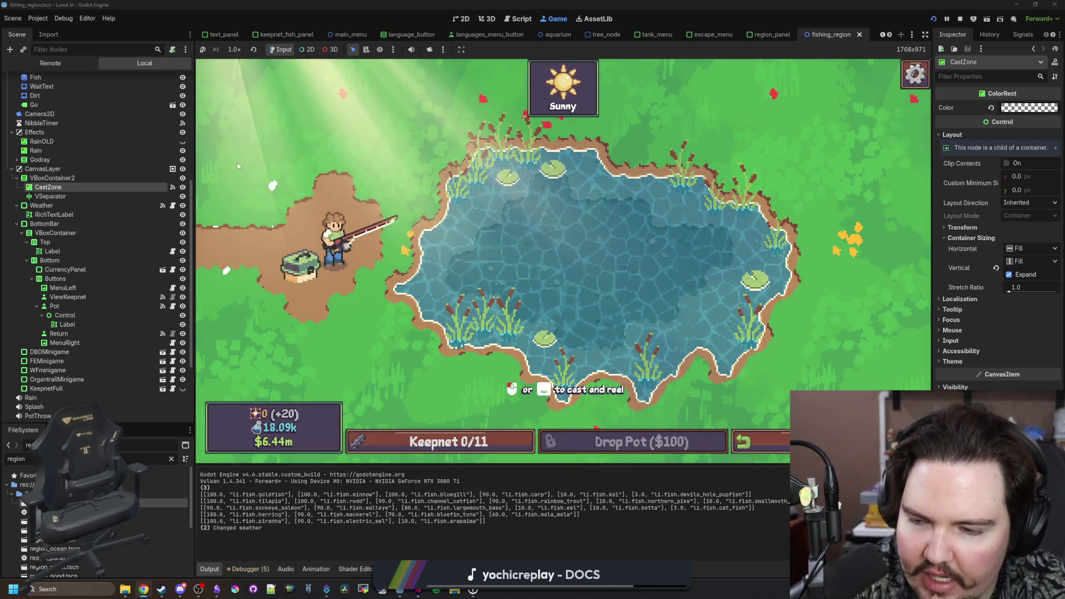
{"action": "left_click", "coordinate": [58, 65]}
{"action": "left_click", "coordinate": [462, 18]}
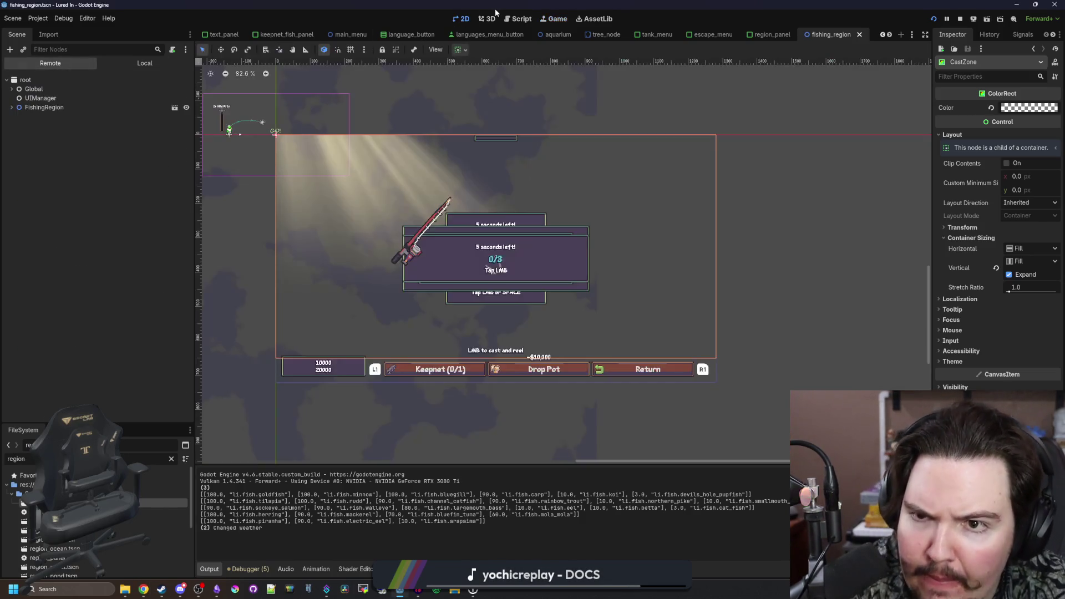
- Expand the live FishingRegion > CanvasLayer > VBoxContainer2 and inspect CastZone's properties
{"action": "left_click", "coordinate": [13, 108]}
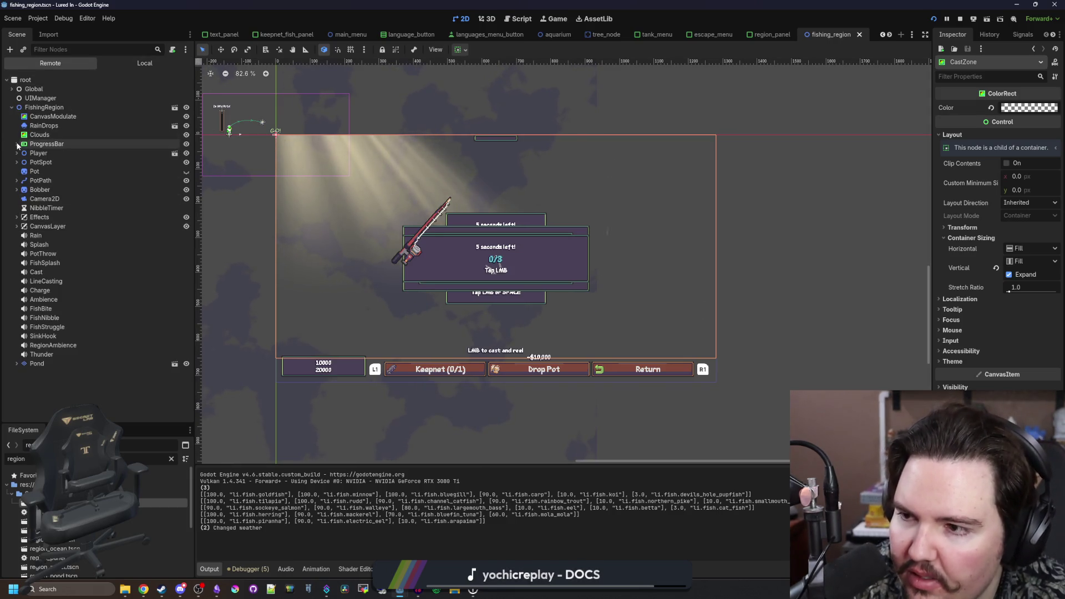
{"action": "left_click", "coordinate": [16, 226]}
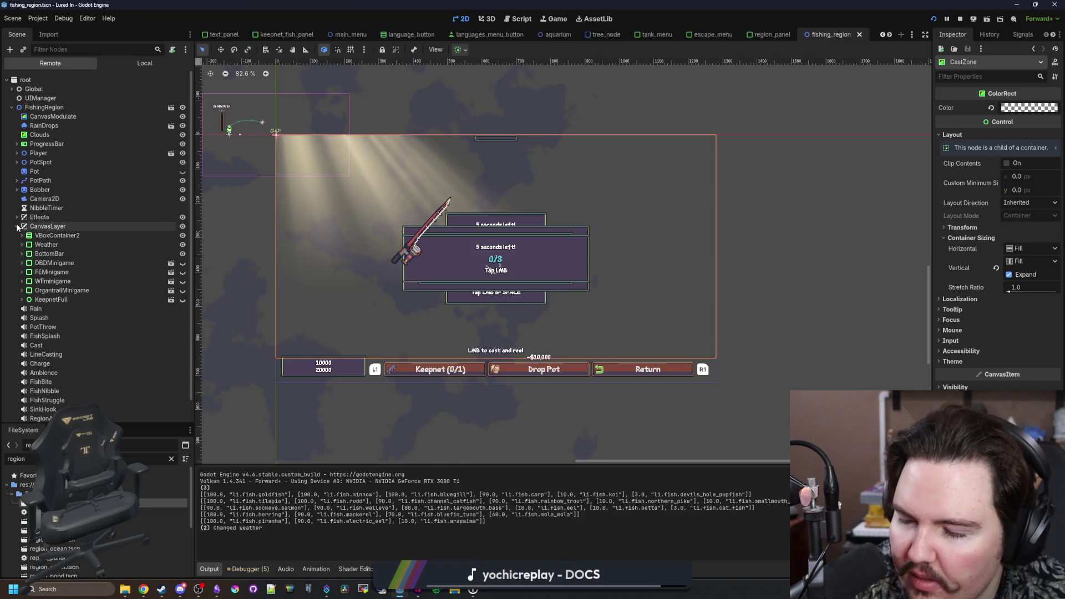
{"action": "left_click", "coordinate": [21, 236]}
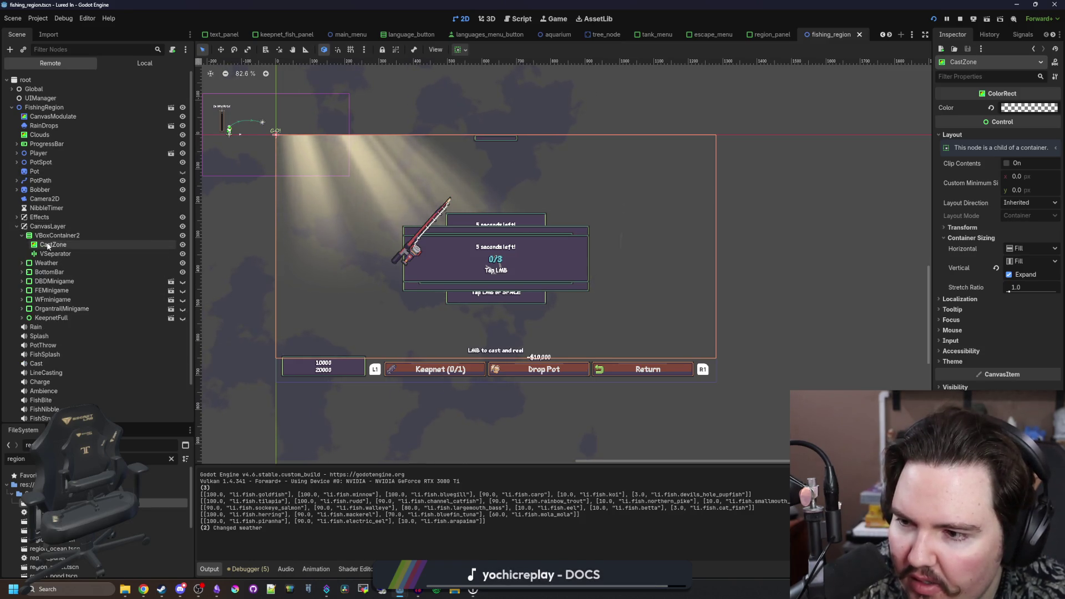
{"action": "left_click", "coordinate": [48, 246]}
- Pick the Clouds layer directly from the running game and compare it with the Player node
{"action": "left_click", "coordinate": [555, 18]}
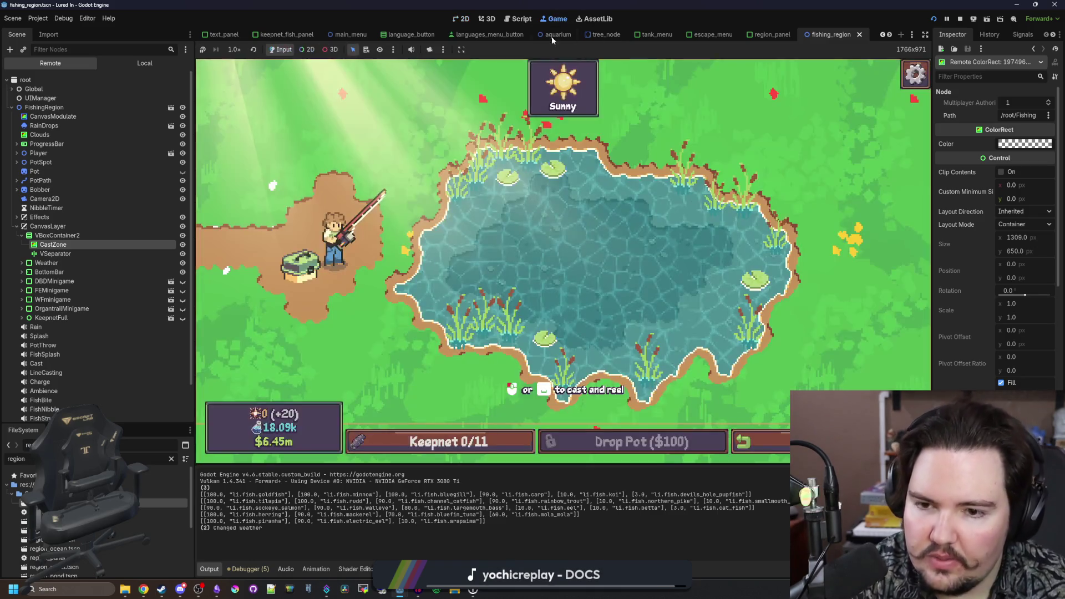
{"action": "left_click", "coordinate": [307, 49]}
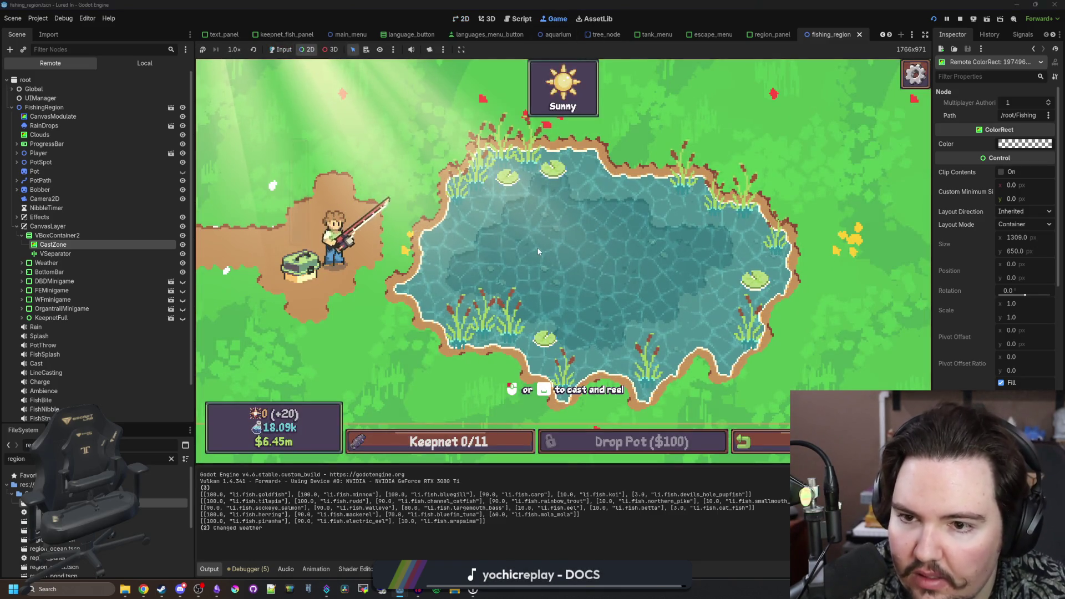
{"action": "left_click", "coordinate": [513, 258]}
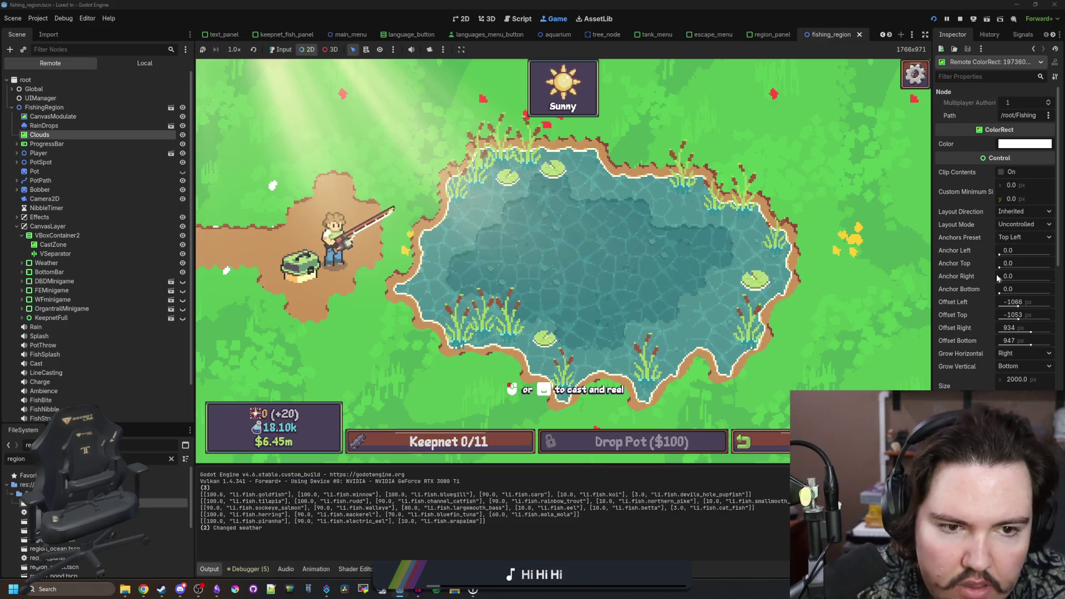
{"action": "left_click", "coordinate": [47, 151]}
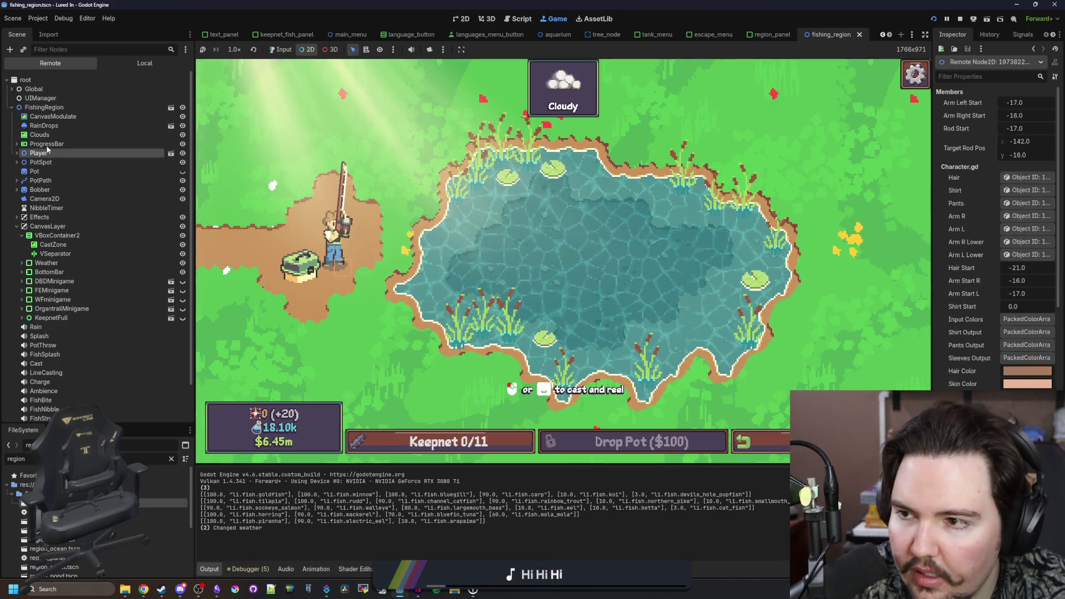
{"action": "left_click", "coordinate": [40, 135]}
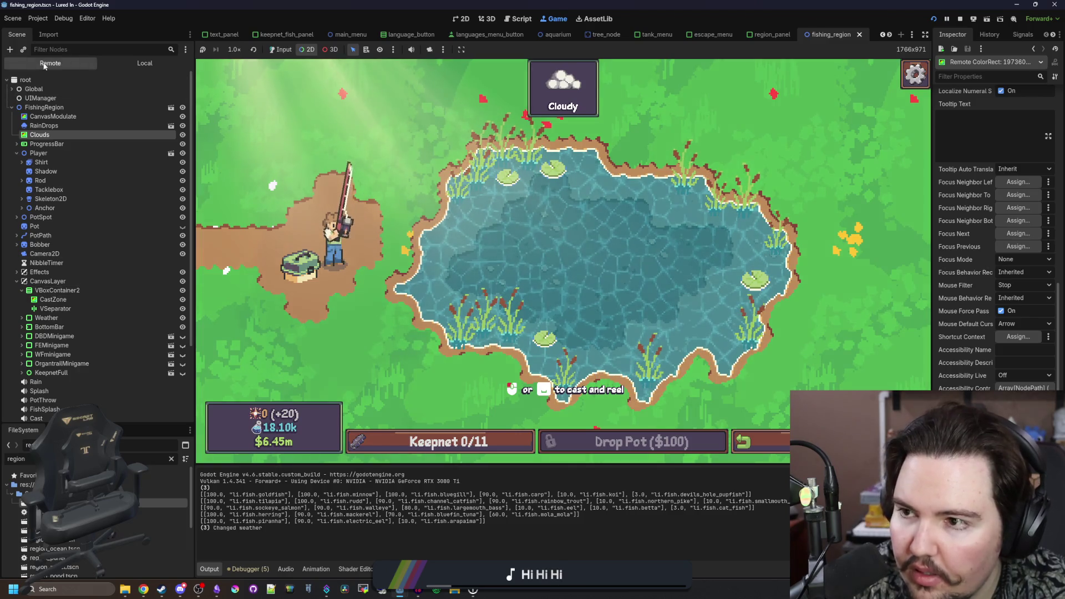
- Inspect the local Clouds node's cloud shader code and save the fishing region scene
{"action": "left_click", "coordinate": [116, 61]}
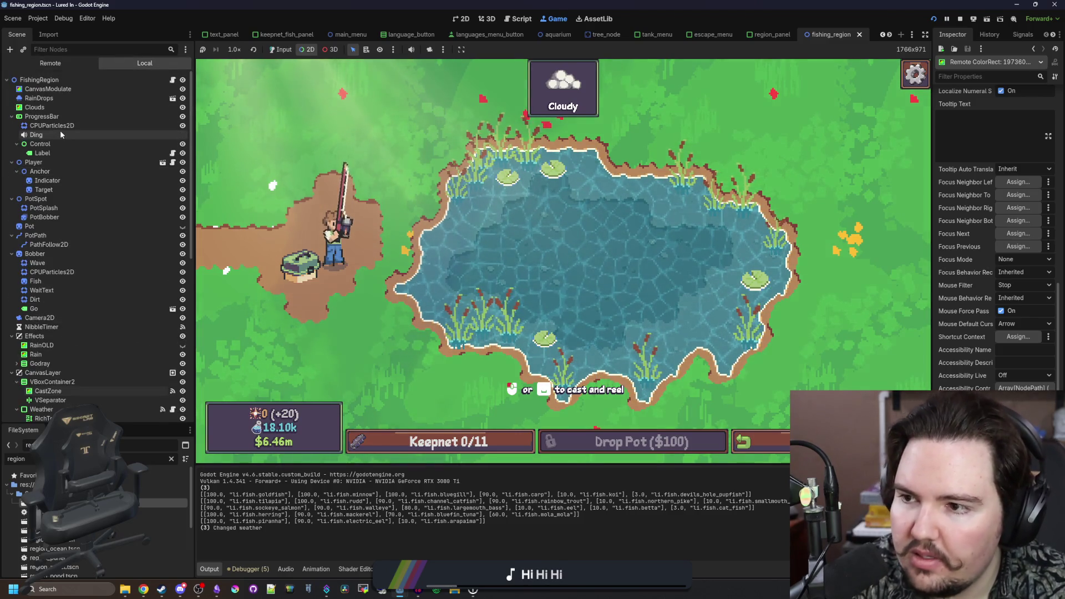
{"action": "left_click", "coordinate": [55, 107]}
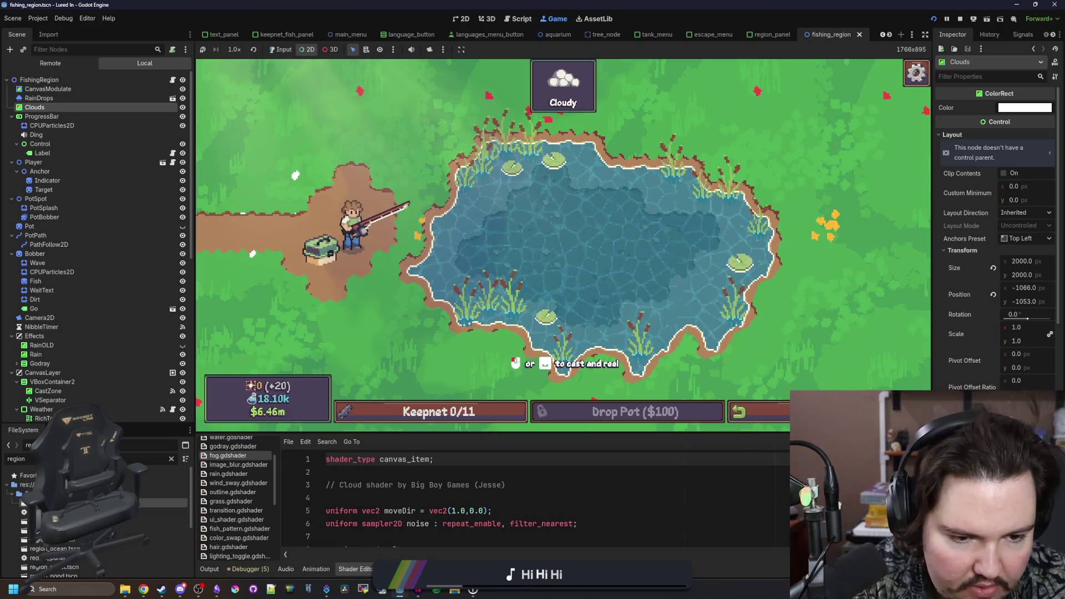
{"action": "left_click", "coordinate": [521, 476]}
{"action": "key", "text": "ctrl+s"}
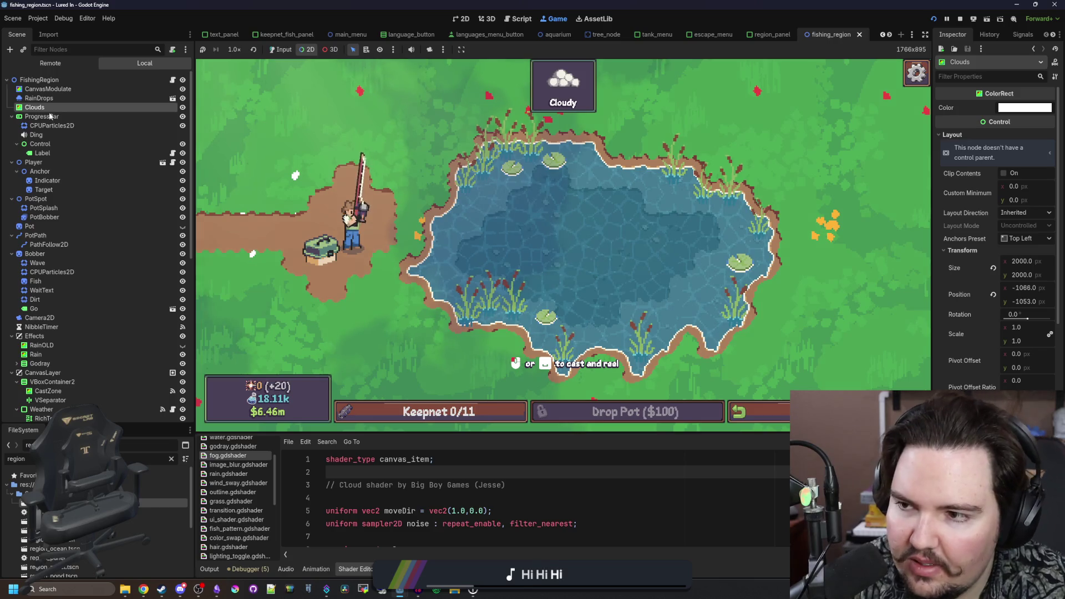
- Inspect the ProgressBar node, return to the live scene tree, and stop the game
{"action": "left_click", "coordinate": [45, 117]}
{"action": "left_click", "coordinate": [72, 65]}
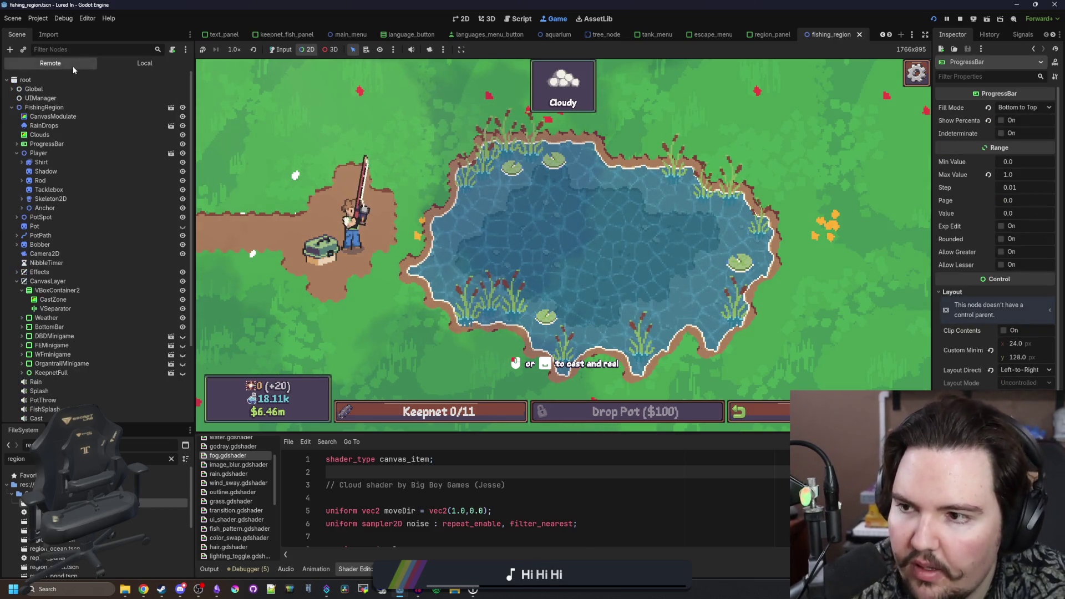
{"action": "left_click", "coordinate": [562, 243]}
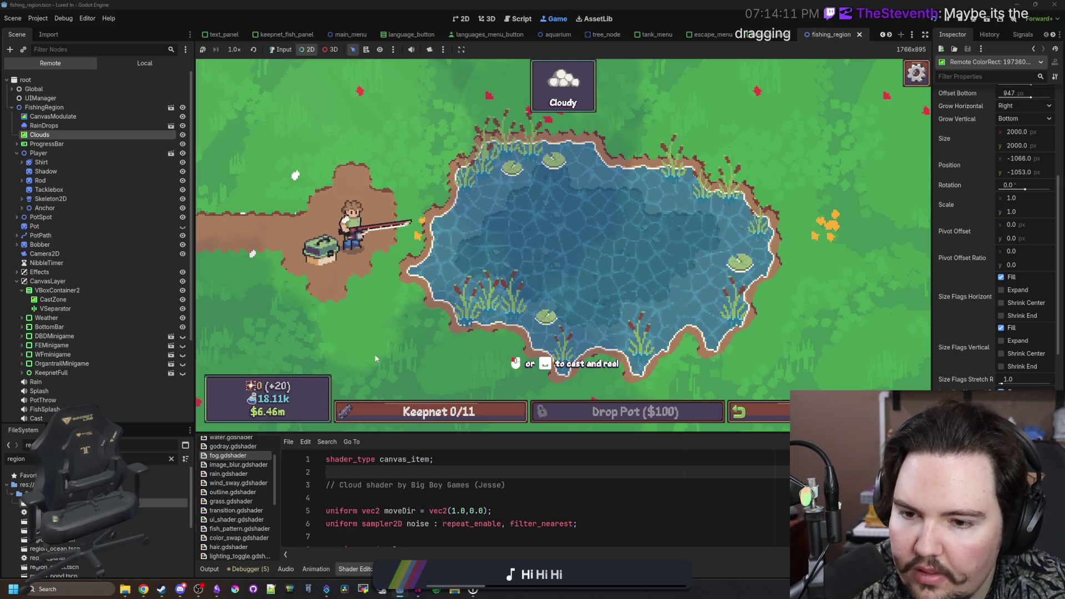
{"action": "left_click", "coordinate": [964, 21]}
- Save the scene again with Clouds selected, rerun the project, and dismiss the Feedback notice
{"action": "left_click", "coordinate": [50, 94]}
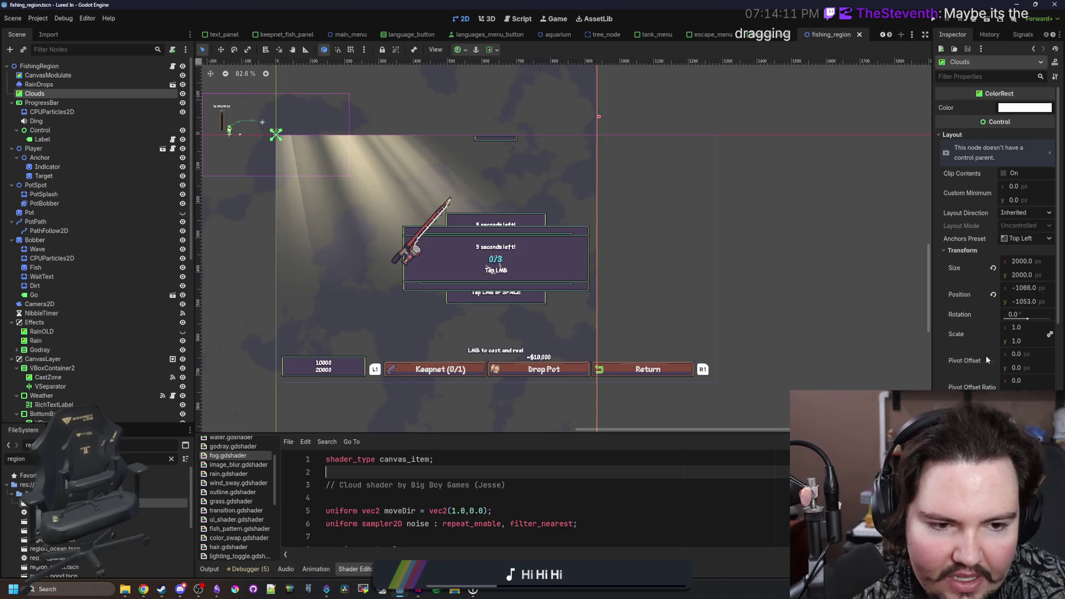
{"action": "scroll", "coordinate": [954, 378], "scroll_direction": "down", "scroll_amount": 4}
{"action": "key", "text": "ctrl+minus"}
{"action": "key", "text": "ctrl+minus"}
{"action": "key", "text": "ctrl+minus"}
{"action": "key", "text": "ctrl+s"}
{"action": "left_click", "coordinate": [935, 21]}
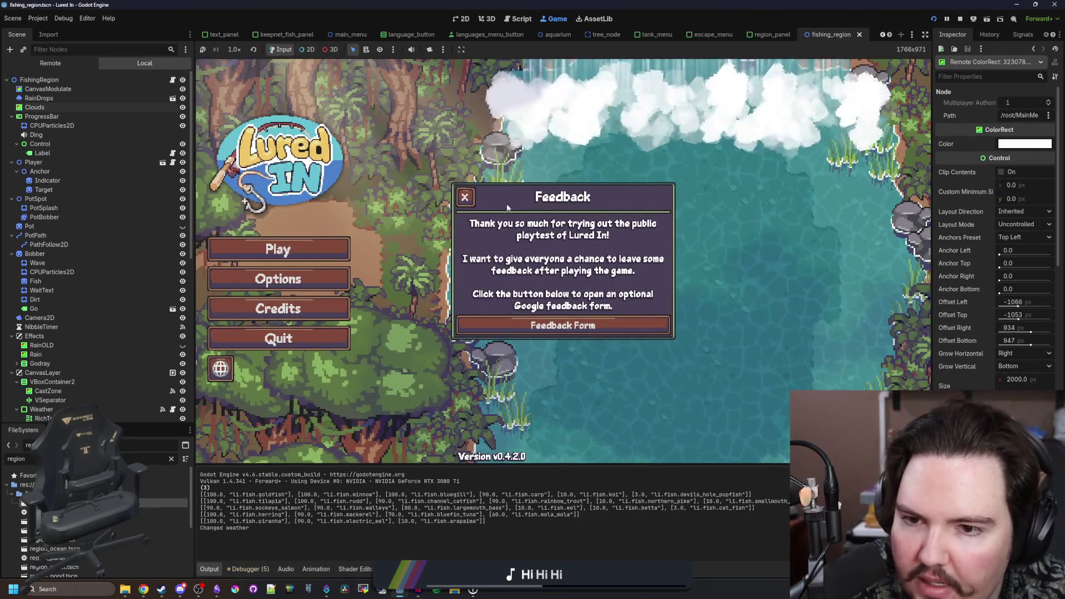
{"action": "left_click", "coordinate": [465, 197]}
- Start playing, travel free to the Pond, and test casting and reeling the line
{"action": "left_click", "coordinate": [278, 249]}
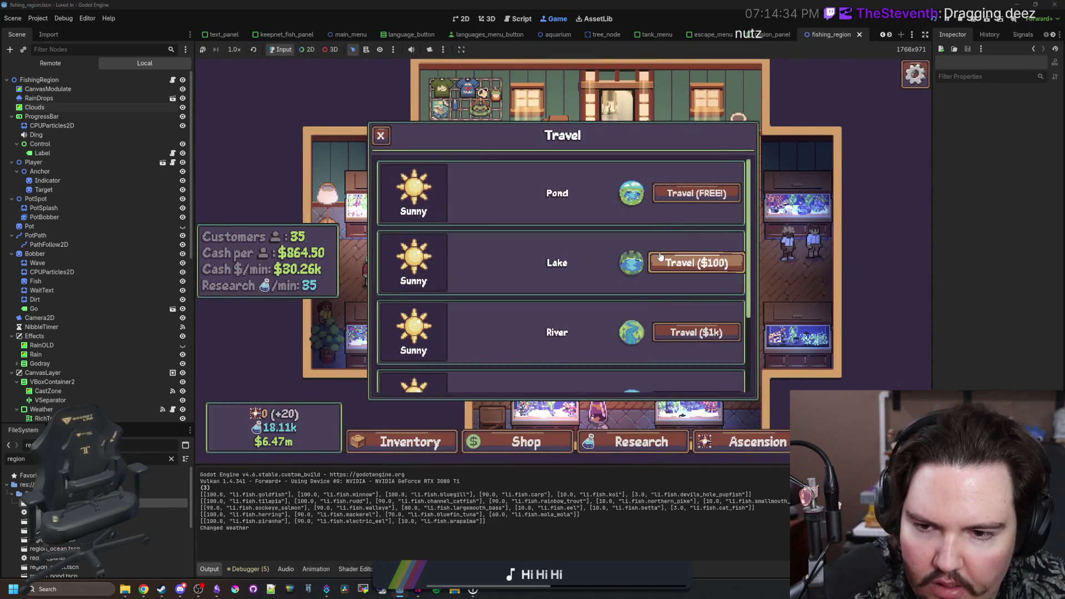
{"action": "left_click", "coordinate": [697, 197]}
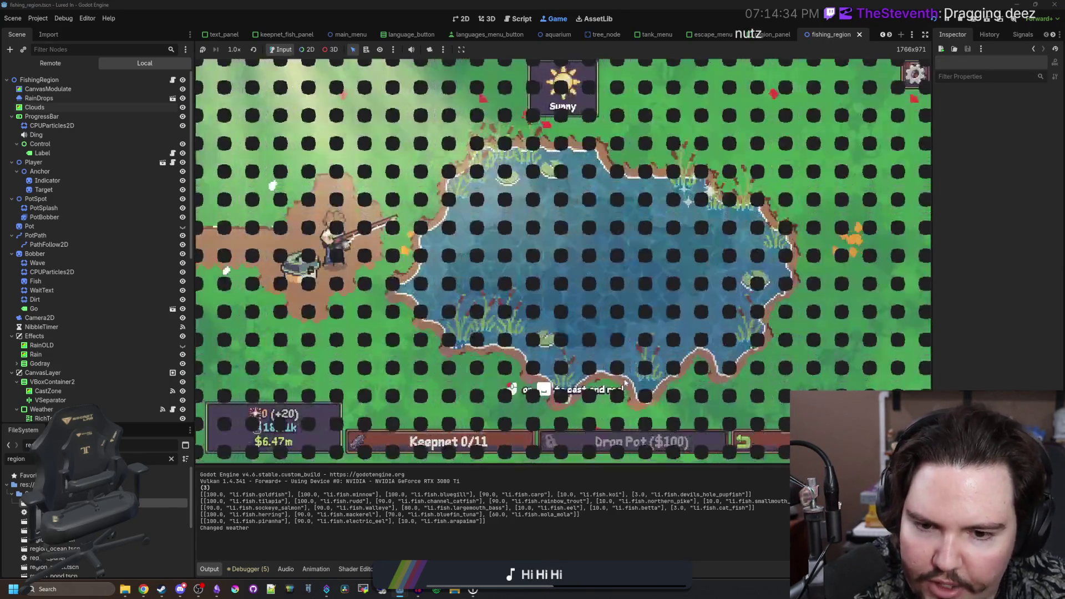
{"action": "left_click", "coordinate": [588, 399]}
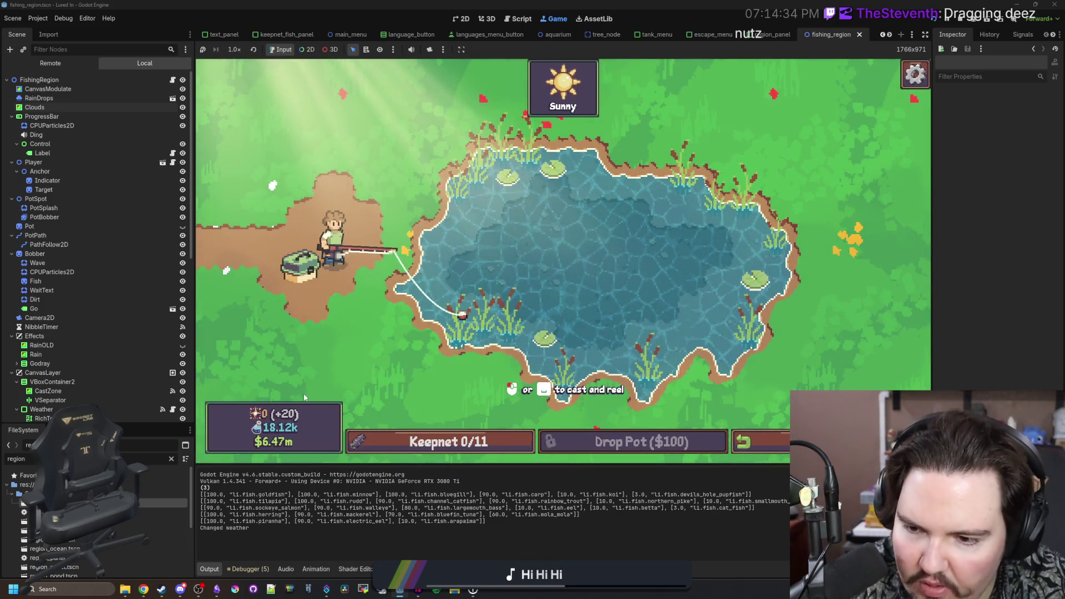
{"action": "left_click", "coordinate": [502, 272]}
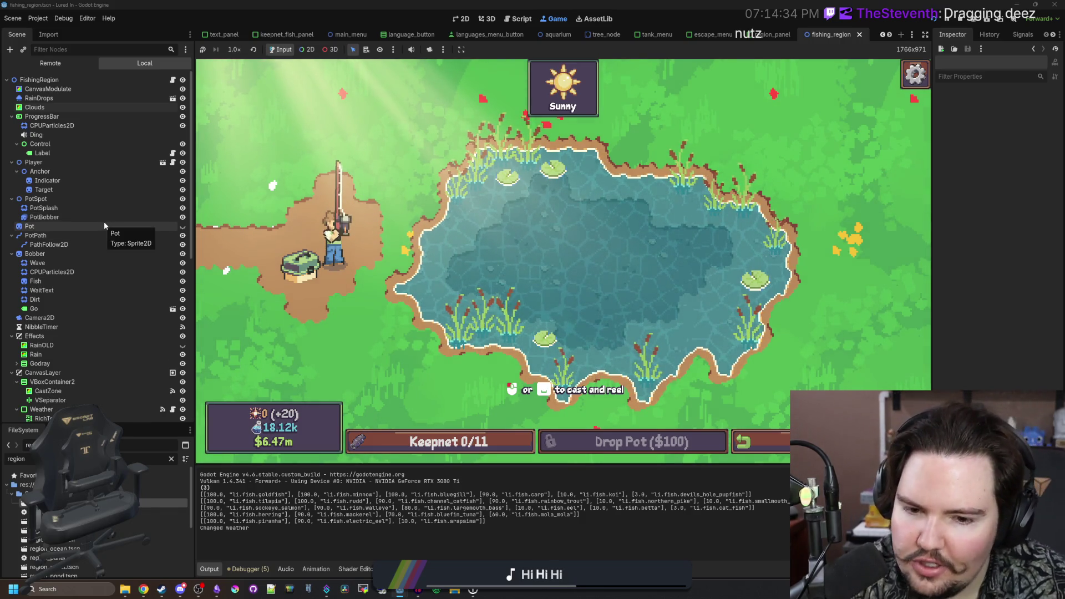
{"action": "left_click", "coordinate": [502, 404]}
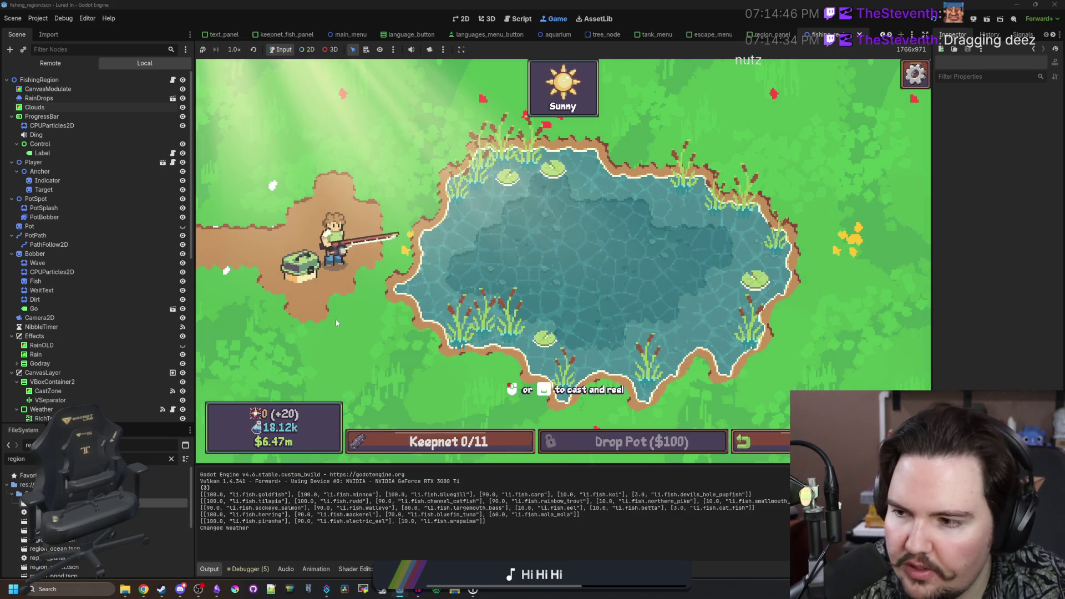
- Inspect the ProgressBar particle emitter, the old rain shader, and the live Rain sound player
{"action": "left_click", "coordinate": [90, 126]}
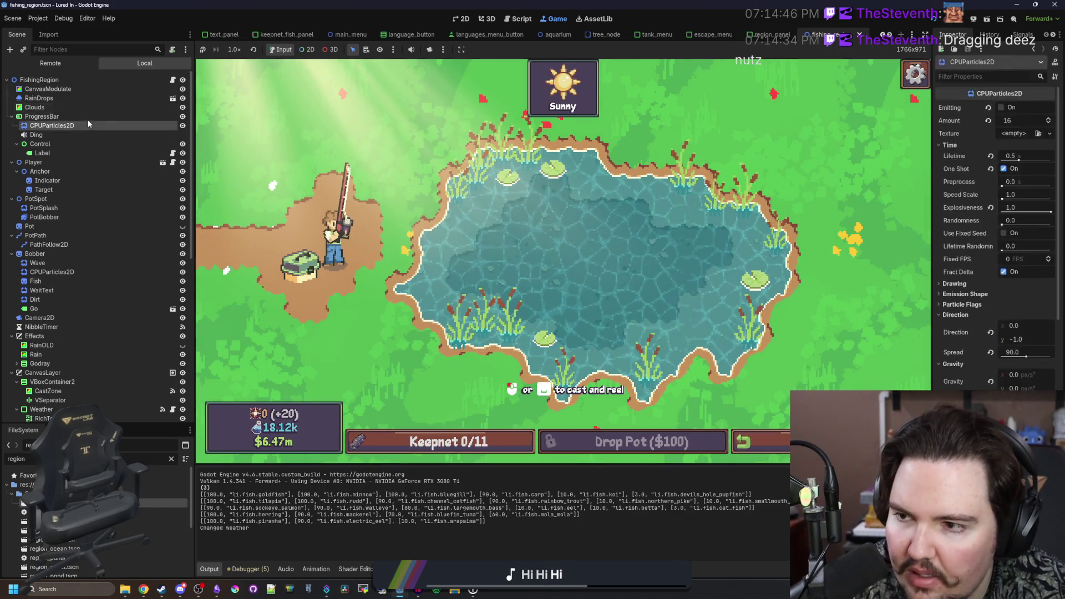
{"action": "left_click", "coordinate": [74, 320]}
{"action": "left_click", "coordinate": [59, 344]}
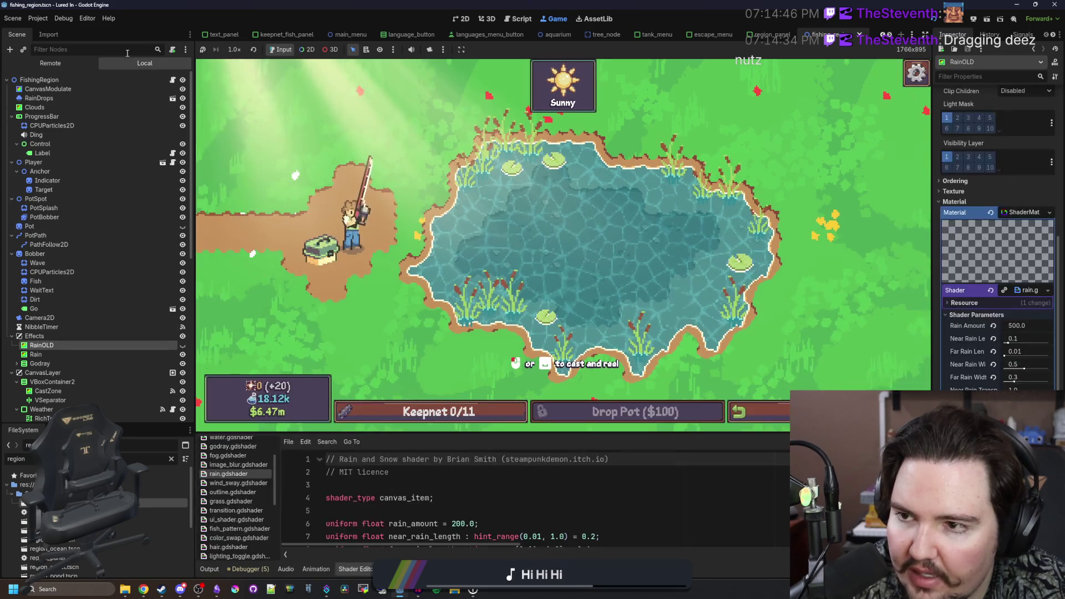
{"action": "left_click", "coordinate": [56, 63]}
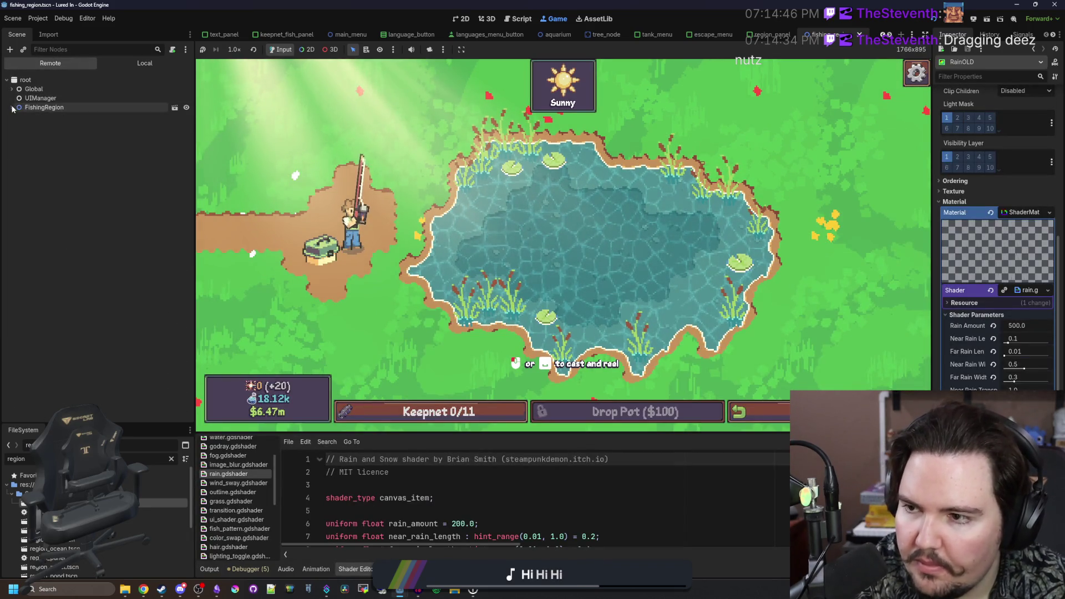
{"action": "left_click", "coordinate": [35, 236]}
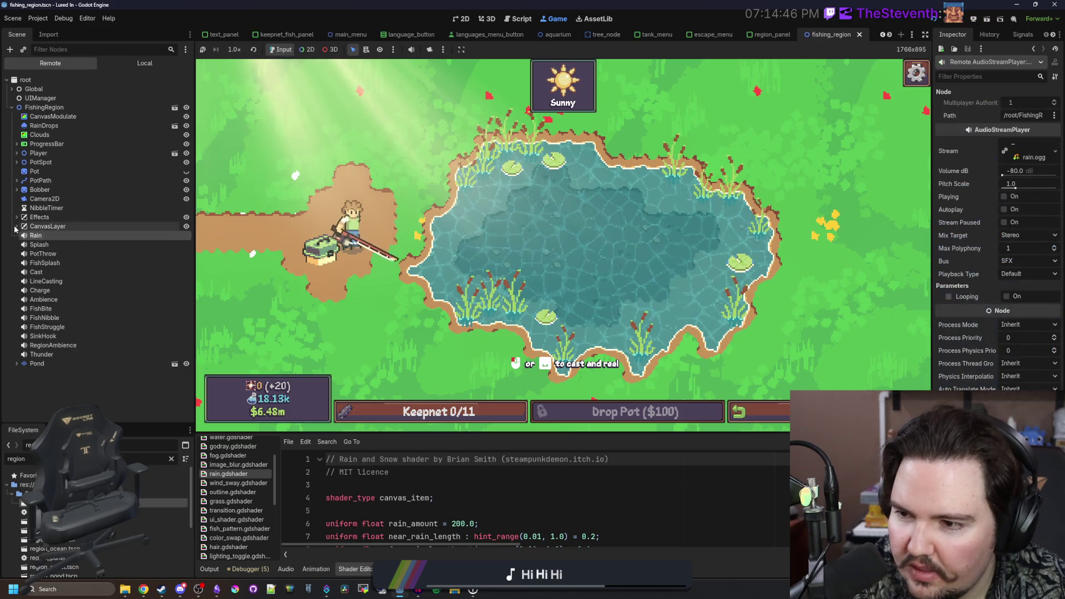
- Reveal the live CastZone under CanvasLayer > VBoxContainer2 and make it visible in the game
{"action": "left_click", "coordinate": [16, 226]}
{"action": "left_click", "coordinate": [22, 235]}
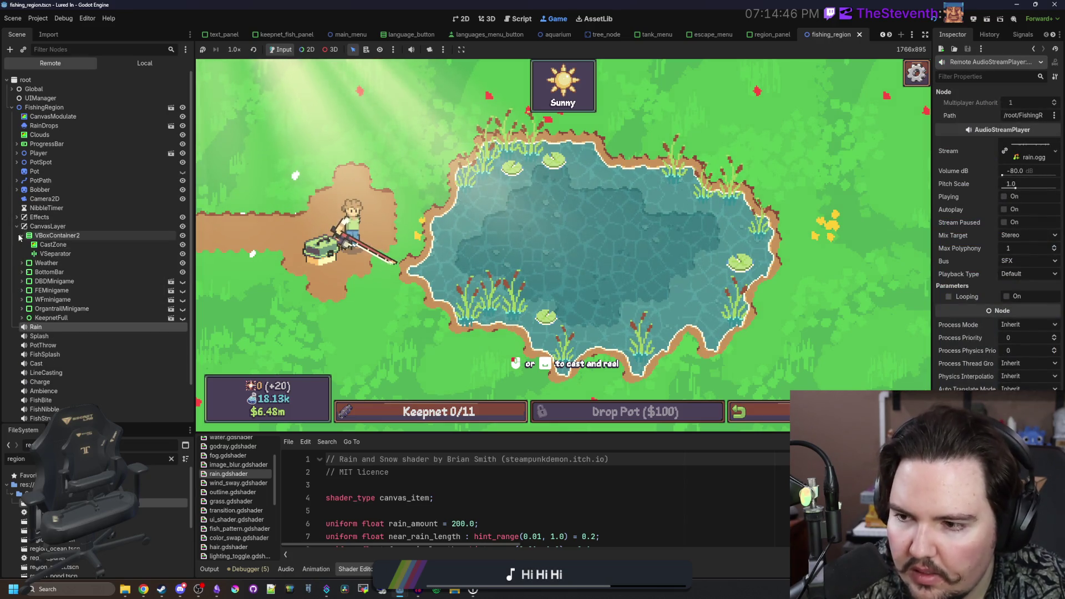
{"action": "left_click", "coordinate": [61, 246]}
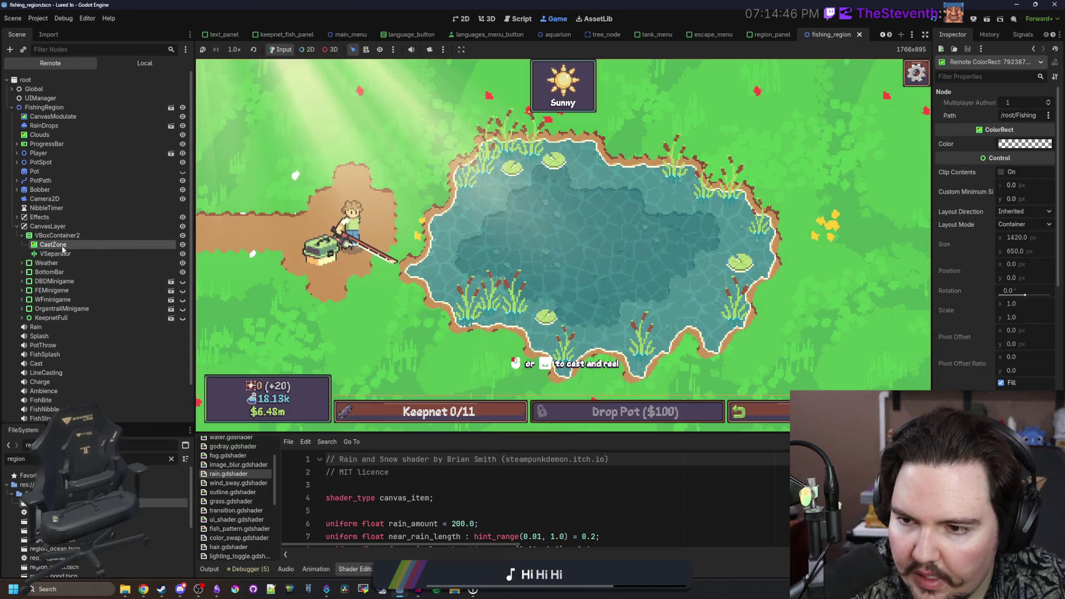
{"action": "left_click", "coordinate": [182, 245]}
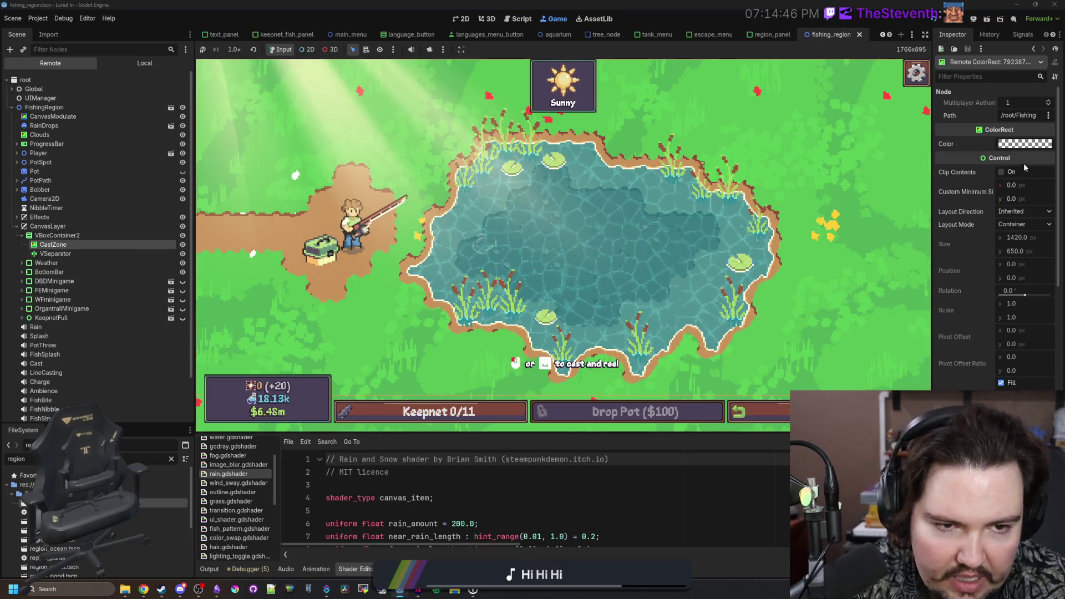
{"action": "left_click", "coordinate": [1024, 144]}
- Raise CastZone's colour alpha to 198 (ffffffc6), then pick the Clouds layer from the running game
{"action": "left_click_drag", "start_coordinate": [981, 353], "coordinate": [1006, 357]}
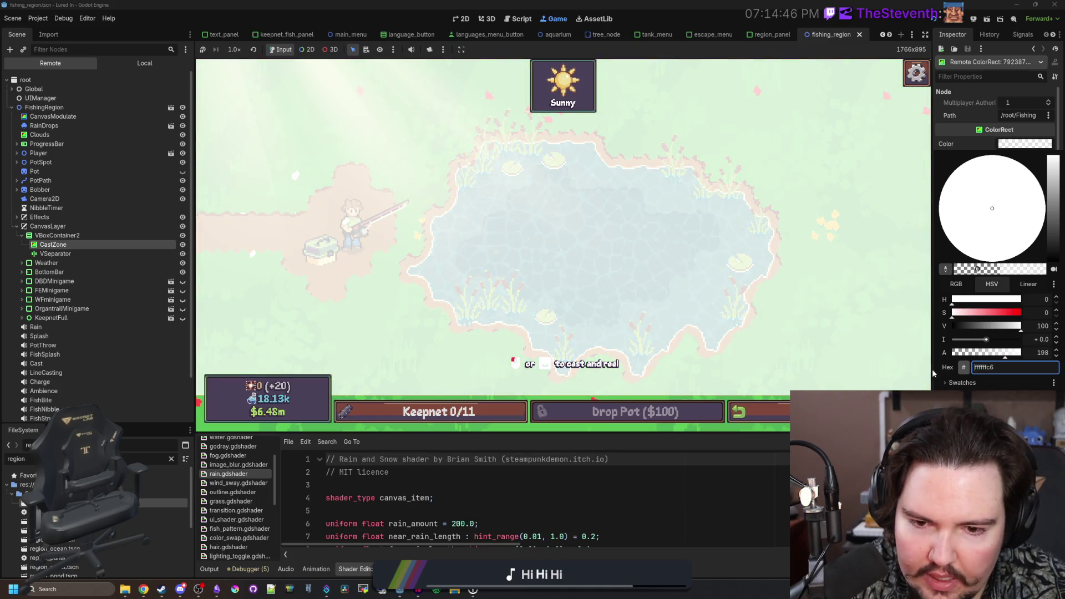
{"action": "left_click", "coordinate": [637, 387]}
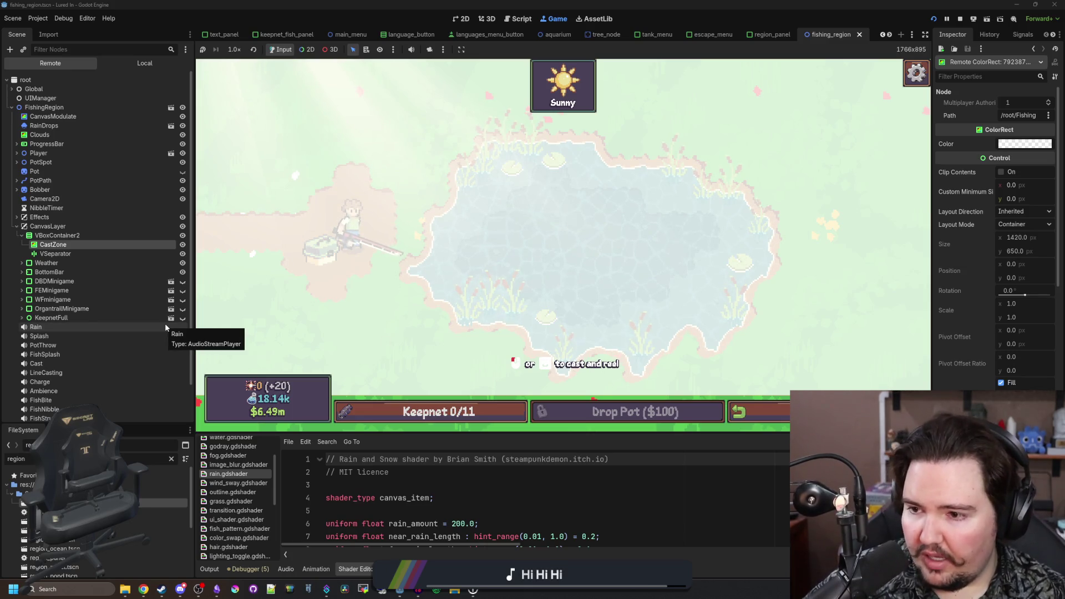
{"action": "scroll", "coordinate": [114, 305], "scroll_direction": "down", "scroll_amount": 3}
{"action": "left_click", "coordinate": [302, 50]}
{"action": "left_click", "coordinate": [233, 139]}
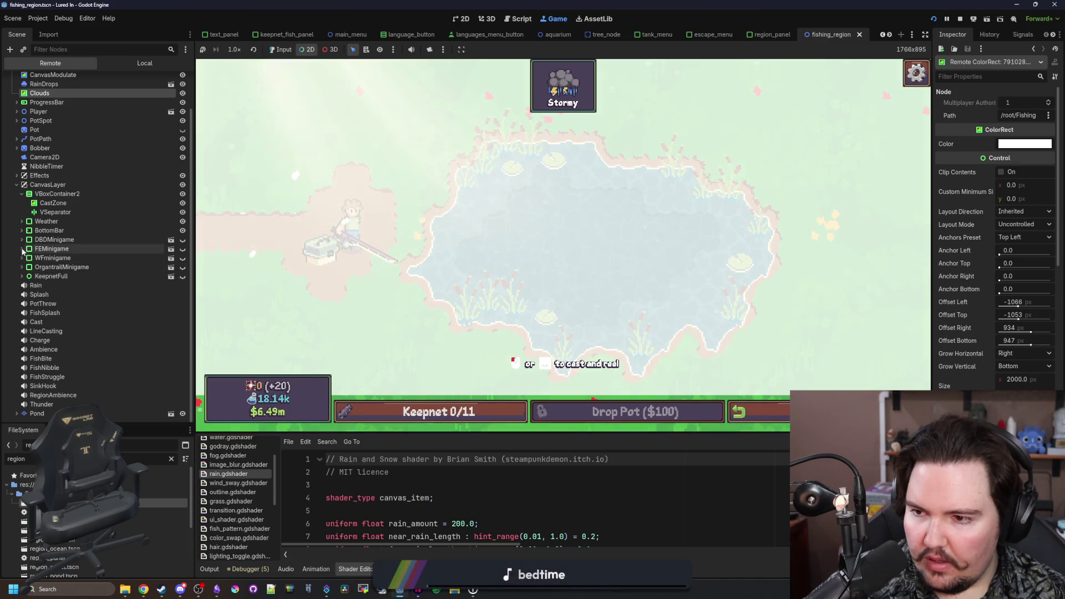
- Expand BottomBar > VBoxContainer > Top > Label in the Remote tree and inspect the Label and Top
{"action": "left_click", "coordinate": [22, 230]}
{"action": "left_click", "coordinate": [28, 241]}
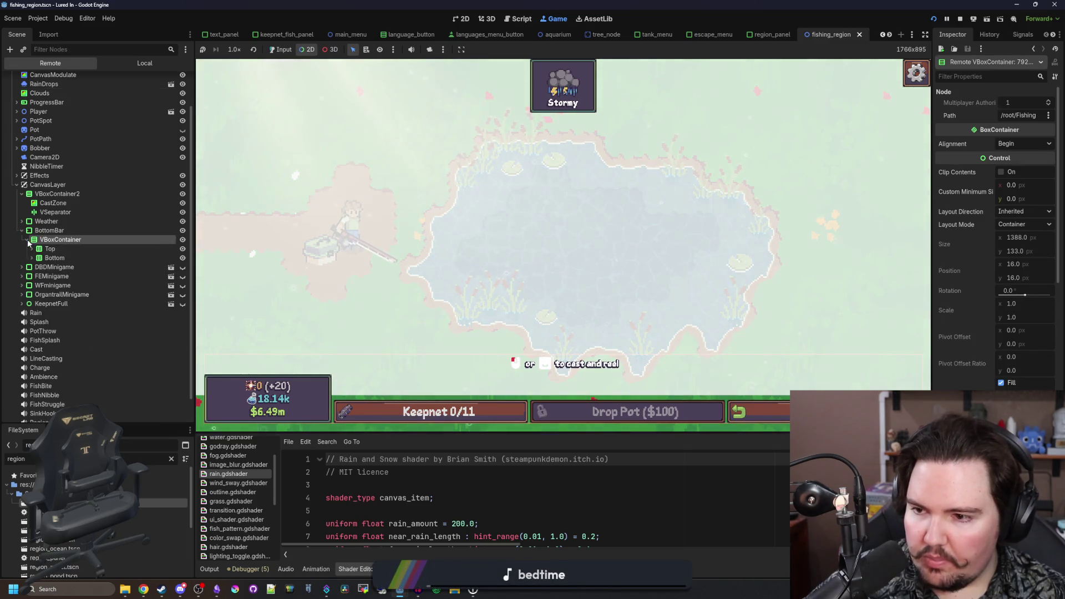
{"action": "left_click", "coordinate": [31, 249]}
{"action": "left_click", "coordinate": [37, 258]}
{"action": "left_click", "coordinate": [62, 259]}
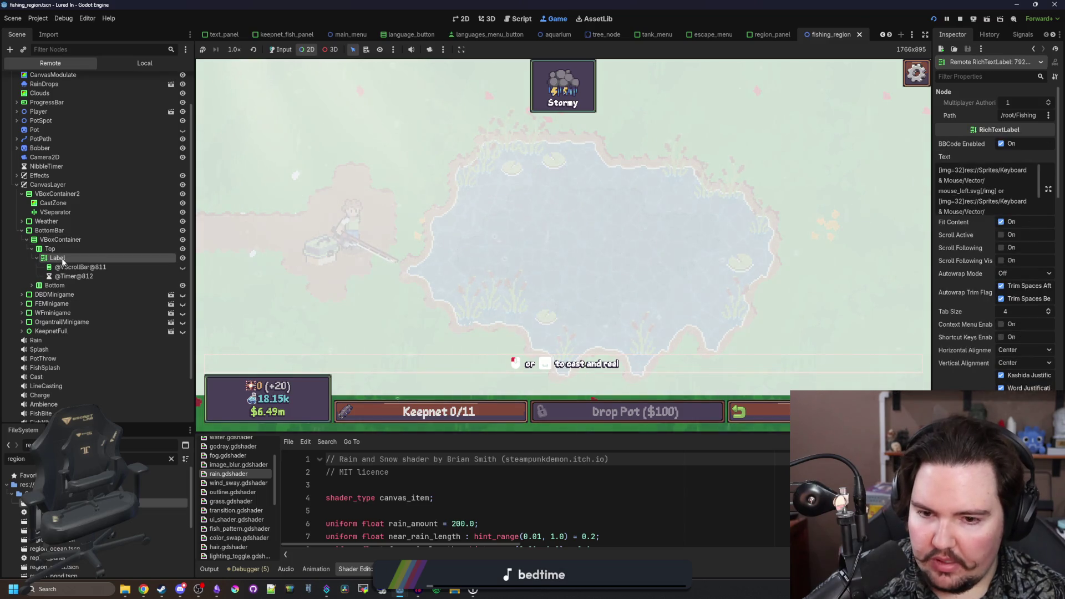
{"action": "left_click", "coordinate": [50, 249]}
{"action": "scroll", "coordinate": [1003, 356], "scroll_direction": "down", "scroll_amount": 10}
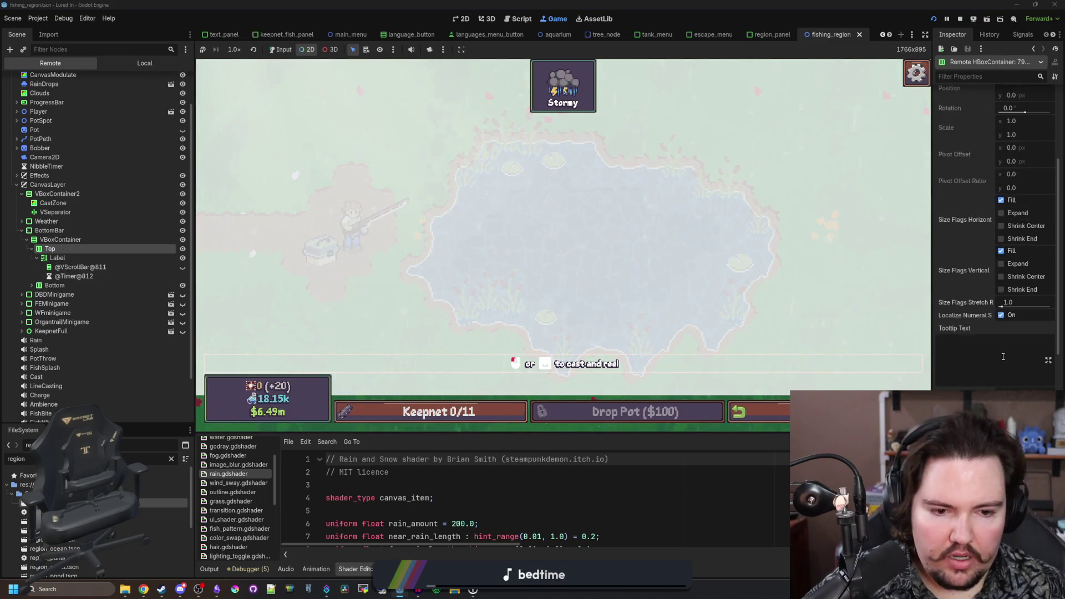
{"action": "scroll", "coordinate": [941, 345], "scroll_direction": "down", "scroll_amount": 5}
{"action": "left_click_drag", "start_coordinate": [931, 317], "coordinate": [802, 317]}
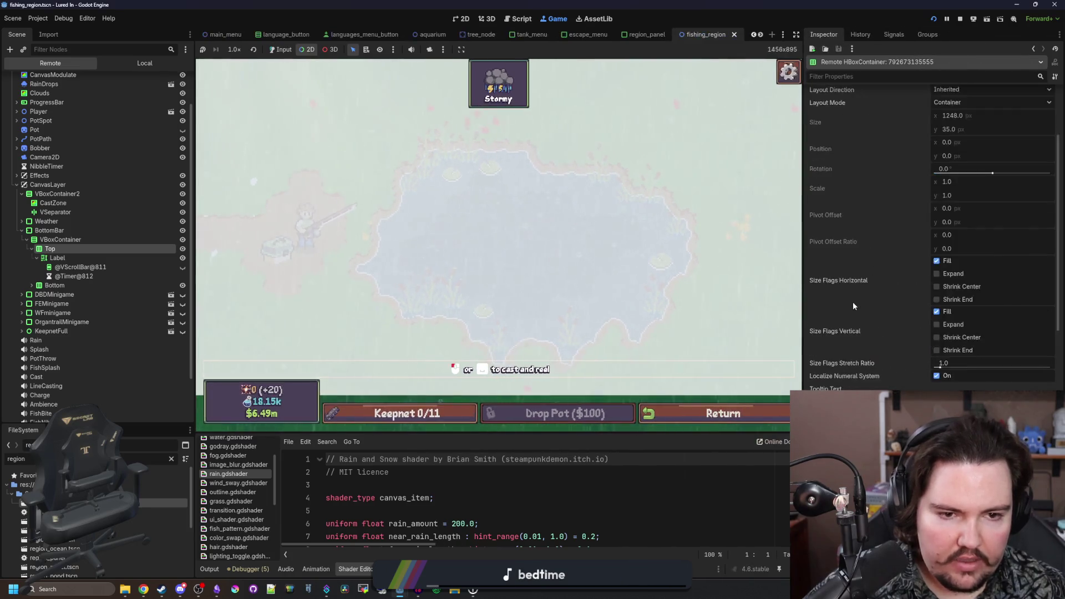
{"action": "scroll", "coordinate": [856, 302], "scroll_direction": "up", "scroll_amount": 5}
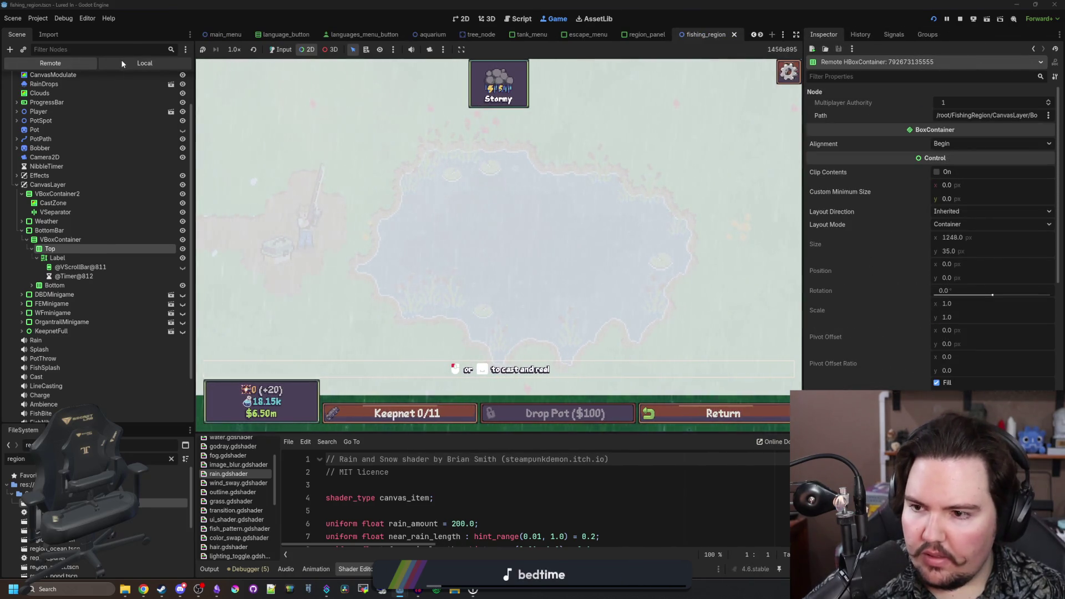
- In the local tree, set Mouse Filter to Ignore on both the Top node and its Label
{"action": "left_click", "coordinate": [145, 63]}
{"action": "scroll", "coordinate": [64, 274], "scroll_direction": "down", "scroll_amount": 4}
{"action": "left_click", "coordinate": [52, 240]}
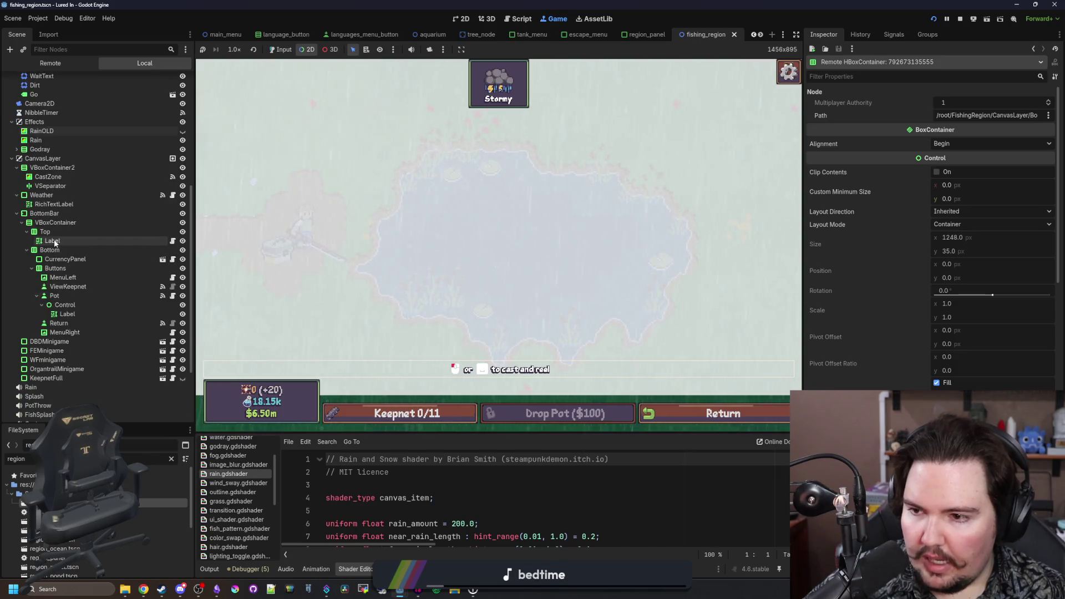
{"action": "left_click", "coordinate": [45, 232], "text": "ctrl"}
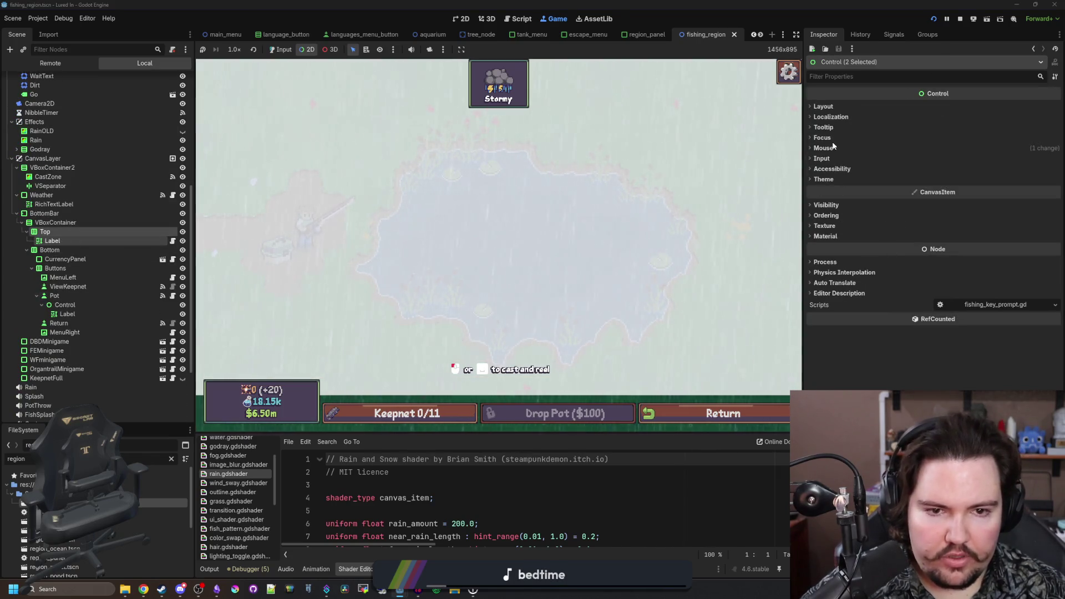
{"action": "left_click", "coordinate": [833, 148]}
{"action": "left_click", "coordinate": [969, 159]}
{"action": "left_click", "coordinate": [954, 193]}
- Check the Top and Bottom containers and in-game Clouds overlay, then open the fishing region script
{"action": "left_click", "coordinate": [52, 241]}
{"action": "left_click", "coordinate": [57, 232]}
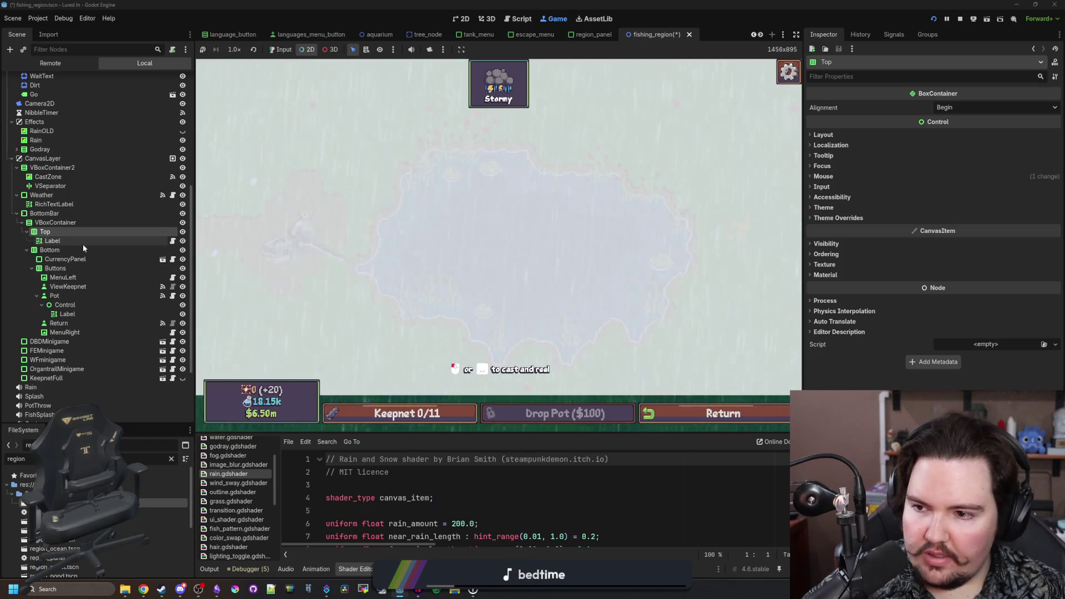
{"action": "left_click", "coordinate": [68, 249]}
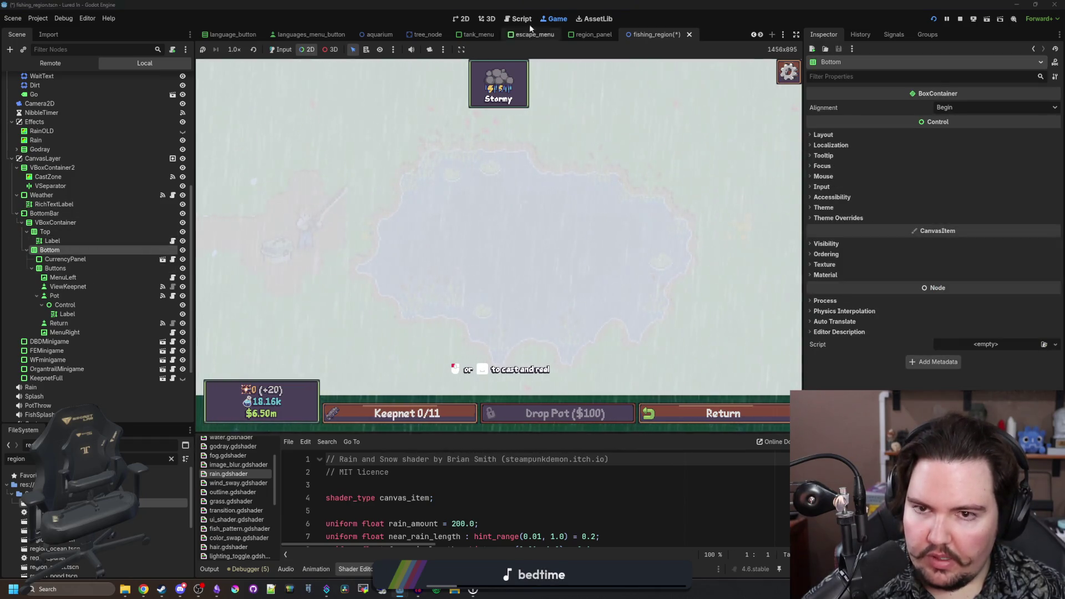
{"action": "left_click", "coordinate": [390, 394]}
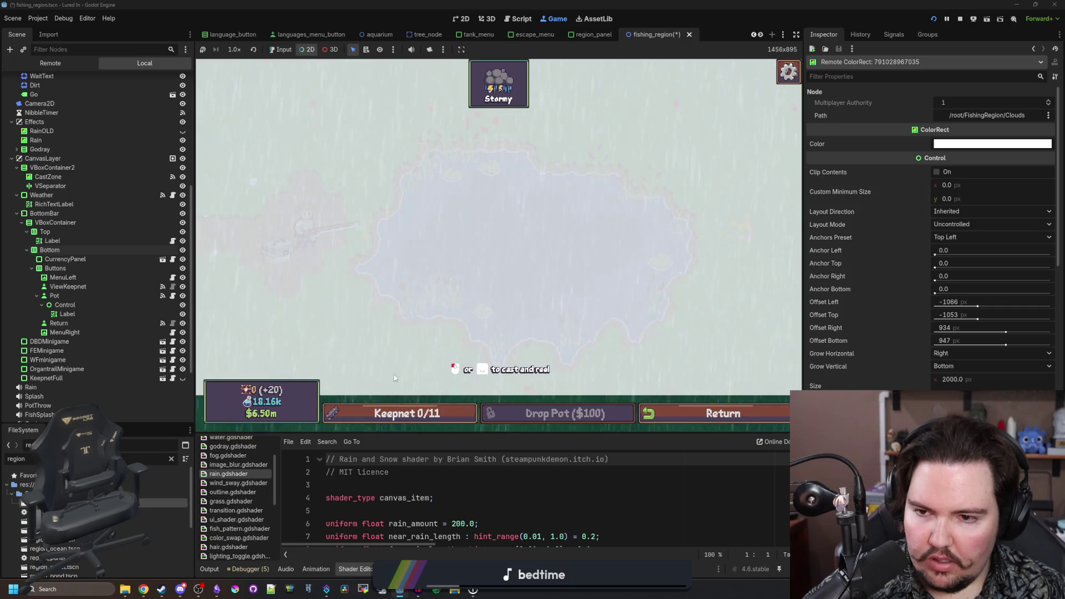
{"action": "left_click", "coordinate": [282, 50]}
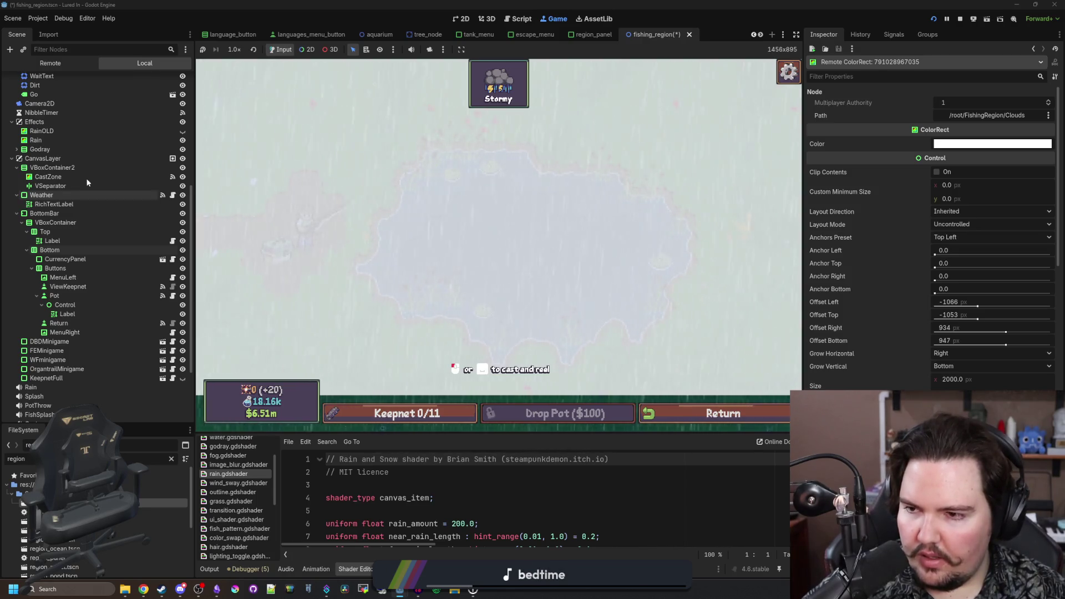
{"action": "scroll", "coordinate": [131, 122], "scroll_direction": "up", "scroll_amount": 5}
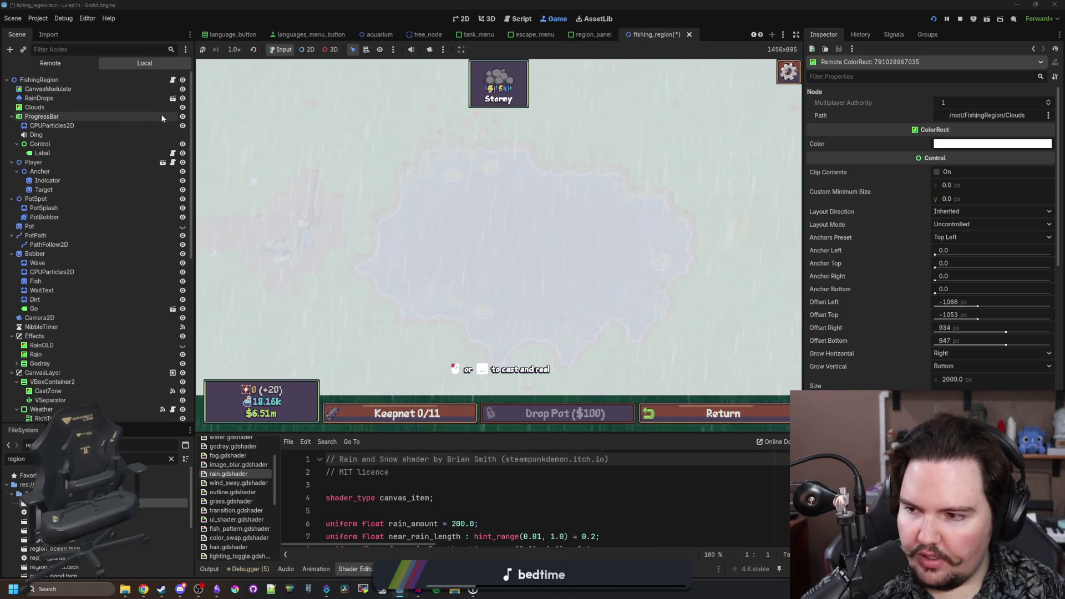
{"action": "left_click", "coordinate": [172, 81]}
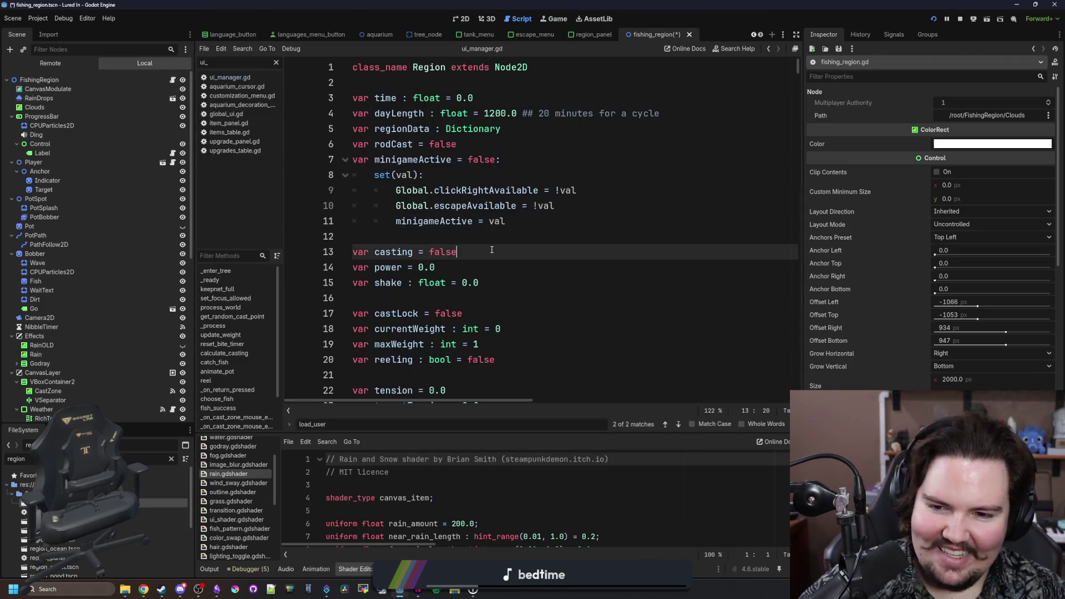
- Jump from CastZone's mouse_entered signal connection to its handler method and save the scene
{"action": "key", "text": "ctrl+f"}
{"action": "left_click", "coordinate": [508, 244]}
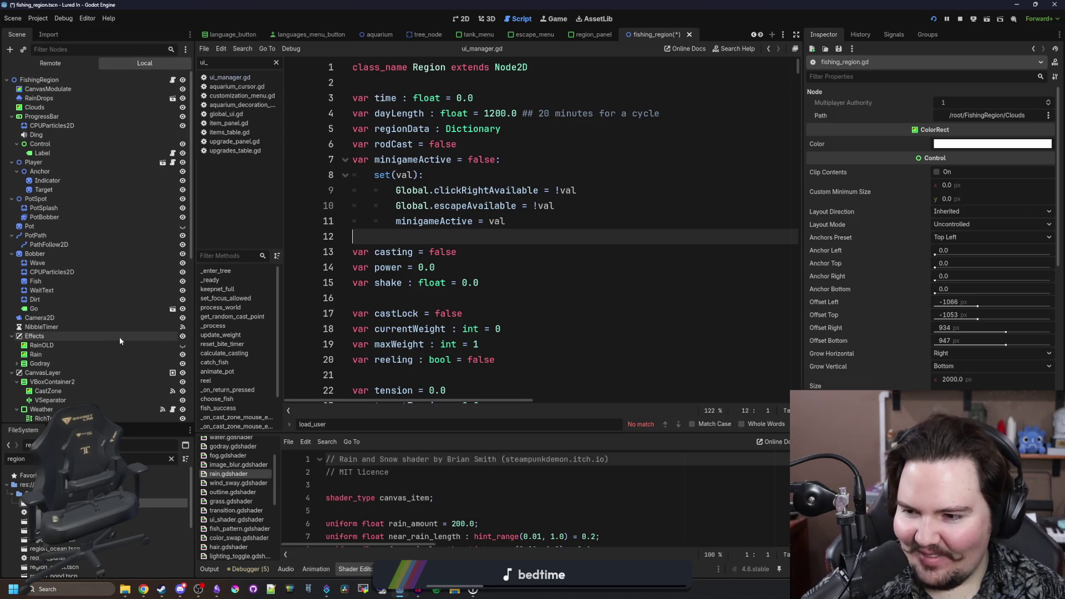
{"action": "left_click", "coordinate": [67, 391]}
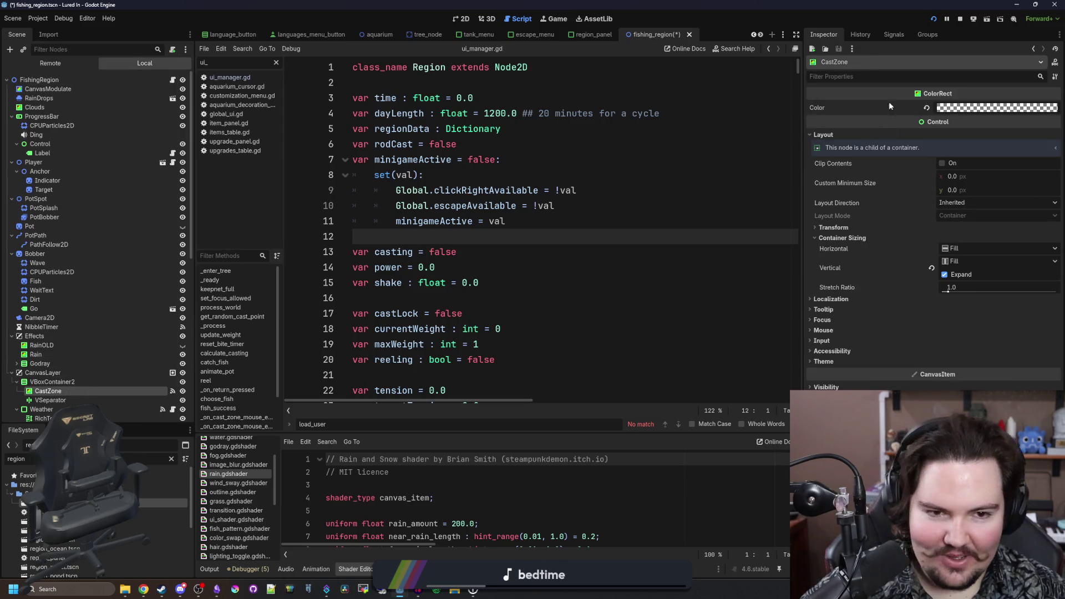
{"action": "left_click", "coordinate": [893, 34]}
{"action": "right_click", "coordinate": [861, 121]}
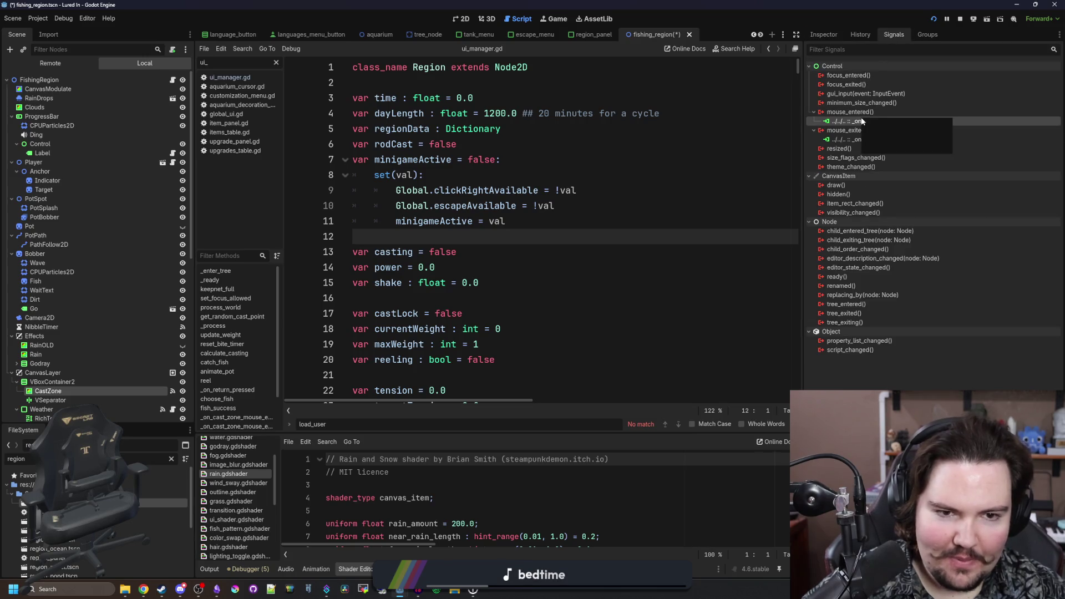
{"action": "left_click", "coordinate": [893, 136]}
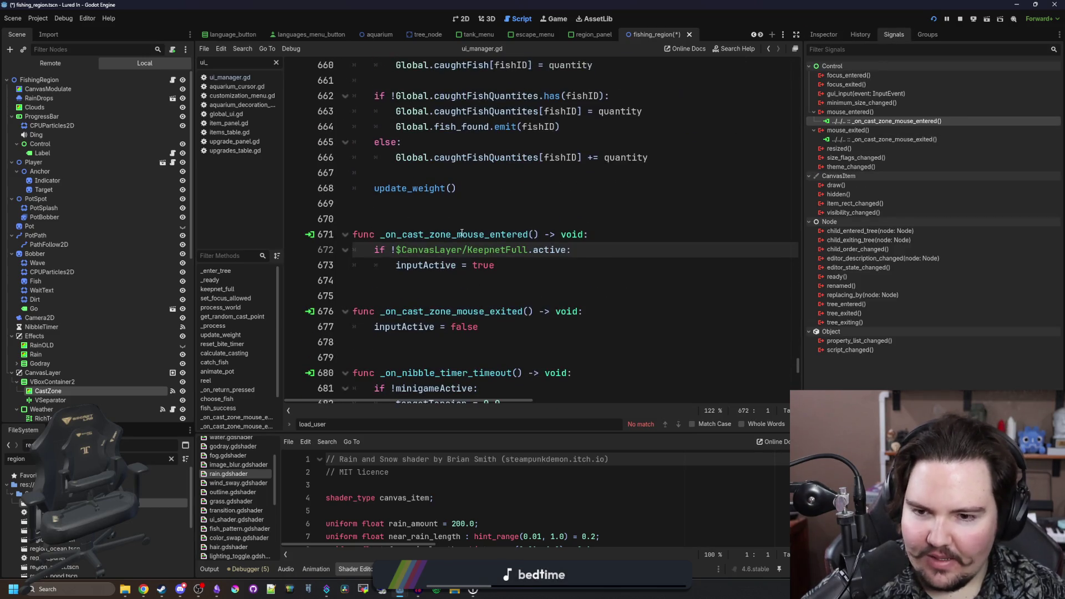
{"action": "key", "text": "ctrl+s"}
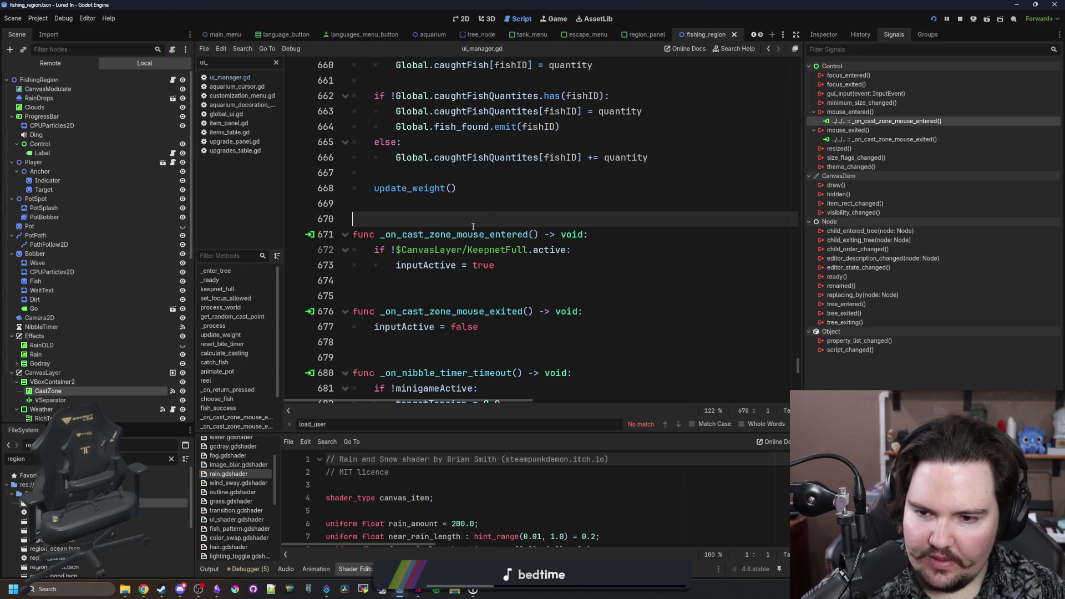
- Add print("Ha") below inputActive = false in the mouse-exited handler and save
{"action": "scroll", "coordinate": [517, 286], "scroll_direction": "down", "scroll_amount": 2}
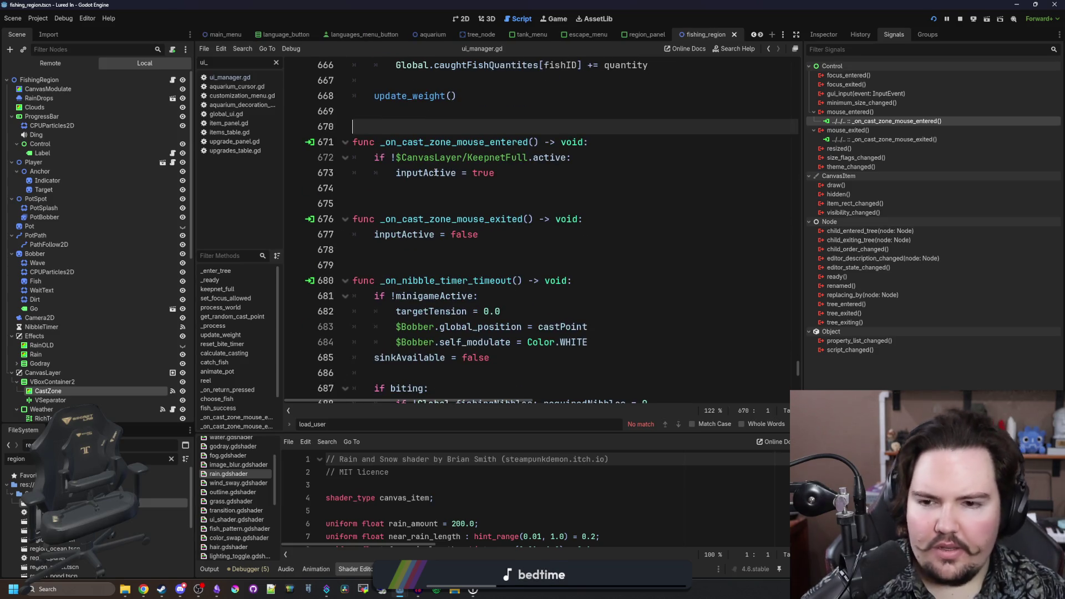
{"action": "mouse_move", "coordinate": [436, 173]}
{"action": "left_click", "coordinate": [528, 237]}
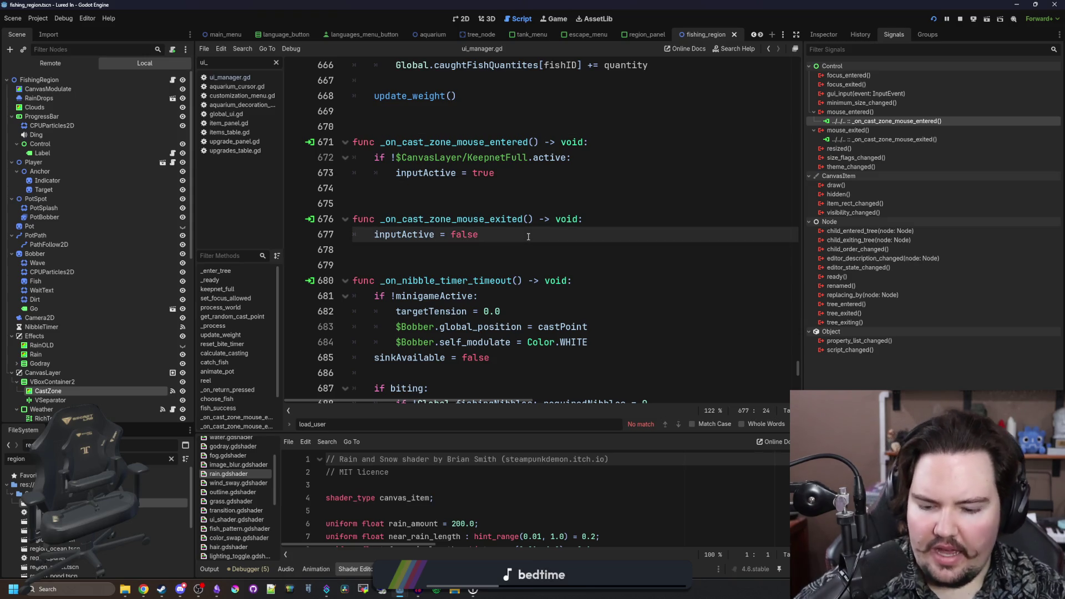
{"action": "key", "text": "Return"}
{"action": "type", "text": "pr"}
{"action": "key", "text": "BackSpace"}
{"action": "type", "text": "Ha"}
{"action": "left_click", "coordinate": [530, 236]}
{"action": "key", "text": "ctrl+s"}
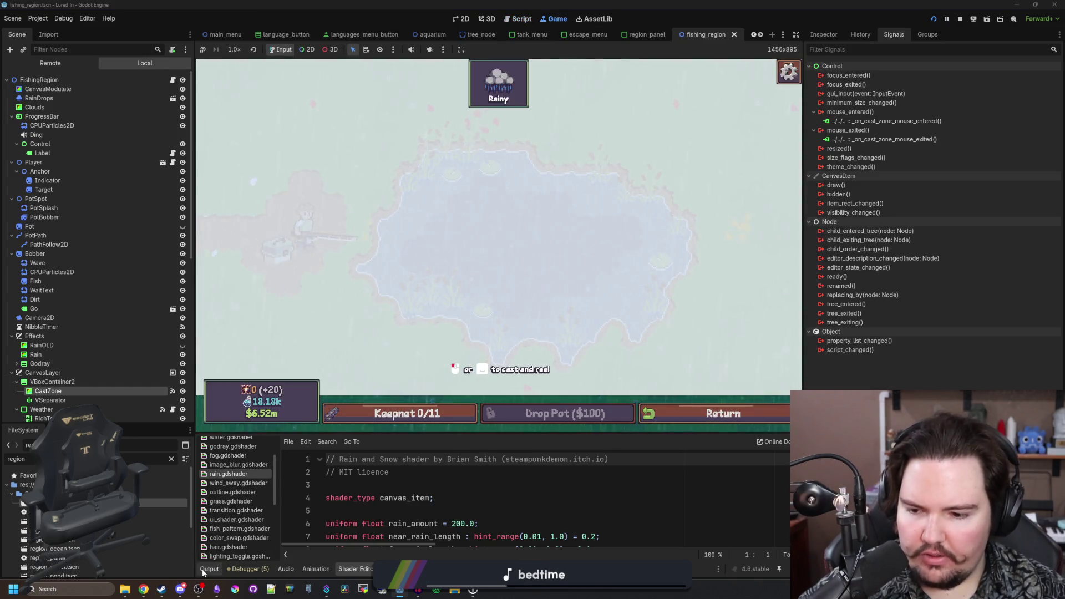
- Show the output log, collapse Weather and BottomBar, and inspect VBoxContainer2 and CastZone's mouse signals
{"action": "left_click", "coordinate": [205, 571]}
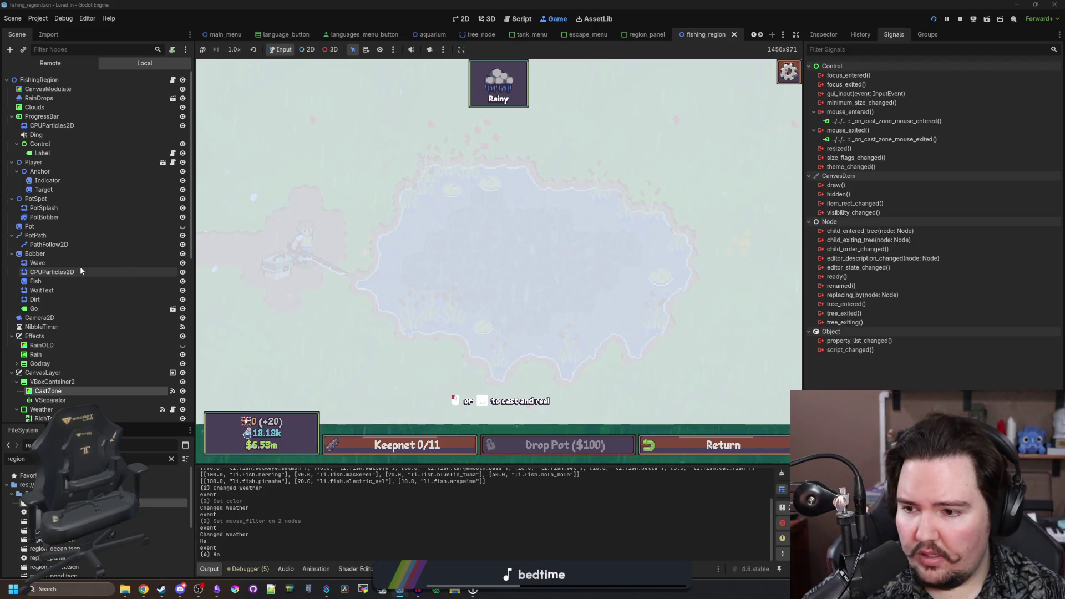
{"action": "scroll", "coordinate": [80, 266], "scroll_direction": "down", "scroll_amount": 5}
{"action": "left_click", "coordinate": [17, 281]}
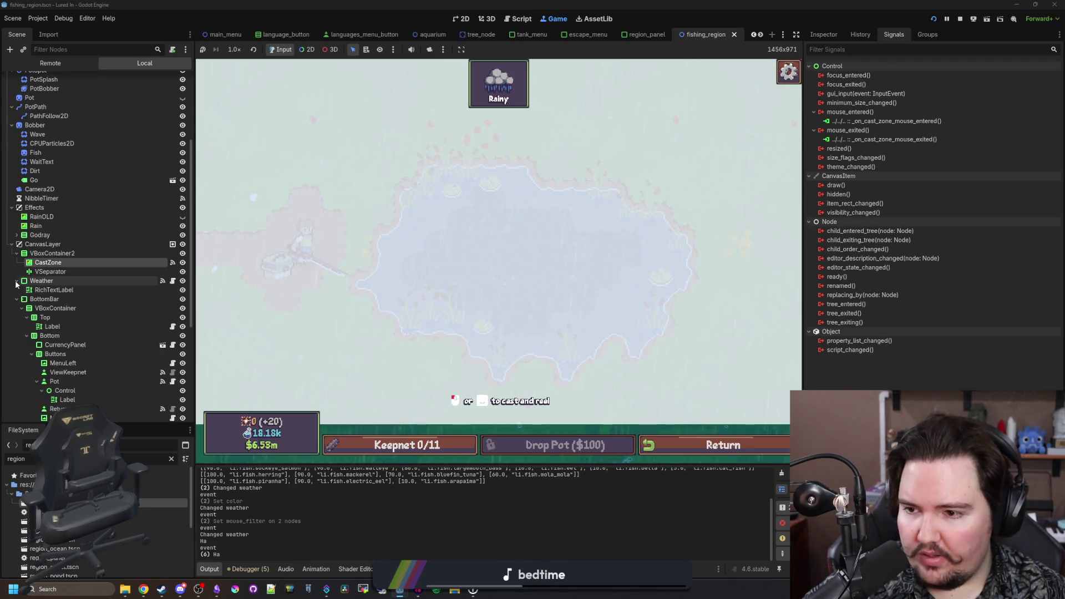
{"action": "left_click", "coordinate": [17, 290]}
{"action": "left_click", "coordinate": [55, 254]}
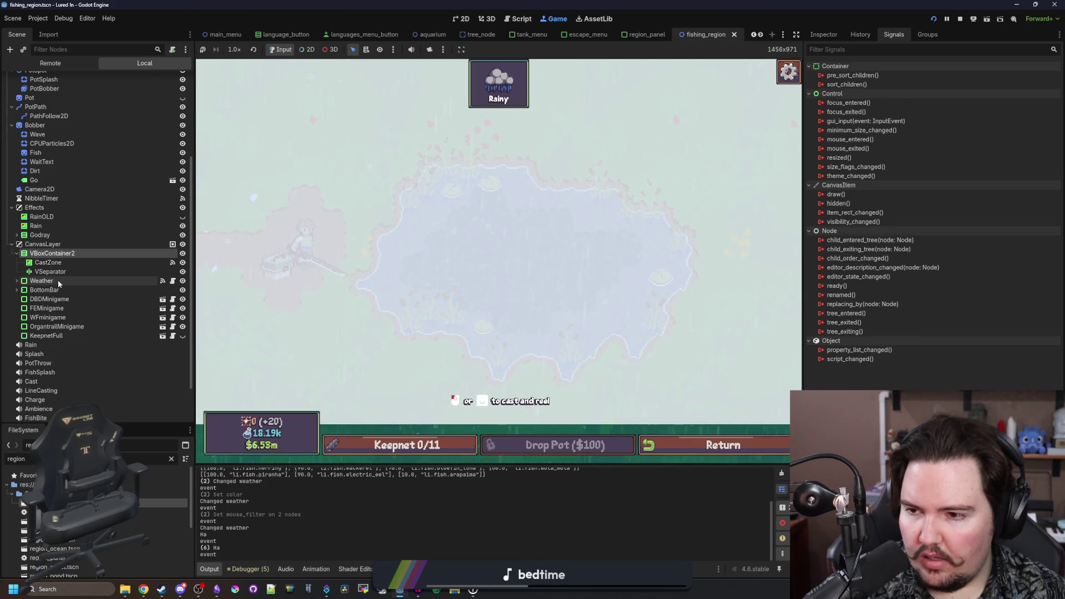
{"action": "left_click", "coordinate": [51, 264]}
- Toggle VSeparator's in-game visibility several times, then reselect VBoxContainer2 to view its properties
{"action": "left_click", "coordinate": [83, 271]}
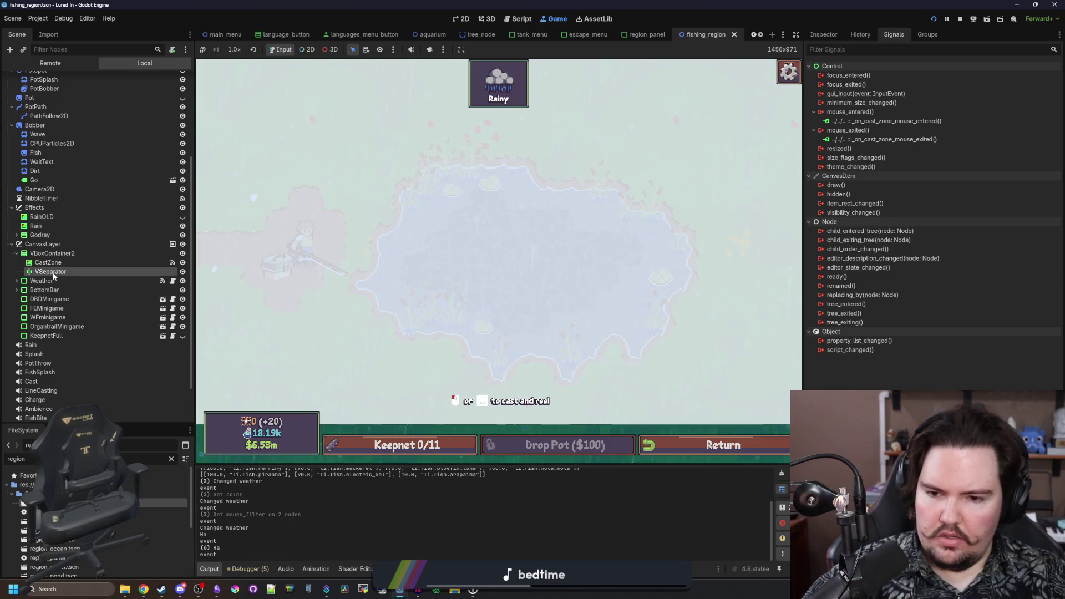
{"action": "left_click", "coordinate": [183, 271]}
{"action": "left_click", "coordinate": [183, 271]}
{"action": "left_click", "coordinate": [182, 272]}
{"action": "left_click", "coordinate": [183, 272]}
{"action": "left_click", "coordinate": [182, 271]}
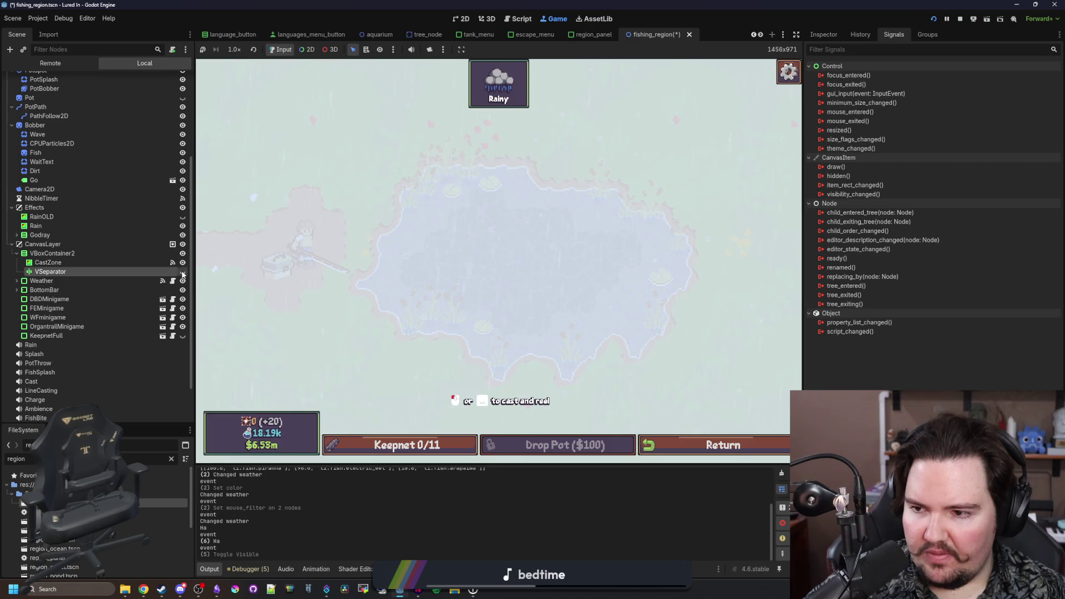
{"action": "left_click", "coordinate": [182, 272]}
{"action": "left_click", "coordinate": [59, 254]}
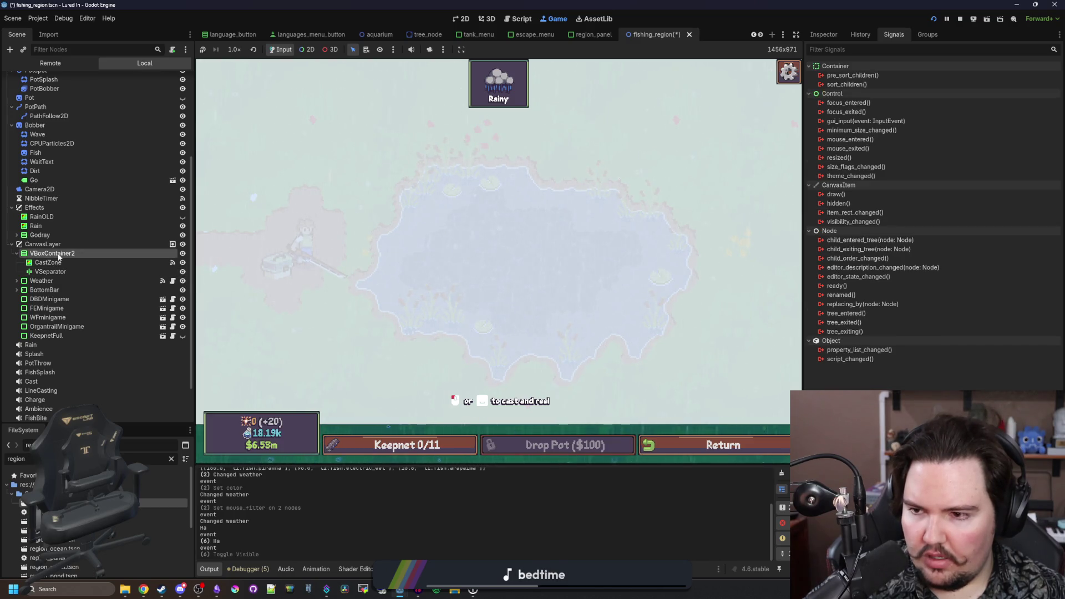
{"action": "left_click", "coordinate": [821, 36]}
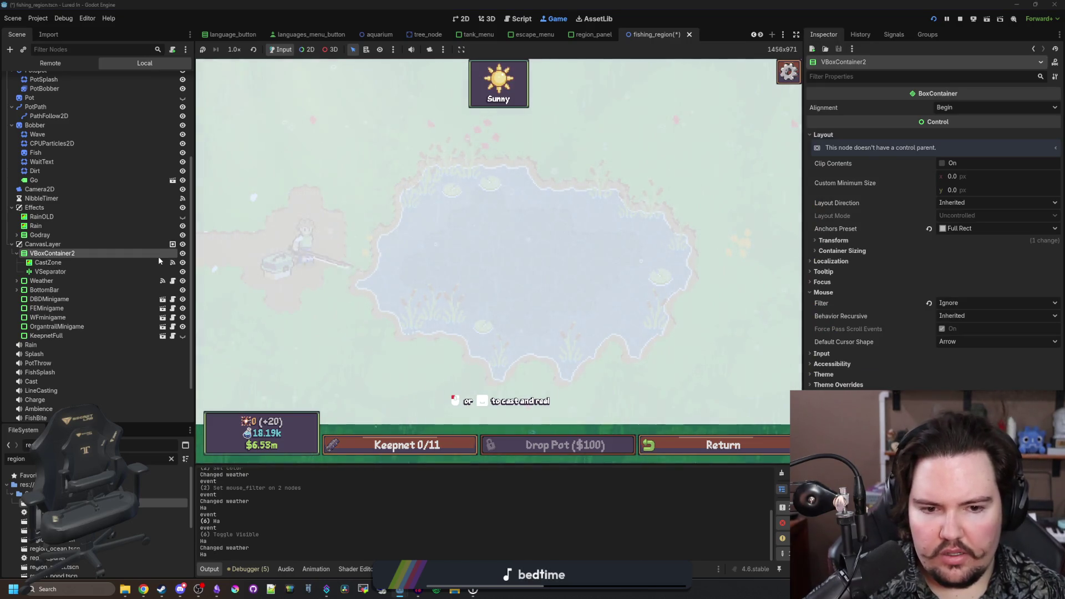
- Test a cast with VBoxContainer2 below KeepnetFull, then move it to the top of CanvasLayer and cast again
{"action": "left_click_drag", "start_coordinate": [53, 253], "coordinate": [48, 345]}
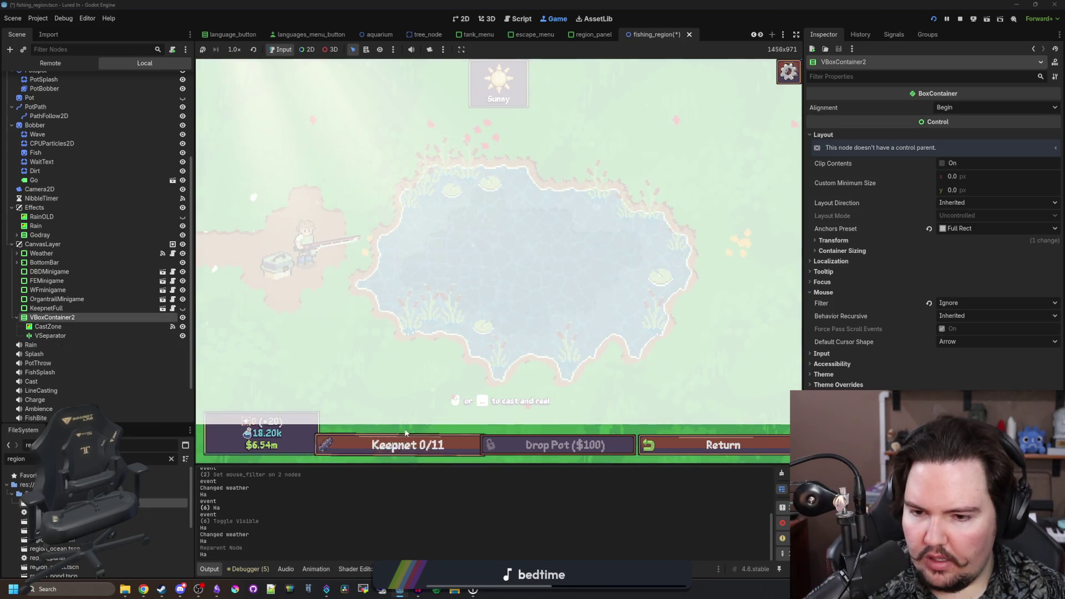
{"action": "left_click", "coordinate": [433, 417]}
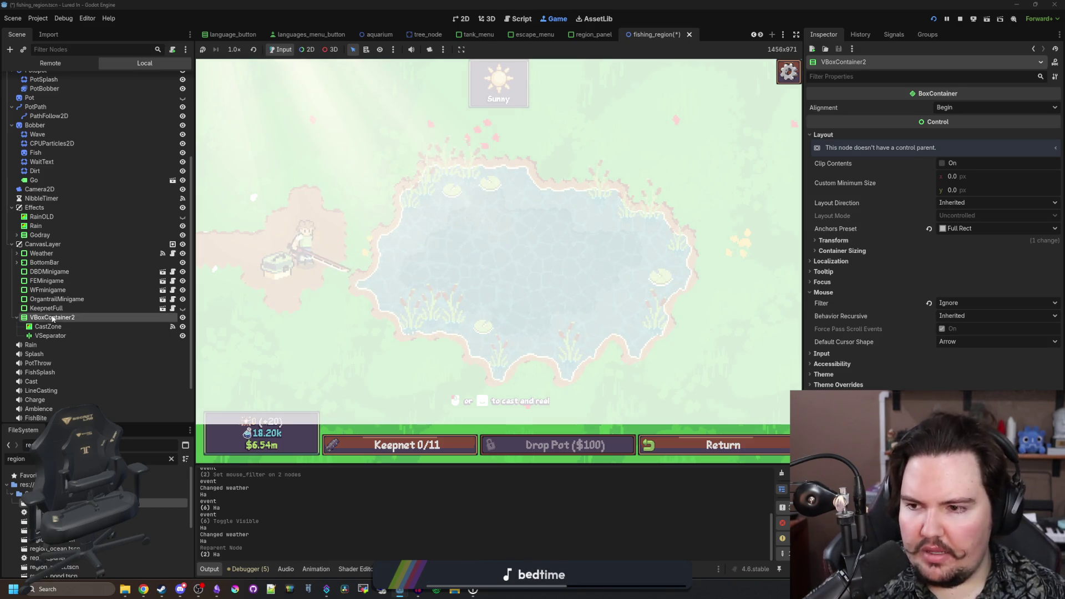
{"action": "left_click_drag", "start_coordinate": [58, 321], "coordinate": [61, 258]}
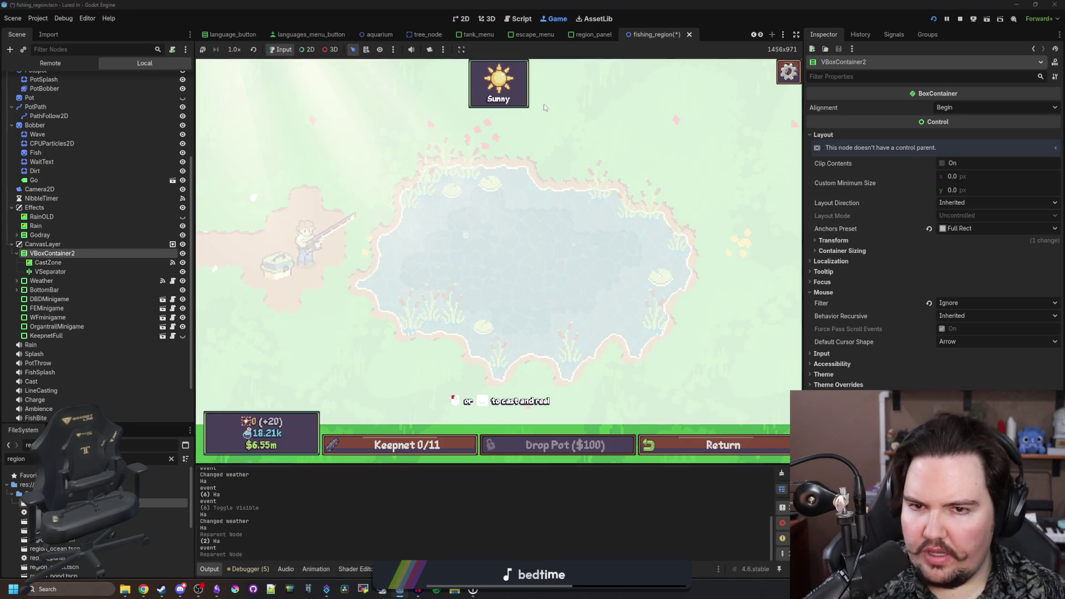
{"action": "left_click", "coordinate": [418, 326]}
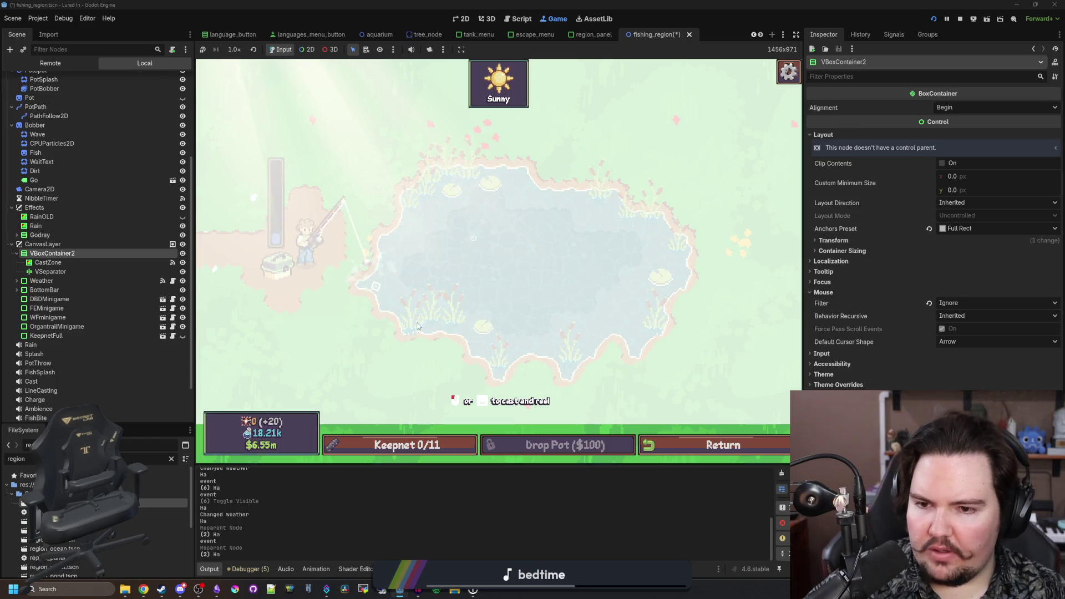
{"action": "left_click", "coordinate": [421, 373]}
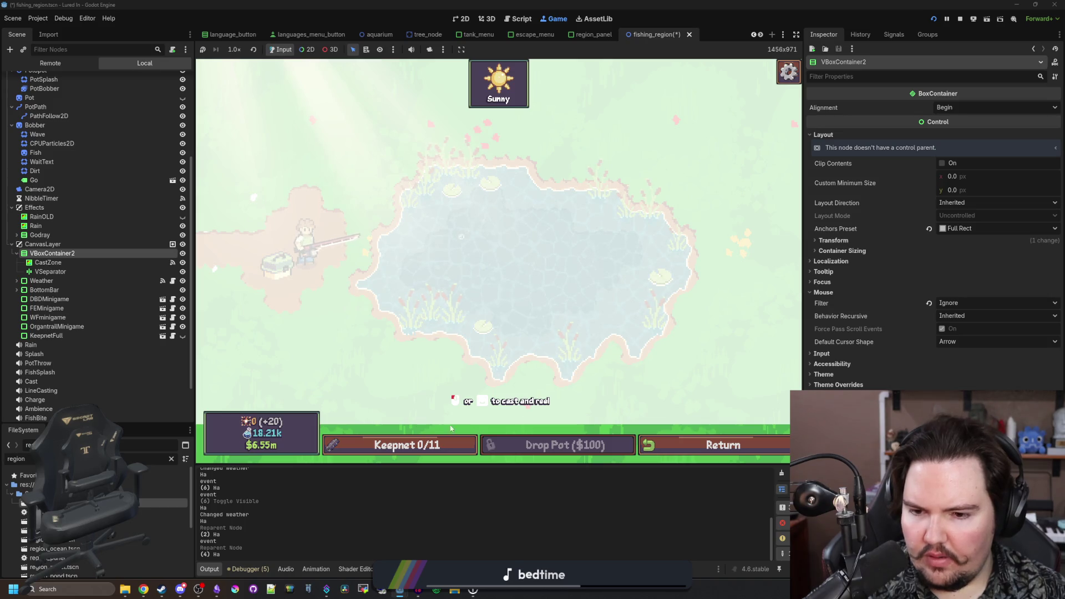
{"action": "left_click", "coordinate": [71, 290]}
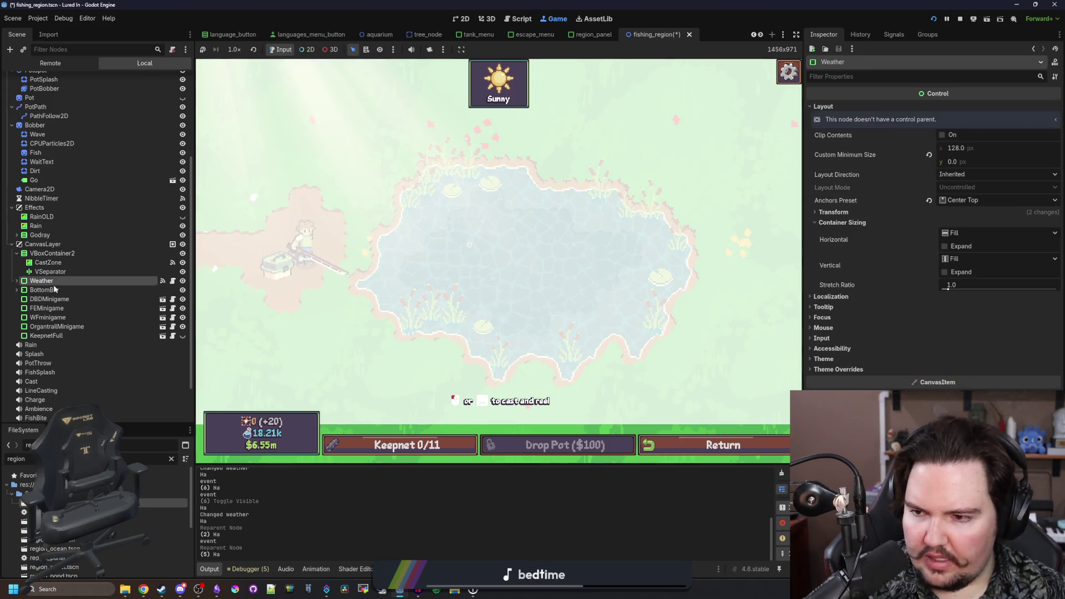
{"action": "left_click", "coordinate": [461, 18]}
- Expand BottomBar and check the mouse and layout settings of BottomBar and its VBoxContainer
{"action": "scroll", "coordinate": [674, 175], "scroll_direction": "up", "scroll_amount": 4}
{"action": "scroll", "coordinate": [468, 216], "scroll_direction": "down", "scroll_amount": 2}
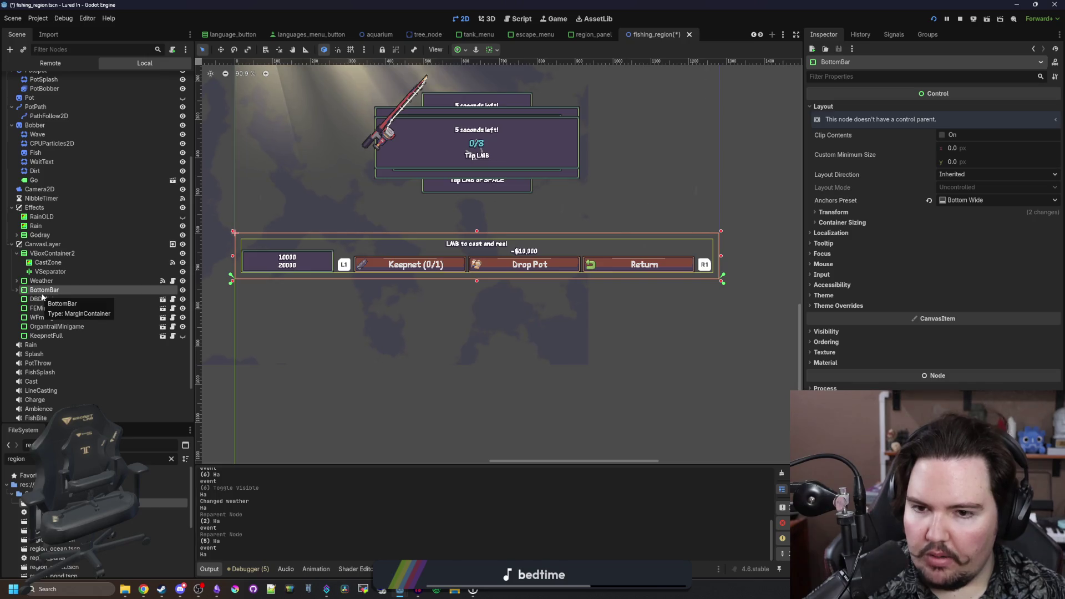
{"action": "left_click", "coordinate": [18, 290]}
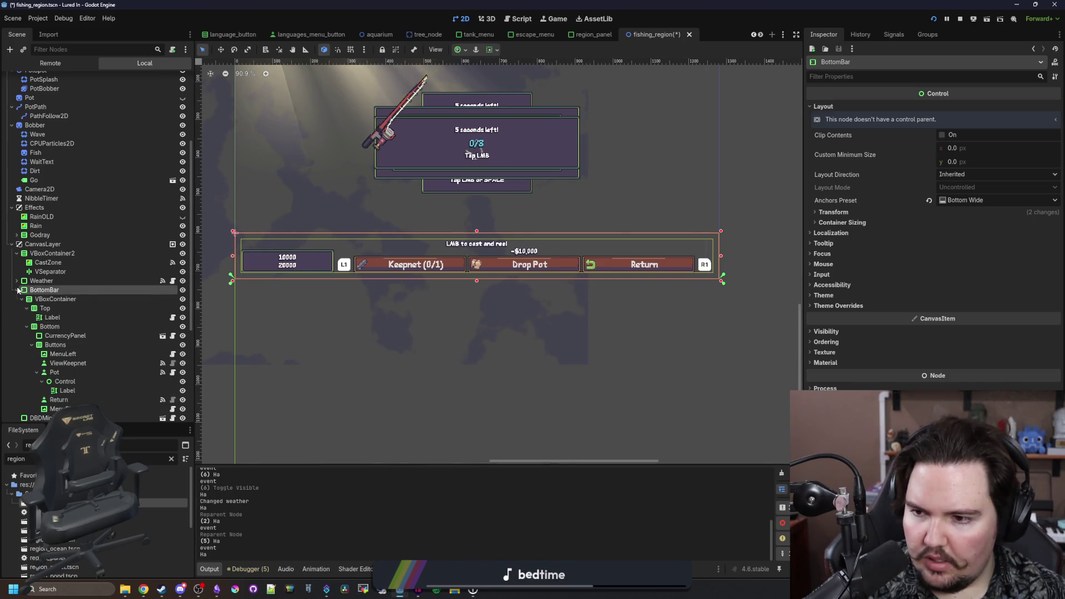
{"action": "left_click", "coordinate": [824, 264]}
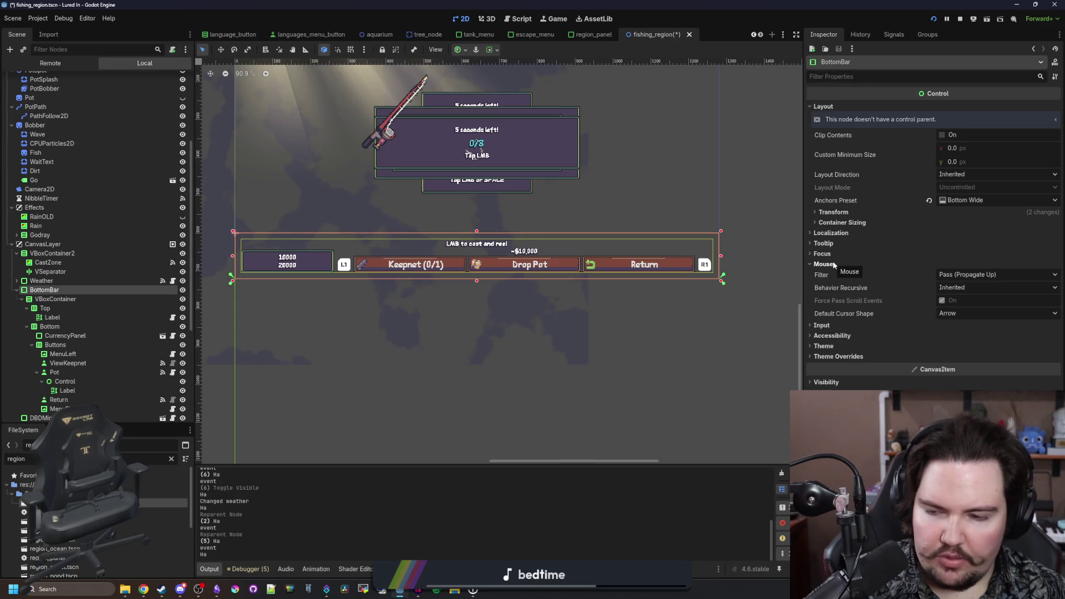
{"action": "left_click", "coordinate": [95, 301]}
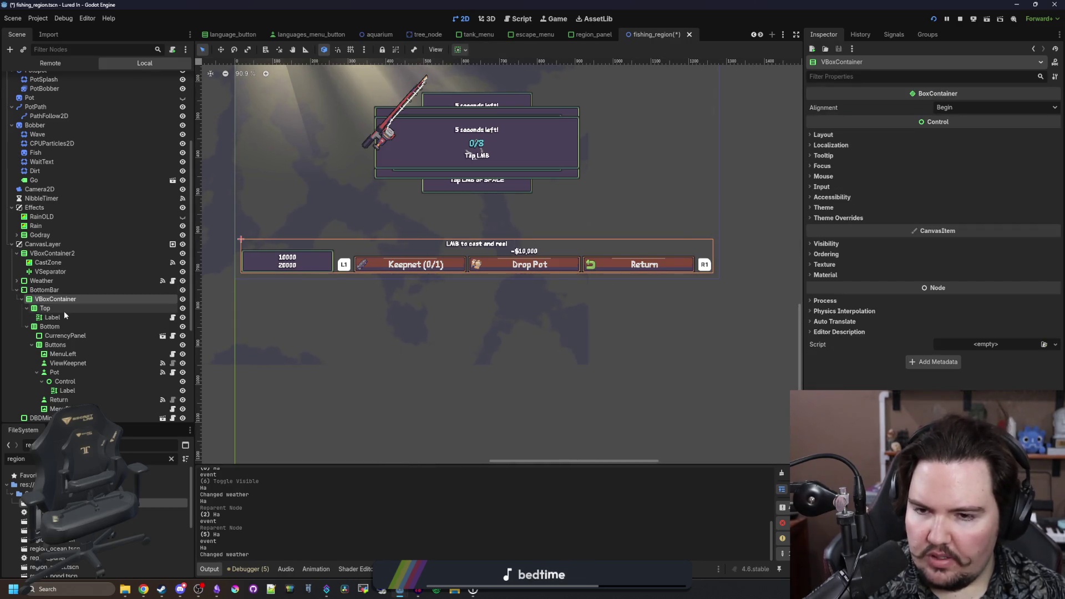
{"action": "left_click", "coordinate": [821, 135]}
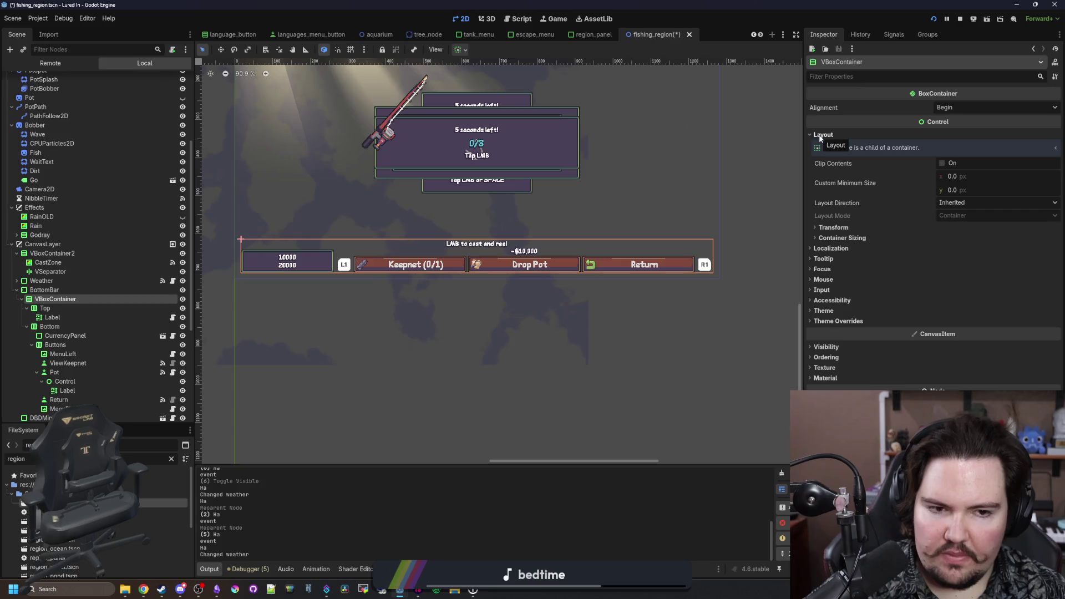
{"action": "left_click", "coordinate": [868, 240]}
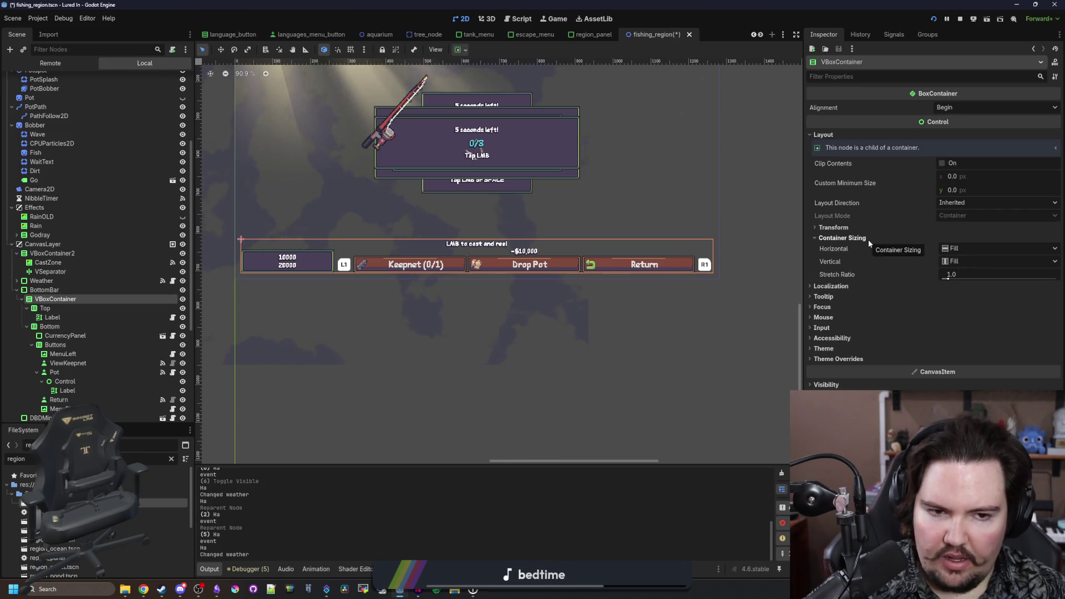
{"action": "left_click", "coordinate": [868, 240]}
{"action": "left_click", "coordinate": [828, 281]}
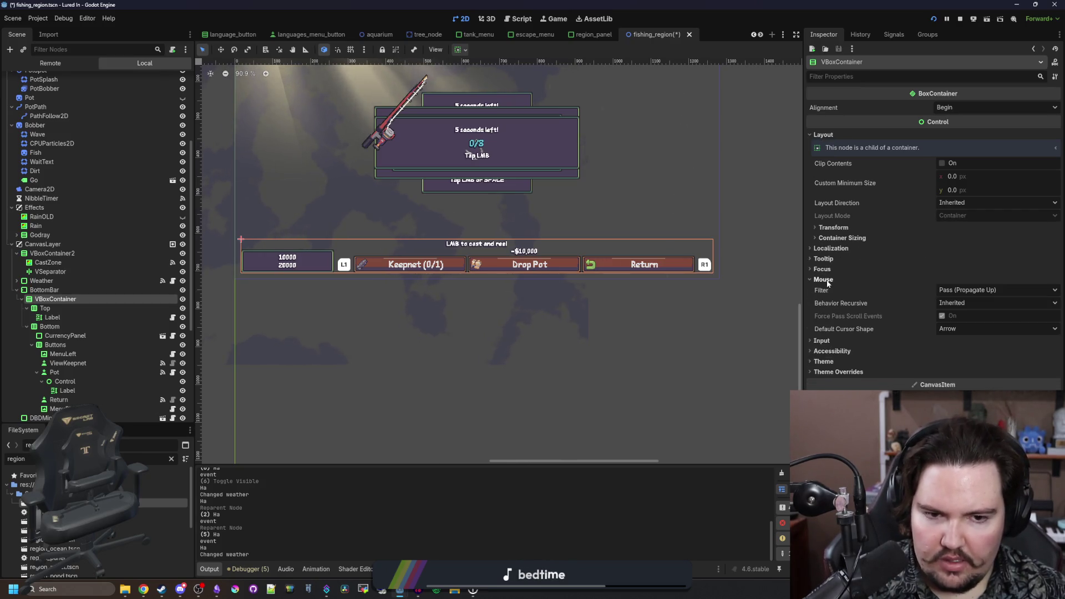
- Check the mouse filter on Top, then step through Label, Bottom, CurrencyPanel and Buttons
{"action": "left_click", "coordinate": [51, 309]}
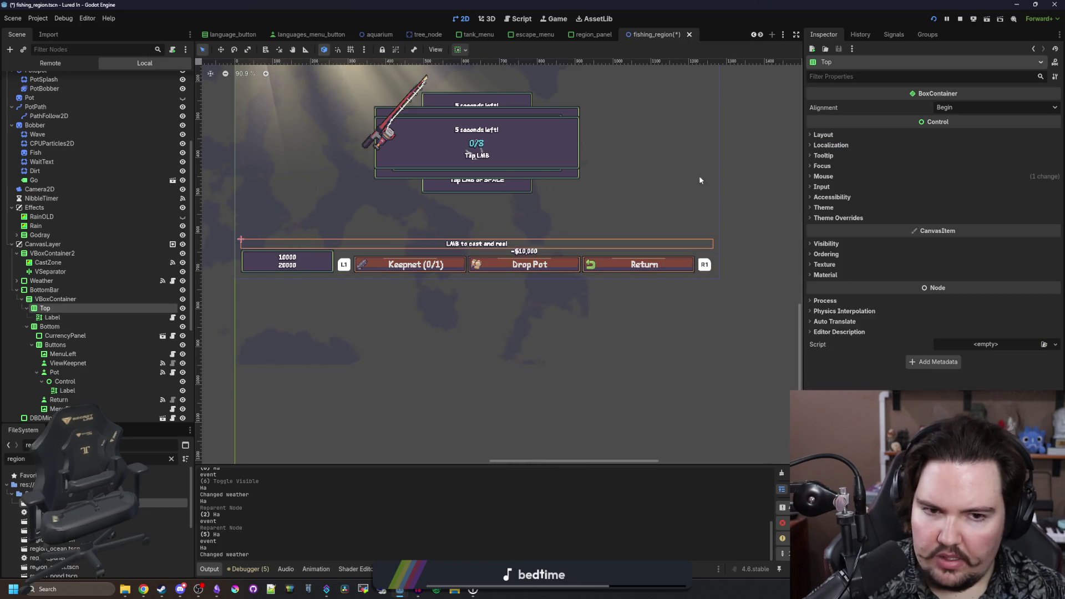
{"action": "left_click", "coordinate": [821, 187]}
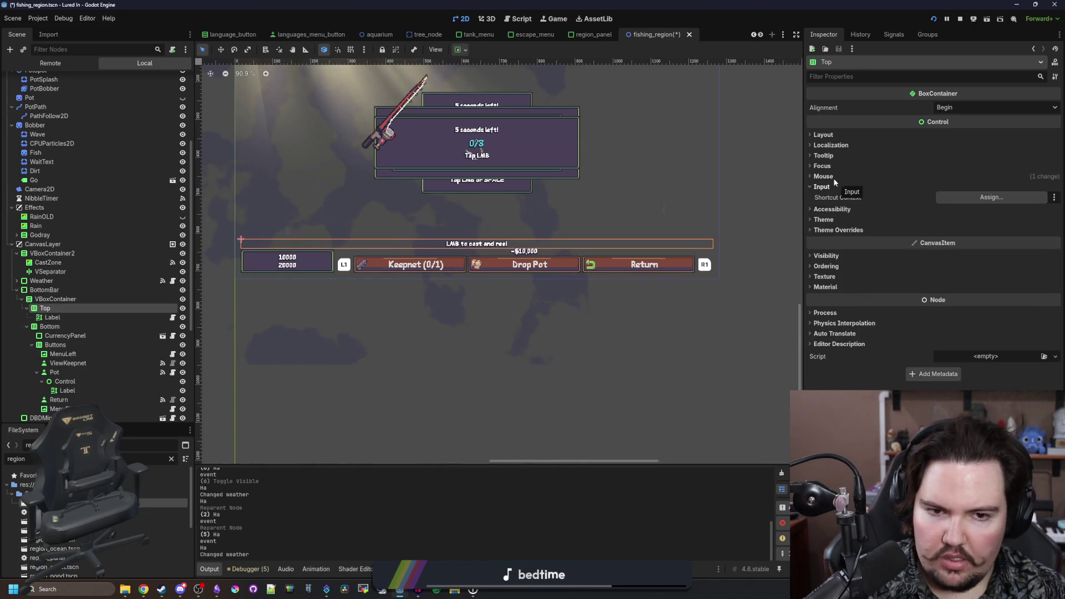
{"action": "left_click", "coordinate": [827, 176]}
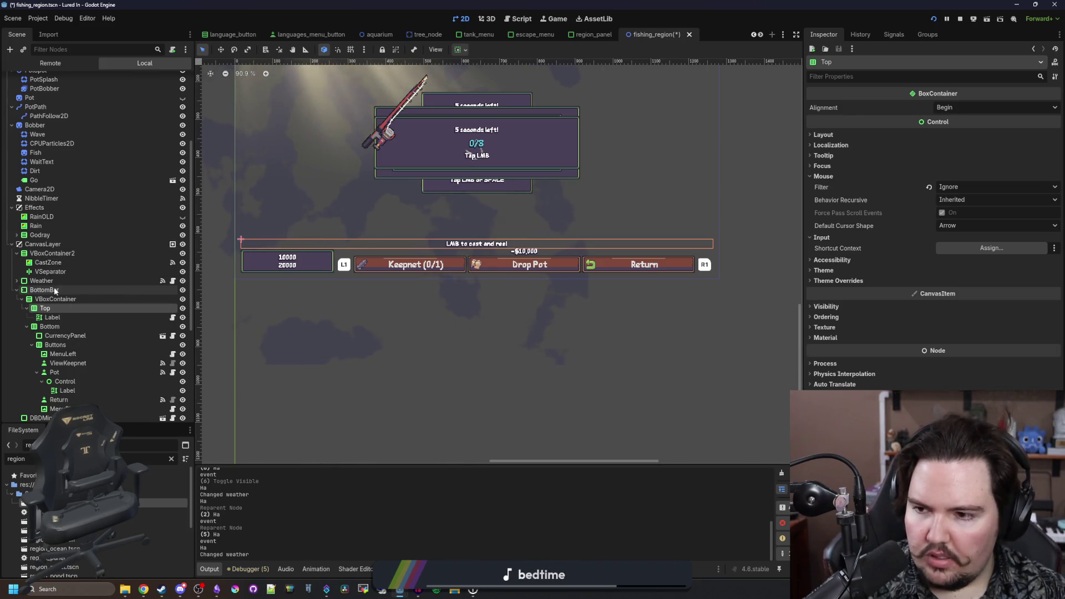
{"action": "left_click", "coordinate": [53, 317]}
{"action": "left_click", "coordinate": [77, 328]}
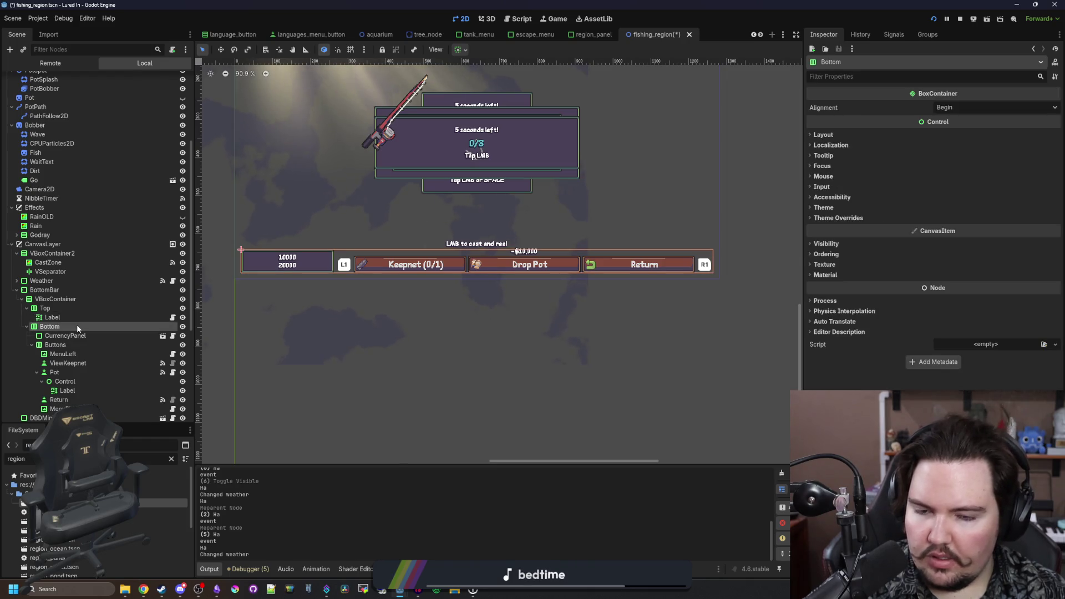
{"action": "left_click", "coordinate": [824, 176]}
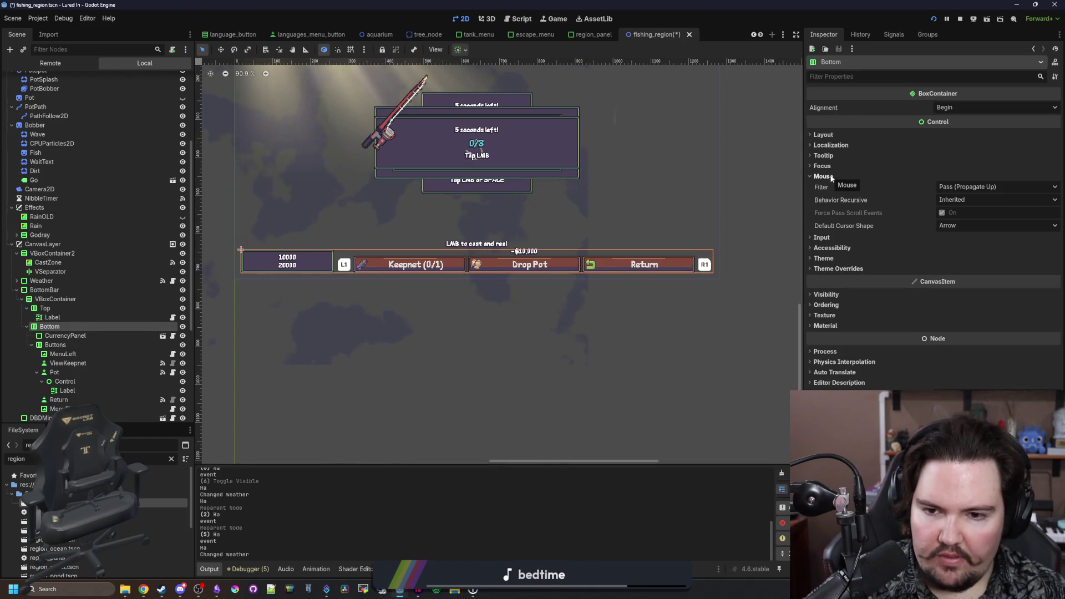
{"action": "left_click", "coordinate": [830, 178]}
{"action": "left_click", "coordinate": [78, 337]}
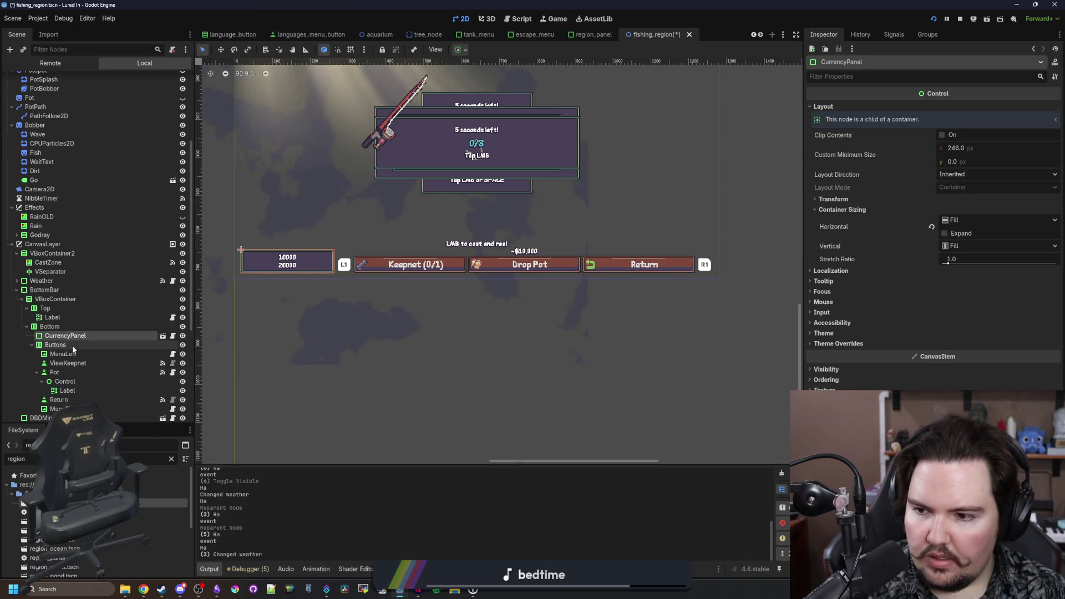
{"action": "left_click", "coordinate": [72, 345]}
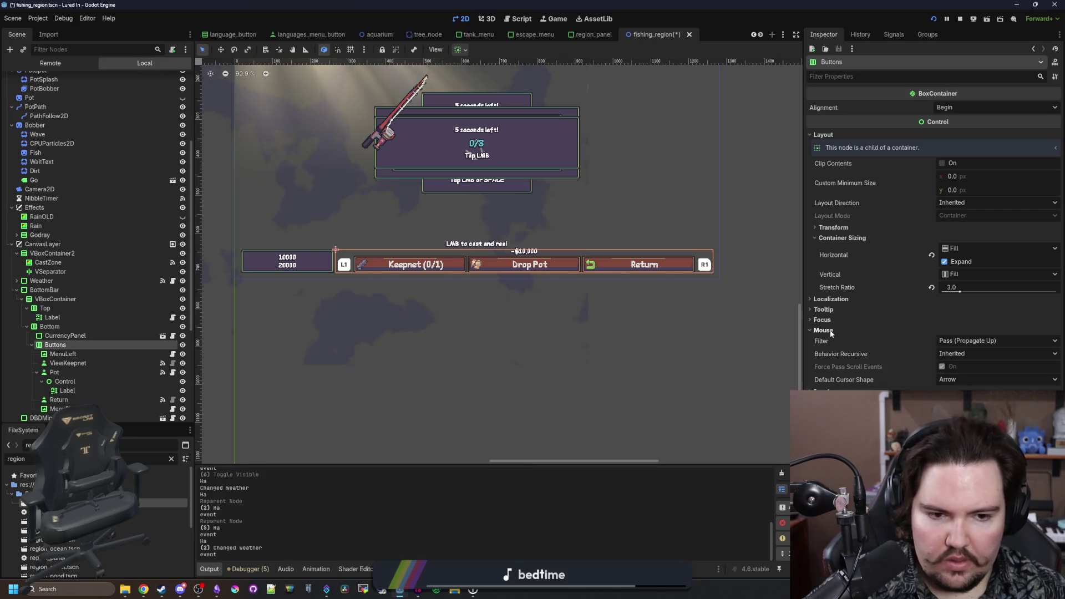
- Inspect MenuLeft, the Pot button, its Control and price Label, then move down to MenuRight
{"action": "scroll", "coordinate": [152, 344], "scroll_direction": "down", "scroll_amount": 2}
{"action": "left_click", "coordinate": [69, 311]}
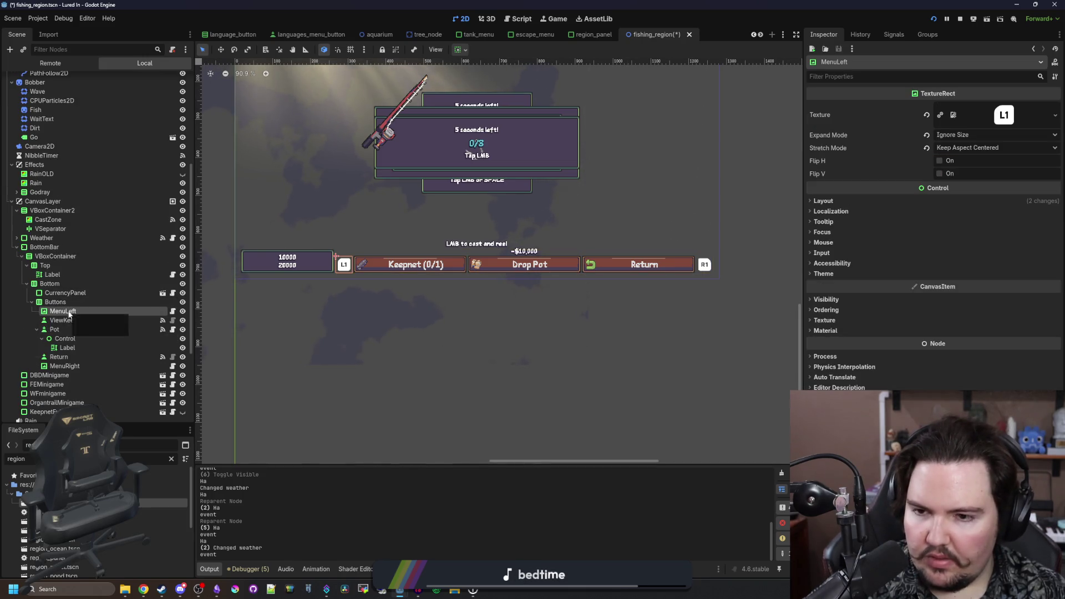
{"action": "left_click", "coordinate": [70, 330]}
{"action": "left_click", "coordinate": [525, 251]}
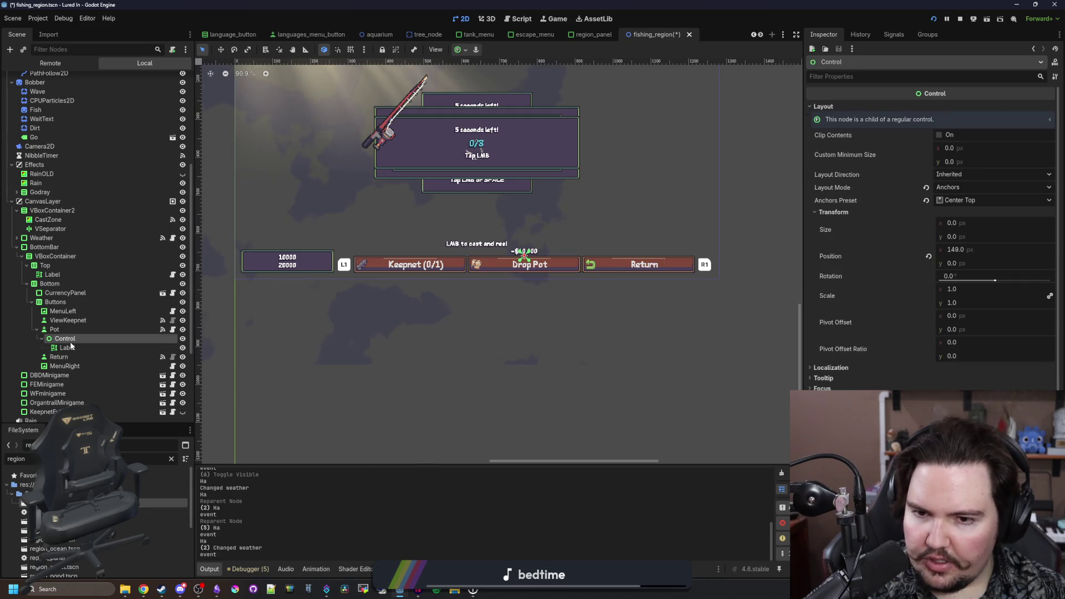
{"action": "left_click", "coordinate": [524, 251]}
{"action": "scroll", "coordinate": [466, 234], "scroll_direction": "up", "scroll_amount": 2}
{"action": "scroll", "coordinate": [874, 327], "scroll_direction": "down", "scroll_amount": 2}
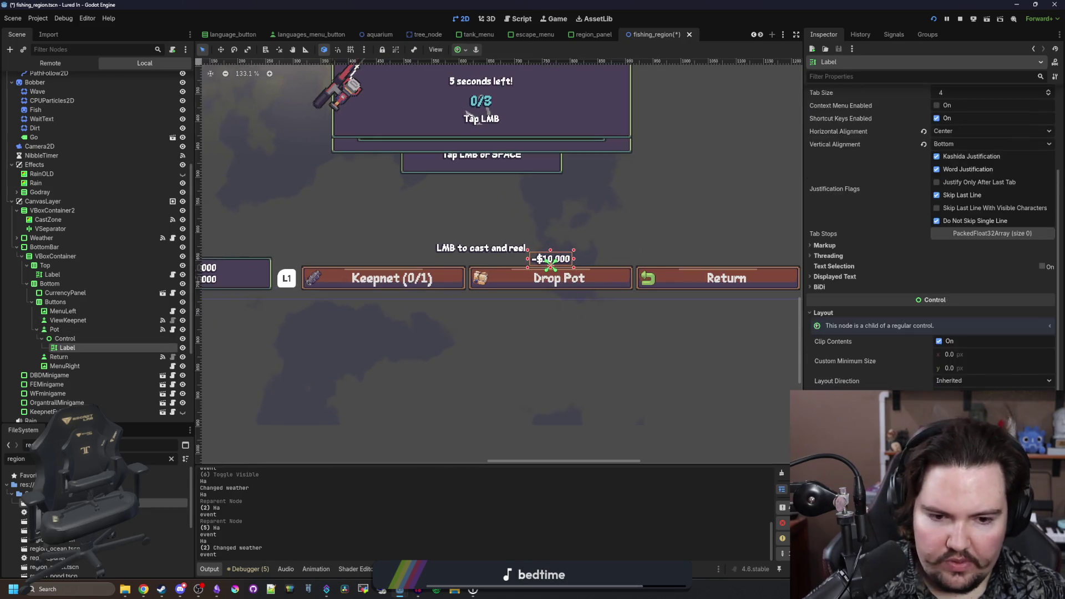
{"action": "scroll", "coordinate": [858, 333], "scroll_direction": "down", "scroll_amount": 8}
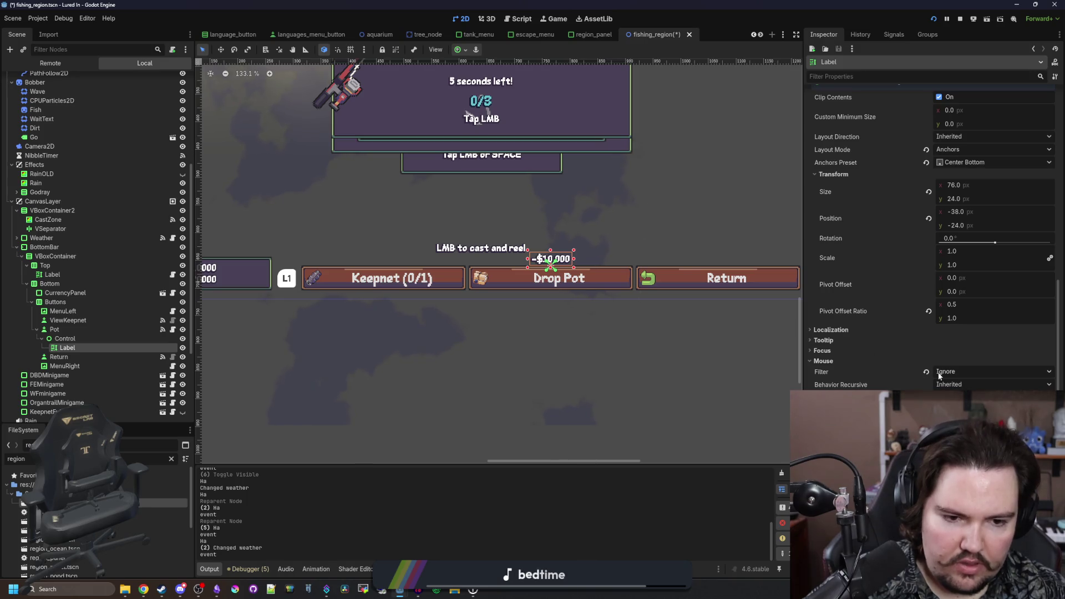
{"action": "key", "text": "Down"}
{"action": "key", "text": "Down"}
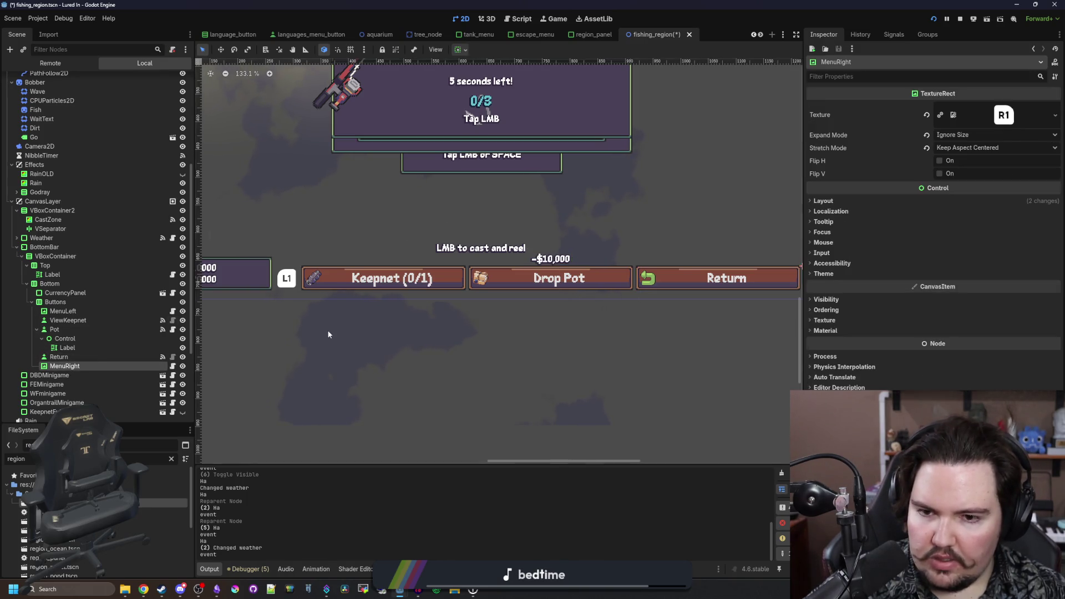
{"action": "scroll", "coordinate": [328, 334], "scroll_direction": "down", "scroll_amount": 4}
{"action": "scroll", "coordinate": [79, 344], "scroll_direction": "down", "scroll_amount": 3}
- Step through DBDMinigame, FEMinigame, WFminigame, OrgantrailMinigame and KeepnetFull nodes
{"action": "left_click", "coordinate": [72, 290]}
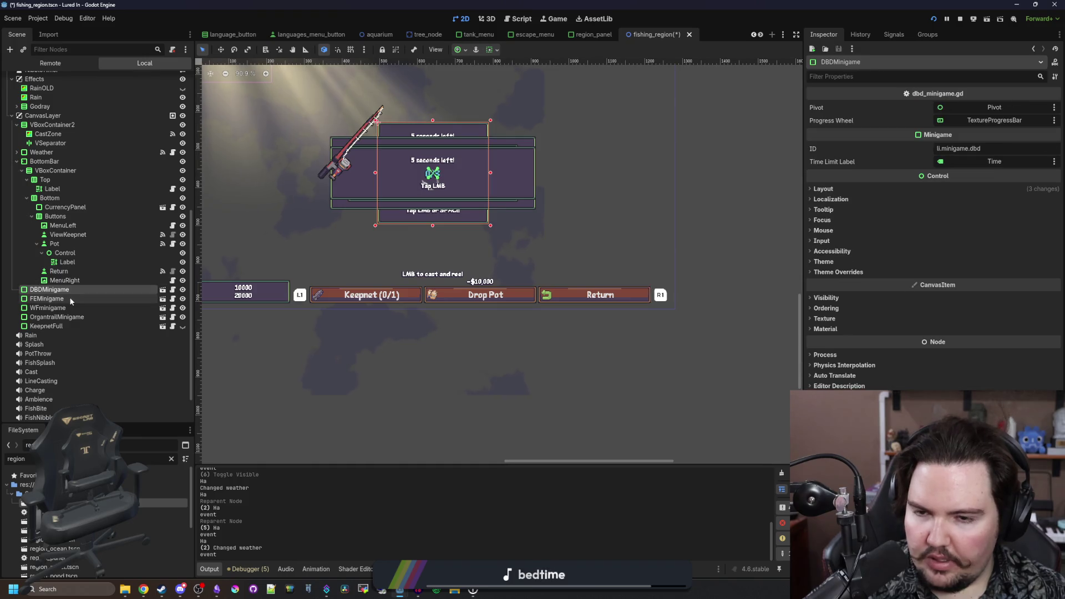
{"action": "left_click", "coordinate": [68, 298]}
{"action": "left_click", "coordinate": [64, 308]}
{"action": "left_click", "coordinate": [61, 317]}
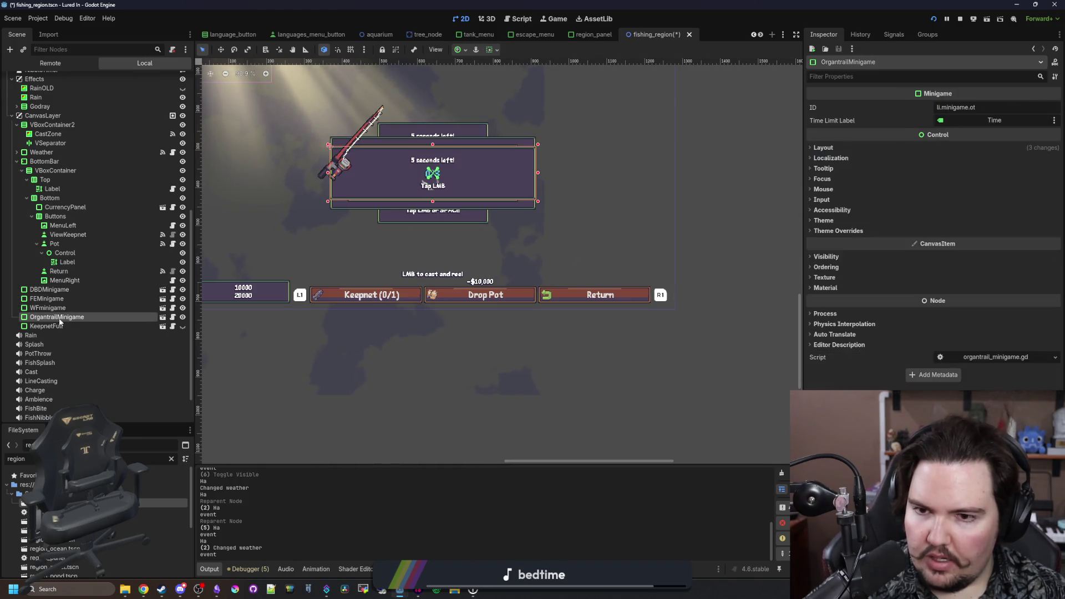
{"action": "left_click", "coordinate": [57, 326]}
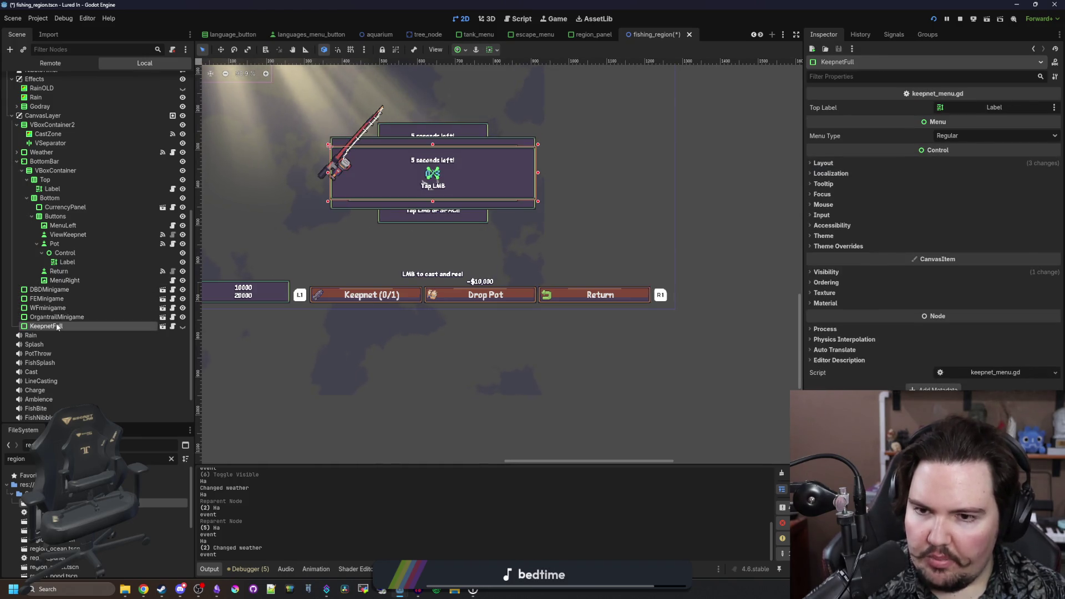
{"action": "left_click", "coordinate": [91, 320]}
{"action": "left_click", "coordinate": [109, 326]}
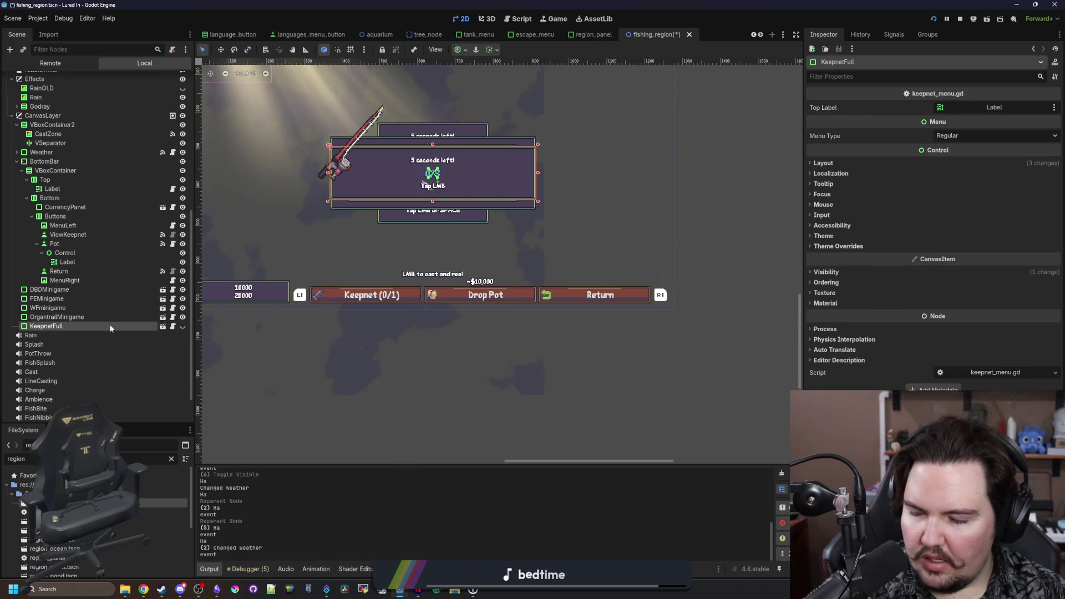
- Save the fishing_region scene with Ctrl+S and return to the running game view
{"action": "scroll", "coordinate": [508, 366], "scroll_direction": "down", "scroll_amount": 3}
{"action": "scroll", "coordinate": [417, 269], "scroll_direction": "up", "scroll_amount": 3}
{"action": "key", "text": "ctrl+s"}
{"action": "scroll", "coordinate": [458, 285], "scroll_direction": "down", "scroll_amount": 4}
{"action": "scroll", "coordinate": [448, 252], "scroll_direction": "up", "scroll_amount": 3}
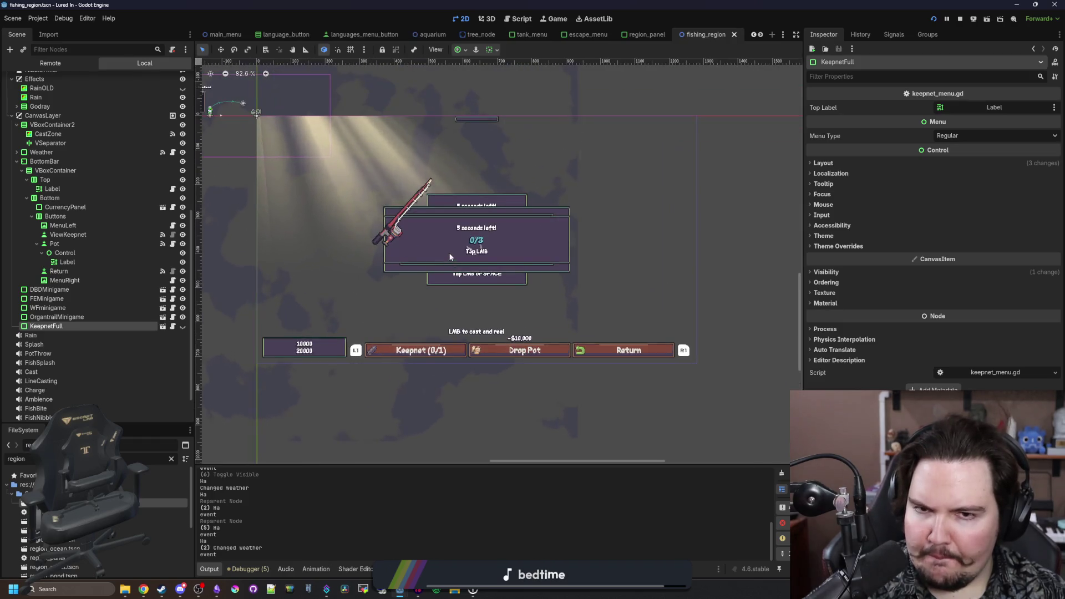
{"action": "left_click", "coordinate": [554, 19]}
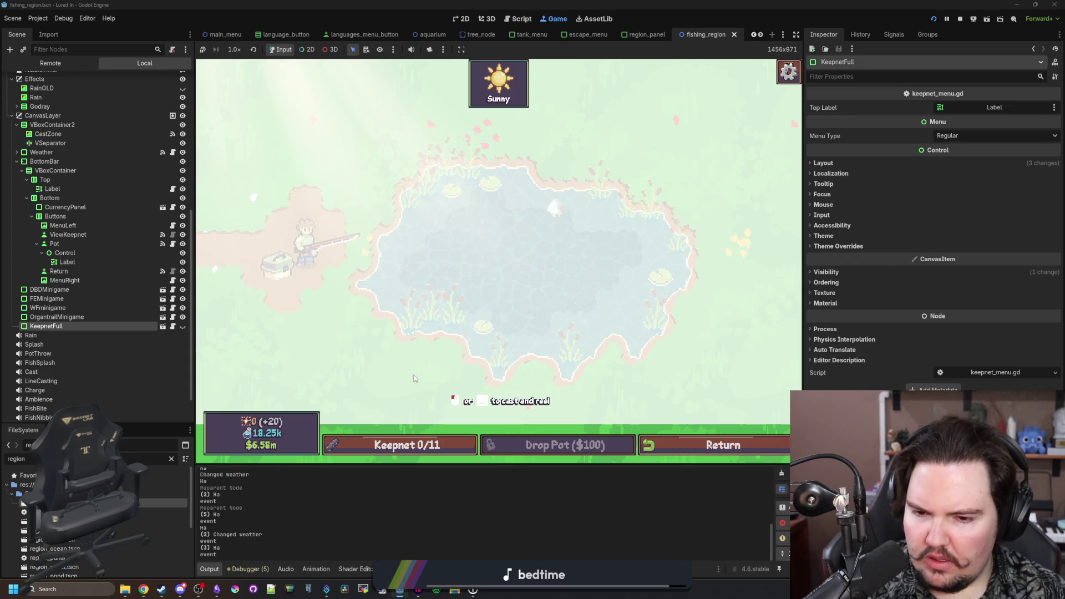
- Cast a test line, move VBoxContainer2 below KeepnetFull, and check the Keepnet popup opens and closes
{"action": "left_click", "coordinate": [510, 247]}
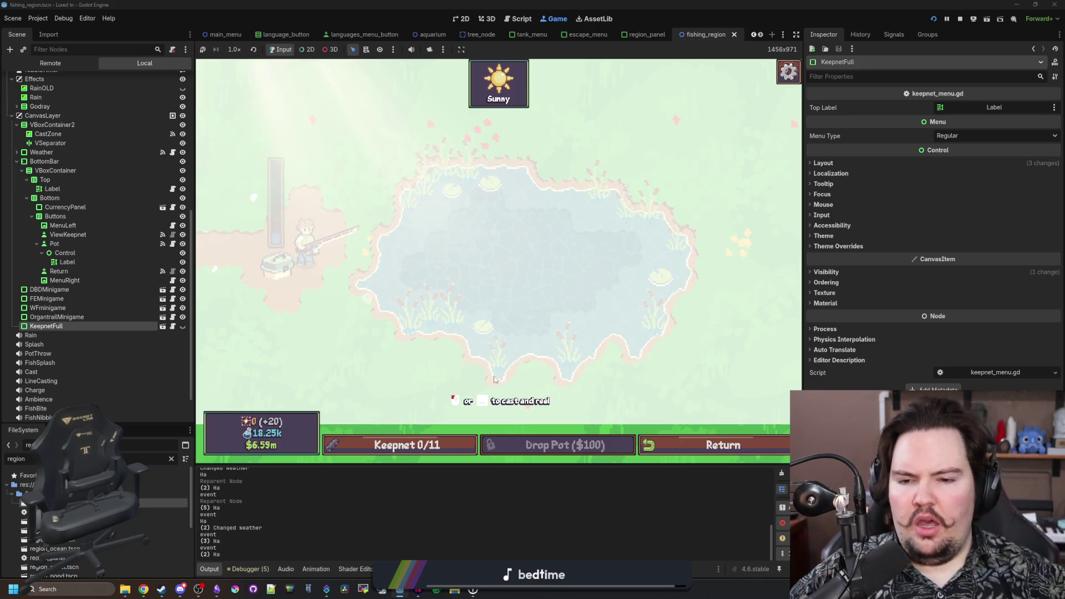
{"action": "left_click", "coordinate": [511, 302]}
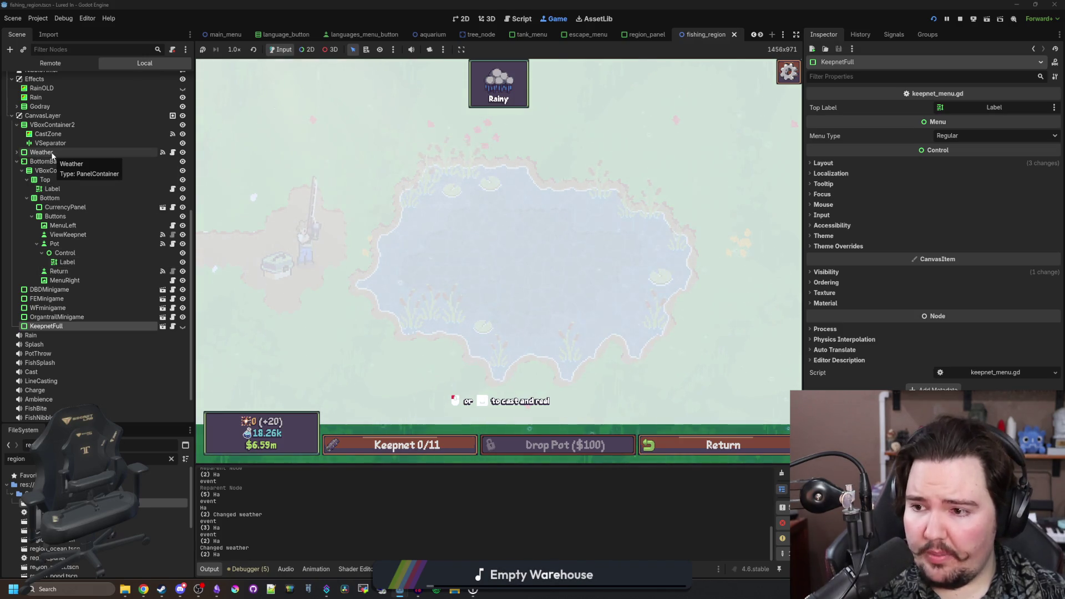
{"action": "left_click_drag", "start_coordinate": [69, 128], "coordinate": [83, 335]}
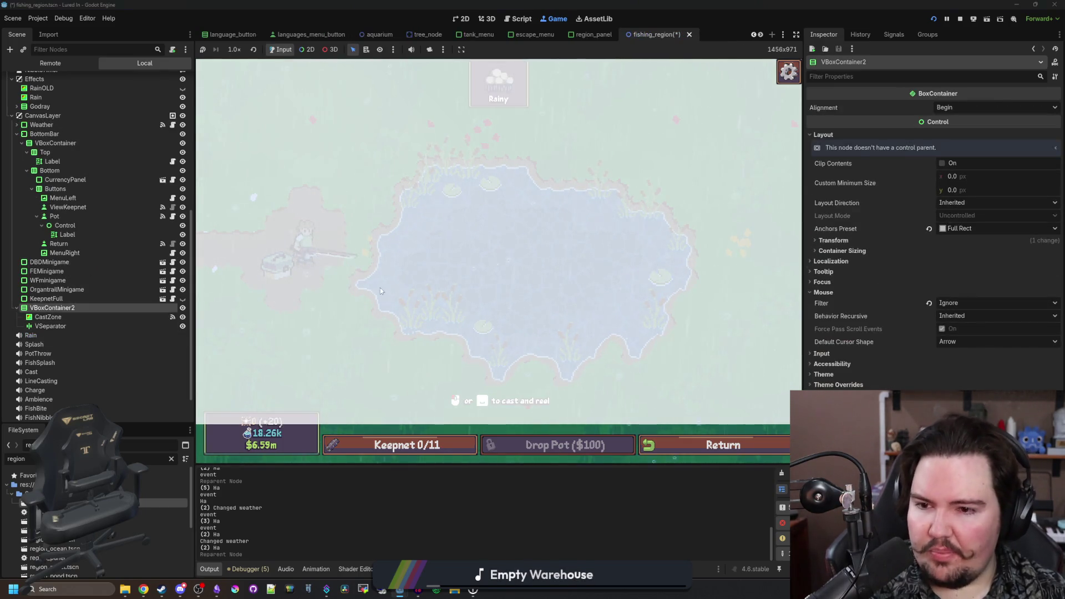
{"action": "left_click", "coordinate": [400, 444]}
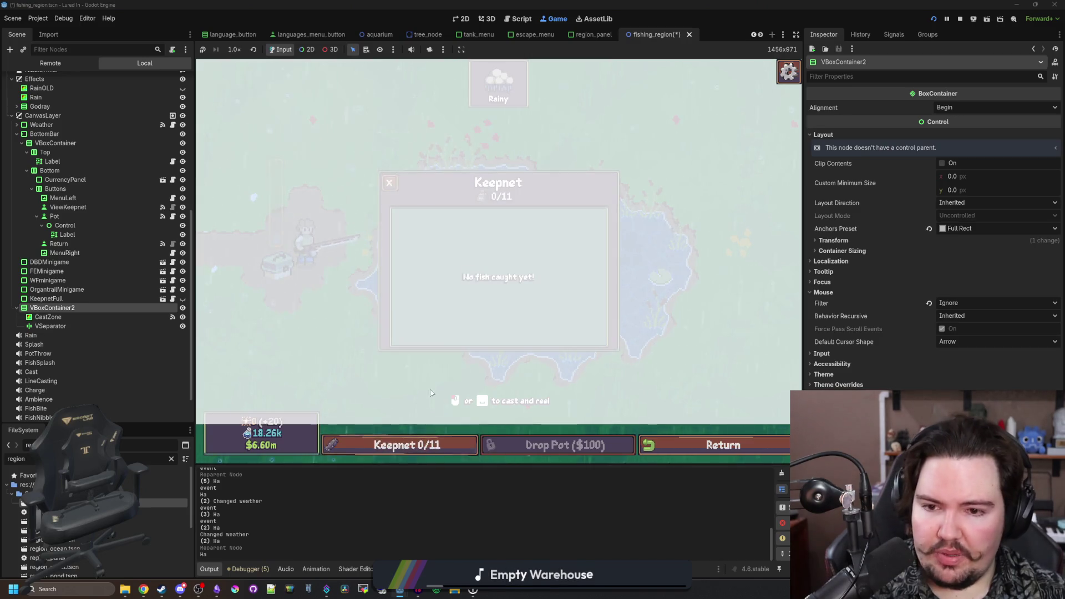
{"action": "left_click", "coordinate": [439, 258]}
{"action": "left_click", "coordinate": [410, 450]}
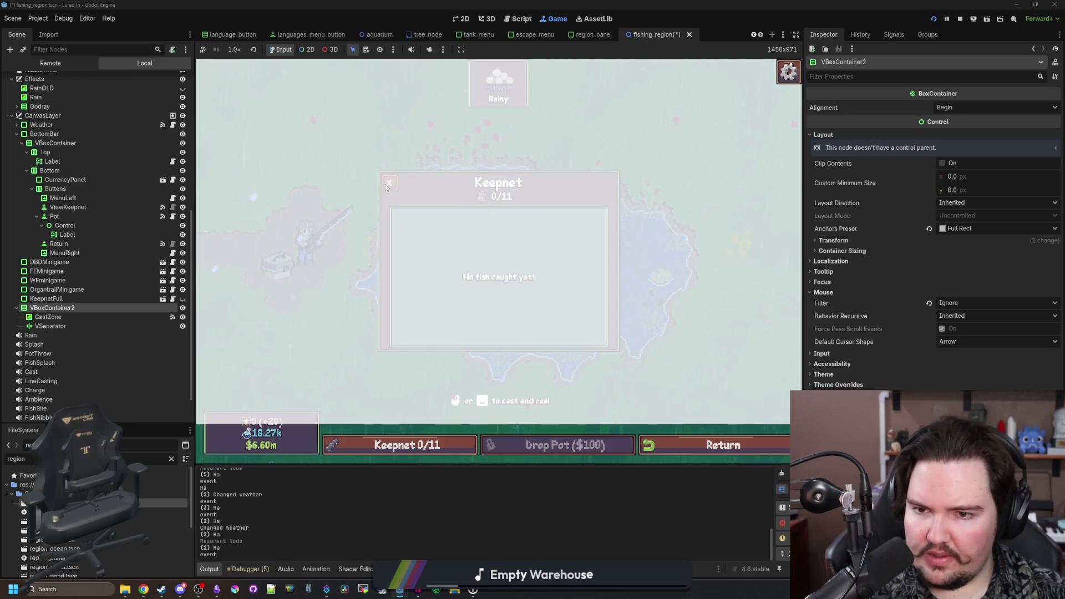
- Move VBoxContainer2 back above Weather, close the Keepnet popup, and select the bottom bar's VBoxContainer
{"action": "left_click_drag", "start_coordinate": [65, 309], "coordinate": [53, 123]}
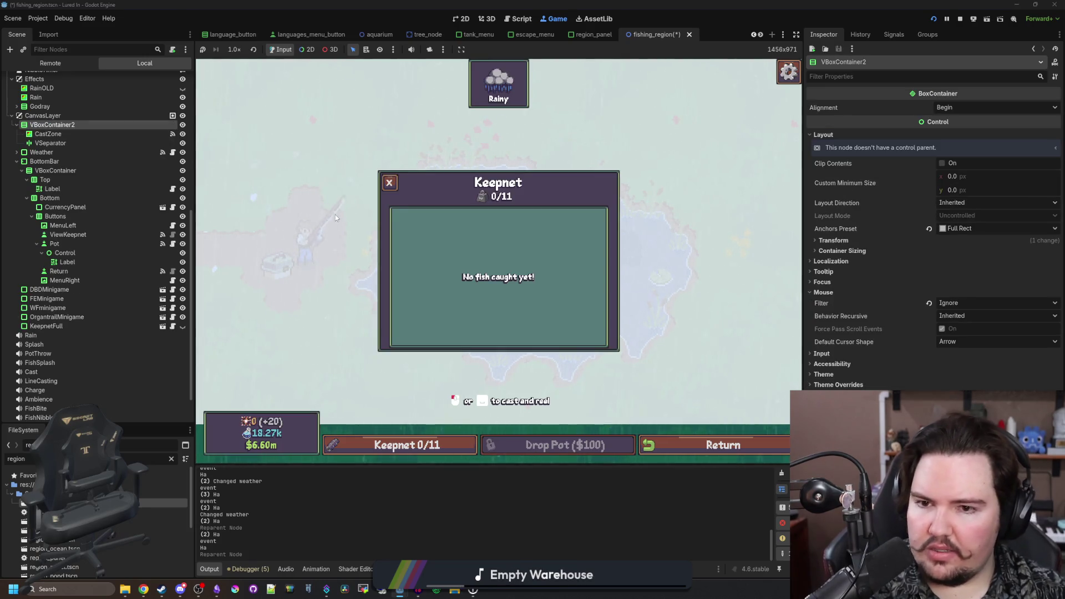
{"action": "left_click", "coordinate": [390, 181]}
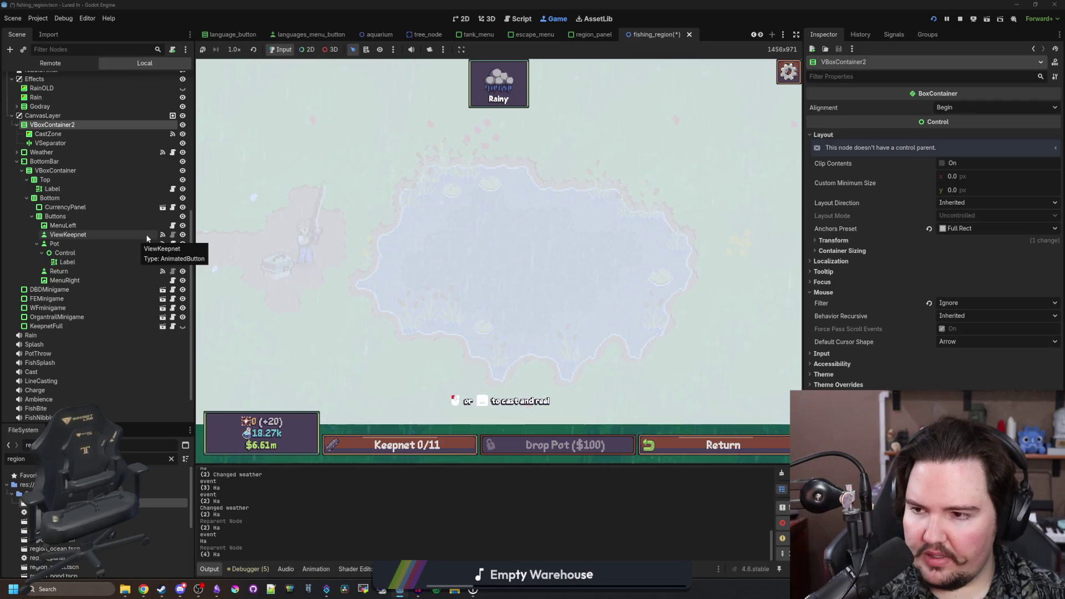
{"action": "left_click", "coordinate": [51, 155]}
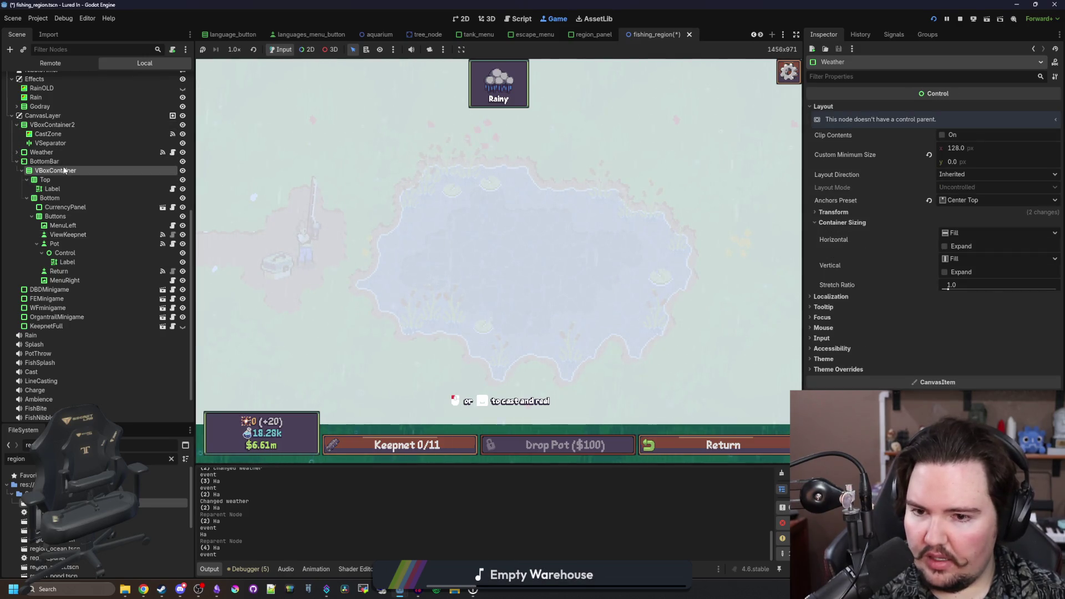
{"action": "left_click", "coordinate": [55, 170]}
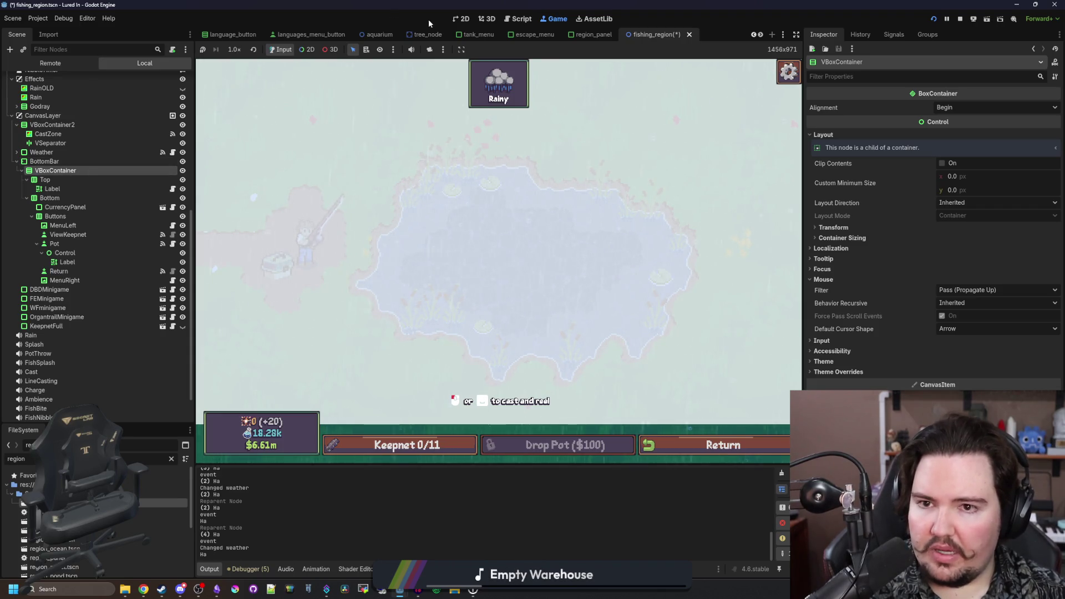
- Set the bottom bar's VBoxContainer mouse filter to Ignore, then save and run with F6
{"action": "left_click", "coordinate": [460, 19]}
{"action": "scroll", "coordinate": [500, 308], "scroll_direction": "down", "scroll_amount": 5}
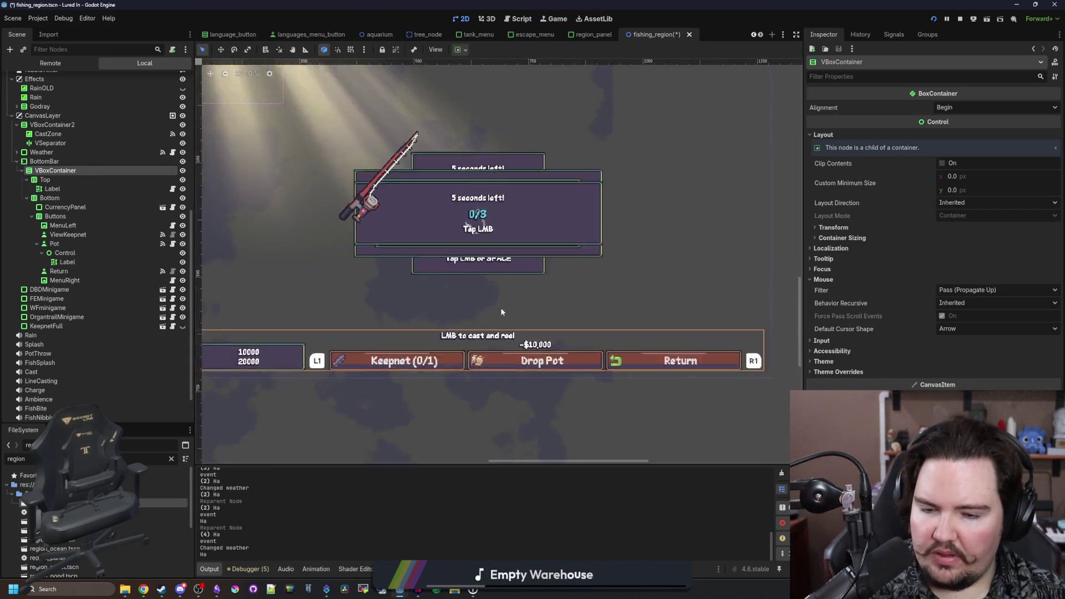
{"action": "left_click", "coordinate": [45, 179]}
{"action": "scroll", "coordinate": [304, 191], "scroll_direction": "down", "scroll_amount": 1}
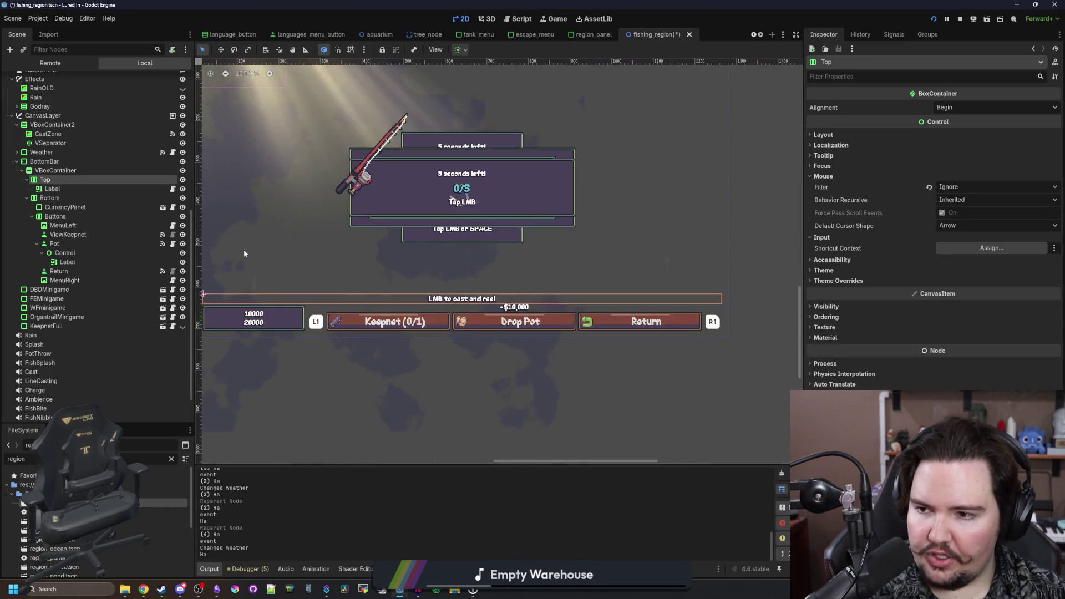
{"action": "left_click", "coordinate": [68, 172]}
{"action": "left_click", "coordinate": [957, 291]}
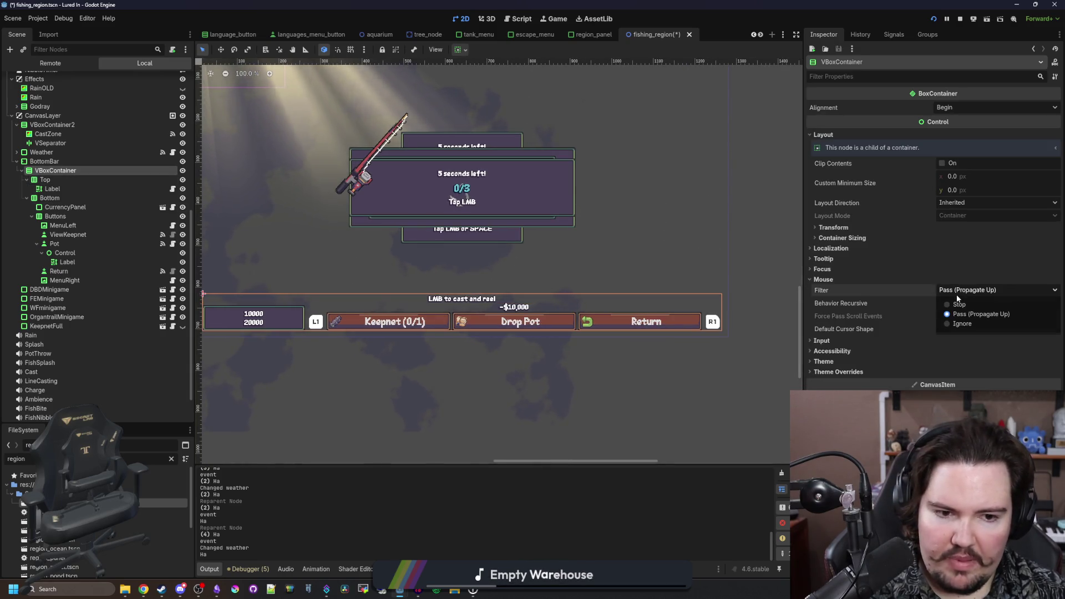
{"action": "left_click", "coordinate": [970, 328]}
{"action": "key", "text": "F6"}
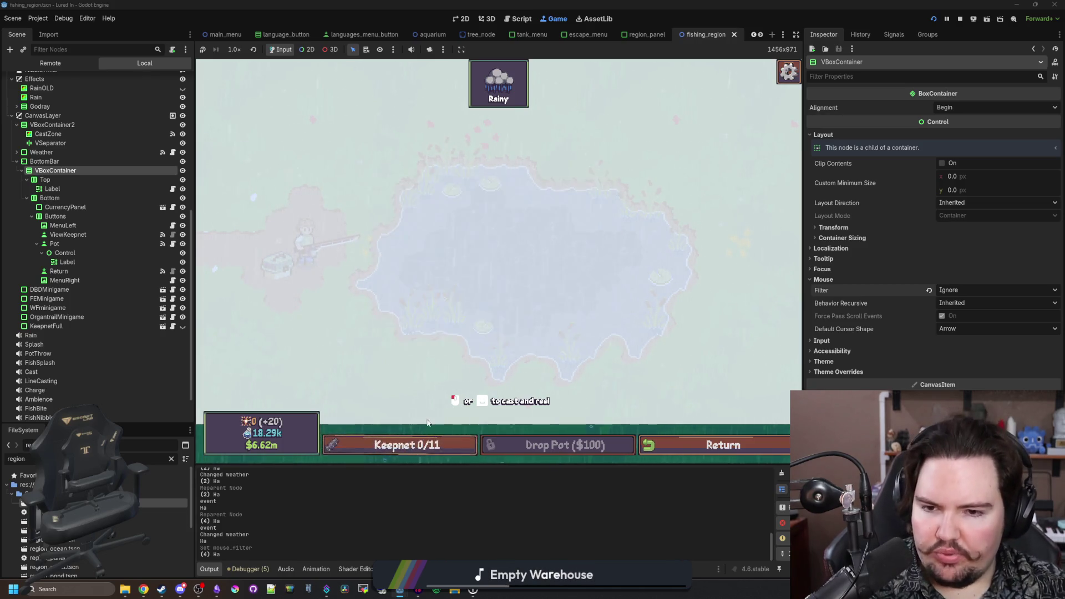
- Check Top, Label, Bottom and CurrencyPanel, then set BottomBar's mouse filter to Ignore and save
{"action": "left_click", "coordinate": [462, 19]}
{"action": "left_click", "coordinate": [61, 179]}
{"action": "left_click", "coordinate": [65, 187]}
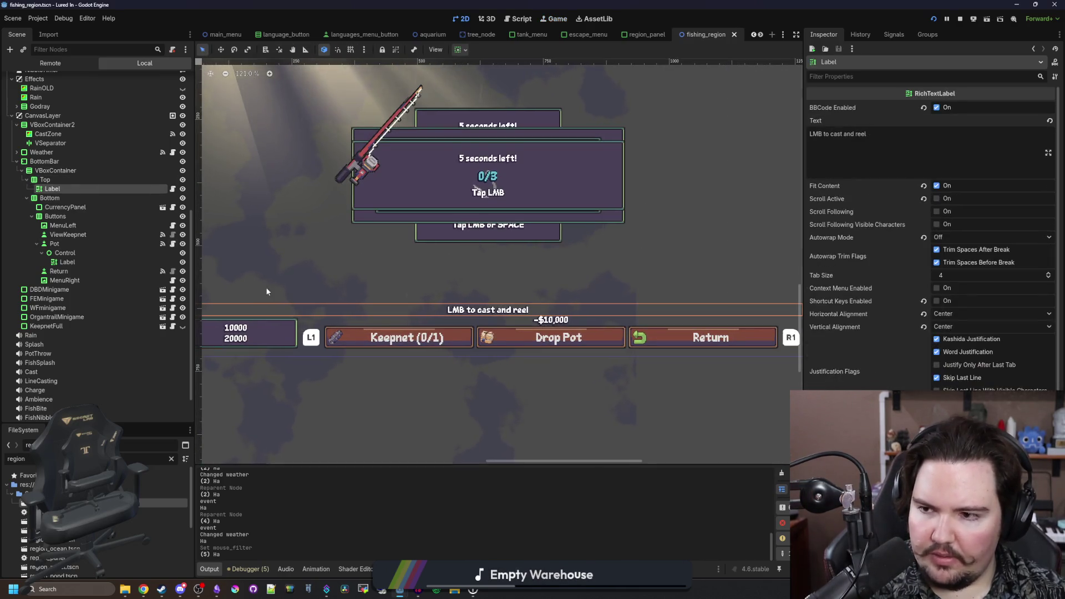
{"action": "scroll", "coordinate": [265, 287], "scroll_direction": "down", "scroll_amount": 1}
{"action": "scroll", "coordinate": [849, 318], "scroll_direction": "down", "scroll_amount": 3}
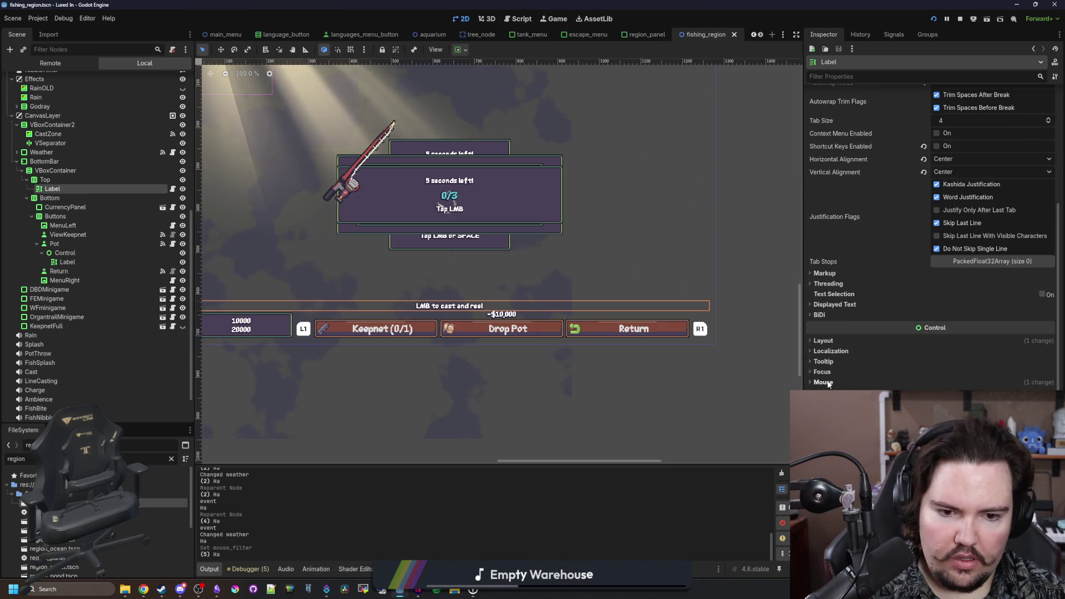
{"action": "left_click", "coordinate": [81, 199]}
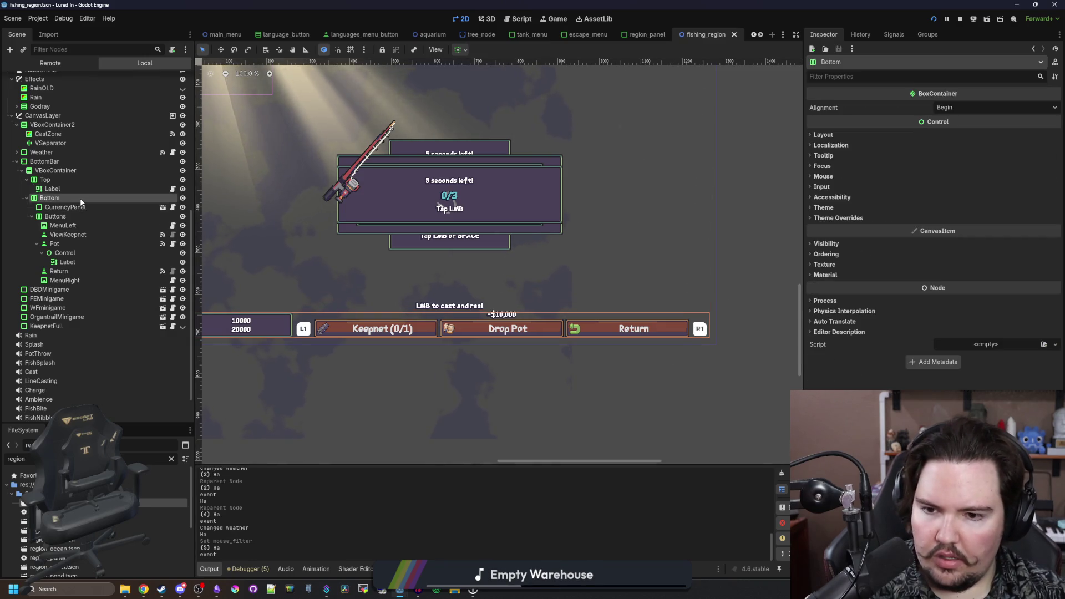
{"action": "left_click", "coordinate": [92, 206]}
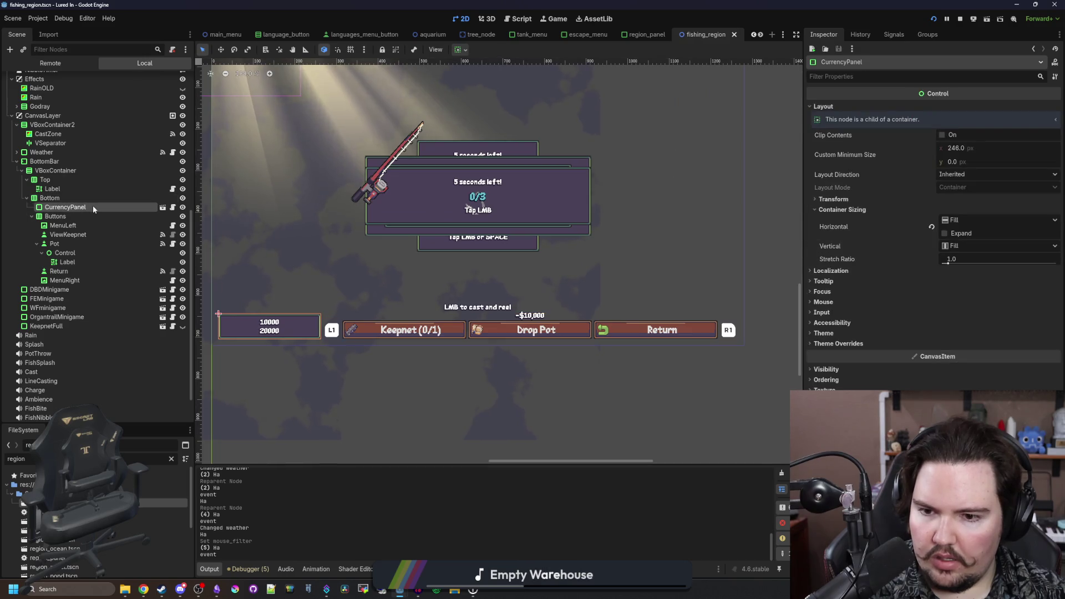
{"action": "left_click", "coordinate": [82, 216]}
{"action": "left_click", "coordinate": [49, 162]}
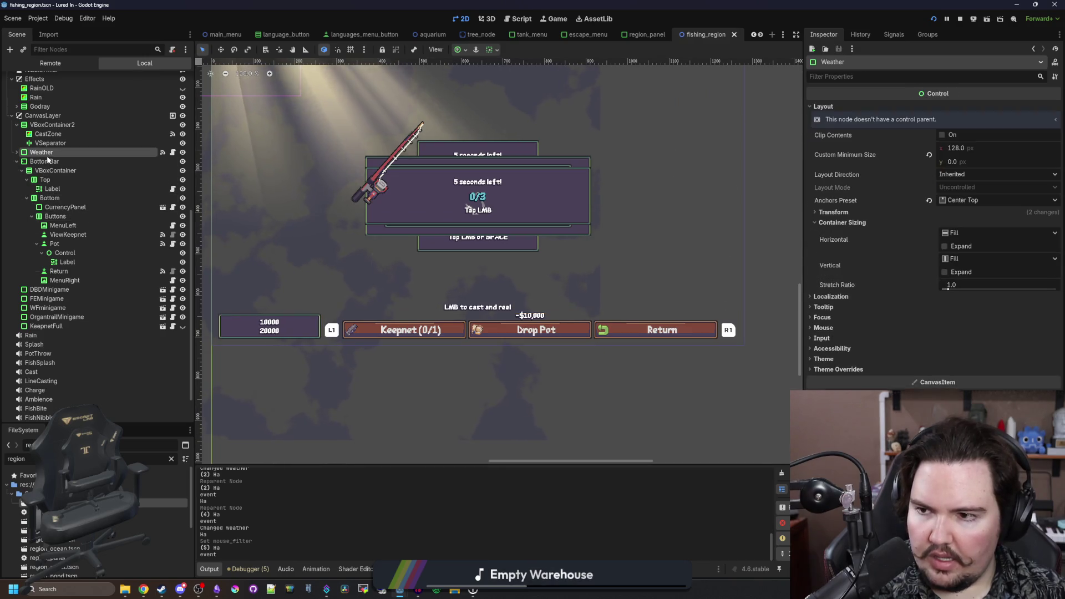
{"action": "left_click", "coordinate": [960, 275]}
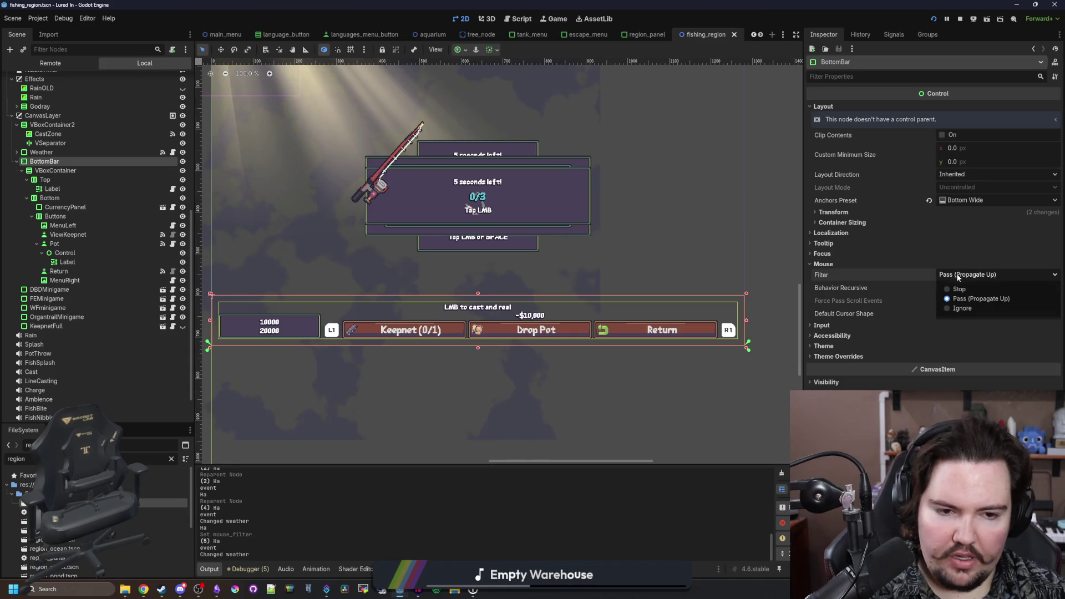
{"action": "left_click", "coordinate": [963, 310]}
{"action": "key", "text": "ctrl+s"}
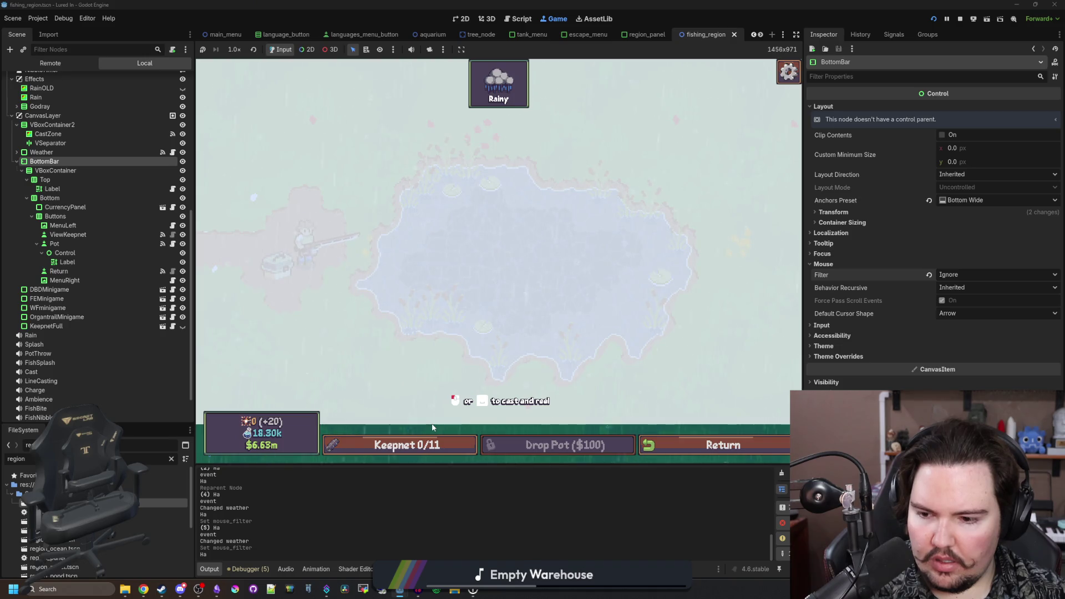
- Open and close the Keepnet panel, then charge and release a cast into the pond
{"action": "left_click", "coordinate": [421, 445]}
{"action": "left_click", "coordinate": [431, 271]}
{"action": "left_click_drag", "start_coordinate": [443, 244], "coordinate": [444, 244]}
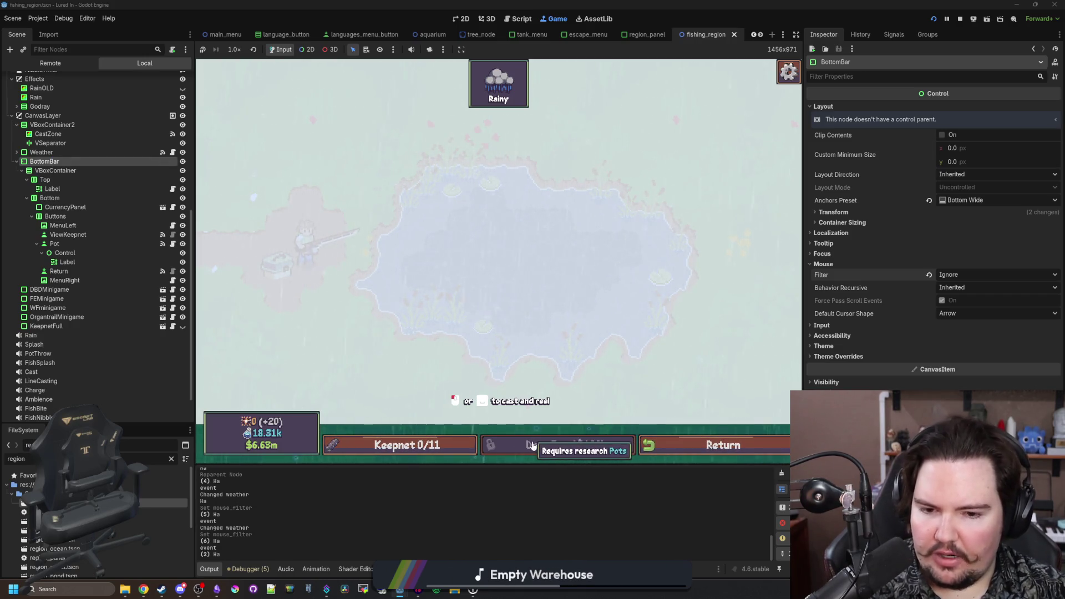
{"action": "left_click", "coordinate": [530, 320]}
- Open and close the game options from the pause menu, then reel in and charge new casts
{"action": "key", "text": "Escape"}
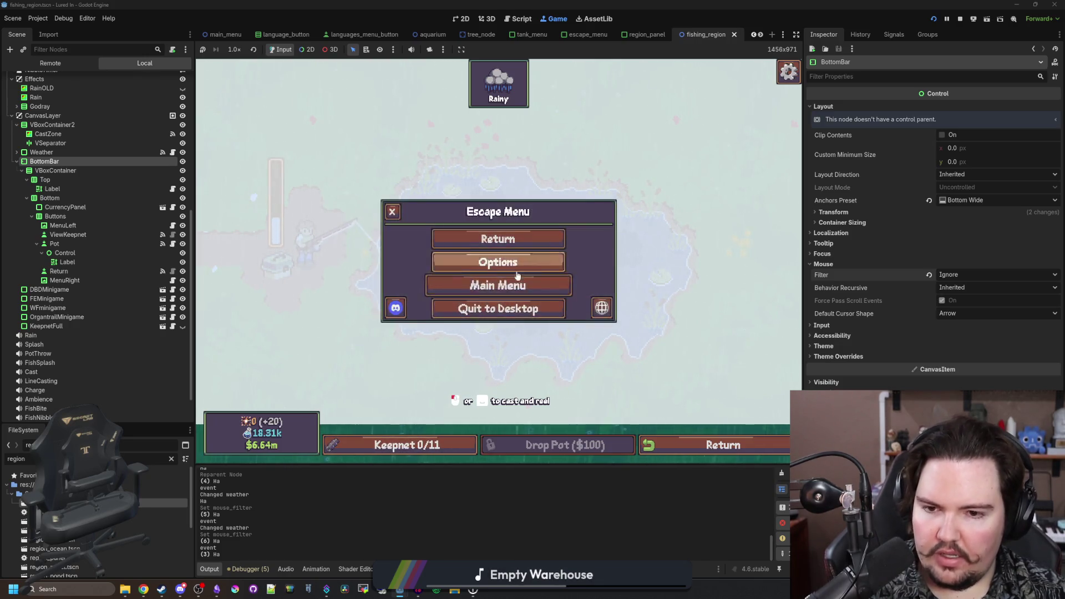
{"action": "left_click", "coordinate": [499, 259]}
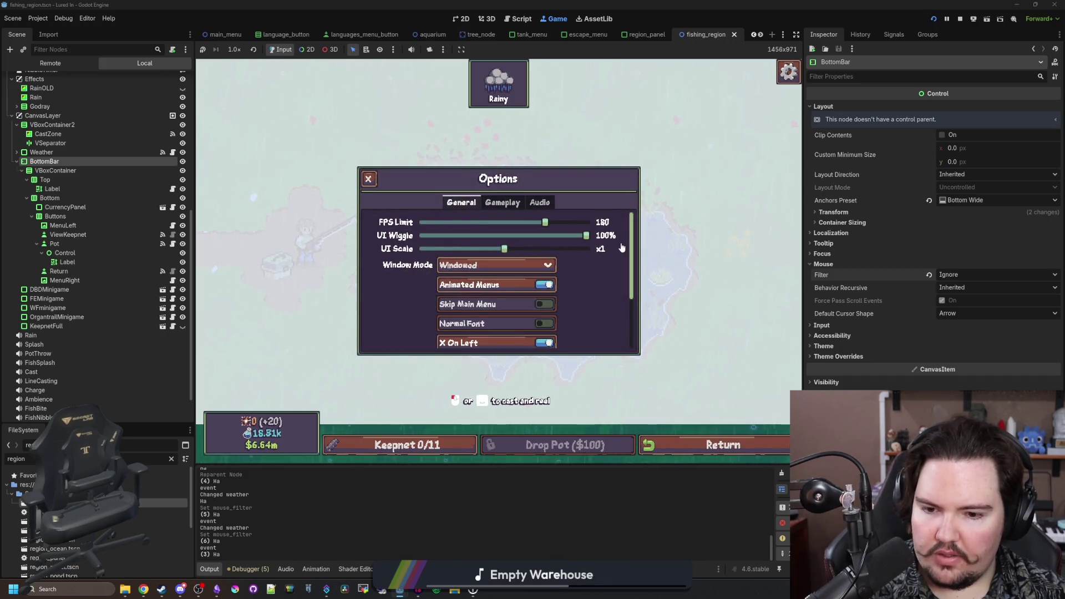
{"action": "key", "text": "Escape"}
{"action": "left_click", "coordinate": [470, 243]}
{"action": "left_click", "coordinate": [470, 243]}
{"action": "left_click_drag", "start_coordinate": [471, 242], "coordinate": [651, 260]}
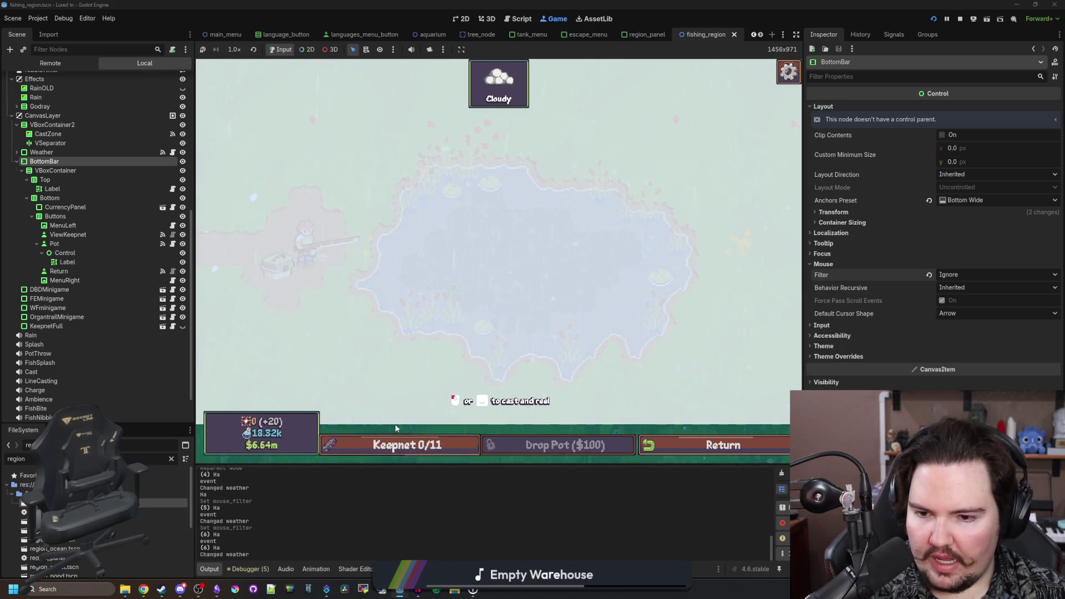
{"action": "mouse_move", "coordinate": [397, 414]}
{"action": "left_mouse_down"}
{"action": "mouse_move", "coordinate": [687, 408]}
{"action": "mouse_move", "coordinate": [621, 383]}
{"action": "left_mouse_up"}
- Set the bottom bar's Bottom container mouse filter to Ignore and save the scene
{"action": "left_click", "coordinate": [458, 19]}
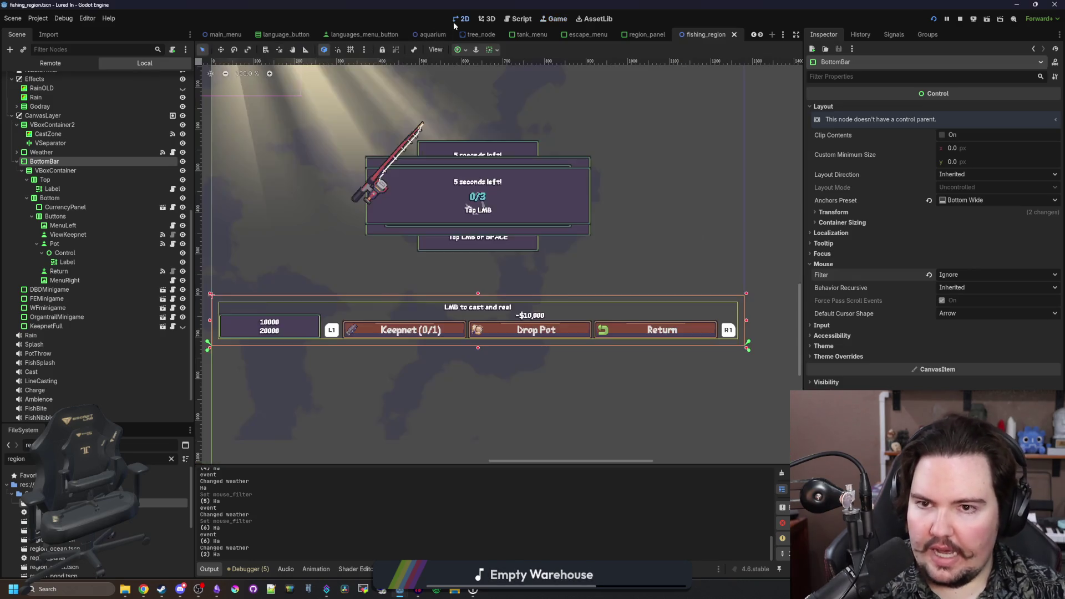
{"action": "left_click", "coordinate": [89, 171]}
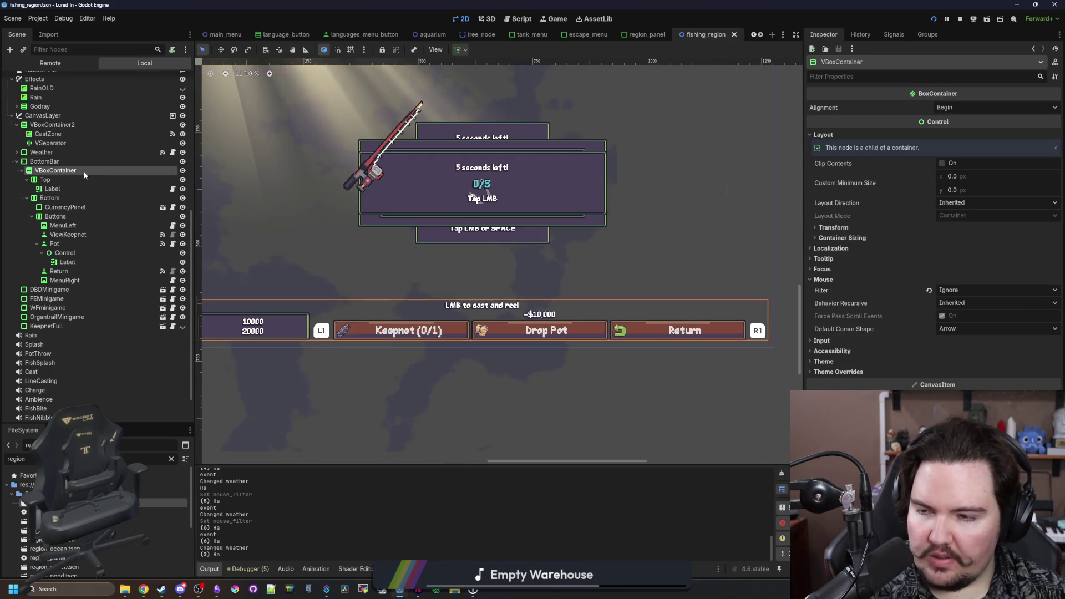
{"action": "left_click", "coordinate": [73, 181]}
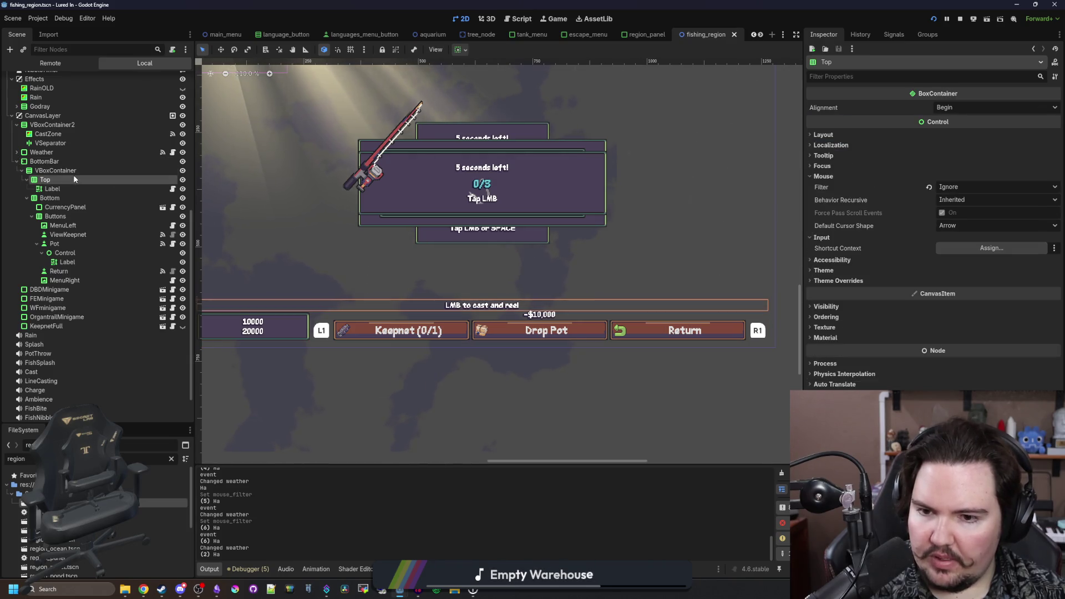
{"action": "left_click", "coordinate": [49, 198]}
{"action": "scroll", "coordinate": [525, 255], "scroll_direction": "down", "scroll_amount": 1}
{"action": "left_click", "coordinate": [848, 243]}
{"action": "left_click", "coordinate": [847, 243]}
{"action": "left_click", "coordinate": [824, 177]}
{"action": "left_click", "coordinate": [943, 187]}
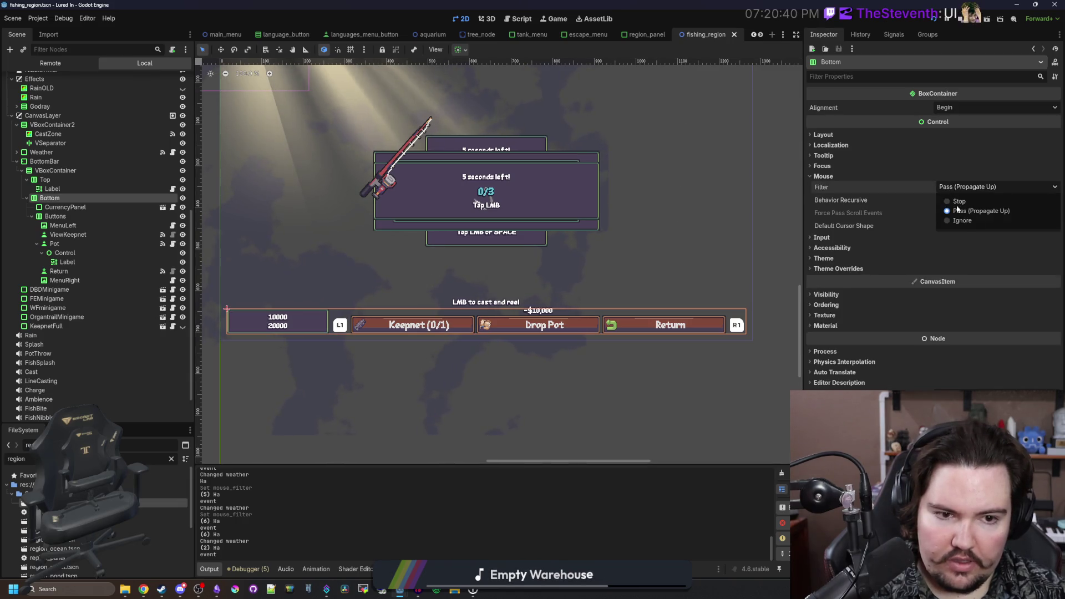
{"action": "left_click", "coordinate": [971, 222]}
{"action": "key", "text": "ctrl+s"}
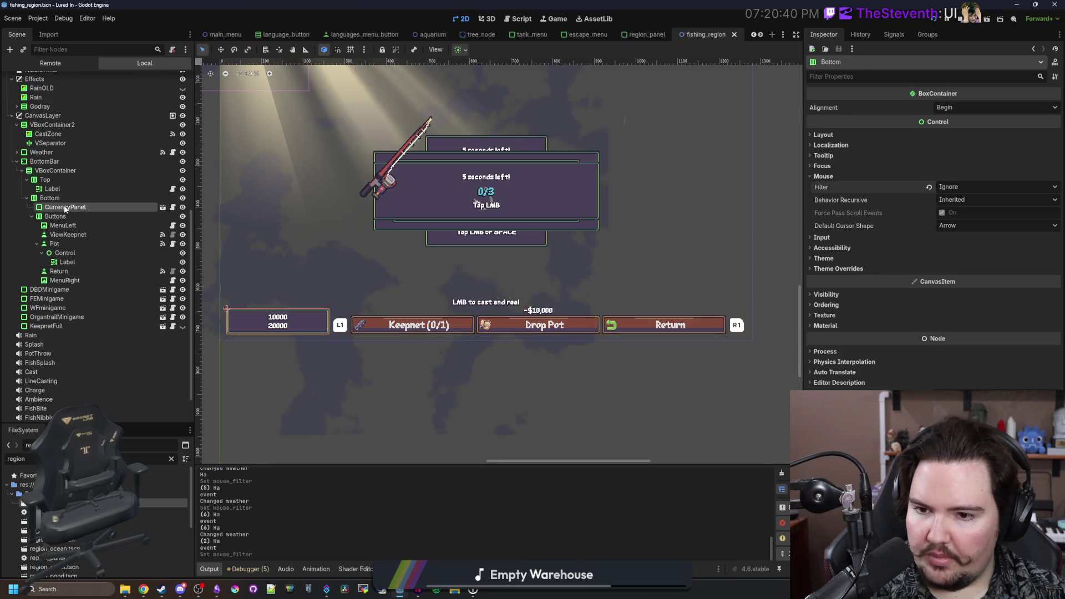
- Inspect CurrencyPanel, Buttons, Pot's Label, Return and MenuRight, then return to the running game
{"action": "left_click", "coordinate": [64, 206]}
{"action": "left_click", "coordinate": [63, 218]}
{"action": "left_click", "coordinate": [67, 262]}
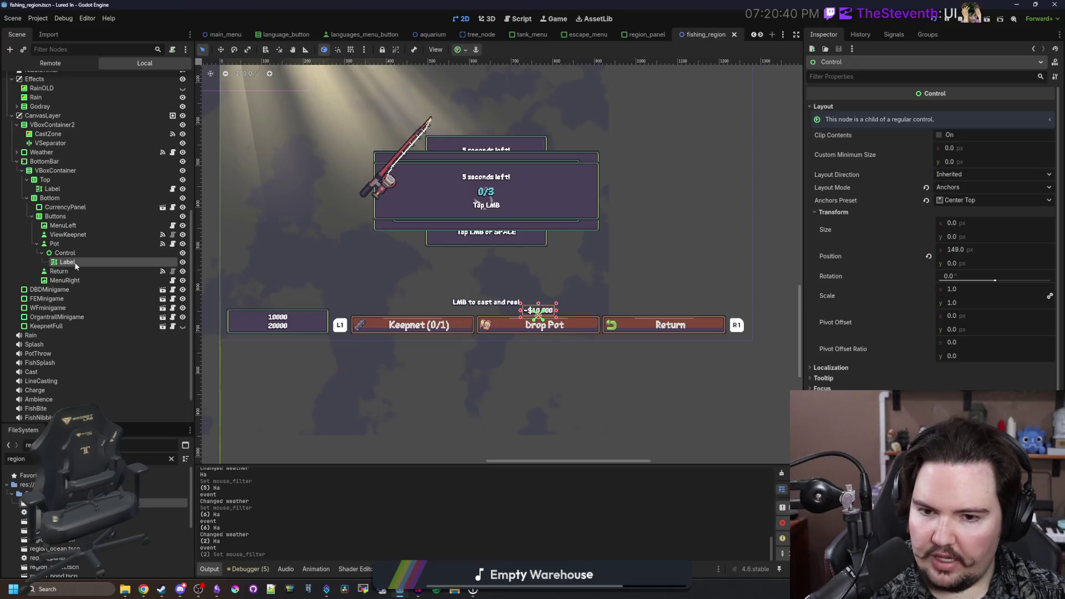
{"action": "left_click", "coordinate": [91, 271]}
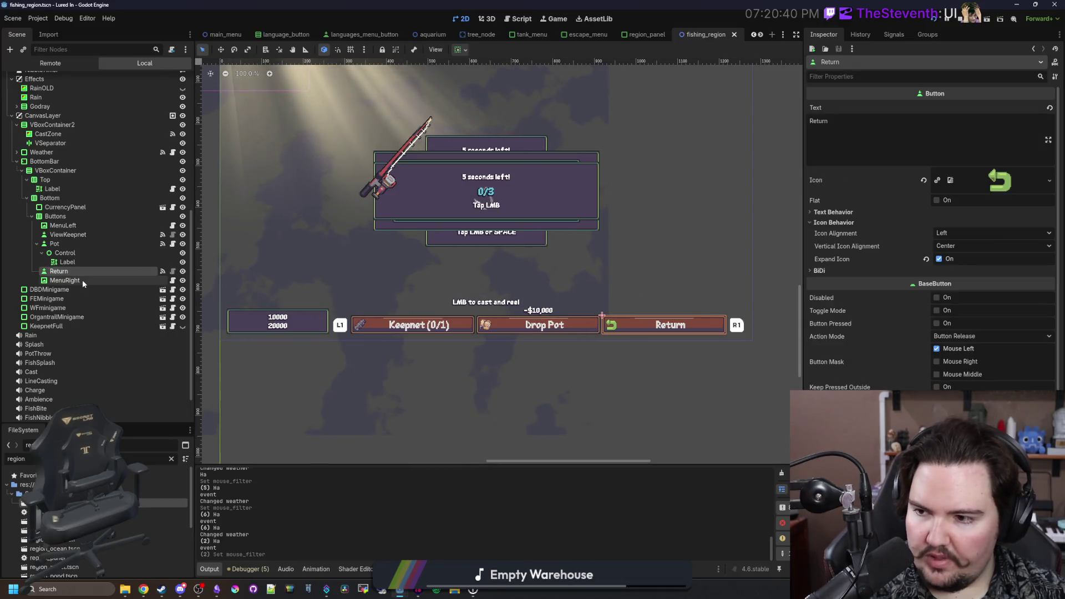
{"action": "left_click", "coordinate": [82, 280]}
{"action": "left_click", "coordinate": [548, 20]}
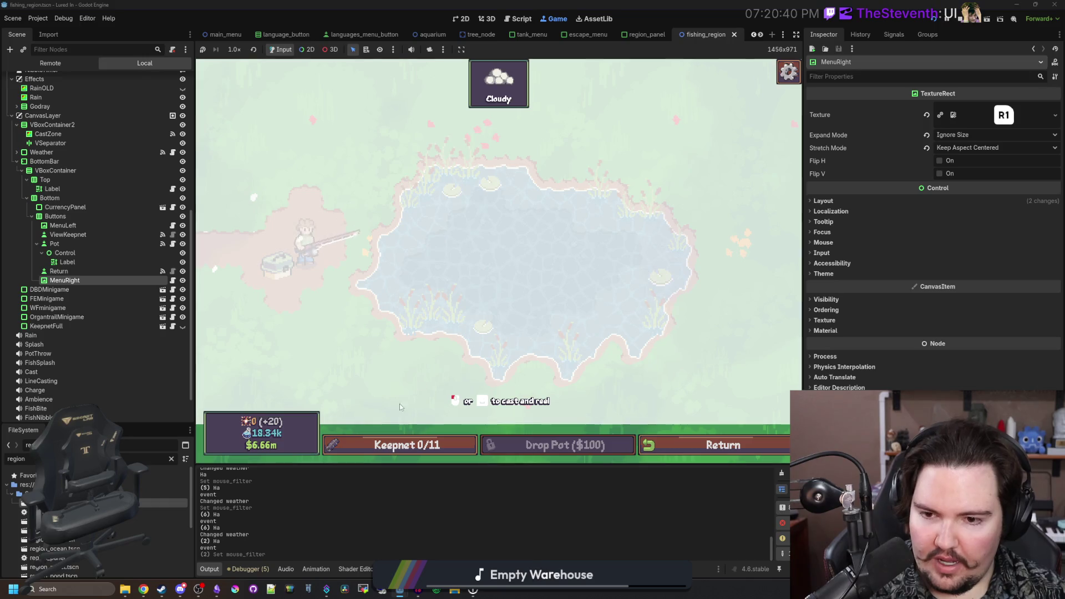
- Cast a line, then in Options set UI Wiggle to 0% and UI Scale to x1.50
{"action": "mouse_move", "coordinate": [424, 427]}
{"action": "left_mouse_down"}
{"action": "mouse_move", "coordinate": [415, 430]}
{"action": "mouse_move", "coordinate": [423, 418]}
{"action": "left_mouse_up"}
{"action": "key", "text": "Escape"}
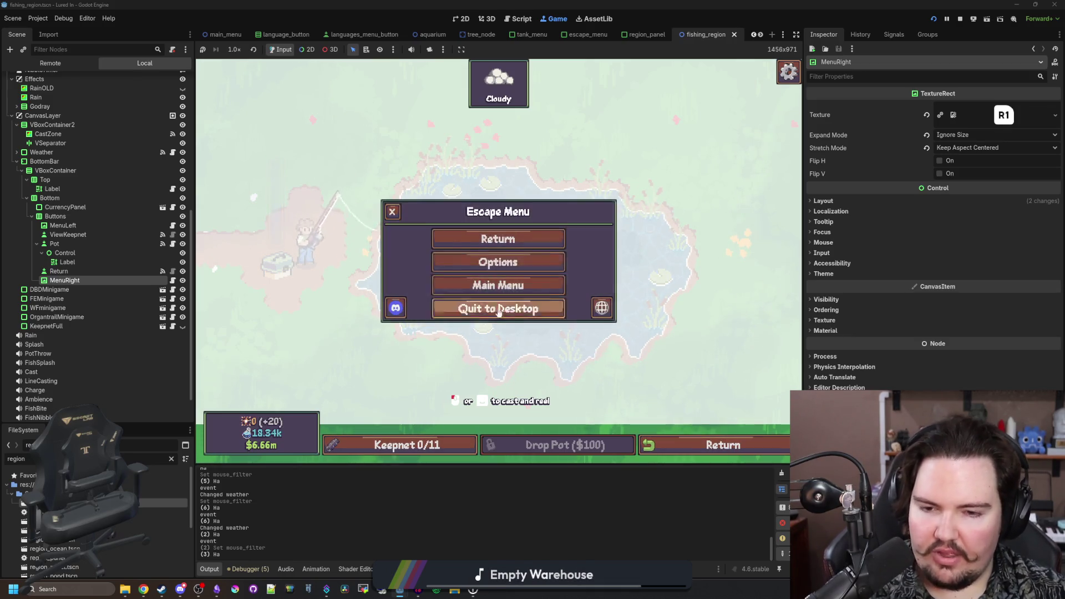
{"action": "left_click", "coordinate": [502, 259]}
{"action": "scroll", "coordinate": [385, 293], "scroll_direction": "down", "scroll_amount": 5}
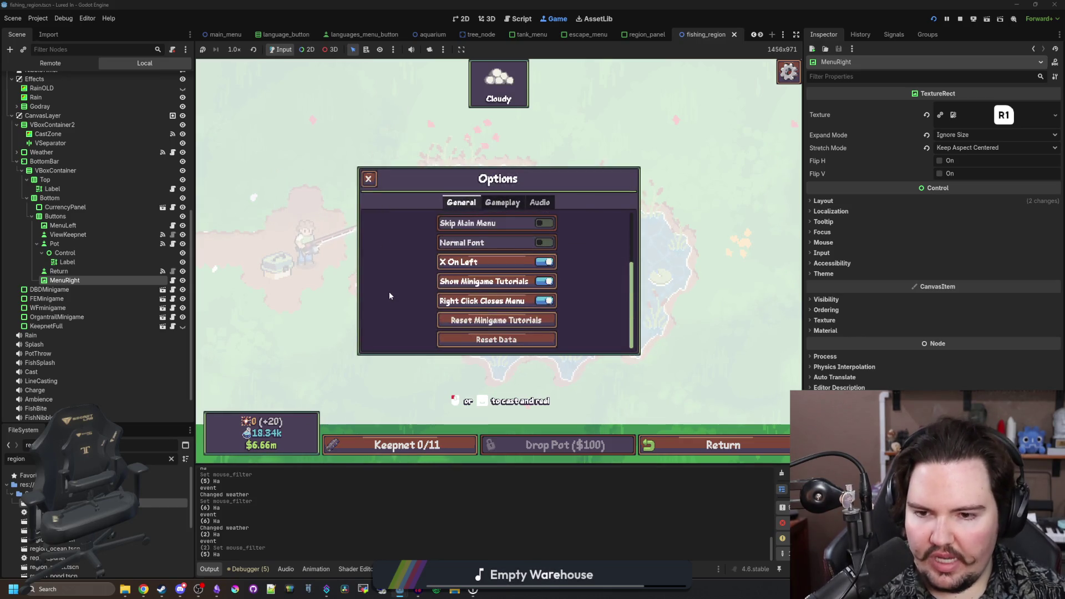
{"action": "scroll", "coordinate": [388, 291], "scroll_direction": "up", "scroll_amount": 7}
{"action": "left_click_drag", "start_coordinate": [430, 235], "coordinate": [421, 235]}
{"action": "mouse_move", "coordinate": [505, 248]}
{"action": "left_mouse_down"}
{"action": "mouse_move", "coordinate": [638, 247]}
{"action": "mouse_move", "coordinate": [361, 248]}
{"action": "mouse_move", "coordinate": [632, 241]}
{"action": "left_mouse_up"}
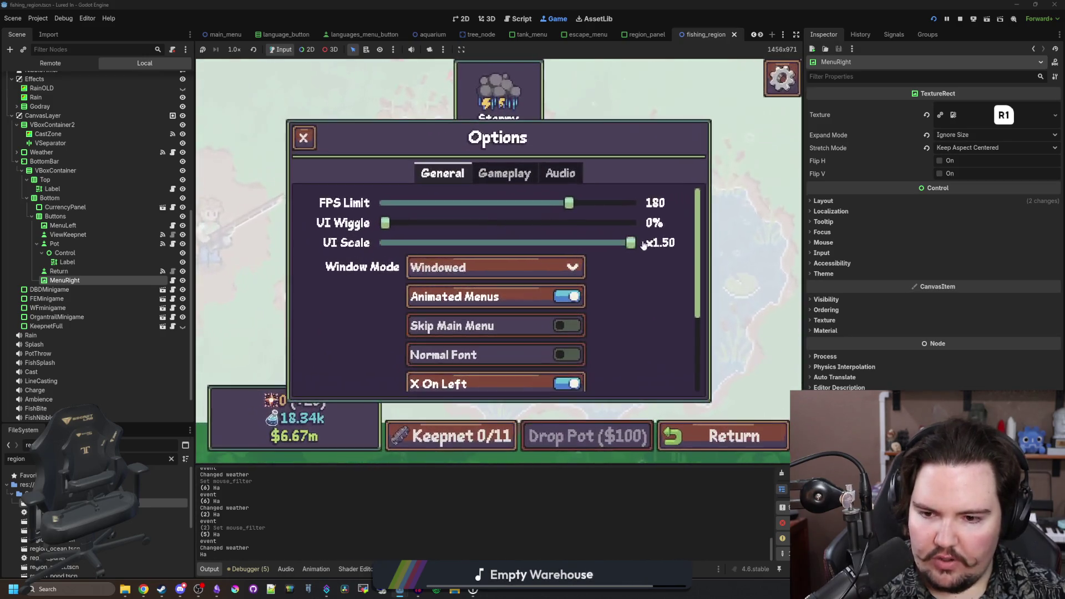
{"action": "key", "text": "Escape"}
{"action": "key", "text": "Escape"}
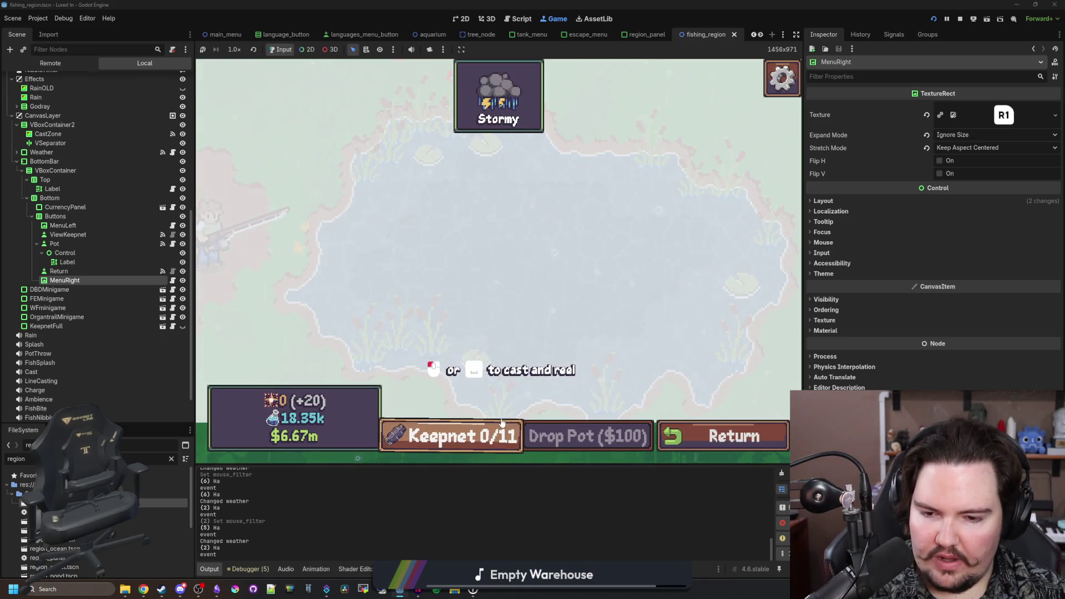
- Toggle the Keepnet panel open and closed repeatedly to confirm it's empty, then select VSeparator
{"action": "left_click", "coordinate": [502, 424]}
{"action": "left_click", "coordinate": [501, 425]}
{"action": "left_click", "coordinate": [501, 426]}
{"action": "left_click", "coordinate": [486, 417]}
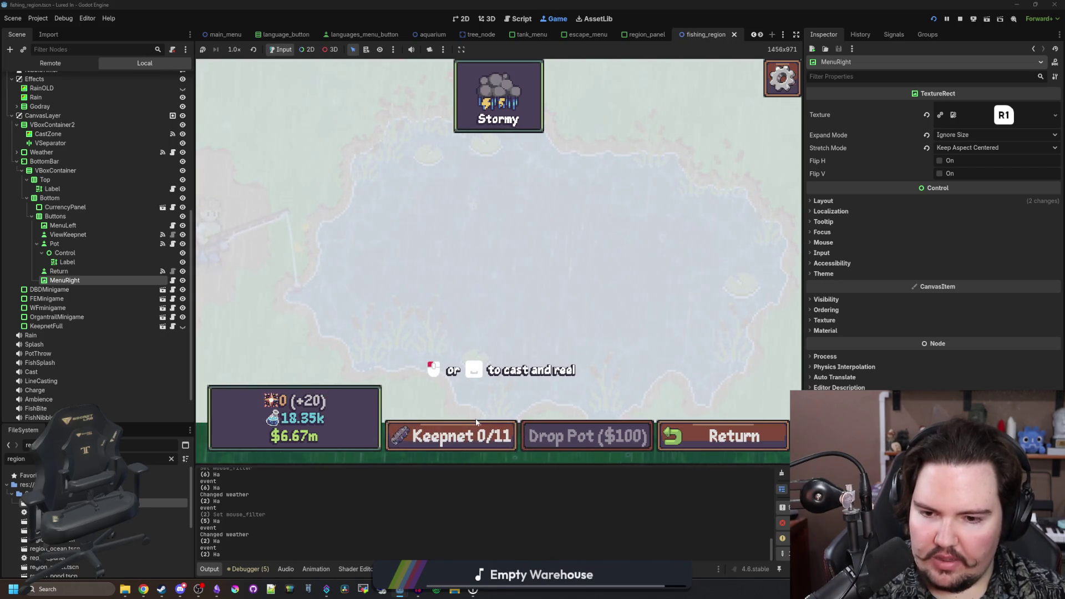
{"action": "left_click", "coordinate": [476, 423]}
{"action": "left_click", "coordinate": [473, 423]}
{"action": "left_click", "coordinate": [471, 424]}
{"action": "left_click", "coordinate": [469, 423]}
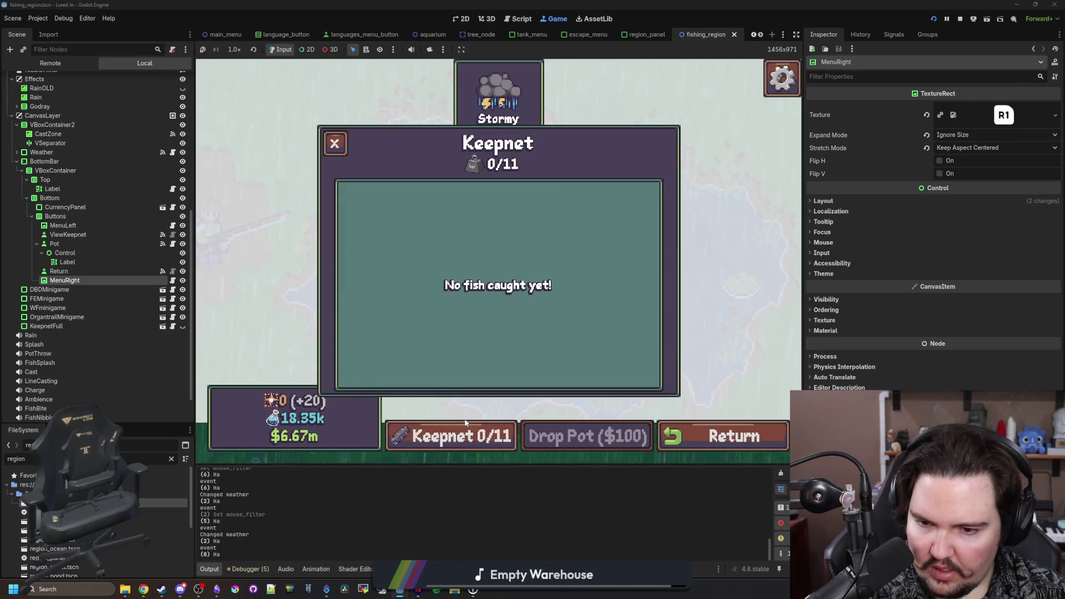
{"action": "left_click", "coordinate": [465, 424]}
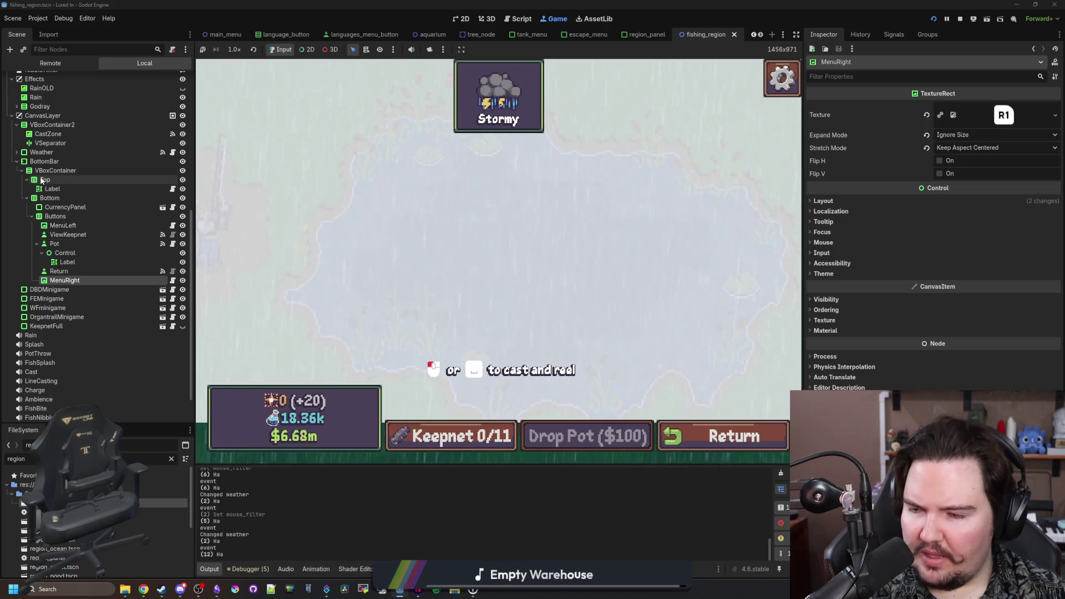
{"action": "left_click", "coordinate": [46, 145]}
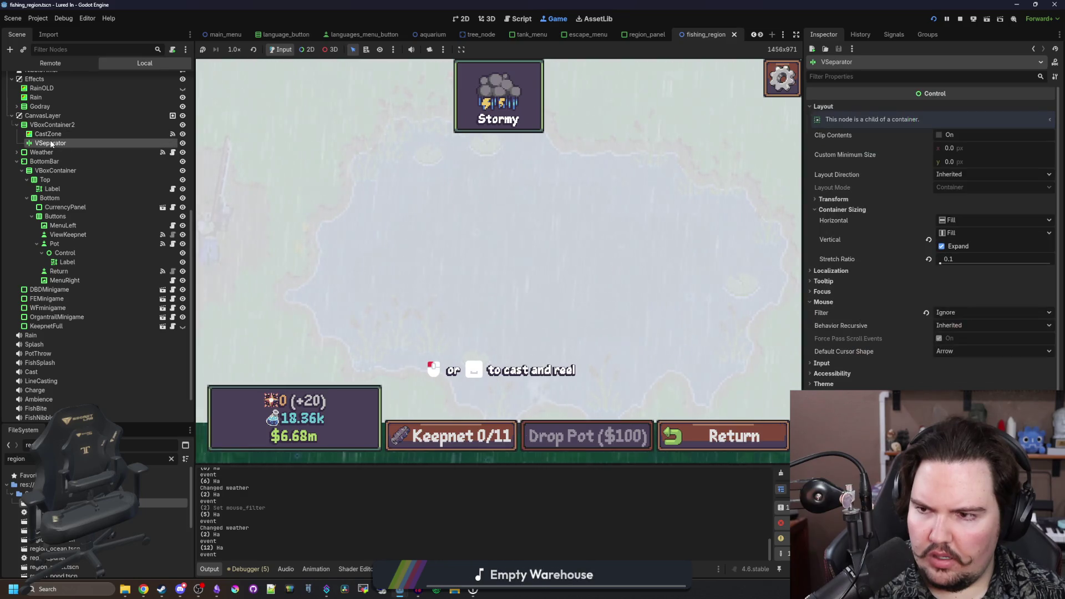
- Delete the VSeparator node, then test the Keepnet panel by toggling it open and closed several times
{"action": "key", "text": "Delete"}
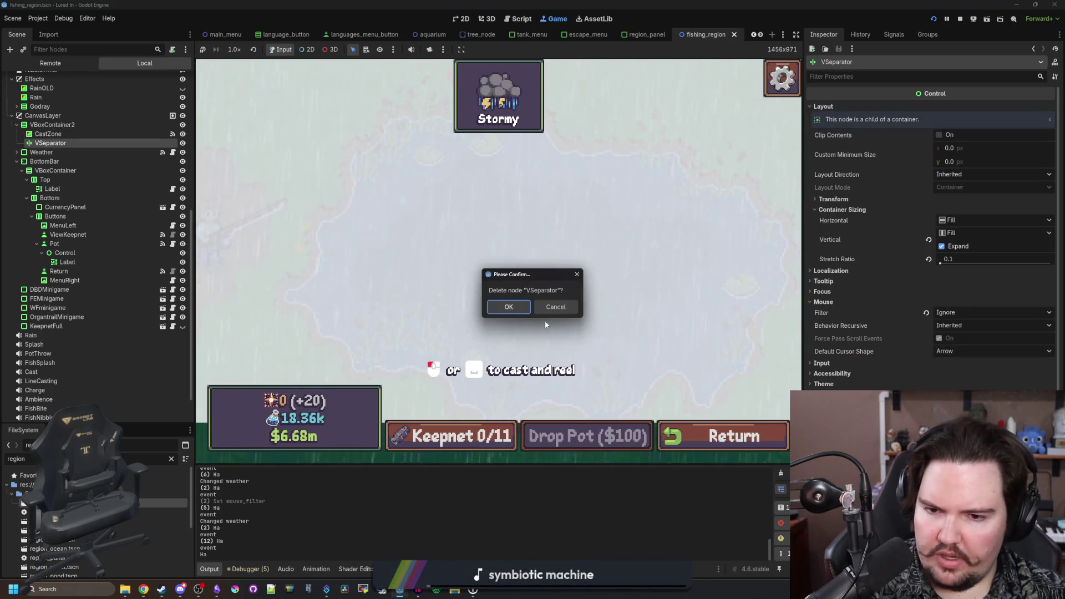
{"action": "key", "text": "Return"}
{"action": "left_click", "coordinate": [427, 438]}
{"action": "left_click", "coordinate": [321, 268]}
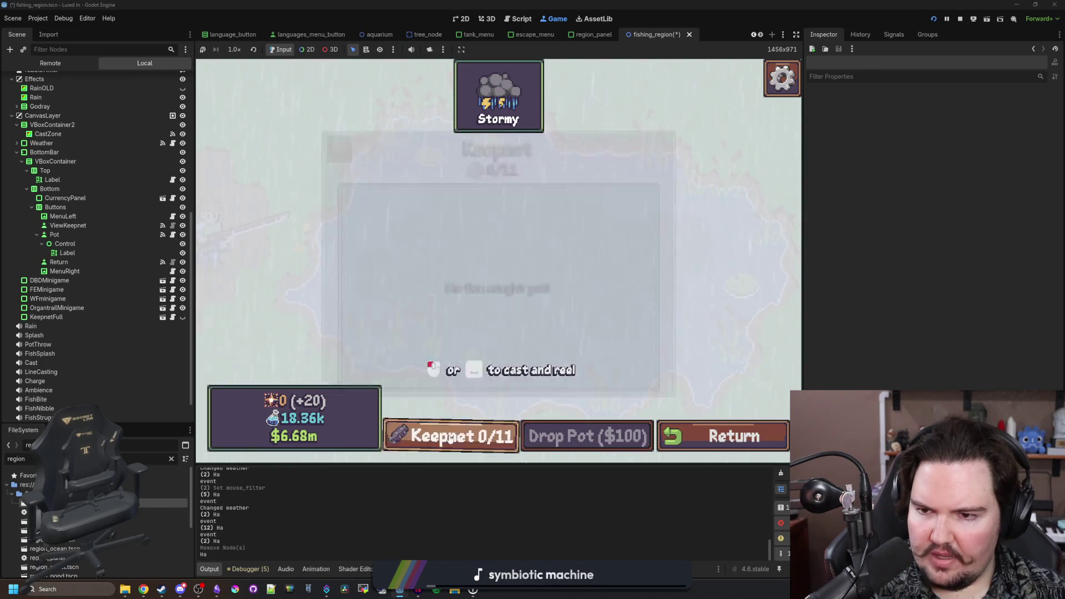
{"action": "left_click", "coordinate": [472, 439]}
{"action": "left_click", "coordinate": [473, 439]}
{"action": "left_click", "coordinate": [474, 440]}
{"action": "left_click", "coordinate": [475, 439]}
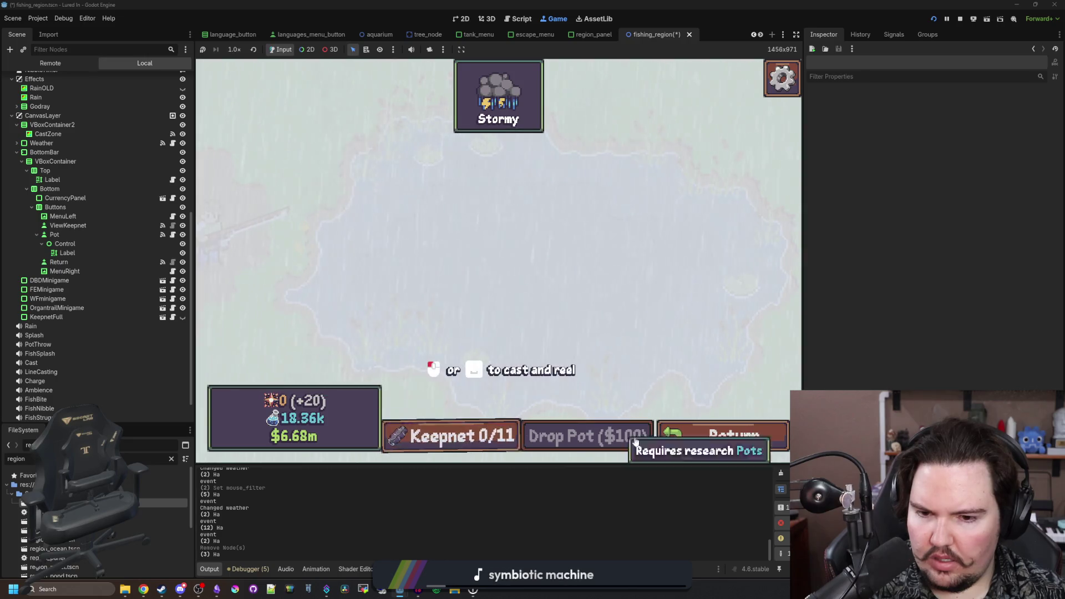
{"action": "left_click", "coordinate": [444, 436]}
{"action": "left_click", "coordinate": [439, 428]}
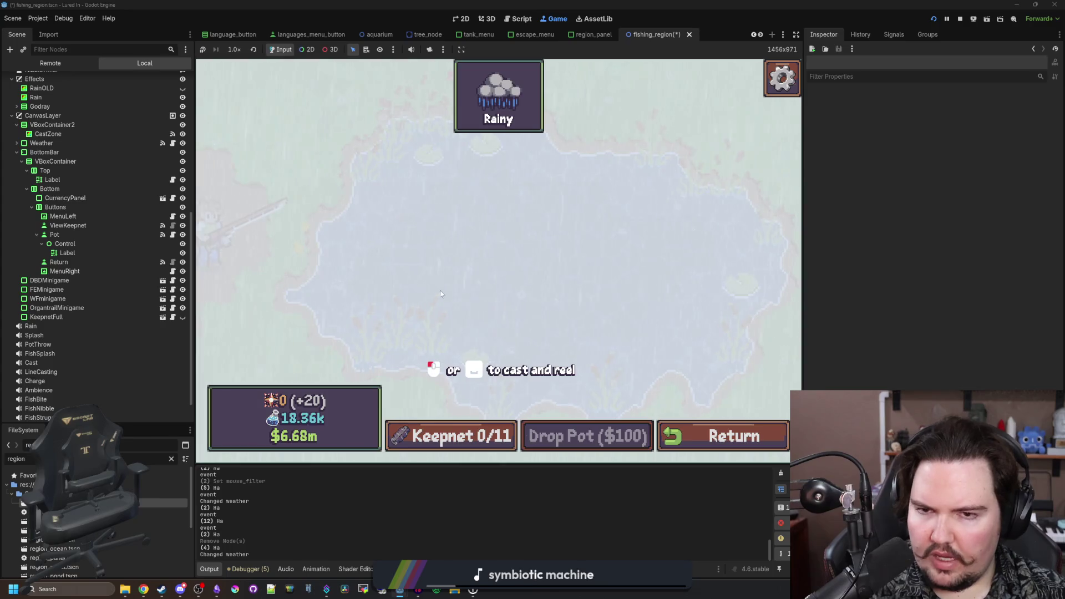
- Lower the game's UI Scale to about x1 in Options, cast toward the pond, then leave for the aquarium
{"action": "key", "text": "Escape"}
{"action": "left_click", "coordinate": [497, 261]}
{"action": "left_click_drag", "start_coordinate": [521, 245], "coordinate": [513, 248]}
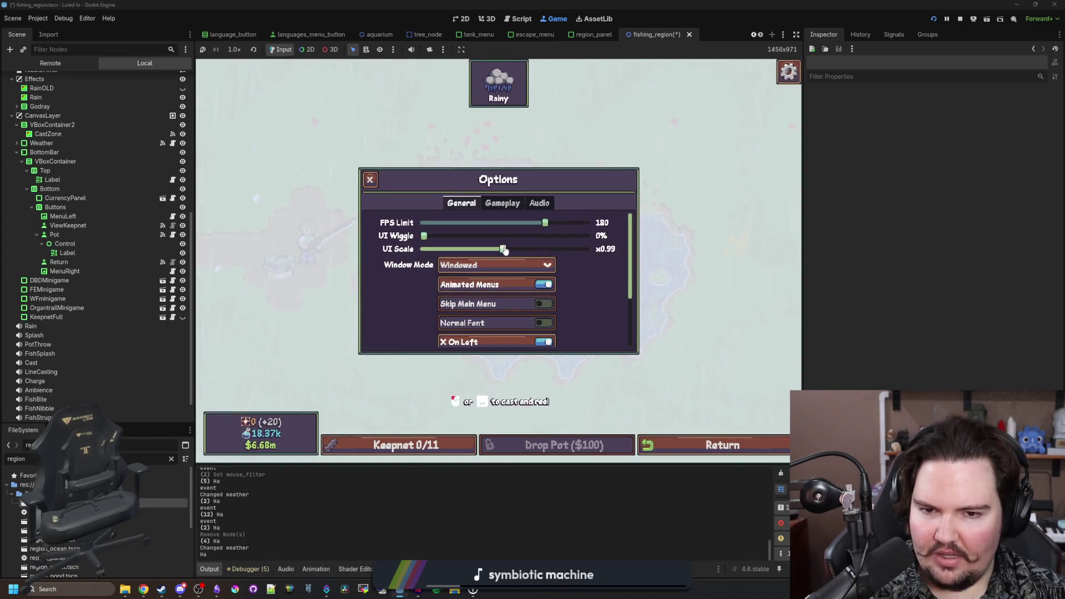
{"action": "key", "text": "Escape"}
{"action": "key", "text": "Escape"}
{"action": "mouse_move", "coordinate": [454, 347]}
{"action": "left_mouse_down"}
{"action": "mouse_move", "coordinate": [528, 248]}
{"action": "mouse_move", "coordinate": [586, 252]}
{"action": "left_mouse_up"}
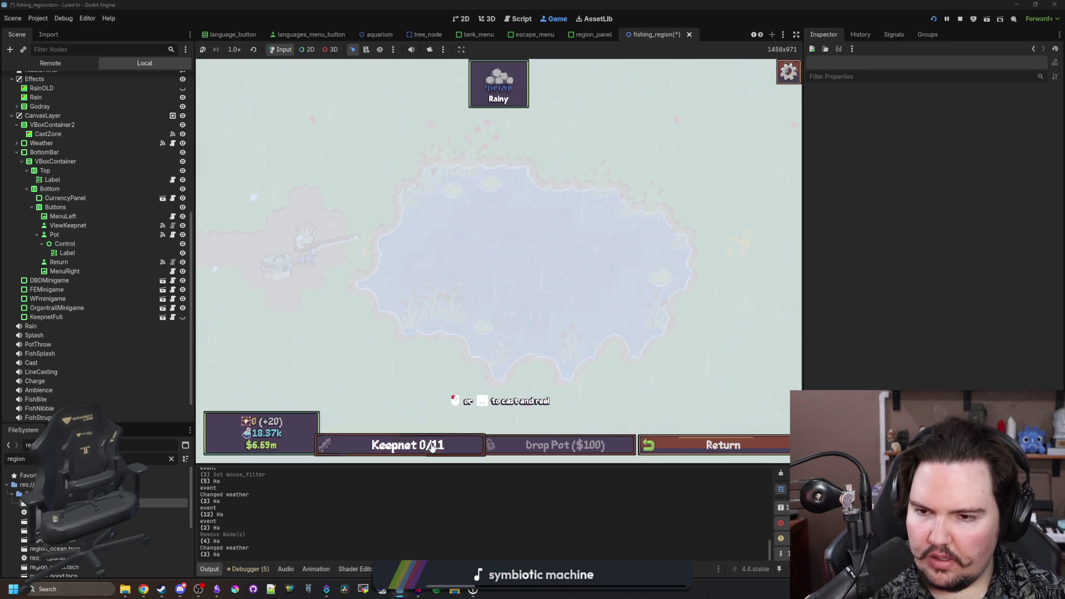
{"action": "left_click", "coordinate": [664, 447]}
- Travel from the aquarium to the Pond for free, going back and travelling there again
{"action": "left_click", "coordinate": [743, 445]}
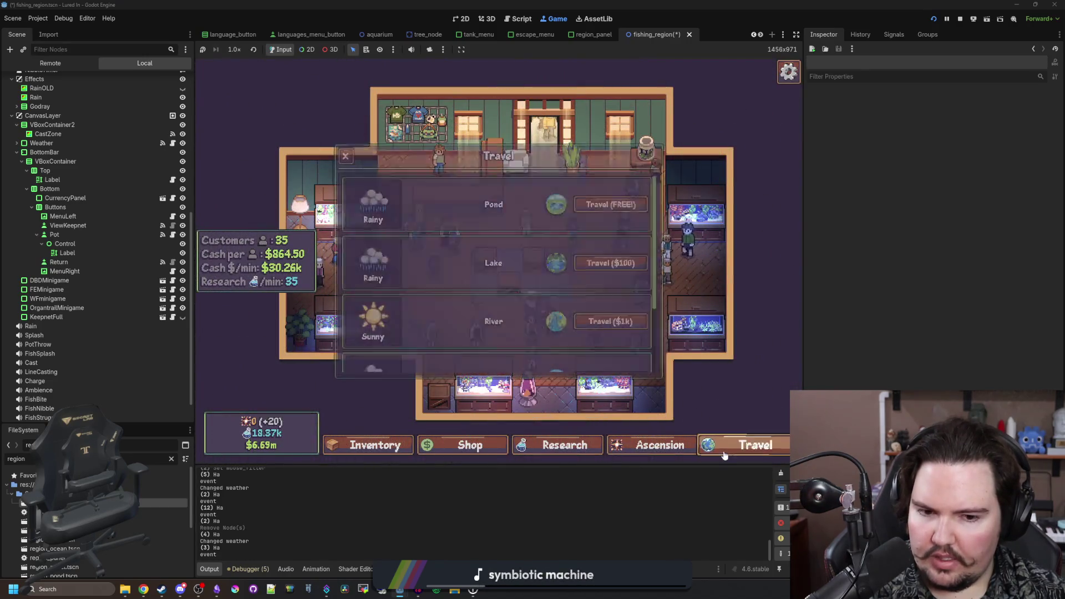
{"action": "left_click", "coordinate": [625, 205]}
{"action": "left_click", "coordinate": [724, 447]}
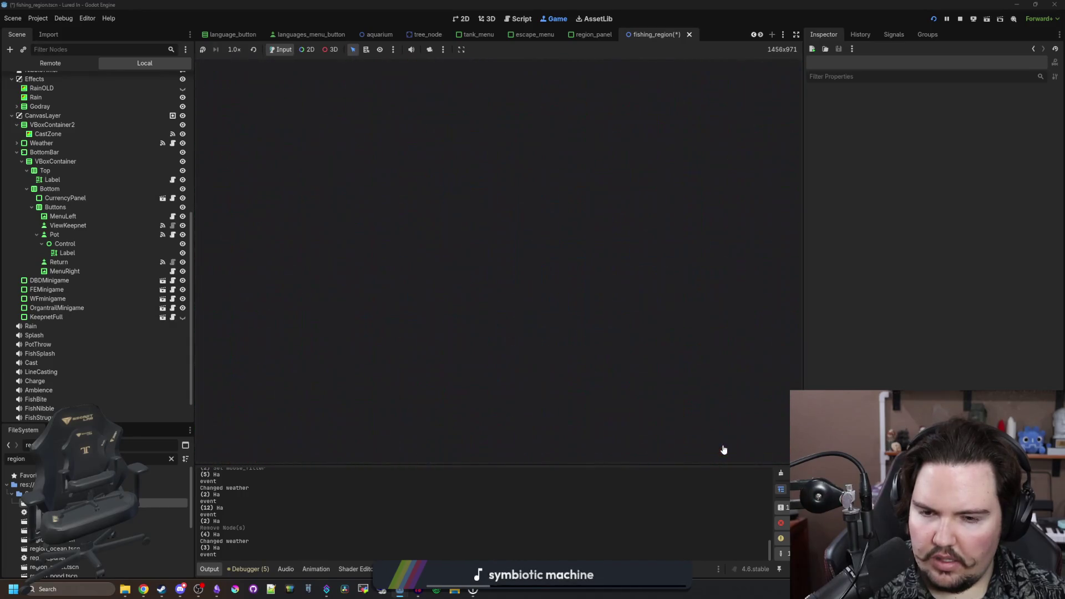
{"action": "left_click", "coordinate": [724, 447]}
{"action": "left_click", "coordinate": [623, 204]}
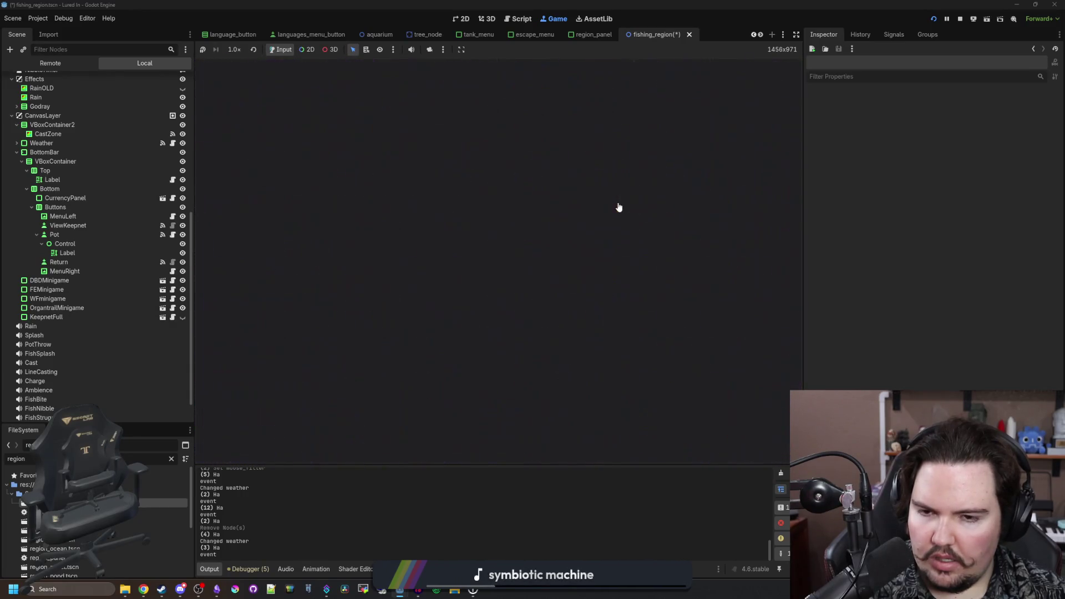
- Toggle the Keepnet panel, then bring up the fishing region script in the Script workspace
{"action": "left_click", "coordinate": [444, 445]}
{"action": "left_click", "coordinate": [446, 445]}
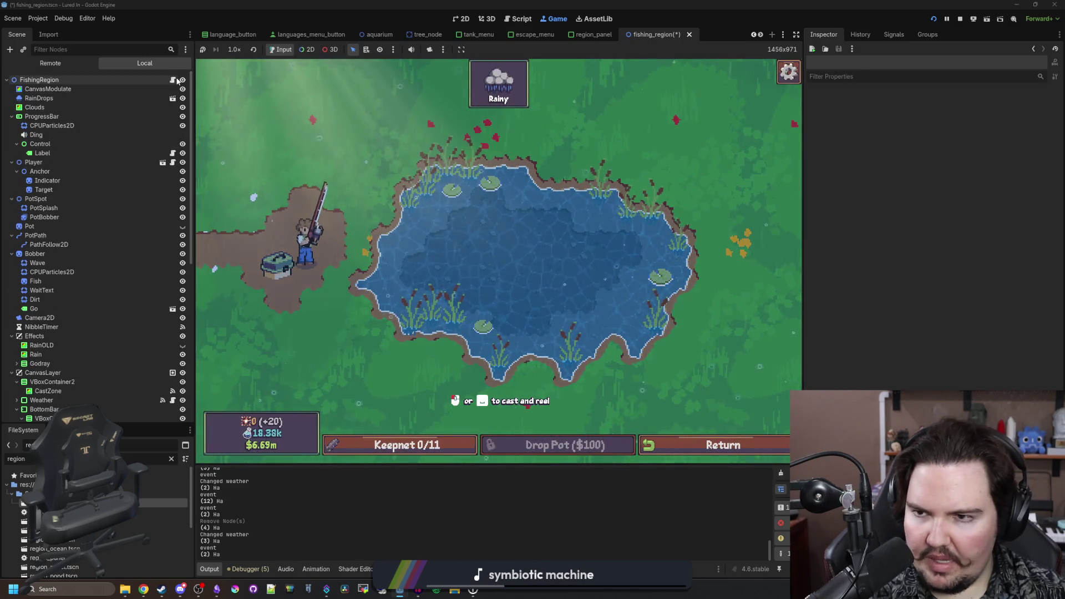
{"action": "key", "text": "ctrl+F3"}
{"action": "left_click", "coordinate": [470, 202]}
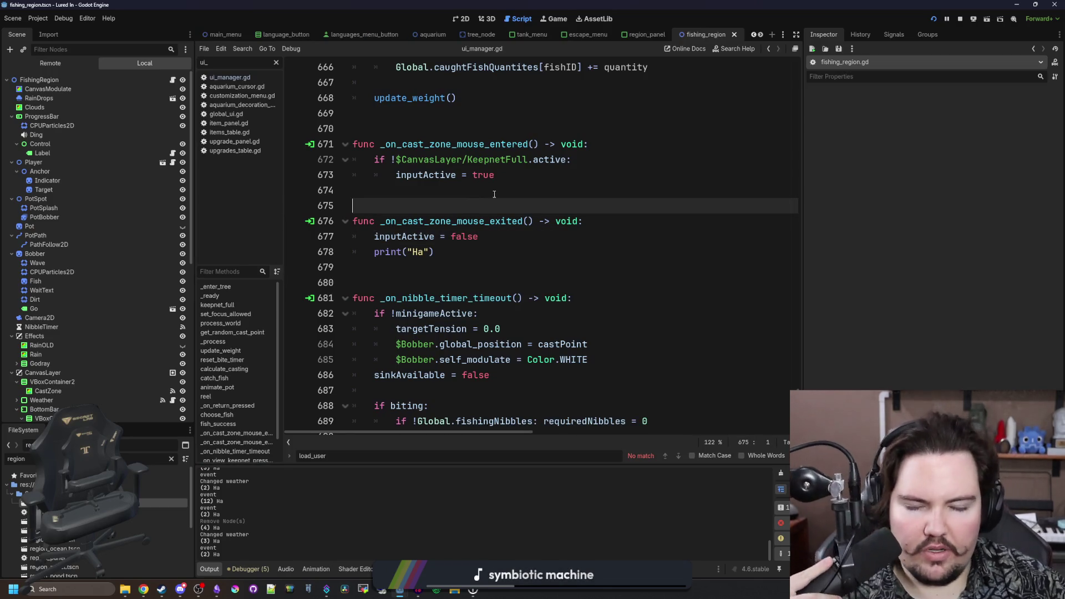
- Save the fishing_region scene while working around lines 674–678 of the script
{"action": "left_click", "coordinate": [494, 194]}
{"action": "left_click", "coordinate": [461, 255]}
{"action": "key", "text": "ctrl+s"}
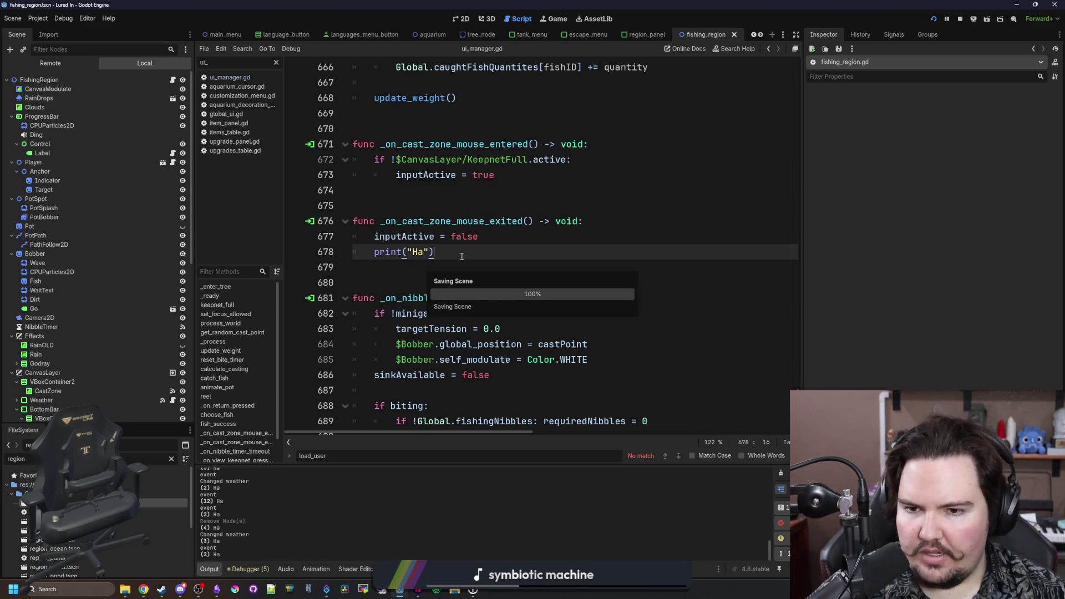
{"action": "left_click", "coordinate": [505, 206]}
- Search for inputActive, widen the code area, cycle through matches to line 414's cast check, and save
{"action": "key", "text": "ctrl+f"}
{"action": "type", "text": "inputActive"}
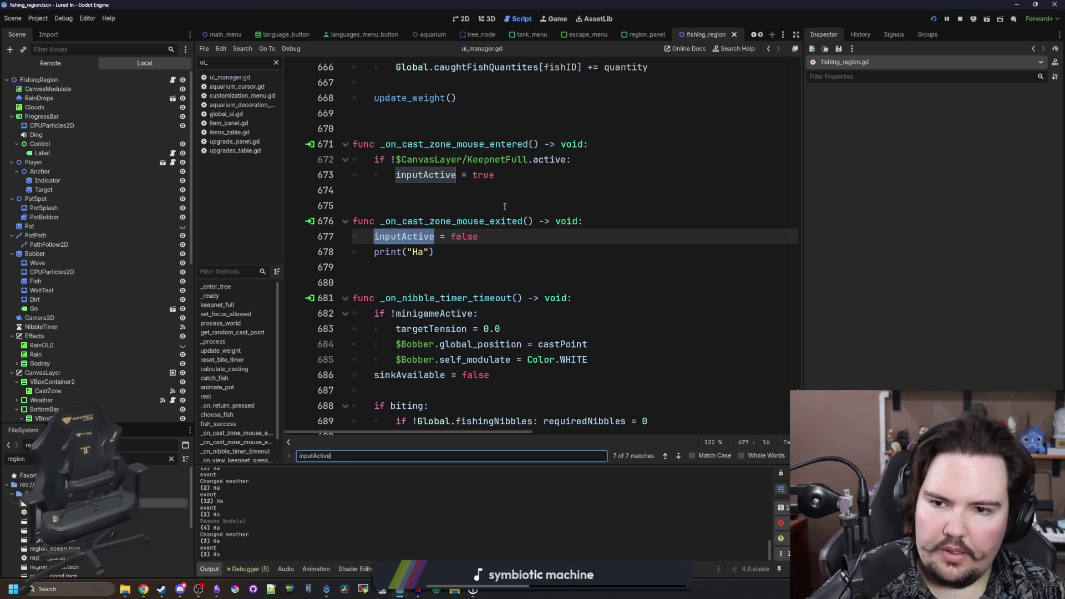
{"action": "scroll", "coordinate": [515, 195], "scroll_direction": "up", "scroll_amount": 1}
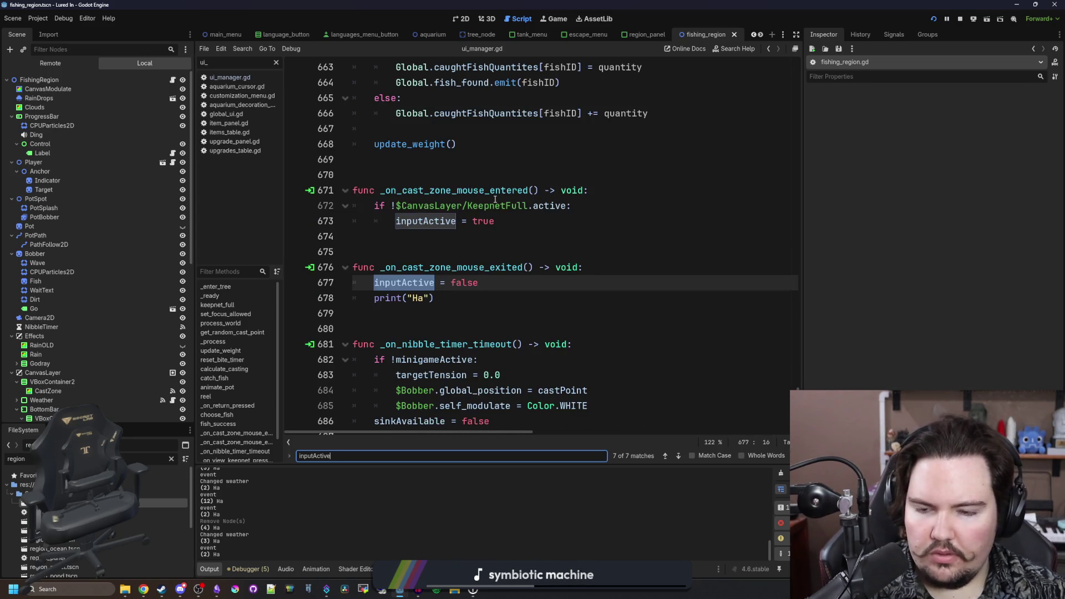
{"action": "key", "text": "Return"}
{"action": "key", "text": "Return"}
{"action": "key", "text": "Return"}
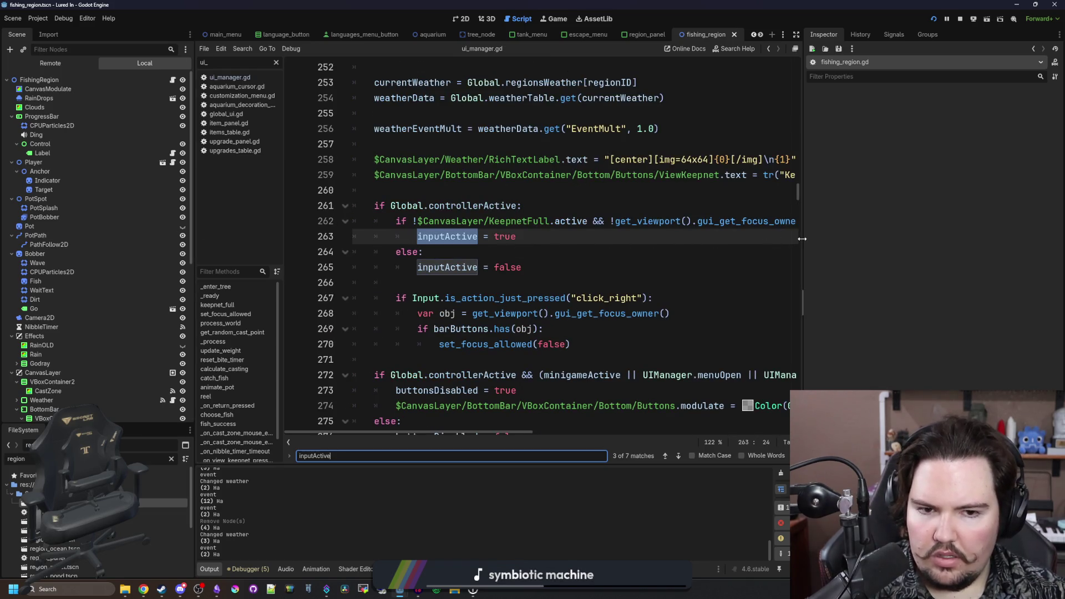
{"action": "left_click_drag", "start_coordinate": [802, 238], "coordinate": [972, 239]}
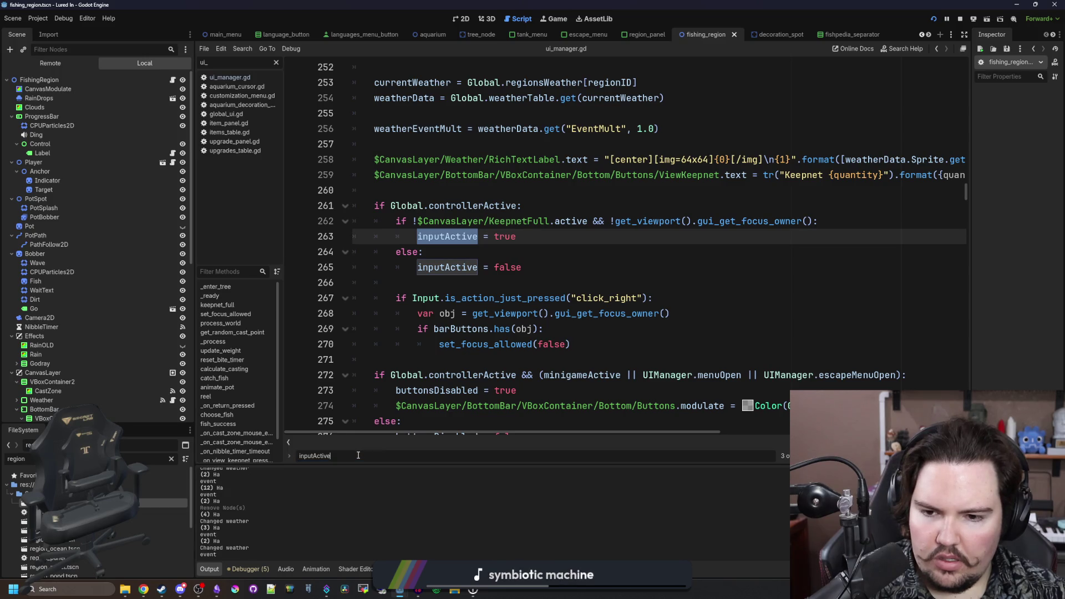
{"action": "key", "text": "Return"}
{"action": "key", "text": "Return"}
{"action": "key", "text": "Return"}
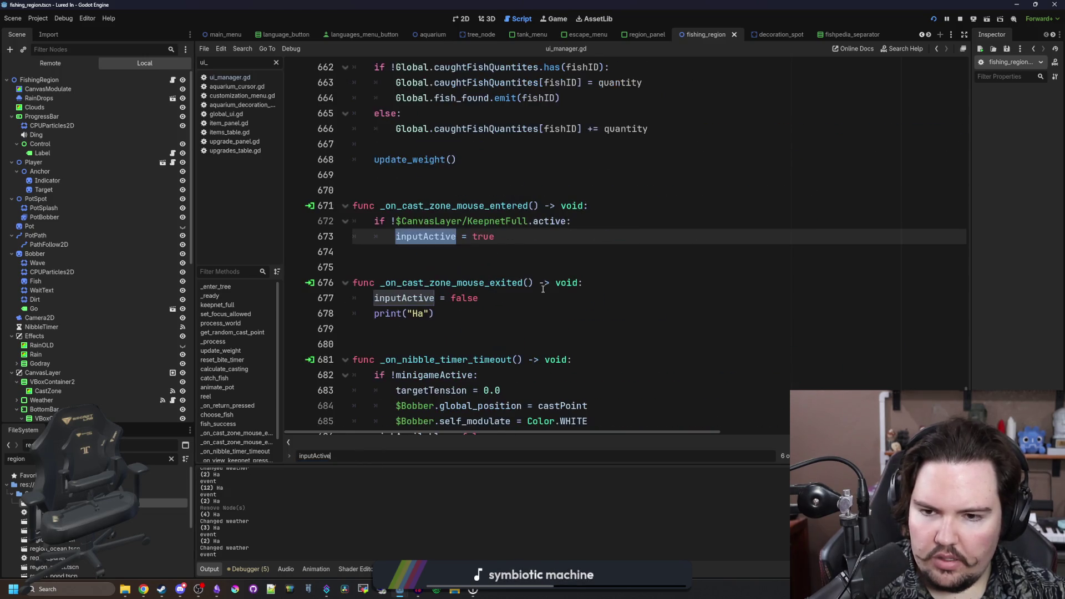
{"action": "key", "text": "Return"}
{"action": "key", "text": "Return"}
{"action": "key", "text": "Return"}
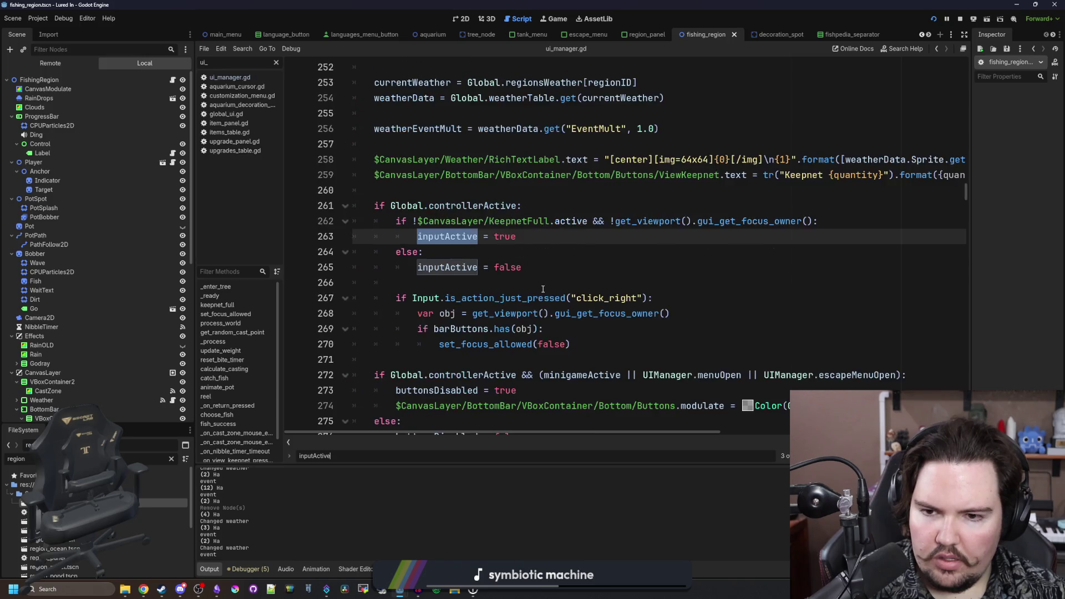
{"action": "key", "text": "Return"}
{"action": "key", "text": "Return"}
{"action": "key", "text": "Return"}
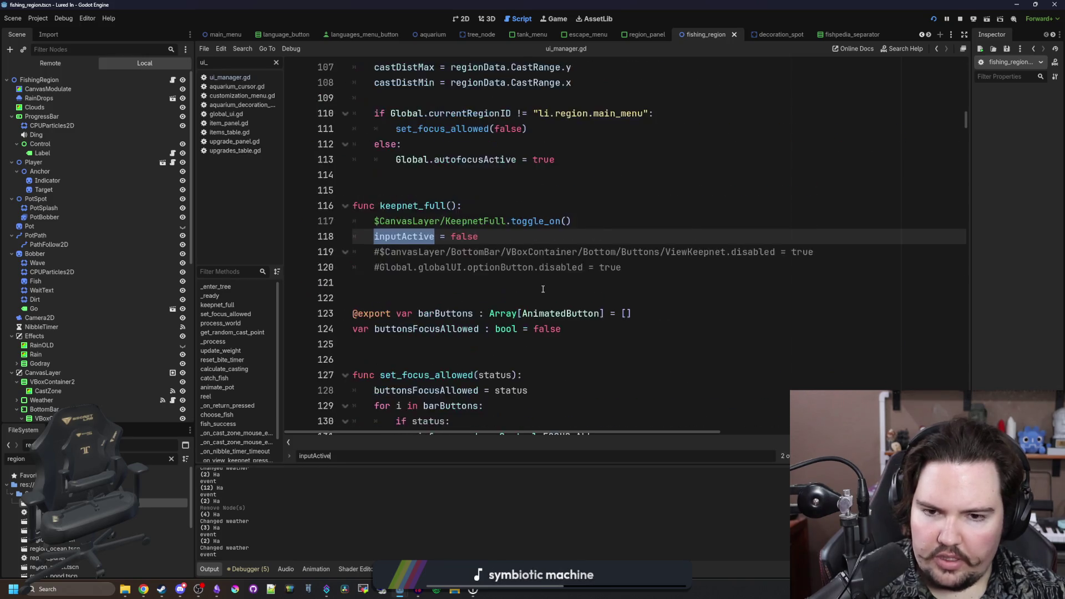
{"action": "key", "text": "Return"}
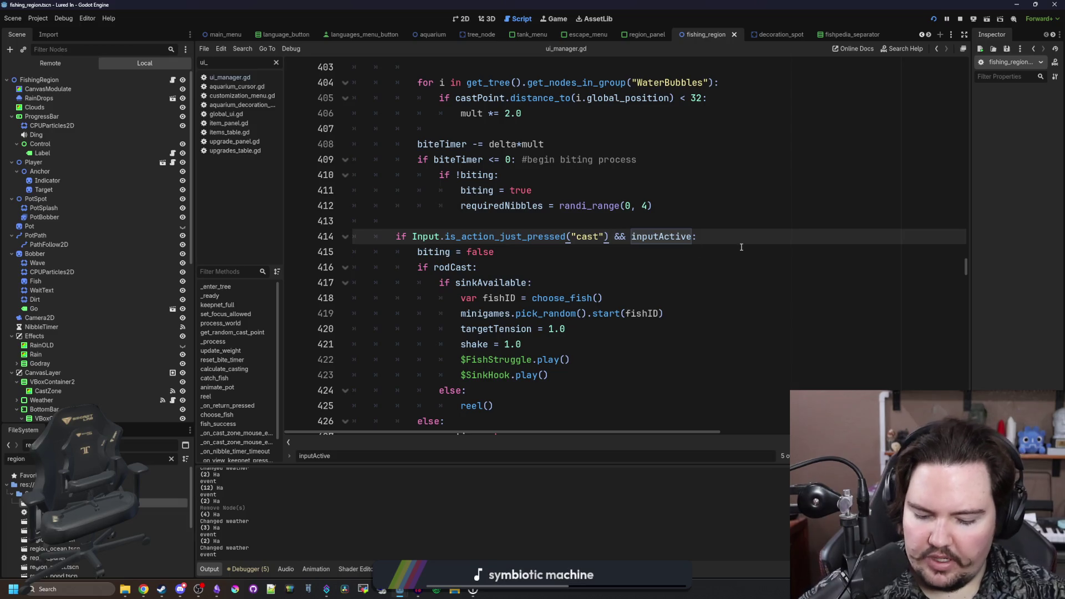
{"action": "left_click", "coordinate": [781, 231]}
{"action": "key", "text": "ctrl+s"}
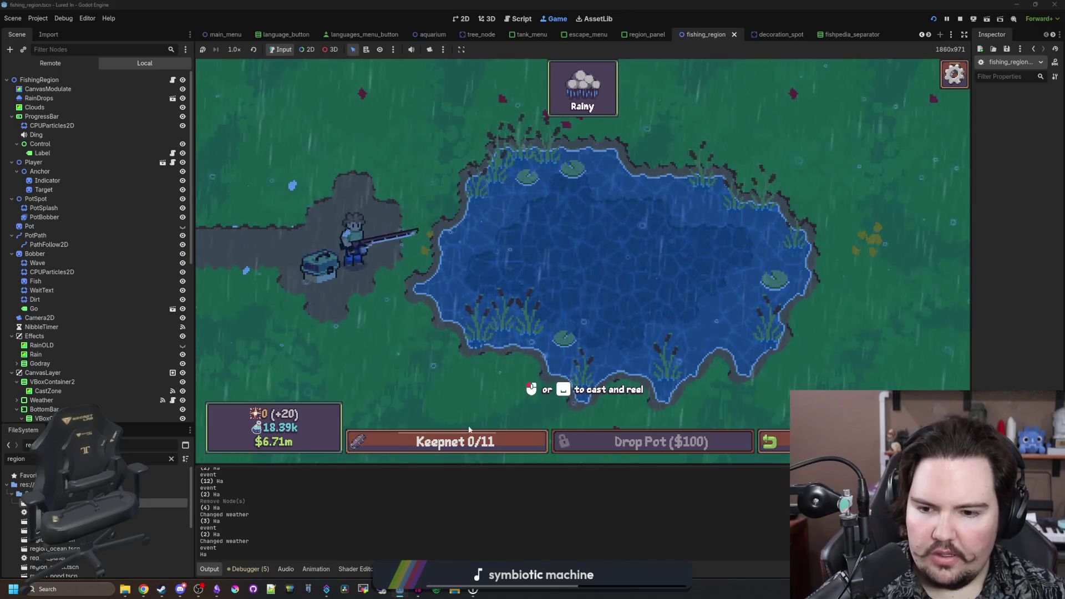
- Toggle the Keepnet panel repeatedly in the running game to check whether it also triggers a cast
{"action": "left_click", "coordinate": [471, 442]}
{"action": "left_click", "coordinate": [471, 442]}
{"action": "left_click", "coordinate": [471, 442]}
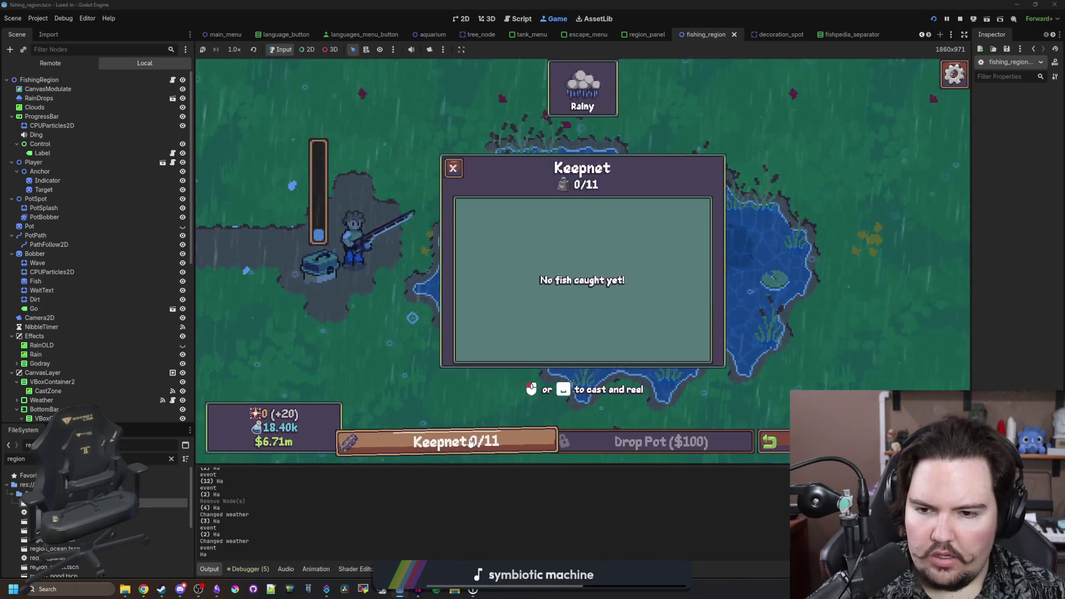
{"action": "left_click", "coordinate": [471, 442]}
{"action": "left_click", "coordinate": [471, 443]}
{"action": "left_click", "coordinate": [471, 442]}
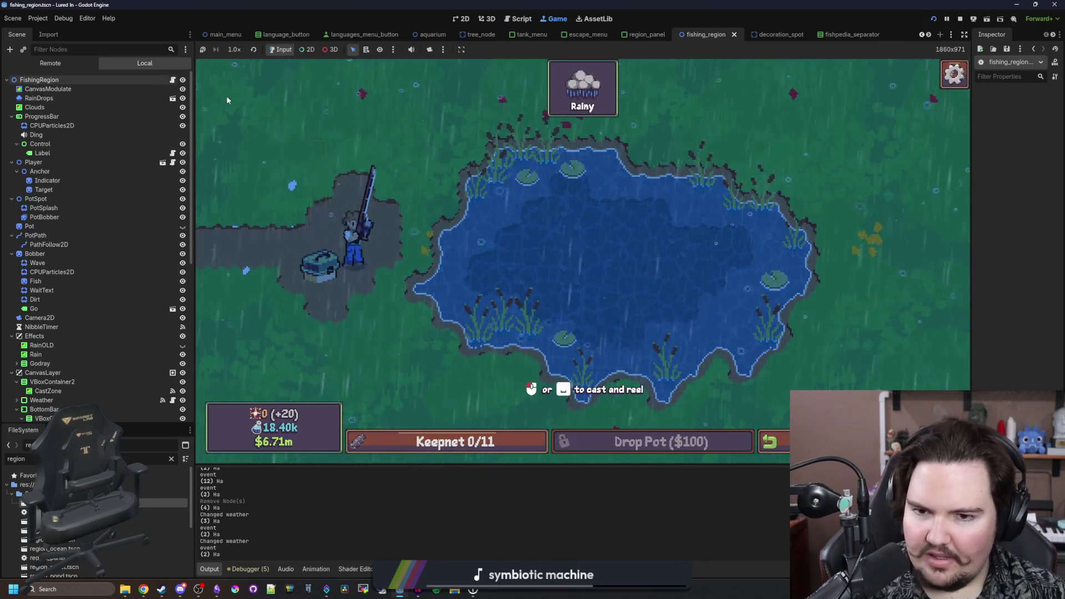
- Review the cast input check near line 413, save, and retest the keepnet in the game
{"action": "key", "text": "ctrl+F3"}
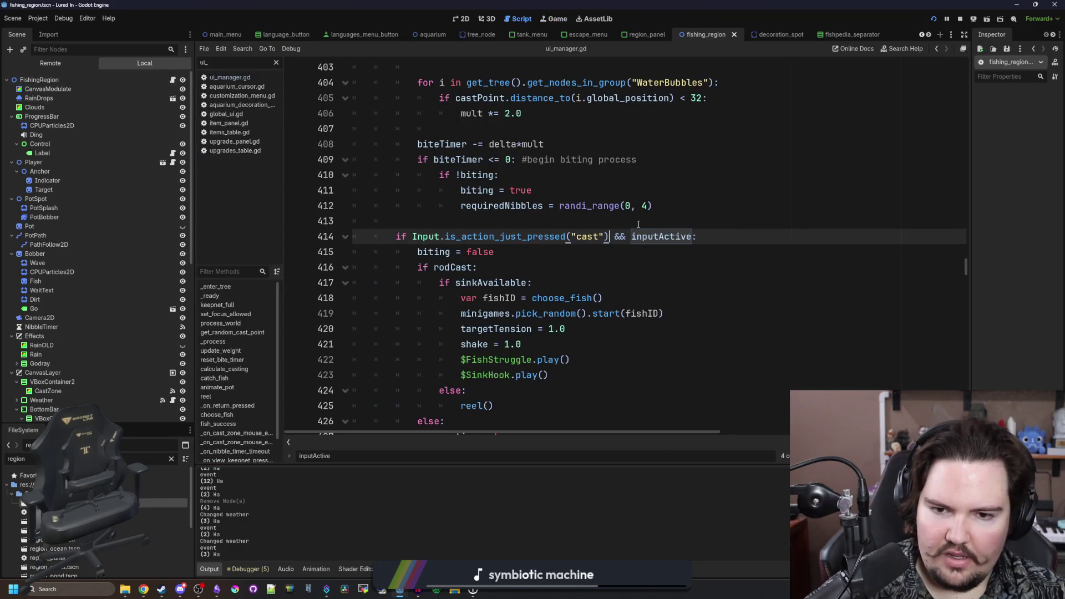
{"action": "left_click", "coordinate": [638, 224]}
{"action": "key", "text": "ctrl+s"}
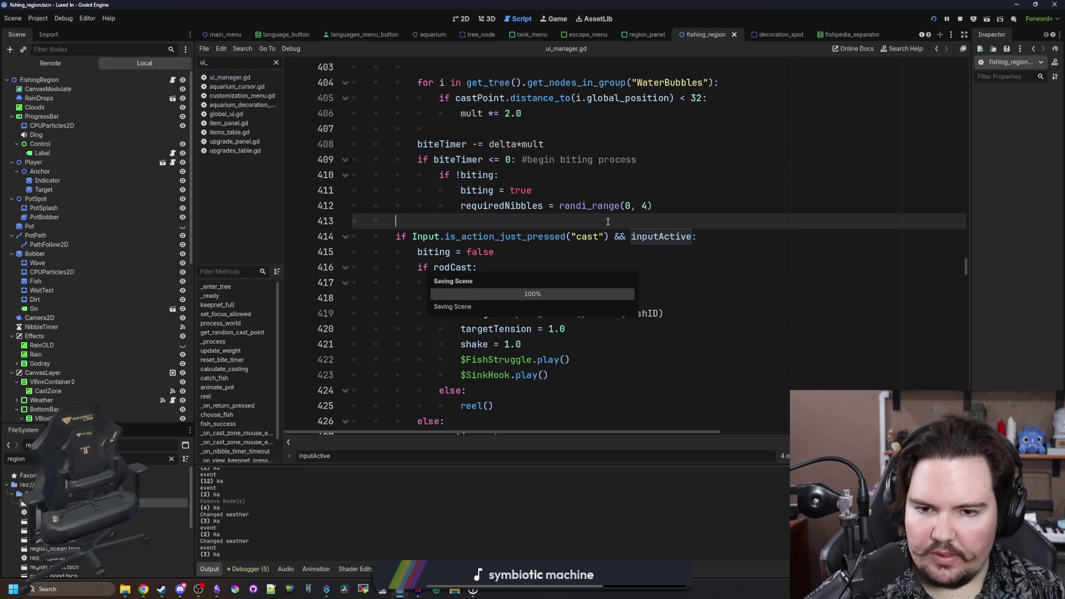
{"action": "left_click", "coordinate": [561, 19]}
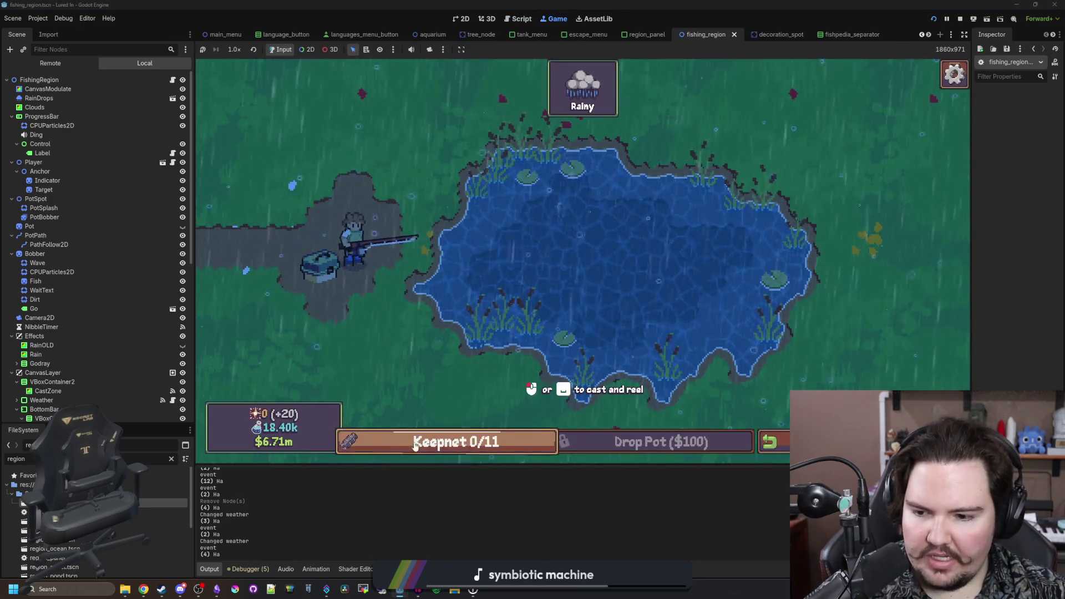
{"action": "left_click", "coordinate": [438, 442]}
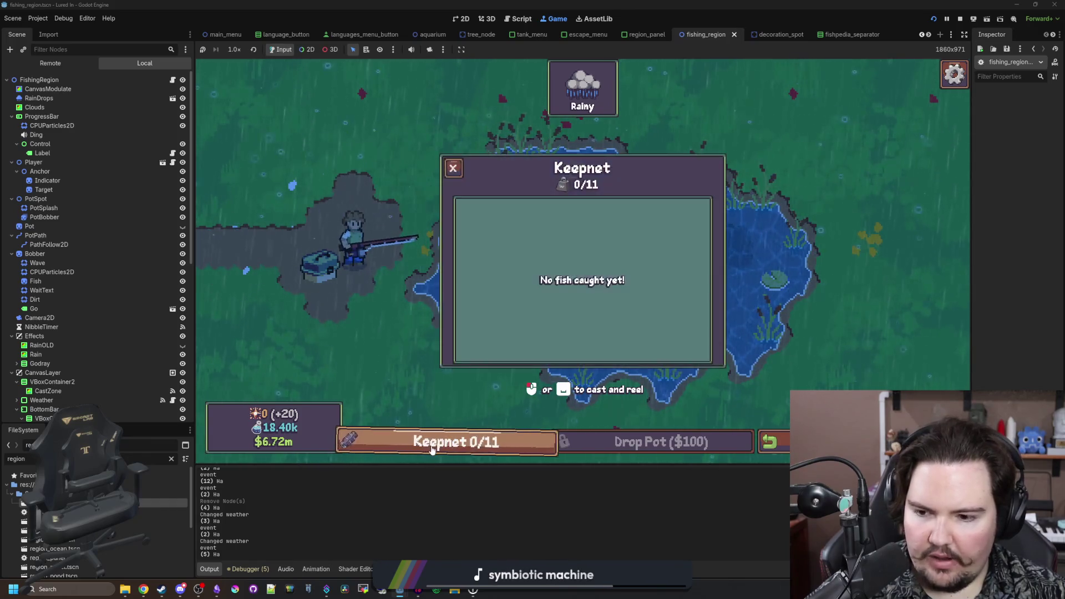
- Stop the playtest with F8, save the scene, and open the FishingRegion script
{"action": "key", "text": "F8"}
{"action": "key", "text": "ctrl+s"}
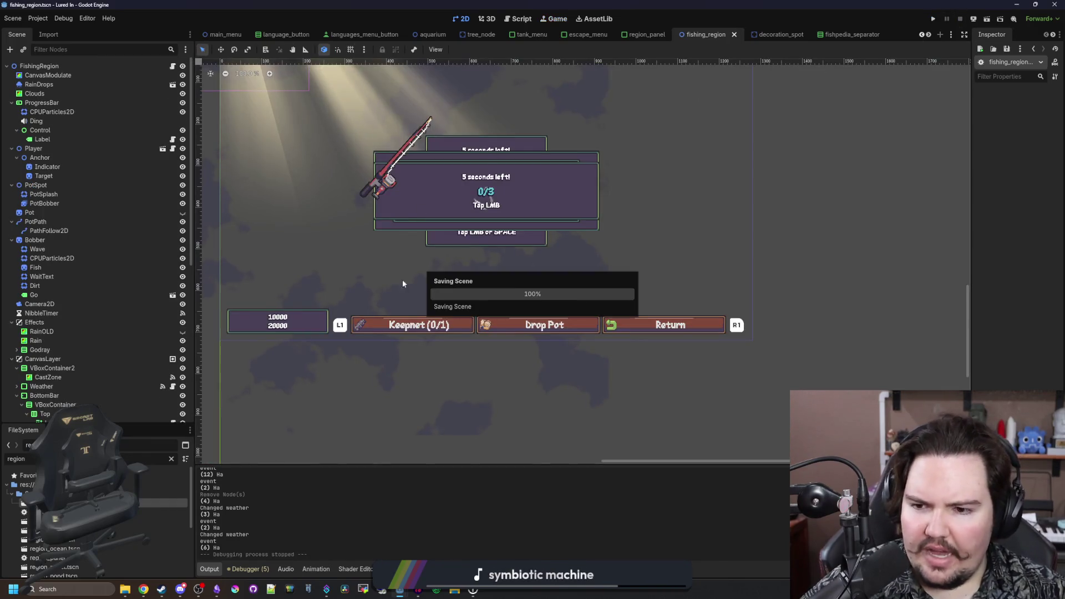
{"action": "scroll", "coordinate": [677, 336], "scroll_direction": "down", "scroll_amount": 3}
{"action": "key", "text": "ctrl+s"}
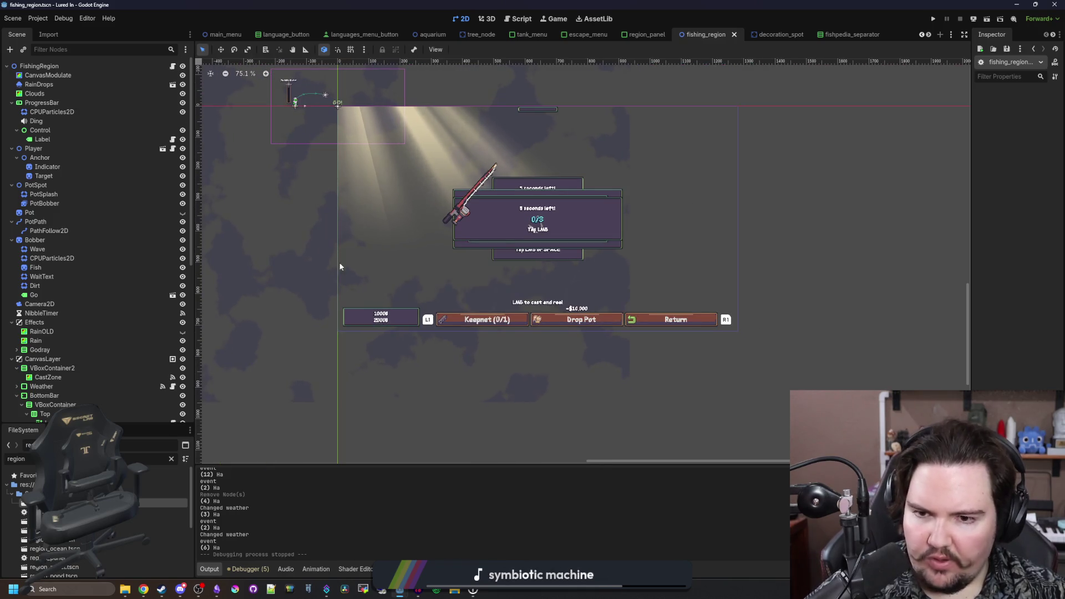
{"action": "scroll", "coordinate": [610, 199], "scroll_direction": "up", "scroll_amount": 3}
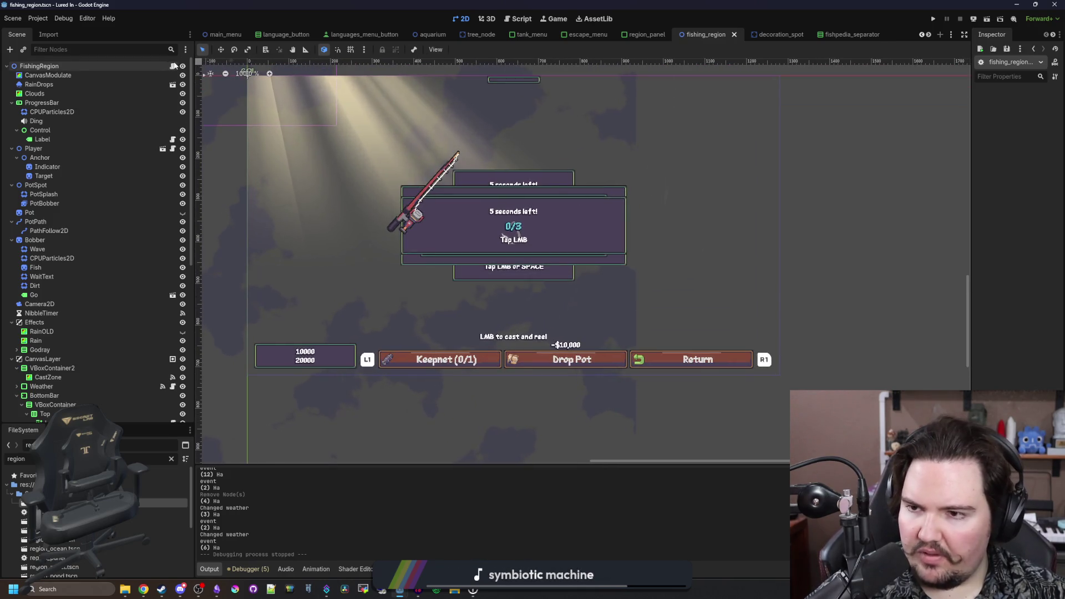
{"action": "left_click", "coordinate": [173, 66]}
{"action": "scroll", "coordinate": [604, 280], "scroll_direction": "down", "scroll_amount": 20}
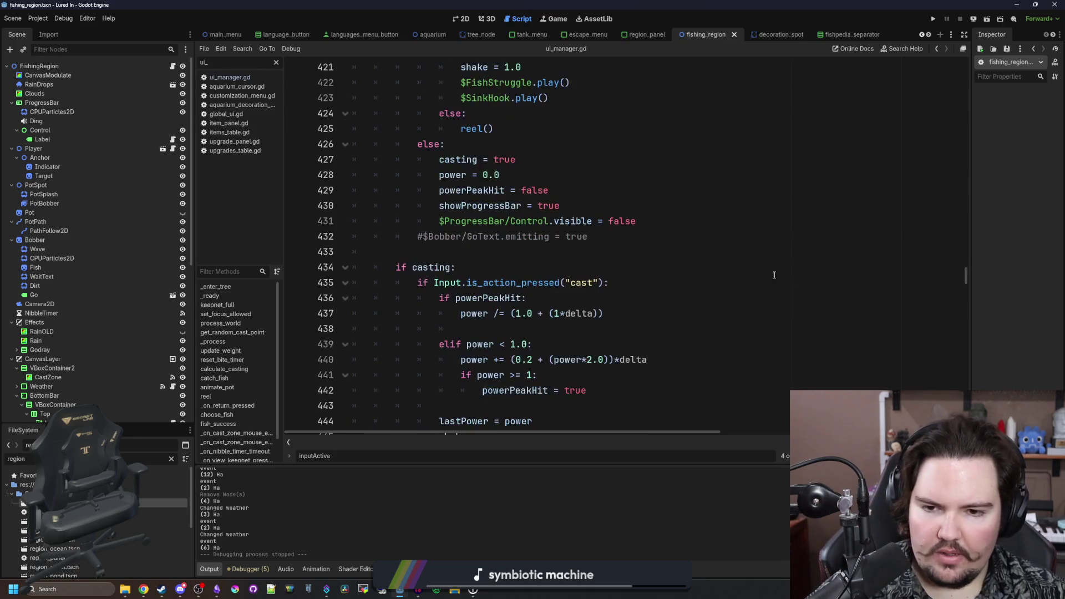
- Search the fishing script for 'Entered' to locate the cast-zone mouse handlers
{"action": "left_click", "coordinate": [880, 306]}
{"action": "key", "text": "ctrl+f"}
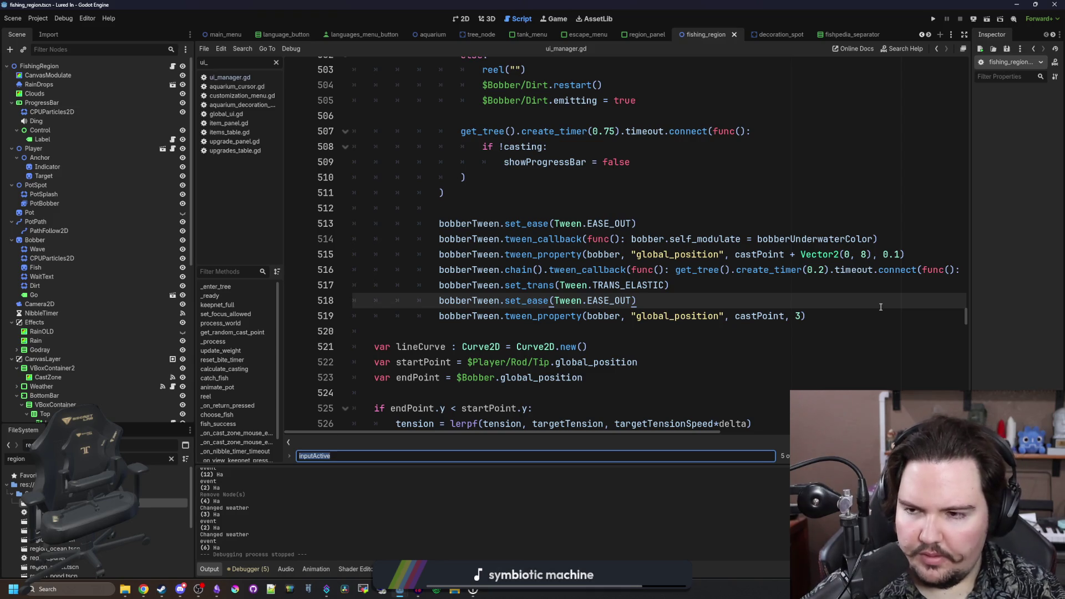
{"action": "type", "text": "fishingRe"}
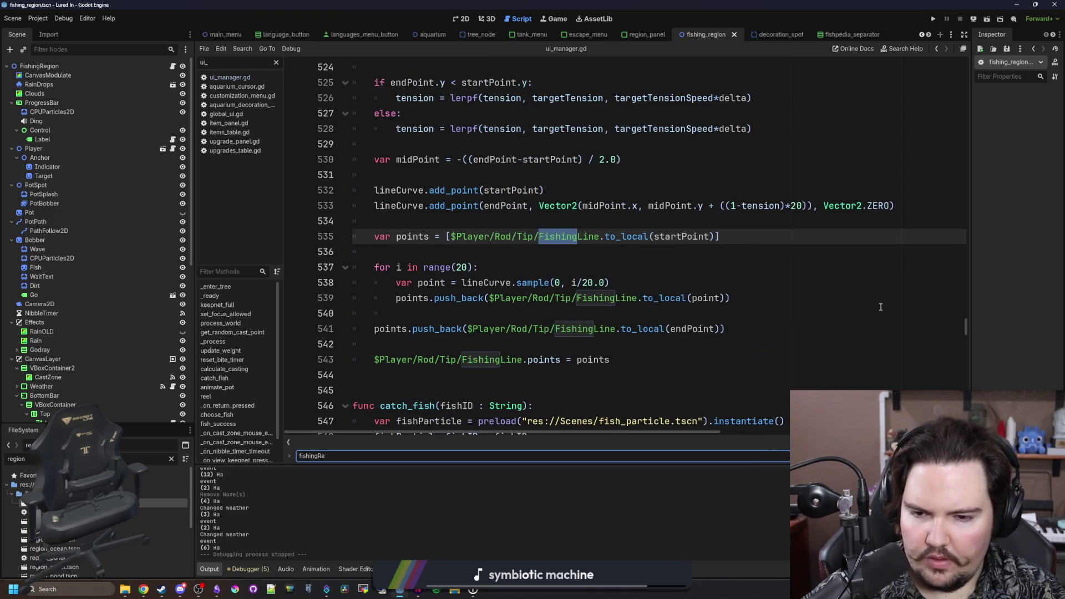
{"action": "key", "text": "ctrl+a"}
{"action": "type", "text": "Ent"}
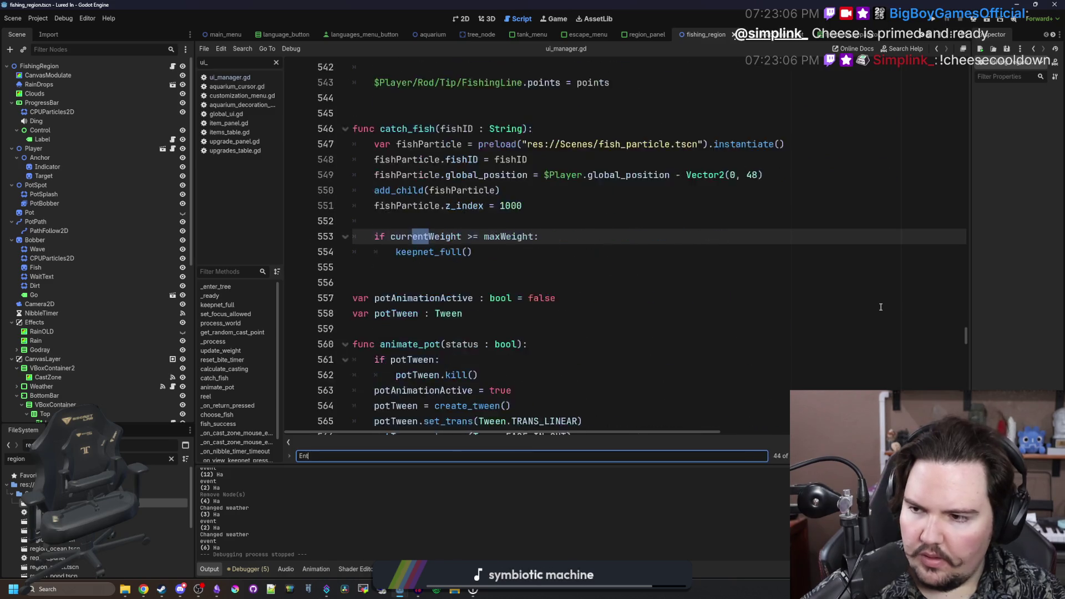
{"action": "type", "text": "ered"}
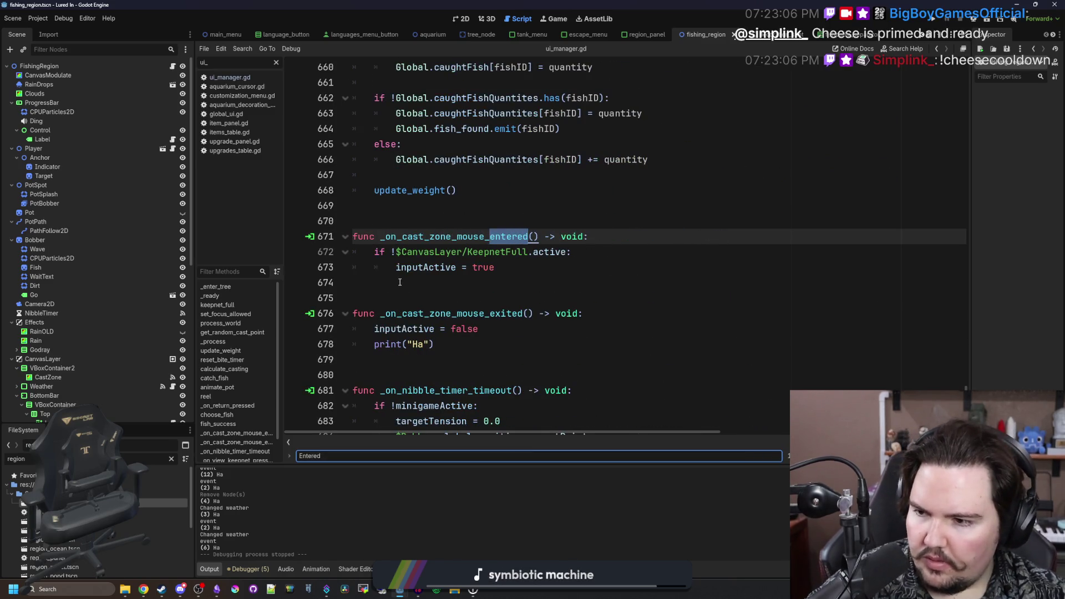
- Delete the print("Ha") debug line from the mouse-exited handler and save the script
{"action": "left_click", "coordinate": [438, 289]}
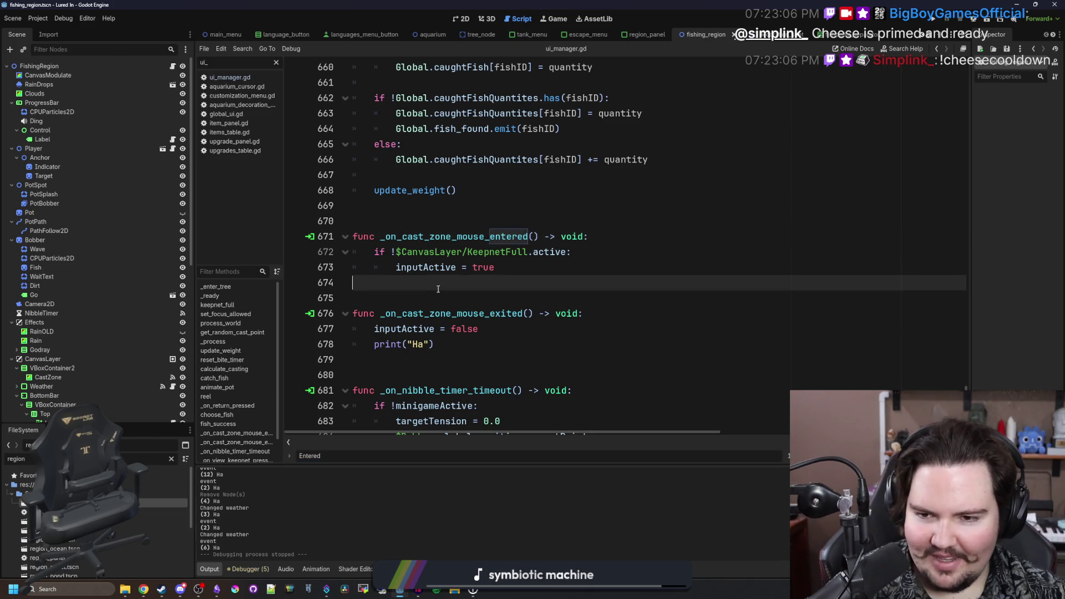
{"action": "left_click", "coordinate": [508, 269]}
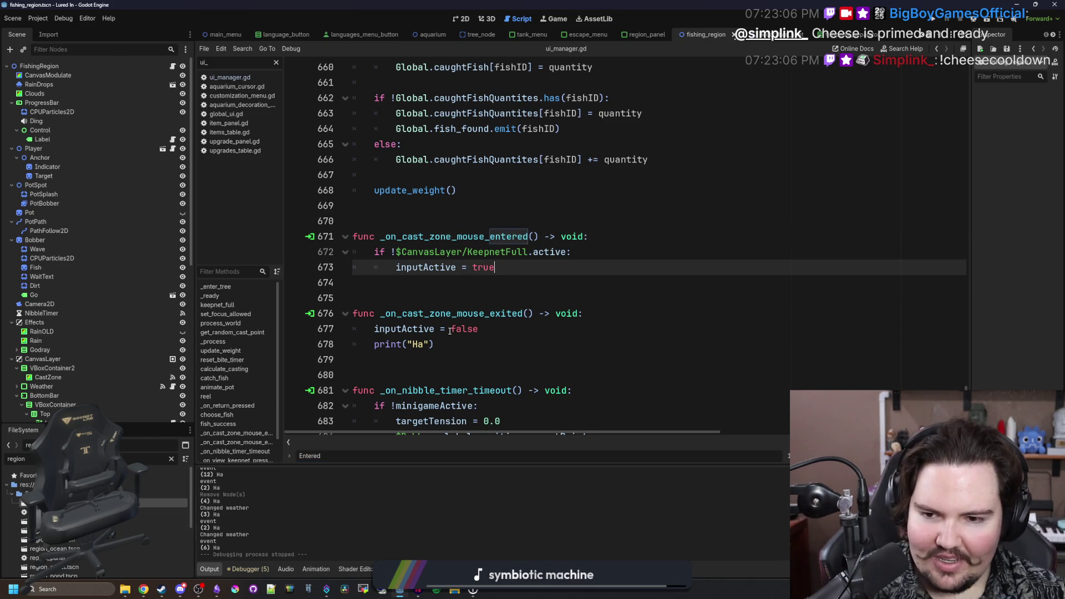
{"action": "triple_click", "coordinate": [421, 344]}
{"action": "key", "text": "BackSpace"}
{"action": "scroll", "coordinate": [471, 289], "scroll_direction": "down", "scroll_amount": 2}
{"action": "left_click", "coordinate": [483, 265]}
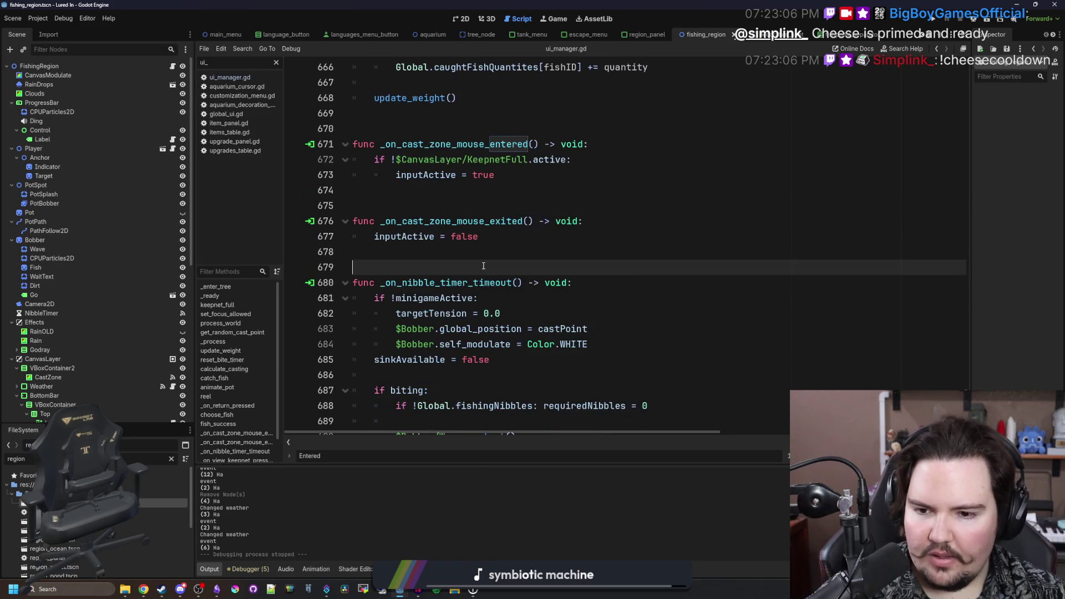
{"action": "key", "text": "ctrl+s"}
- Move CastZone directly under CanvasLayer in the Scene dock and select VBoxContainer2
{"action": "left_click", "coordinate": [426, 193]}
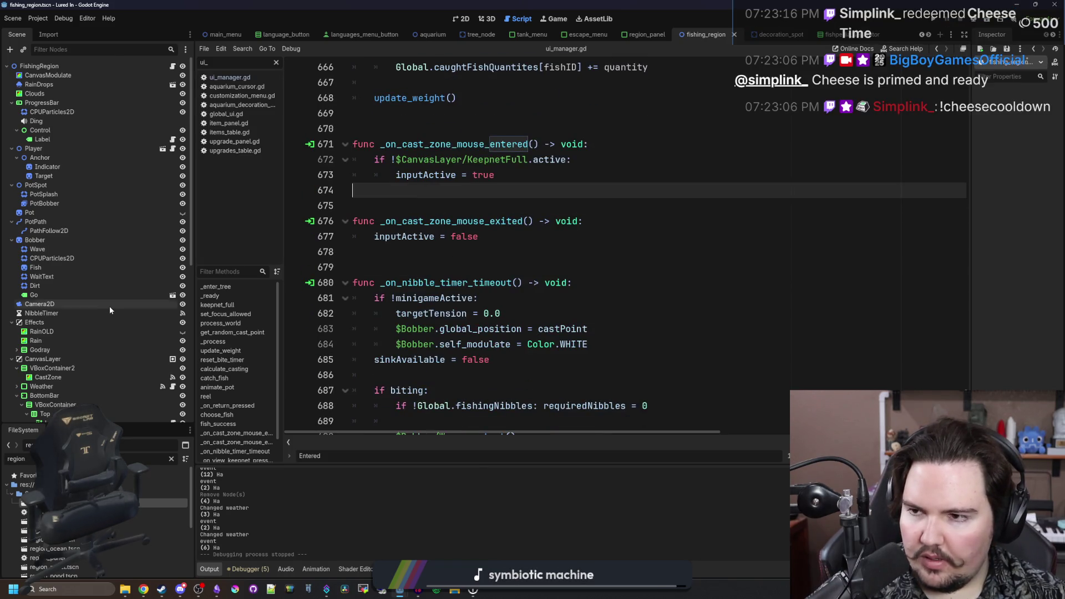
{"action": "scroll", "coordinate": [108, 306], "scroll_direction": "down", "scroll_amount": 5}
{"action": "scroll", "coordinate": [106, 296], "scroll_direction": "up", "scroll_amount": 3}
{"action": "left_click_drag", "start_coordinate": [54, 200], "coordinate": [54, 190]}
{"action": "left_click", "coordinate": [85, 199]}
- Remove VBoxContainer2, inspect the cast zone's colour in the 2D view, and save fishing_region
{"action": "key", "text": "Delete"}
{"action": "key", "text": "Return"}
{"action": "left_click", "coordinate": [461, 18]}
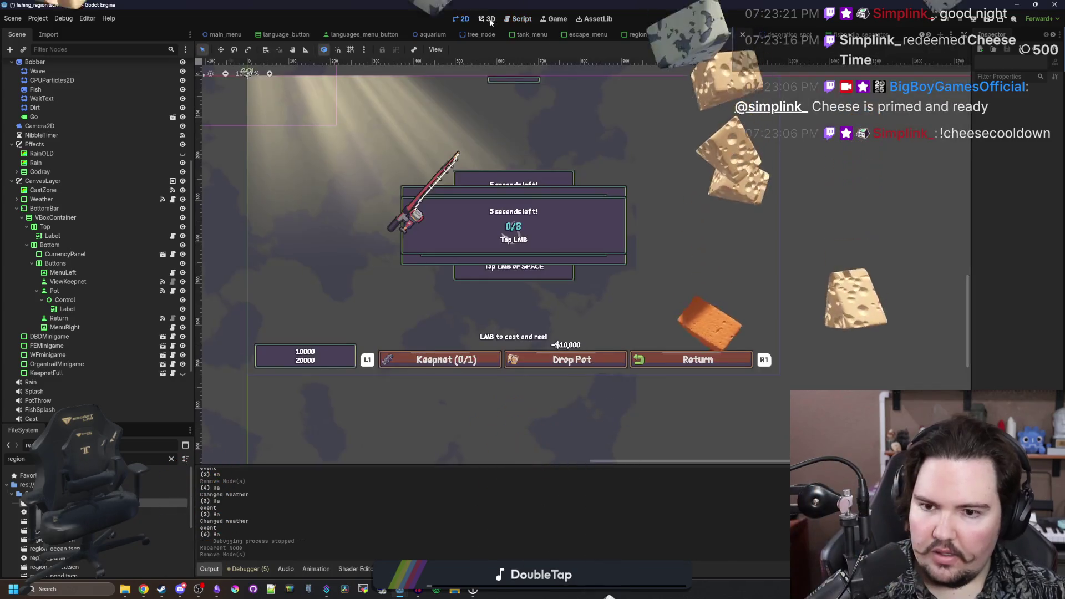
{"action": "scroll", "coordinate": [453, 282], "scroll_direction": "down", "scroll_amount": 2}
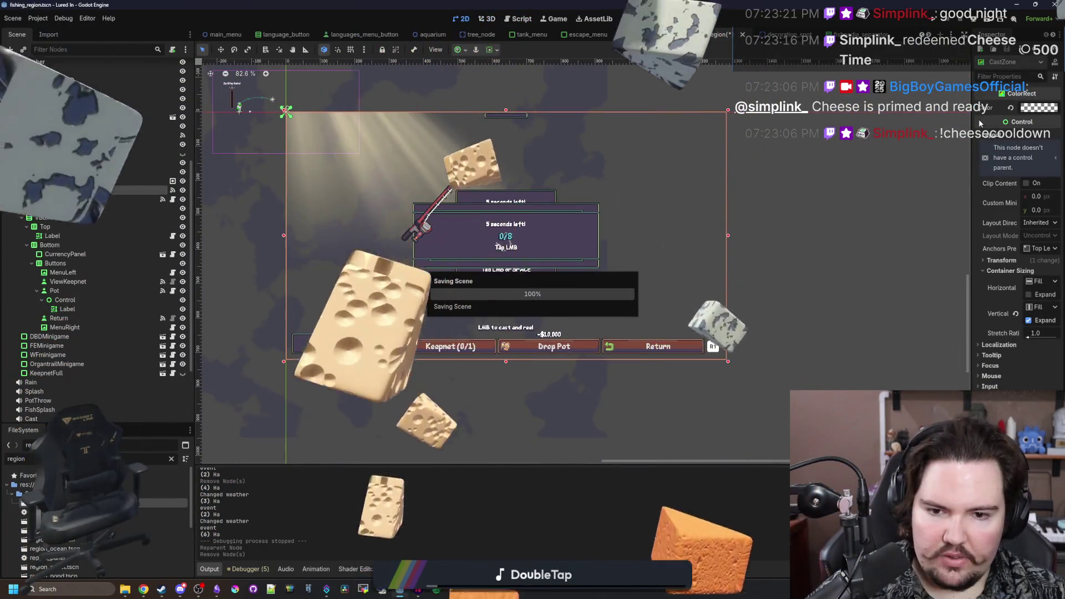
{"action": "left_click", "coordinate": [1038, 108]}
{"action": "left_click", "coordinate": [758, 487]}
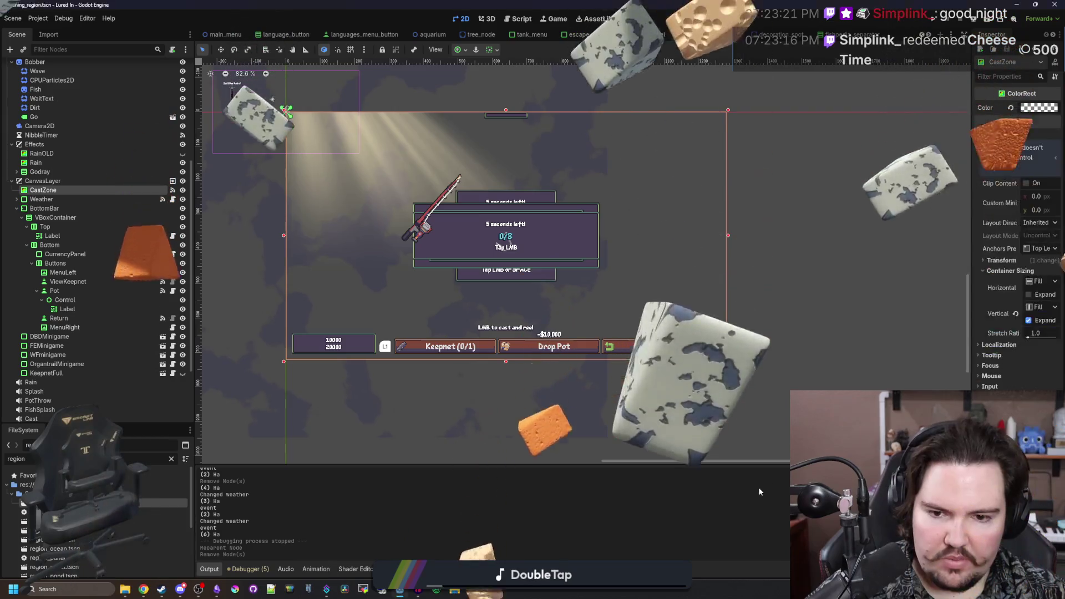
{"action": "left_click", "coordinate": [649, 417]}
{"action": "key", "text": "ctrl+s"}
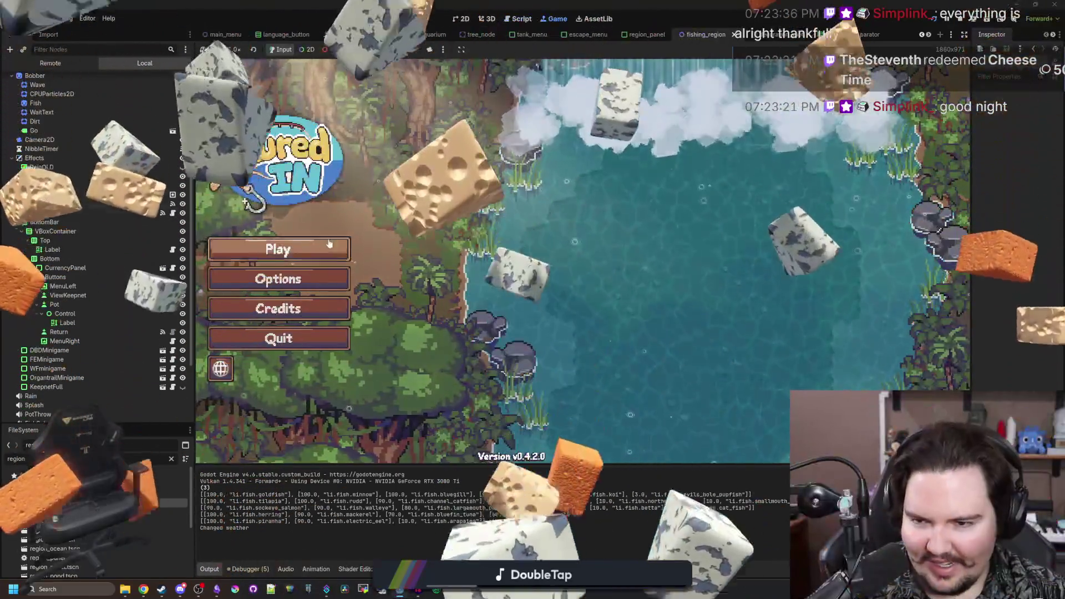
- Start the game, dismiss Welcome Back, travel to the Pond, cast, and check the empty keepnet
{"action": "left_click", "coordinate": [329, 243]}
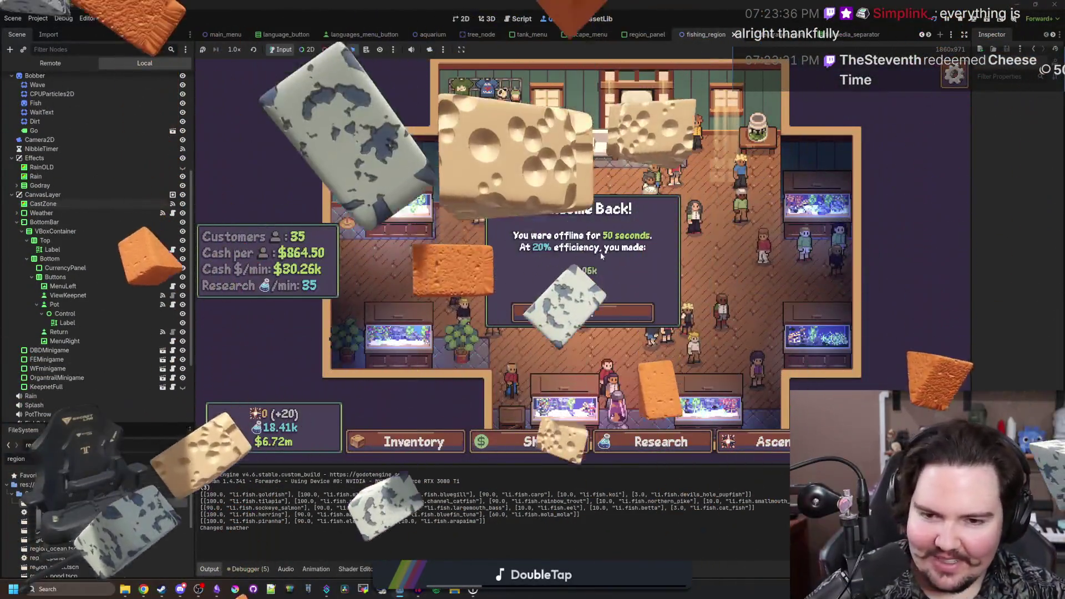
{"action": "left_click", "coordinate": [599, 312]}
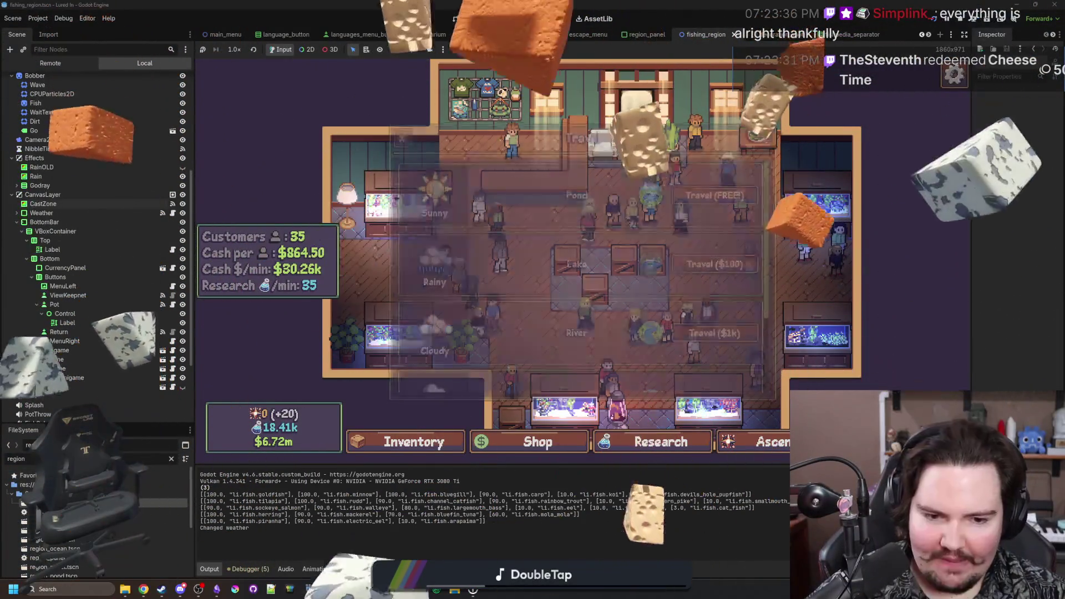
{"action": "left_click", "coordinate": [720, 201]}
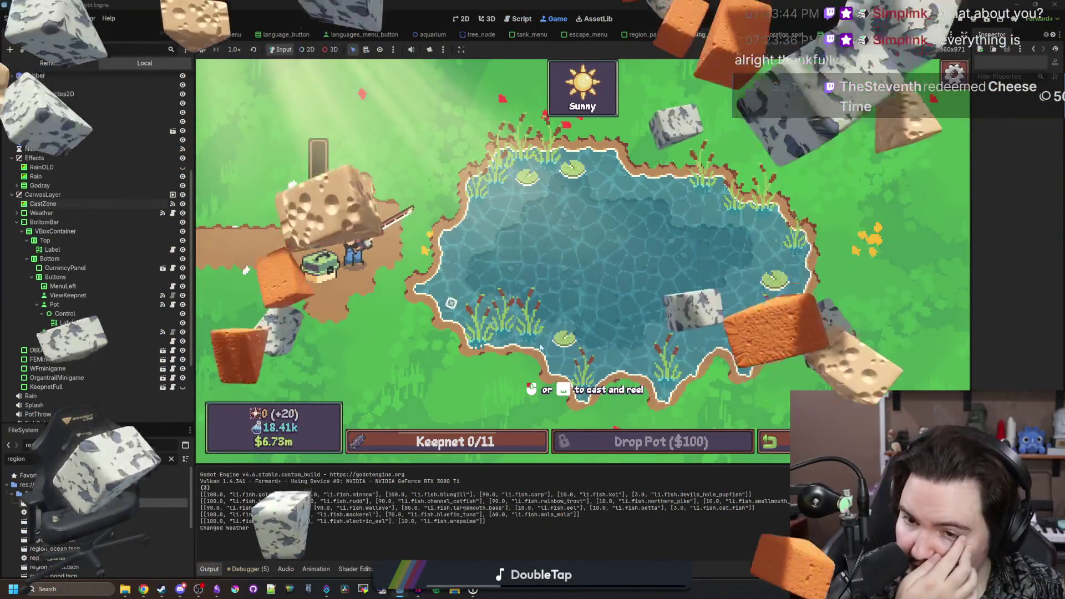
{"action": "left_click", "coordinate": [555, 278]}
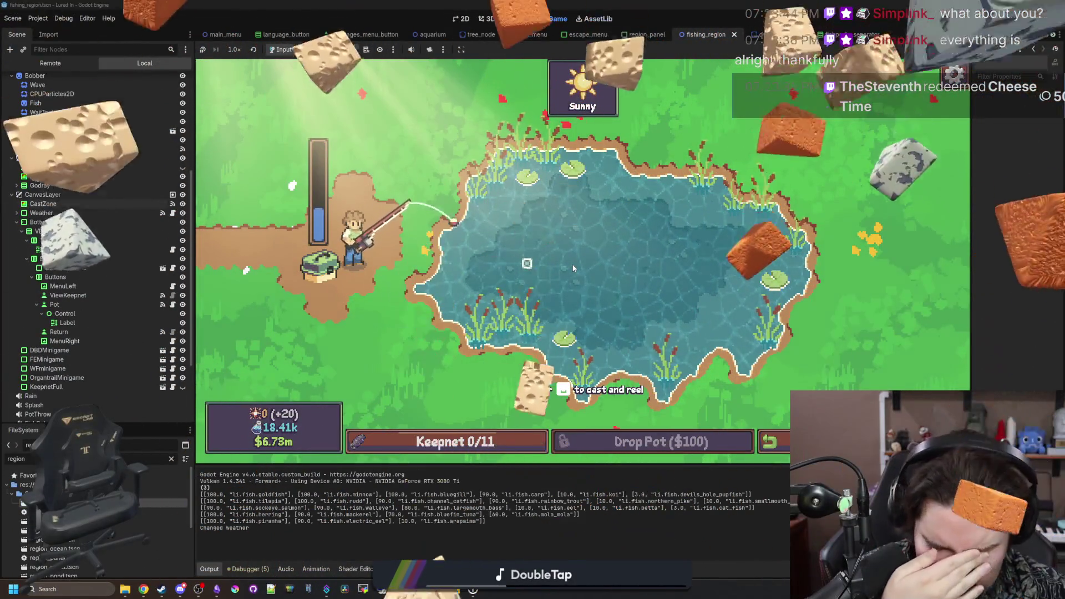
{"action": "left_click", "coordinate": [455, 441]}
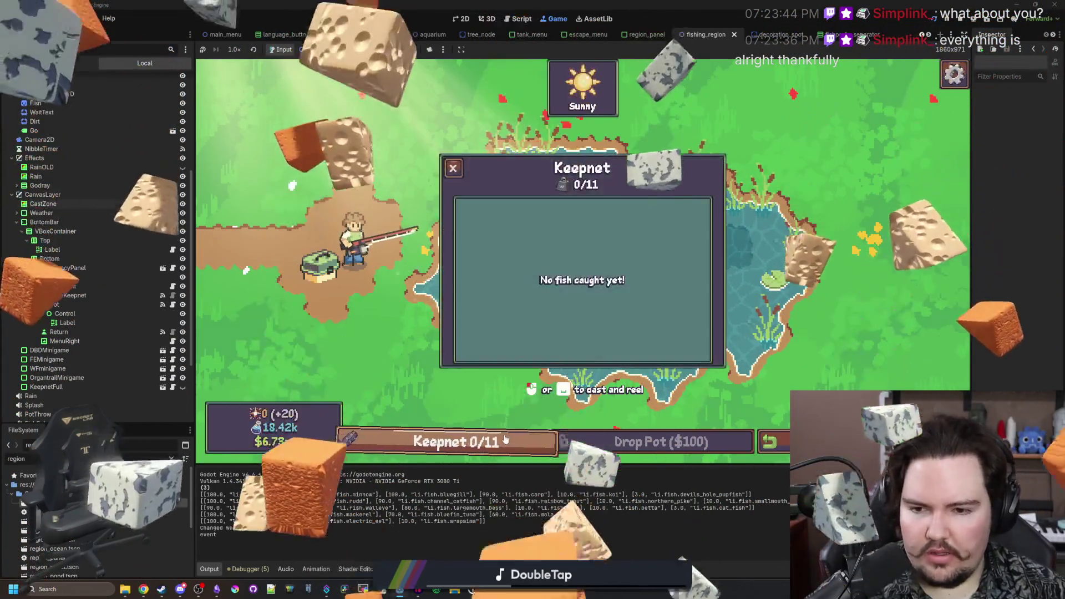
{"action": "left_click", "coordinate": [455, 441]}
{"action": "left_click", "coordinate": [216, 589]}
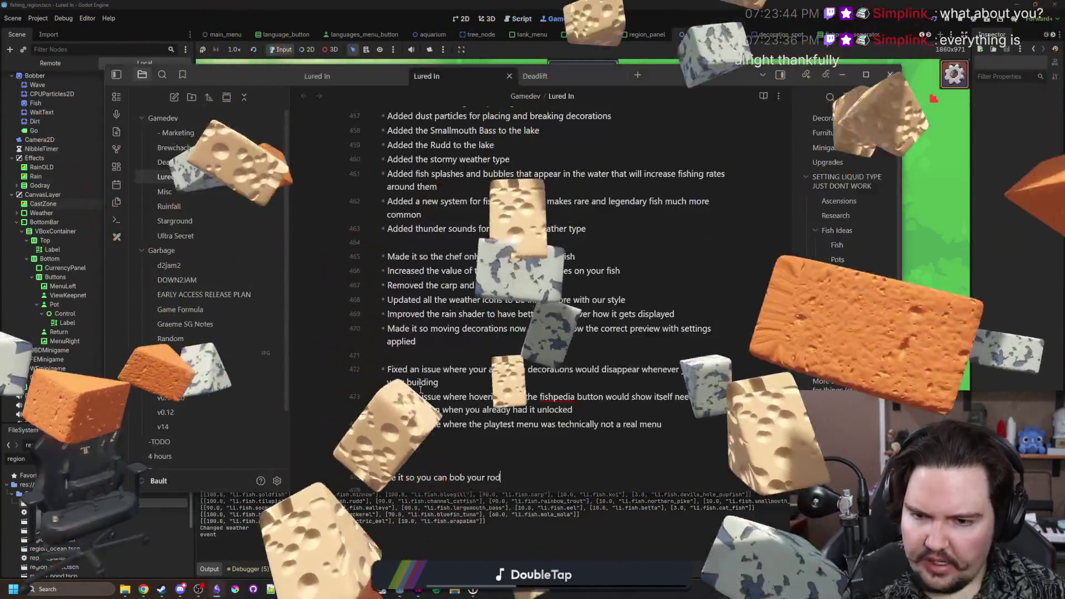
- Add changelog bullets for the screen areas blocking casting fix and closing menus with right click
{"action": "key", "text": "Return"}
{"action": "type", "text": "Fixe"}
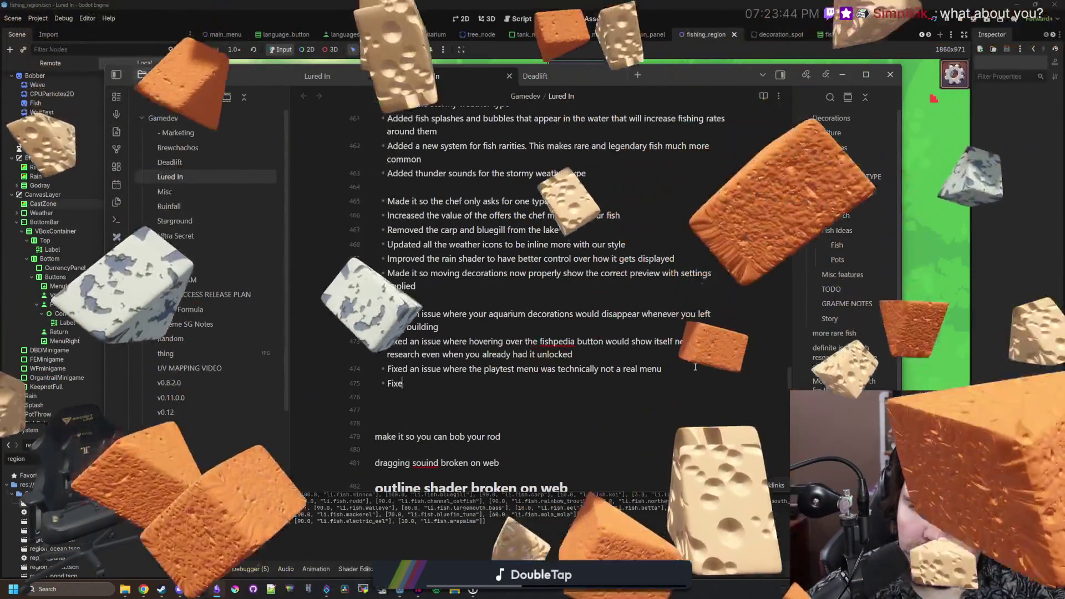
{"action": "type", "text": "d an issue where"}
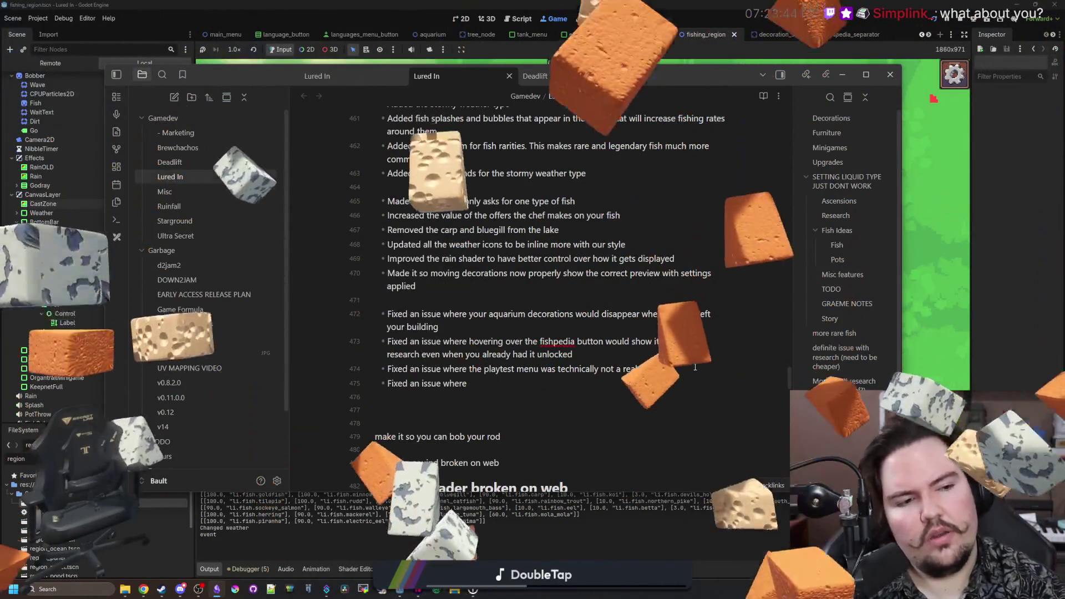
{"action": "type", "text": " there were c"}
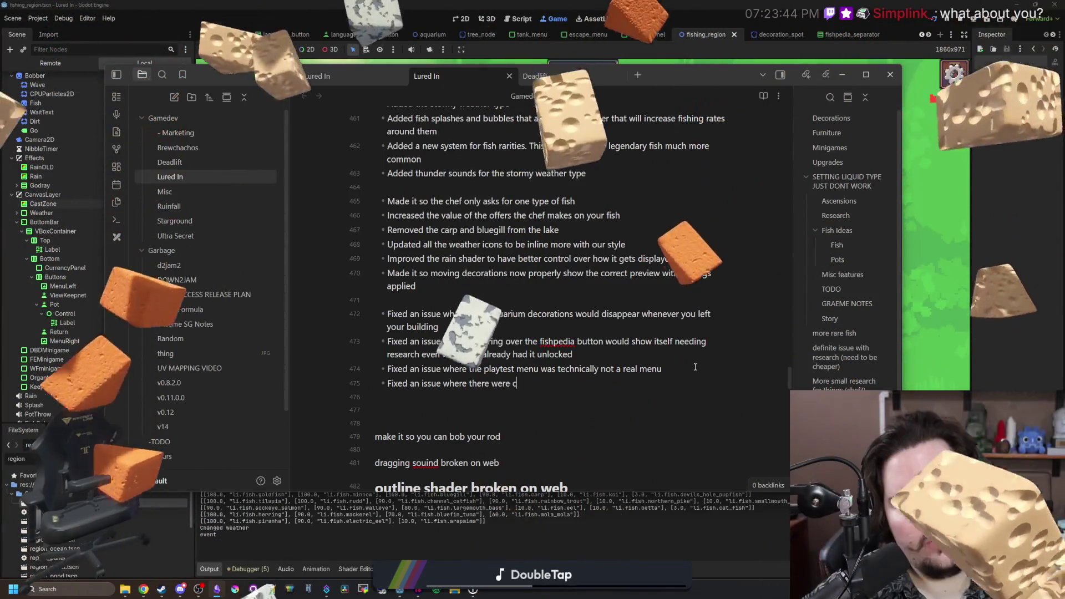
{"action": "type", "text": "ertain parts of the scre"}
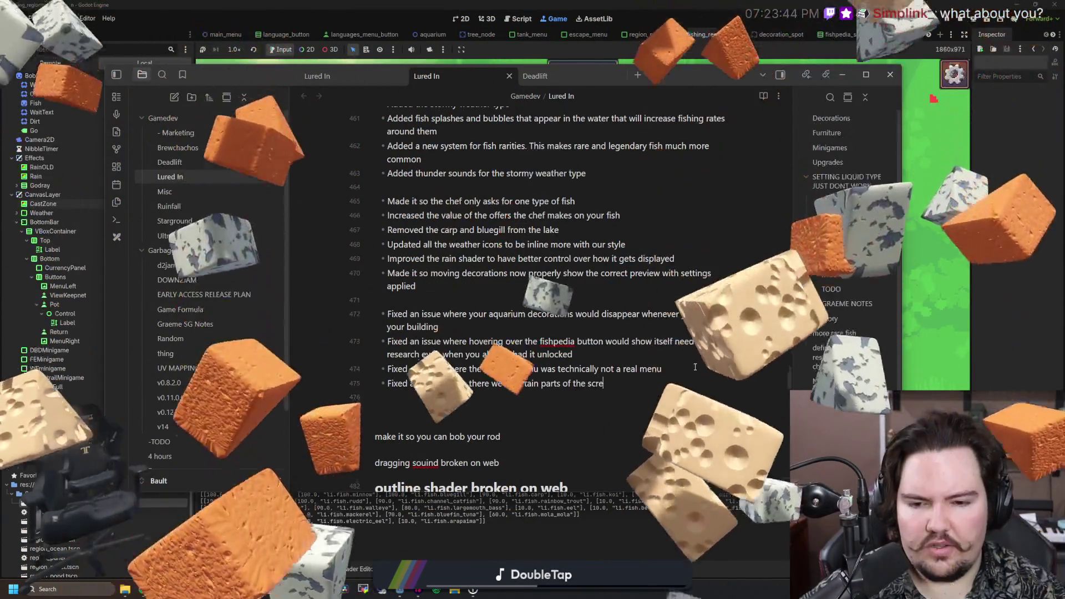
{"action": "type", "text": "en blocking you from c"}
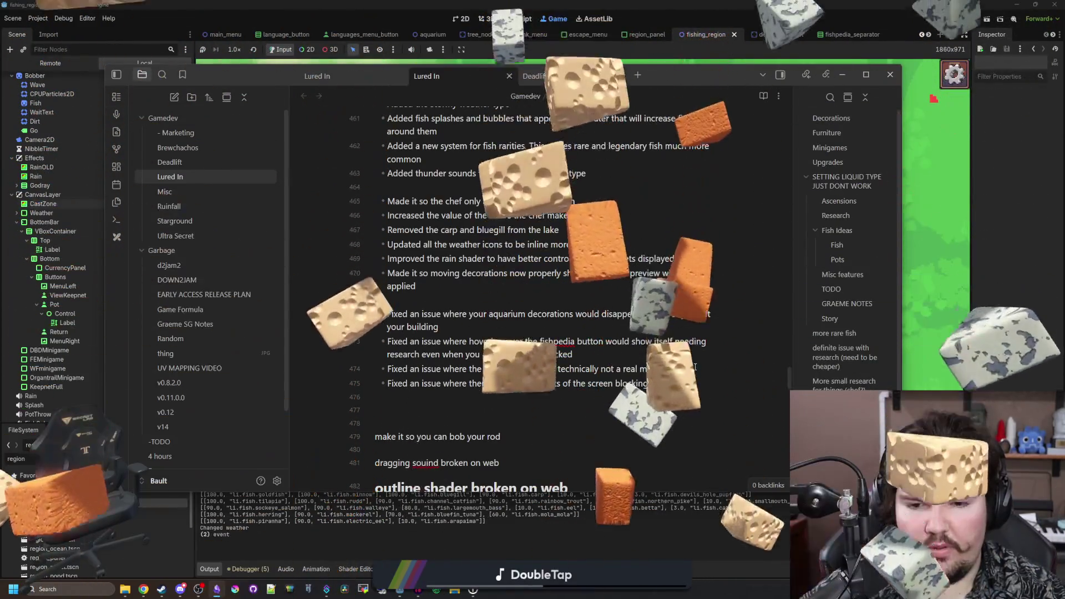
{"action": "type", "text": "asting iun"}
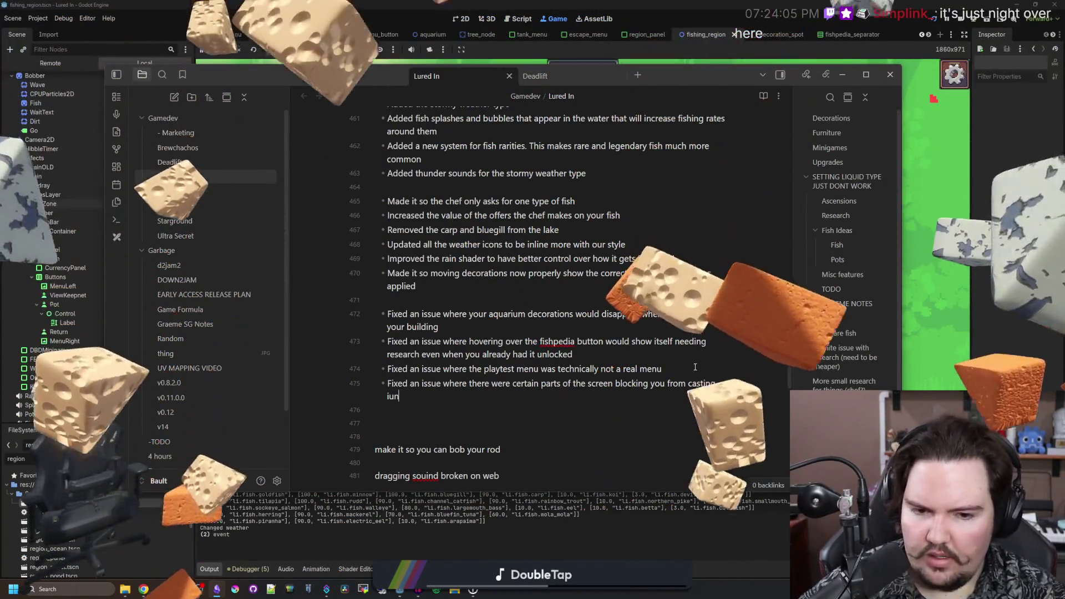
{"action": "key", "text": "BackSpace"}
{"action": "key", "text": "BackSpace"}
{"action": "type", "text": "n the fishing zone"}
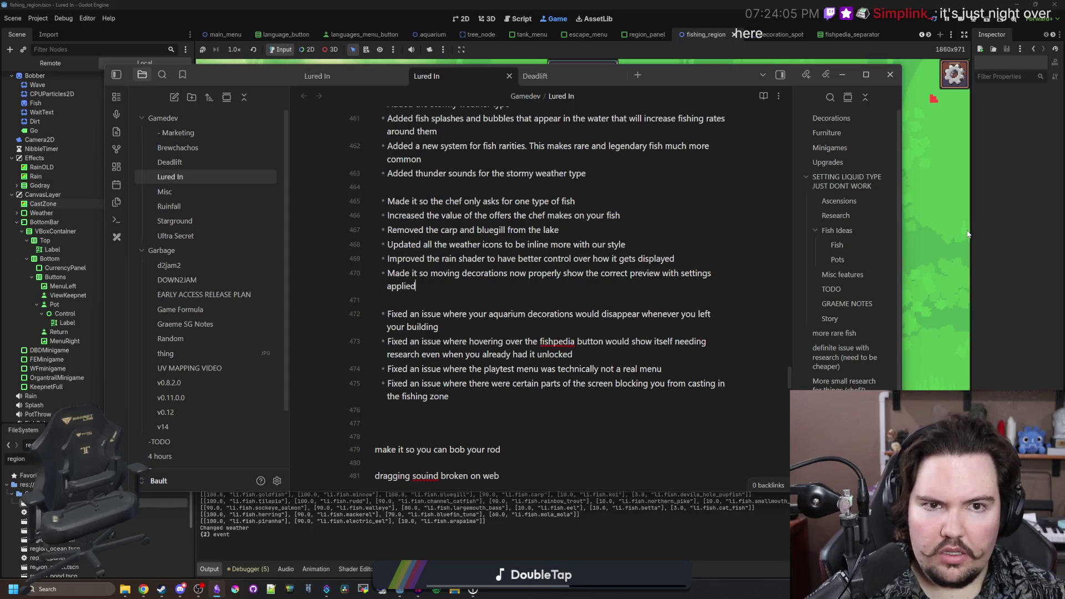
{"action": "scroll", "coordinate": [626, 290], "scroll_direction": "up", "scroll_amount": 2}
{"action": "key", "text": "Return"}
{"action": "type", "text": "Ad"}
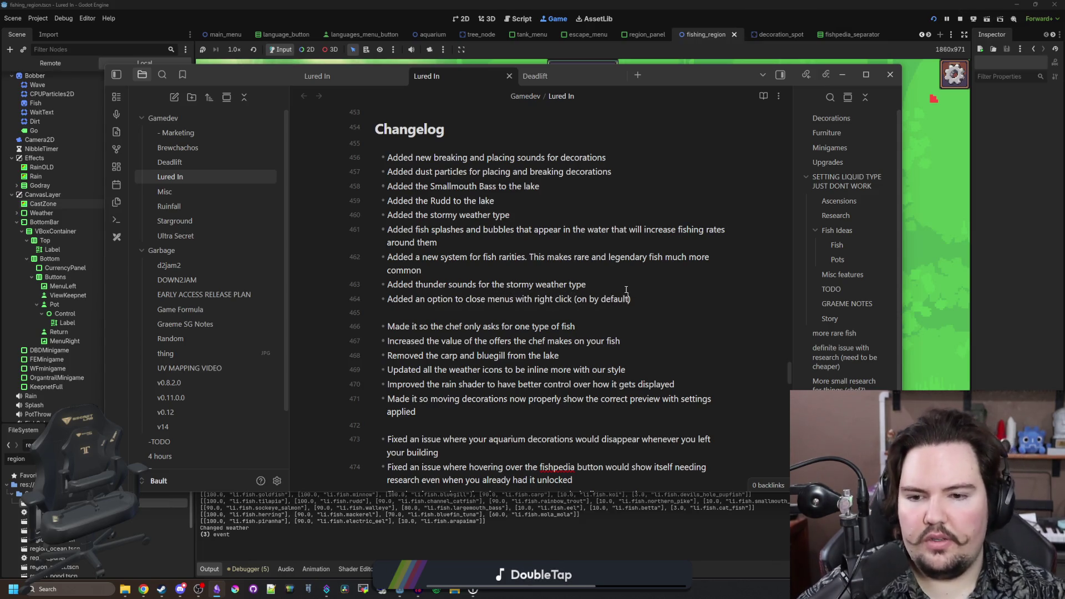
{"action": "scroll", "coordinate": [635, 289], "scroll_direction": "down", "scroll_amount": 2}
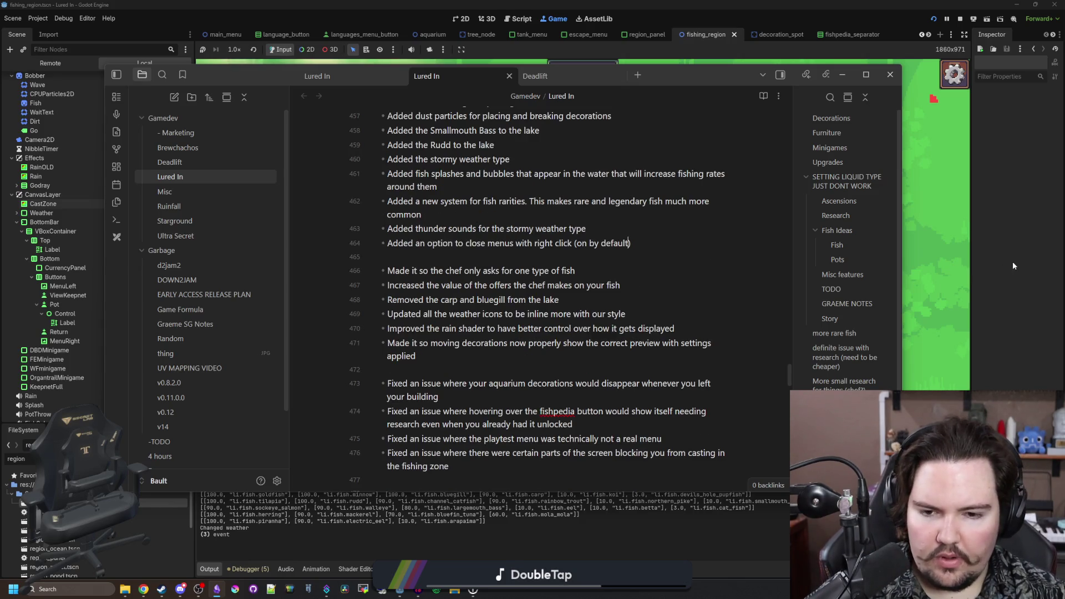
{"action": "left_click", "coordinate": [1010, 267]}
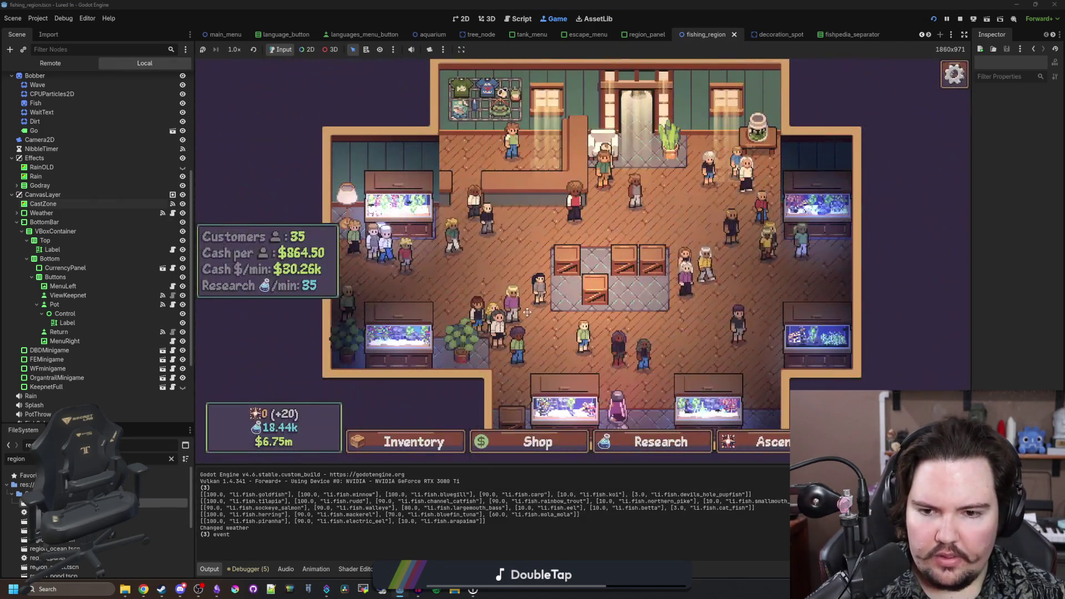
- Open the fish inventory and try moving the Arapaima to a tank, cancelling each time
{"action": "left_click", "coordinate": [590, 237]}
{"action": "left_click", "coordinate": [590, 237]}
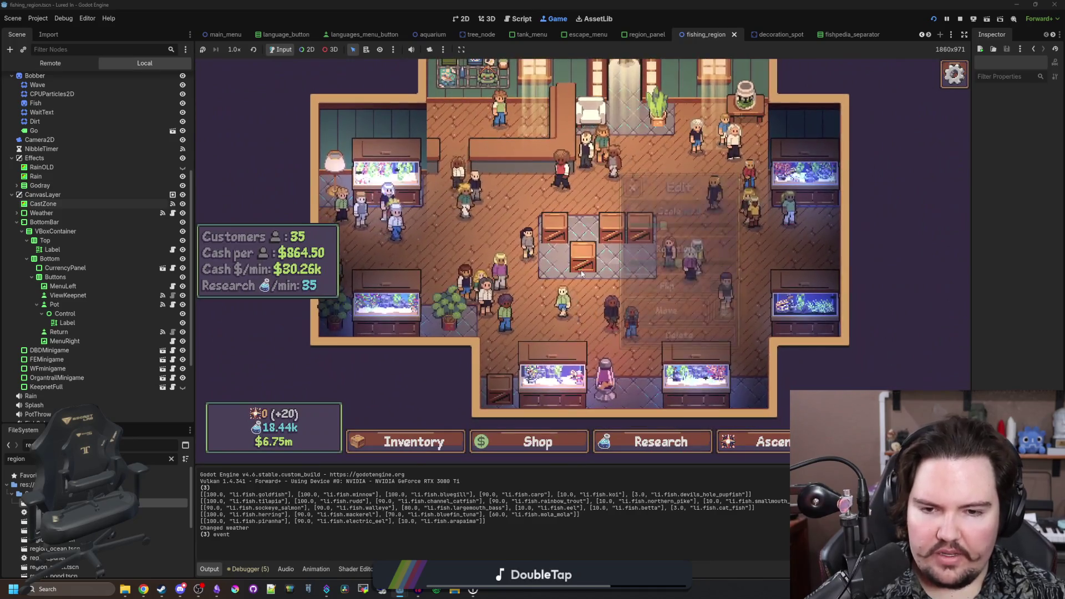
{"action": "left_click", "coordinate": [590, 237]}
{"action": "key", "text": "i"}
{"action": "left_click", "coordinate": [716, 273]}
{"action": "key", "text": "Escape"}
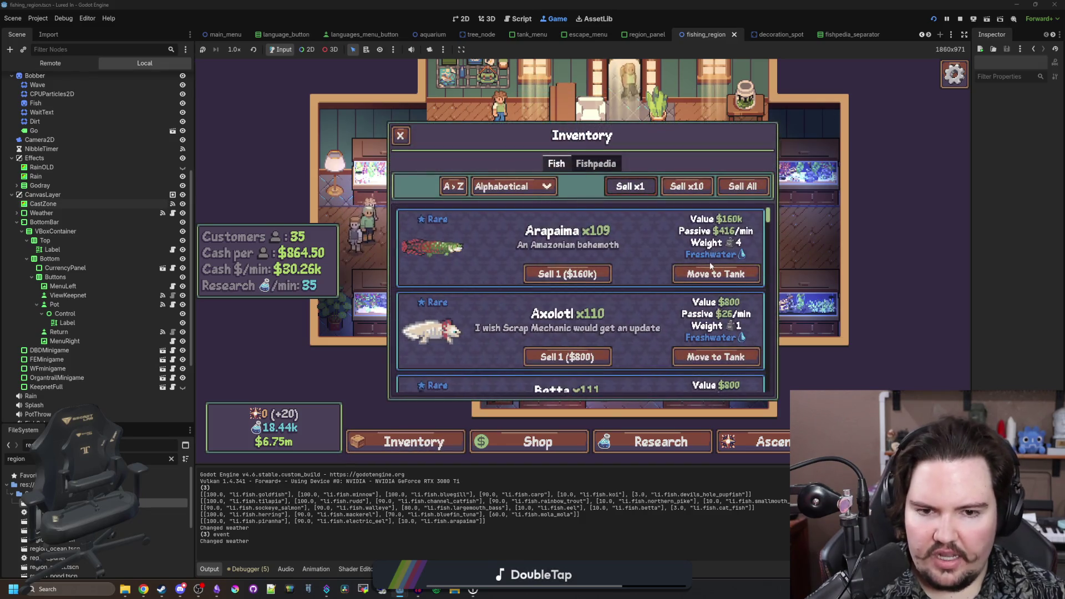
{"action": "left_click", "coordinate": [711, 265]}
{"action": "key", "text": "Escape"}
{"action": "left_click", "coordinate": [707, 272]}
{"action": "key", "text": "Escape"}
- Retry the Arapaima tank move, then switch between the Shop, inventory and Research panels
{"action": "left_click", "coordinate": [405, 441]}
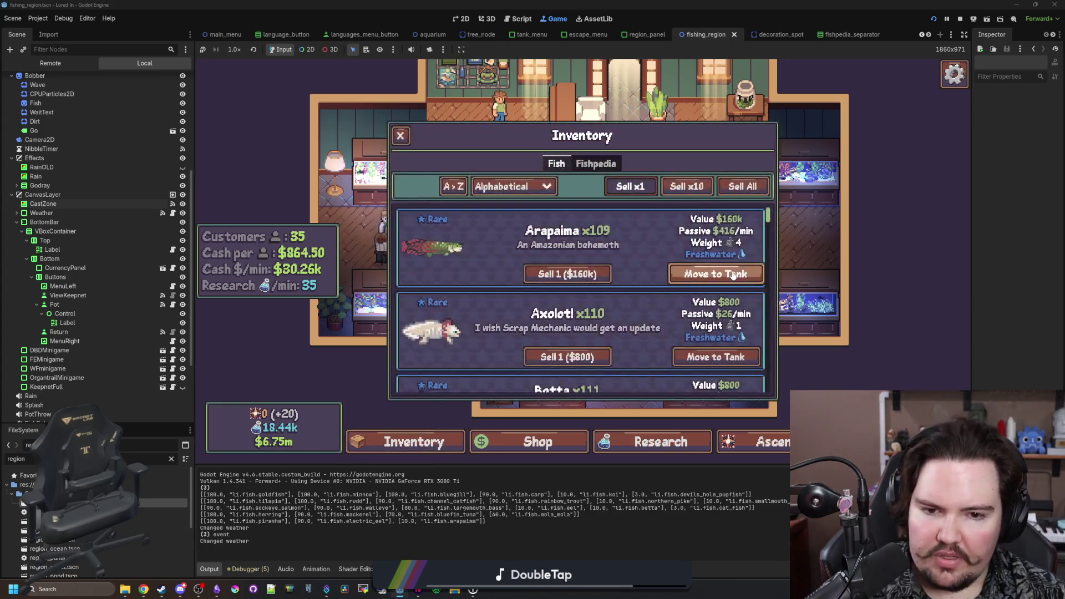
{"action": "left_click", "coordinate": [716, 273]}
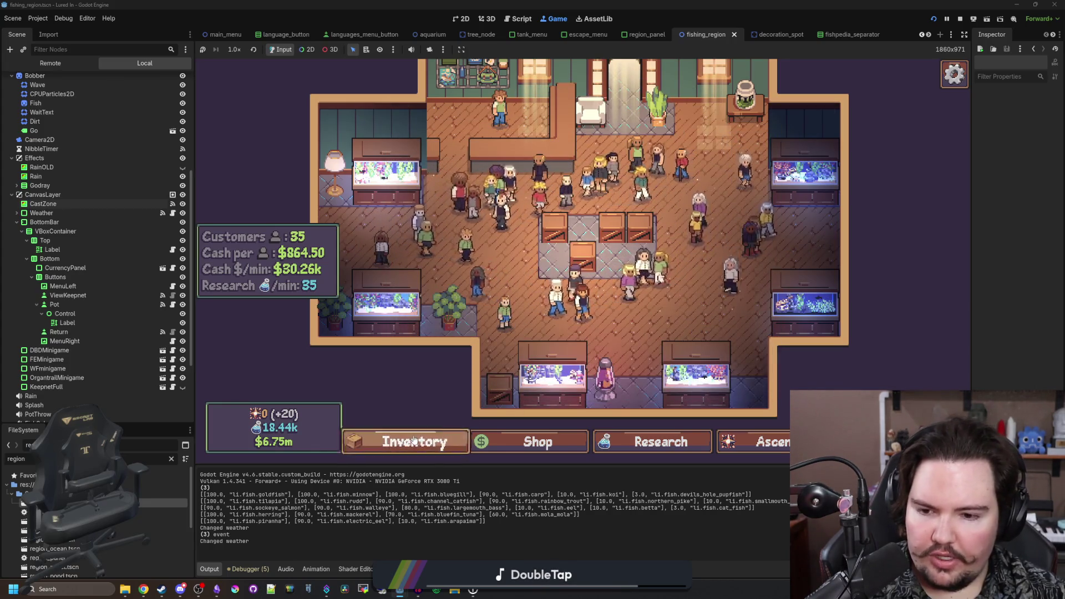
{"action": "left_click", "coordinate": [406, 441]}
{"action": "left_click", "coordinate": [721, 358]}
{"action": "key", "text": "Escape"}
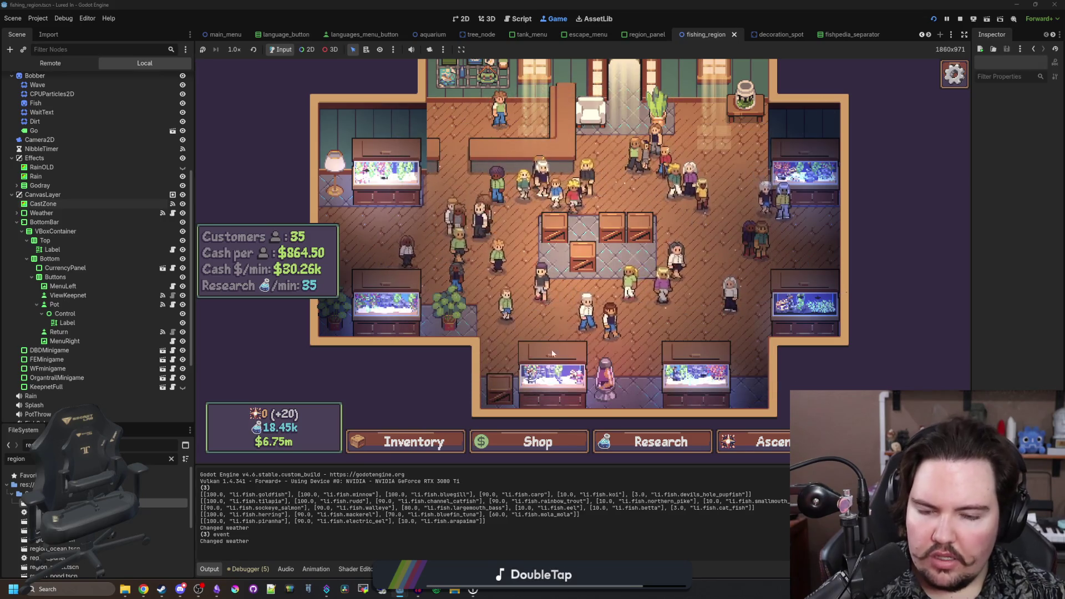
{"action": "left_click", "coordinate": [529, 441]}
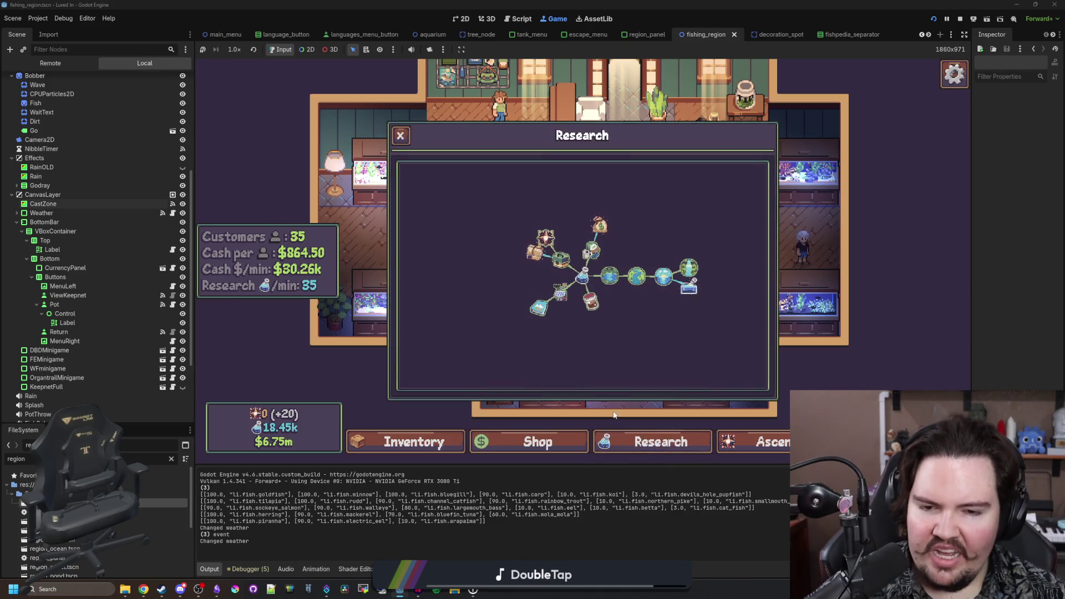
{"action": "left_click", "coordinate": [661, 442]}
{"action": "left_click", "coordinate": [532, 441]}
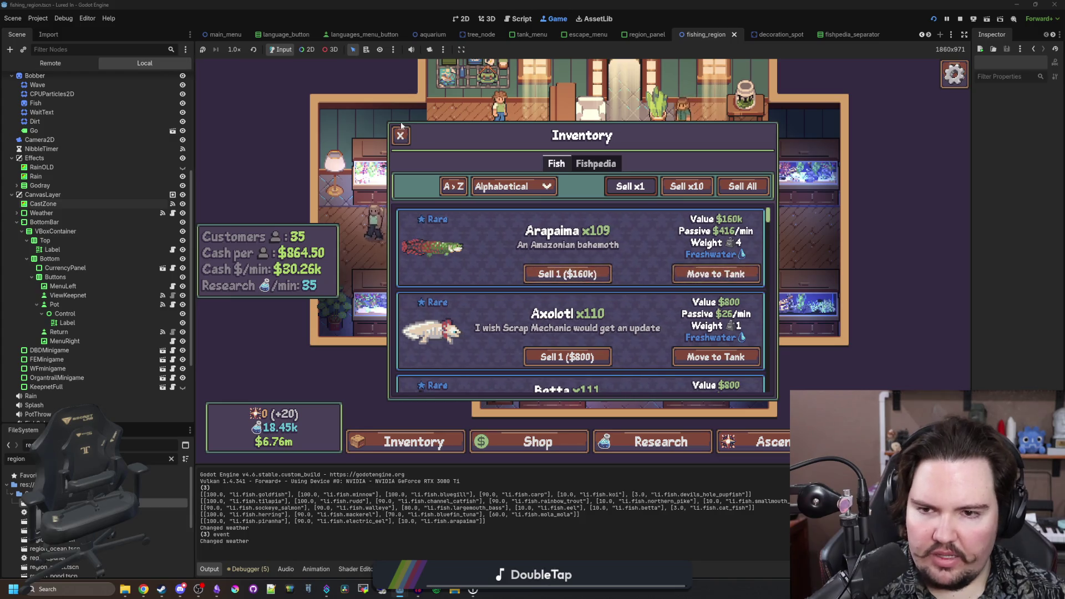
{"action": "left_click", "coordinate": [416, 443]}
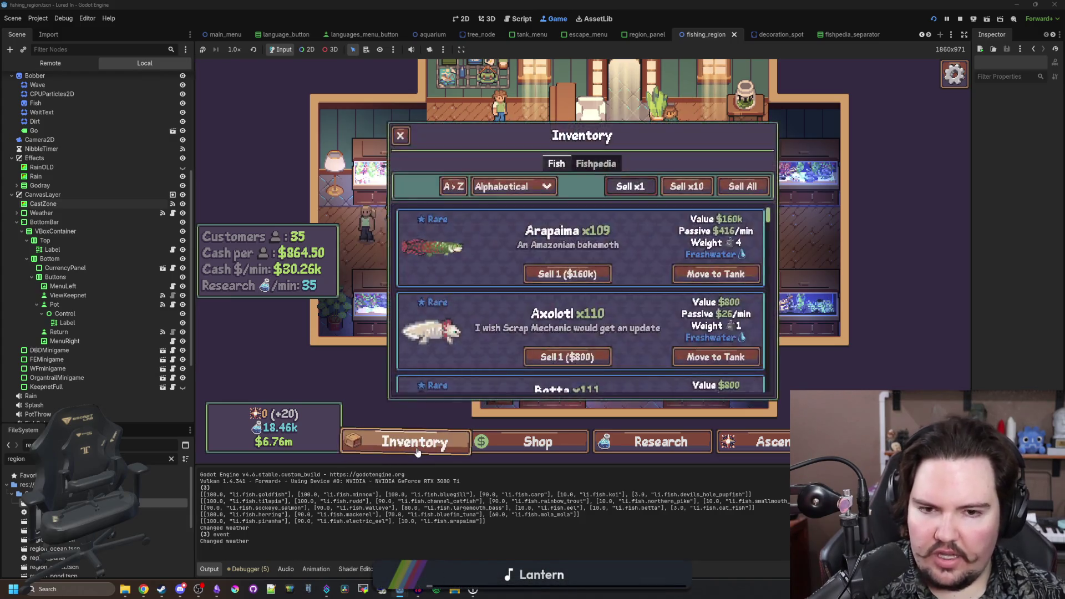
{"action": "left_click", "coordinate": [660, 443]}
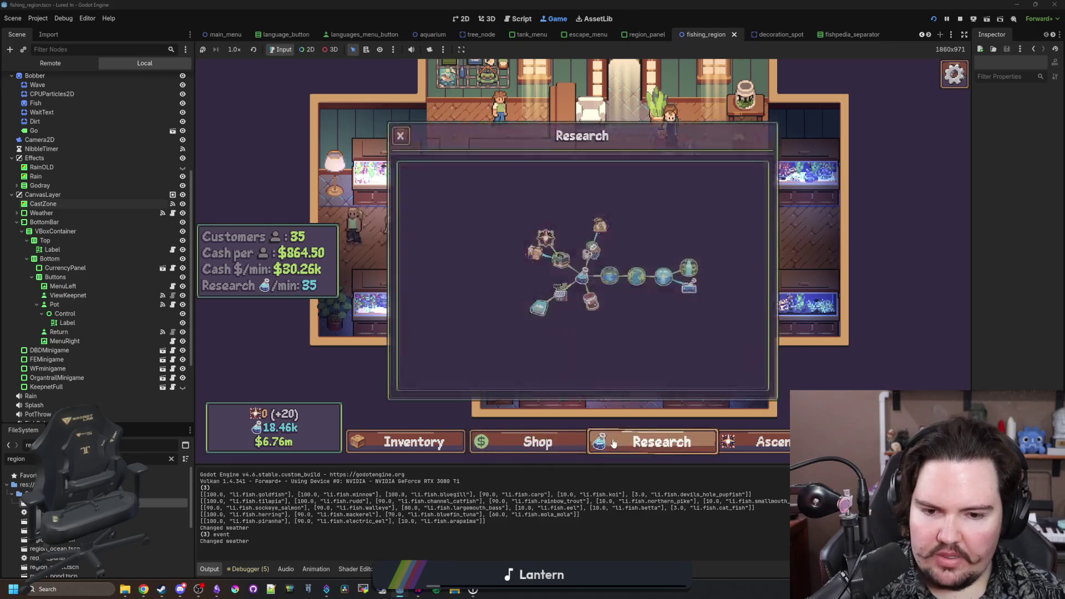
{"action": "left_click", "coordinate": [660, 442]}
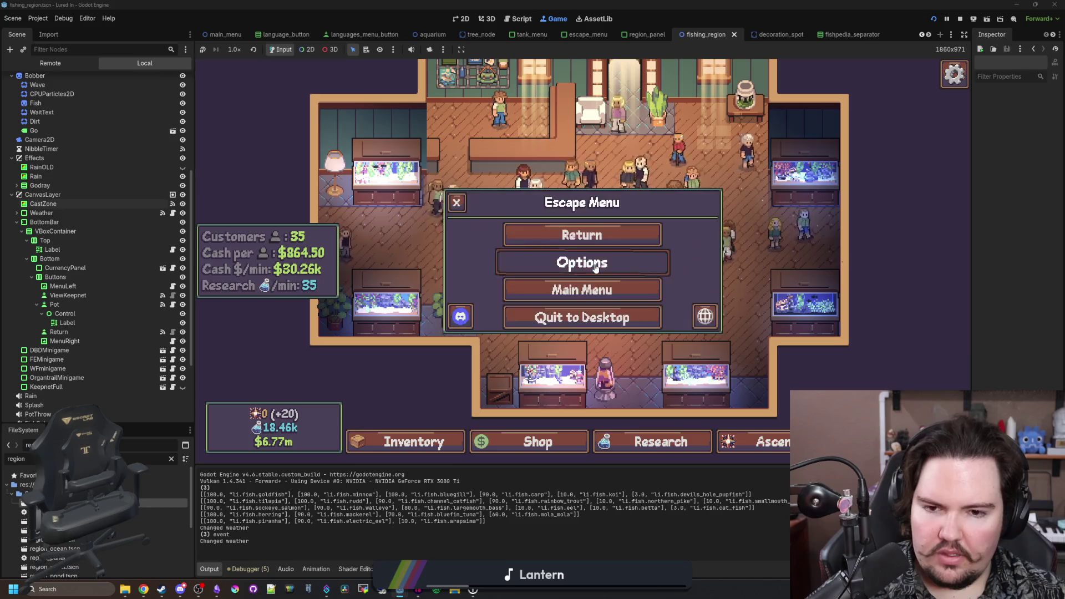
- Scroll through the options panel, then close it
{"action": "scroll", "coordinate": [643, 254], "scroll_direction": "down", "scroll_amount": 2}
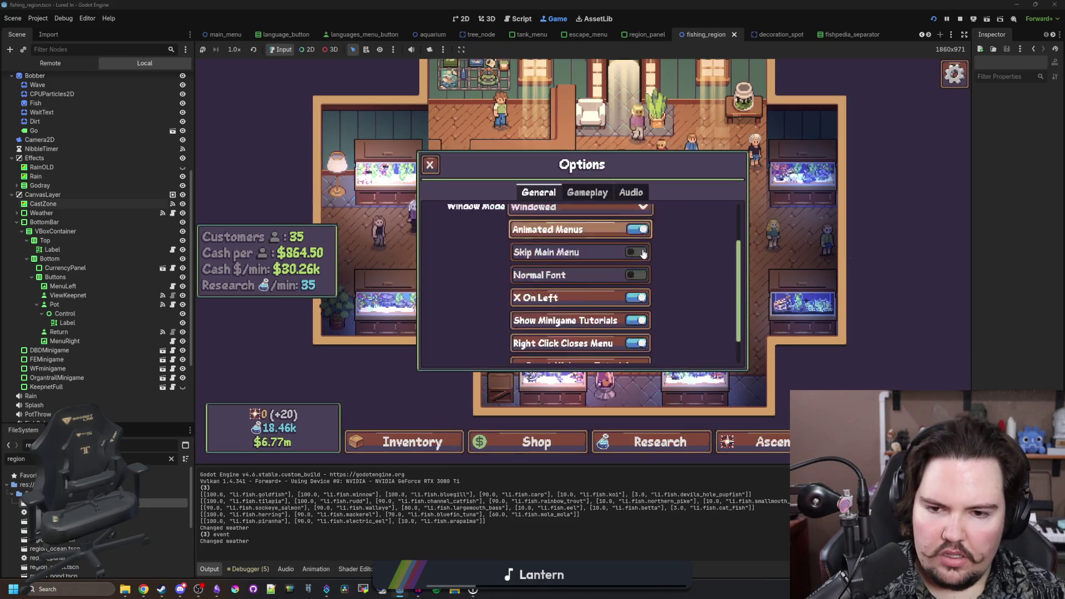
{"action": "scroll", "coordinate": [654, 250], "scroll_direction": "down", "scroll_amount": 3}
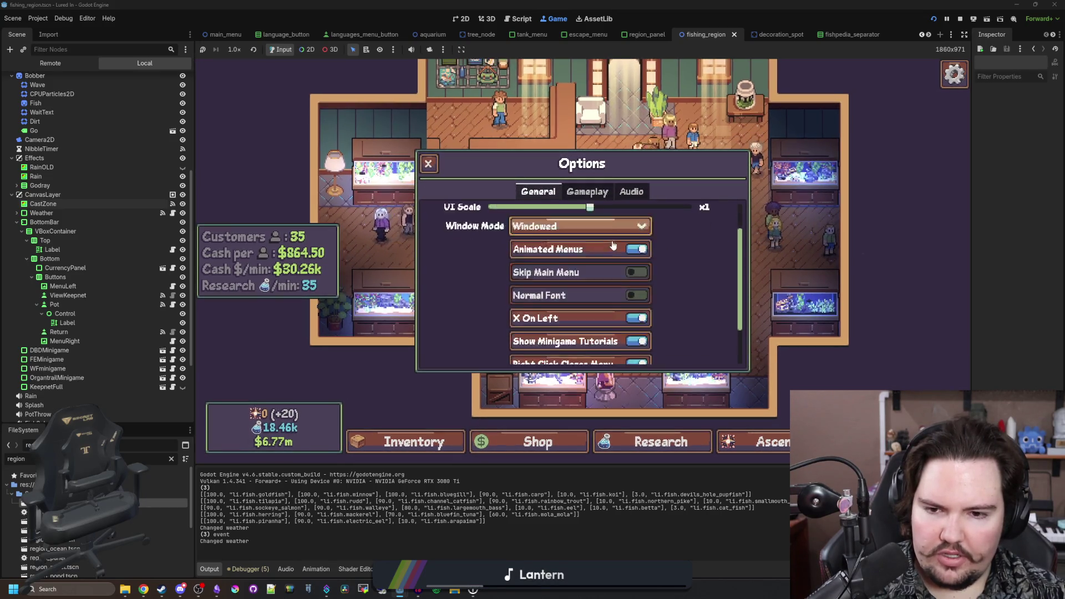
{"action": "scroll", "coordinate": [685, 276], "scroll_direction": "up", "scroll_amount": 3}
{"action": "left_click_drag", "start_coordinate": [592, 247], "coordinate": [591, 248]}
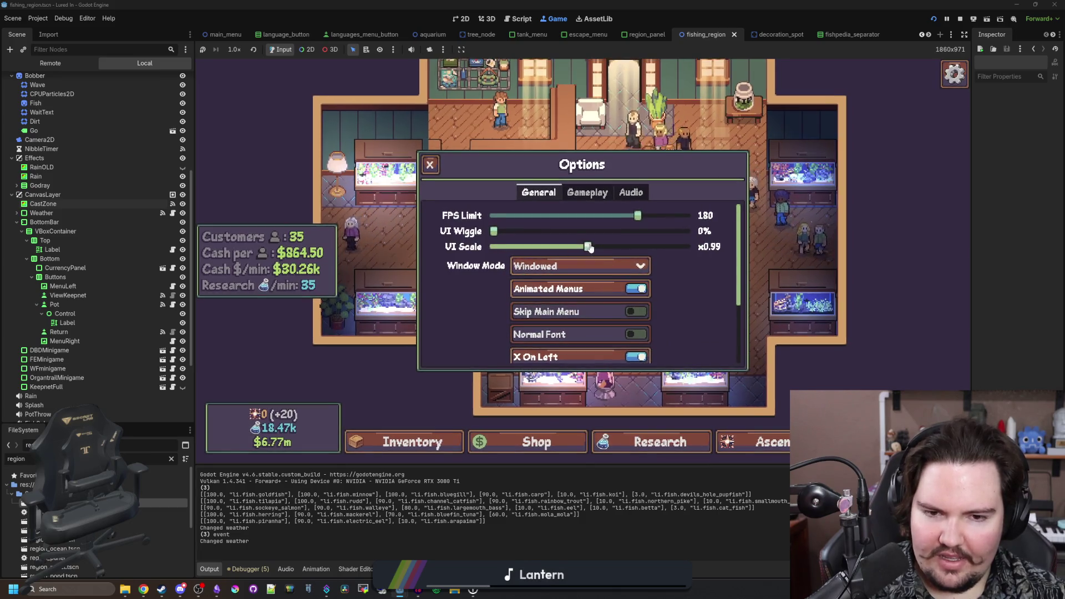
{"action": "scroll", "coordinate": [721, 292], "scroll_direction": "down", "scroll_amount": 3}
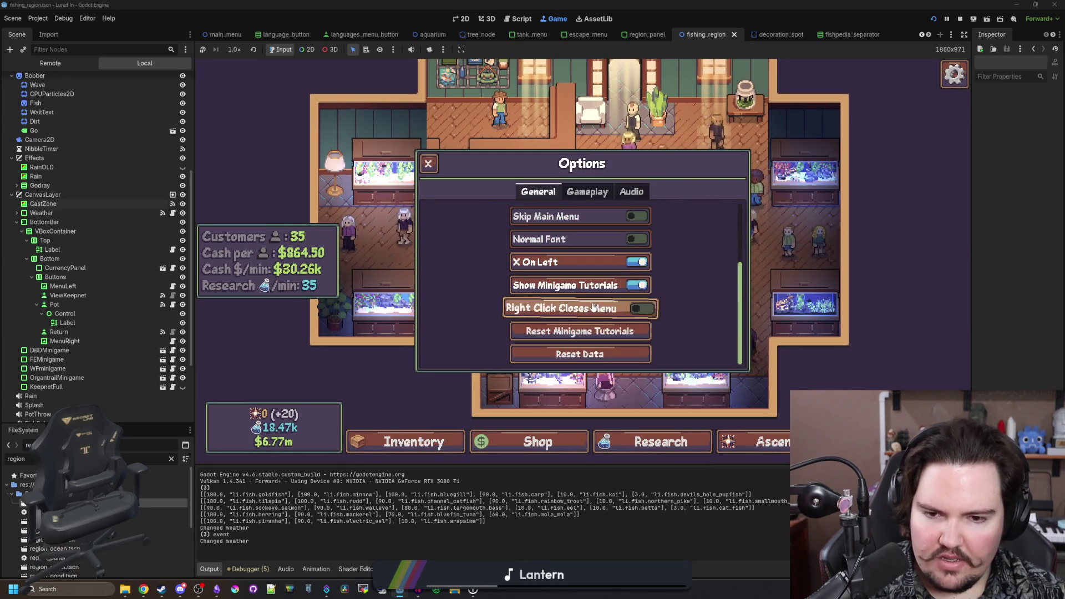
{"action": "right_click", "coordinate": [716, 313]}
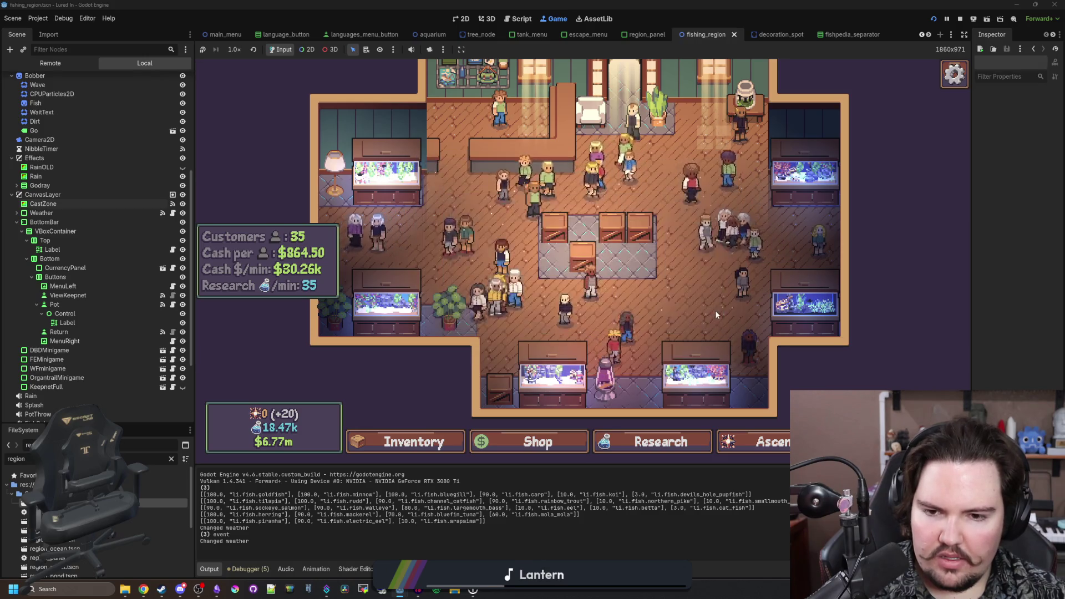
- Open Fish Tank 1 and switch between its tabs to reach Decorations
{"action": "left_click", "coordinate": [717, 309]}
{"action": "right_click", "coordinate": [711, 273]}
{"action": "left_click", "coordinate": [711, 273]}
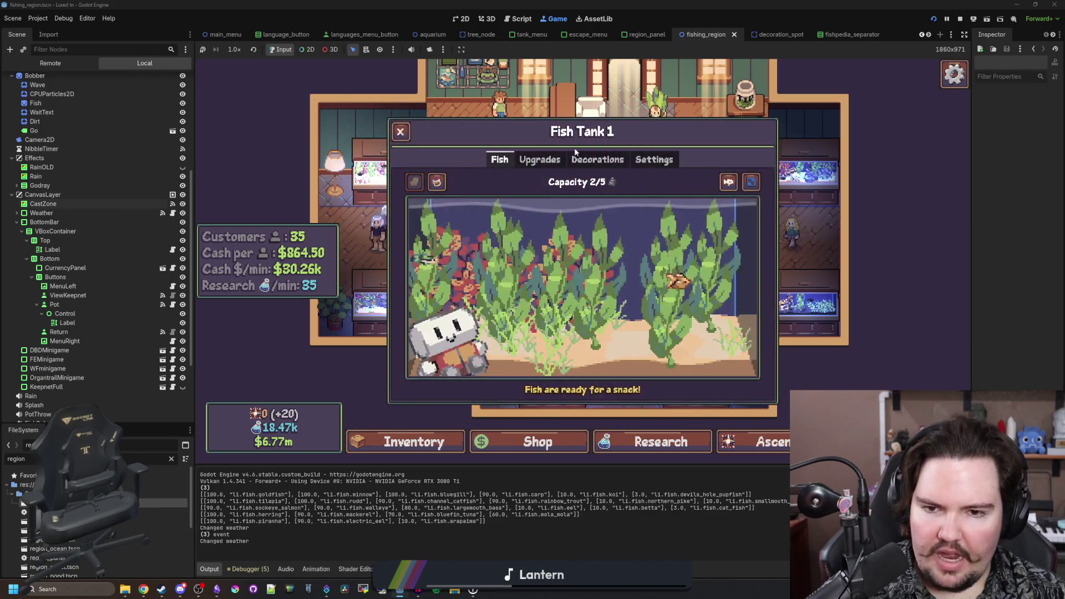
{"action": "key", "text": "e"}
{"action": "key", "text": "e"}
{"action": "key", "text": "q"}
{"action": "key", "text": "q"}
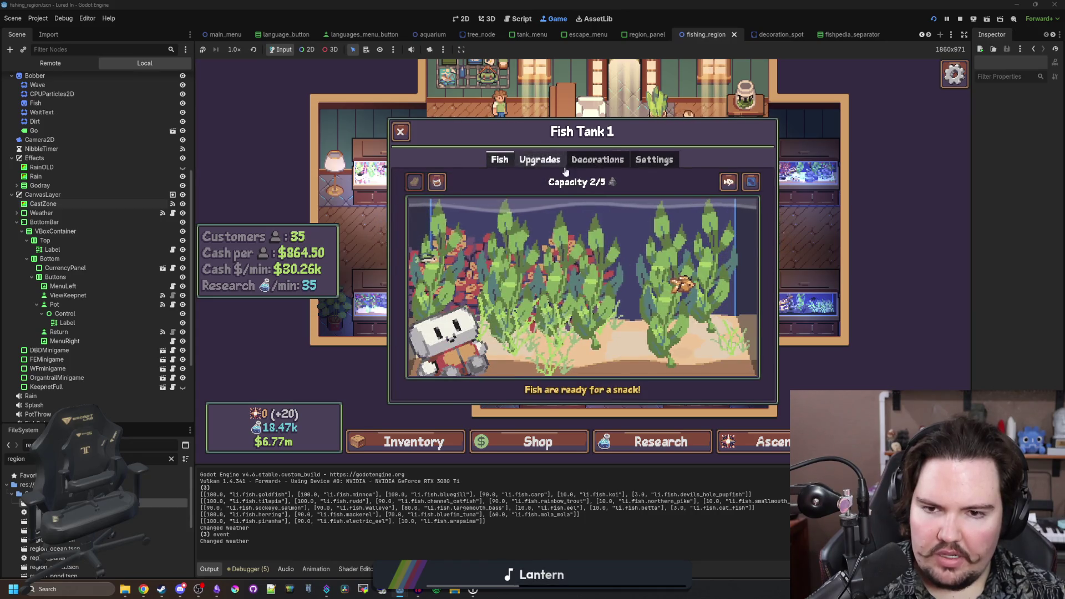
{"action": "key", "text": "e"}
{"action": "key", "text": "e"}
{"action": "scroll", "coordinate": [728, 284], "scroll_direction": "down", "scroll_amount": 1}
- Cycle through the tank dialog's tabs, ending back on the Fish tab
{"action": "key", "text": "q"}
{"action": "key", "text": "q"}
{"action": "key", "text": "e"}
{"action": "key", "text": "e"}
{"action": "key", "text": "q"}
{"action": "key", "text": "q"}
{"action": "key", "text": "e"}
{"action": "key", "text": "e"}
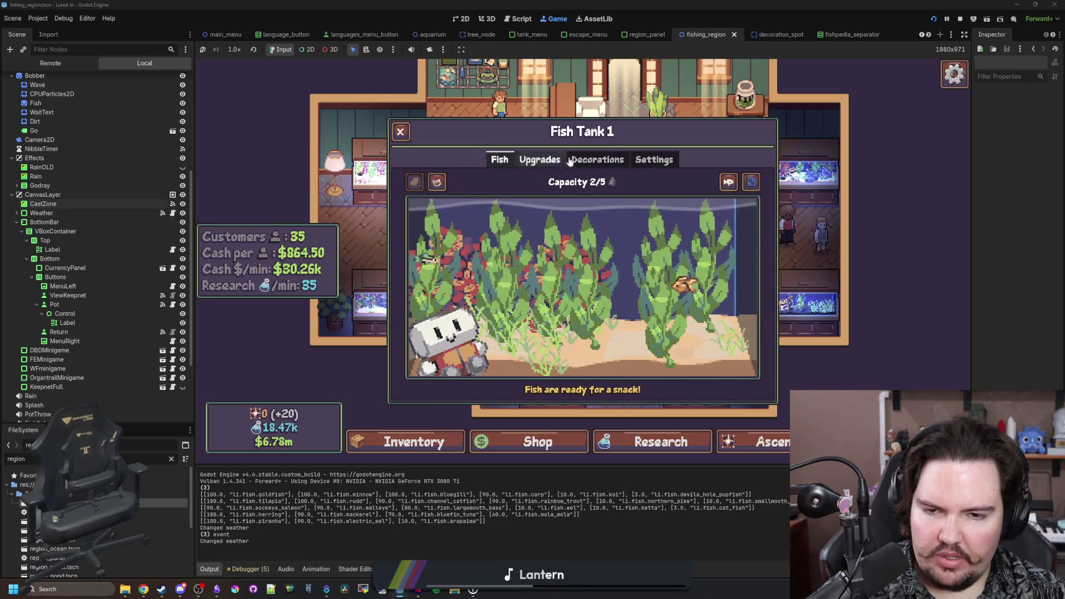
{"action": "scroll", "coordinate": [724, 300], "scroll_direction": "down", "scroll_amount": 1}
{"action": "key", "text": "q"}
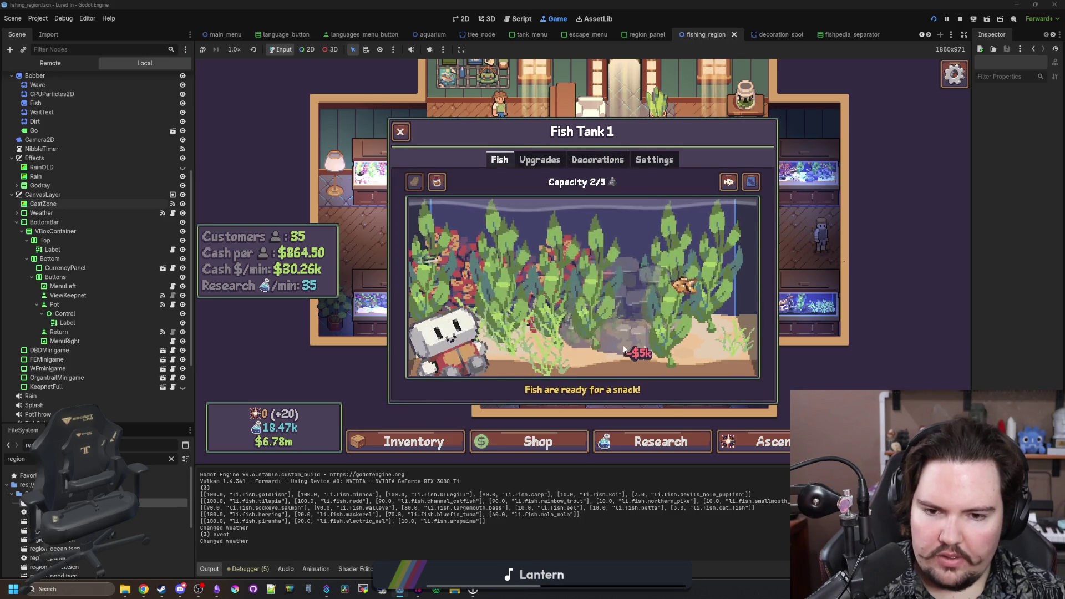
- Delete the Large Rock decoration from Fish Tank 1 and close the dialog
{"action": "left_click", "coordinate": [622, 333]}
{"action": "left_click", "coordinate": [622, 334]}
{"action": "key", "text": "Delete"}
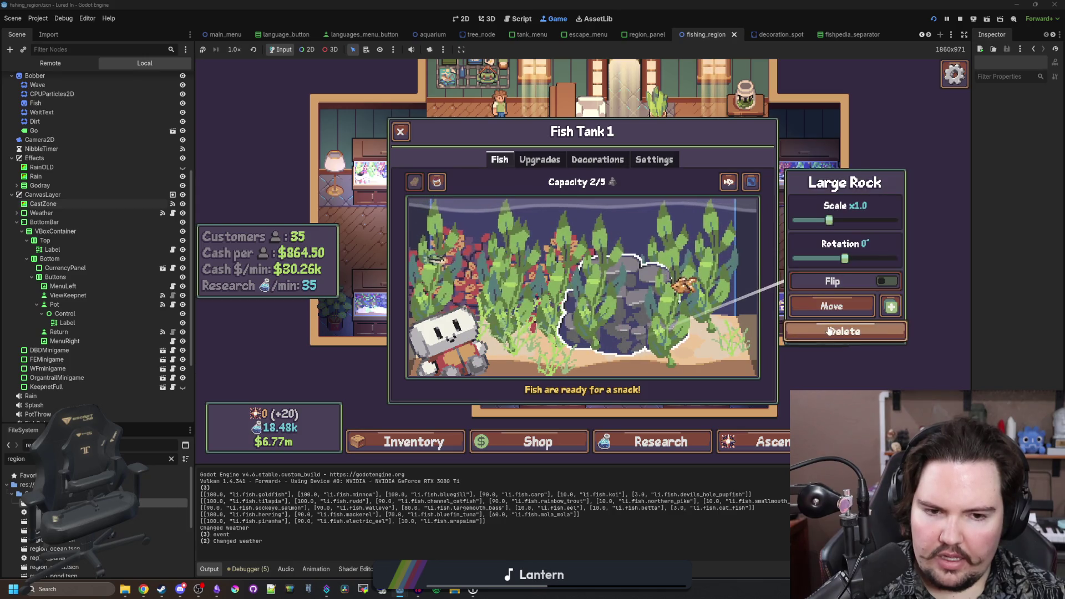
{"action": "key", "text": "Escape"}
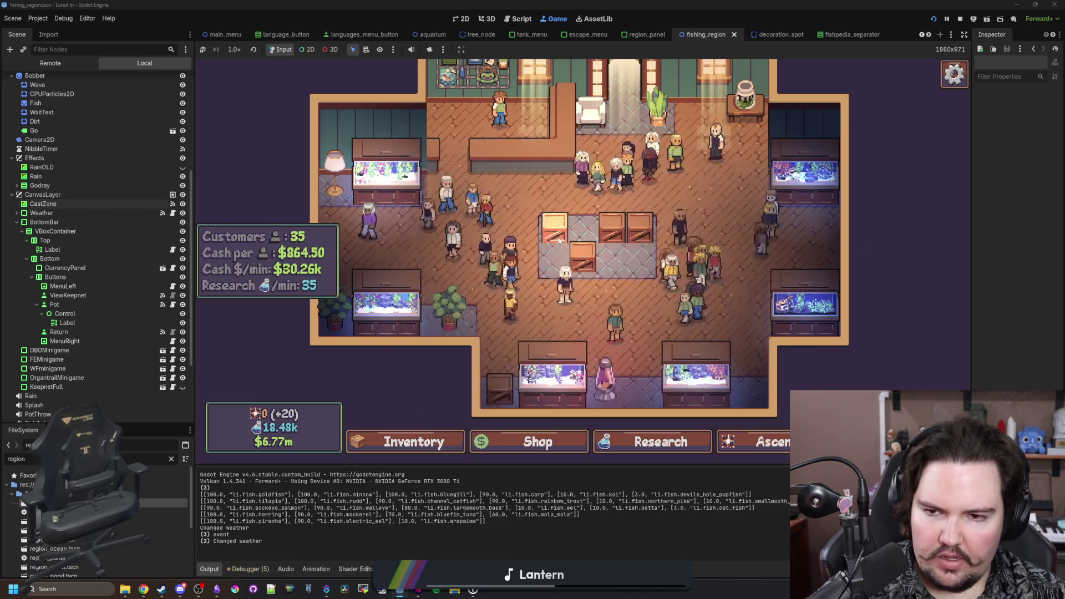
- Reopen Fish Tank 1, then briefly peek into Fish Tank 2
{"action": "left_click", "coordinate": [399, 172]}
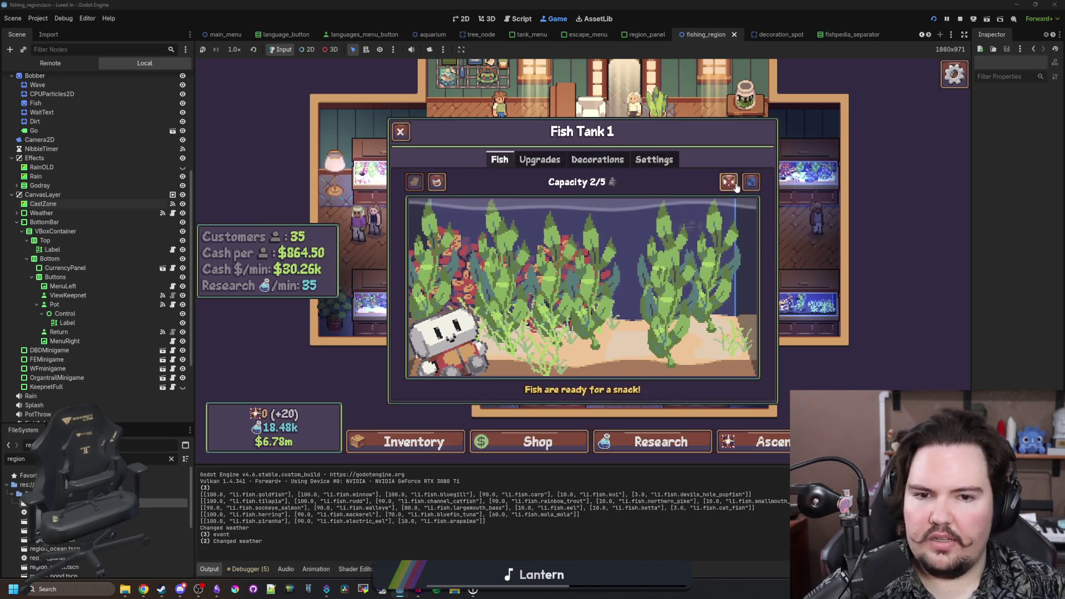
{"action": "key", "text": "Escape"}
{"action": "left_click", "coordinate": [439, 309]}
{"action": "key", "text": "Escape"}
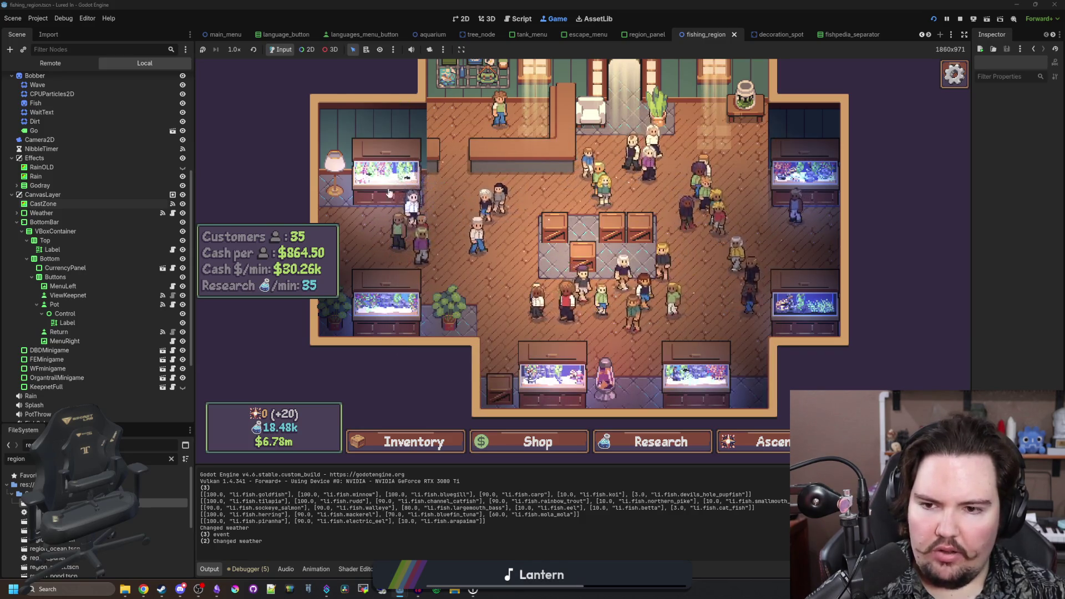
- Buy the Medium Rock for $2k in Fish Tank 1's decorations, then show Research
{"action": "left_click", "coordinate": [398, 208]}
{"action": "left_click", "coordinate": [598, 161]}
{"action": "left_click", "coordinate": [737, 243]}
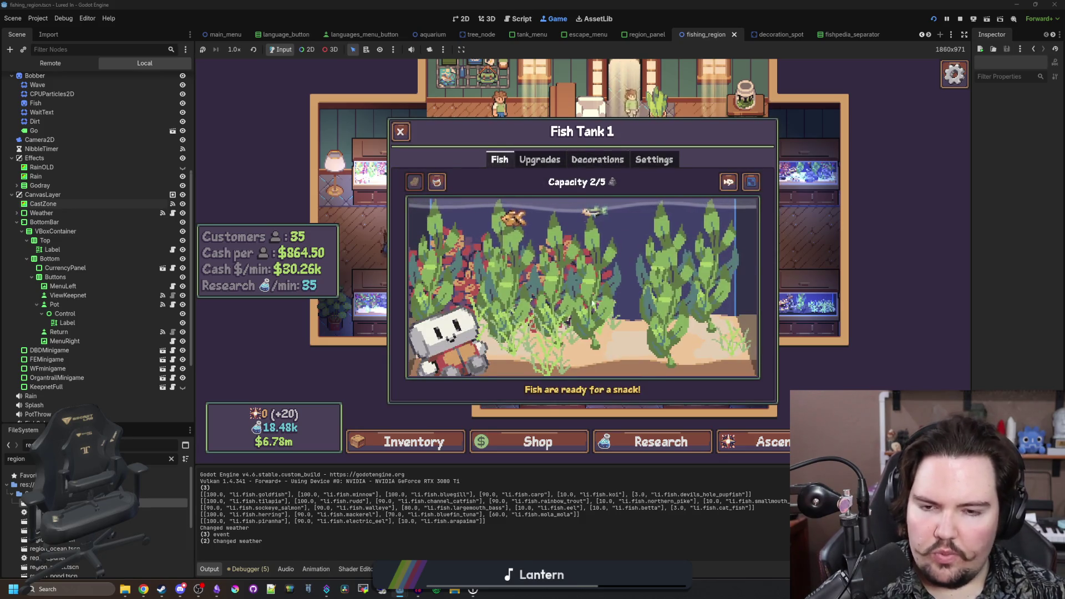
{"action": "left_click", "coordinate": [401, 132]}
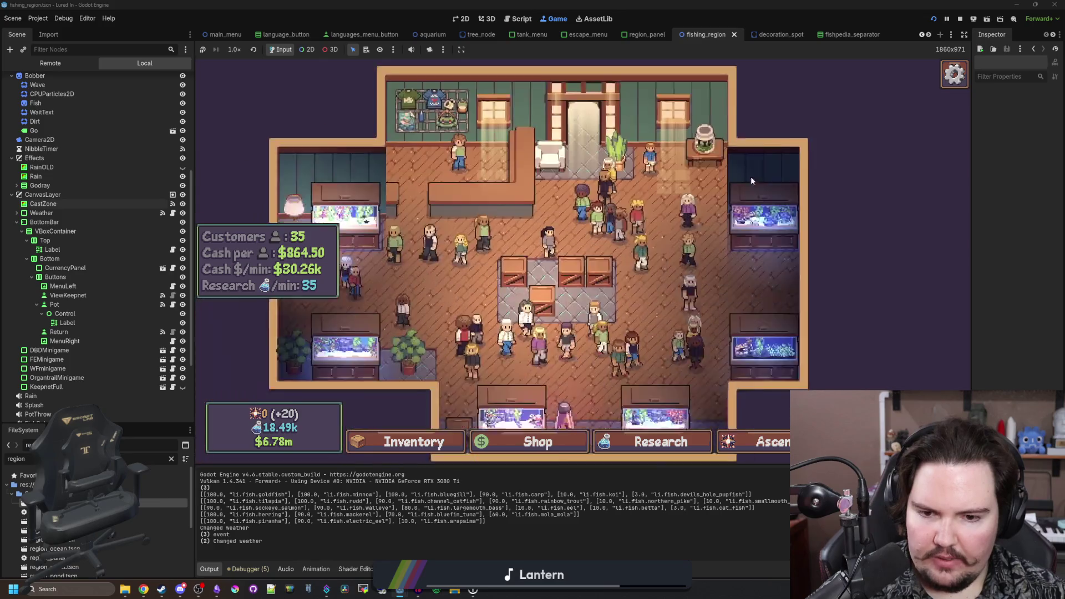
{"action": "left_click", "coordinate": [622, 442]}
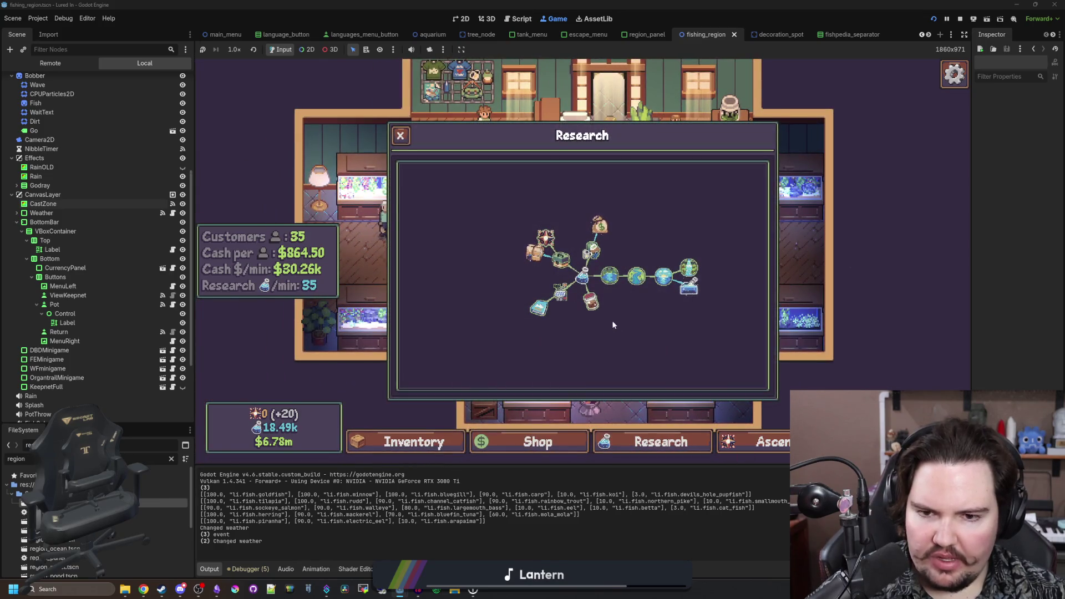
- Open the Ascension skill tree, close it, and reopen it with the keyboard
{"action": "left_click", "coordinate": [752, 442]}
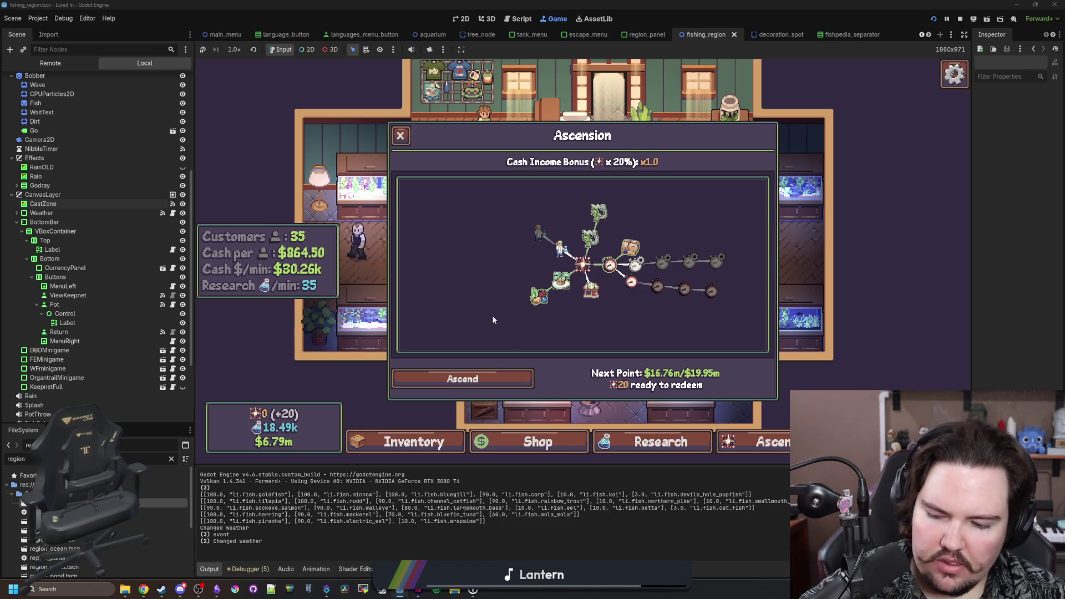
{"action": "scroll", "coordinate": [491, 315], "scroll_direction": "down", "scroll_amount": 3}
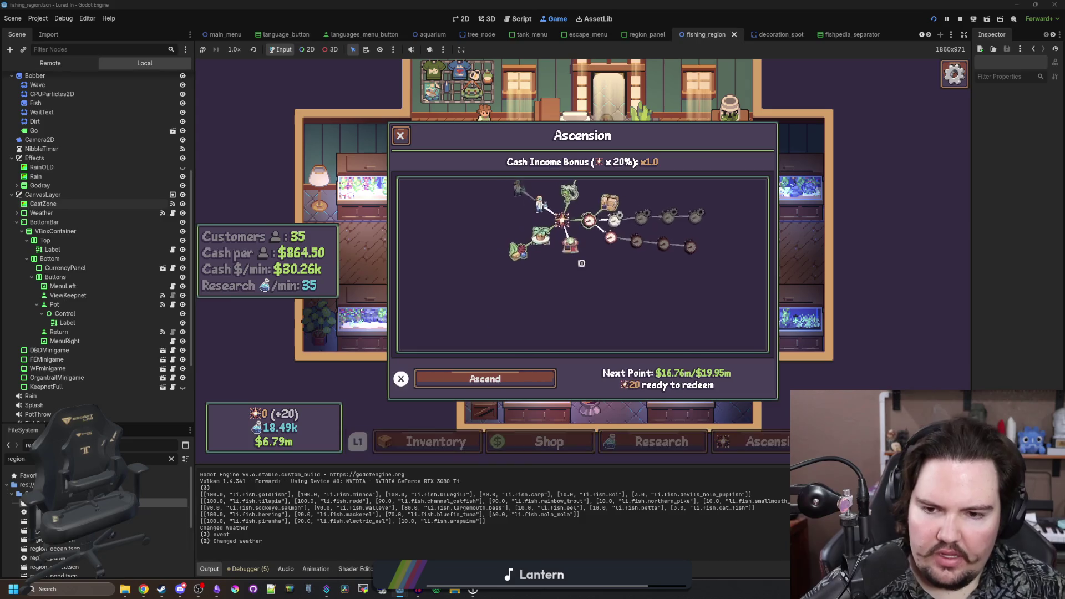
{"action": "key", "text": "Escape"}
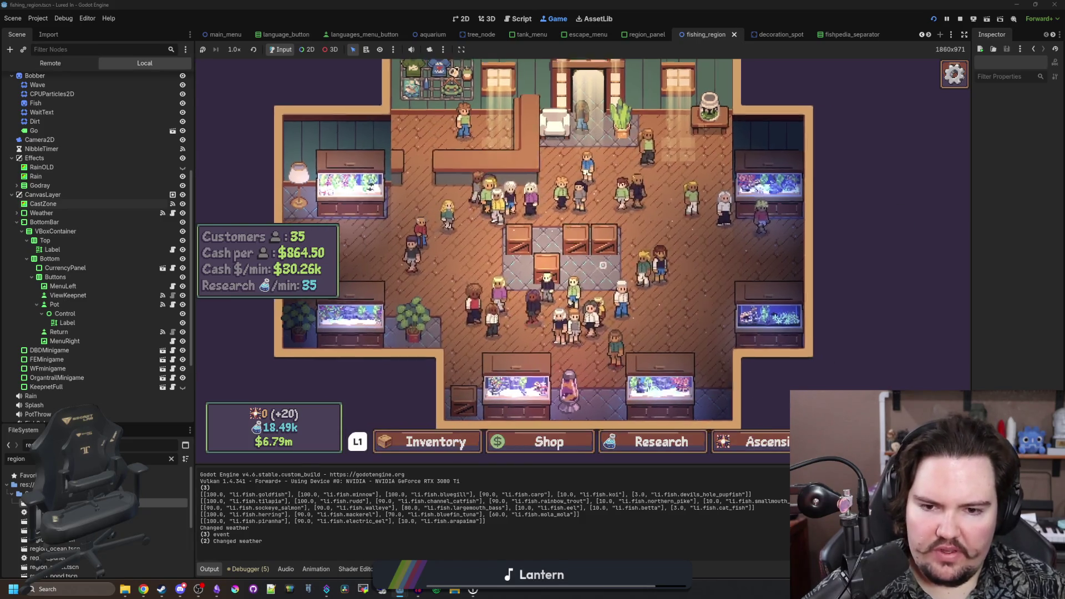
{"action": "key", "text": "Right"}
{"action": "key", "text": "Right"}
{"action": "key", "text": "Right"}
{"action": "key", "text": "Return"}
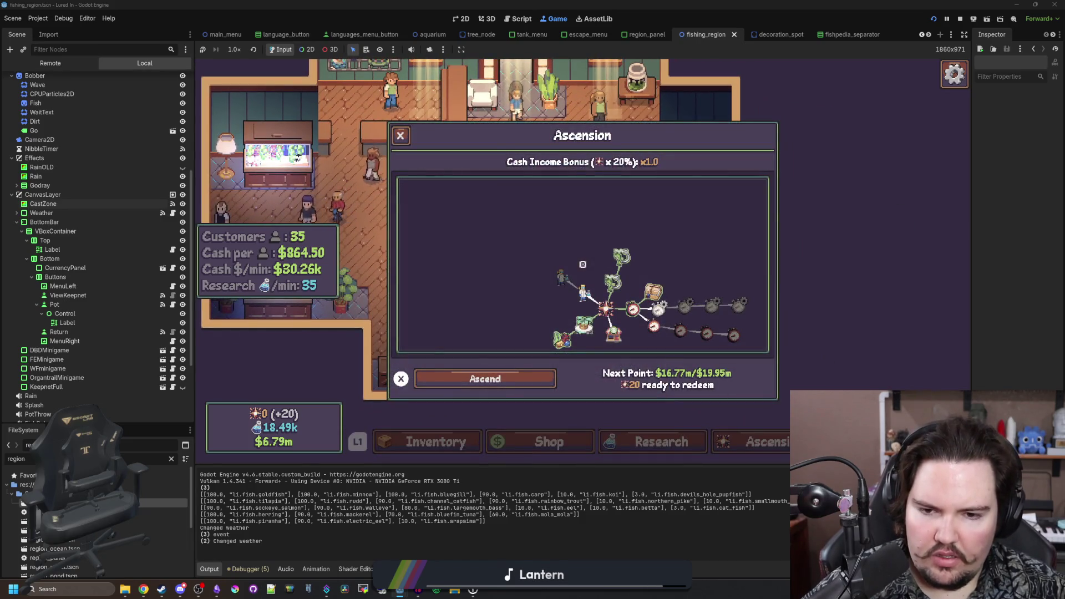
{"action": "scroll", "coordinate": [583, 264], "scroll_direction": "up", "scroll_amount": 5}
- Move across Strong Economy, Offline Time Limit 1 and Offline Efficiency 1 nodes
{"action": "key", "text": "Right"}
{"action": "key", "text": "Up"}
{"action": "key", "text": "Down"}
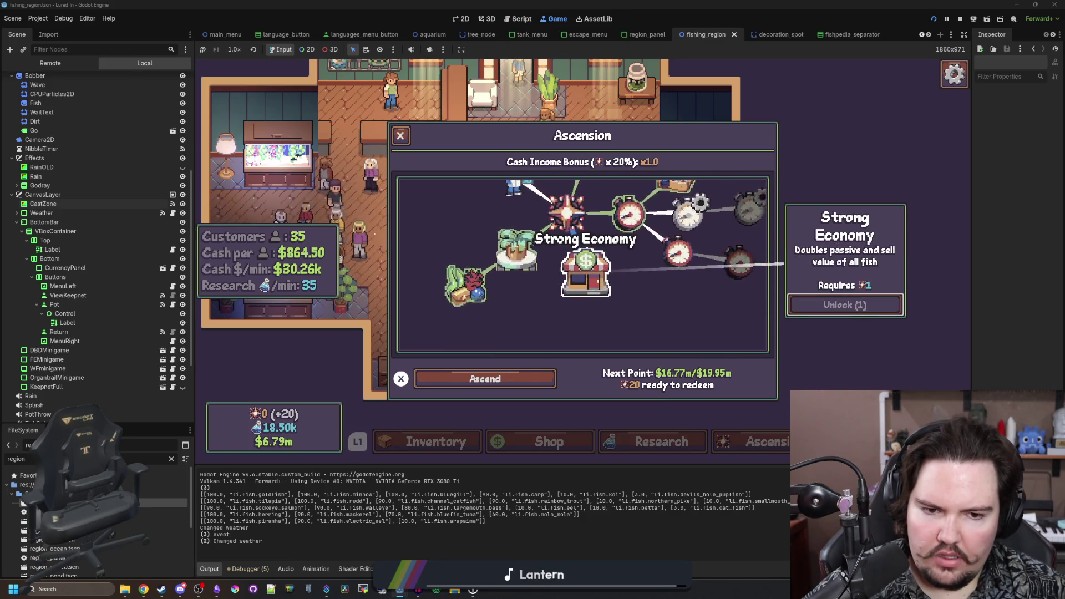
{"action": "key", "text": "Right"}
{"action": "scroll", "coordinate": [582, 265], "scroll_direction": "down", "scroll_amount": 5}
{"action": "key", "text": "Right"}
{"action": "key", "text": "Left"}
- Start an ascension, decline the warning, close the tree, and open Fish Tank 6
{"action": "key", "text": "x"}
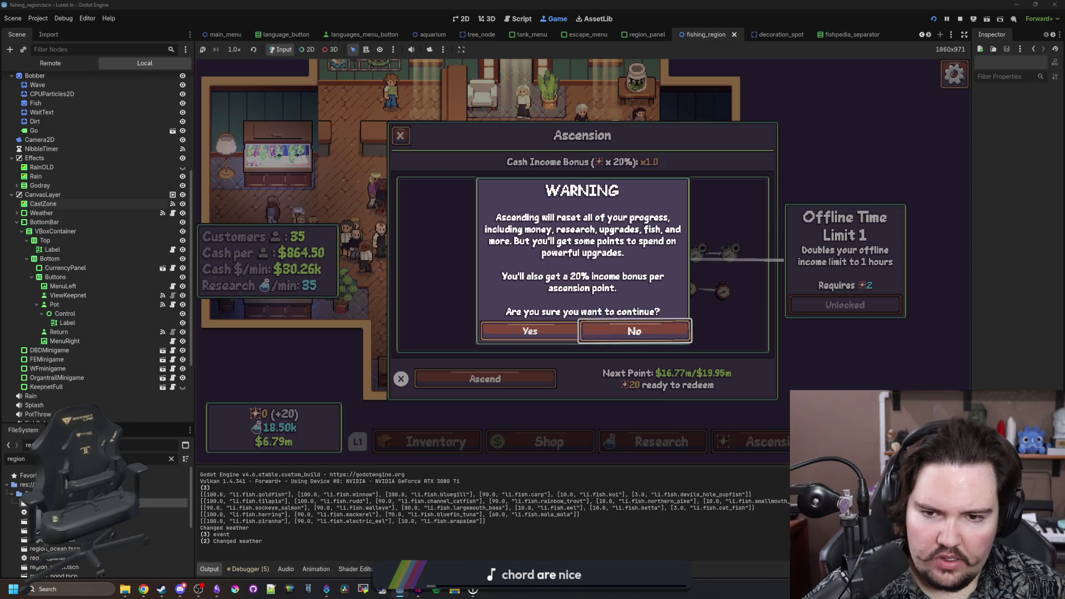
{"action": "key", "text": "Return"}
{"action": "key", "text": "Escape"}
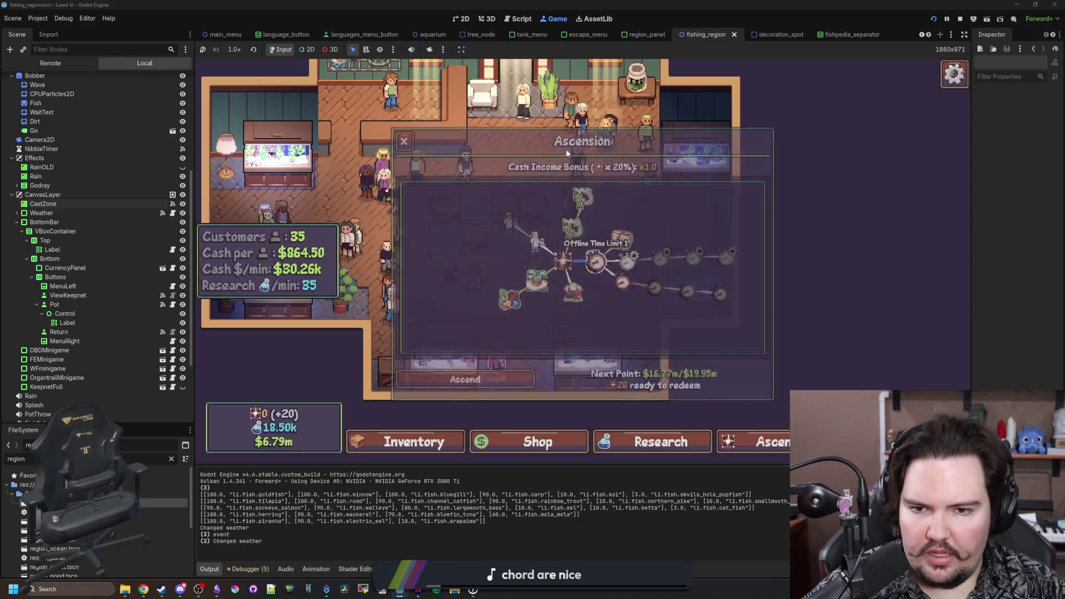
{"action": "key", "text": "Return"}
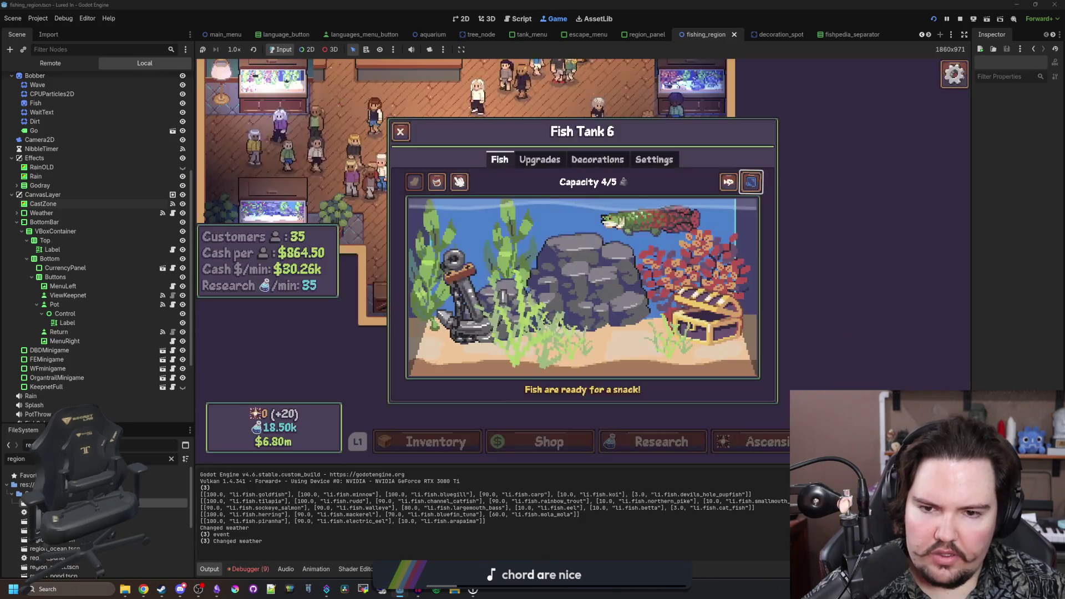
- Buy a $500 Small Rock from Fish Tank 6's decorations and close the tank
{"action": "key", "text": "e"}
{"action": "key", "text": "e"}
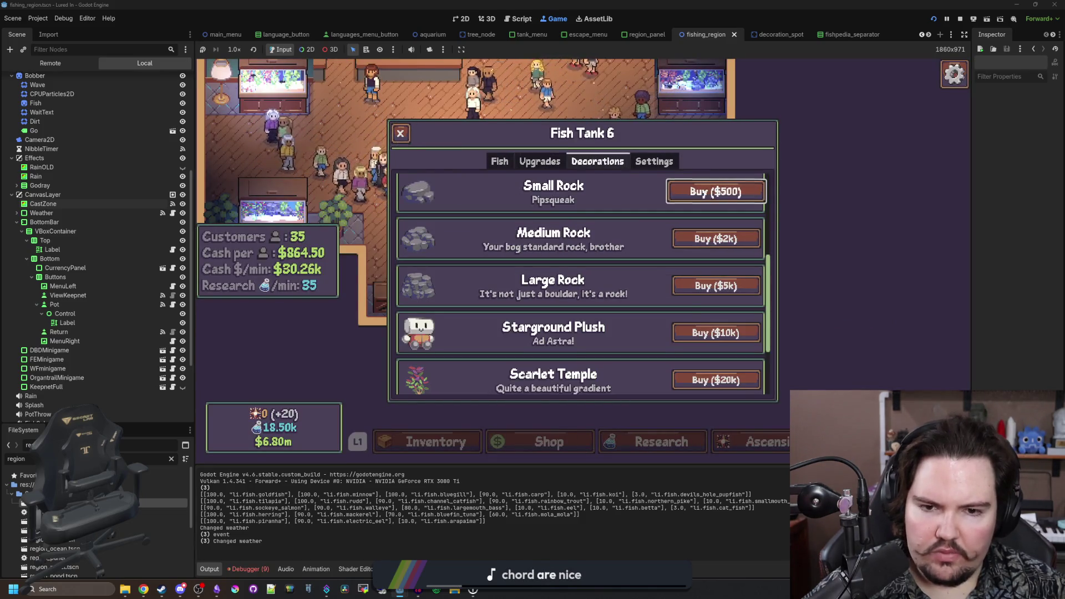
{"action": "key", "text": "Return"}
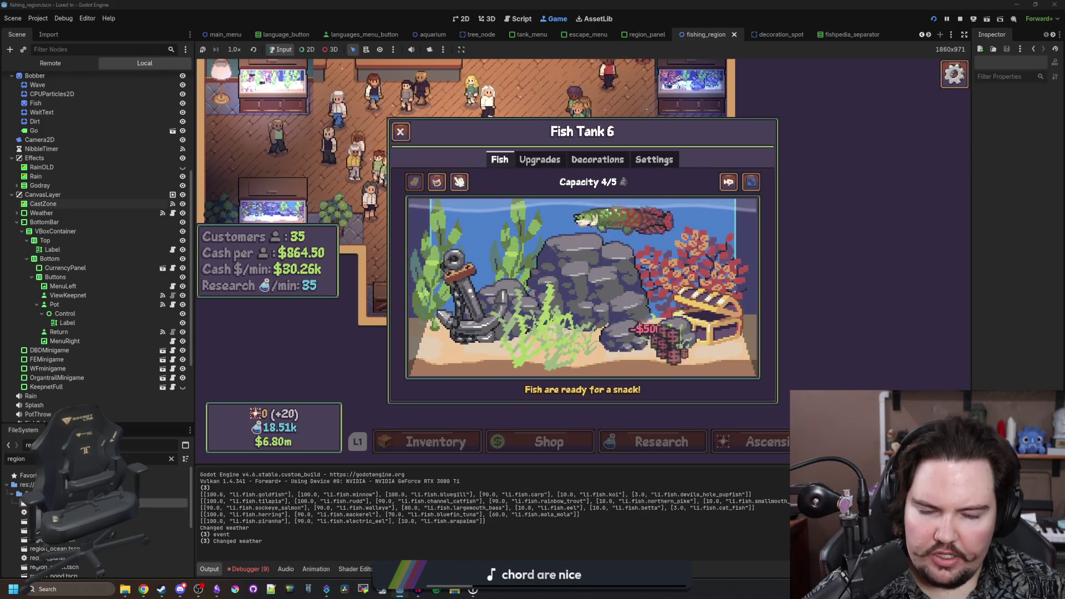
{"action": "key", "text": "Escape"}
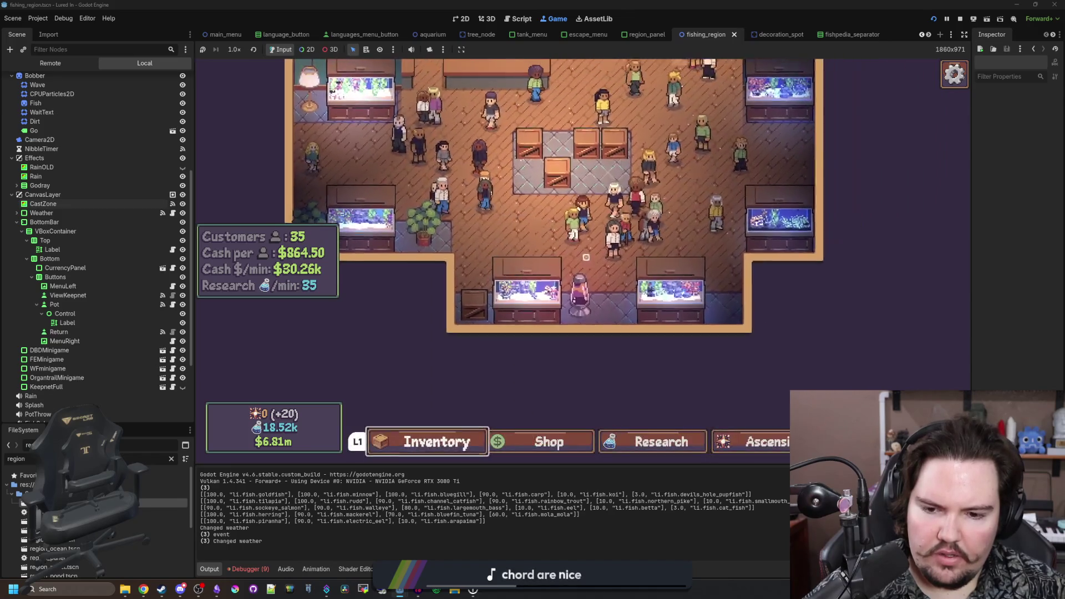
- Open the Shop, browse its Aquarium and Decorations categories, then close it
{"action": "key", "text": "Right"}
{"action": "key", "text": "Return"}
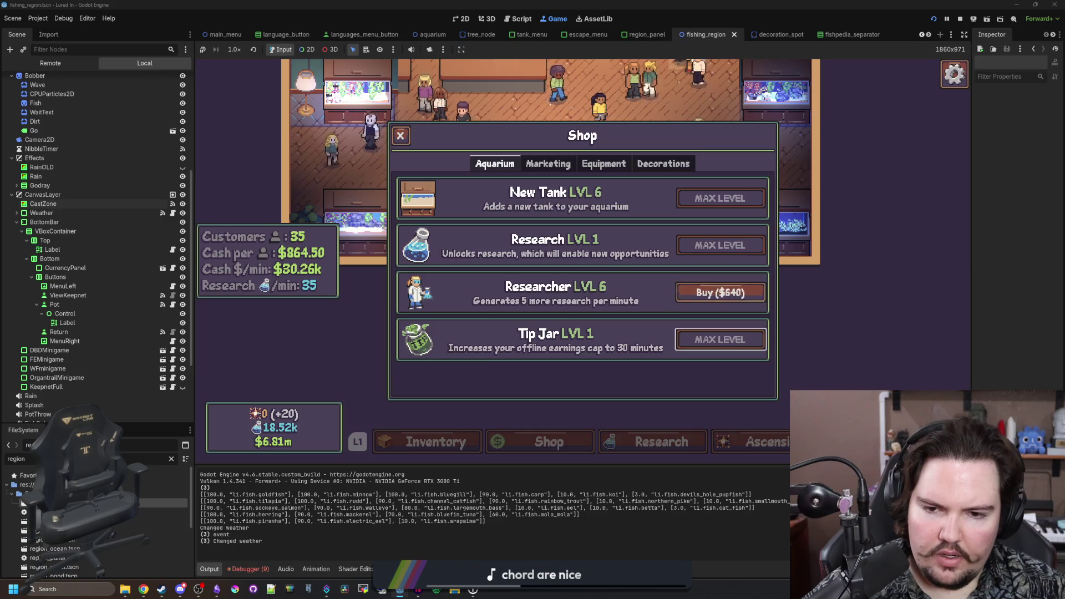
{"action": "key", "text": "Right"}
{"action": "key", "text": "Right"}
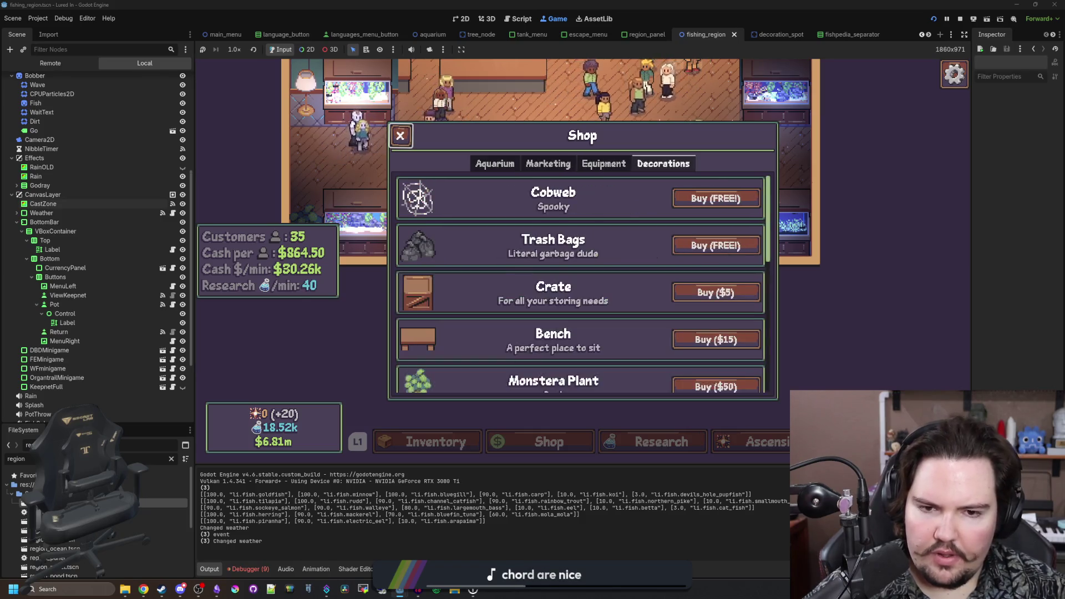
{"action": "key", "text": "Left"}
{"action": "key", "text": "Left"}
{"action": "key", "text": "Left"}
{"action": "key", "text": "Left"}
{"action": "key", "text": "Escape"}
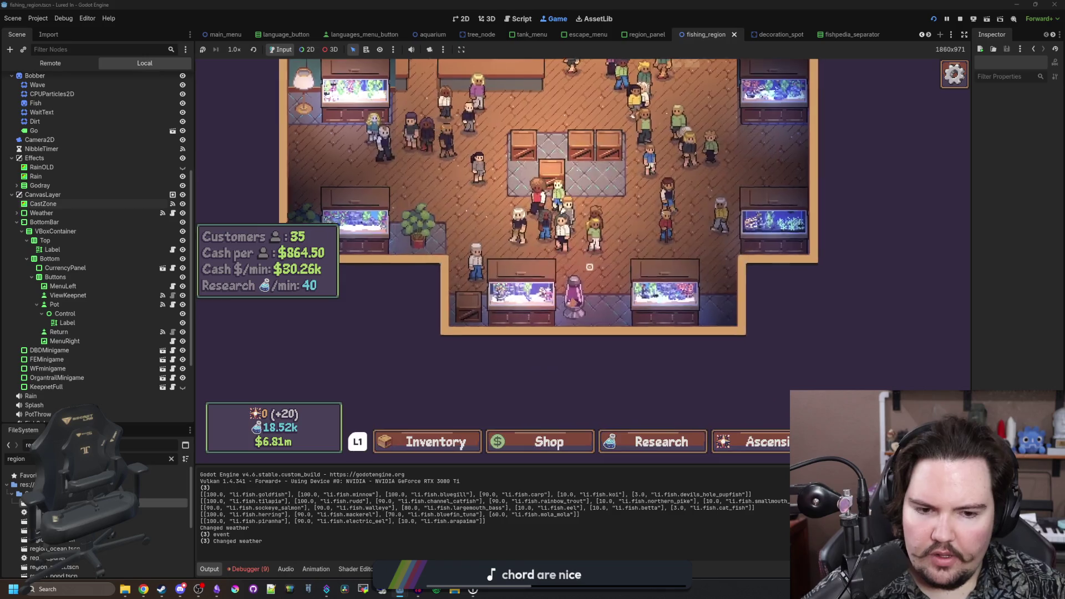
{"action": "key", "text": "Left"}
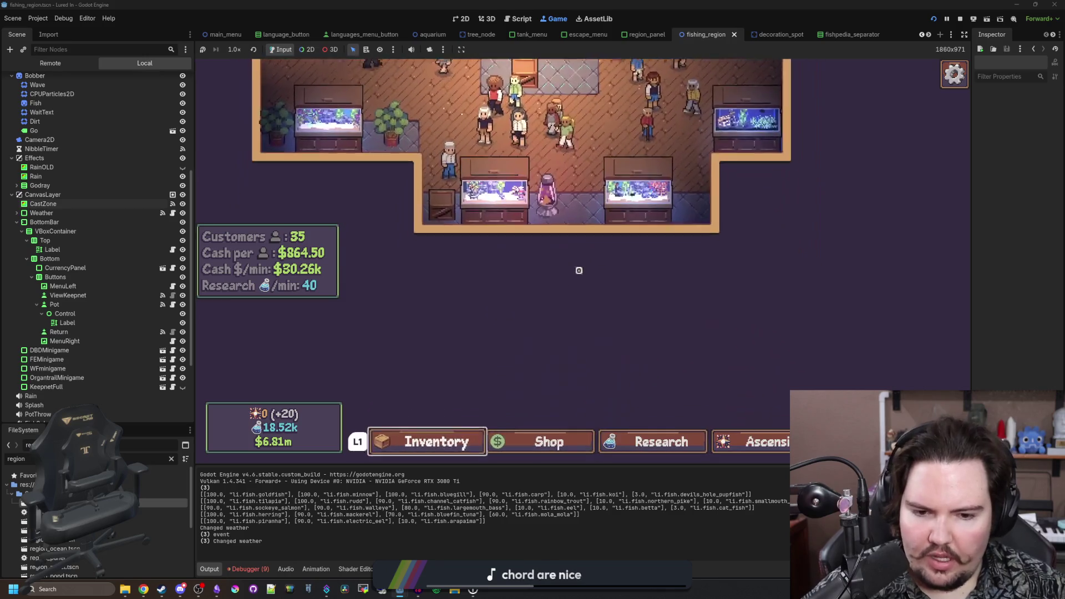
- Travel to the River fishing region for $1k from the destinations list
{"action": "key", "text": "Right"}
{"action": "key", "text": "Right"}
{"action": "key", "text": "Right"}
{"action": "key", "text": "Right"}
{"action": "key", "text": "Return"}
{"action": "key", "text": "Down"}
{"action": "key", "text": "Down"}
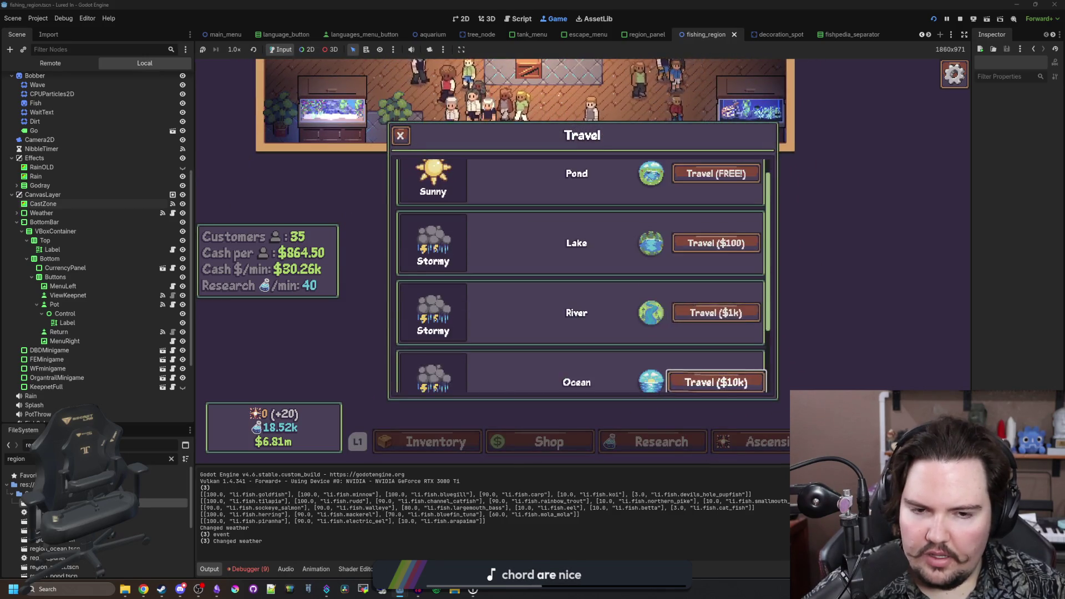
{"action": "key", "text": "Up"}
{"action": "key", "text": "Up"}
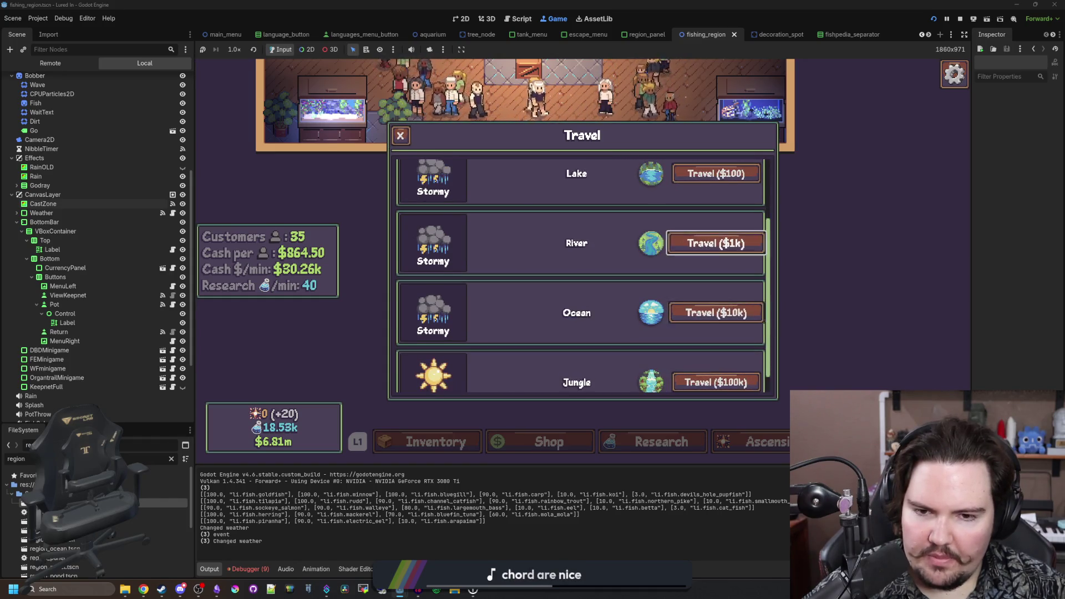
{"action": "key", "text": "Return"}
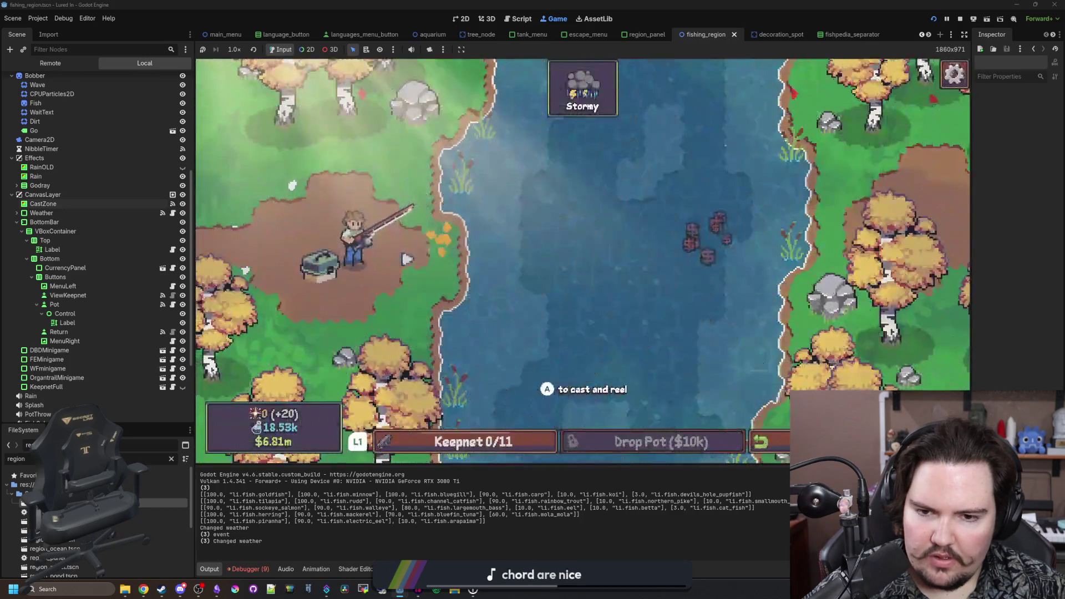
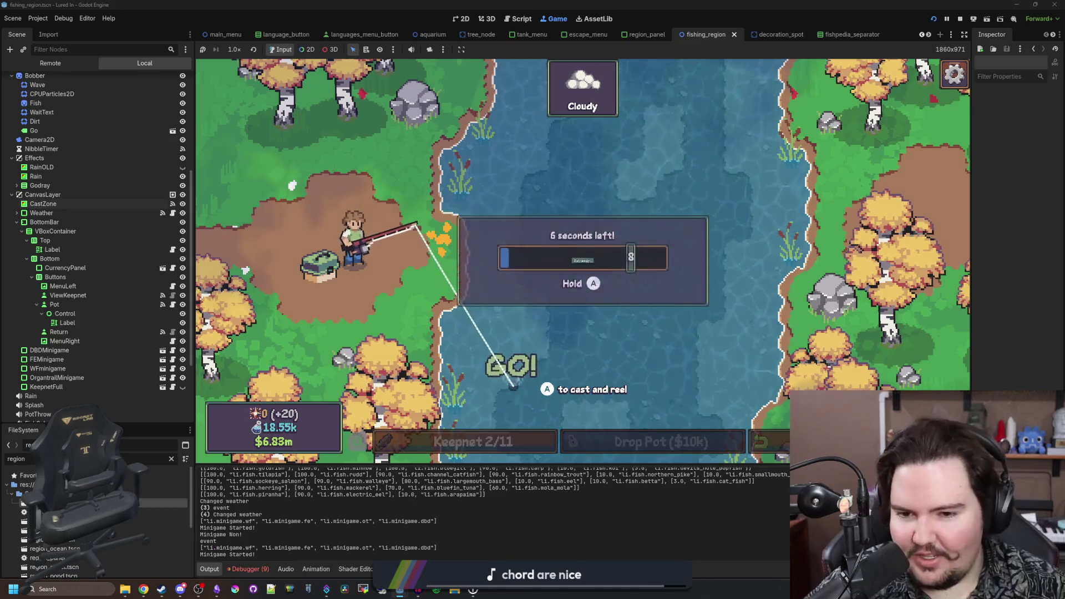
- Mash A to finish the reel minigame and land the Largemouth Bass, bringing the keepnet to 5/11
{"action": "key", "text": "a"}
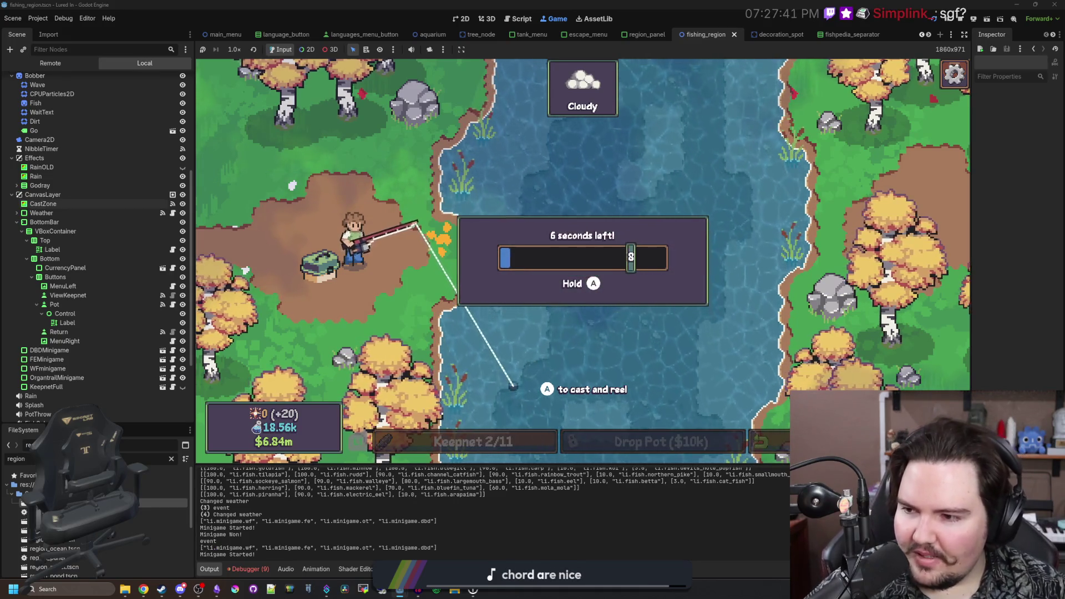
{"action": "key", "text": "a"}
{"action": "key", "text": "a"}
{"action": "key", "text": "a"}
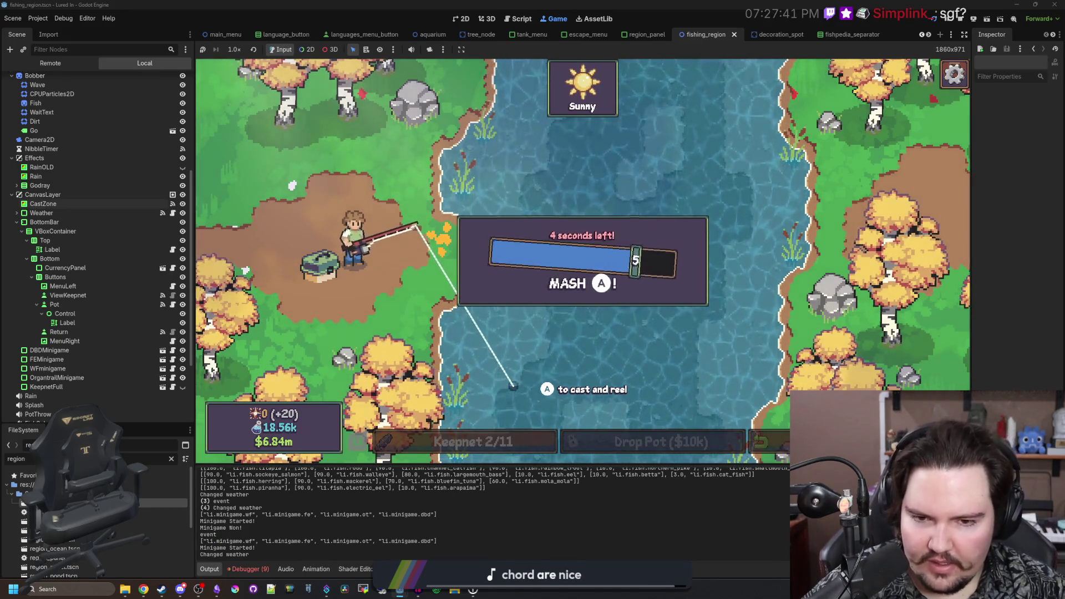
{"action": "key", "text": "a"}
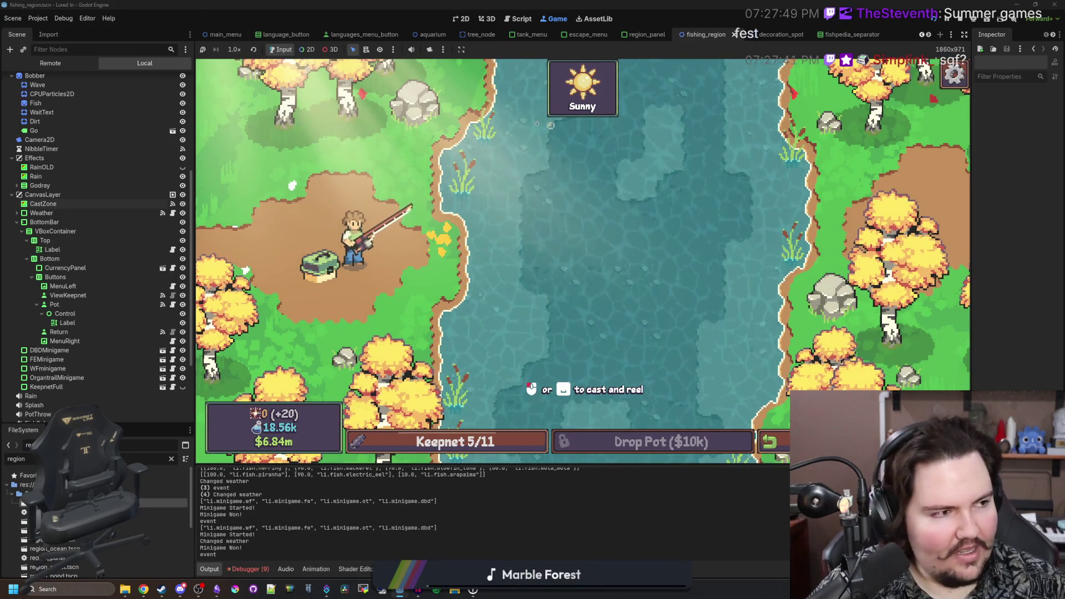
{"action": "key", "text": "super+2"}
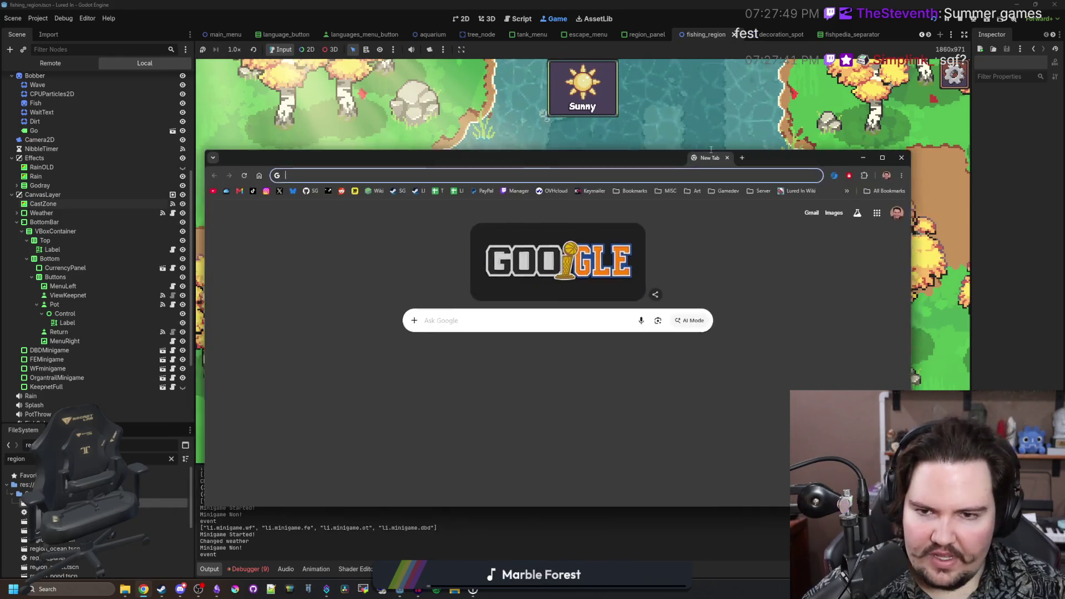
- Search Google for 'summer games fest' and cast a new line in the fishing game
{"action": "type", "text": "summer games fest"}
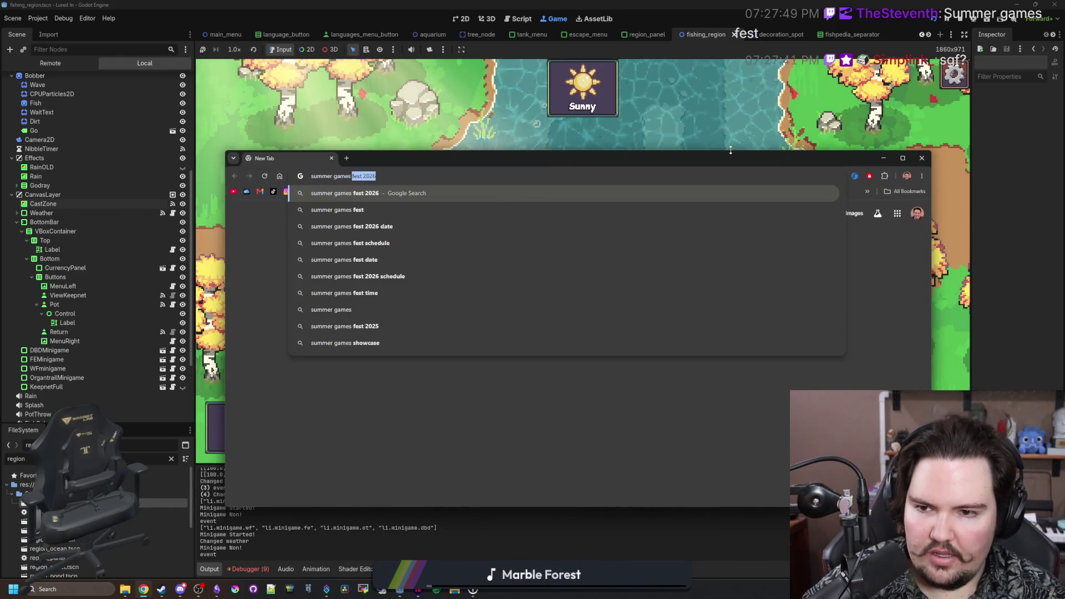
{"action": "key", "text": "Return"}
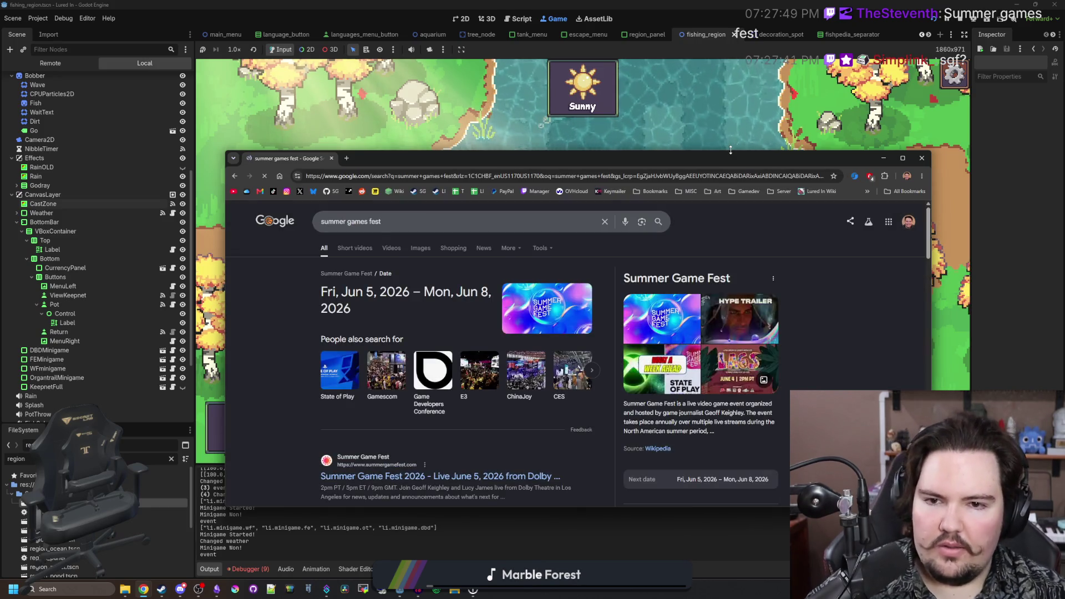
{"action": "left_click", "coordinate": [670, 127]}
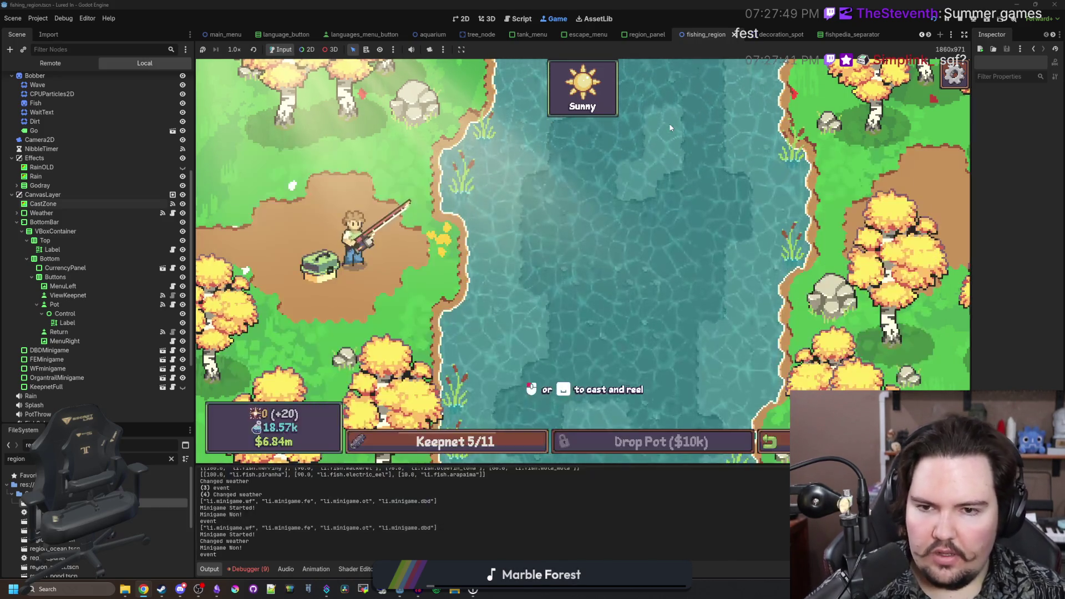
{"action": "left_click", "coordinate": [670, 128]}
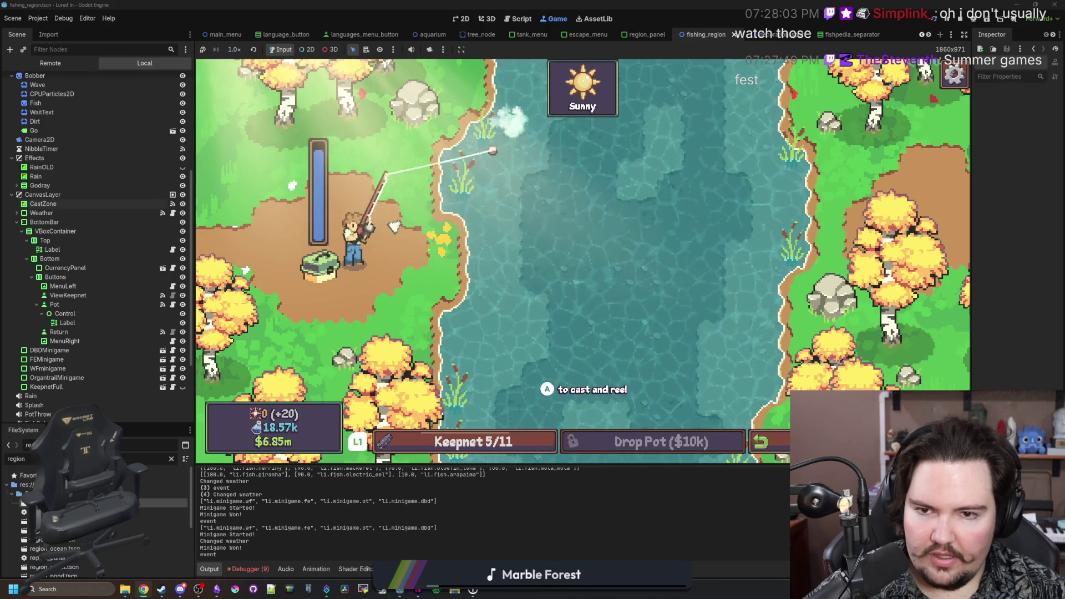
{"action": "key", "text": "space"}
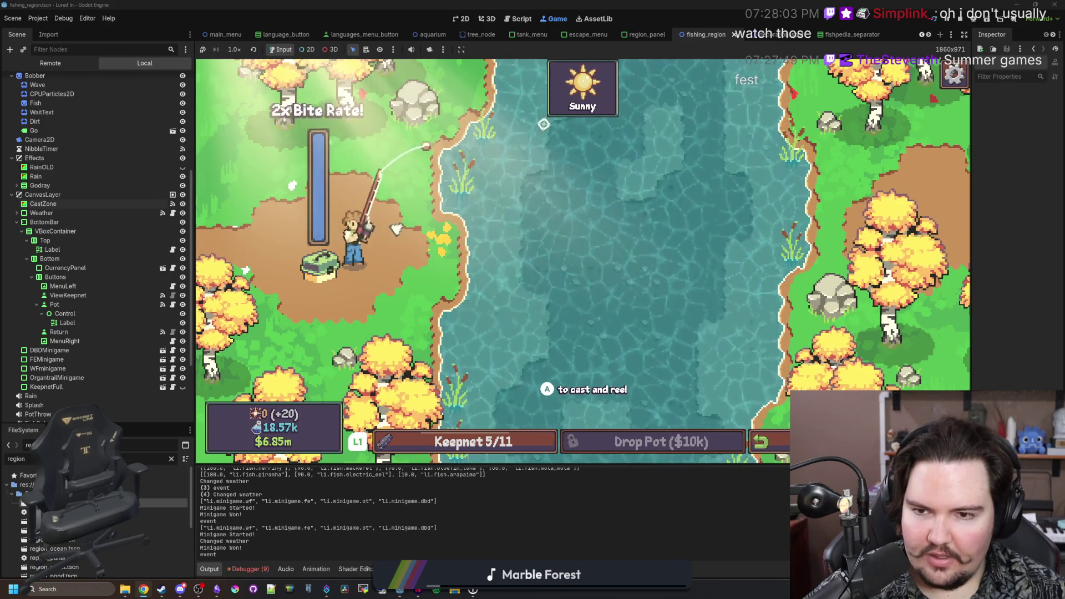
- Return to the search results and open the summergamefest.com site in a maximized window
{"action": "key", "text": "super"}
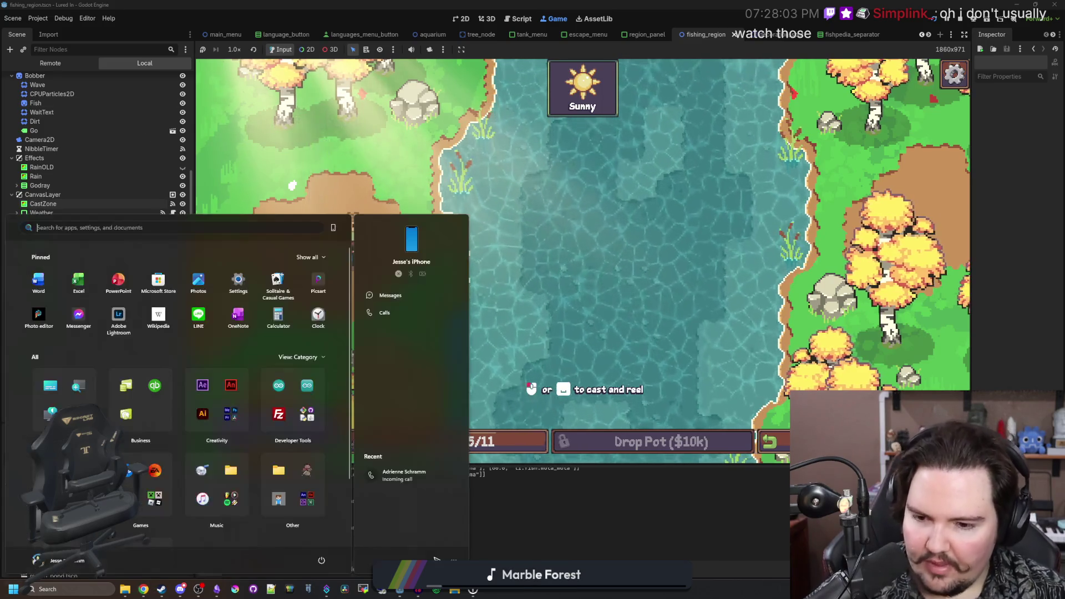
{"action": "left_click", "coordinate": [144, 589]}
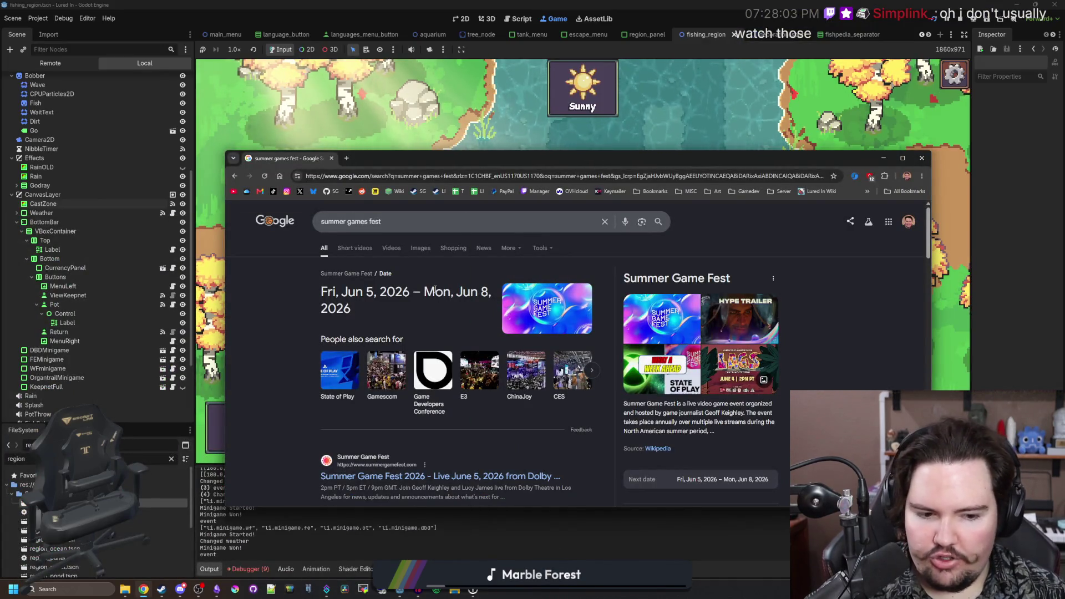
{"action": "scroll", "coordinate": [450, 314], "scroll_direction": "down", "scroll_amount": 3}
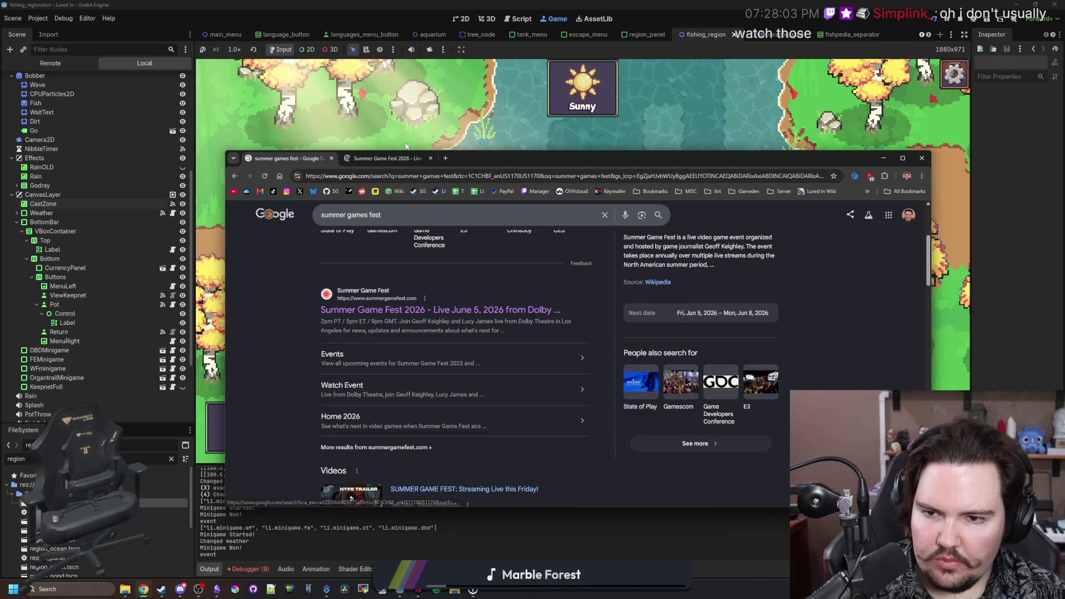
{"action": "left_click", "coordinate": [404, 160]}
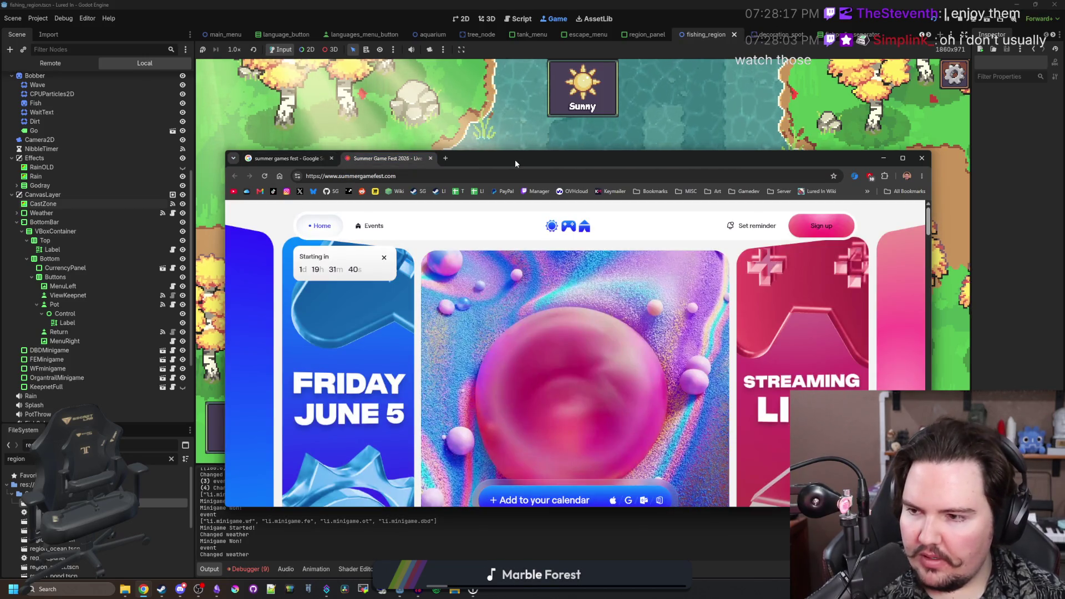
{"action": "double_click", "coordinate": [552, 161]}
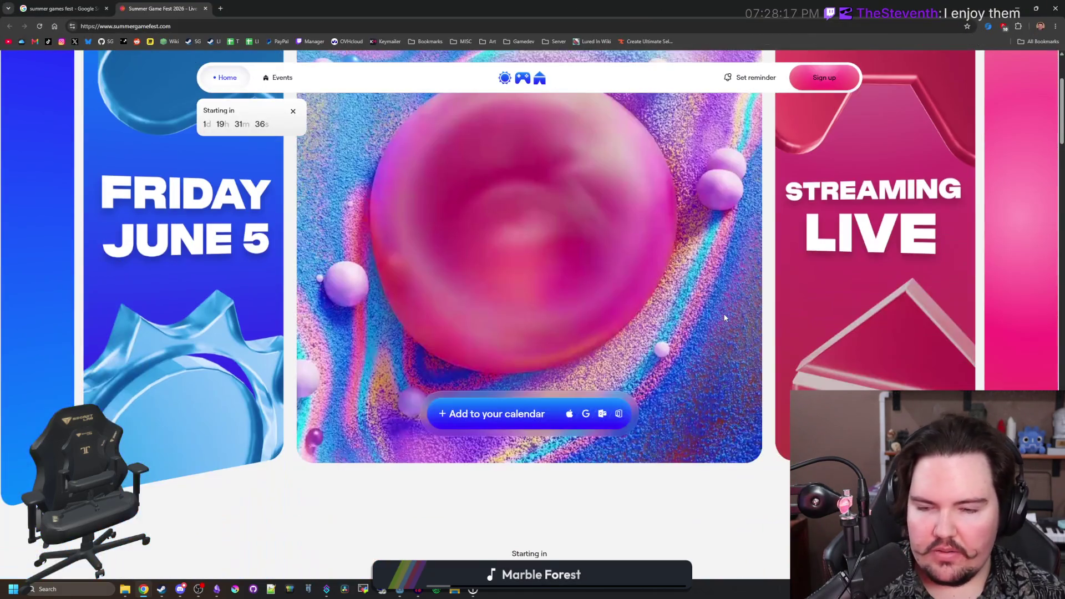
- Scroll to the Schedule and open the June 5 Summer Game Fest event page
{"action": "scroll", "coordinate": [561, 402], "scroll_direction": "down", "scroll_amount": 10}
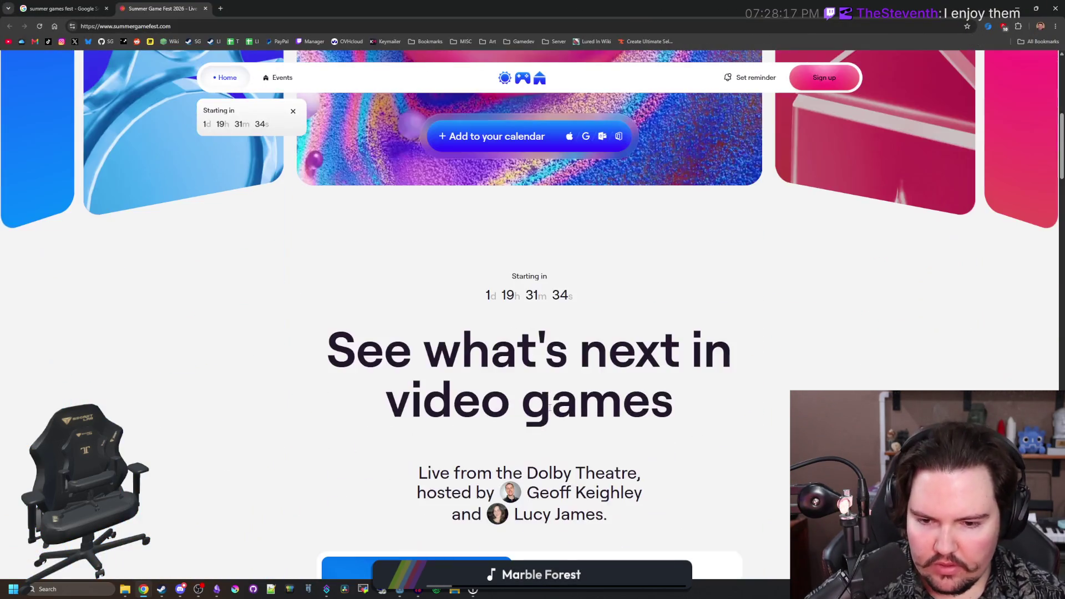
{"action": "scroll", "coordinate": [538, 366], "scroll_direction": "down", "scroll_amount": 6}
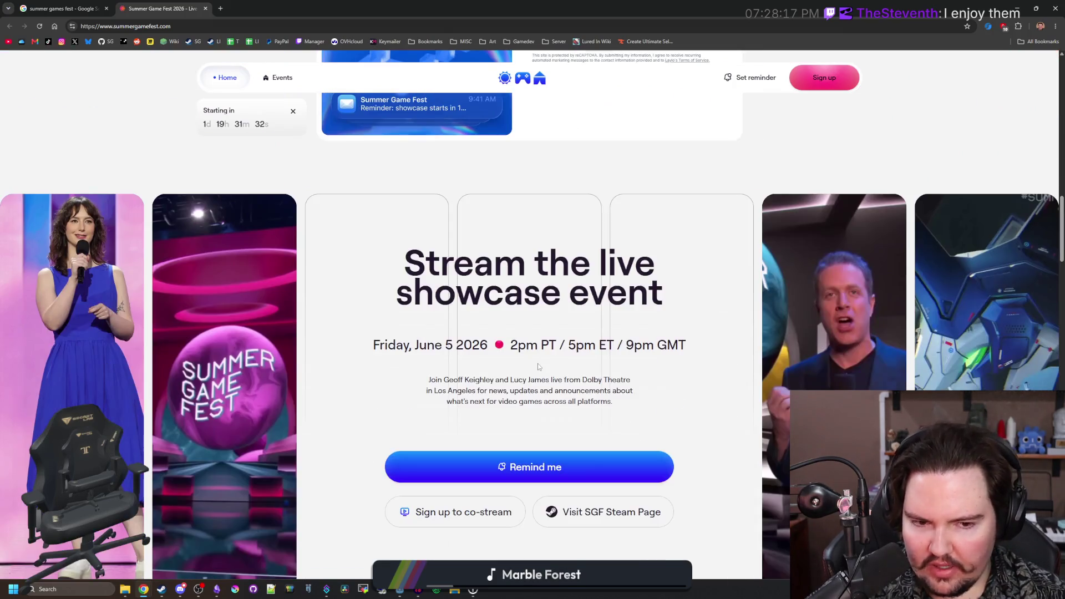
{"action": "scroll", "coordinate": [537, 366], "scroll_direction": "down", "scroll_amount": 7}
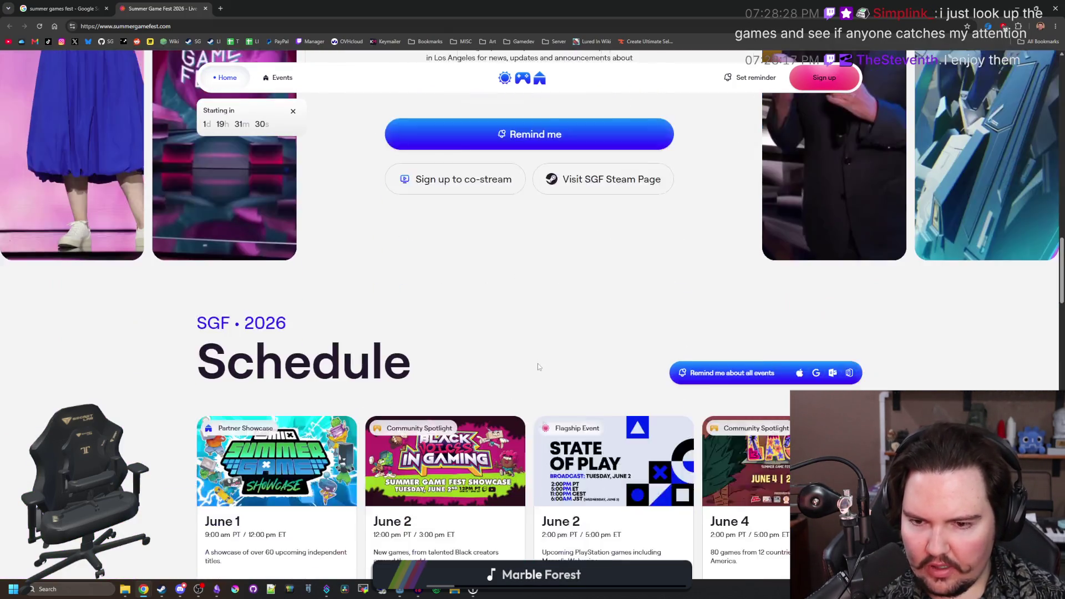
{"action": "scroll", "coordinate": [501, 298], "scroll_direction": "down", "scroll_amount": 2}
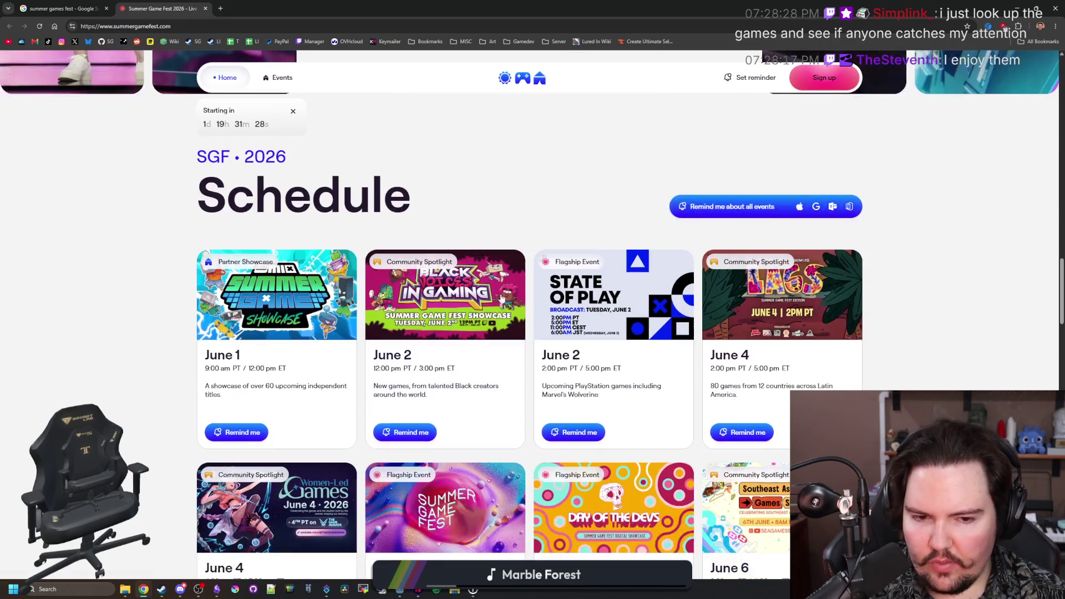
{"action": "scroll", "coordinate": [501, 298], "scroll_direction": "down", "scroll_amount": 1}
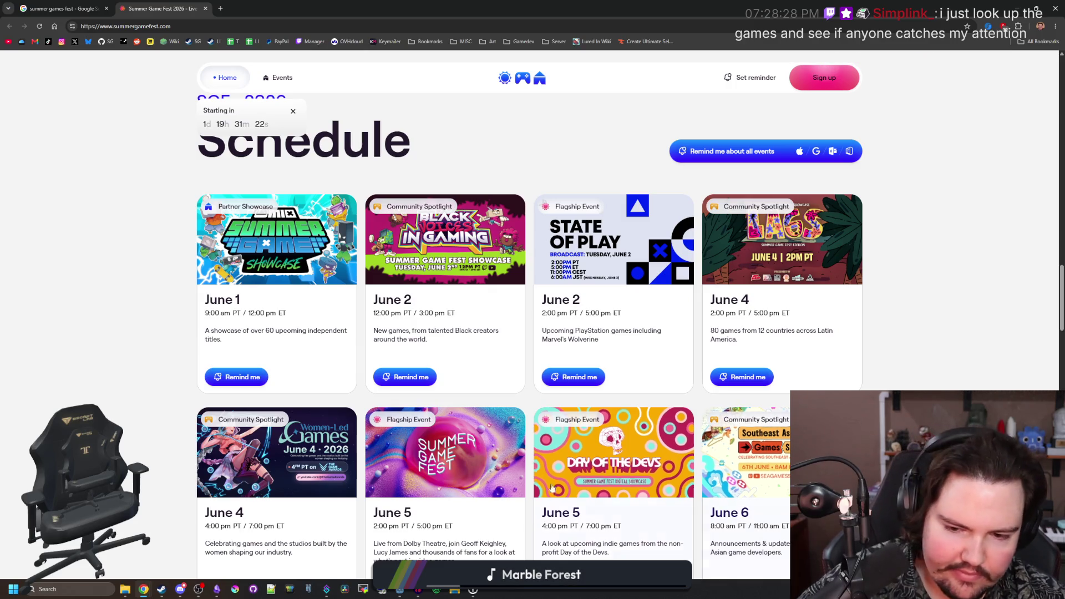
{"action": "left_click", "coordinate": [463, 469]}
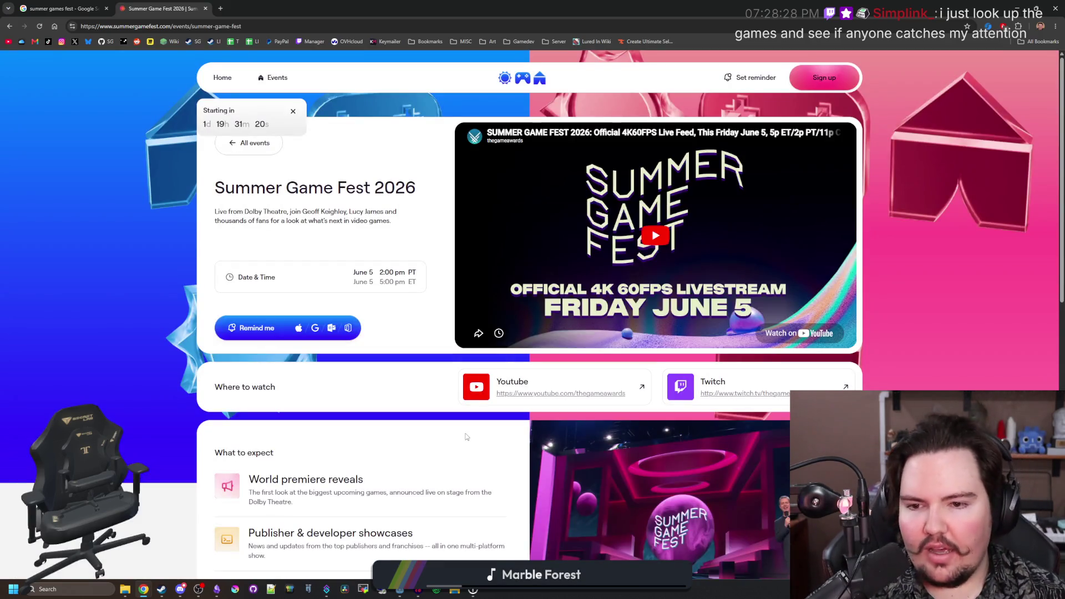
- Browse the event page's photo carousel, including the Death Stranding 2 and presenters slides
{"action": "scroll", "coordinate": [467, 437], "scroll_direction": "down", "scroll_amount": 2}
{"action": "scroll", "coordinate": [684, 444], "scroll_direction": "down", "scroll_amount": 1}
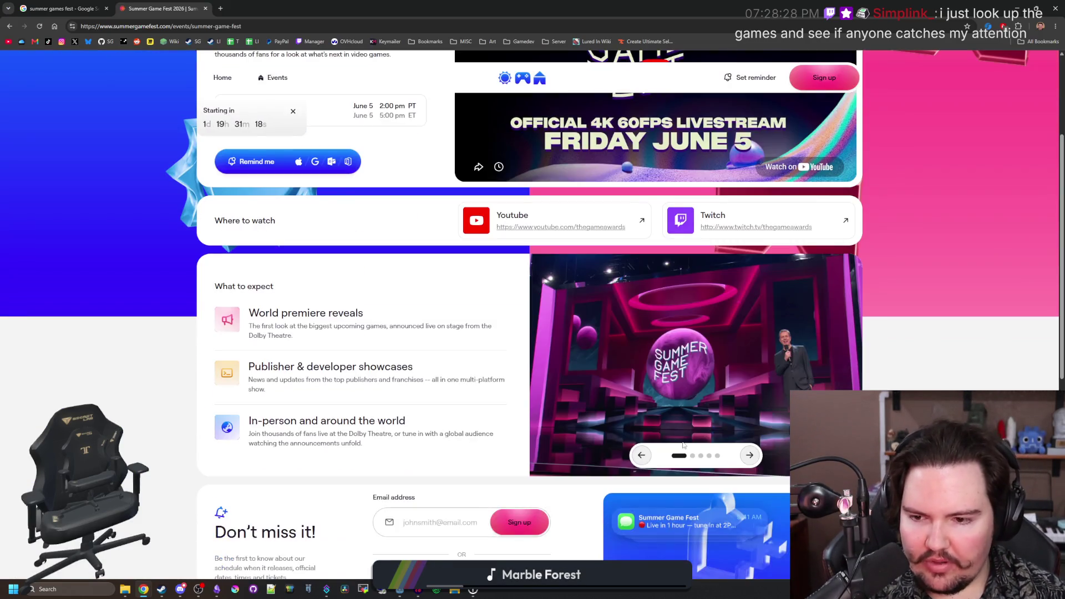
{"action": "left_click", "coordinate": [749, 456]}
{"action": "left_click", "coordinate": [749, 456]}
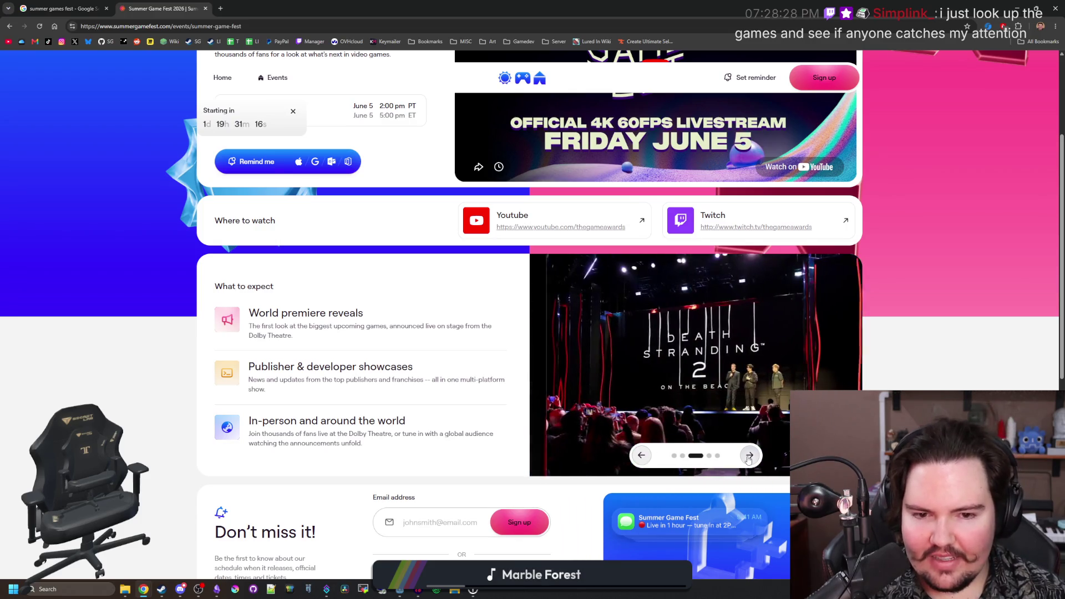
{"action": "left_click", "coordinate": [748, 457]}
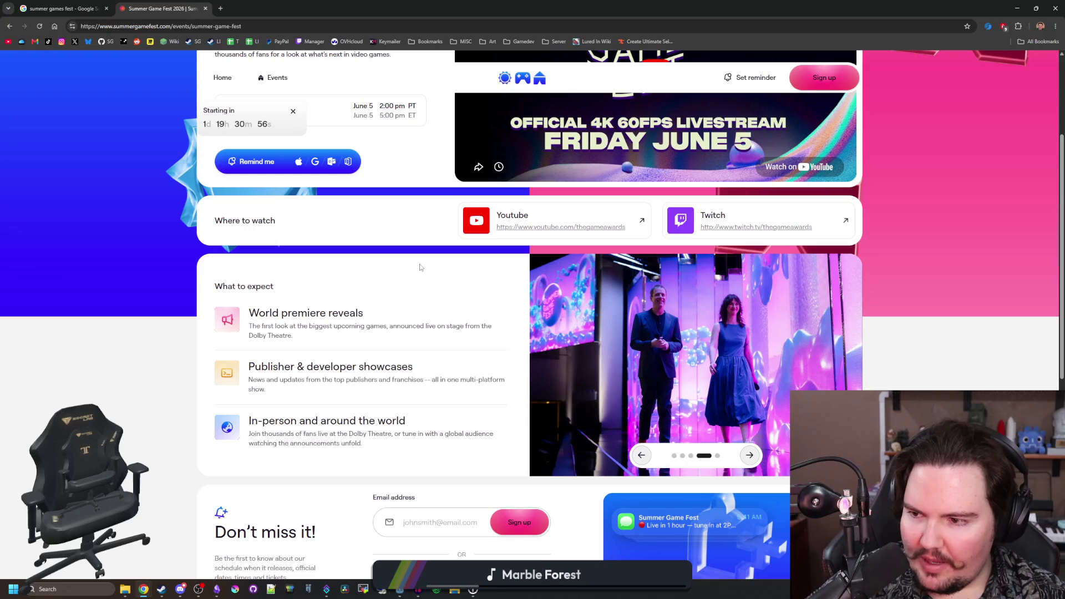
{"action": "scroll", "coordinate": [420, 266], "scroll_direction": "down", "scroll_amount": 7}
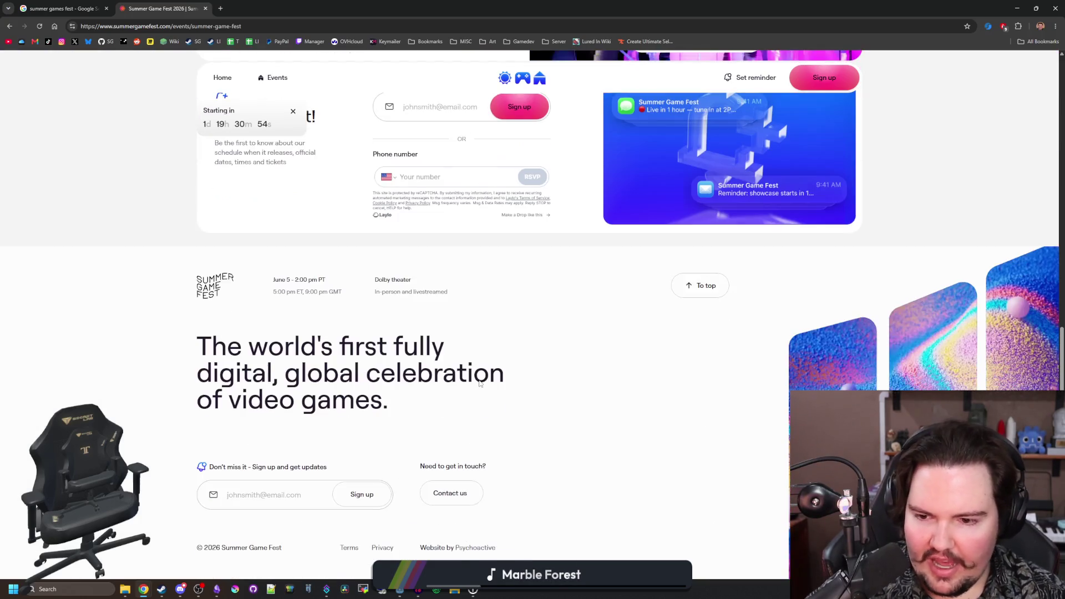
{"action": "scroll", "coordinate": [499, 384], "scroll_direction": "up", "scroll_amount": 4}
{"action": "scroll", "coordinate": [690, 385], "scroll_direction": "up", "scroll_amount": 2}
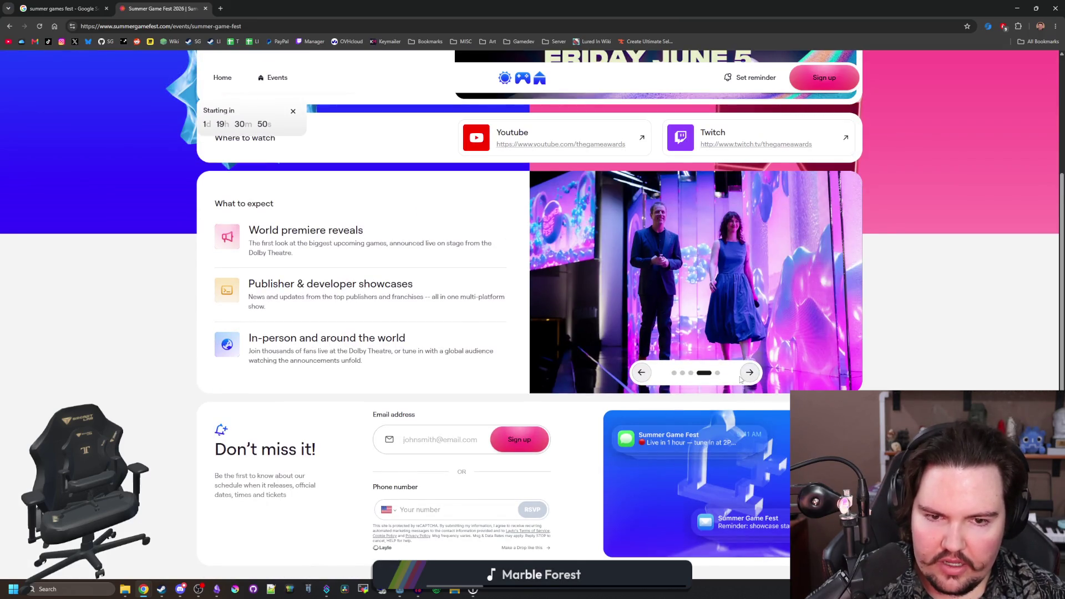
{"action": "left_click", "coordinate": [753, 375]}
{"action": "scroll", "coordinate": [758, 376], "scroll_direction": "up", "scroll_amount": 4}
{"action": "scroll", "coordinate": [759, 376], "scroll_direction": "up", "scroll_amount": 1}
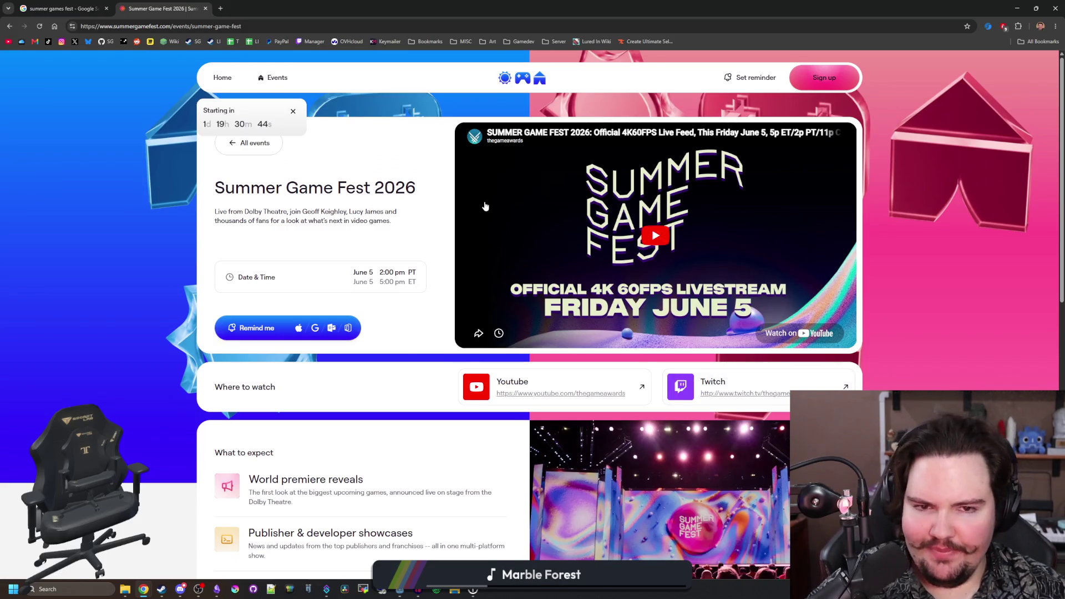
{"action": "left_click", "coordinate": [265, 22]}
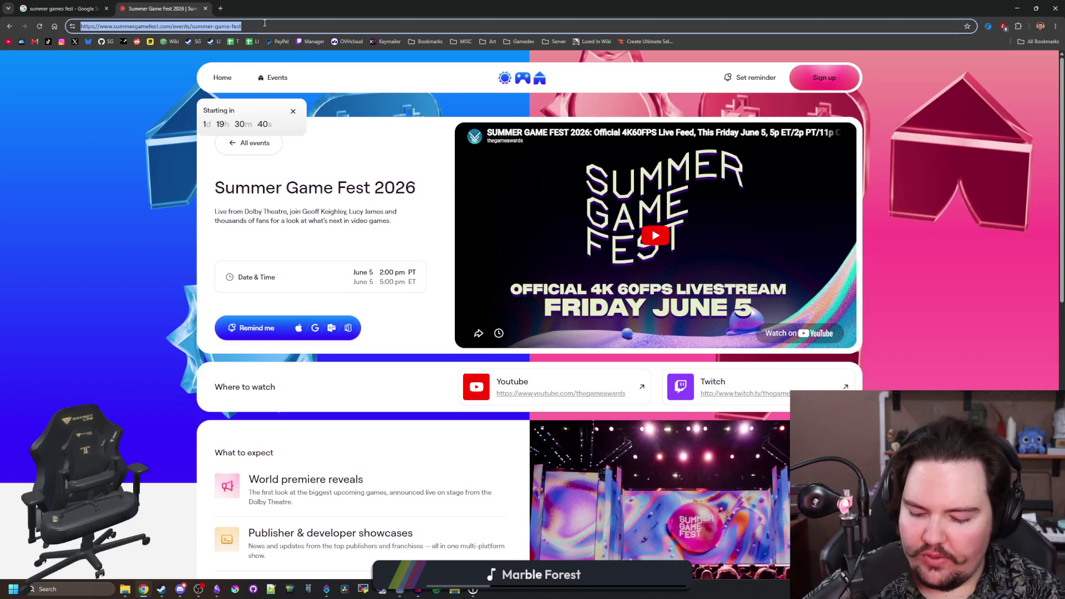
- Search for 'dont starve elsewhere' and open the Don't Starve Elsewhere Steam page
{"action": "type", "text": "dont starve elsewhere"}
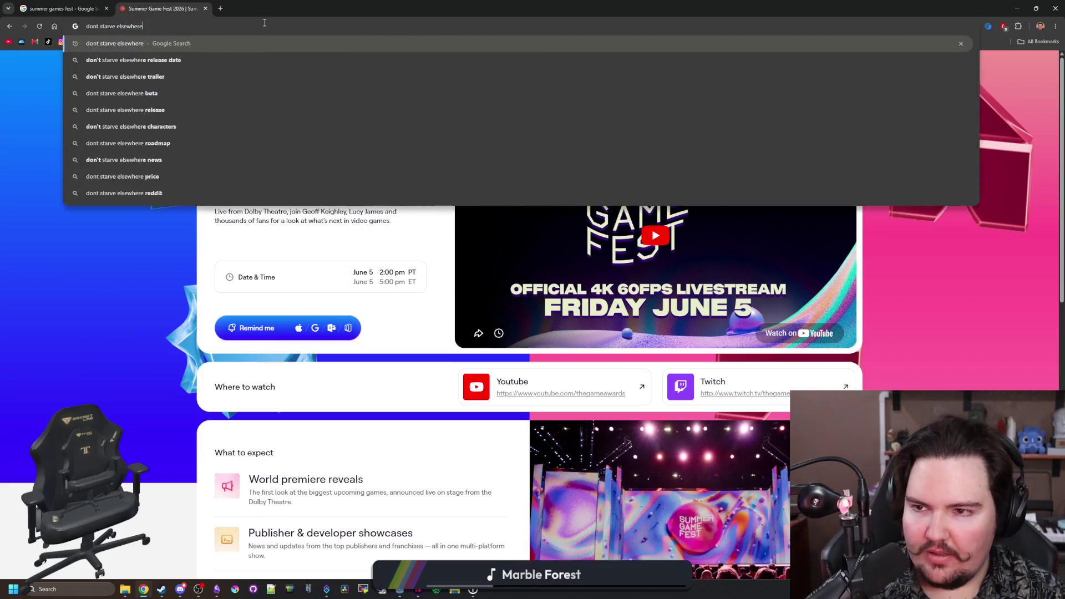
{"action": "key", "text": "Return"}
{"action": "left_click", "coordinate": [126, 190]}
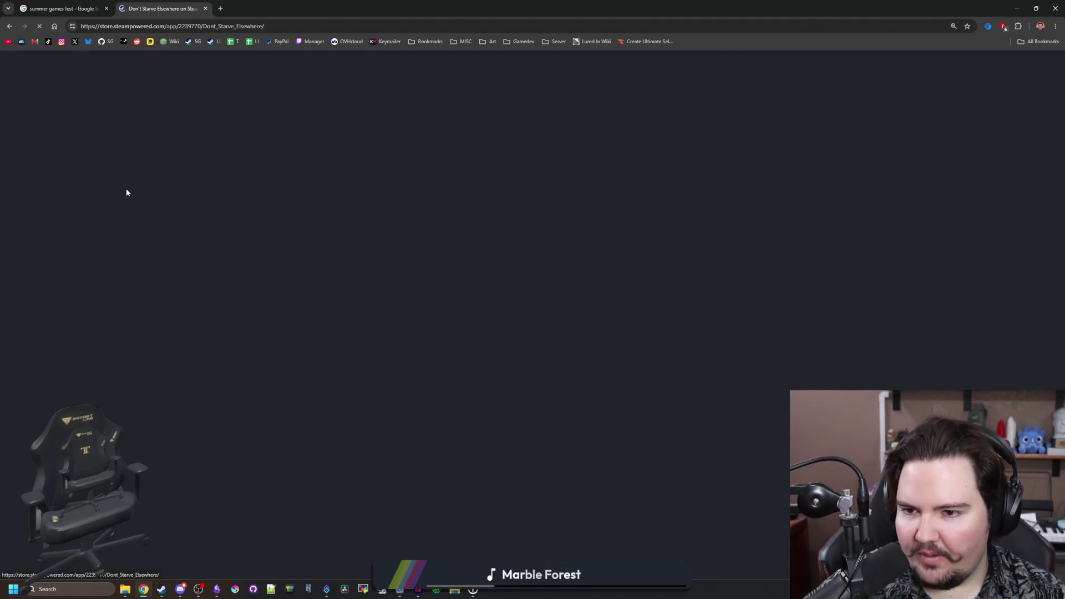
- View the foggy forest screenshot full size, then advance through the snowy cliff, coastal, burning forest and stormy courtyard shots
{"action": "left_click", "coordinate": [395, 439]}
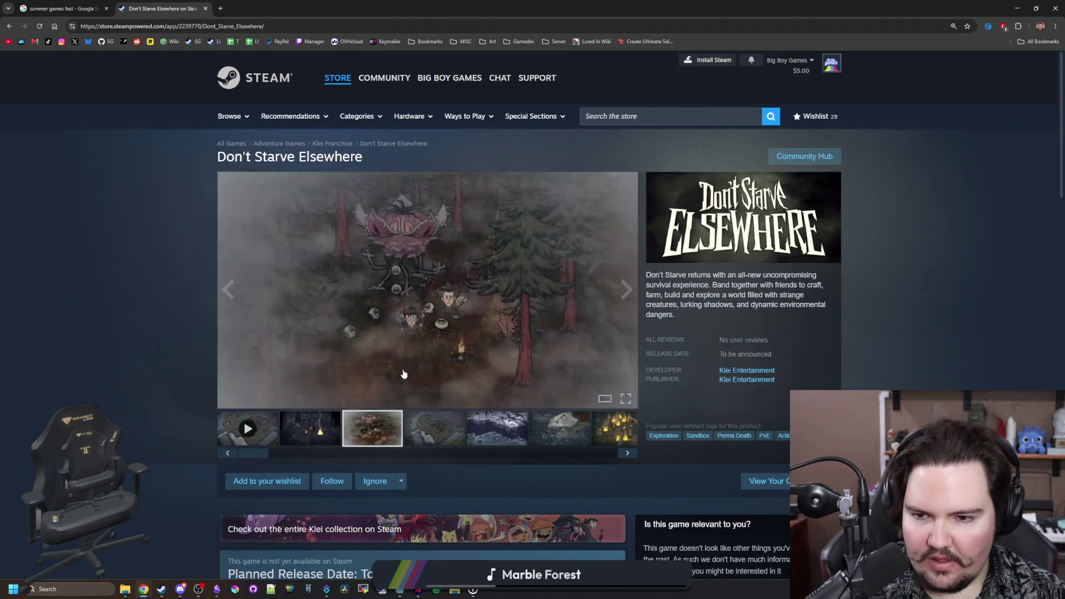
{"action": "left_click", "coordinate": [469, 353]}
{"action": "key", "text": "Escape"}
{"action": "scroll", "coordinate": [468, 352], "scroll_direction": "down", "scroll_amount": 10}
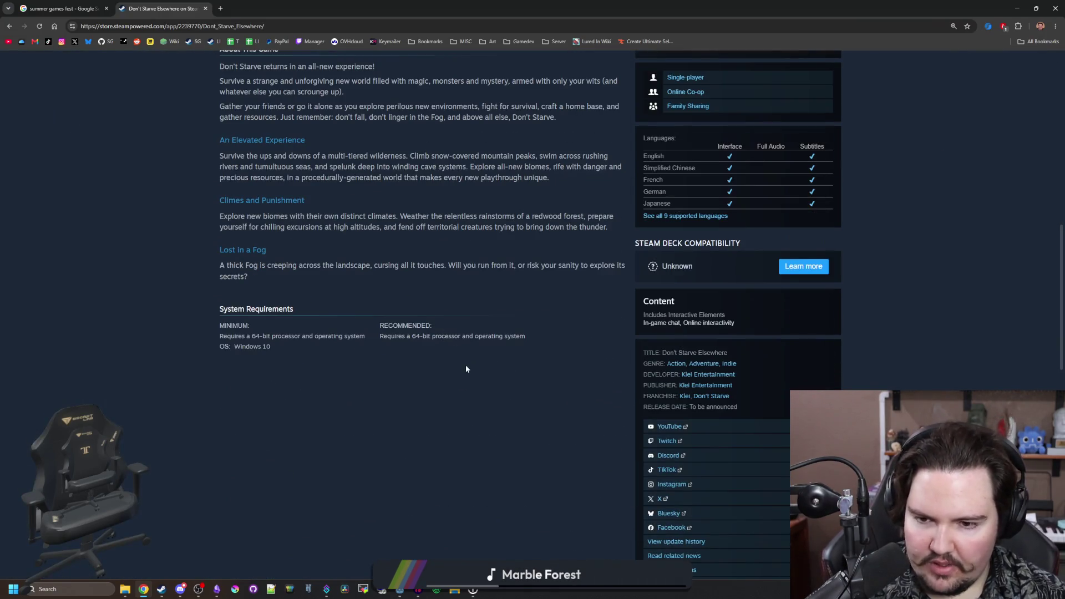
{"action": "scroll", "coordinate": [465, 366], "scroll_direction": "up", "scroll_amount": 10}
{"action": "left_click", "coordinate": [491, 321]}
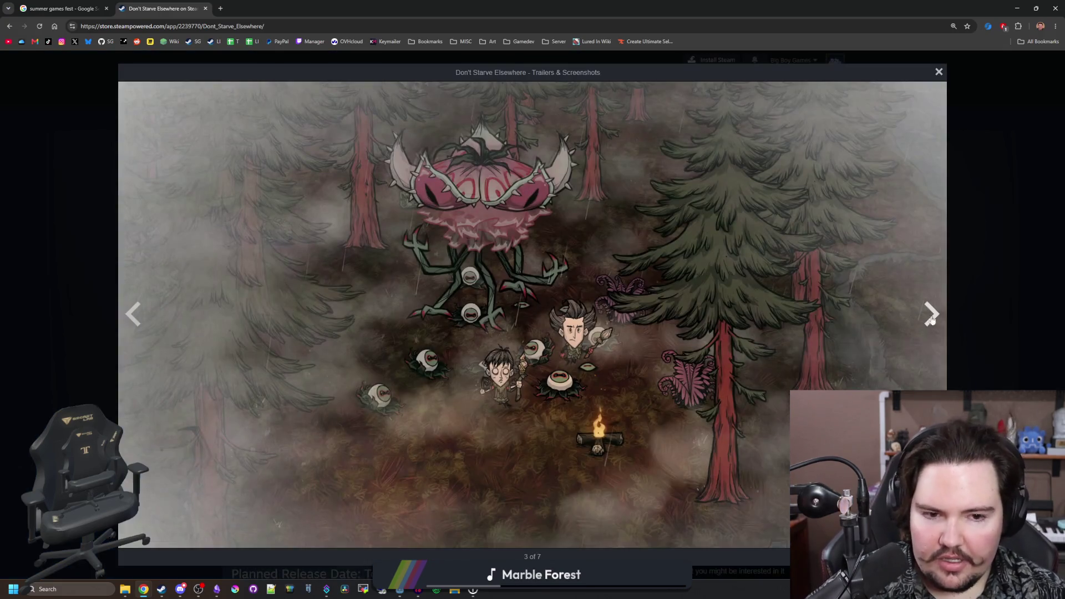
{"action": "left_click", "coordinate": [932, 318]}
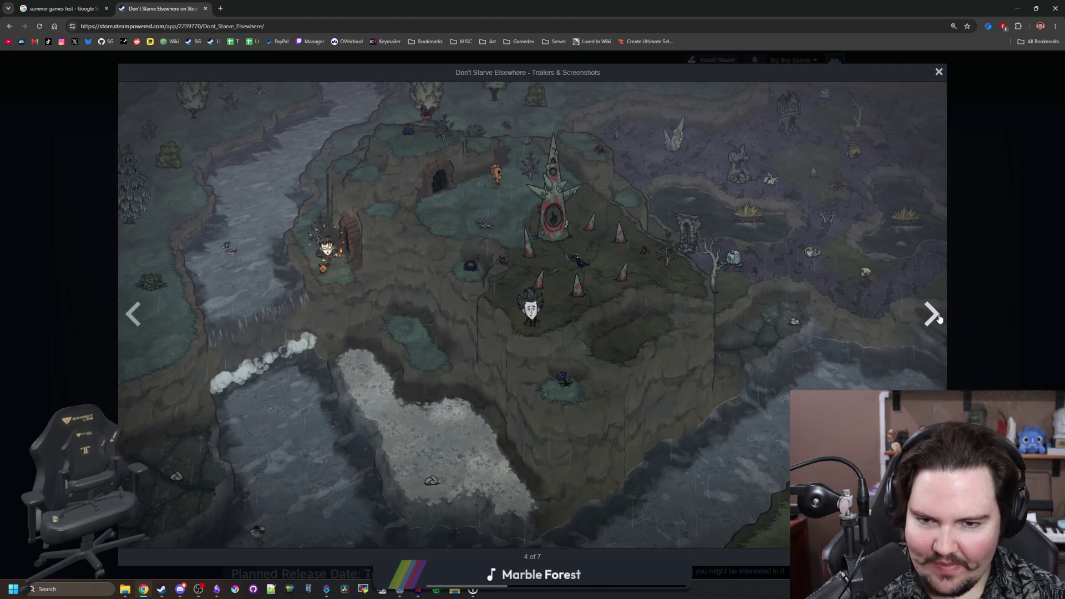
{"action": "left_click", "coordinate": [938, 317]}
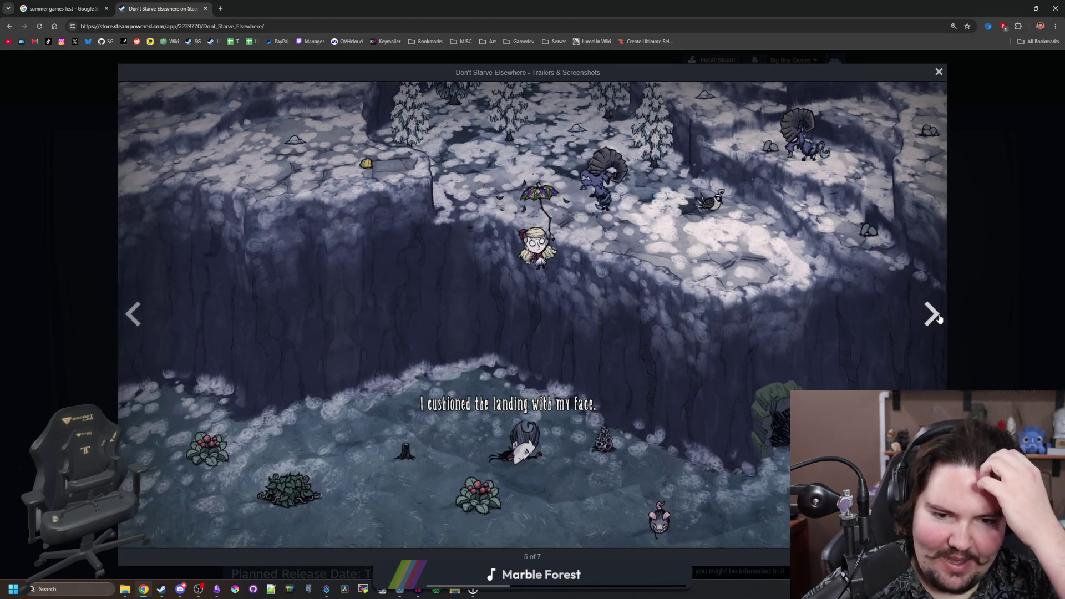
{"action": "left_click", "coordinate": [937, 319]}
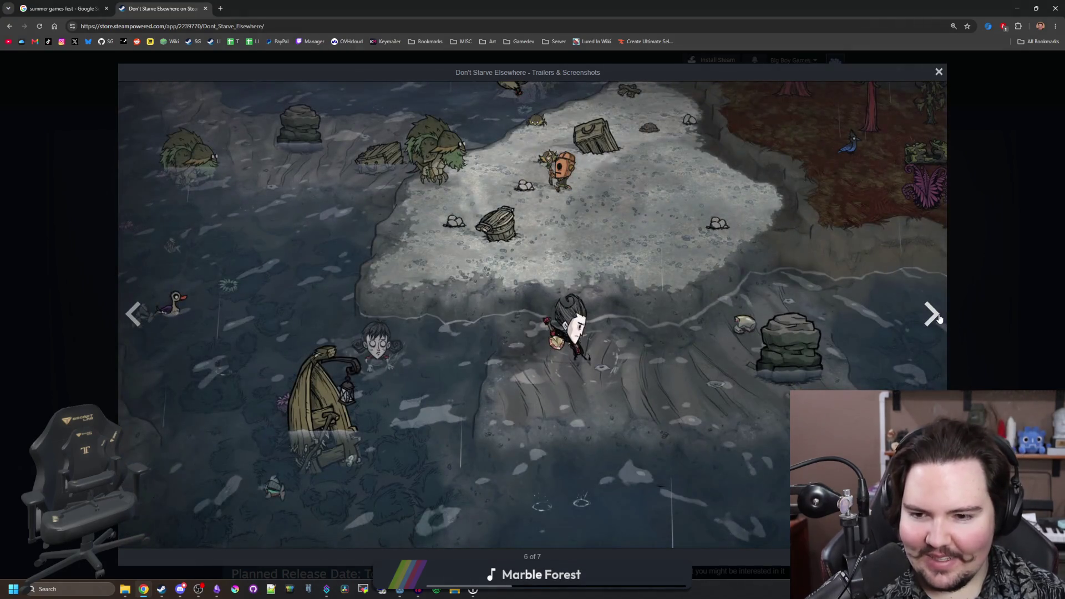
{"action": "left_click", "coordinate": [938, 319]}
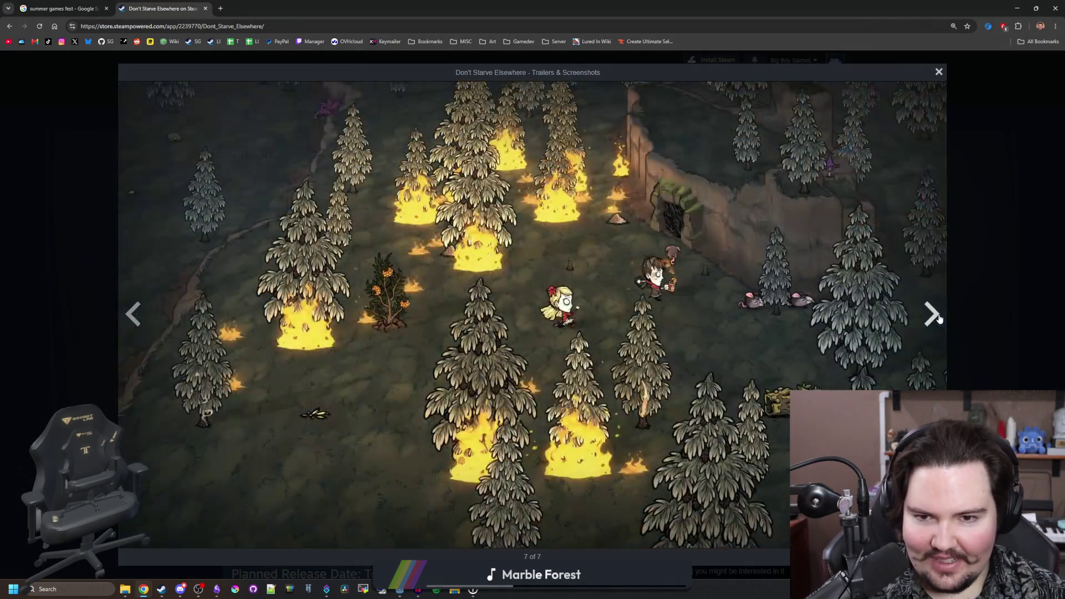
{"action": "left_click", "coordinate": [938, 319]}
{"action": "left_click", "coordinate": [939, 319]}
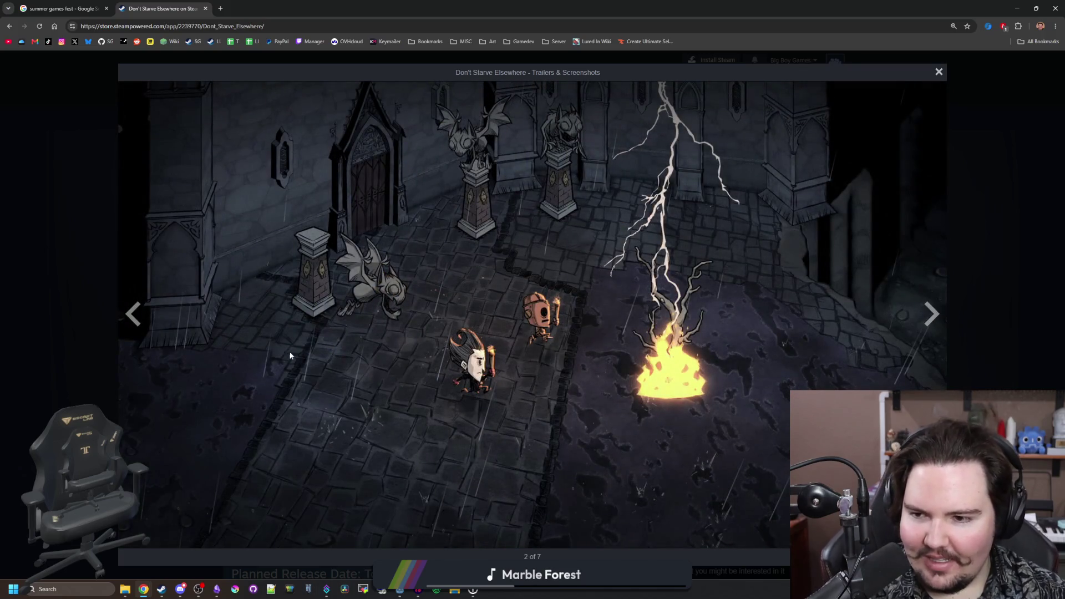
- Step back through the screenshots to the stormy courtyard shot
{"action": "left_click", "coordinate": [134, 315]}
{"action": "left_click", "coordinate": [133, 314]}
{"action": "left_click", "coordinate": [134, 315]}
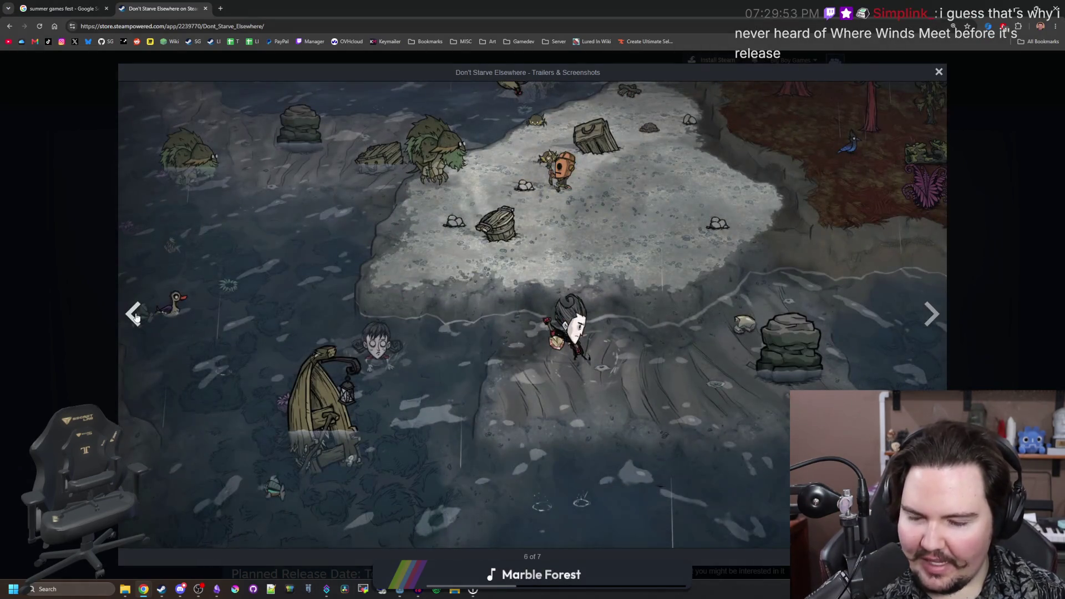
{"action": "left_click", "coordinate": [135, 315]}
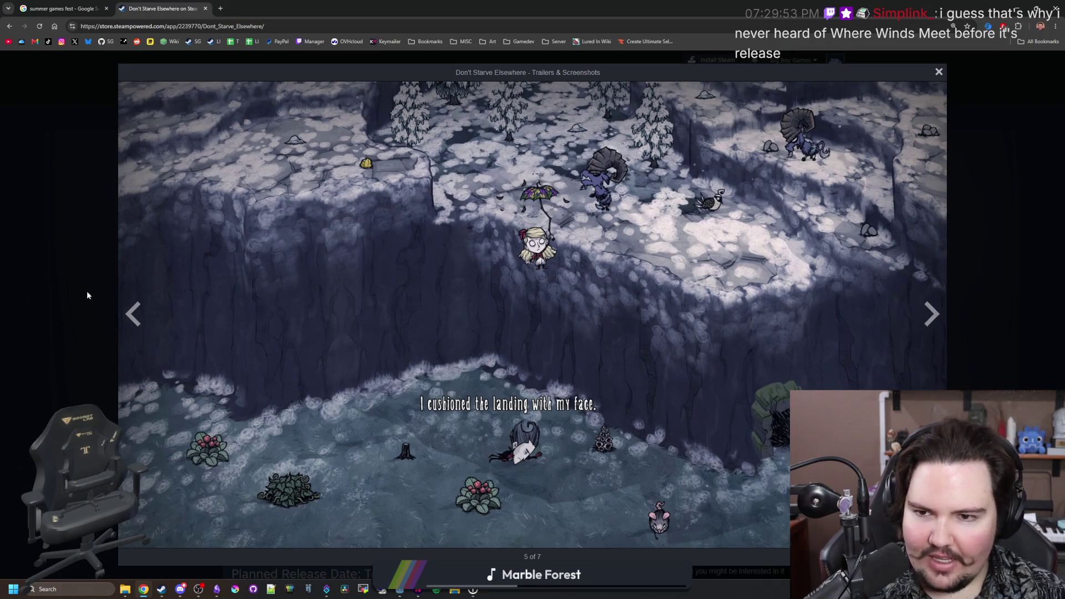
{"action": "left_click", "coordinate": [134, 312]}
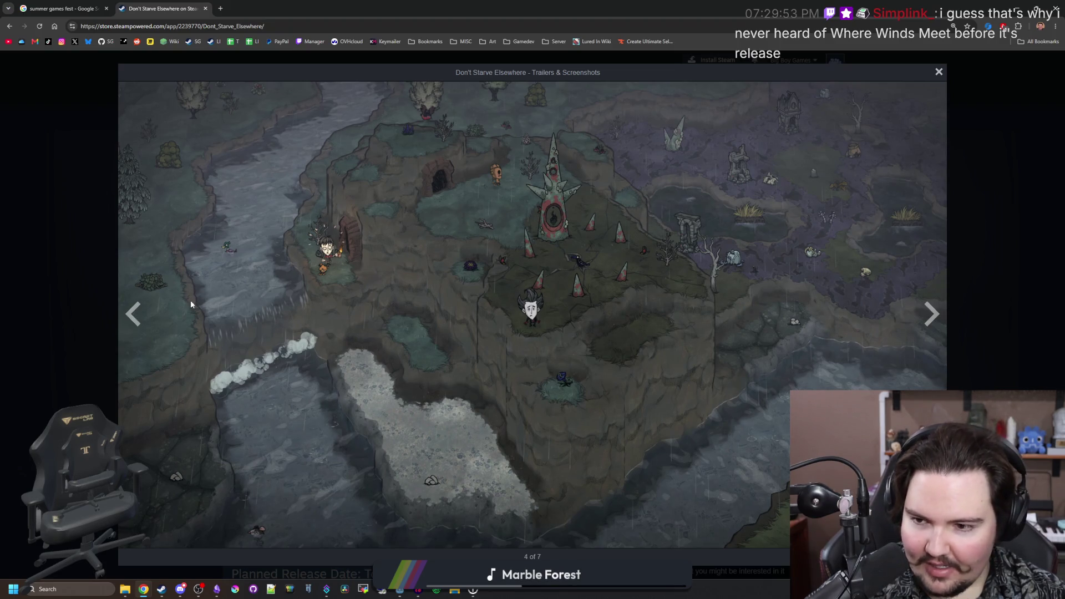
{"action": "left_click", "coordinate": [135, 314]}
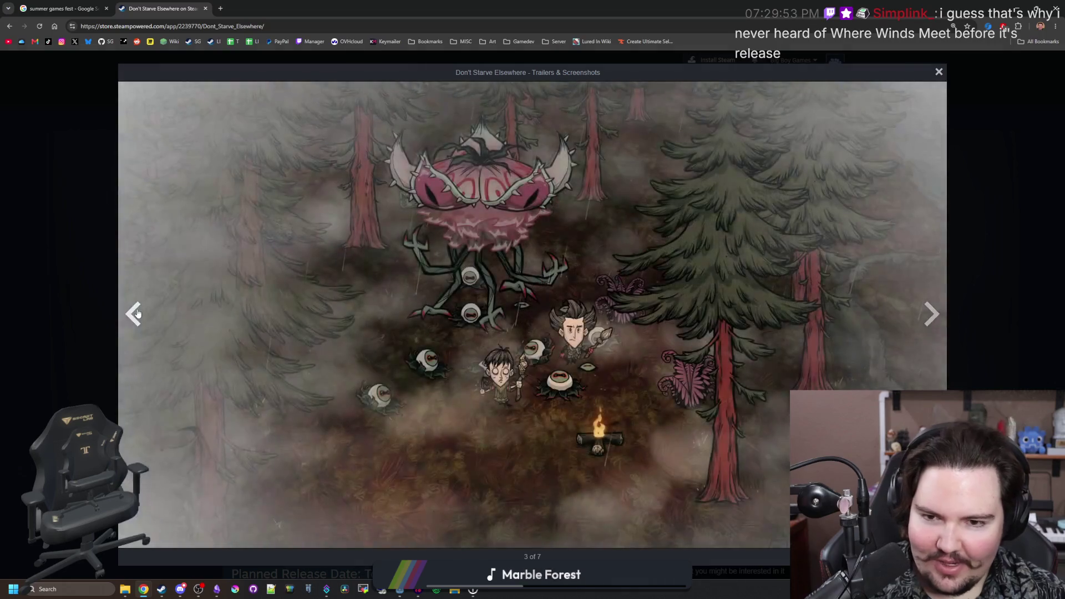
{"action": "left_click", "coordinate": [137, 314]}
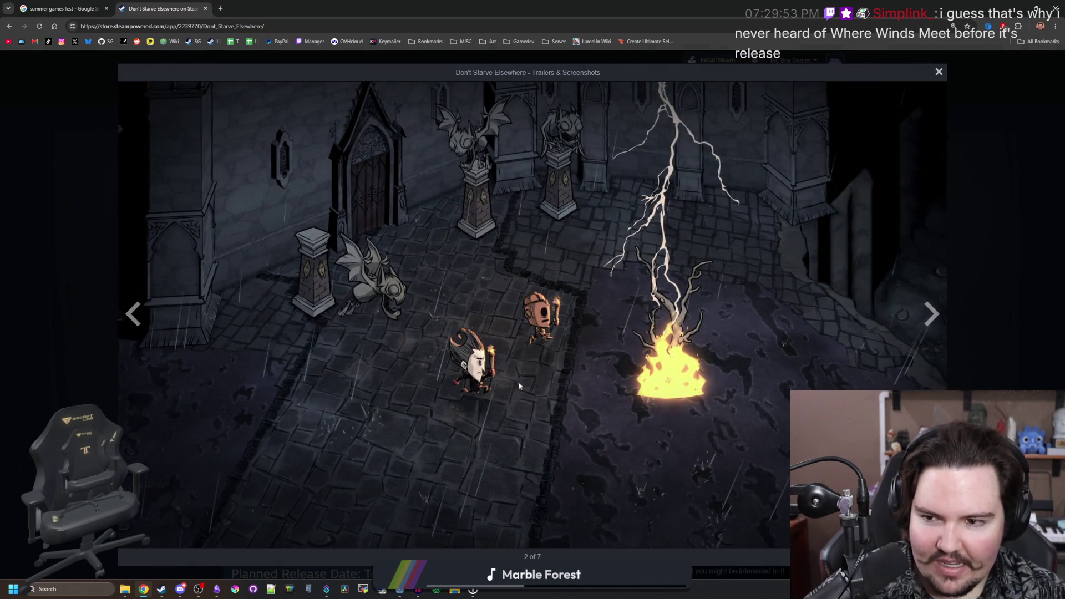
- Cycle forward through all the screenshots again to the fourth one and close the viewer
{"action": "left_click", "coordinate": [934, 315]}
{"action": "left_click", "coordinate": [935, 315]}
{"action": "left_click", "coordinate": [935, 315]}
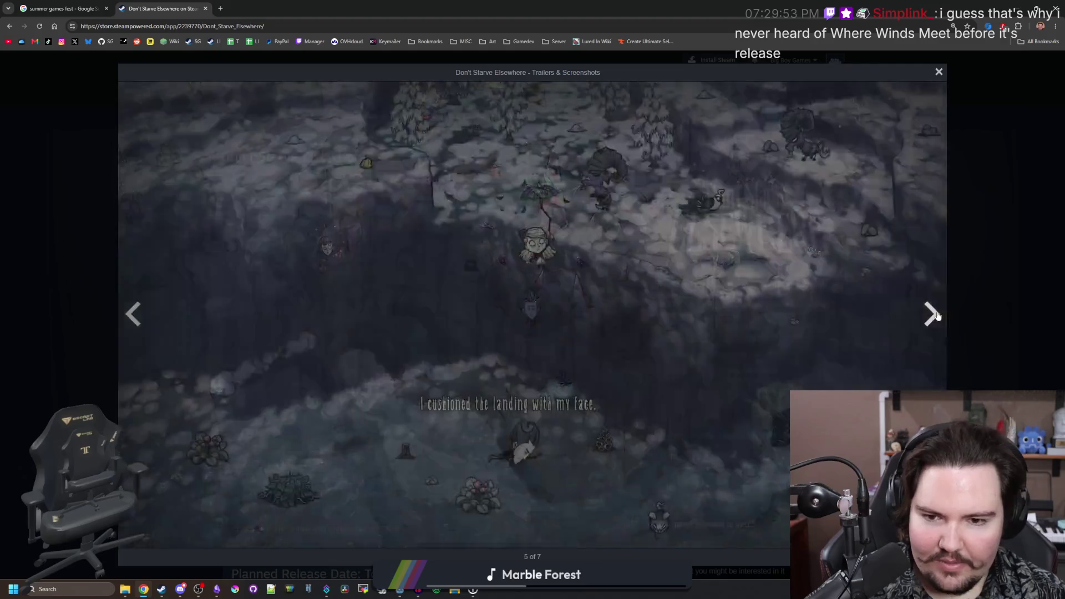
{"action": "left_click", "coordinate": [936, 315]}
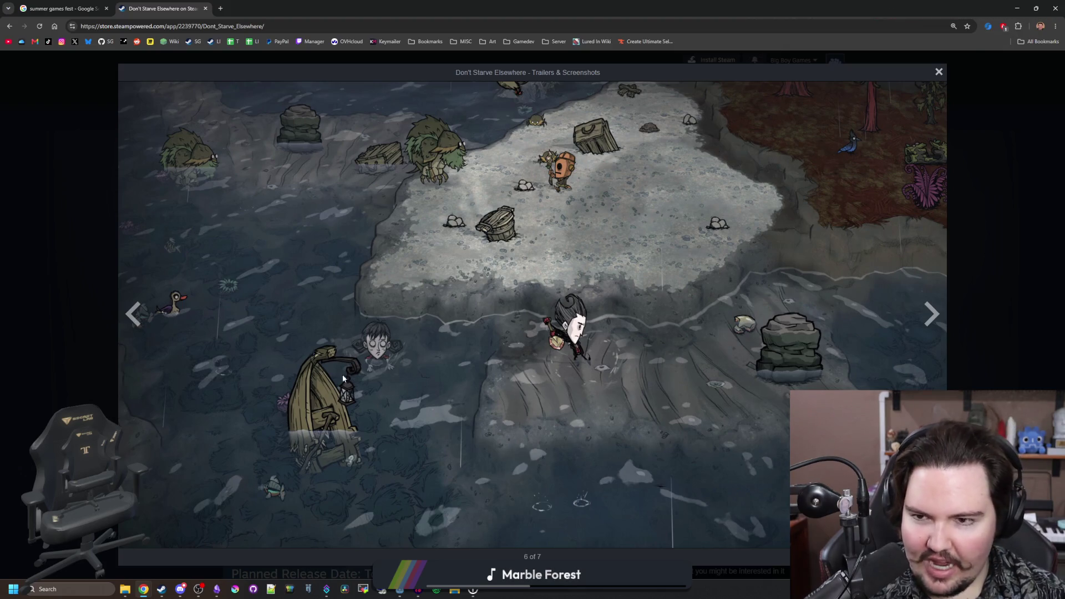
{"action": "left_click", "coordinate": [936, 307]}
{"action": "left_click", "coordinate": [937, 310]}
{"action": "left_click", "coordinate": [937, 314]}
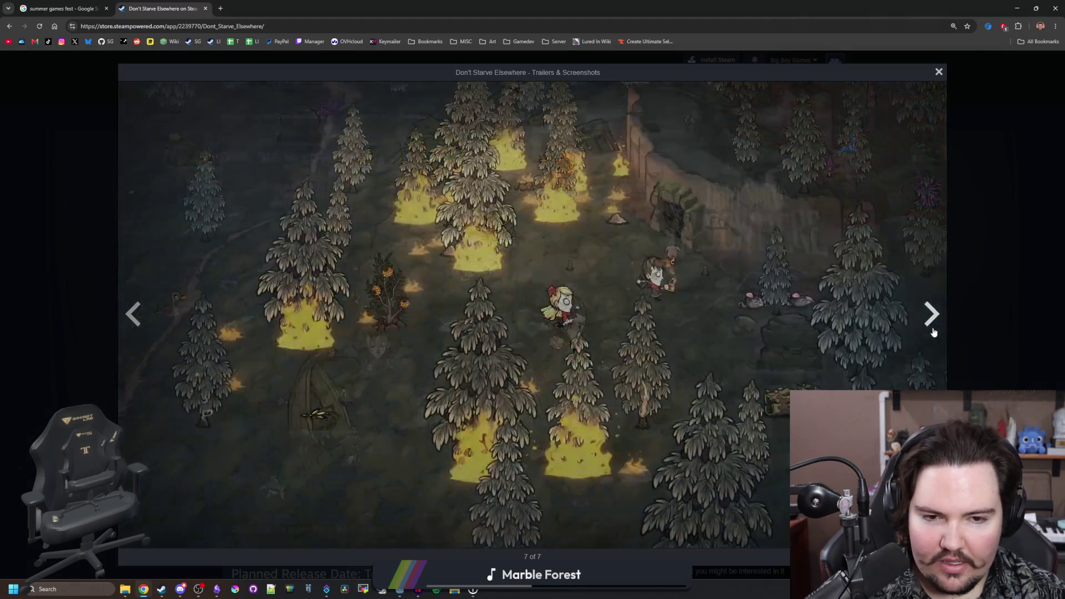
{"action": "left_click", "coordinate": [937, 315]}
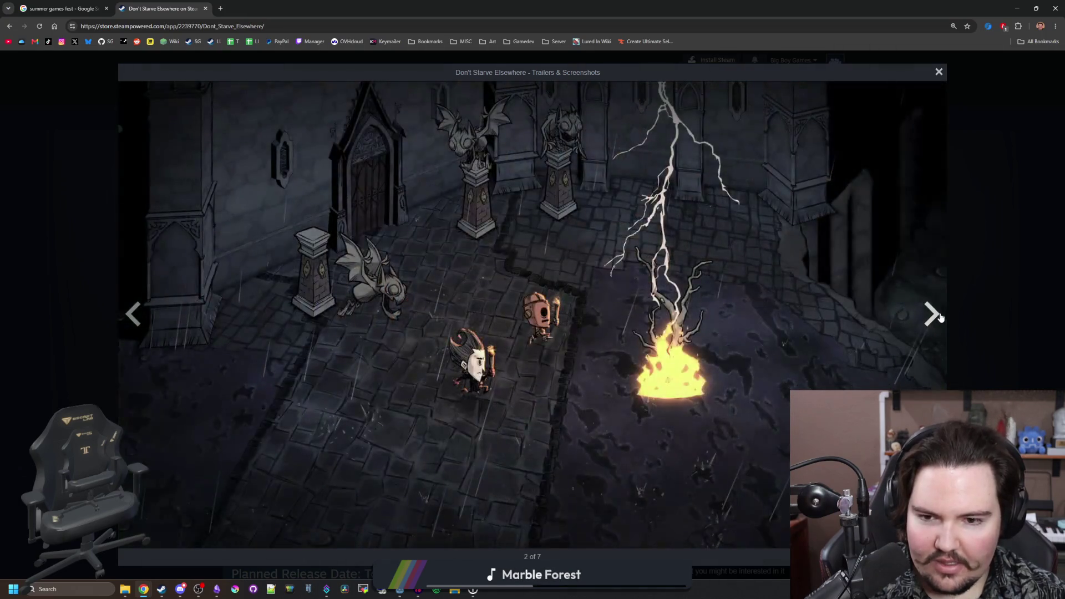
{"action": "left_click", "coordinate": [937, 315]}
{"action": "left_click", "coordinate": [939, 314]}
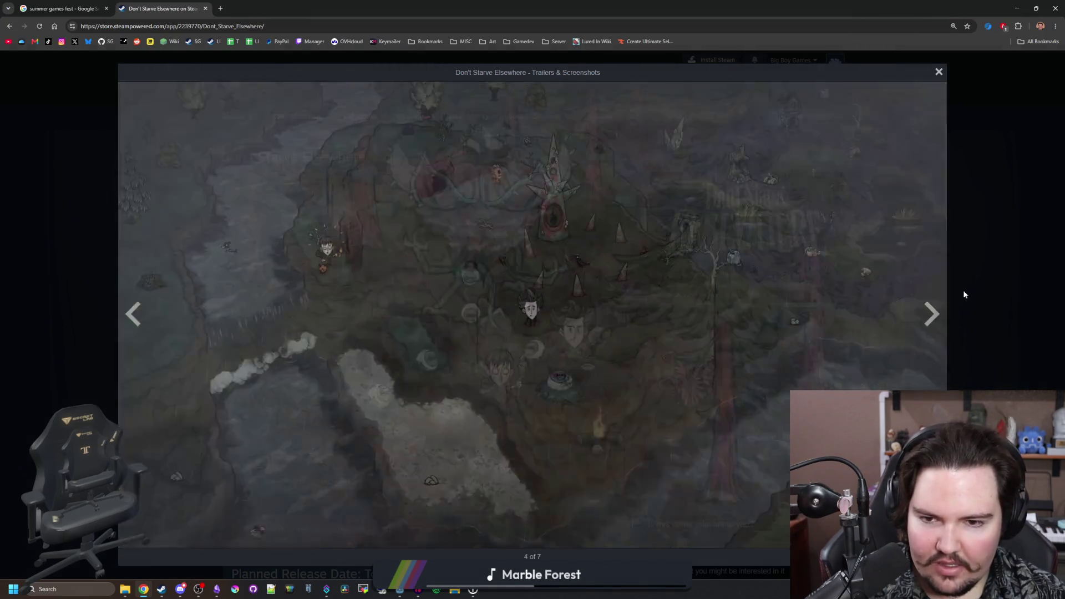
{"action": "left_click", "coordinate": [964, 294]}
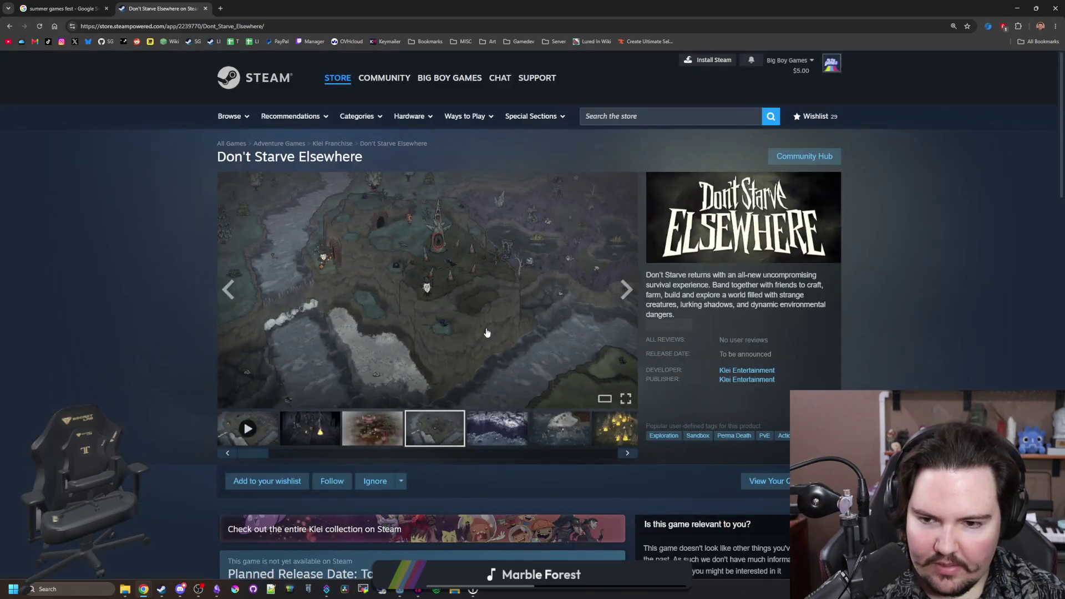
- Scroll the store page to read the Klei Entertainment developer and release-date details
{"action": "scroll", "coordinate": [410, 341], "scroll_direction": "down", "scroll_amount": 1}
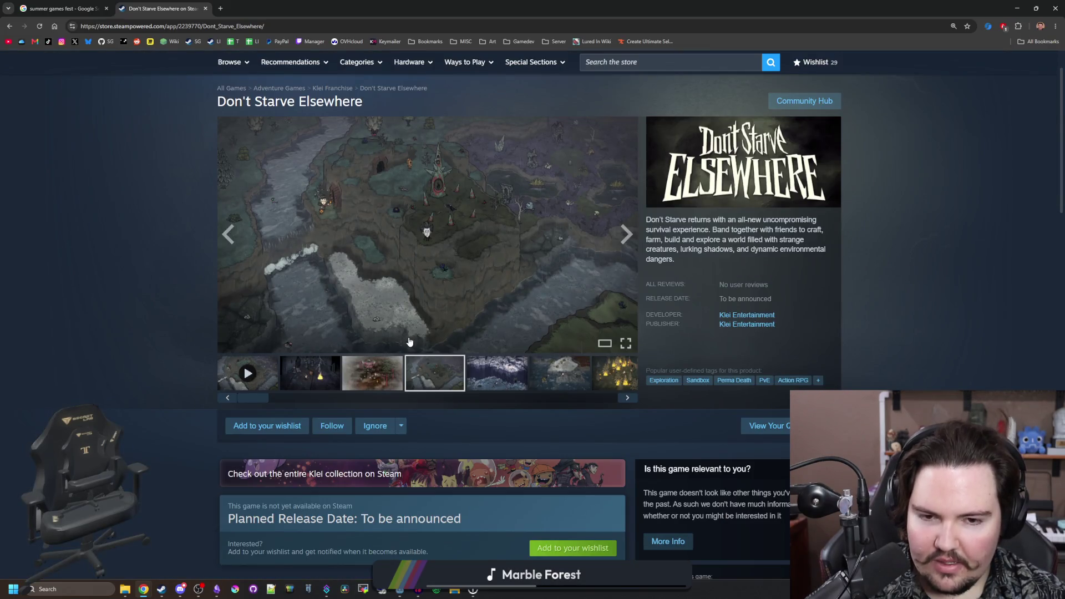
{"action": "scroll", "coordinate": [409, 342], "scroll_direction": "down", "scroll_amount": 2}
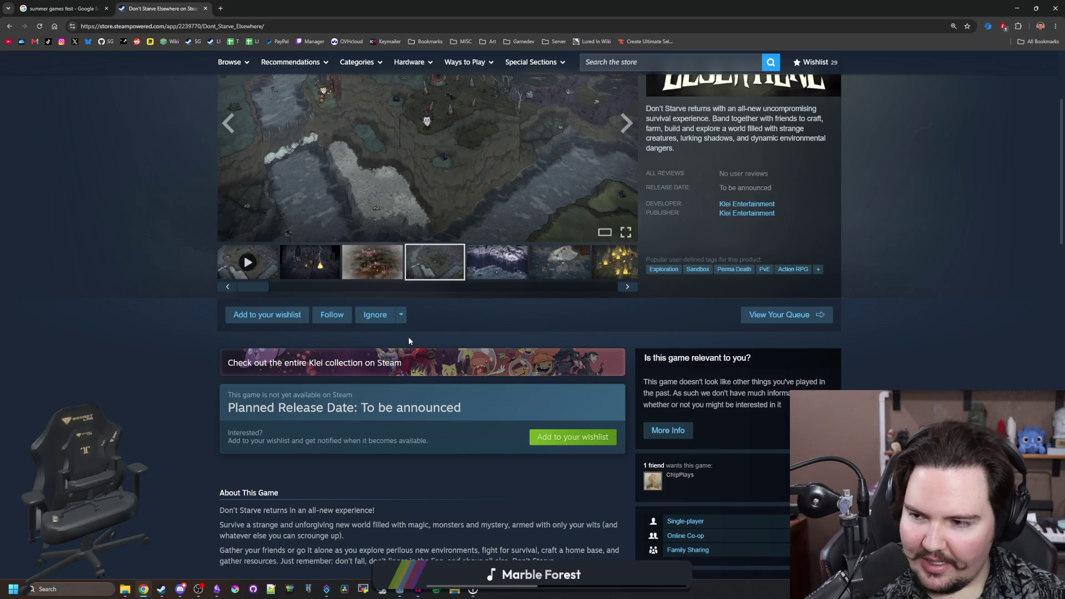
{"action": "scroll", "coordinate": [409, 340], "scroll_direction": "down", "scroll_amount": 4}
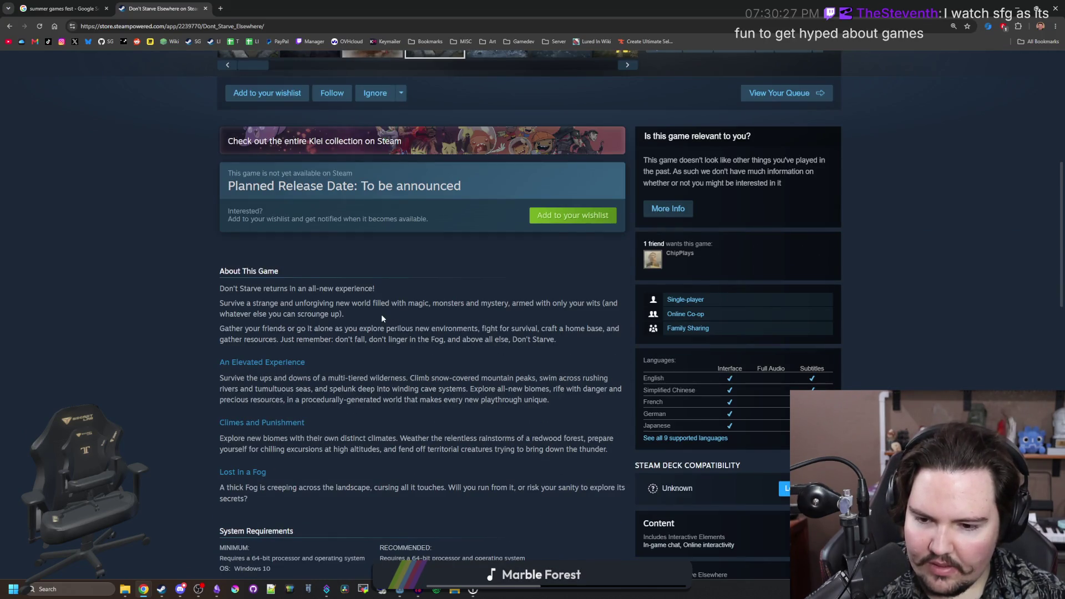
{"action": "scroll", "coordinate": [382, 316], "scroll_direction": "down", "scroll_amount": 2}
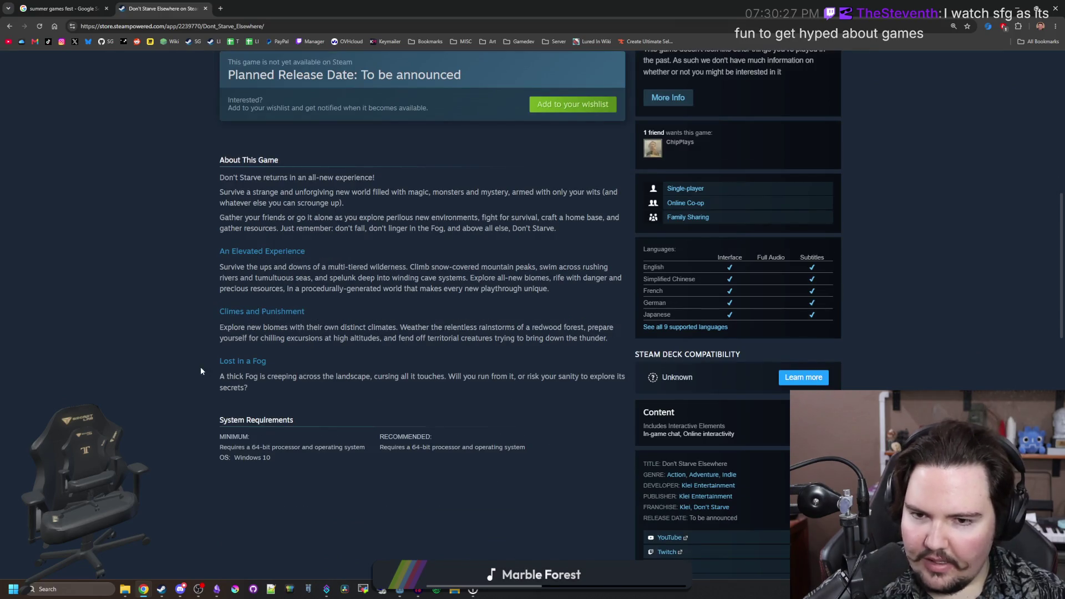
{"action": "scroll", "coordinate": [200, 371], "scroll_direction": "up", "scroll_amount": 8}
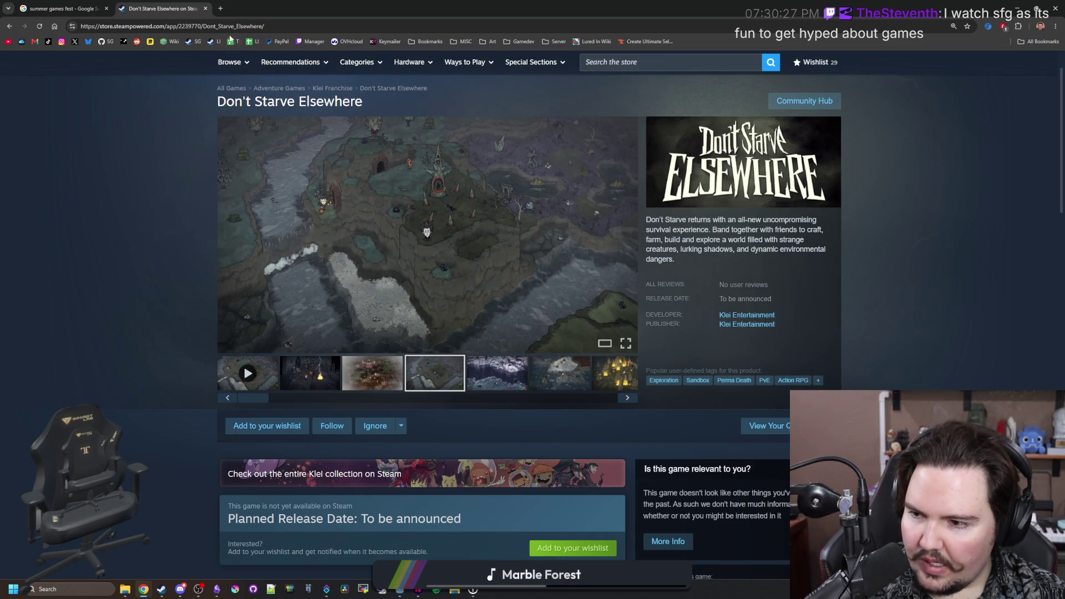
{"action": "left_click", "coordinate": [245, 25]}
- Search for 'where winds meet' and open its Steam store page
{"action": "type", "text": "where winds meet"}
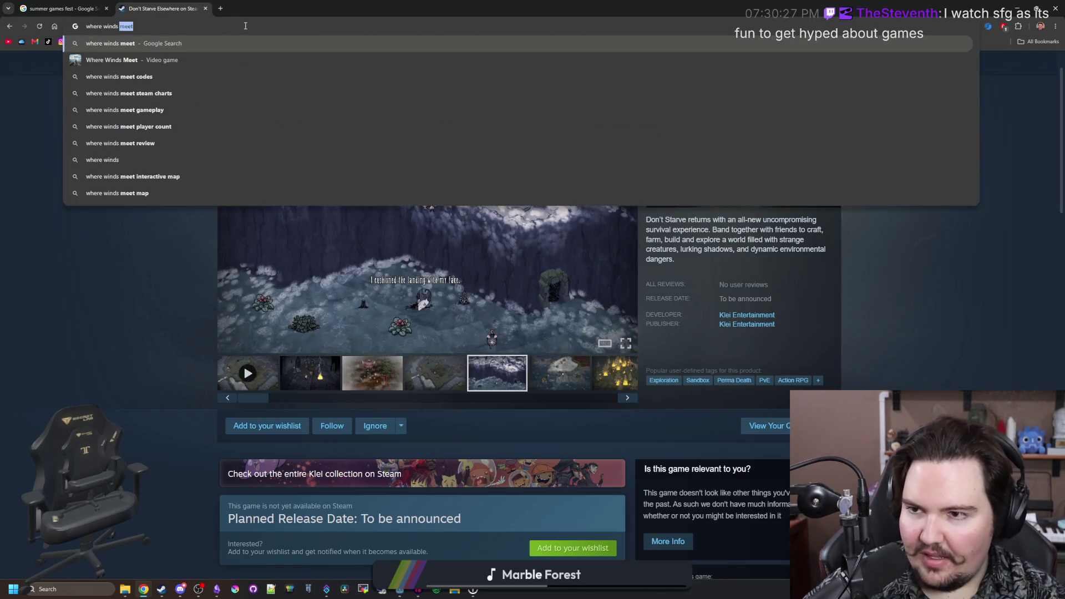
{"action": "key", "text": "Return"}
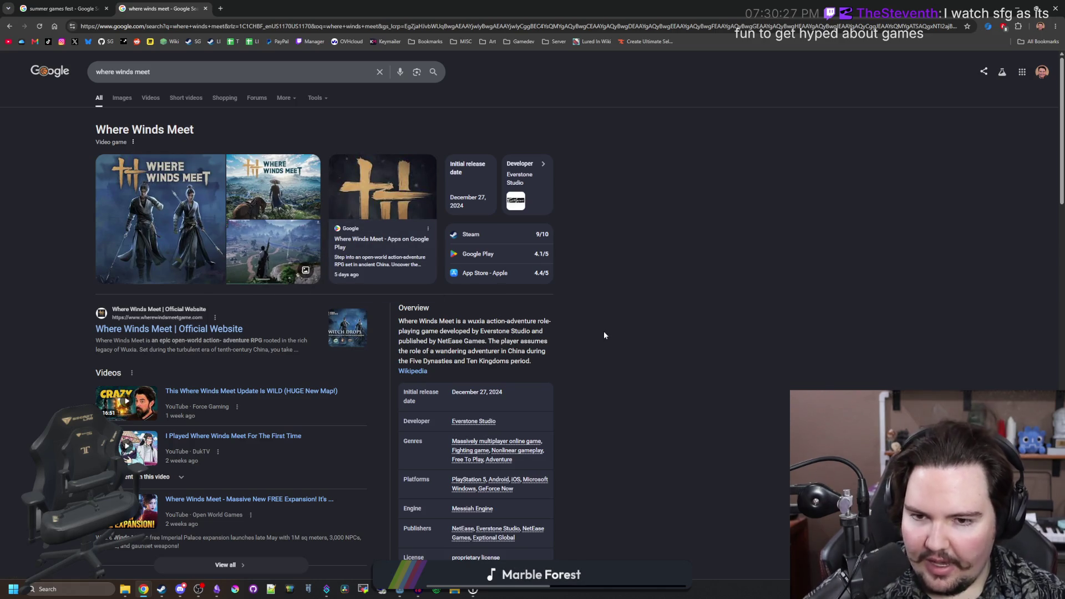
{"action": "left_click", "coordinate": [471, 235]}
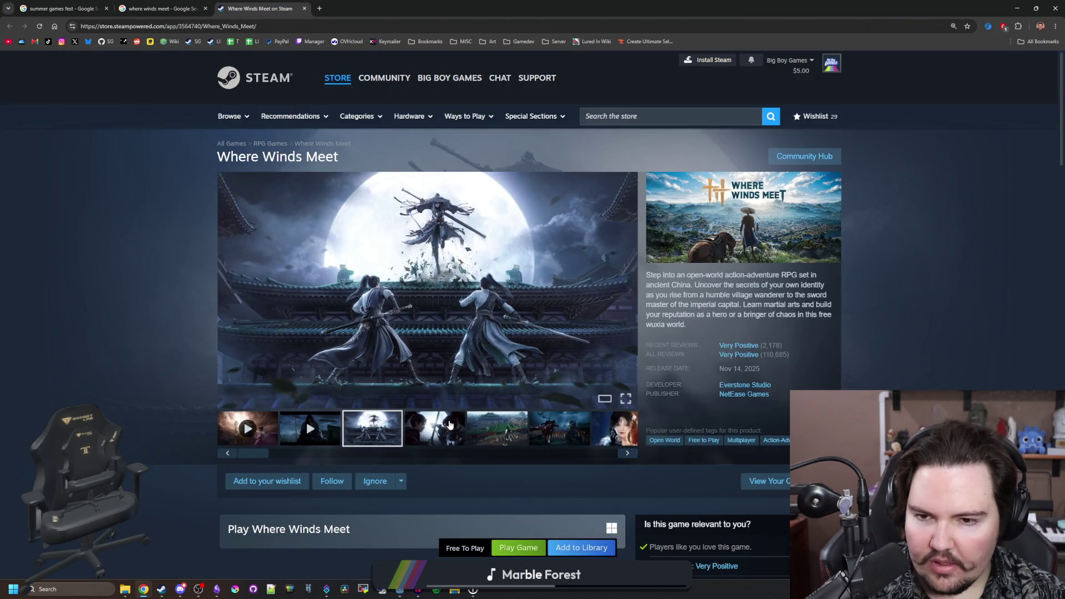
- Browse the Where Winds Meet screenshots through to the dark temple shot
{"action": "left_click", "coordinate": [450, 425]}
{"action": "left_click", "coordinate": [495, 430]}
{"action": "left_click", "coordinate": [557, 435]}
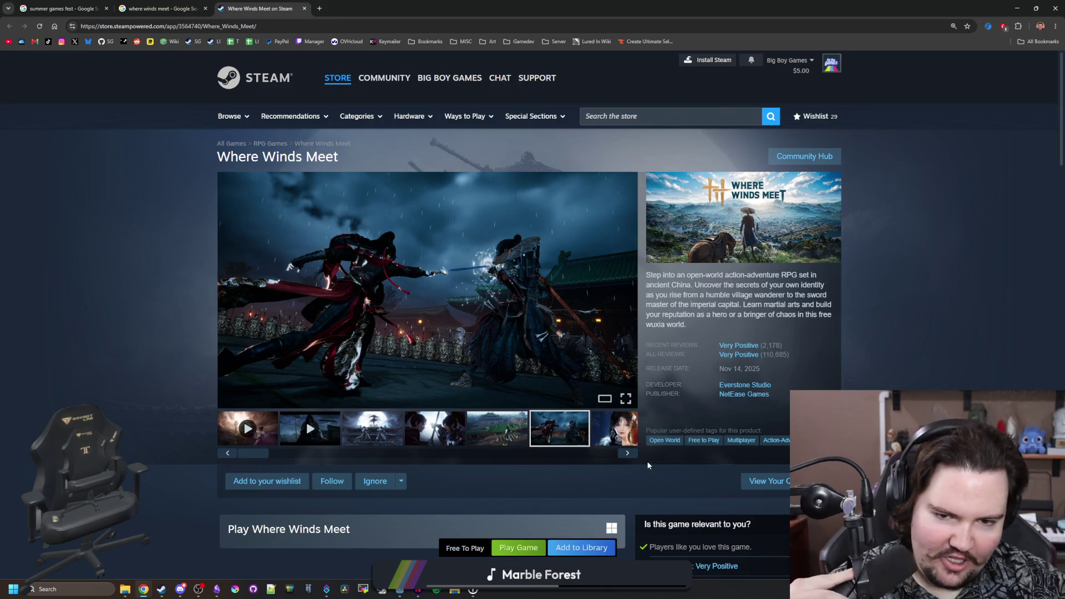
{"action": "left_click", "coordinate": [628, 453]}
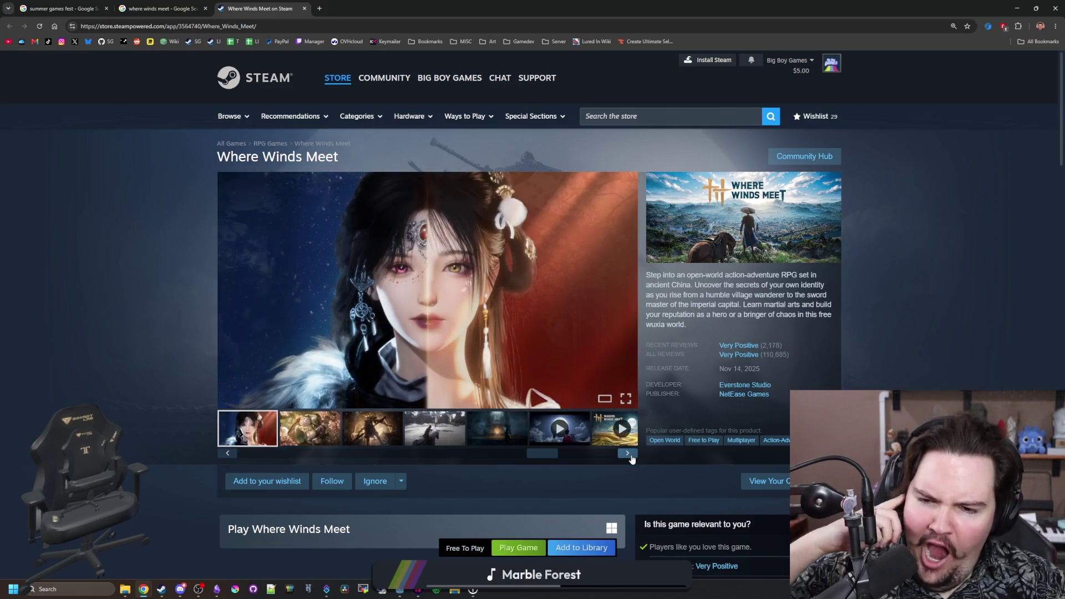
{"action": "left_click", "coordinate": [630, 456]}
{"action": "left_click", "coordinate": [630, 456]}
{"action": "left_click", "coordinate": [631, 457]}
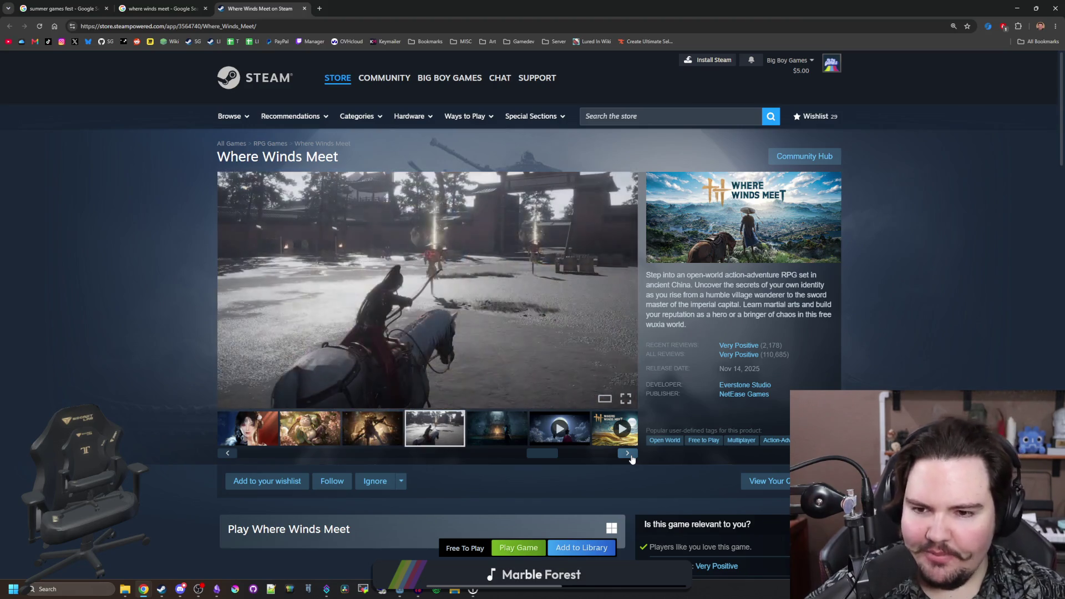
{"action": "left_click", "coordinate": [631, 456]}
- Scroll down and expand the full game description with READ MORE
{"action": "scroll", "coordinate": [406, 390], "scroll_direction": "down", "scroll_amount": 3}
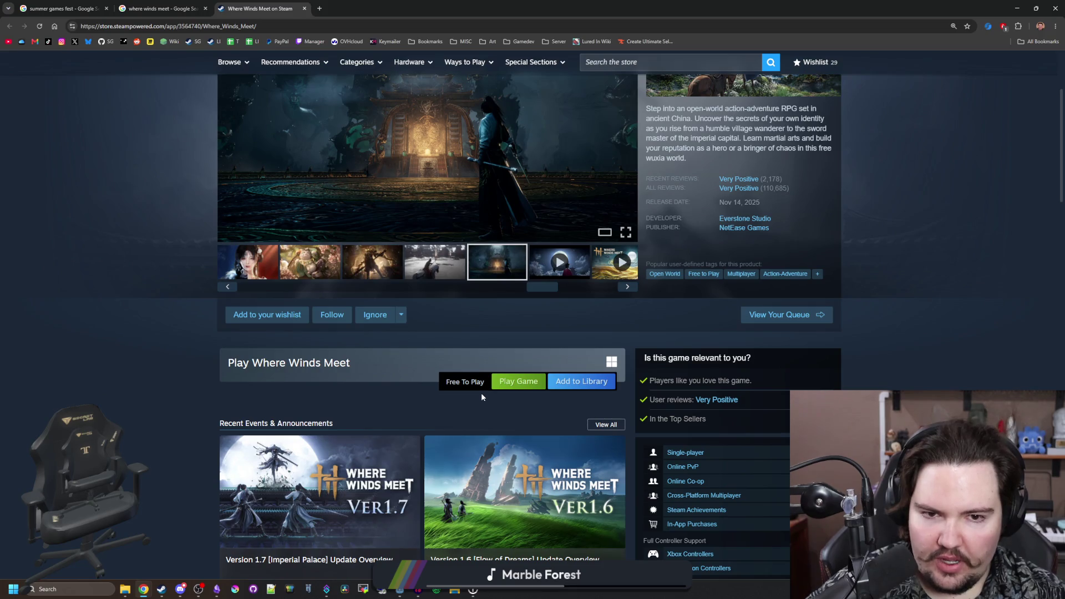
{"action": "scroll", "coordinate": [494, 393], "scroll_direction": "up", "scroll_amount": 4}
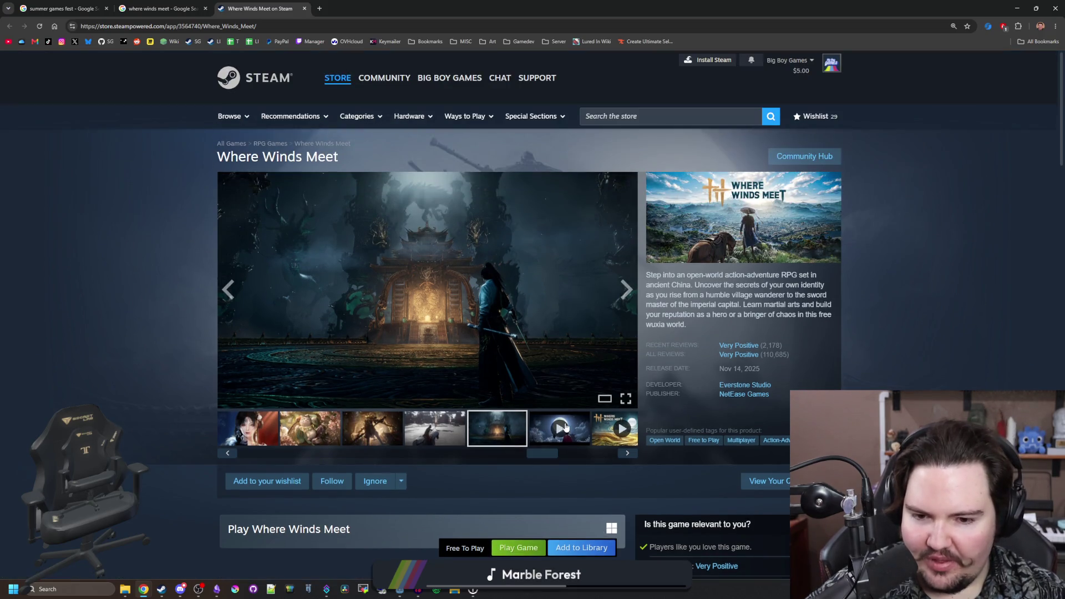
{"action": "scroll", "coordinate": [421, 412], "scroll_direction": "down", "scroll_amount": 5}
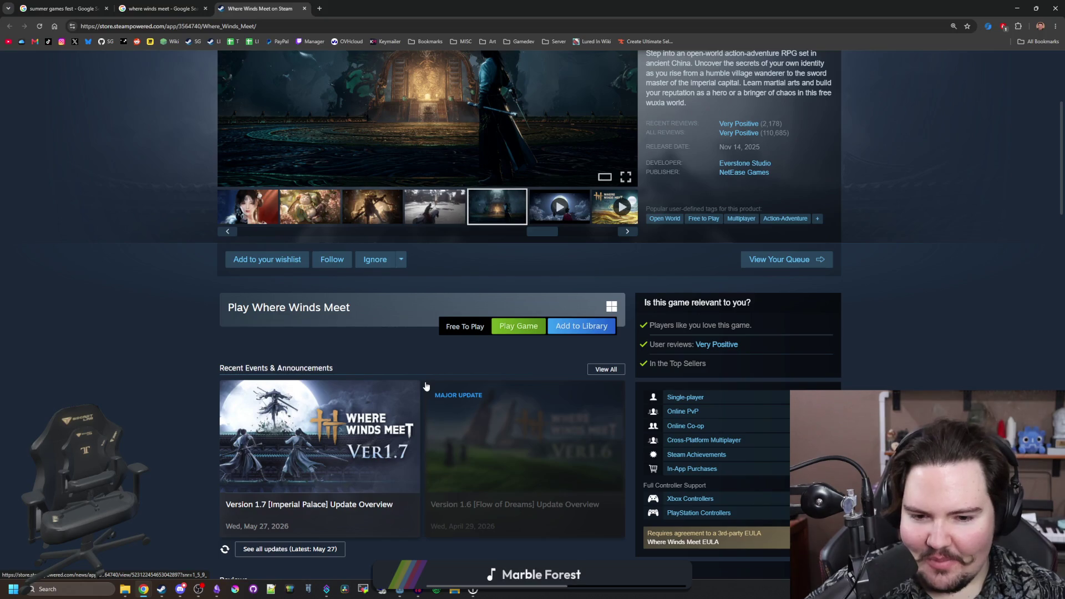
{"action": "scroll", "coordinate": [426, 386], "scroll_direction": "down", "scroll_amount": 6}
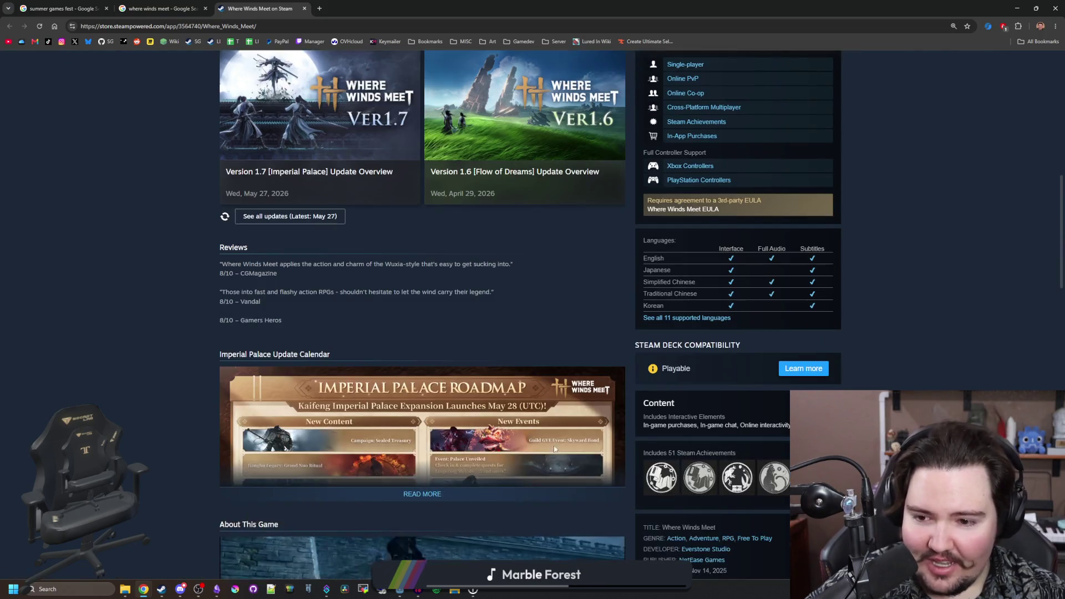
{"action": "scroll", "coordinate": [531, 405], "scroll_direction": "down", "scroll_amount": 10}
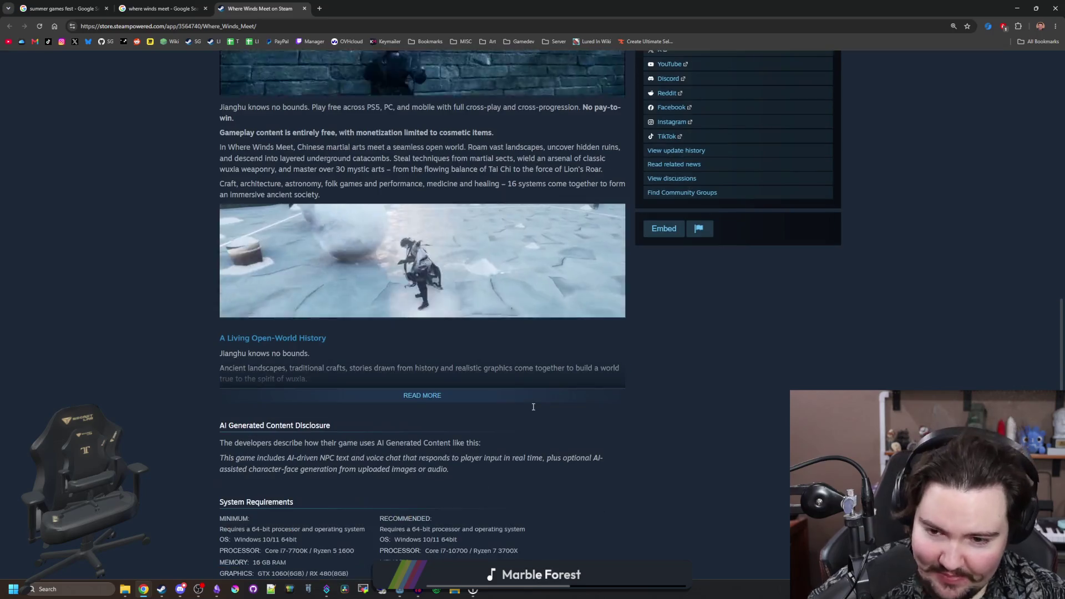
{"action": "left_click", "coordinate": [445, 399]}
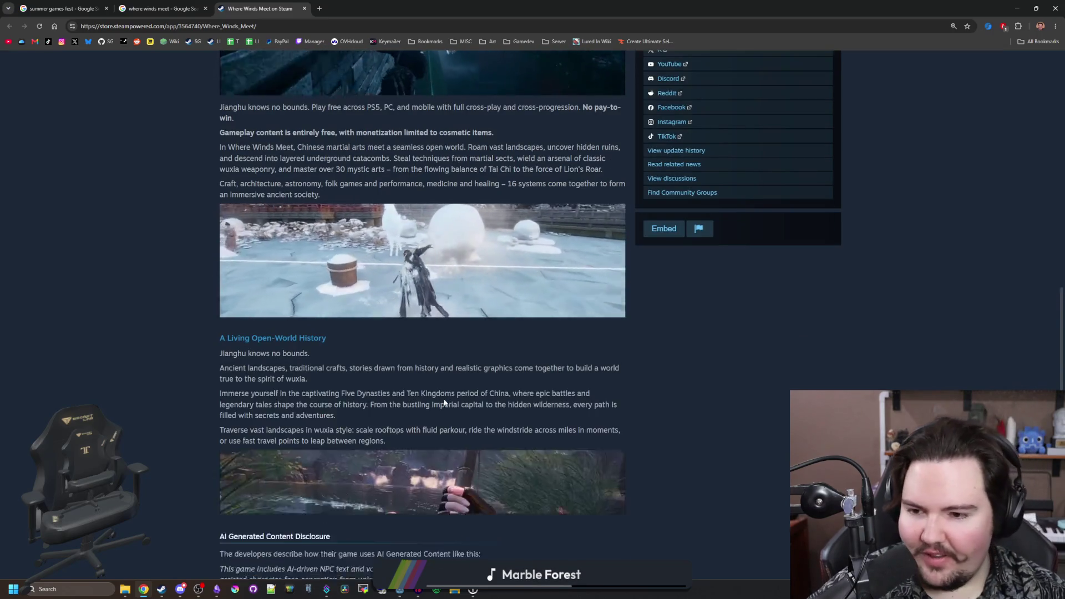
- Scroll down to the reviews and read the top user review
{"action": "scroll", "coordinate": [445, 352], "scroll_direction": "down", "scroll_amount": 12}
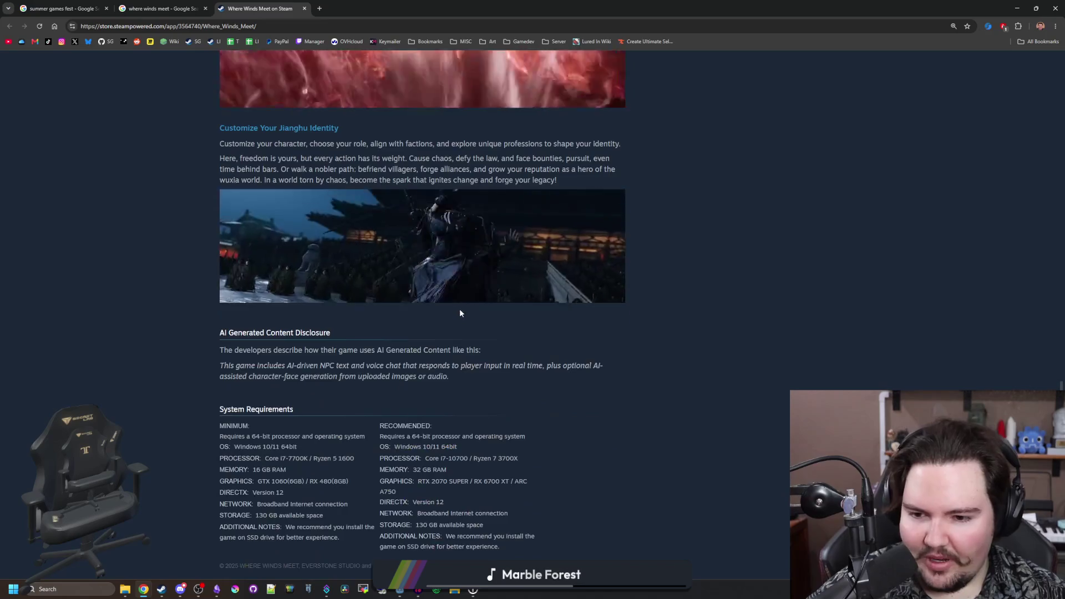
{"action": "scroll", "coordinate": [460, 313], "scroll_direction": "down", "scroll_amount": 1}
{"action": "scroll", "coordinate": [601, 408], "scroll_direction": "down", "scroll_amount": 1}
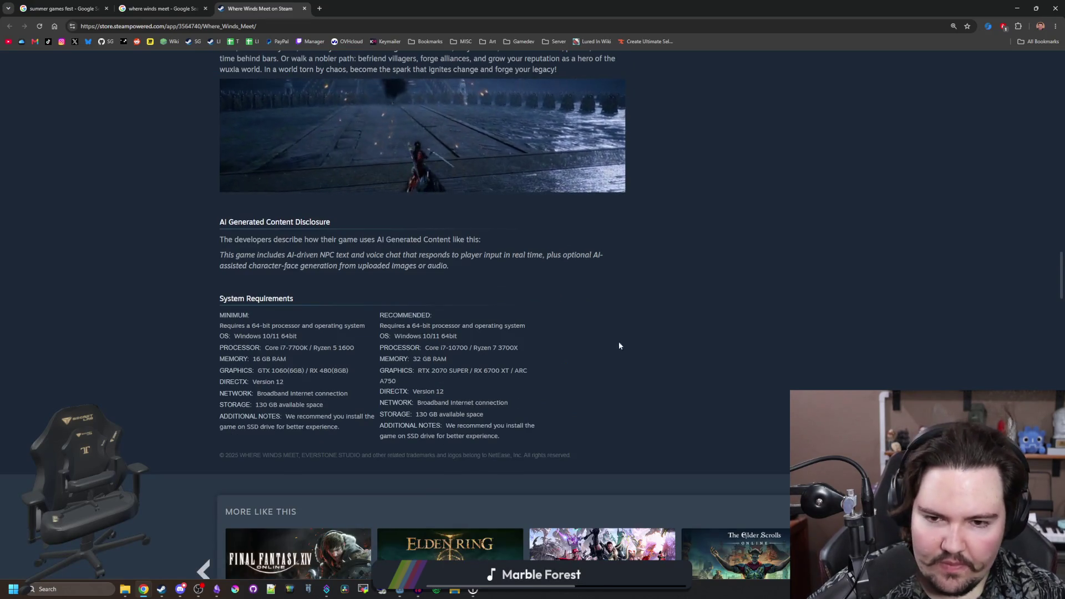
{"action": "scroll", "coordinate": [624, 307], "scroll_direction": "down", "scroll_amount": 9}
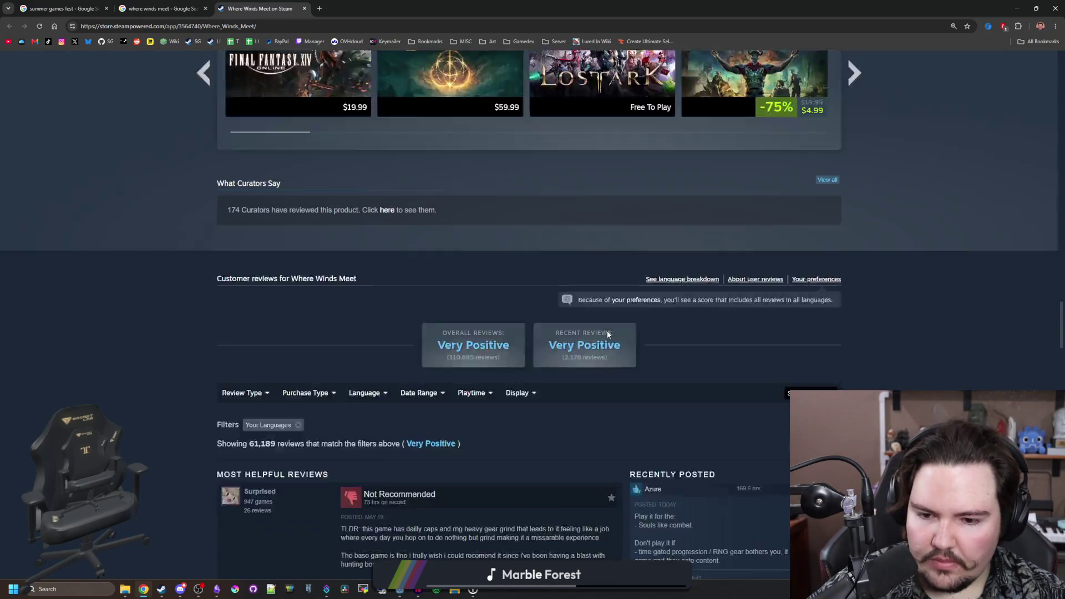
{"action": "scroll", "coordinate": [607, 333], "scroll_direction": "down", "scroll_amount": 2}
{"action": "scroll", "coordinate": [606, 335], "scroll_direction": "down", "scroll_amount": 3}
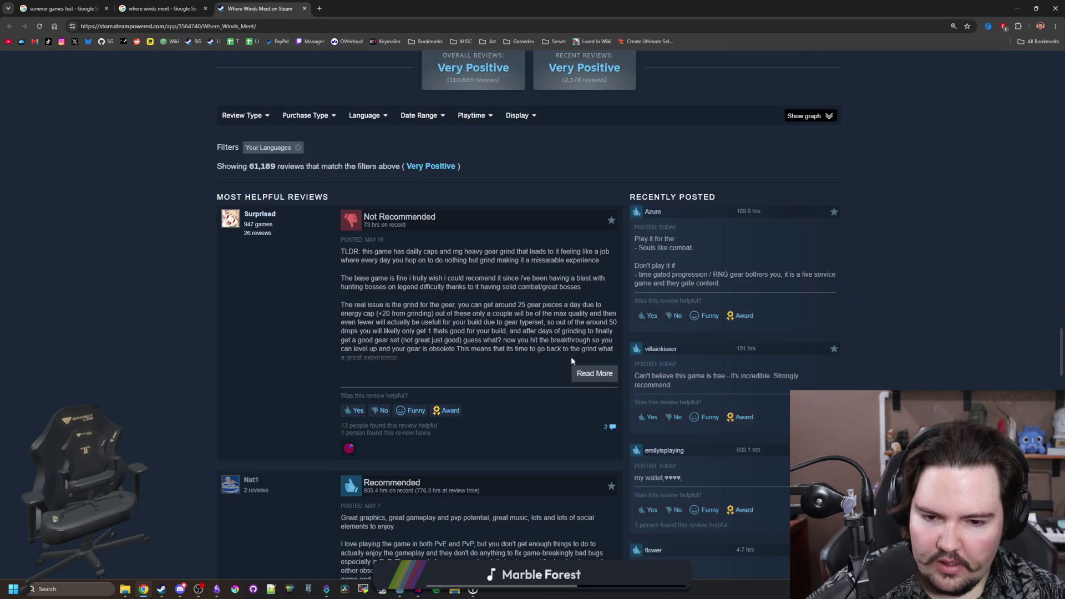
{"action": "left_click_drag", "start_coordinate": [352, 248], "coordinate": [486, 339]}
{"action": "left_click", "coordinate": [486, 339]}
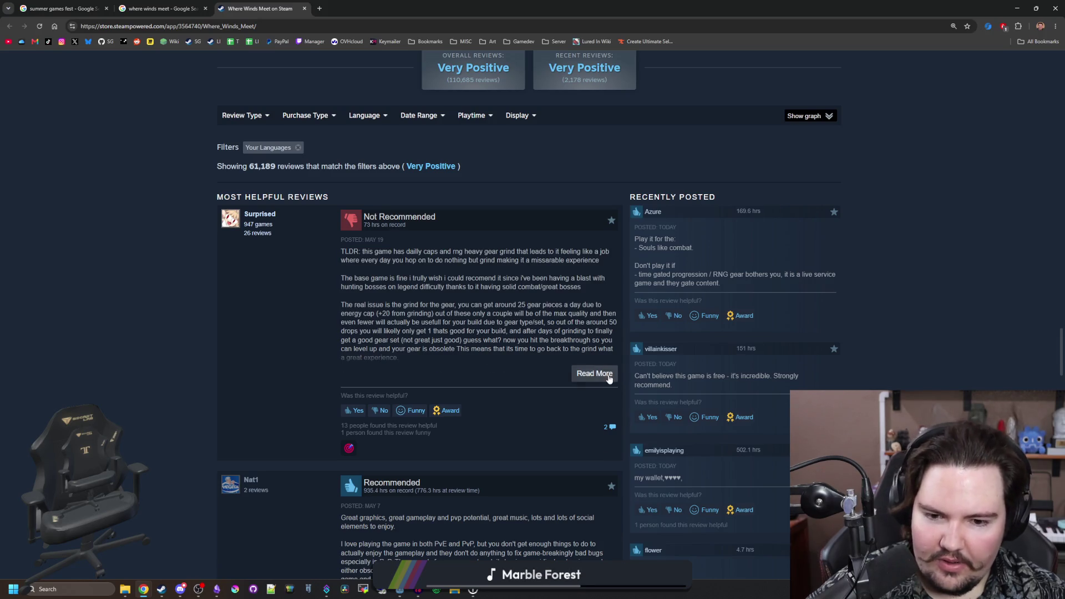
{"action": "scroll", "coordinate": [468, 318], "scroll_direction": "down", "scroll_amount": 12}
{"action": "scroll", "coordinate": [471, 318], "scroll_direction": "up", "scroll_amount": 20}
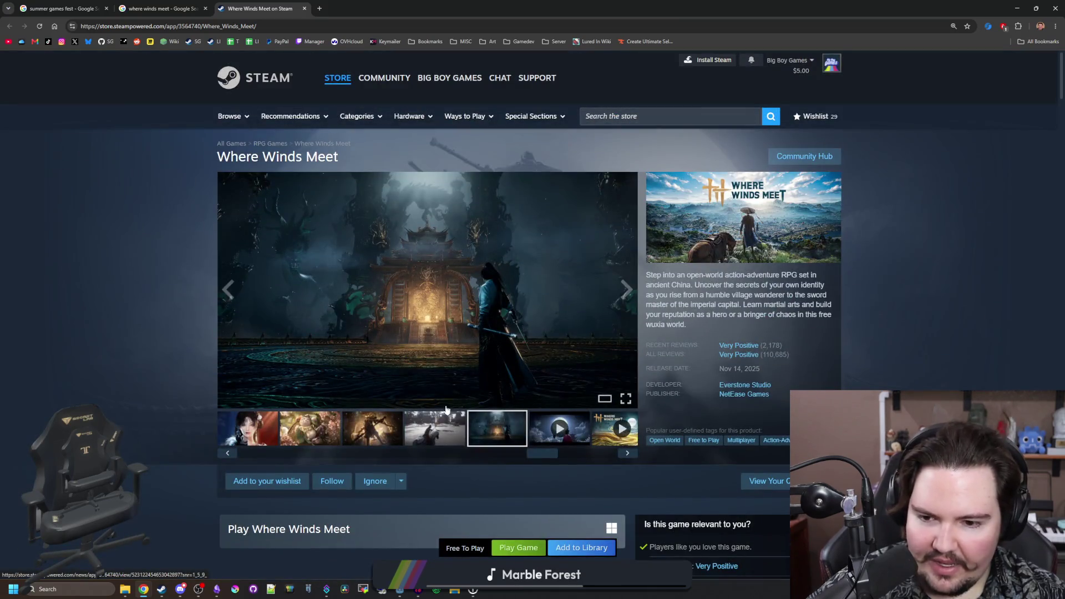
- View the snowy horse-riding and dark armored figure screenshots
{"action": "left_click", "coordinate": [441, 437]}
{"action": "left_click", "coordinate": [396, 427]}
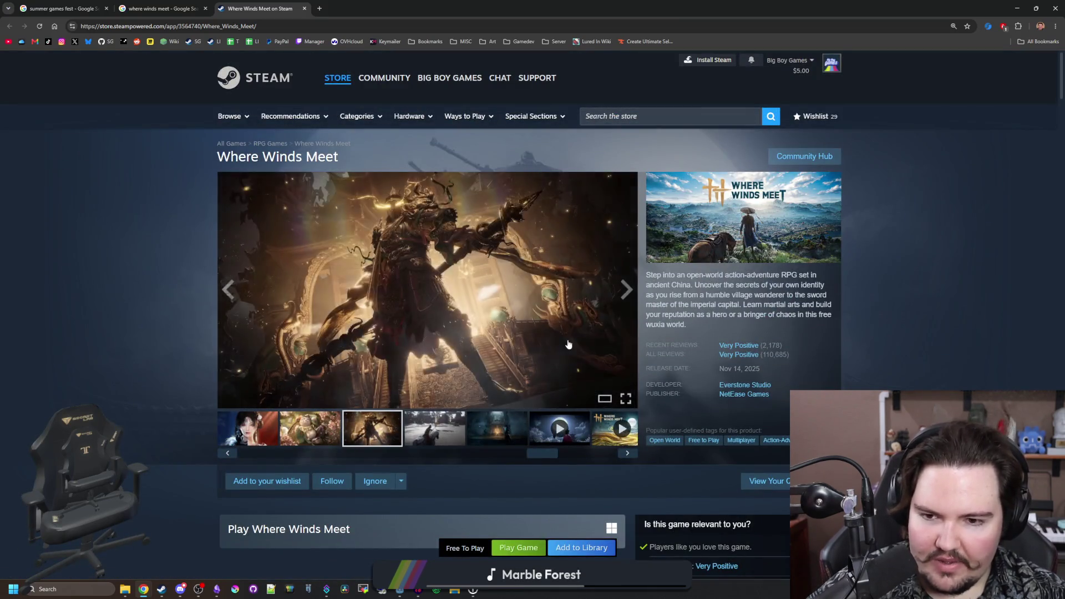
{"action": "scroll", "coordinate": [518, 213], "scroll_direction": "down", "scroll_amount": 6}
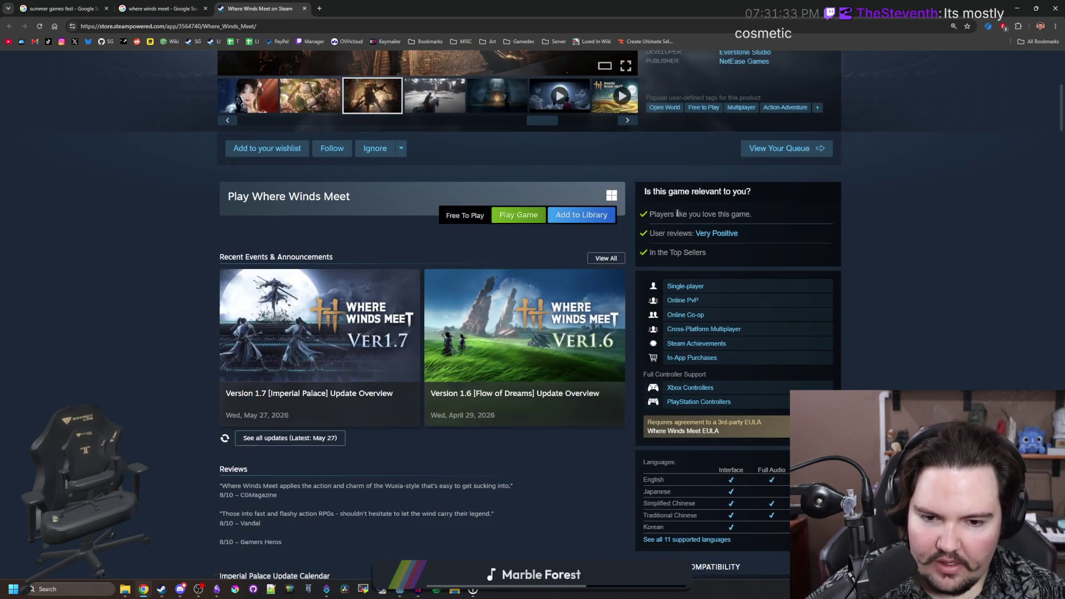
{"action": "scroll", "coordinate": [338, 196], "scroll_direction": "up", "scroll_amount": 6}
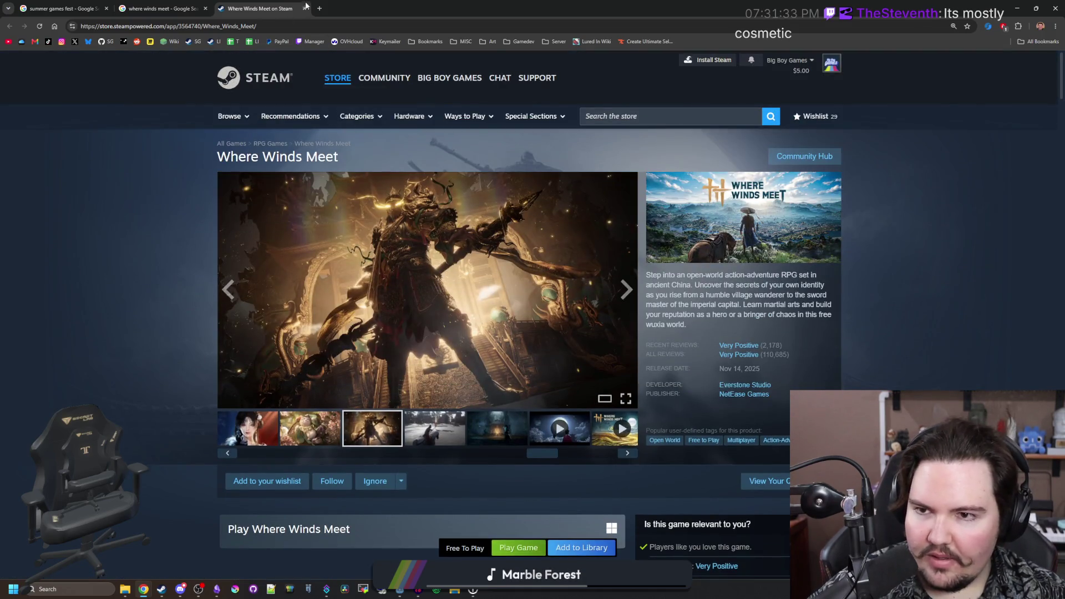
- Close the Steam and search tabs to exit the browser and return to the game
{"action": "left_click", "coordinate": [304, 8]}
{"action": "double_click", "coordinate": [307, 8]}
{"action": "left_click", "coordinate": [507, 237]}
{"action": "left_click", "coordinate": [507, 237]}
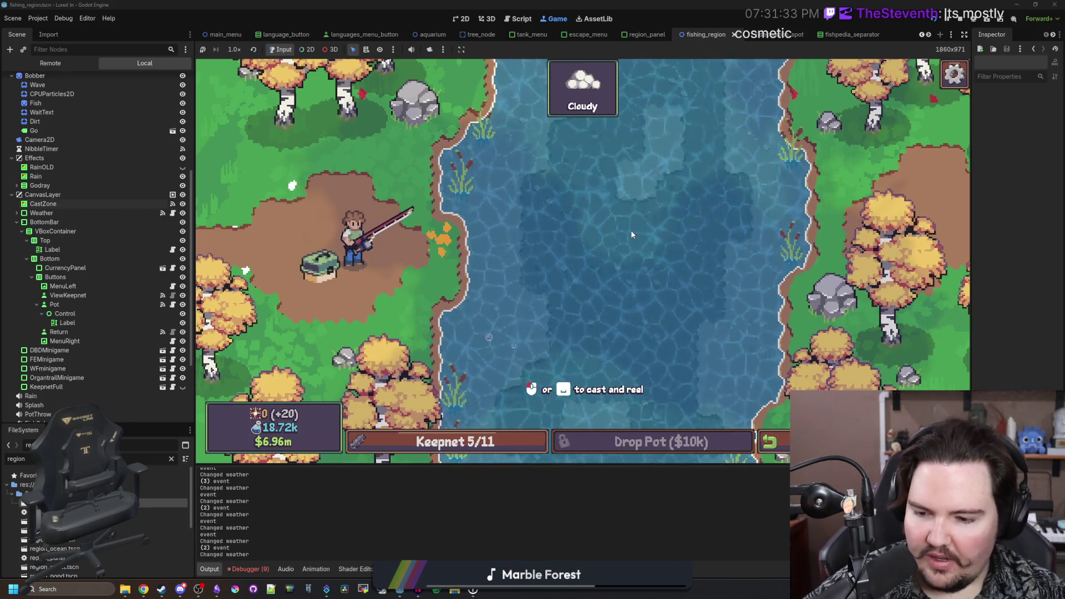
- Open the Debugger's Errors list and jump to the global.gd:953 duplicate-connection error
{"action": "left_click", "coordinate": [250, 568]}
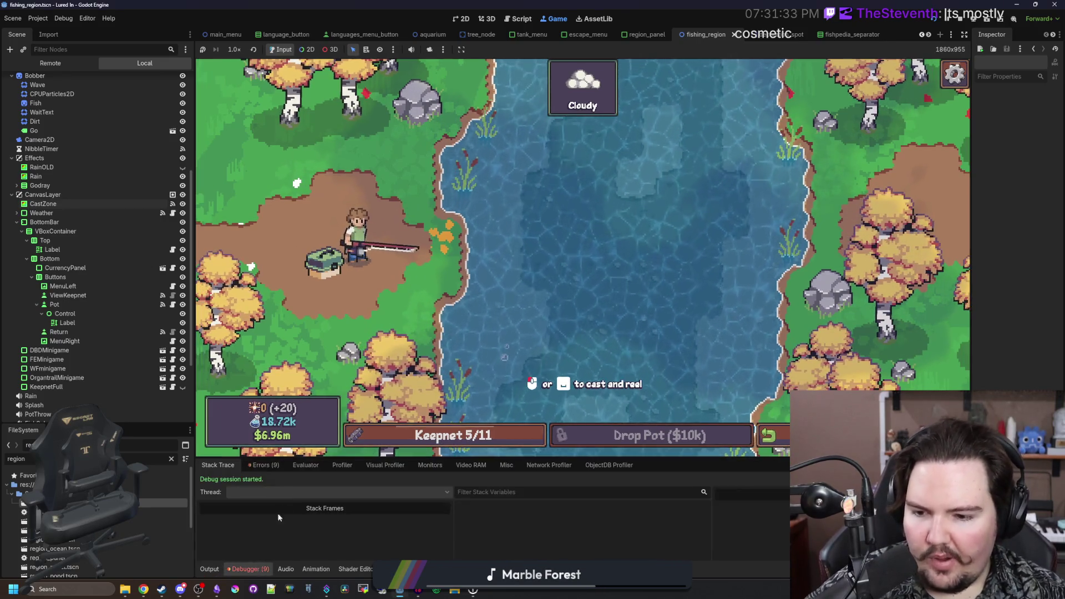
{"action": "left_click", "coordinate": [272, 467]}
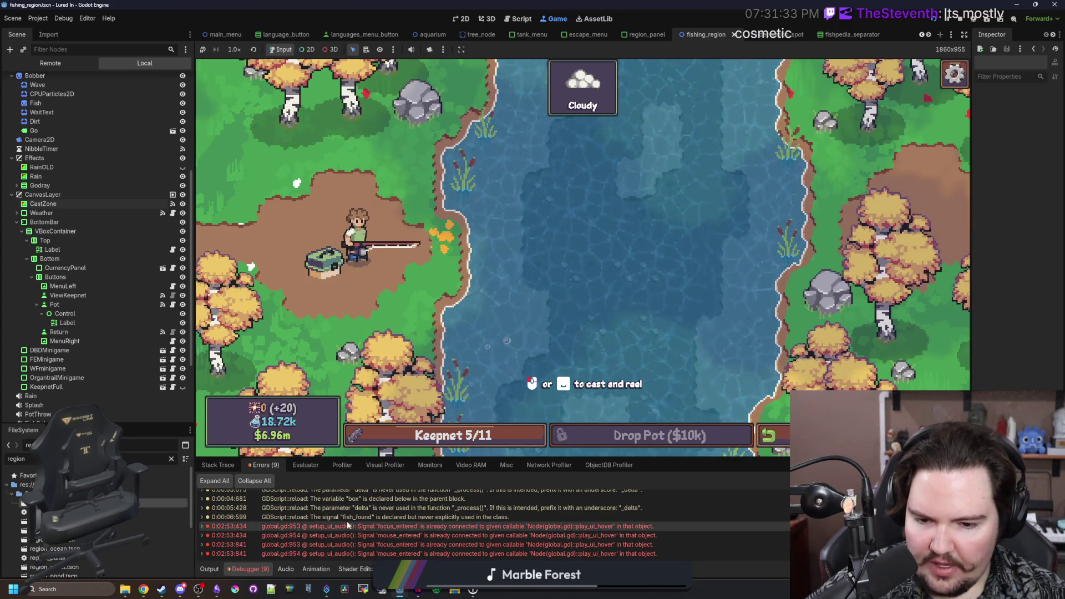
{"action": "double_click", "coordinate": [347, 526]}
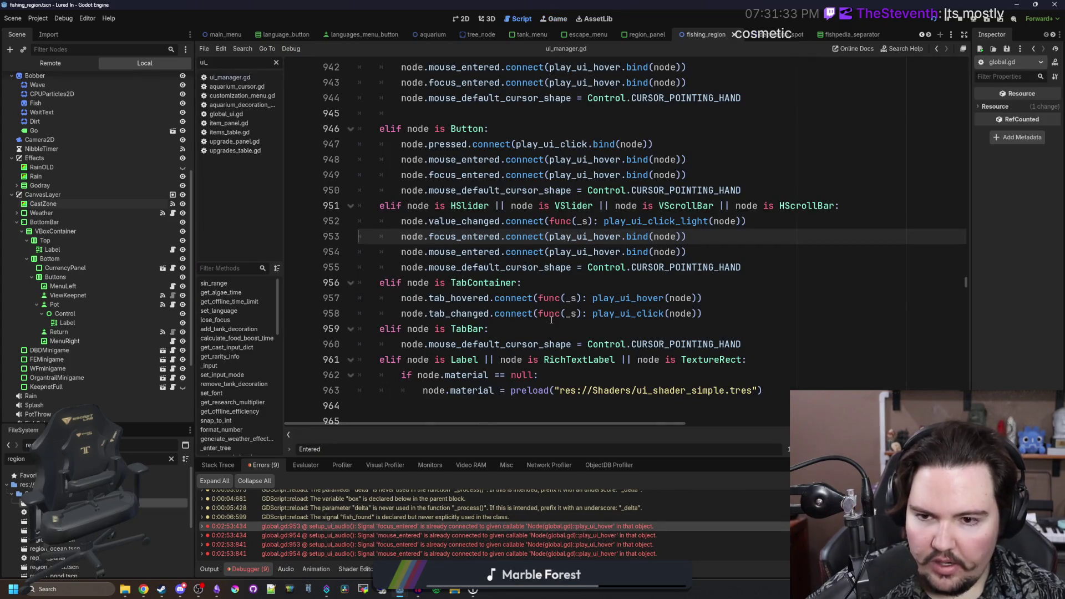
{"action": "scroll", "coordinate": [688, 316], "scroll_direction": "up", "scroll_amount": 1}
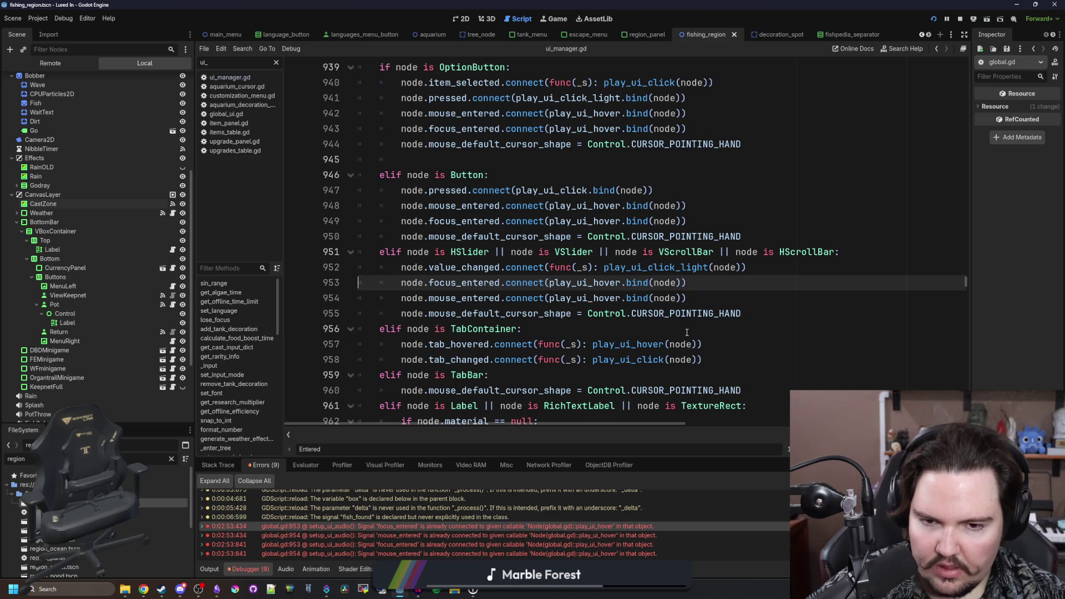
- Insert print(node) after line 951, save, and bring back the Output log and running game
{"action": "left_click", "coordinate": [868, 252]}
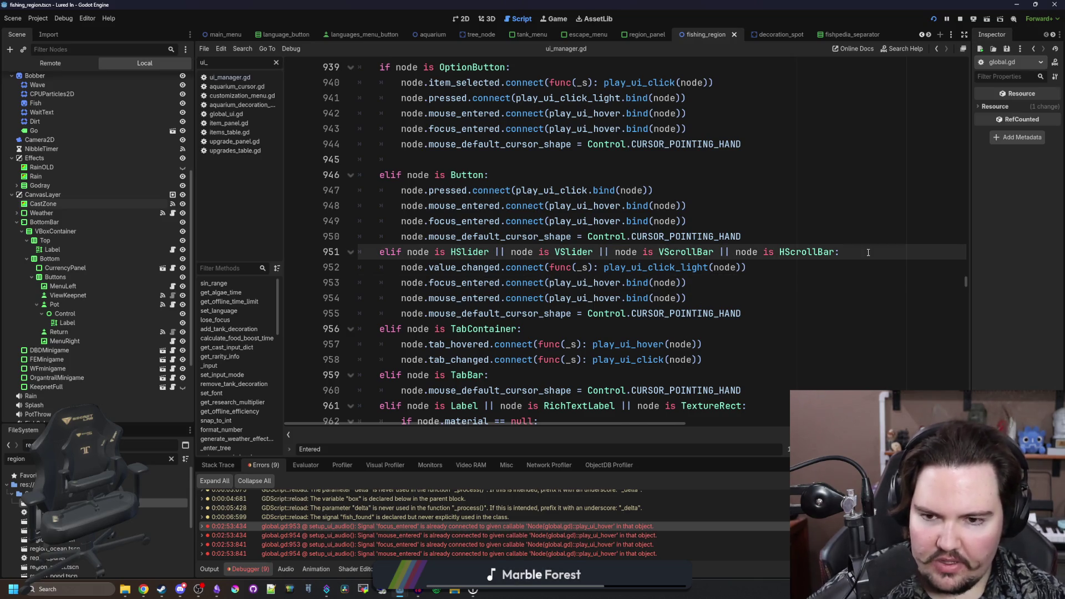
{"action": "key", "text": "Return"}
{"action": "type", "text": "print(node"}
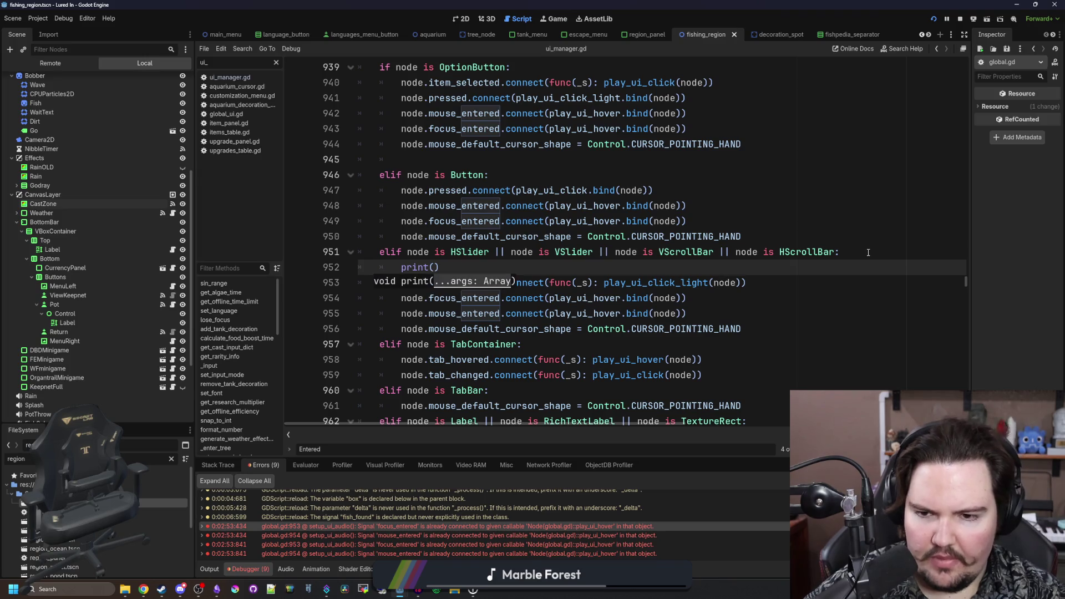
{"action": "type", "text": ")"}
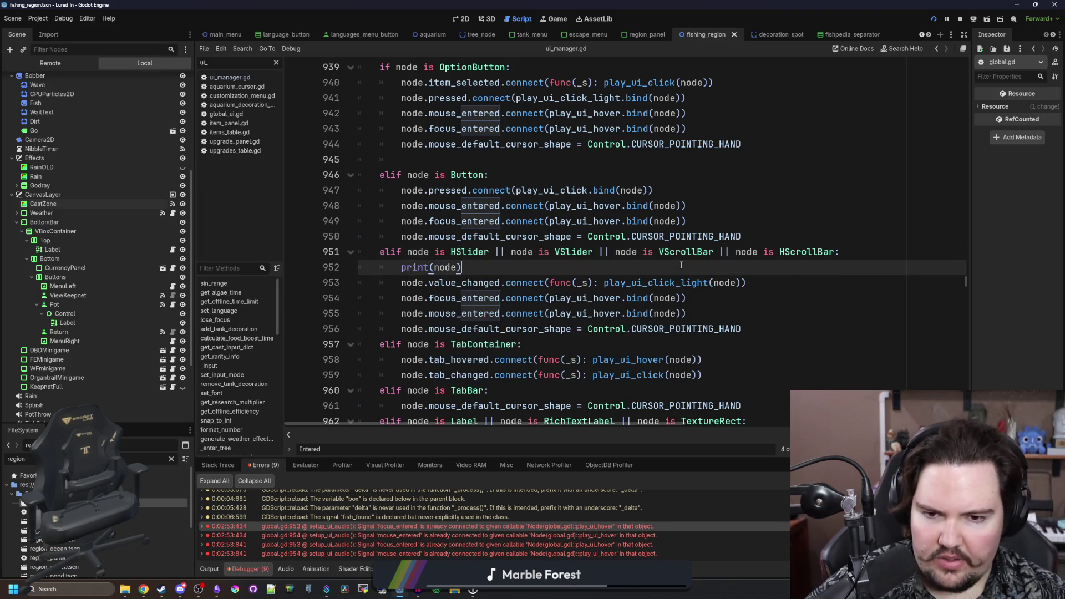
{"action": "key", "text": "ctrl+s"}
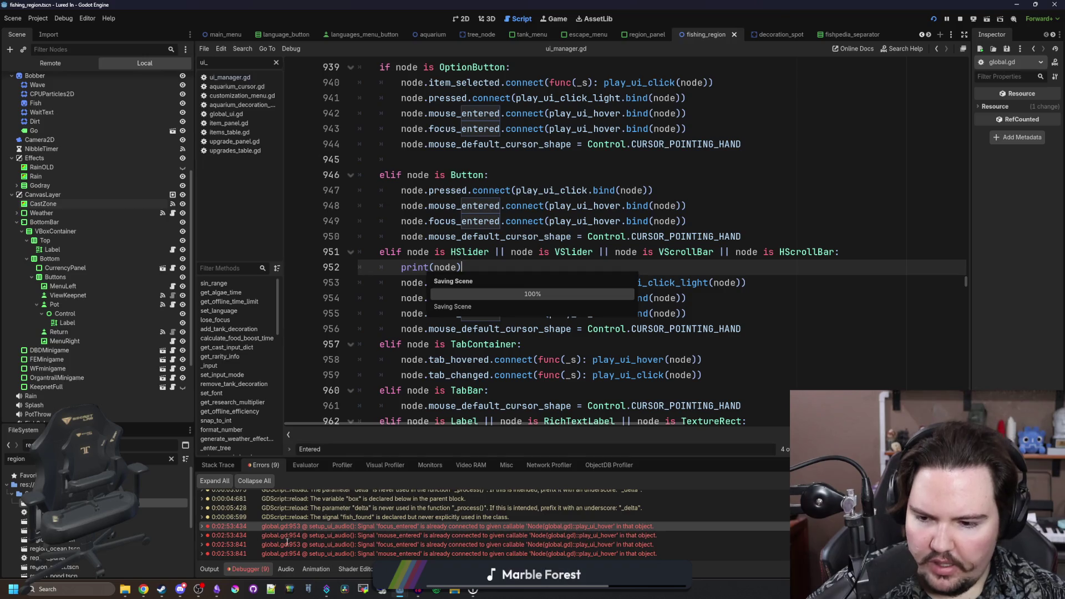
{"action": "left_click", "coordinate": [219, 570]}
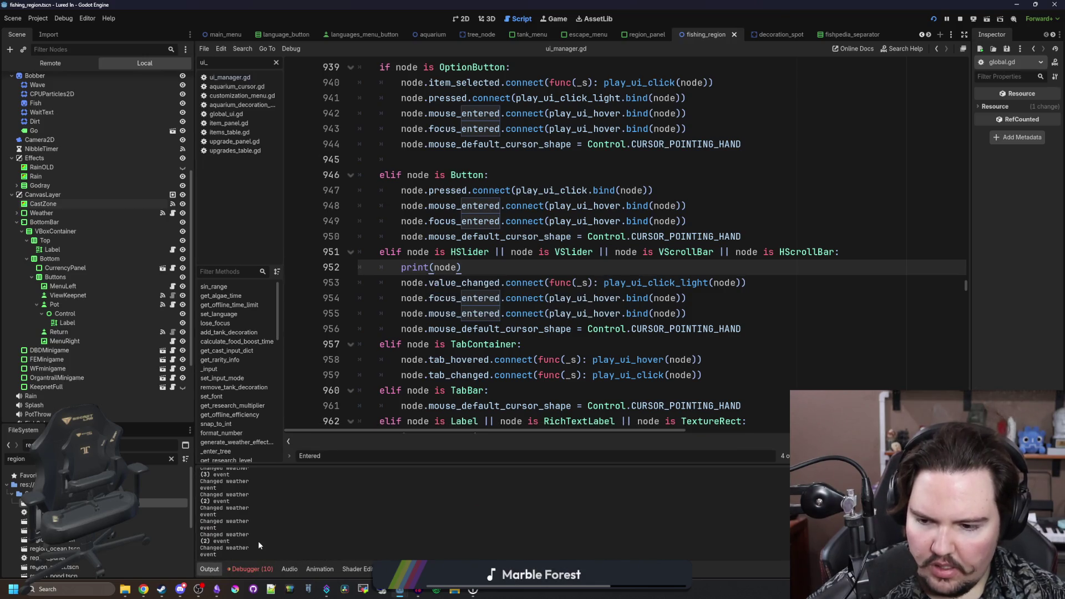
{"action": "left_click", "coordinate": [554, 18]}
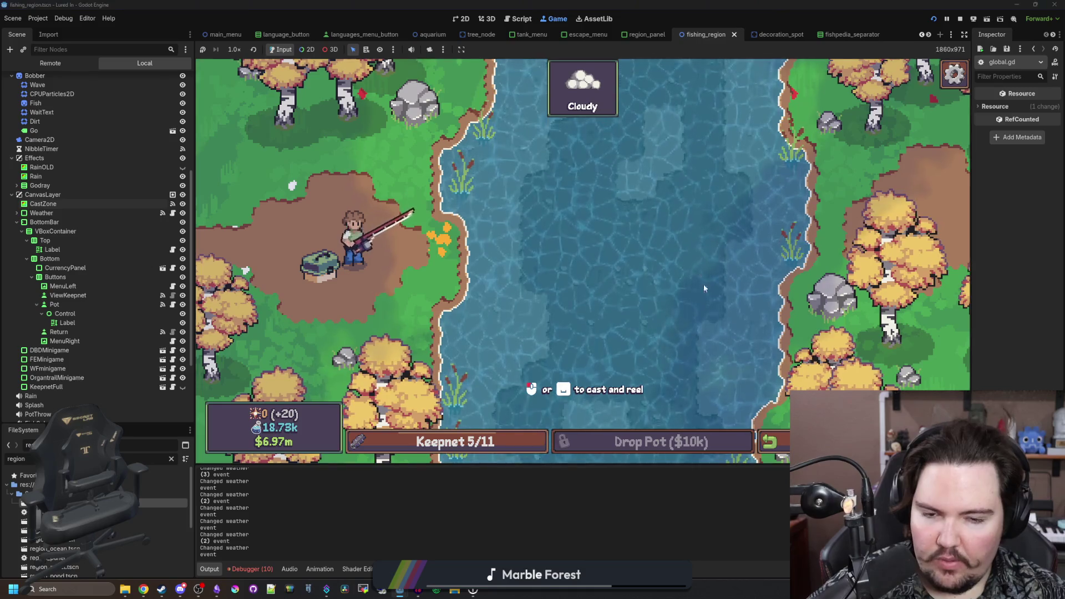
- Leave the fishing region for the shop, then check the inventory, Fishpedia and Shop panels
{"action": "key", "text": "Escape"}
{"action": "left_click", "coordinate": [768, 443]}
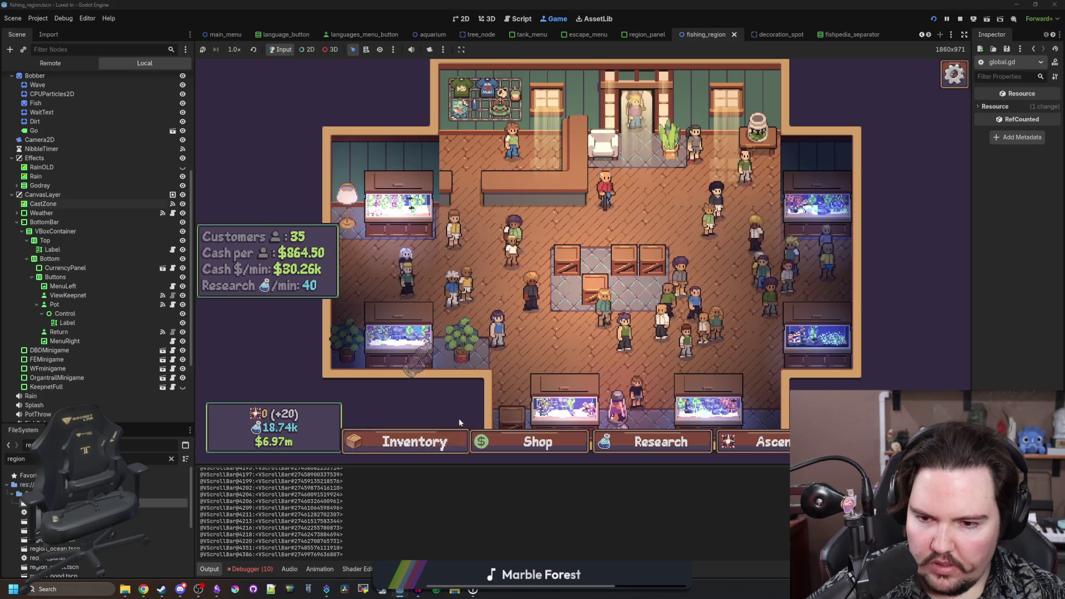
{"action": "left_click", "coordinate": [416, 442]}
{"action": "left_click", "coordinate": [417, 442]}
{"action": "left_click", "coordinate": [417, 443]}
{"action": "left_click", "coordinate": [592, 165]}
{"action": "left_click", "coordinate": [557, 163]}
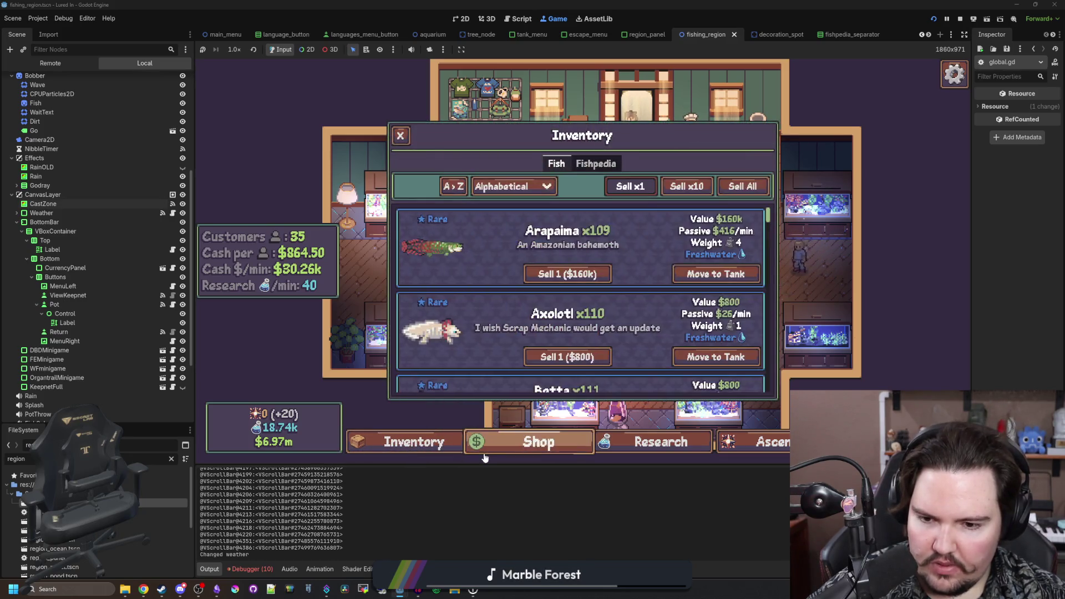
{"action": "left_click", "coordinate": [530, 443]}
- Cycle through the Research, Ascension and Travel panels, then close the pause menu
{"action": "left_click", "coordinate": [651, 438]}
{"action": "left_click", "coordinate": [749, 442]}
{"action": "left_click", "coordinate": [674, 444]}
{"action": "left_click", "coordinate": [748, 442]}
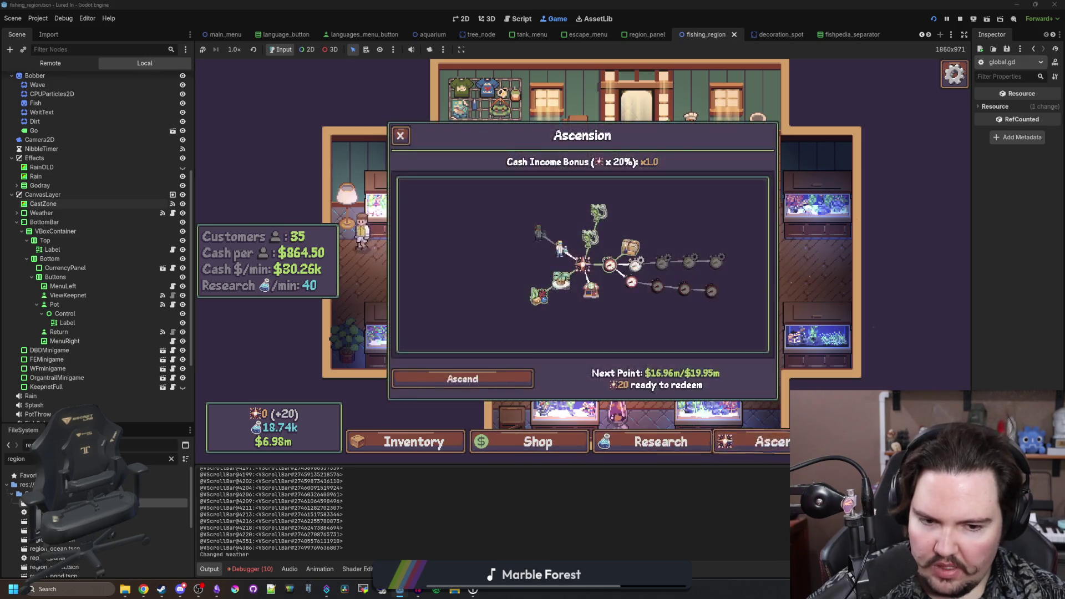
{"action": "left_click", "coordinate": [865, 442]}
{"action": "key", "text": "Escape"}
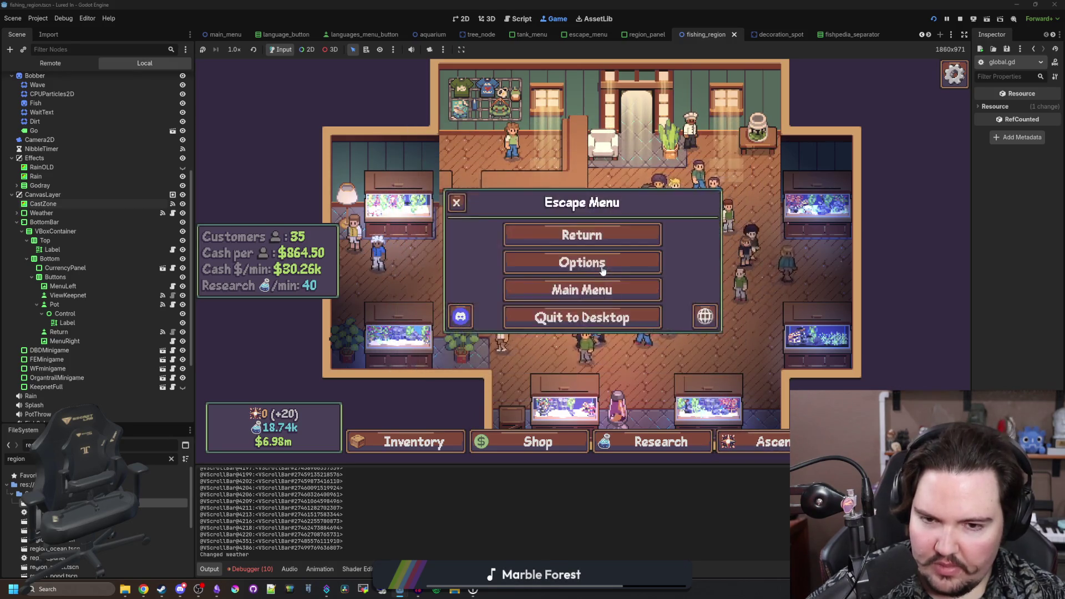
{"action": "key", "text": "Escape"}
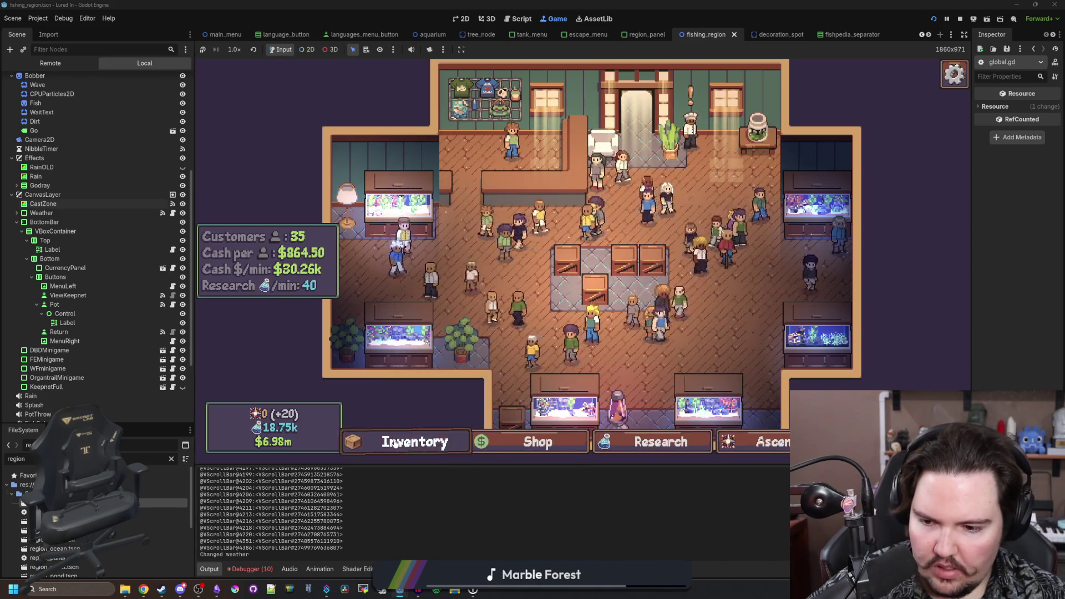
- Travel to the Pond fishing area and check the keepnet contents
{"action": "left_click", "coordinate": [732, 447]}
{"action": "left_click", "coordinate": [720, 193]}
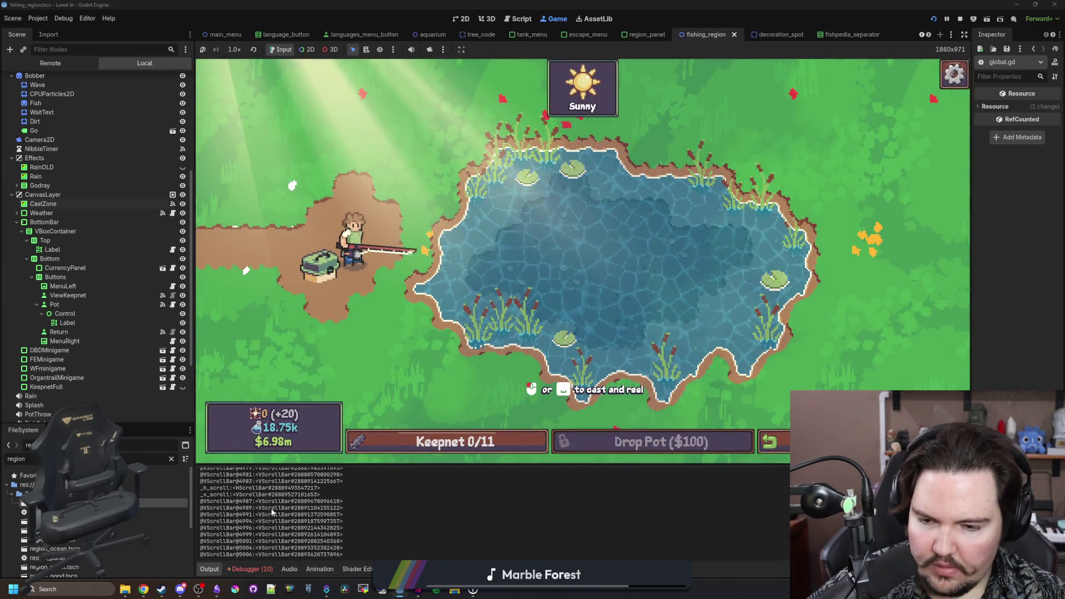
{"action": "left_click", "coordinate": [477, 442]}
{"action": "left_click", "coordinate": [522, 451]}
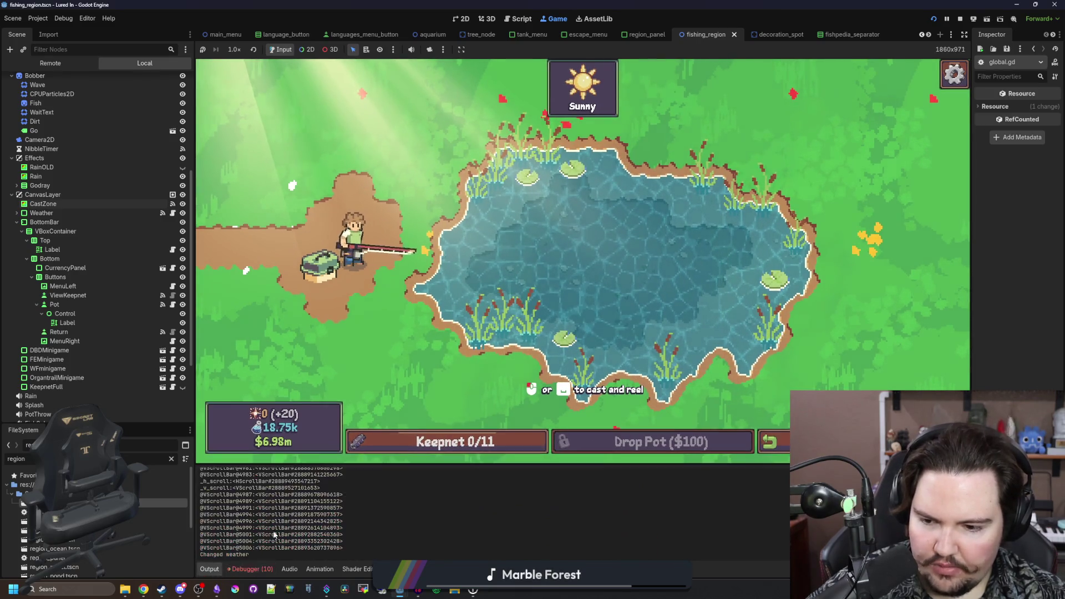
- Review the debugger's Errors list, return to the output log, and go back to the shop
{"action": "left_click", "coordinate": [263, 564]}
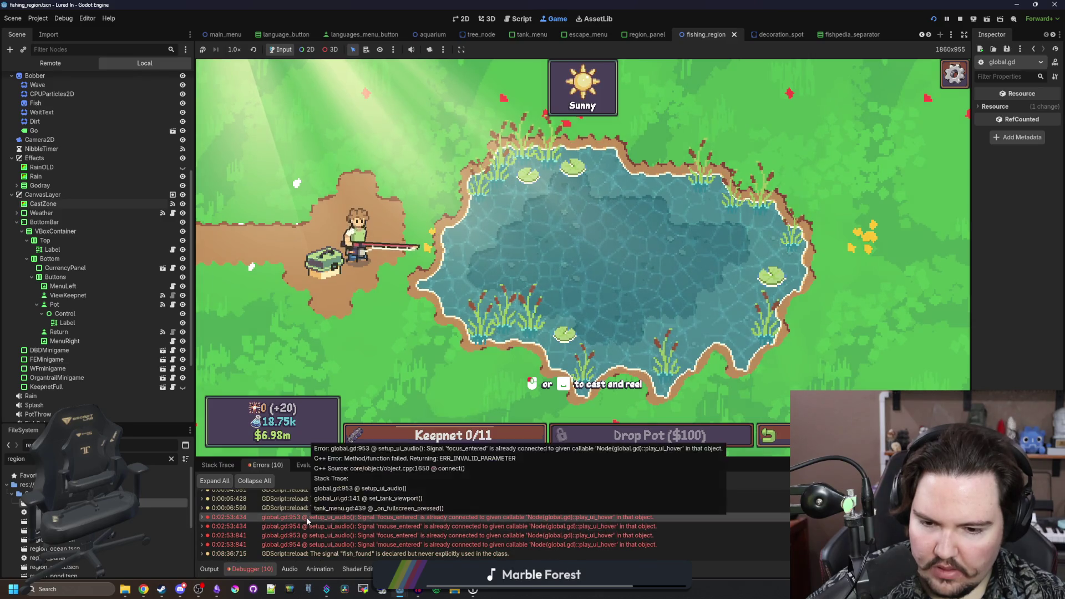
{"action": "mouse_move", "coordinate": [337, 550]}
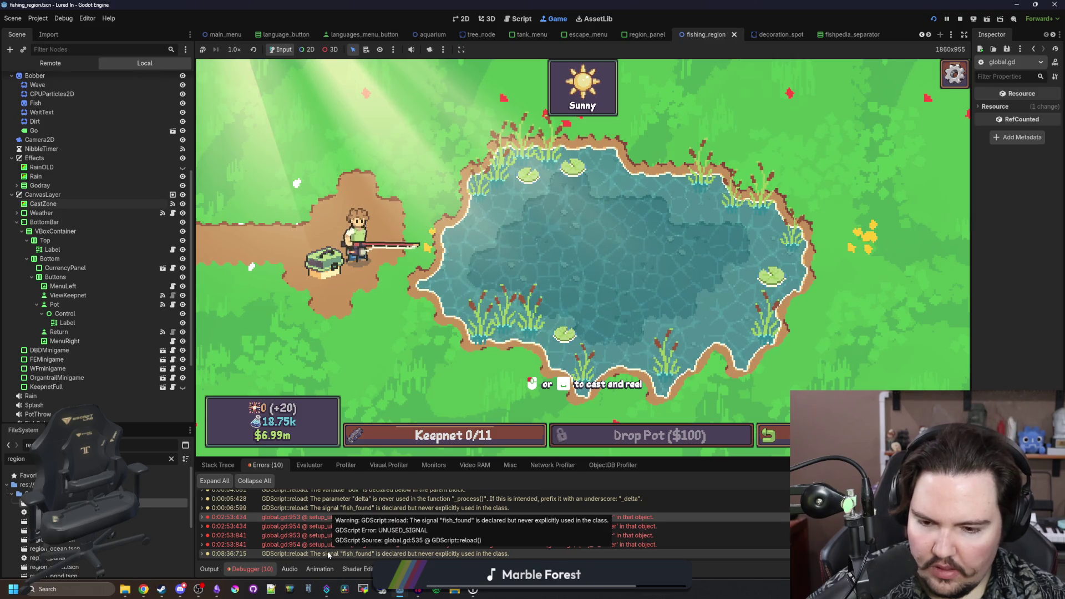
{"action": "left_click", "coordinate": [210, 569]}
{"action": "left_click", "coordinate": [768, 435]}
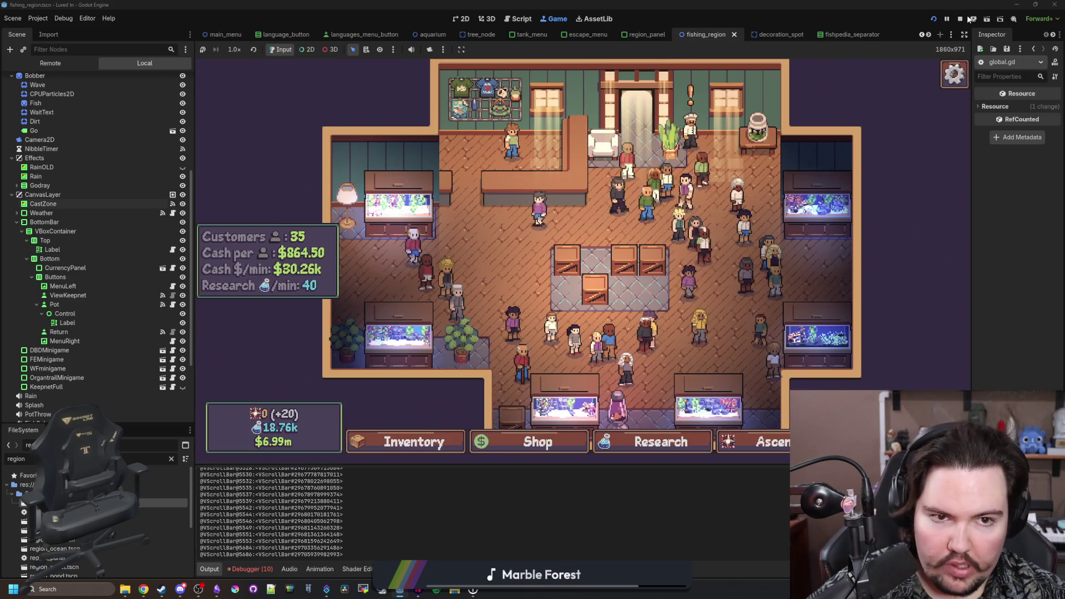
- Restart the project, dismiss the feedback prompt and earnings summary, and launch the game
{"action": "left_click", "coordinate": [960, 19]}
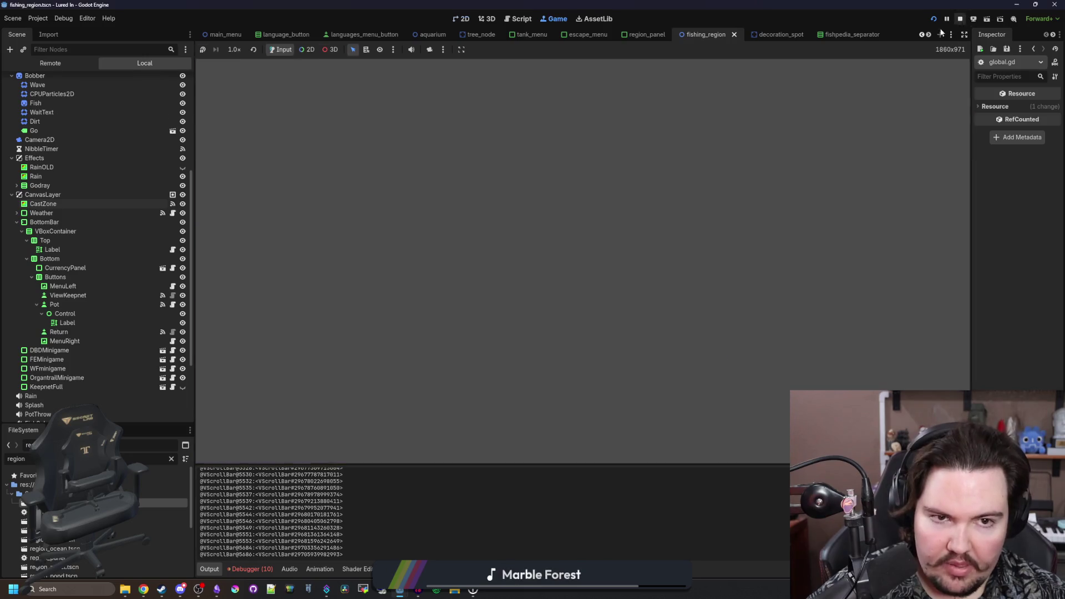
{"action": "left_click", "coordinate": [932, 20]}
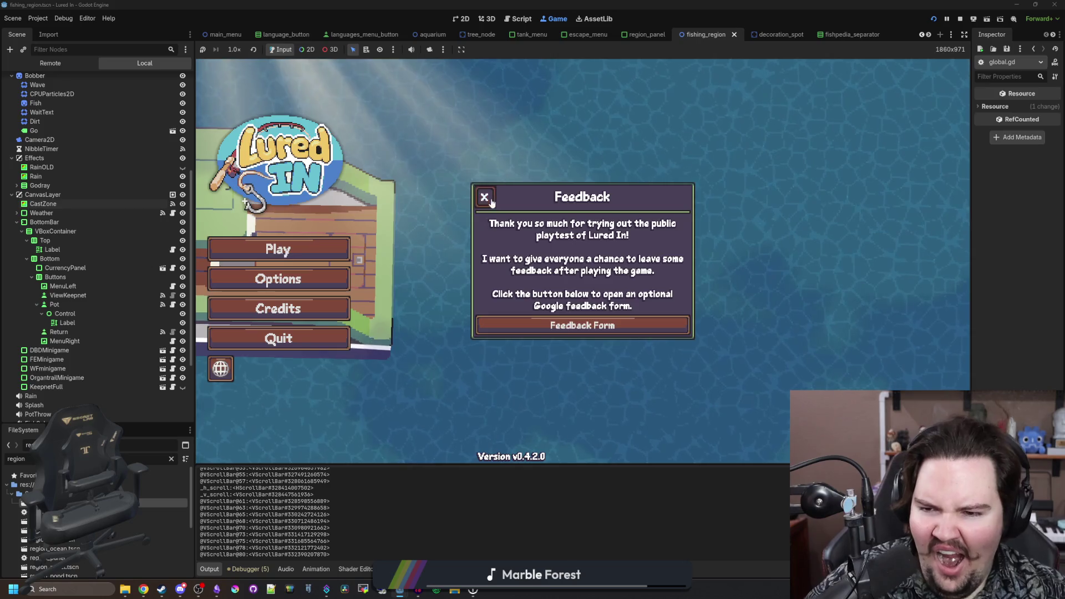
{"action": "left_click", "coordinate": [490, 201]}
{"action": "left_click", "coordinate": [284, 250]}
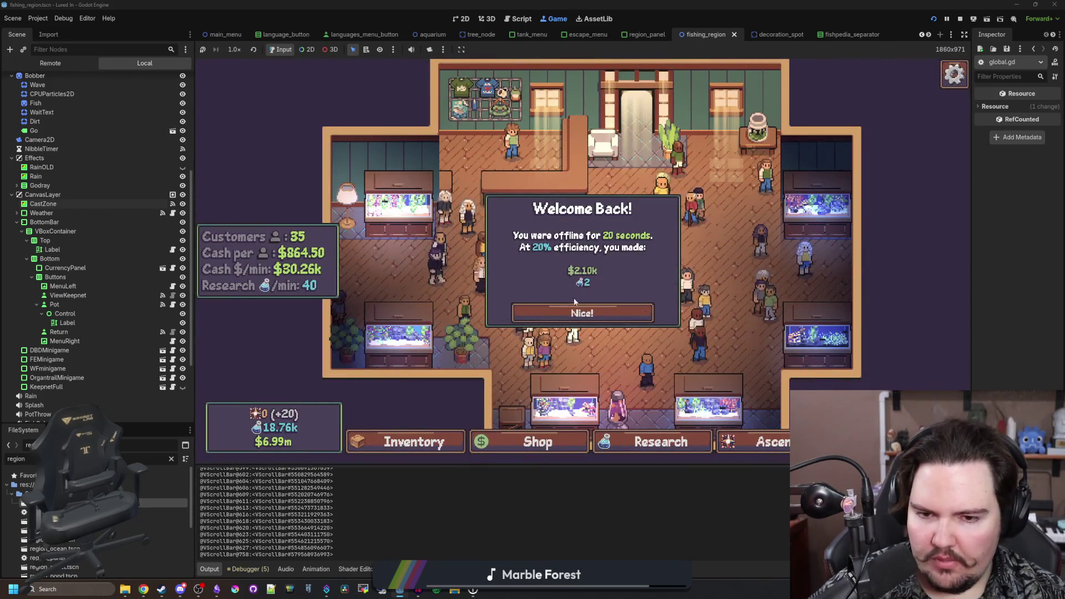
{"action": "left_click", "coordinate": [577, 312]}
- Retest the Inventory, Fishpedia, Shop, Research, Ascension and Travel panels after the restart
{"action": "left_click", "coordinate": [405, 441]}
{"action": "left_click", "coordinate": [405, 442]}
{"action": "left_click", "coordinate": [405, 441]}
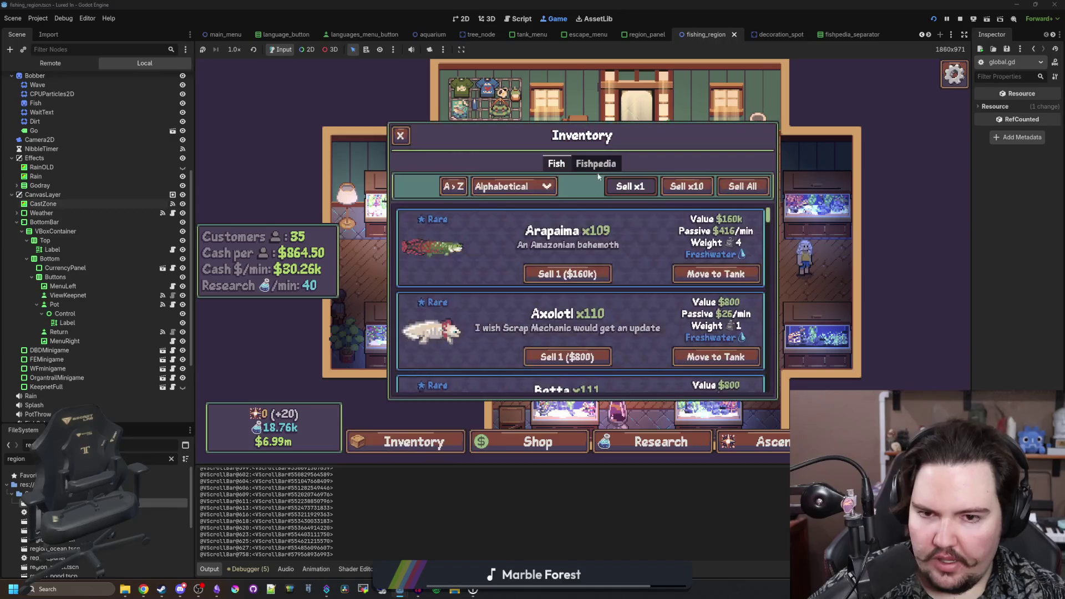
{"action": "left_click", "coordinate": [592, 166]}
{"action": "left_click", "coordinate": [532, 441]}
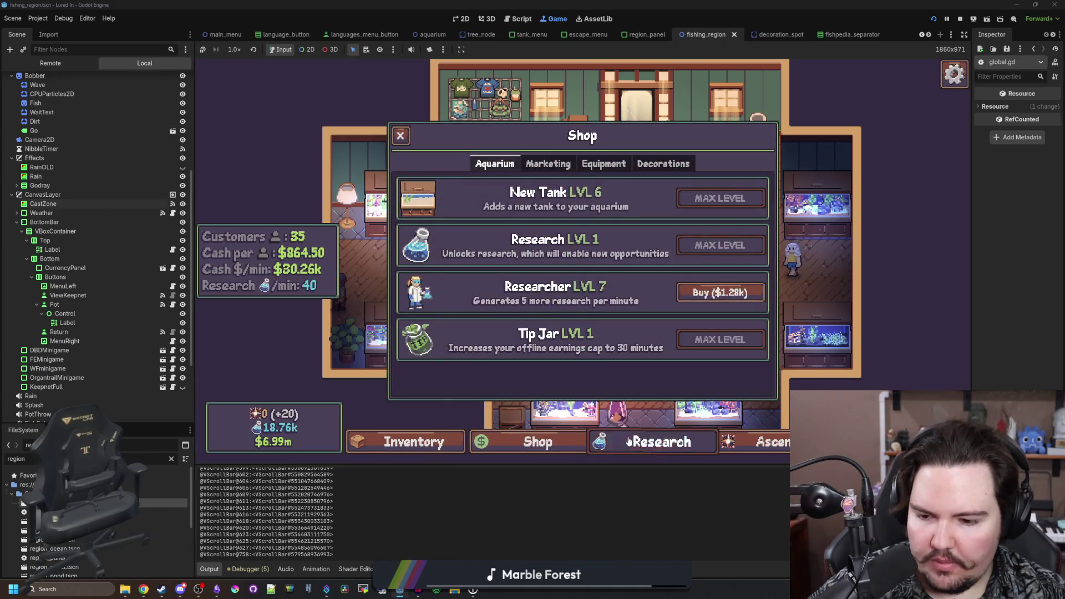
{"action": "left_click", "coordinate": [632, 441]}
{"action": "left_click", "coordinate": [758, 441]}
{"action": "left_click", "coordinate": [900, 441]}
- Travel to the Lake, attempt the Ocean, then travel to the Jungle and open the shop
{"action": "left_click", "coordinate": [716, 262]}
{"action": "left_click", "coordinate": [761, 441]}
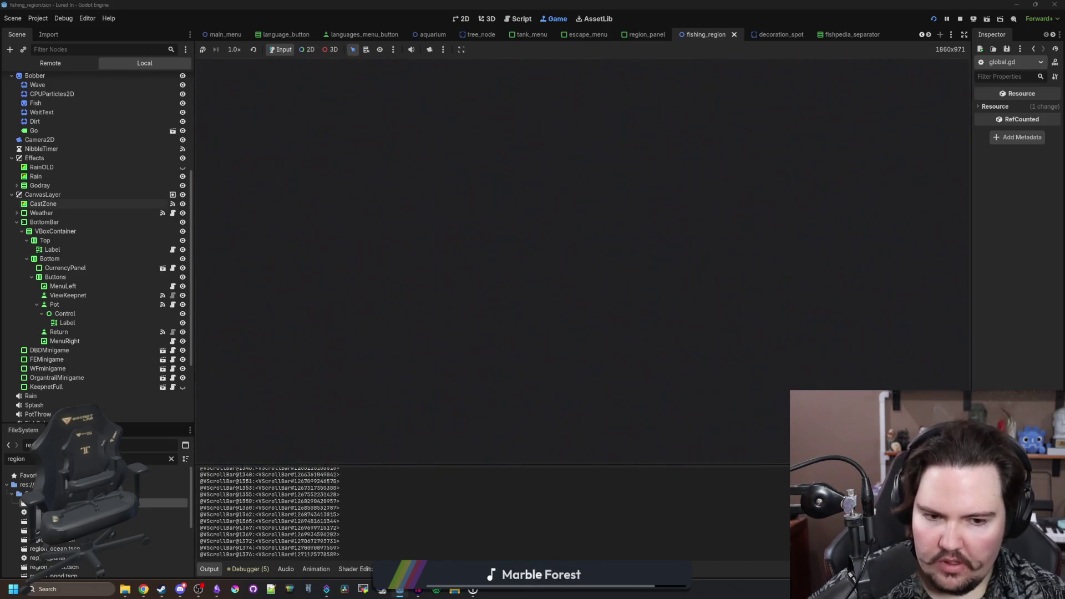
{"action": "left_click", "coordinate": [899, 442]}
{"action": "left_click", "coordinate": [730, 353]}
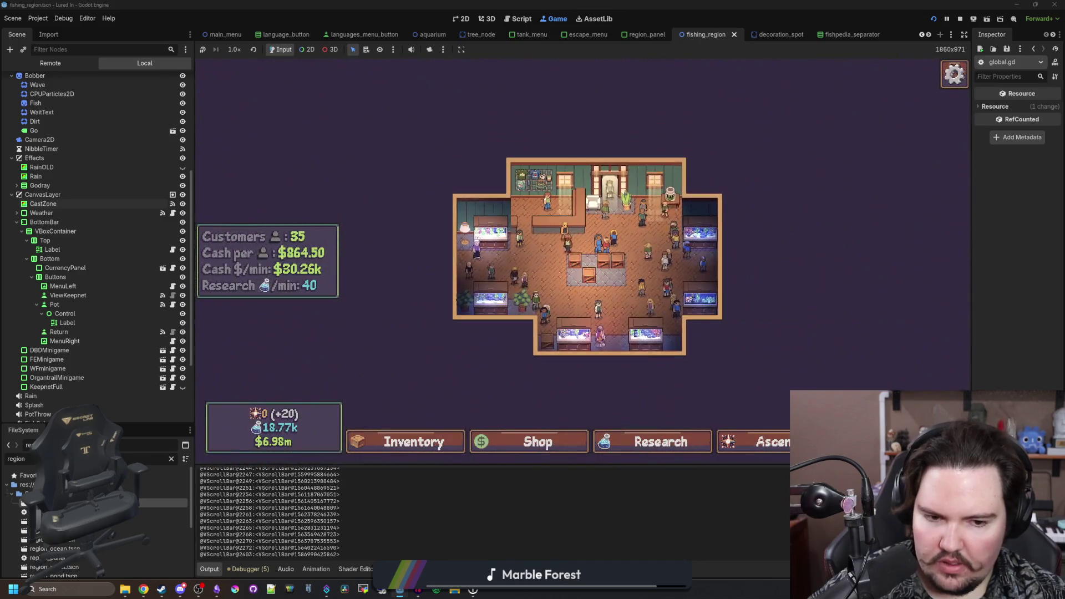
{"action": "left_click", "coordinate": [900, 441]}
{"action": "scroll", "coordinate": [625, 255], "scroll_direction": "down", "scroll_amount": 3}
{"action": "left_click", "coordinate": [710, 360]}
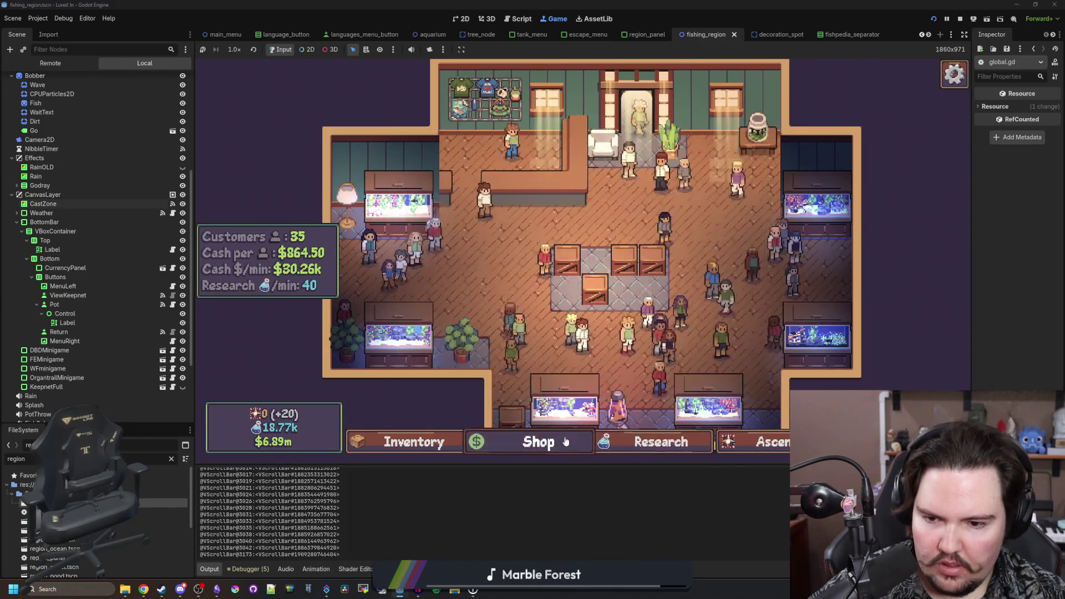
{"action": "left_click", "coordinate": [529, 441]}
- Sort the inventory's fish by Liquid Type, then back to alphabetical order
{"action": "left_click", "coordinate": [413, 441]}
{"action": "left_click", "coordinate": [595, 163]}
{"action": "left_click", "coordinate": [556, 163]}
{"action": "left_click", "coordinate": [513, 186]}
{"action": "left_click", "coordinate": [510, 214]}
{"action": "left_click", "coordinate": [514, 186]}
{"action": "left_click", "coordinate": [499, 207]}
- Buy the free Cobweb from Shop Decorations and place it in the shop's centre
{"action": "left_click", "coordinate": [530, 442]}
{"action": "left_click", "coordinate": [604, 164]}
{"action": "left_click", "coordinate": [663, 163]}
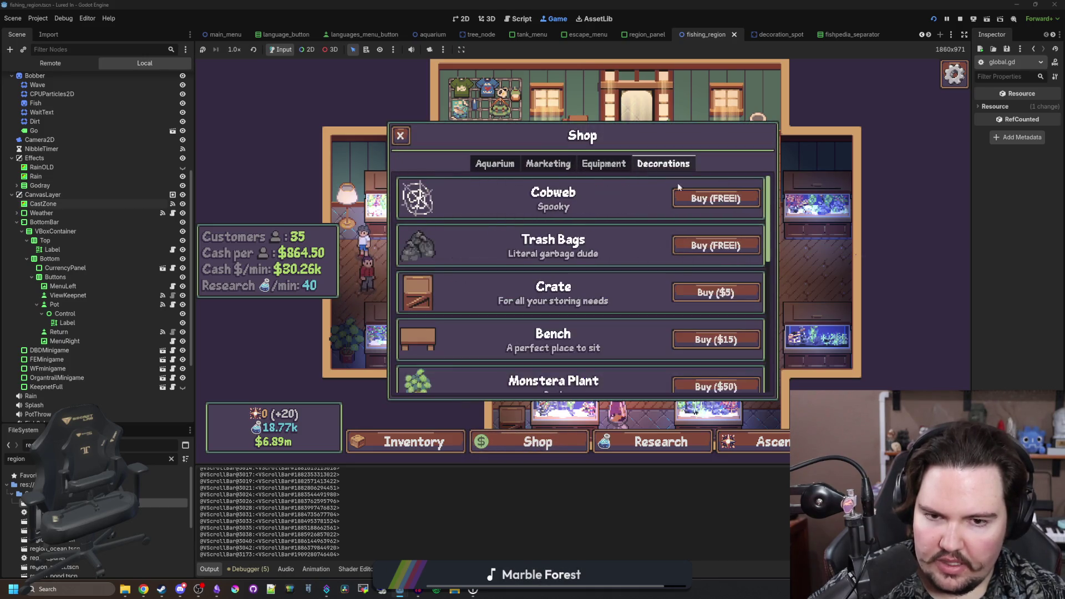
{"action": "left_click", "coordinate": [716, 200]}
{"action": "left_click", "coordinate": [624, 294]}
{"action": "left_click", "coordinate": [626, 296]}
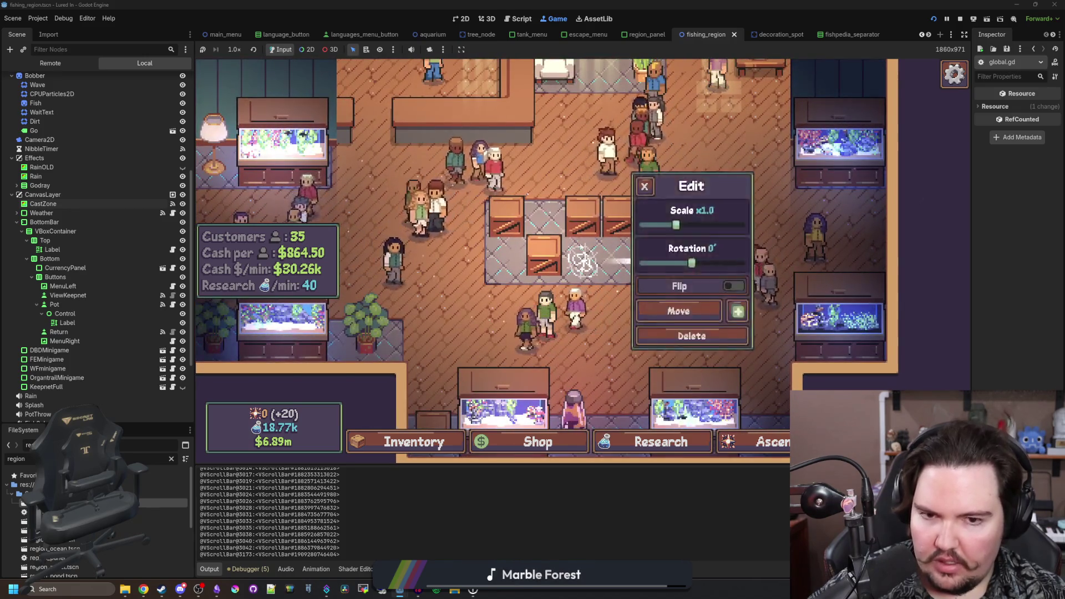
{"action": "left_click", "coordinate": [579, 261]}
- Inspect Fish Tank 6's Large Rock, seagrass, decorations and settings
{"action": "left_click", "coordinate": [572, 262]}
{"action": "left_click", "coordinate": [572, 262]}
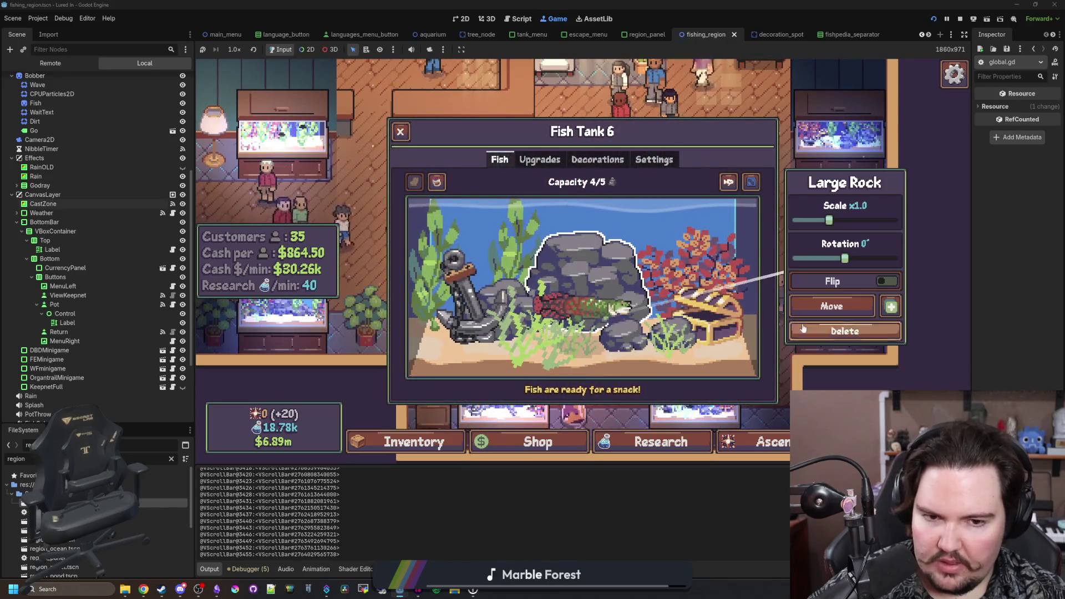
{"action": "left_click", "coordinate": [533, 311]}
{"action": "left_click", "coordinate": [533, 310]}
{"action": "left_click", "coordinate": [857, 341]}
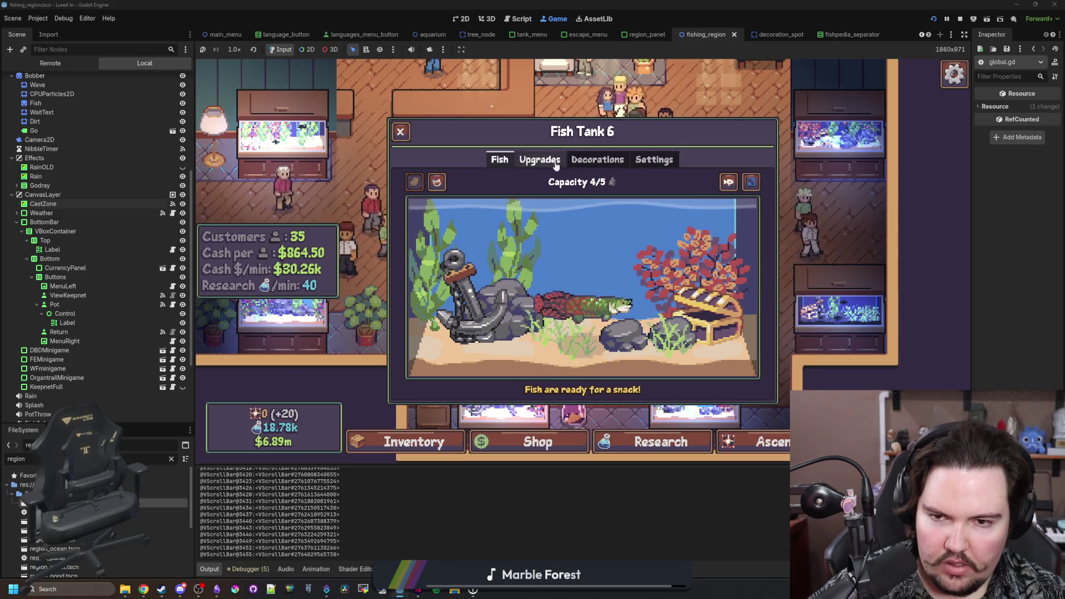
{"action": "left_click", "coordinate": [597, 160]}
{"action": "left_click", "coordinate": [654, 160]}
{"action": "left_click", "coordinate": [502, 163]}
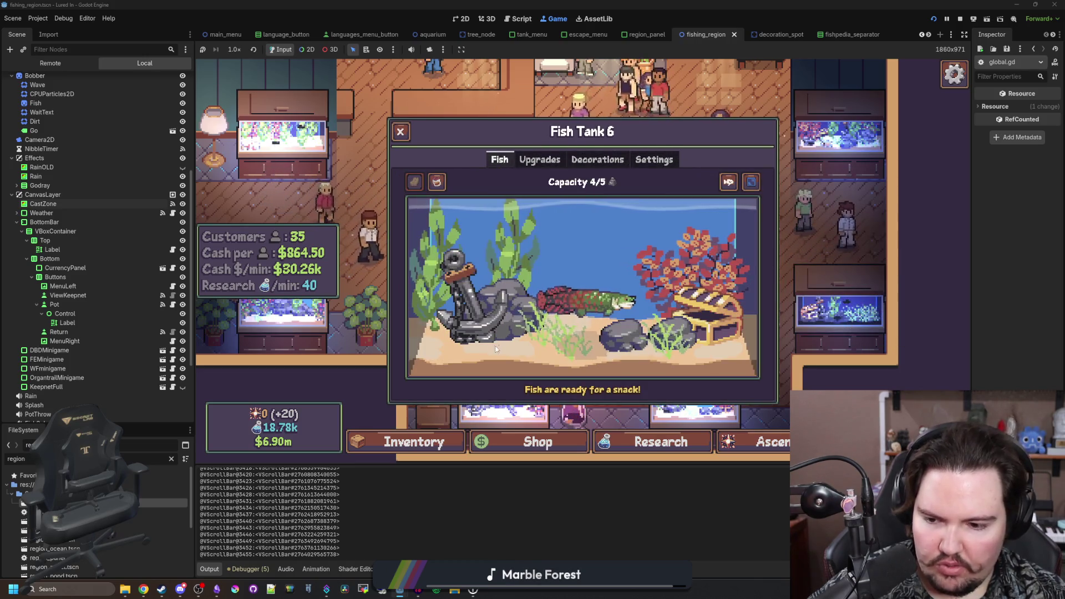
- Close the tank and pause menu, then show the debugger's remaining errors
{"action": "key", "text": "Escape"}
{"action": "key", "text": "Escape"}
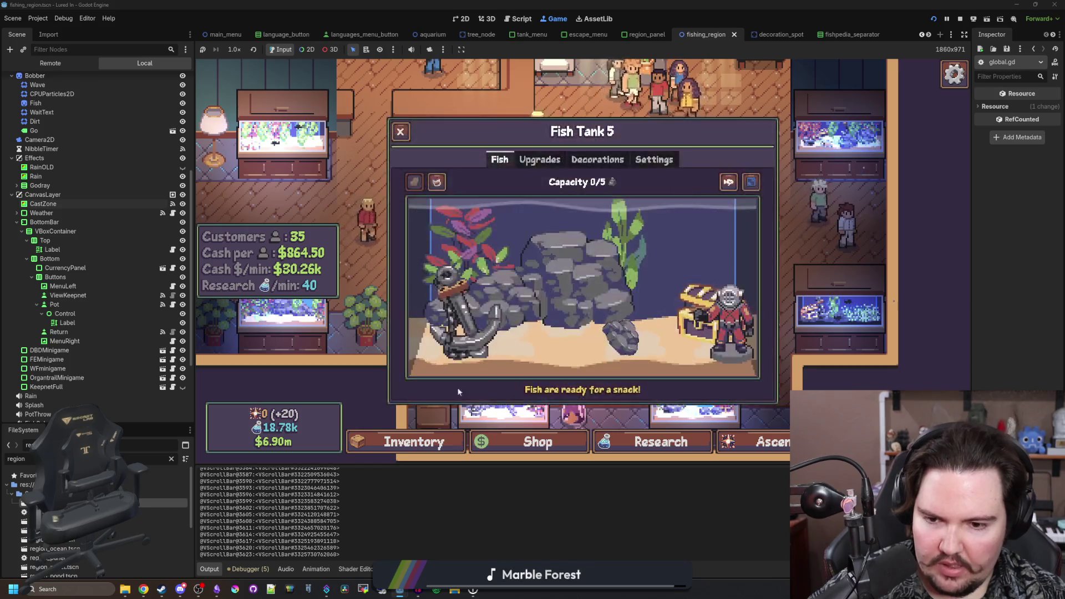
{"action": "key", "text": "Escape"}
{"action": "key", "text": "Escape"}
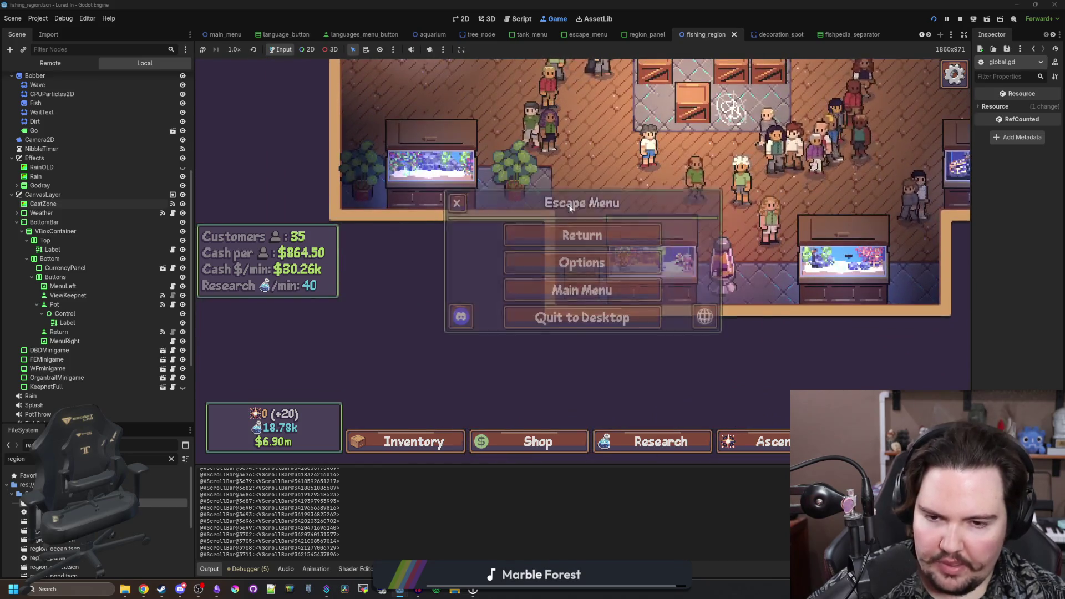
{"action": "left_click", "coordinate": [261, 568]}
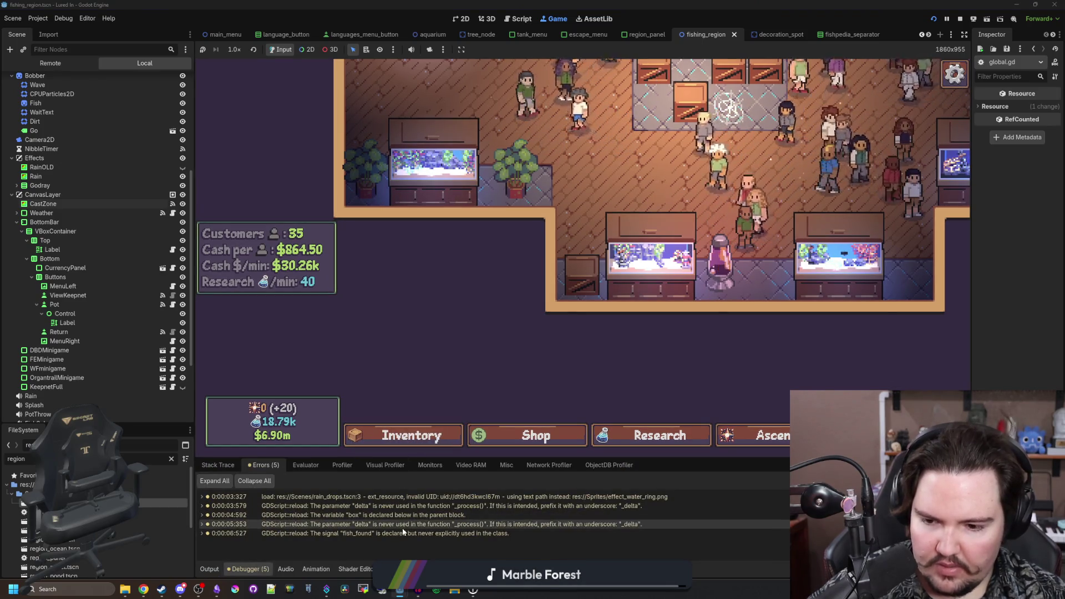
- Inspect the code behind the unused delta and duplicate box declaration warnings
{"action": "left_click", "coordinate": [416, 524]}
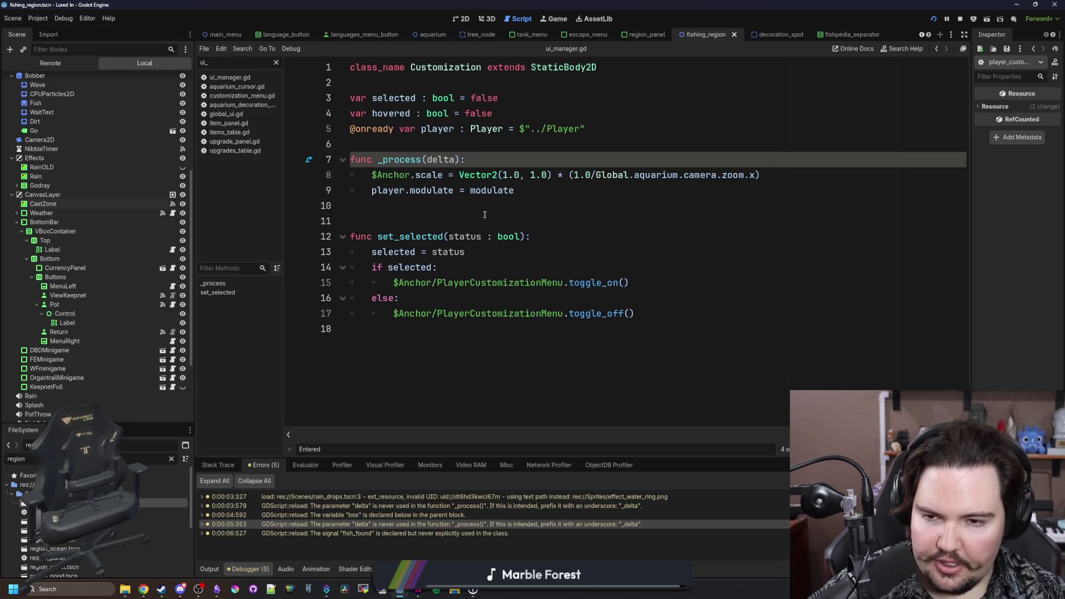
{"action": "type", "text": "_"}
{"action": "left_click", "coordinate": [552, 205]}
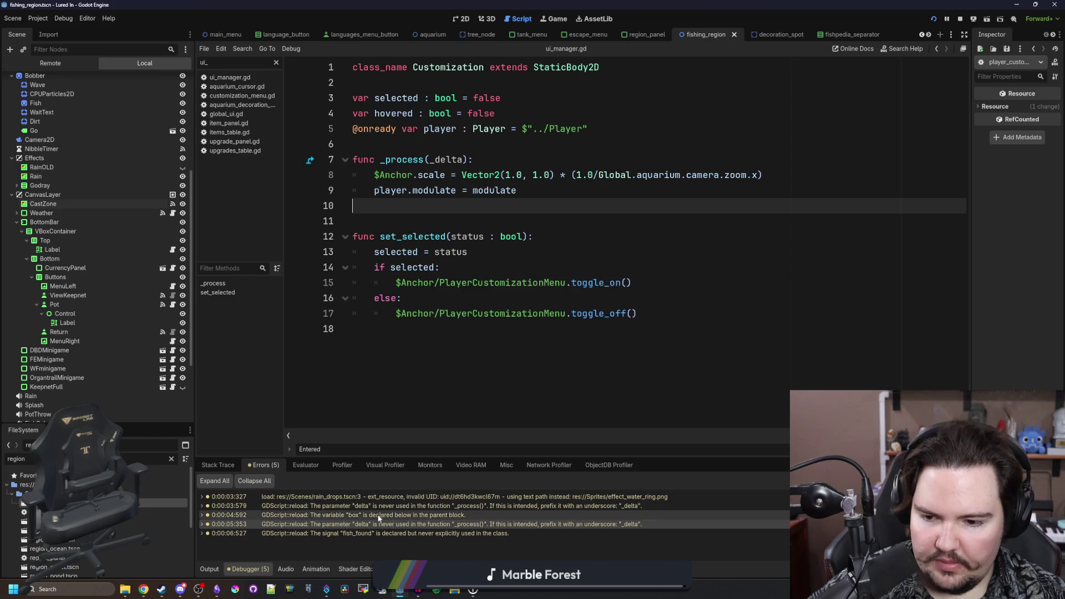
{"action": "left_click", "coordinate": [379, 516]}
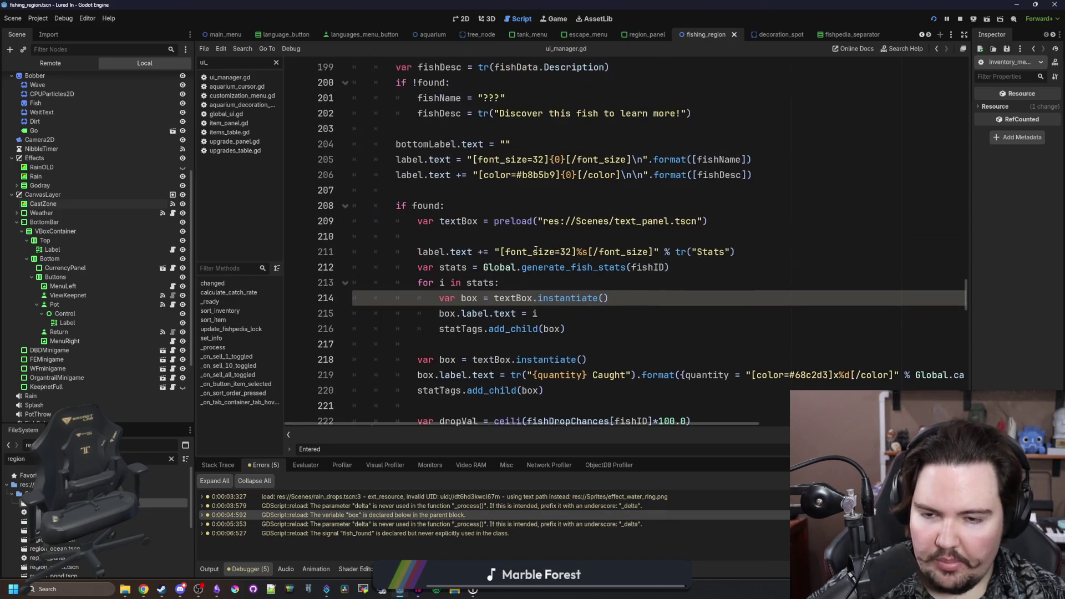
{"action": "scroll", "coordinate": [513, 237], "scroll_direction": "up", "scroll_amount": 7}
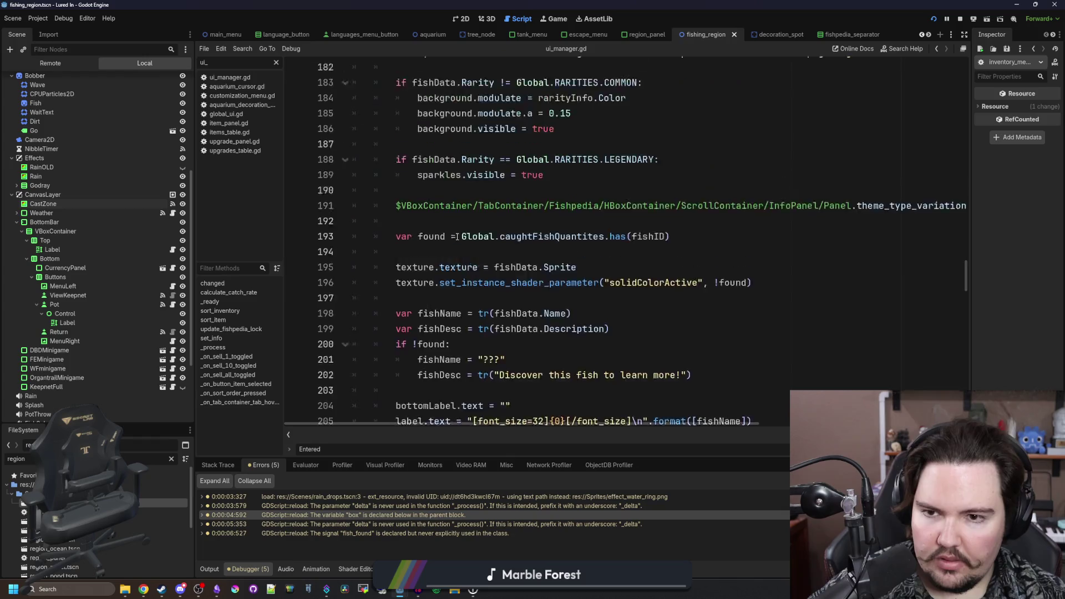
{"action": "scroll", "coordinate": [458, 237], "scroll_direction": "up", "scroll_amount": 3}
{"action": "scroll", "coordinate": [458, 238], "scroll_direction": "down", "scroll_amount": 9}
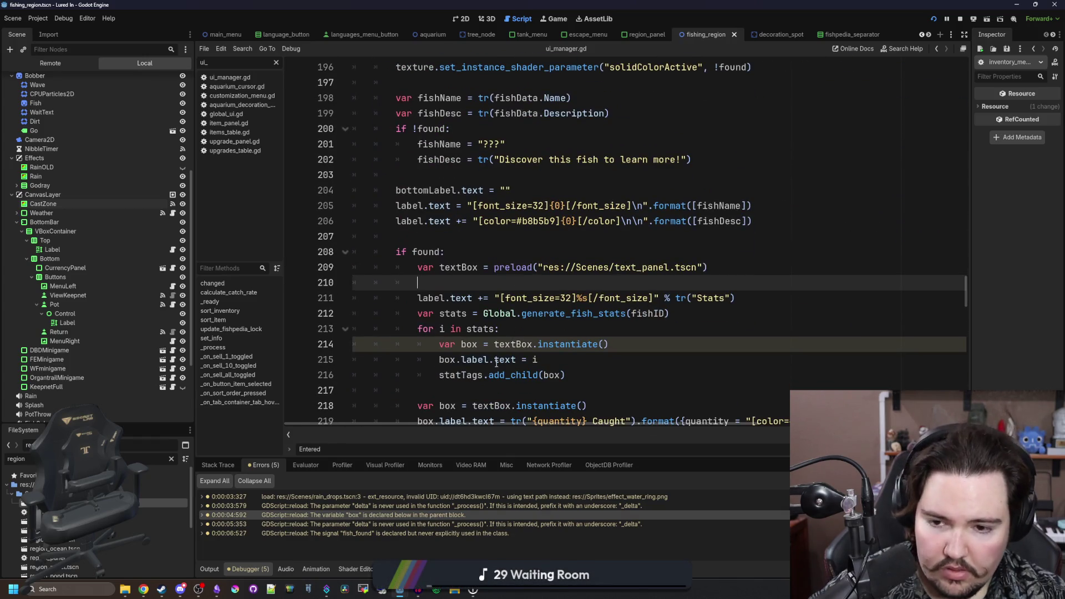
{"action": "scroll", "coordinate": [534, 327], "scroll_direction": "down", "scroll_amount": 2}
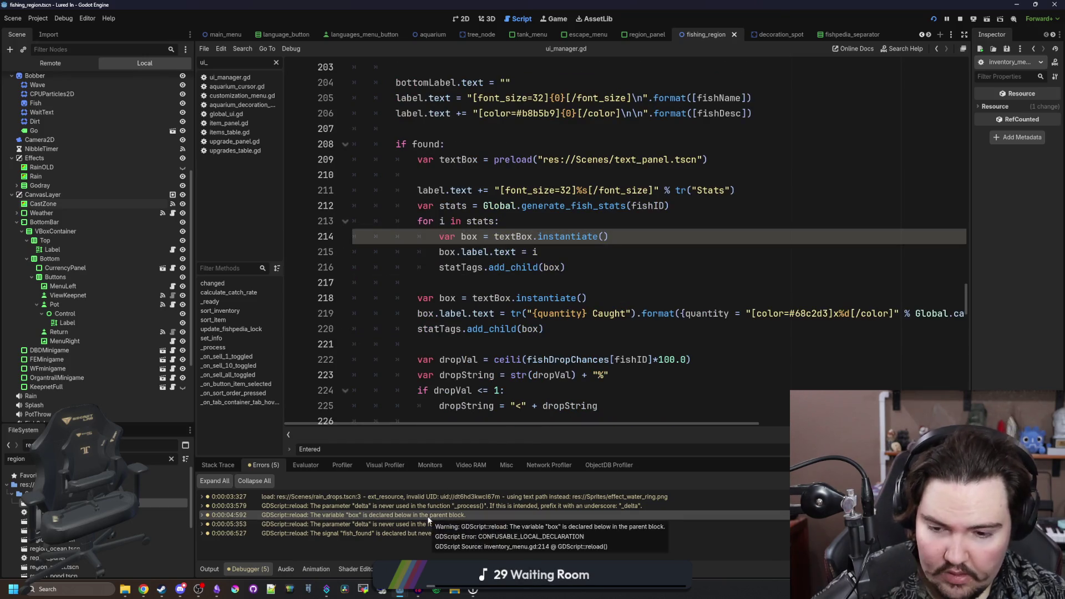
{"action": "scroll", "coordinate": [534, 328], "scroll_direction": "down", "scroll_amount": 1}
{"action": "scroll", "coordinate": [491, 289], "scroll_direction": "up", "scroll_amount": 1}
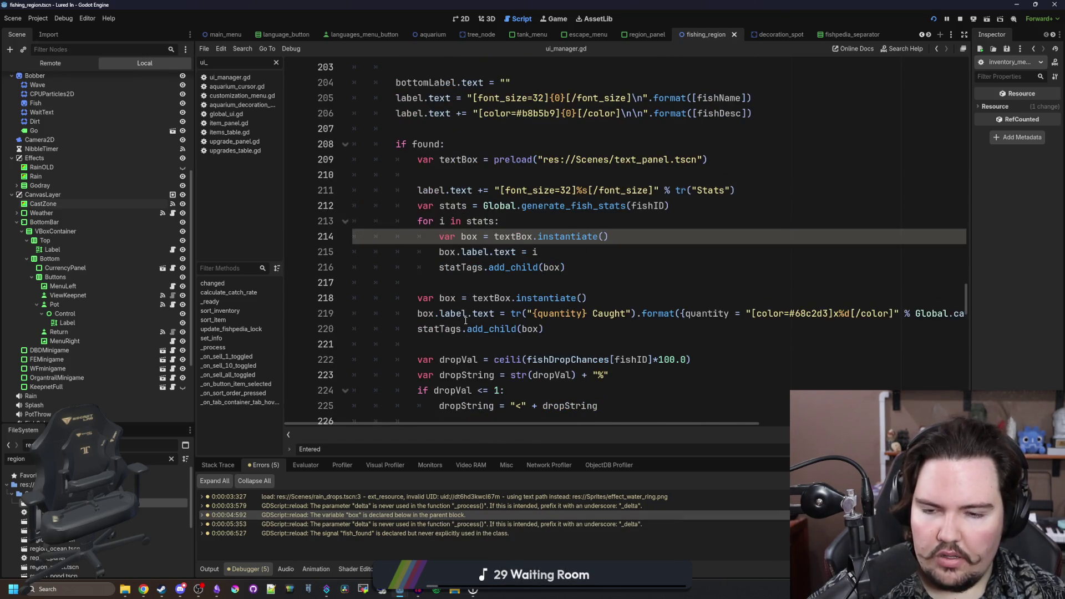
- Rename the second box variable on line 218 to boxCaught
{"action": "left_click", "coordinate": [481, 285]}
{"action": "key", "text": "ctrl+f"}
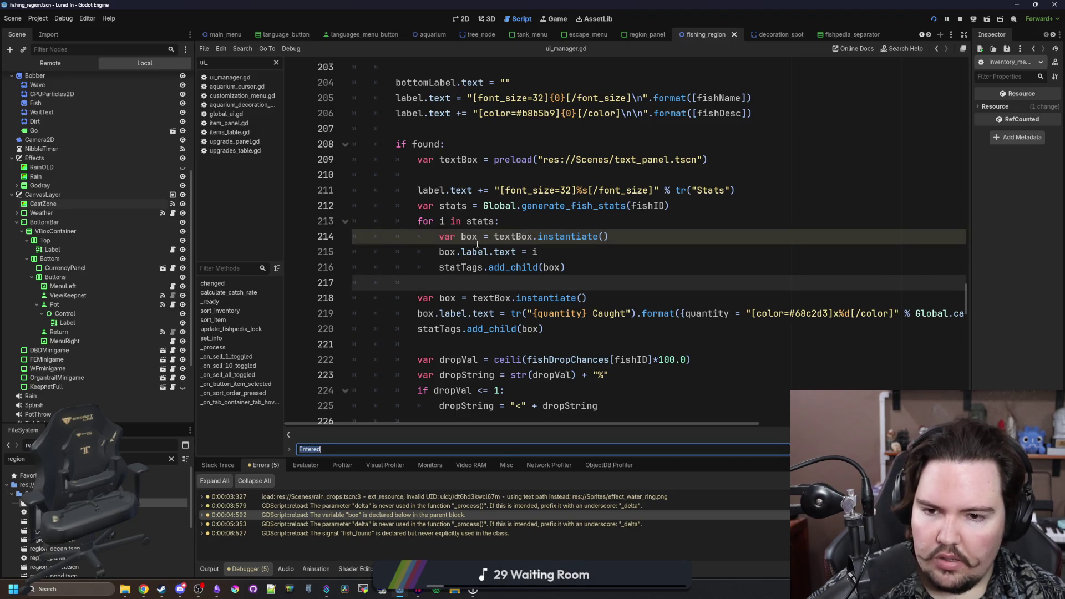
{"action": "left_click", "coordinate": [457, 298]}
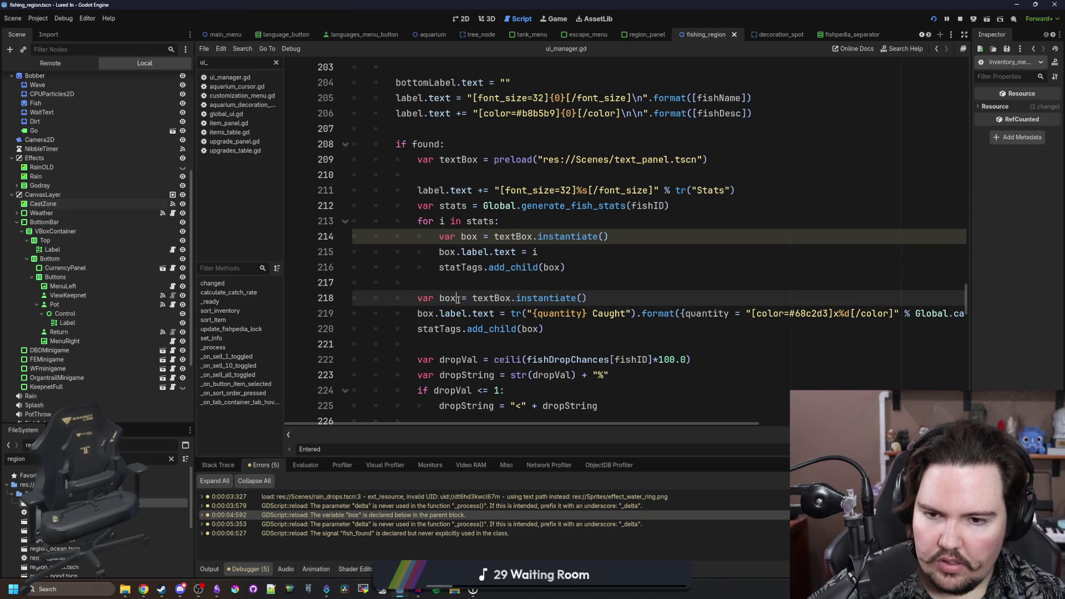
{"action": "type", "text": "Caug"}
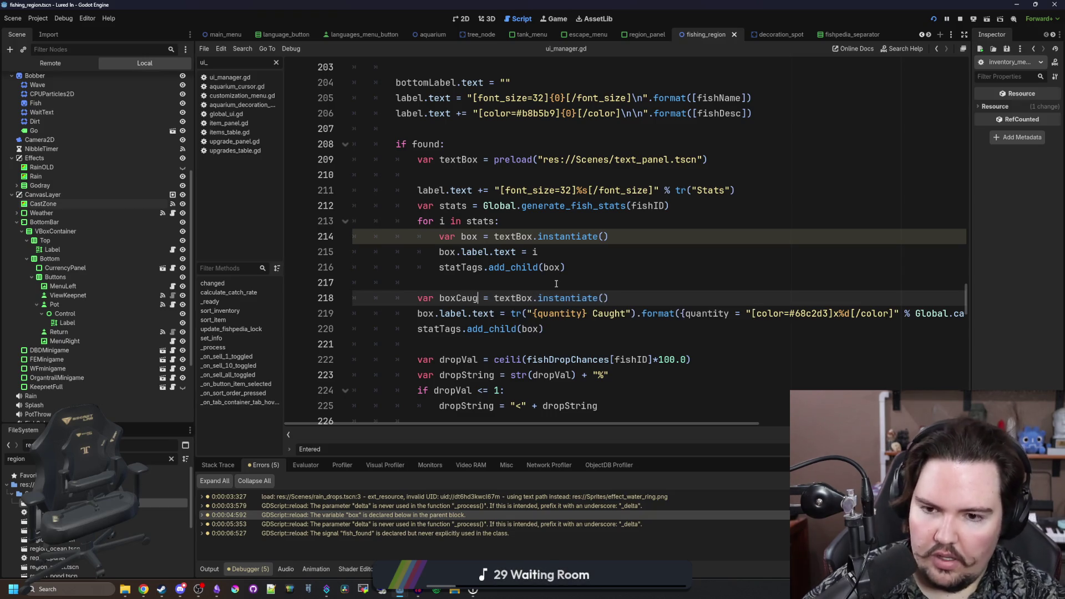
- Replace box with boxCaught on lines 219–220, save, and open the unused delta script
{"action": "double_click", "coordinate": [478, 298]}
{"action": "key", "text": "ctrl+c"}
{"action": "double_click", "coordinate": [427, 314]}
{"action": "key", "text": "ctrl+v"}
{"action": "double_click", "coordinate": [526, 329]}
{"action": "key", "text": "ctrl+v"}
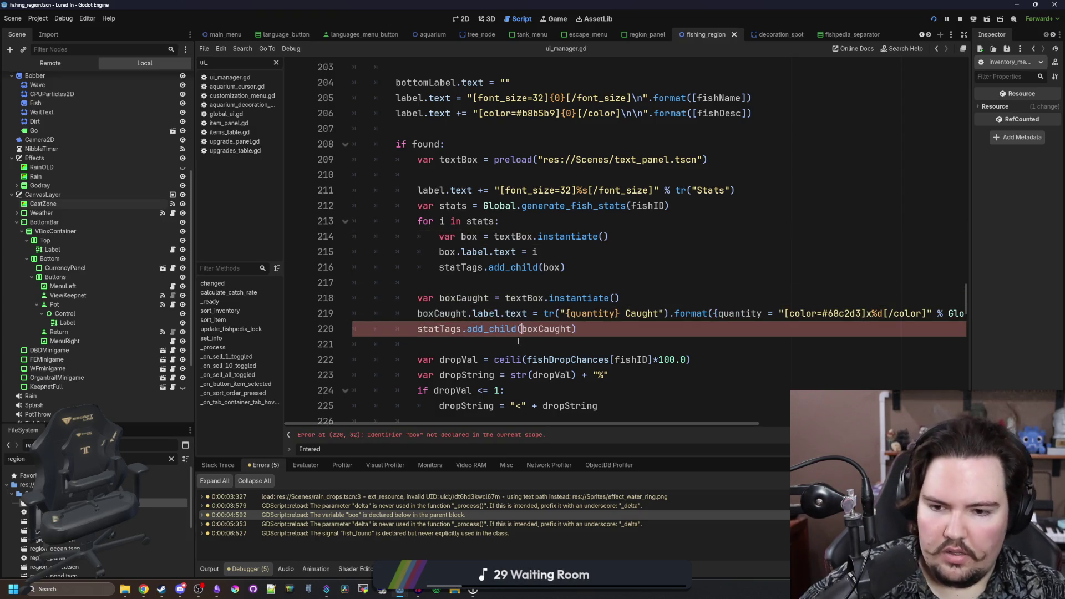
{"action": "left_click", "coordinate": [518, 341]}
{"action": "key", "text": "ctrl+s"}
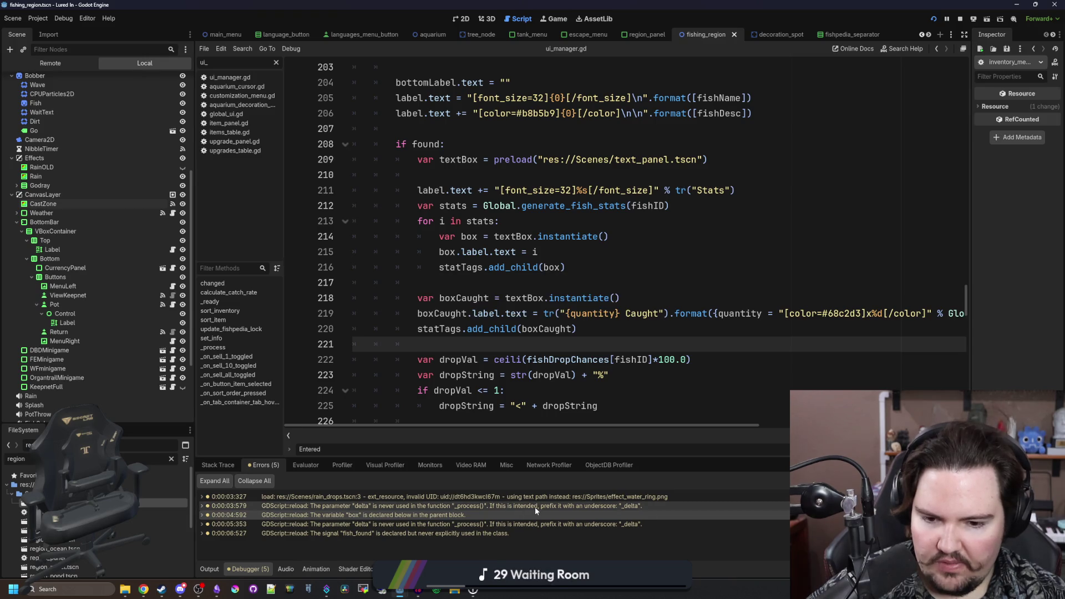
{"action": "double_click", "coordinate": [535, 506]}
{"action": "left_click", "coordinate": [429, 283]}
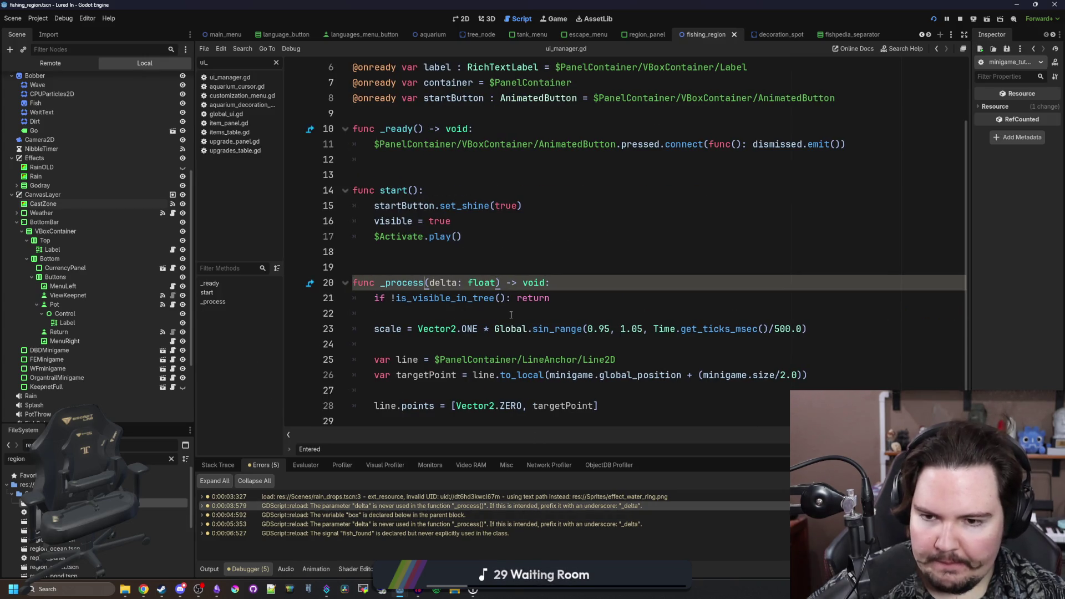
- Save the script and jump to the unused fish_found signal in global.gd
{"action": "key", "text": "Up"}
{"action": "key", "text": "ctrl+s"}
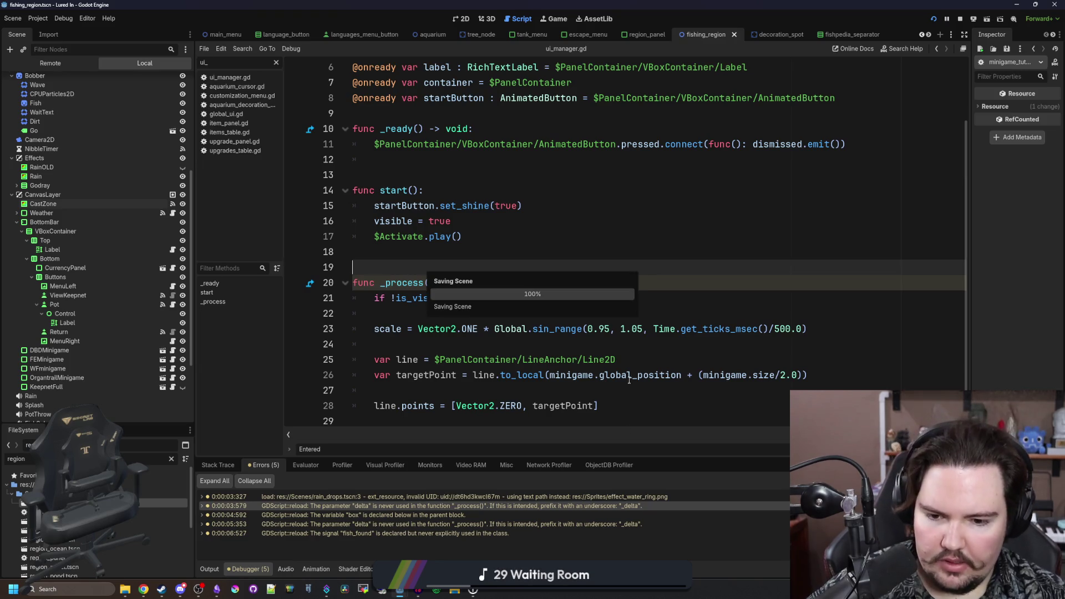
{"action": "double_click", "coordinate": [414, 524]}
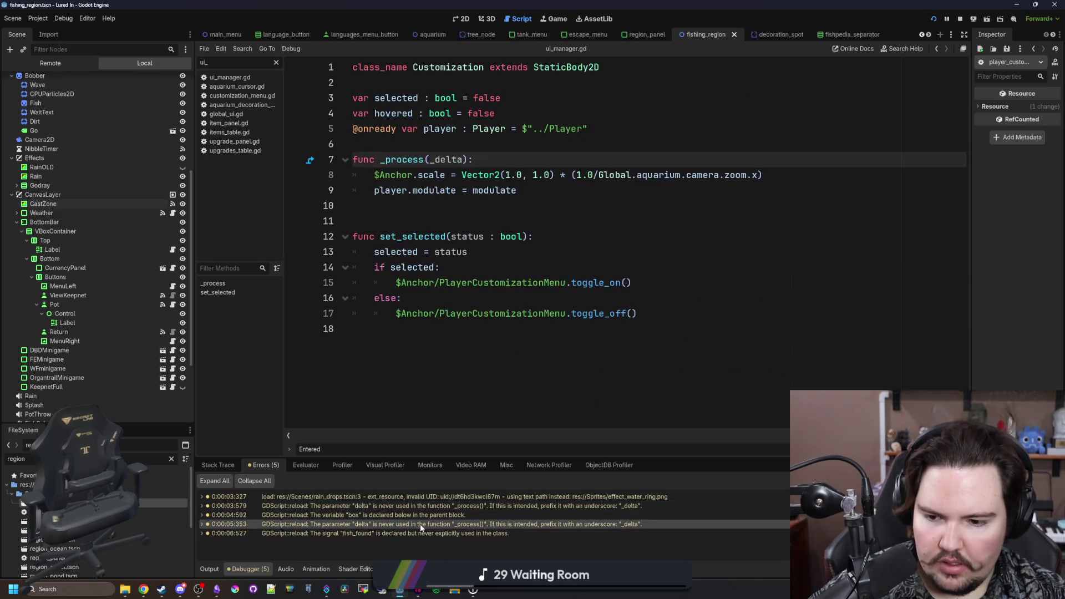
{"action": "double_click", "coordinate": [411, 534]}
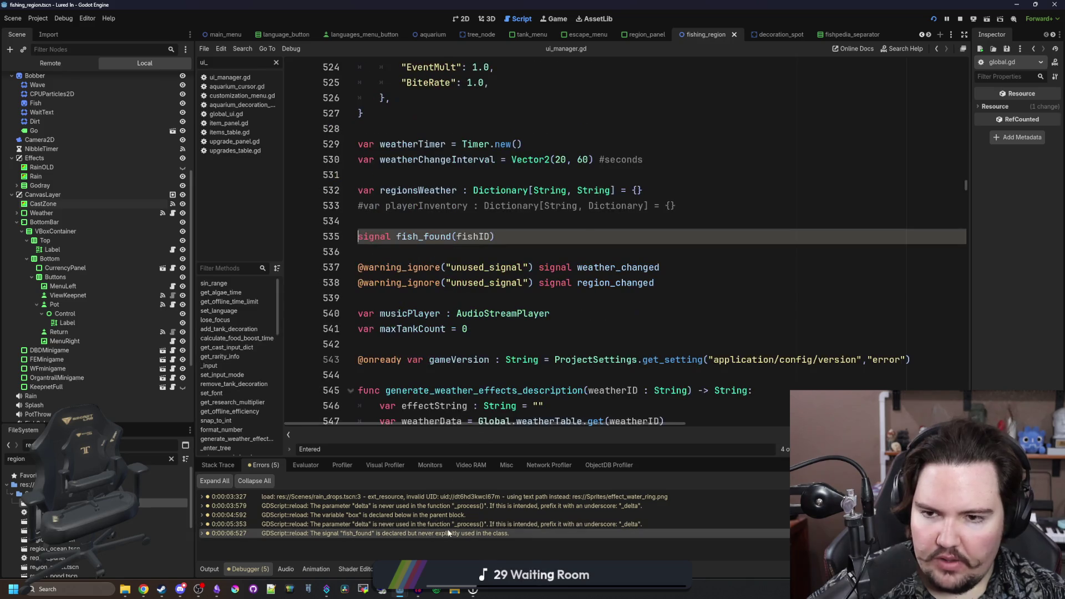
- Search all files for fish_found to see where fishing_region.gd emits it
{"action": "key", "text": "ctrl+shift+f"}
{"action": "type", "text": "fish"}
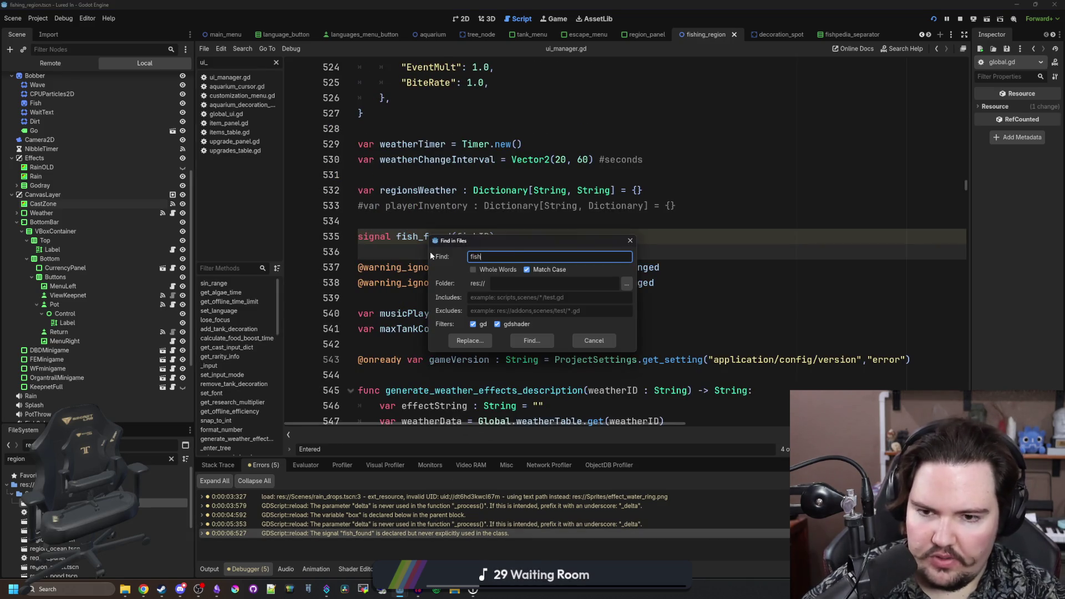
{"action": "type", "text": "_found"}
{"action": "key", "text": "Return"}
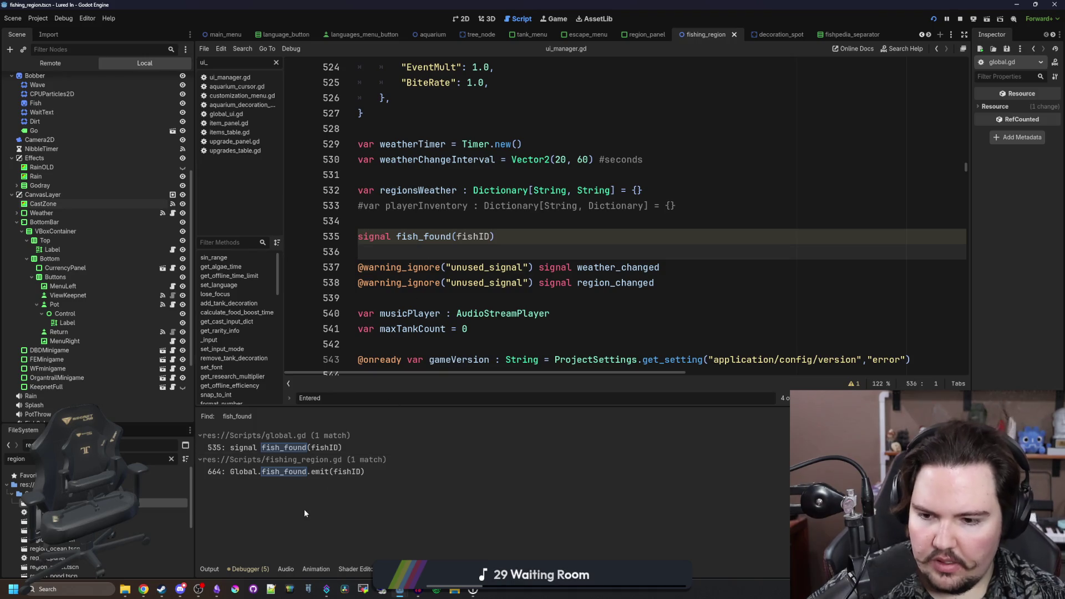
{"action": "left_click", "coordinate": [318, 474]}
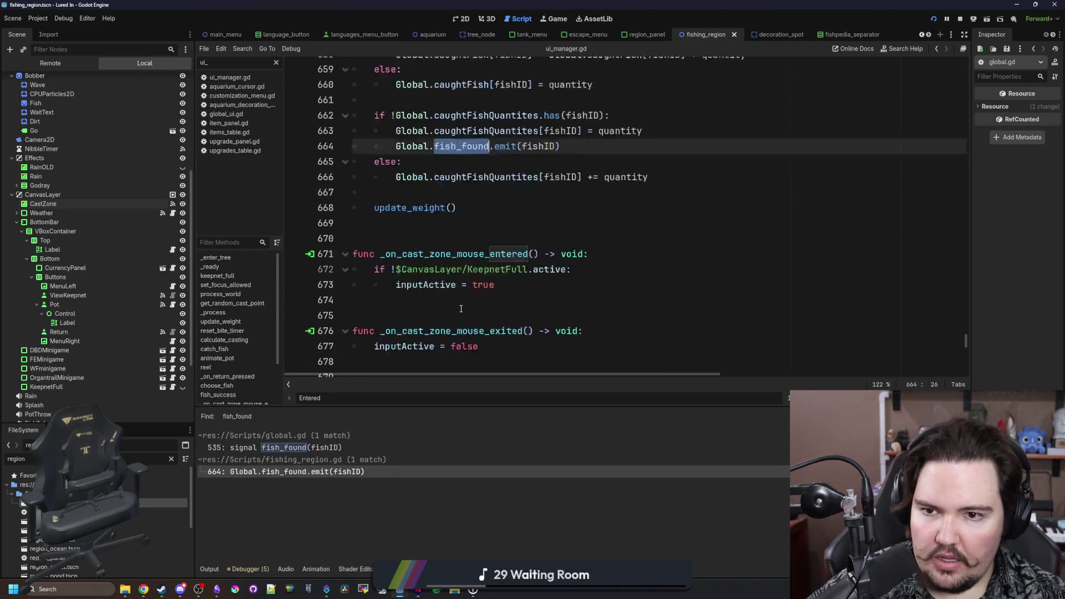
{"action": "scroll", "coordinate": [514, 254], "scroll_direction": "up", "scroll_amount": 2}
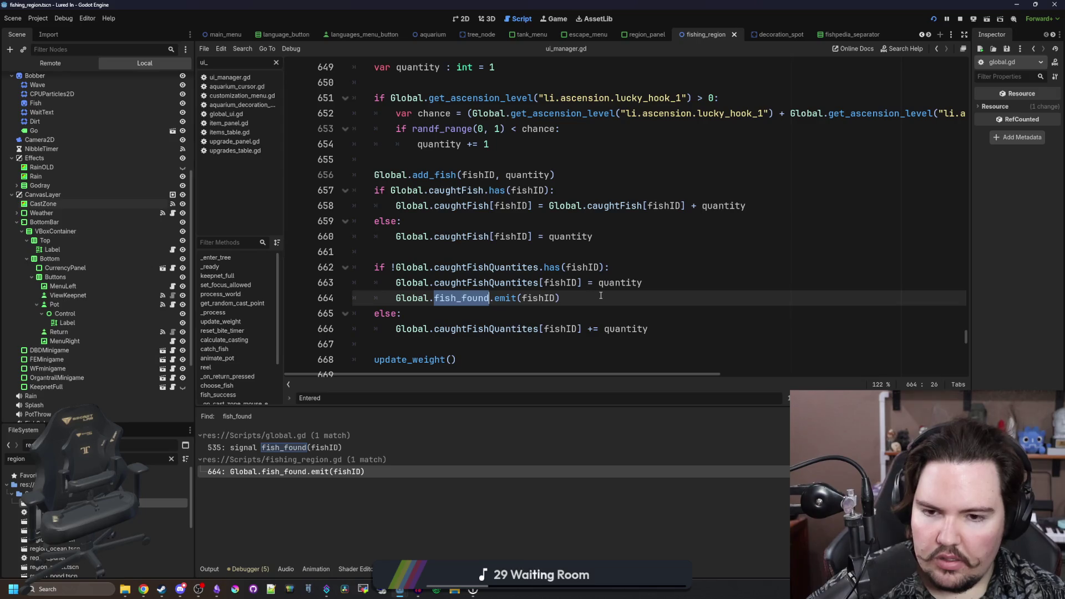
{"action": "scroll", "coordinate": [559, 274], "scroll_direction": "down", "scroll_amount": 1}
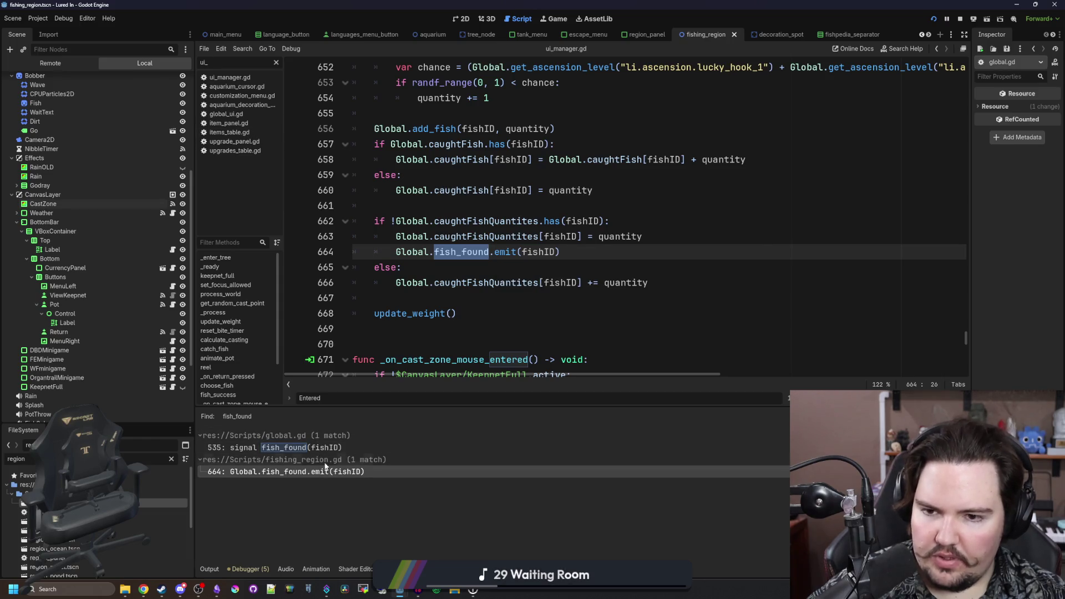
{"action": "left_click", "coordinate": [332, 447]}
{"action": "left_click", "coordinate": [459, 245]}
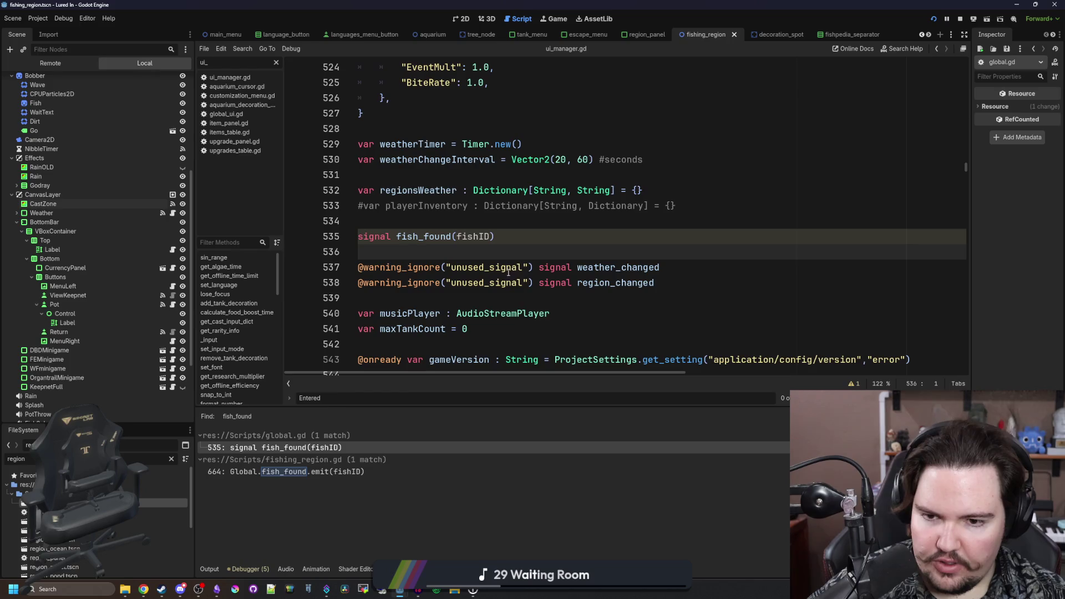
{"action": "left_click_drag", "start_coordinate": [533, 267], "coordinate": [358, 268]}
{"action": "key", "text": "ctrl+c"}
{"action": "left_click", "coordinate": [359, 237]}
{"action": "key", "text": "ctrl+v"}
{"action": "left_click", "coordinate": [379, 252]}
{"action": "key", "text": "BackSpace"}
{"action": "left_click", "coordinate": [564, 217]}
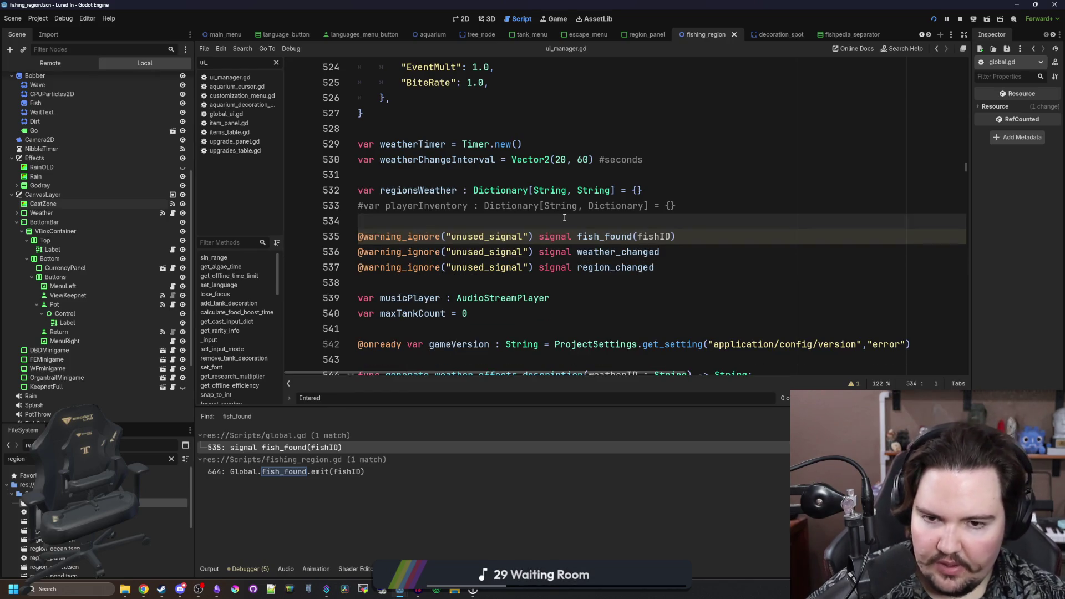
{"action": "key", "text": "ctrl+s"}
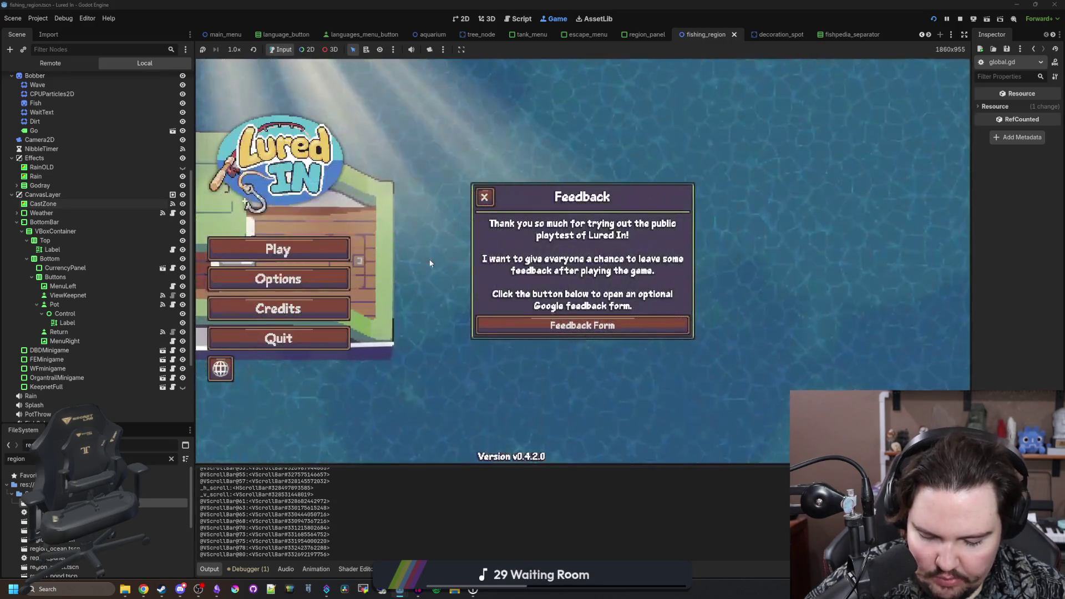
- Dismiss the feedback popup on the relaunched Lured In game
{"action": "left_click", "coordinate": [493, 194]}
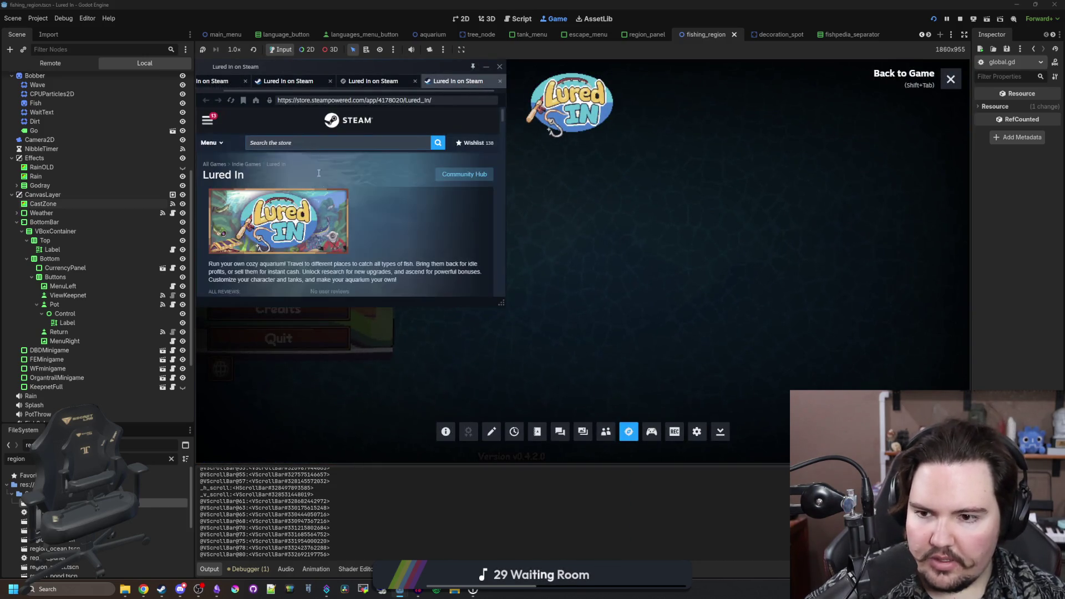
- Expand Notifications in the Steam overlay's side menu and view them all
{"action": "left_click", "coordinate": [208, 123]}
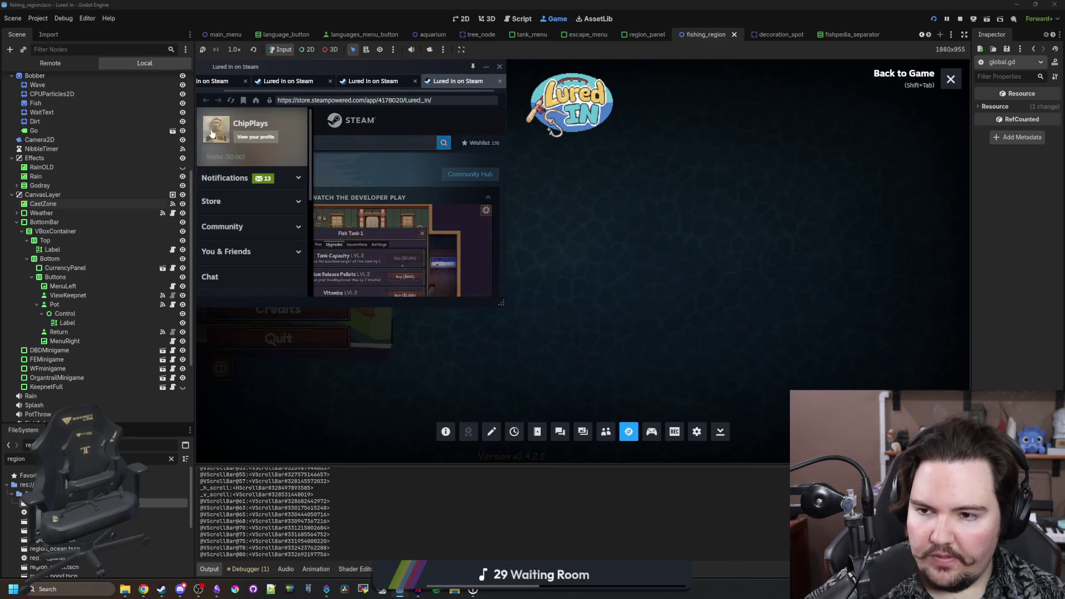
{"action": "left_click", "coordinate": [262, 178]}
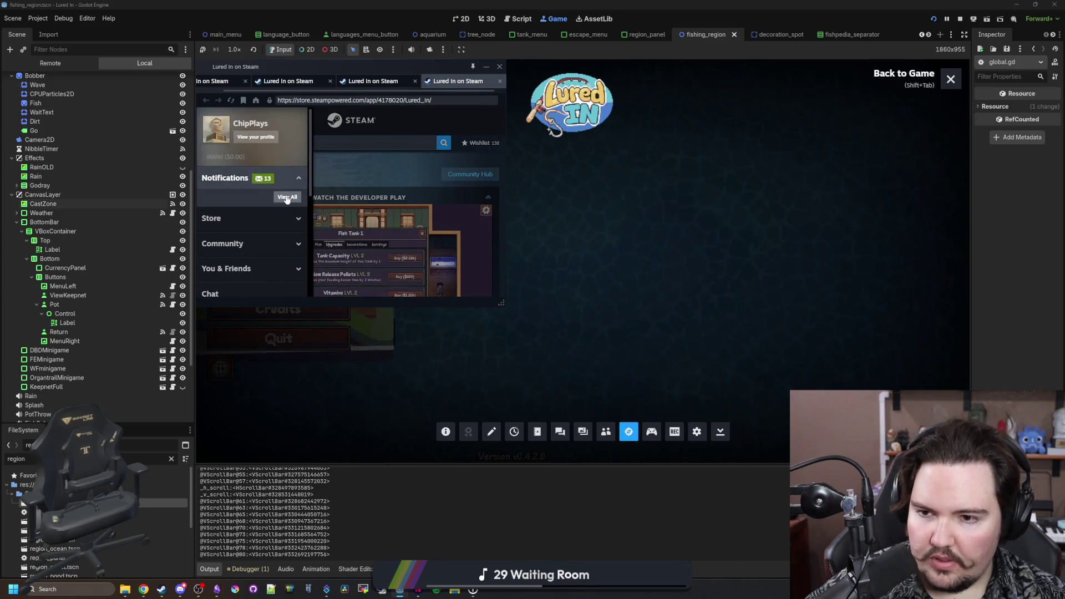
{"action": "left_click", "coordinate": [286, 198]}
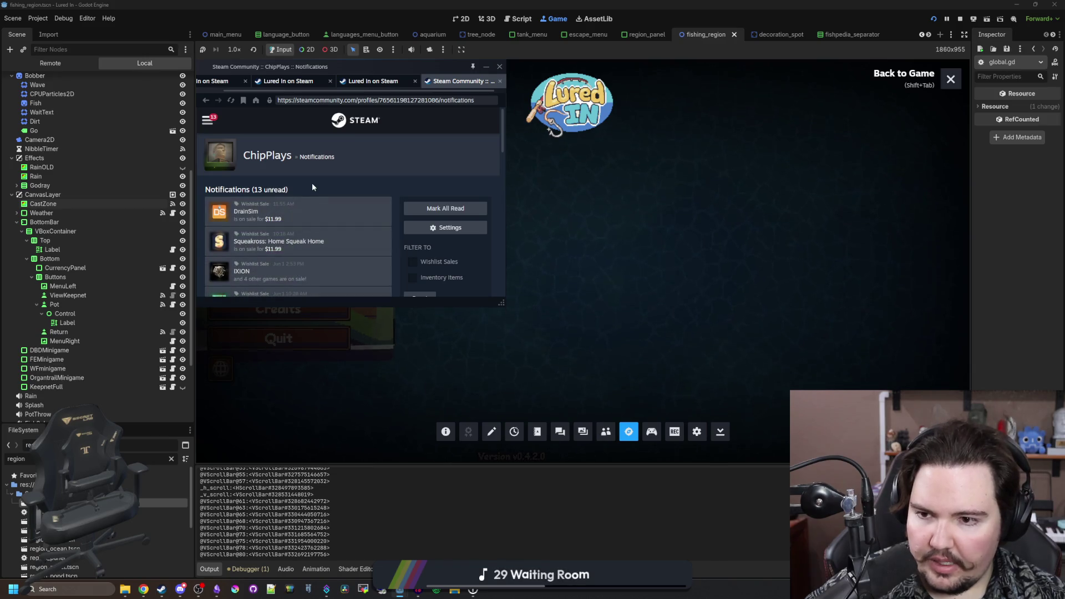